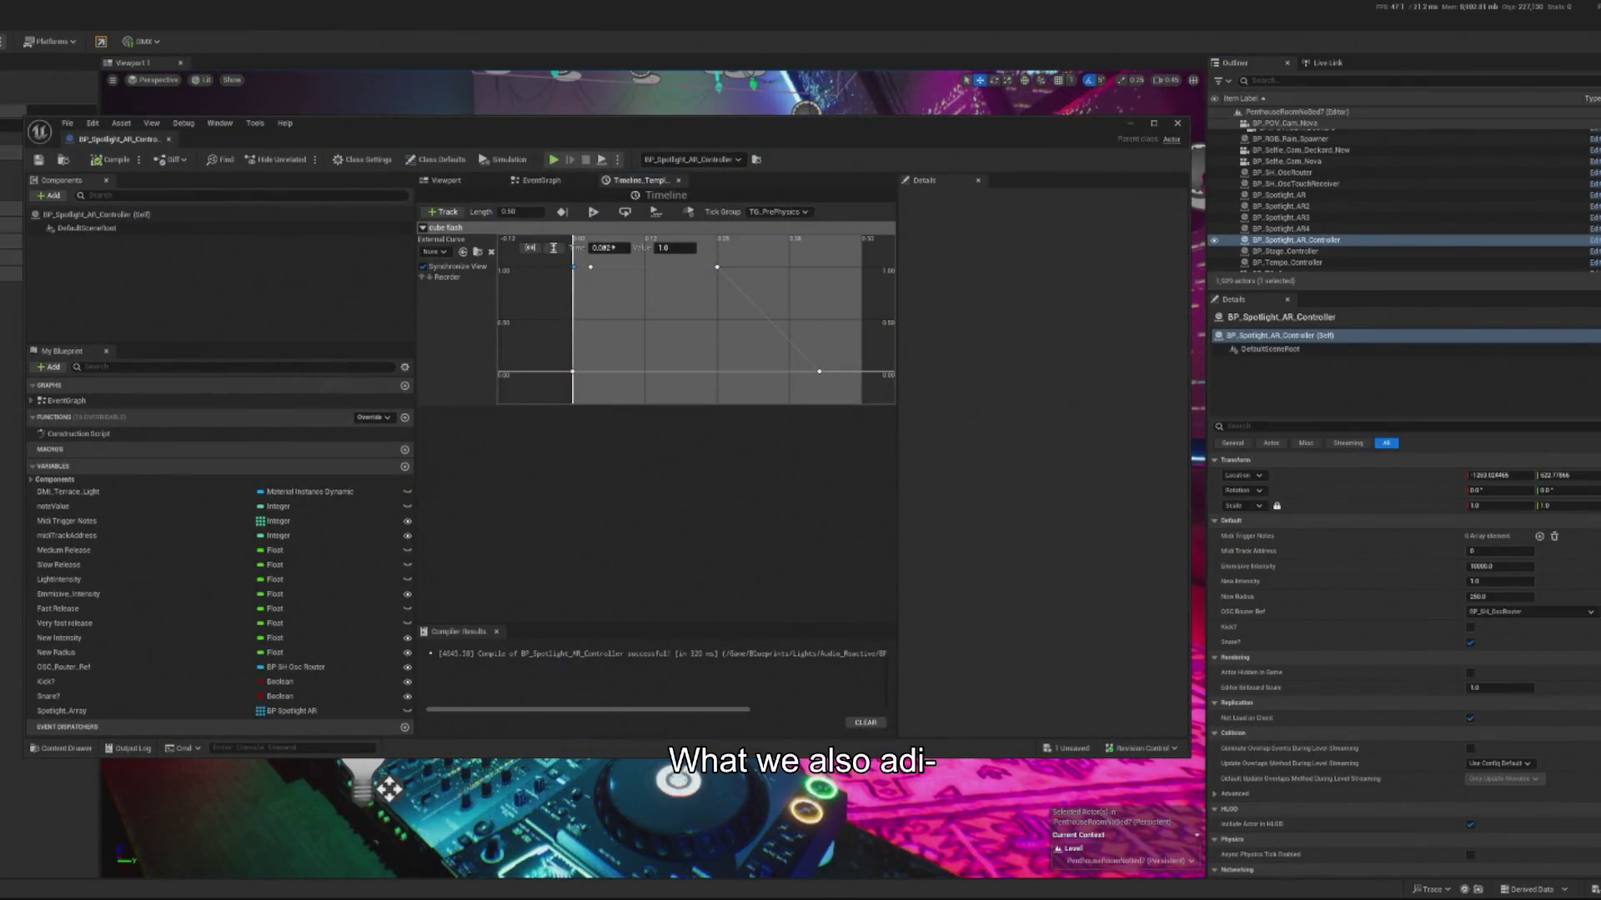
Step: Give the curve's starting key and top key flat tangents
click(609, 248)
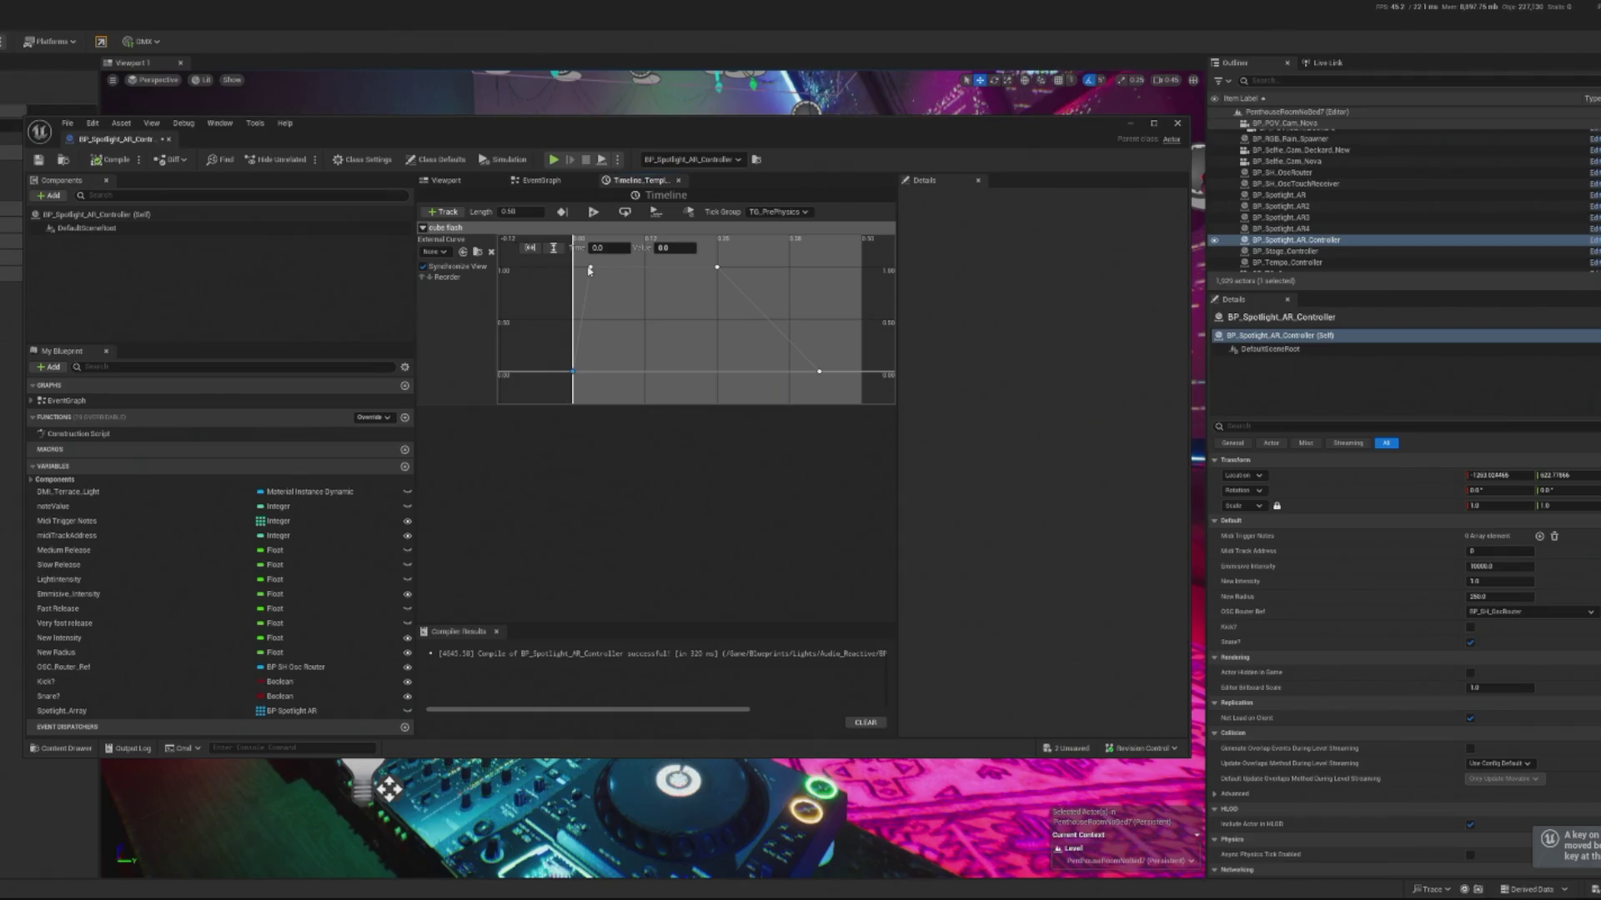
right_click(590, 270)
drag(565, 351, 590, 391)
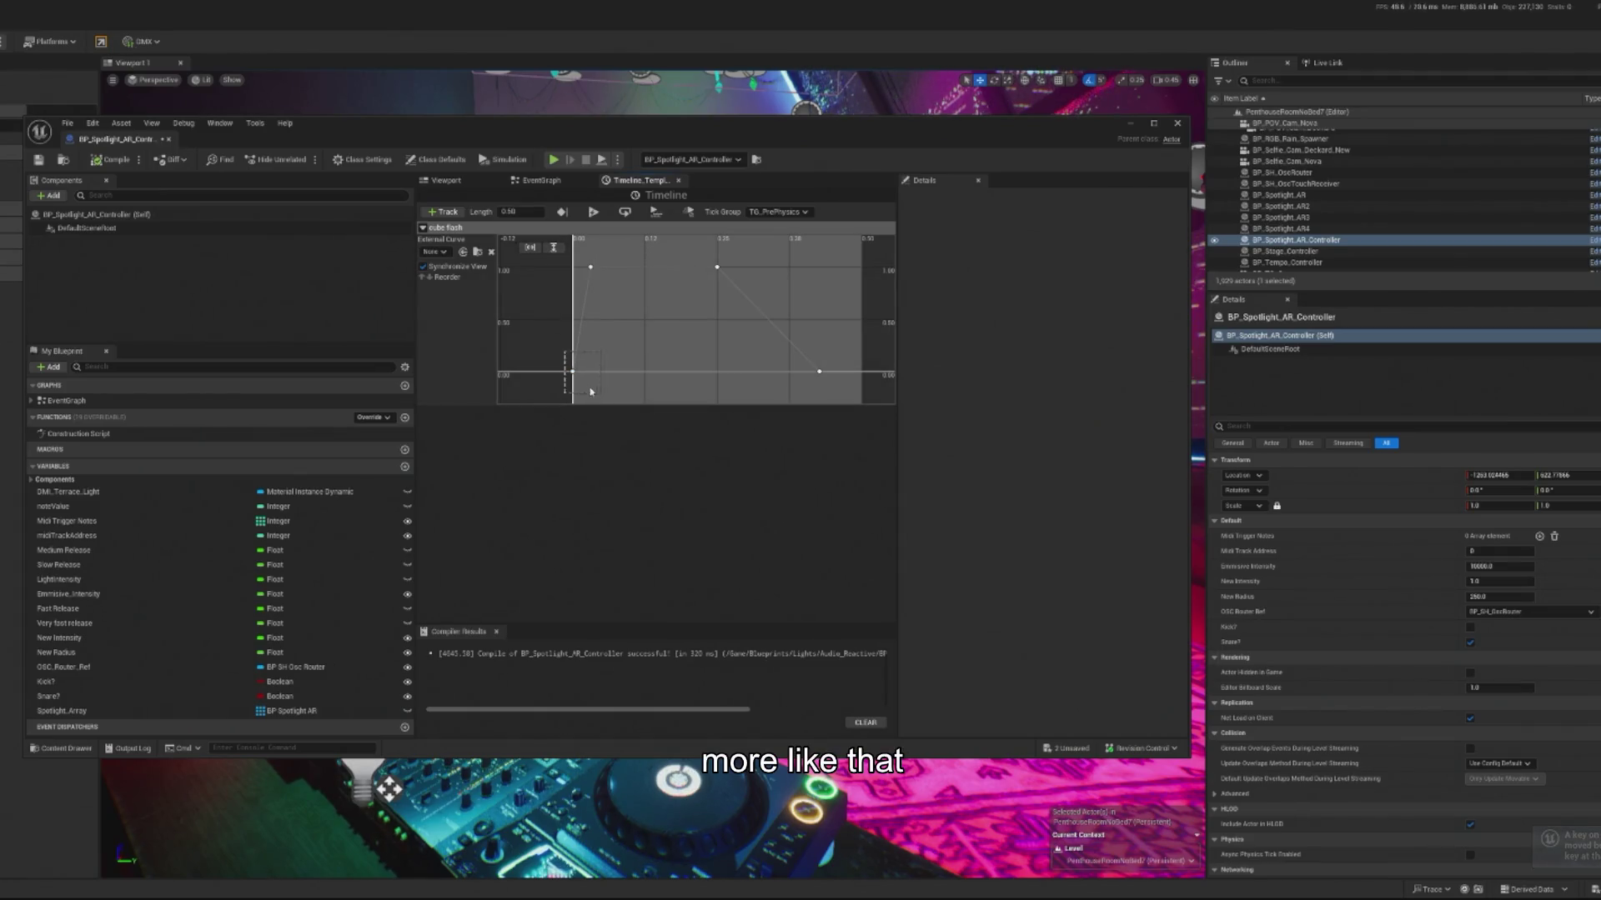
right_click(573, 375)
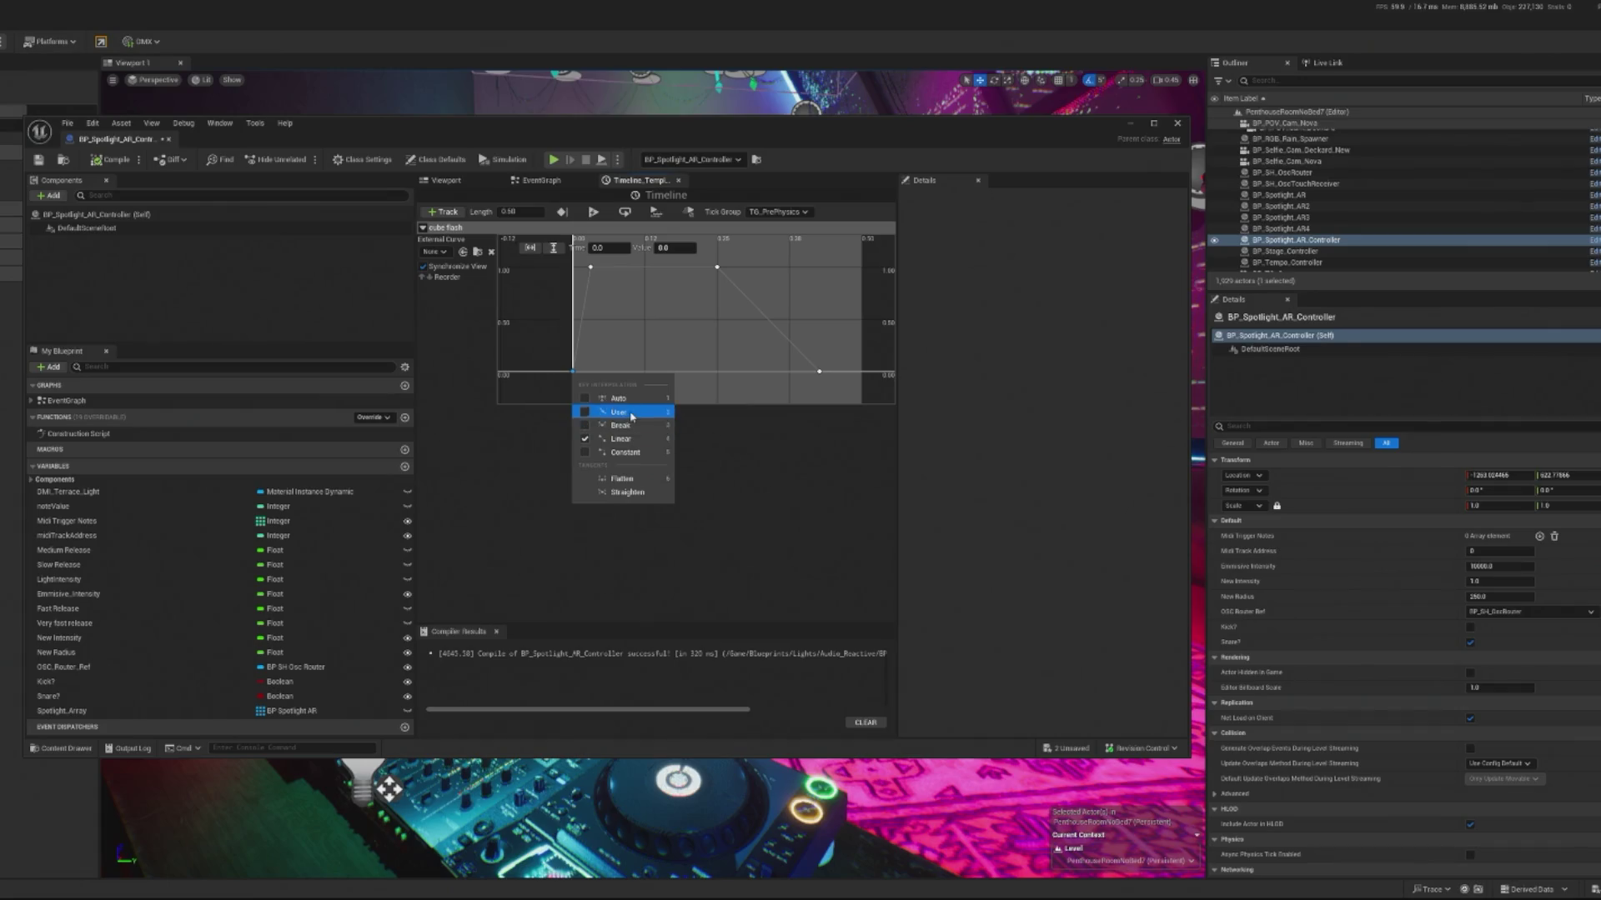
click(618, 412)
right_click(591, 270)
click(617, 308)
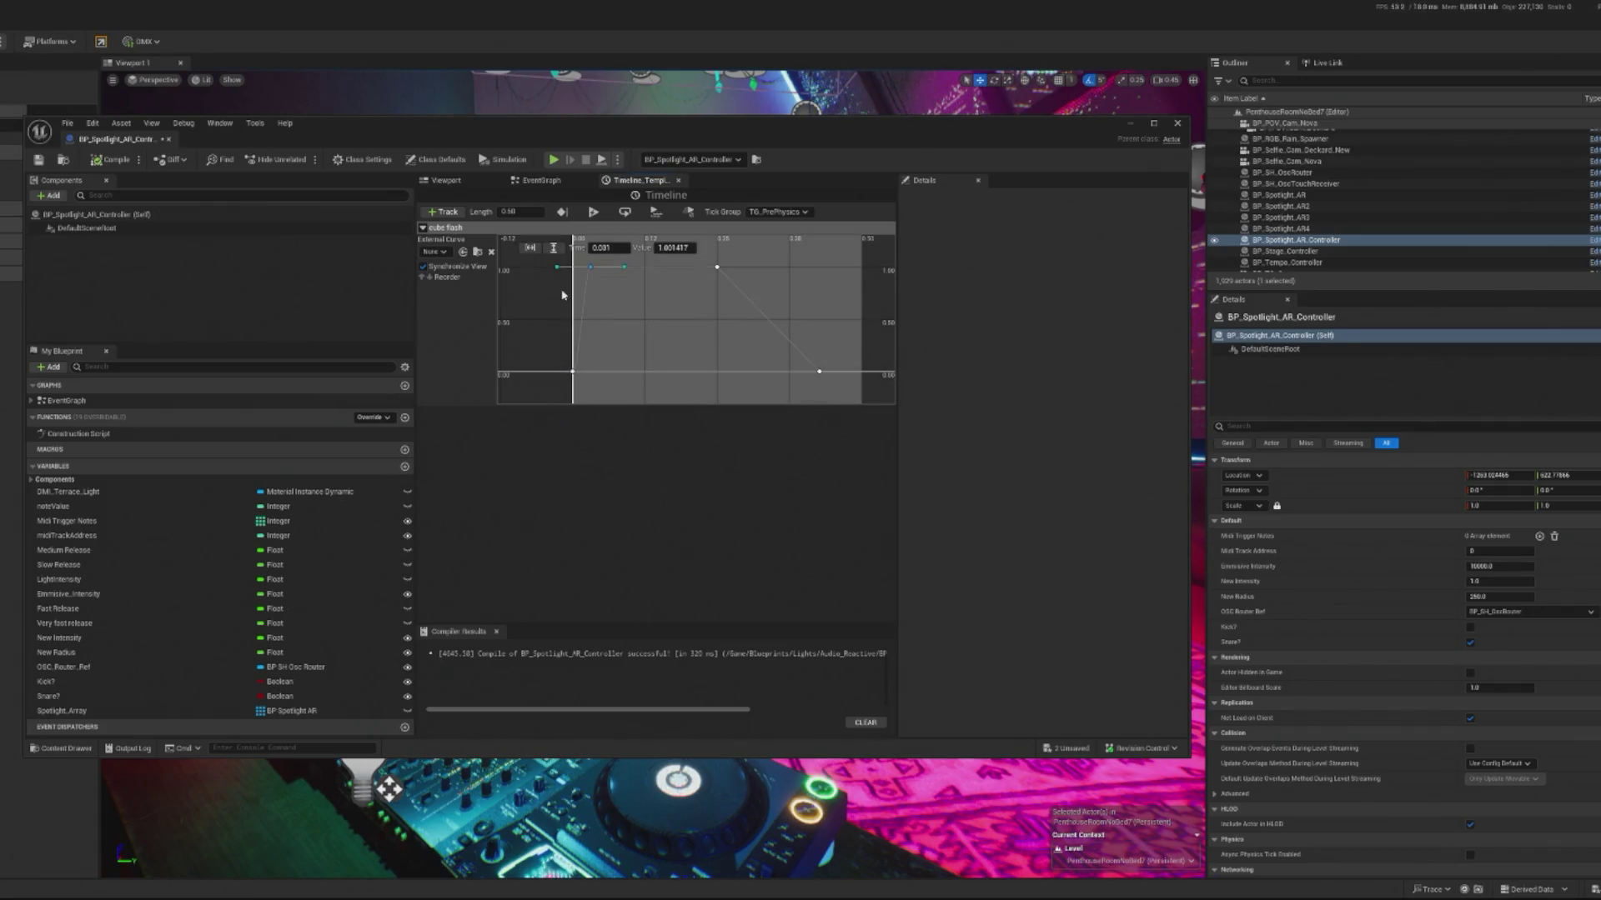
Step: Make the 0.25 key smooth, then break and flatten the top-left key and flatten the 0.25 key
right_click(717, 269)
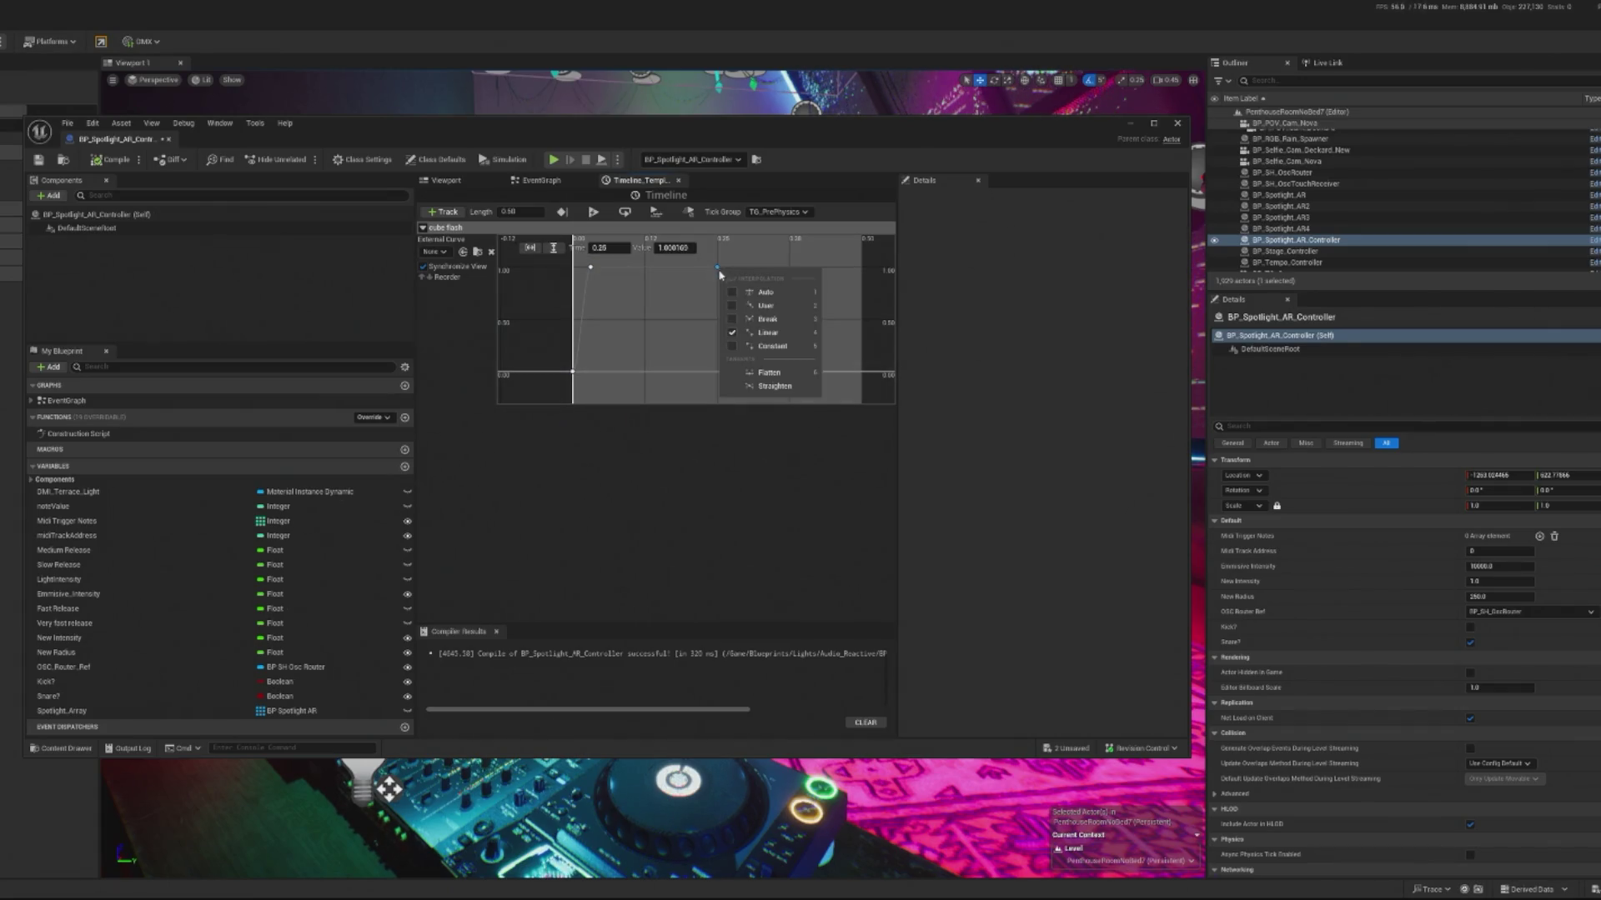
click(767, 306)
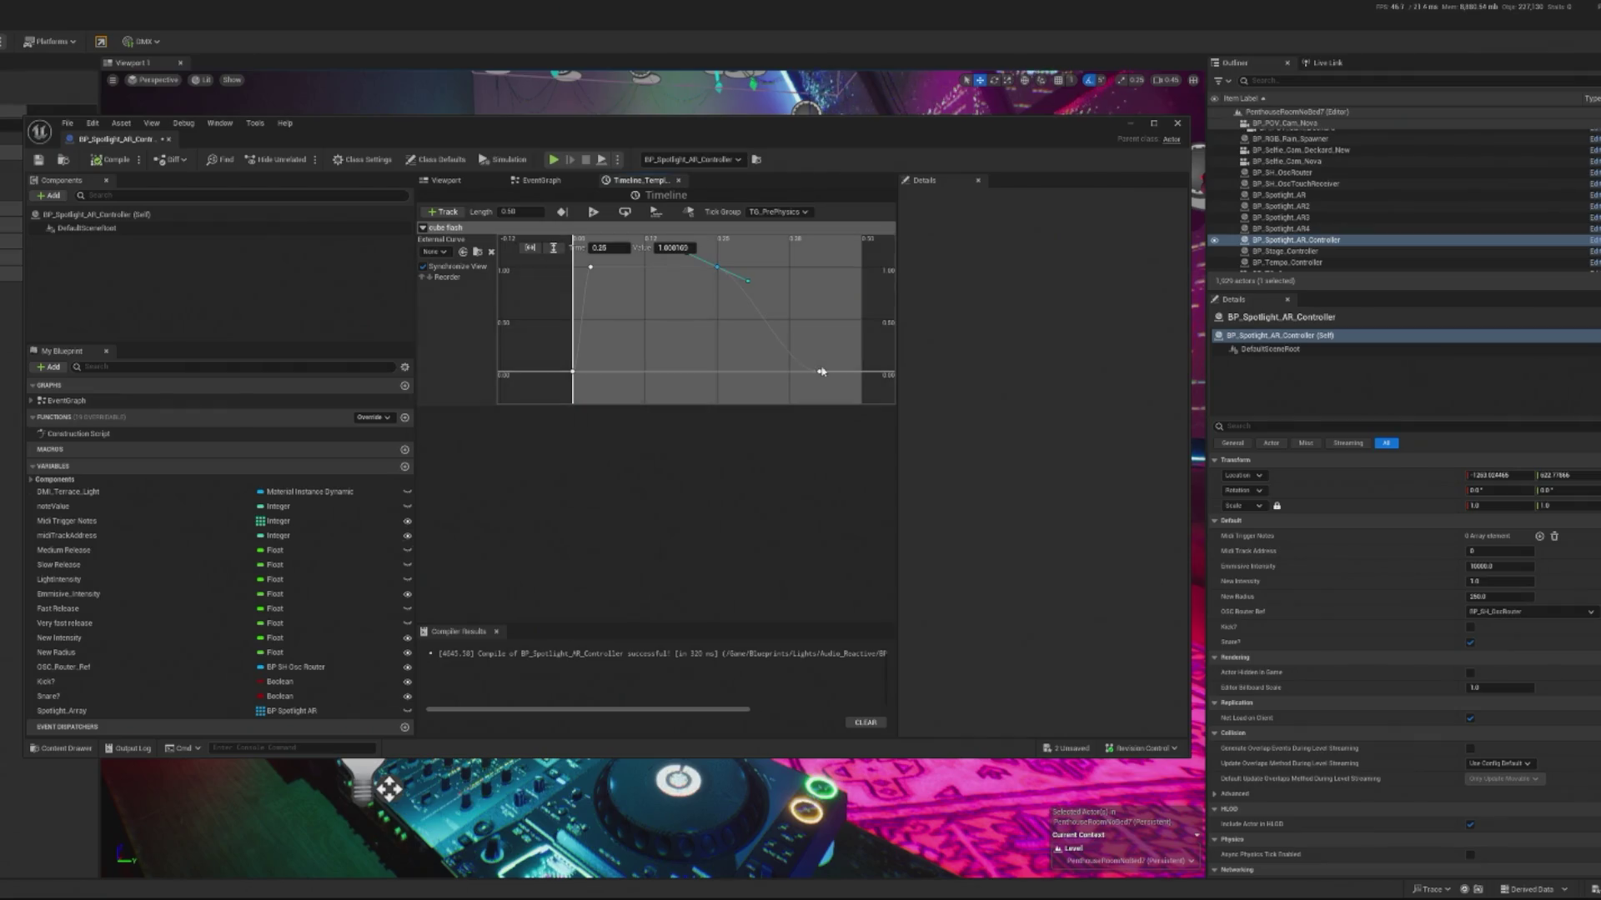
right_click(590, 269)
click(646, 319)
right_click(591, 270)
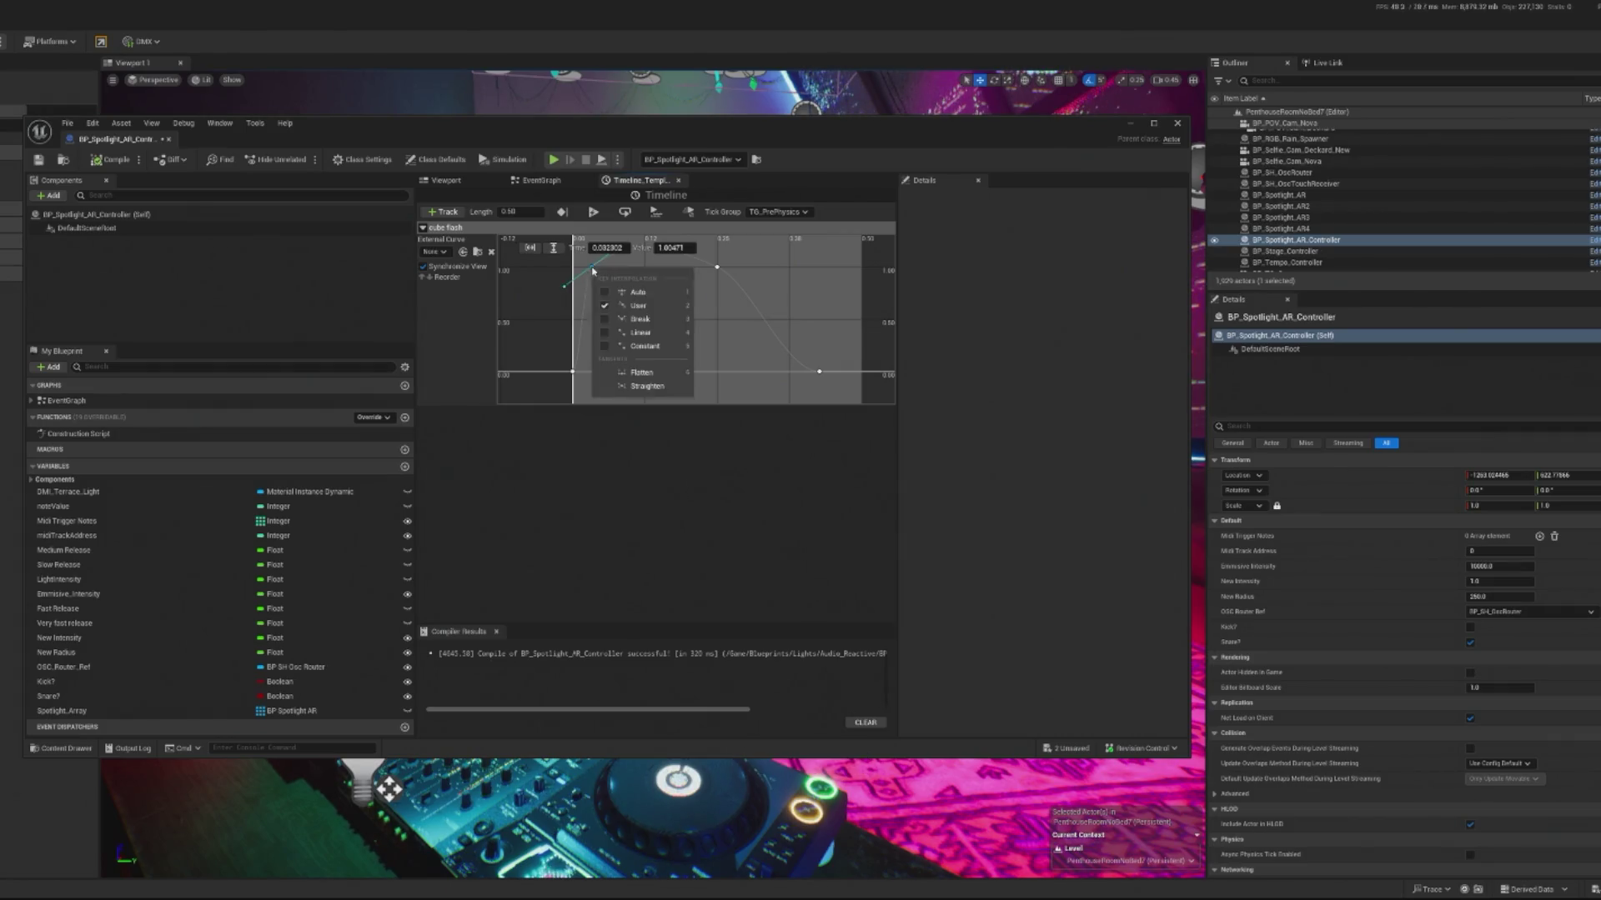
click(637, 373)
right_click(717, 268)
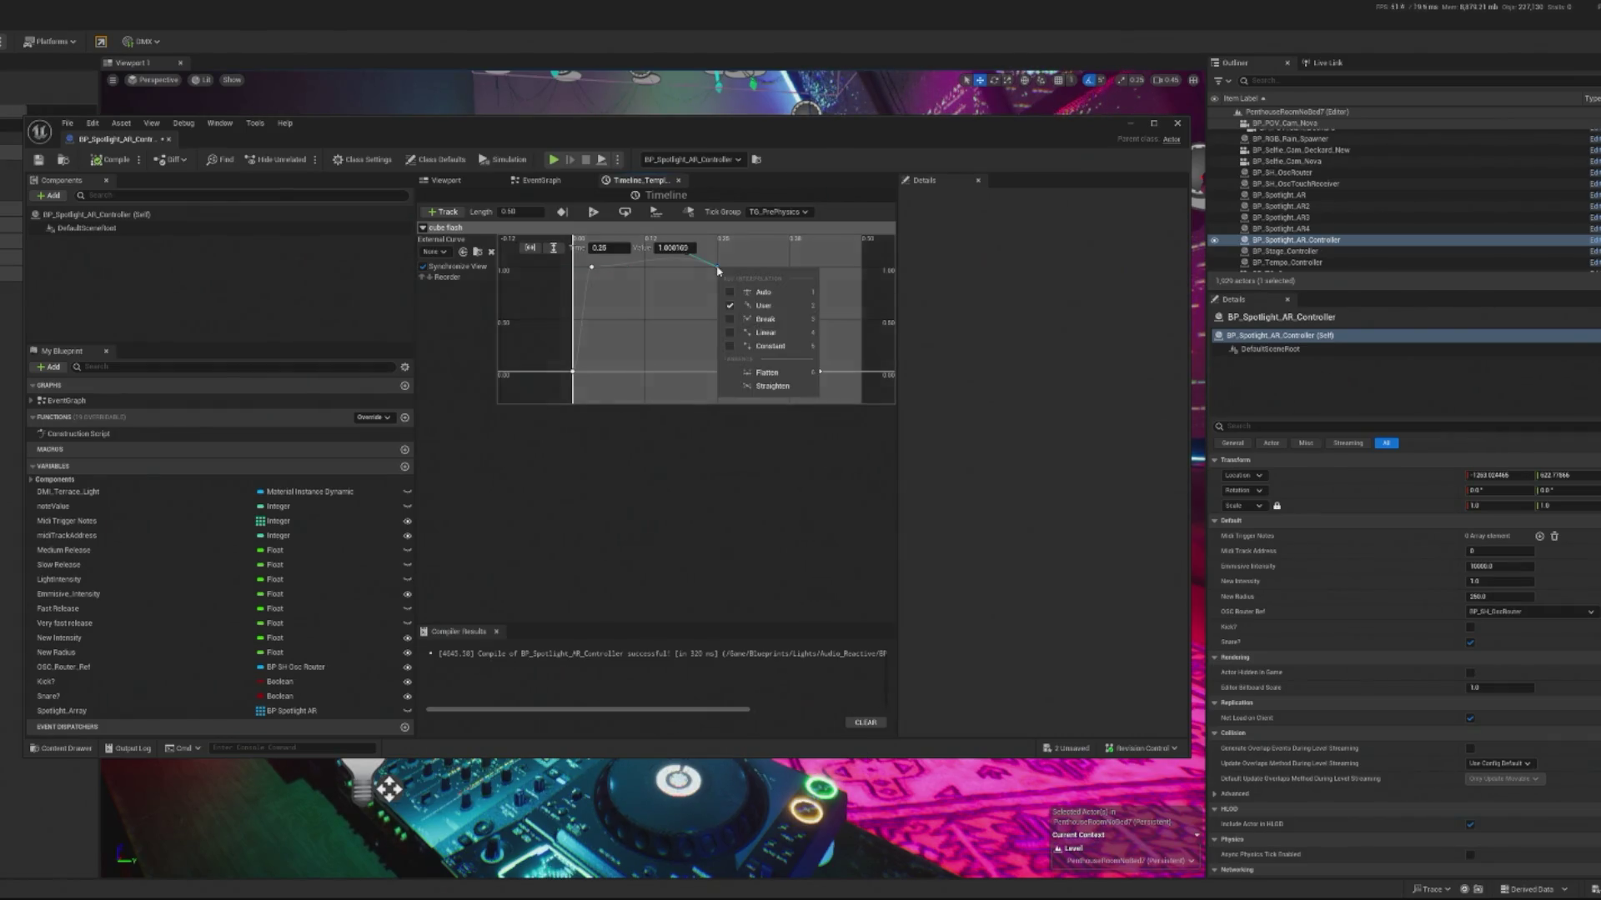
click(759, 373)
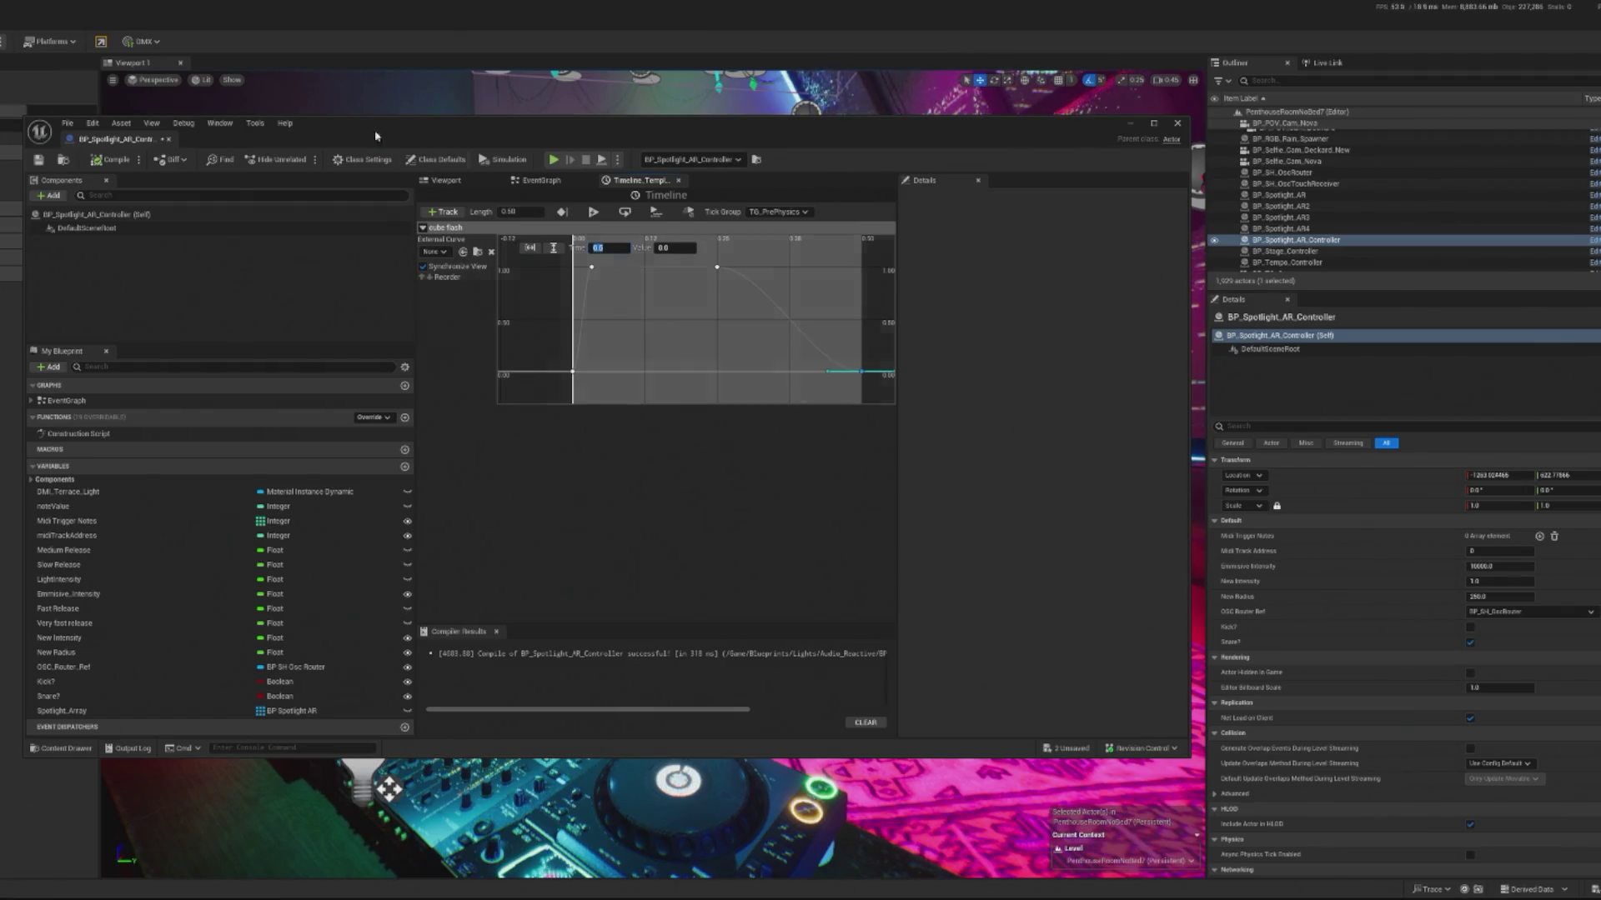
Step: Compile and save the Blueprint and start a play-in-editor test
key(ctrl+s)
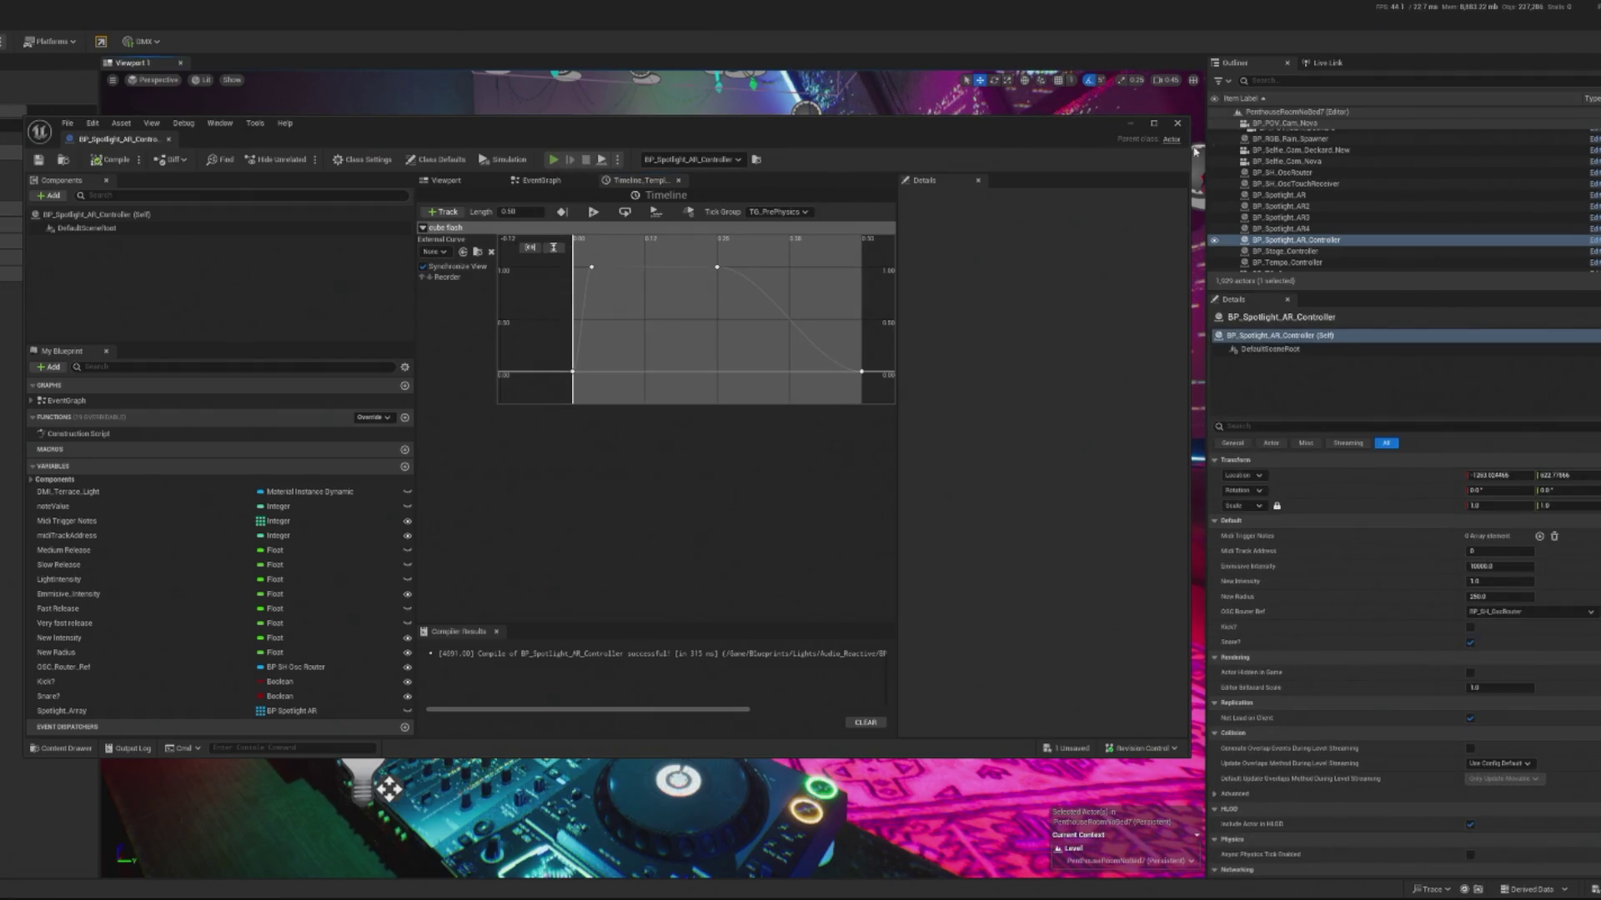
key(alt+p)
click(653, 473)
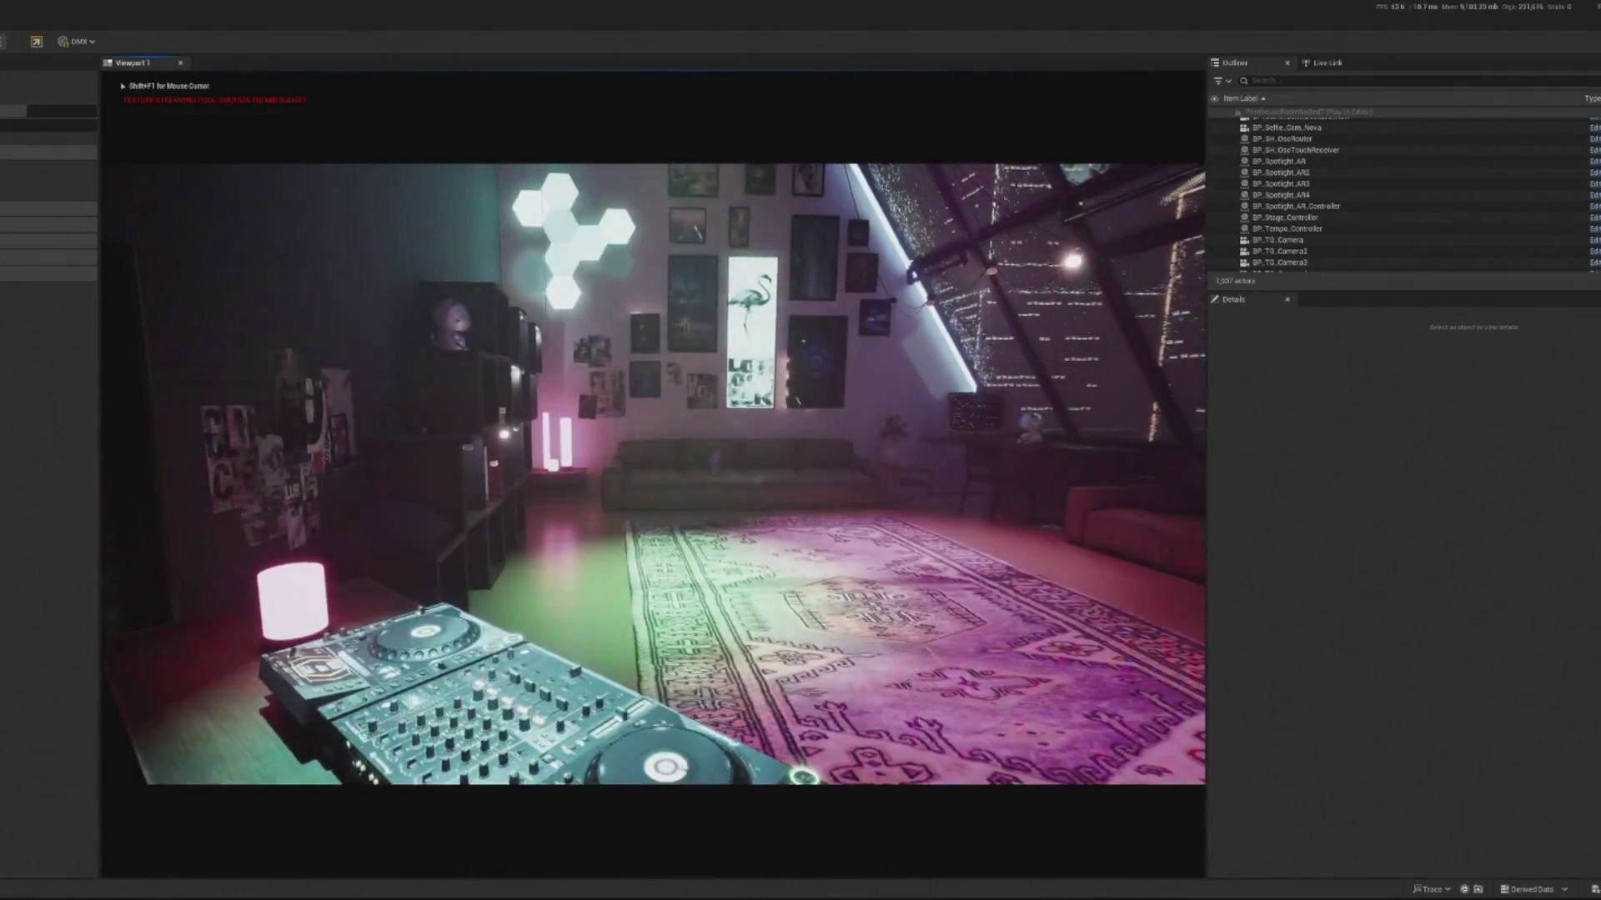
Step: Stop play, nudge the first peak key slightly later, replay, then return to the Event Graph
key(Escape)
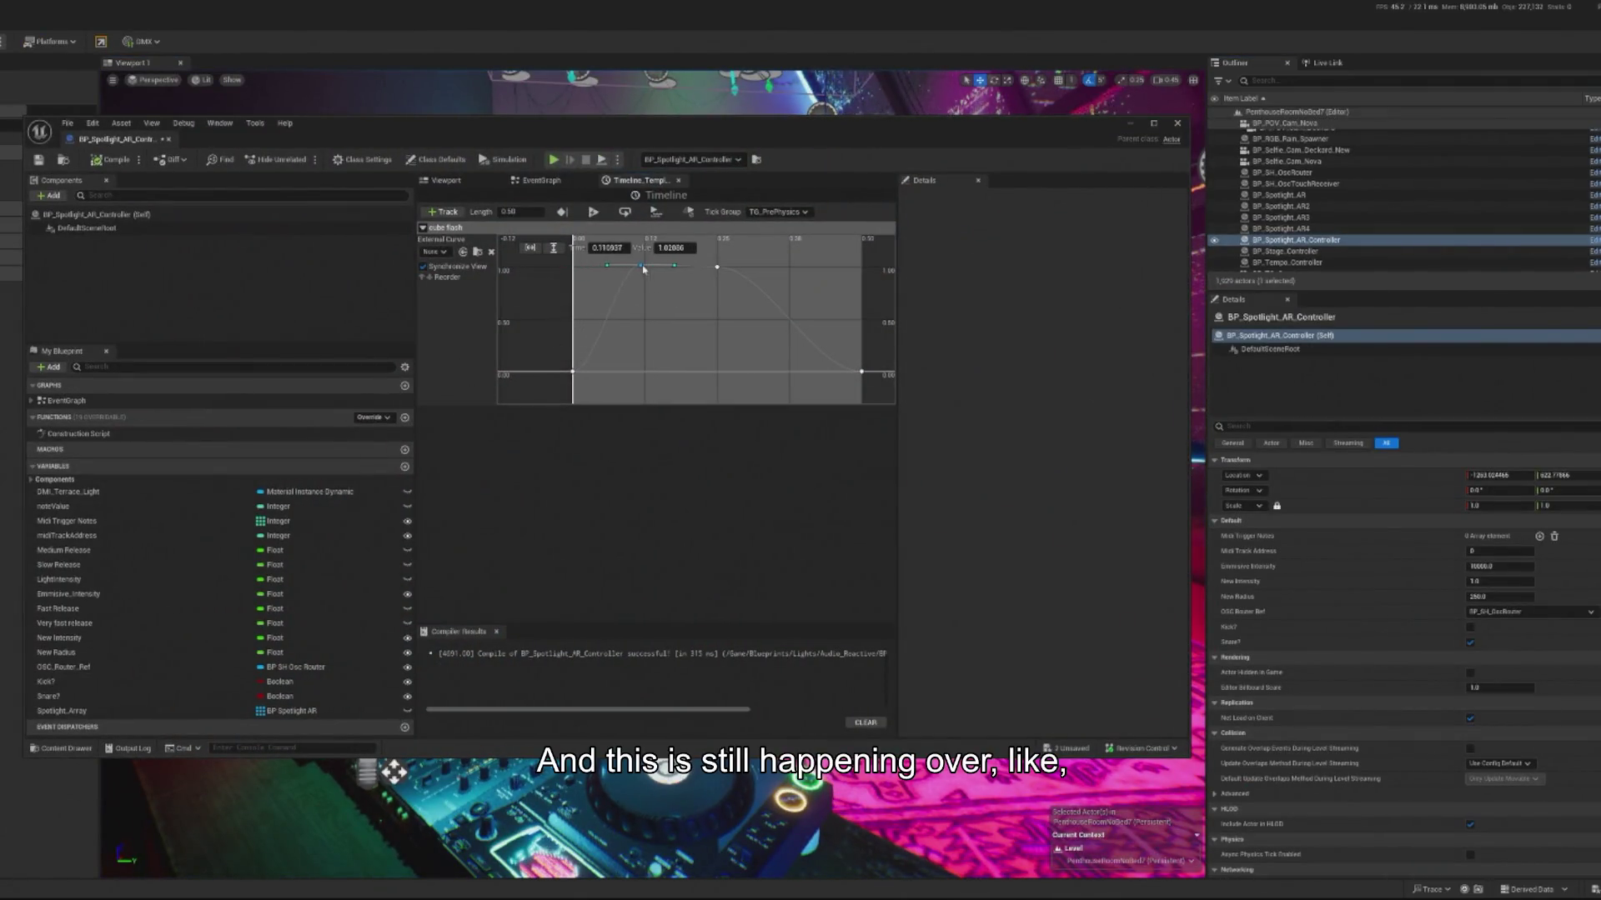
drag(644, 268, 644, 271)
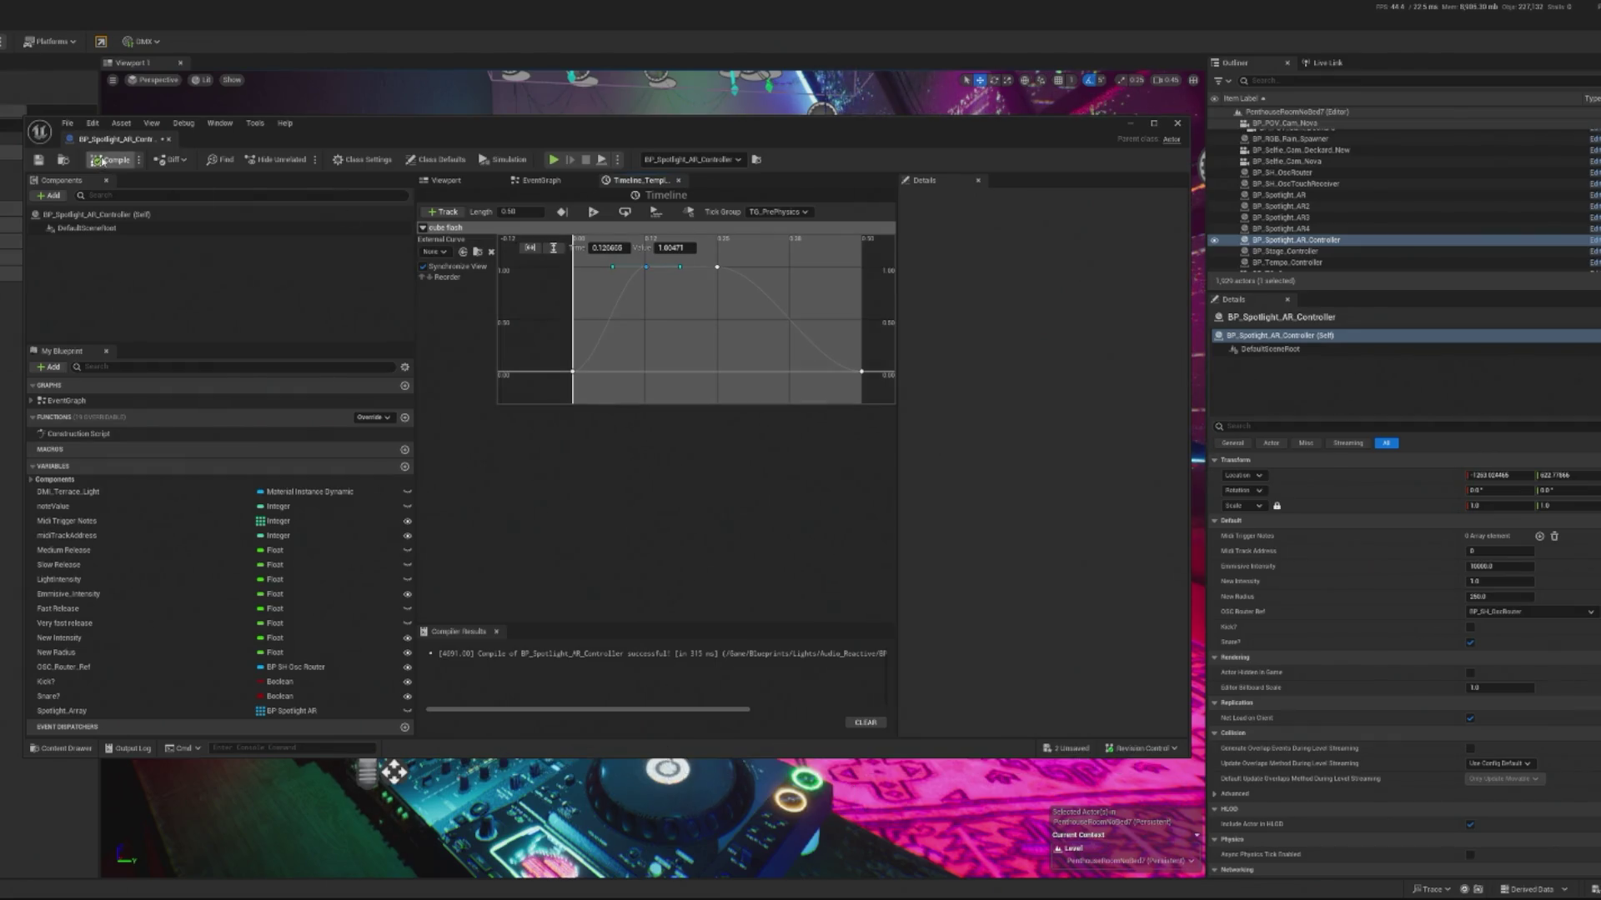
key(alt+p)
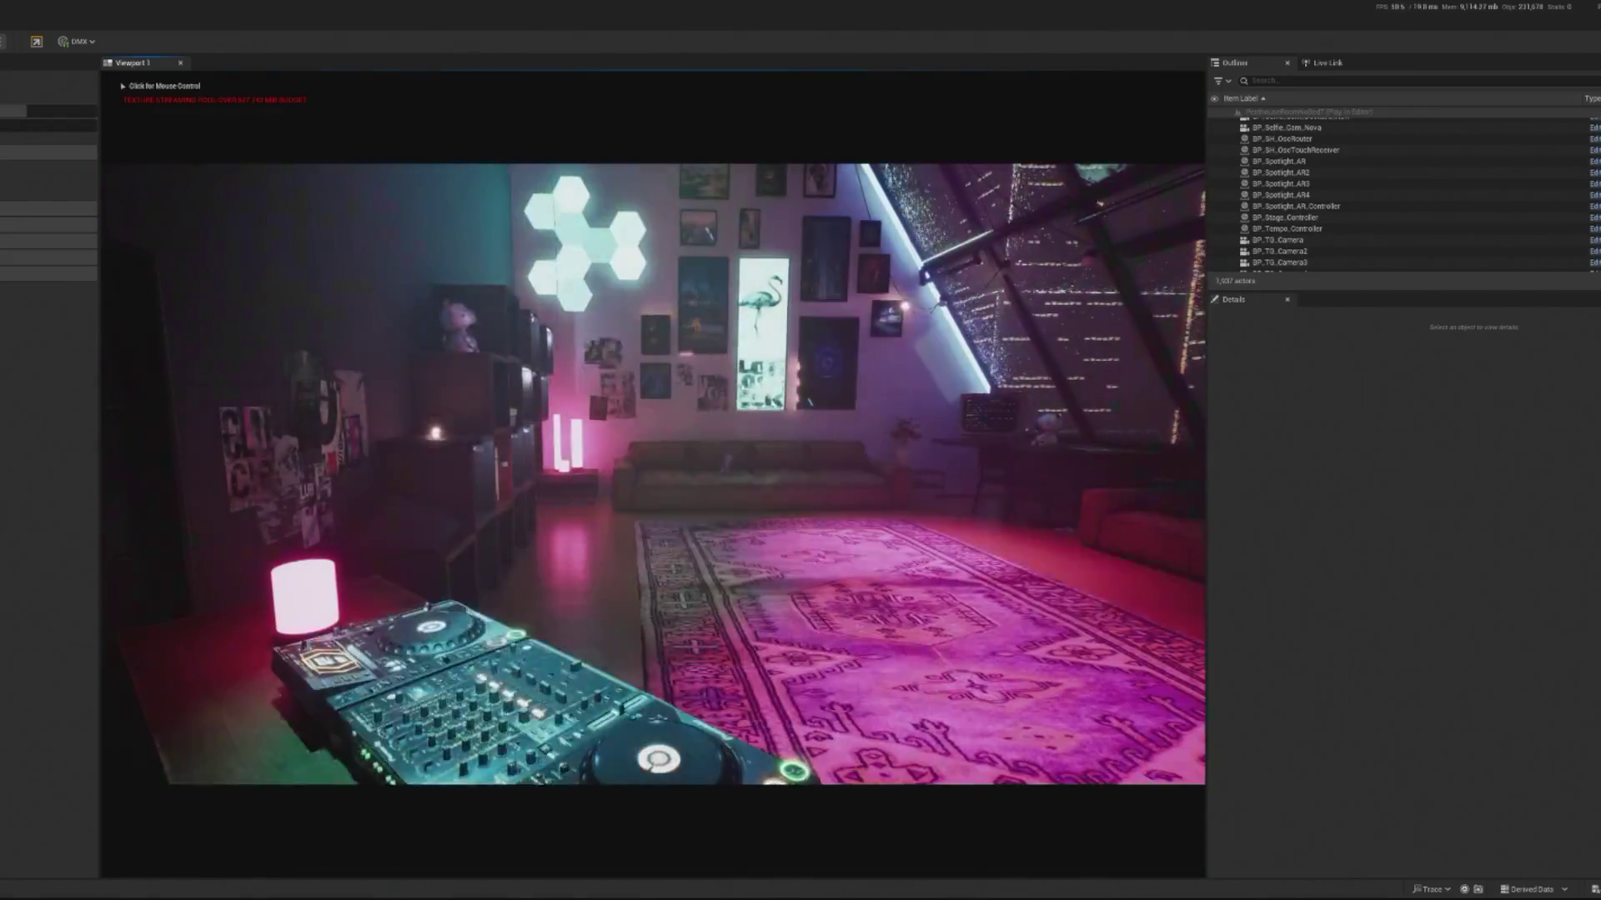
click(250, 500)
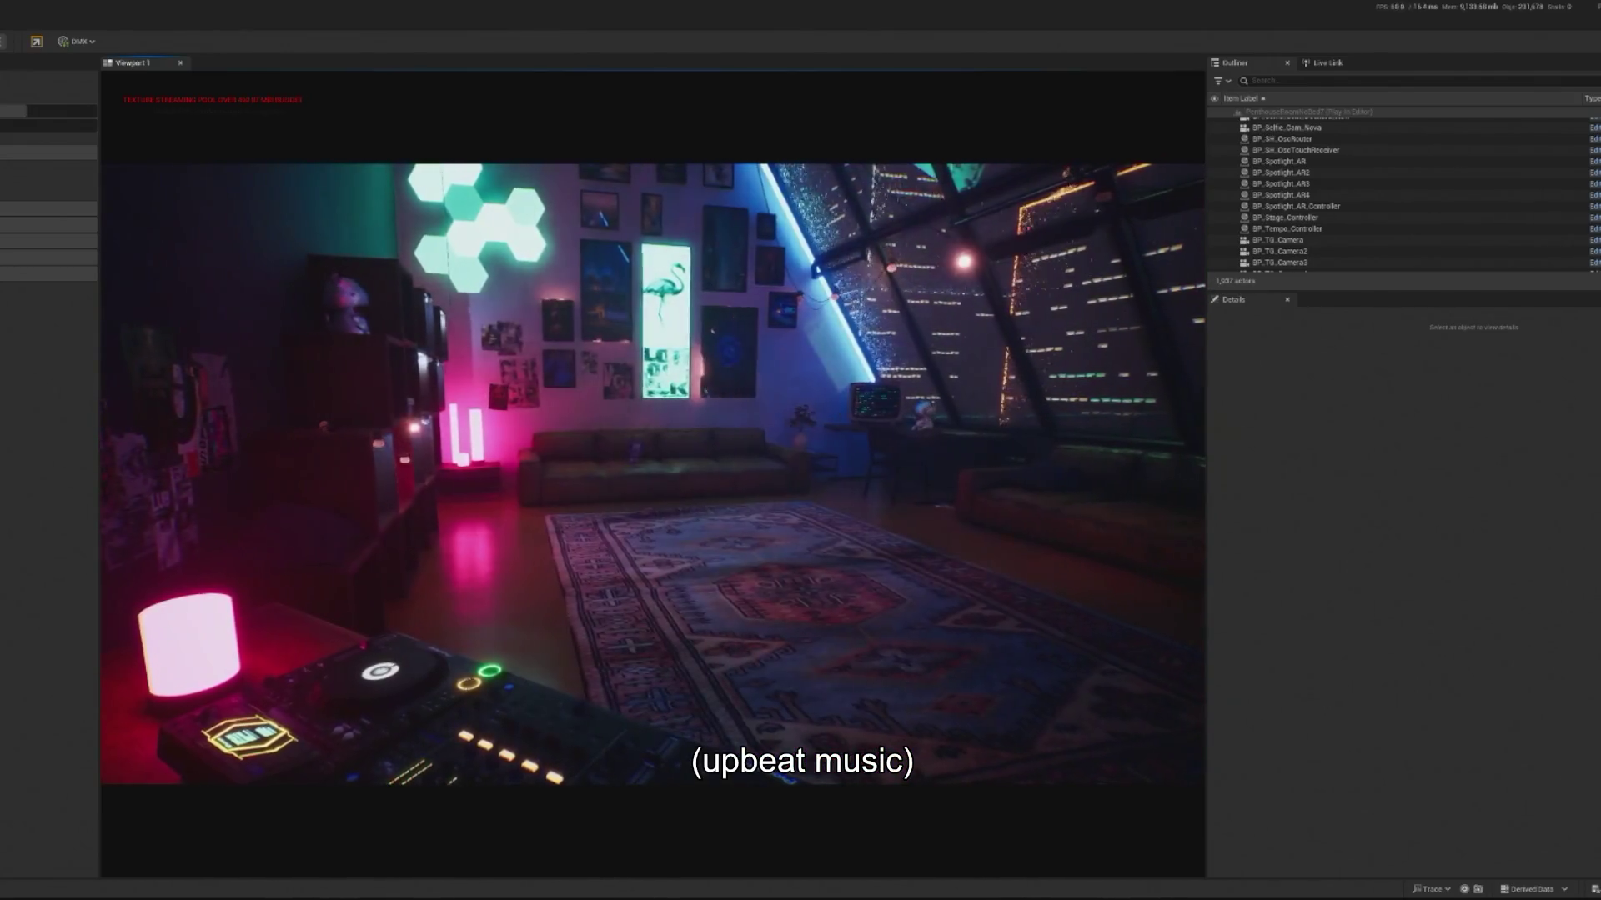
key(shift+F1)
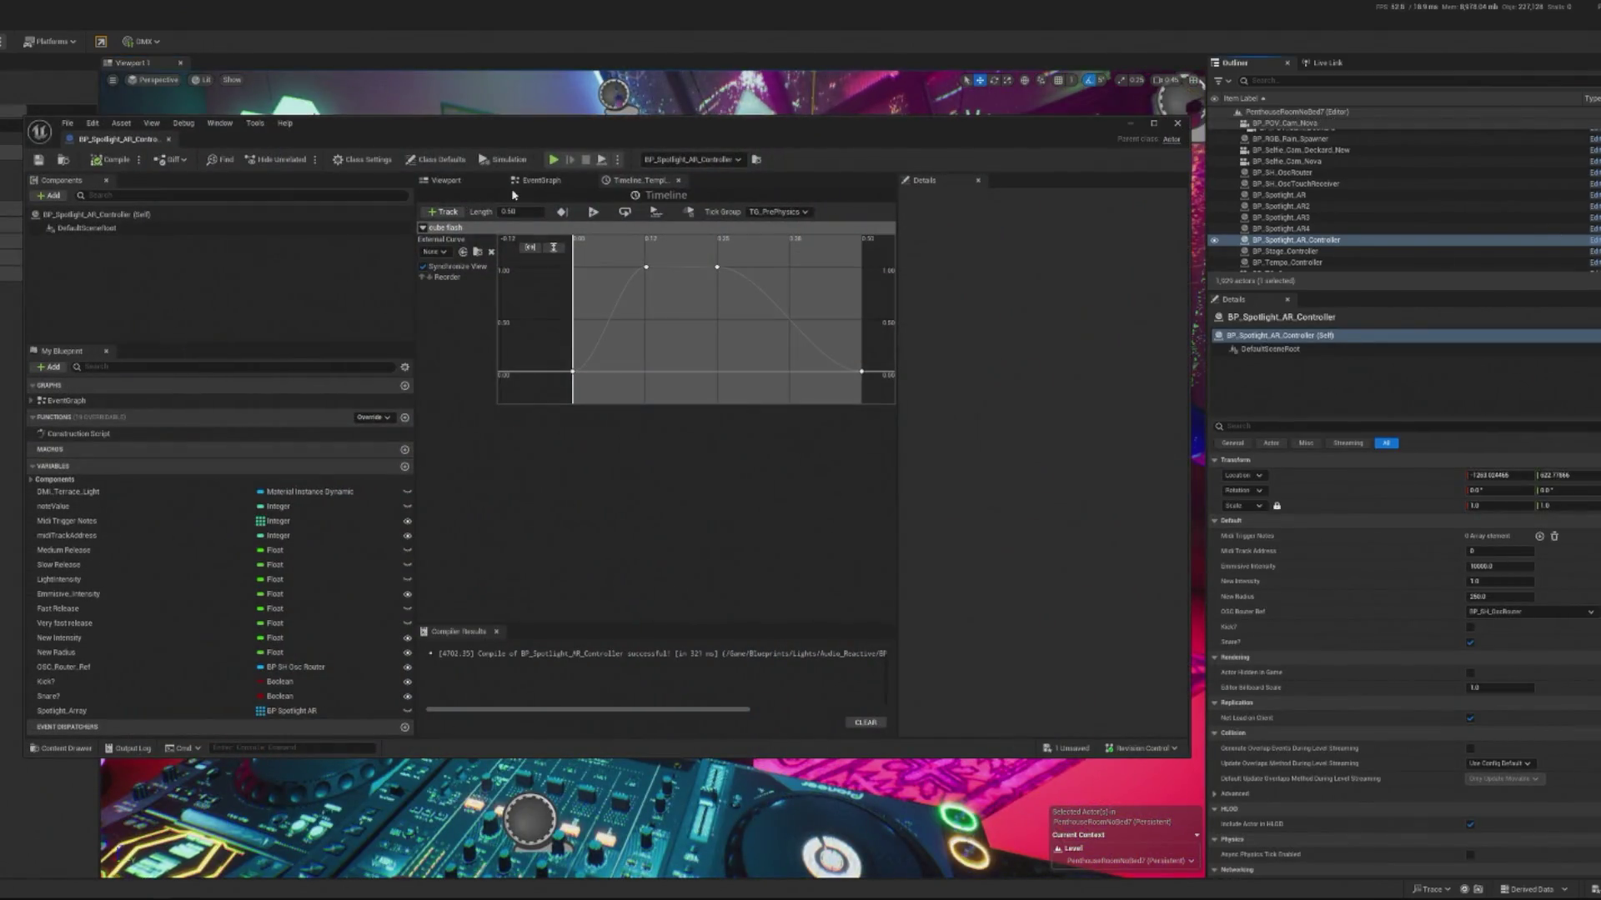
click(538, 180)
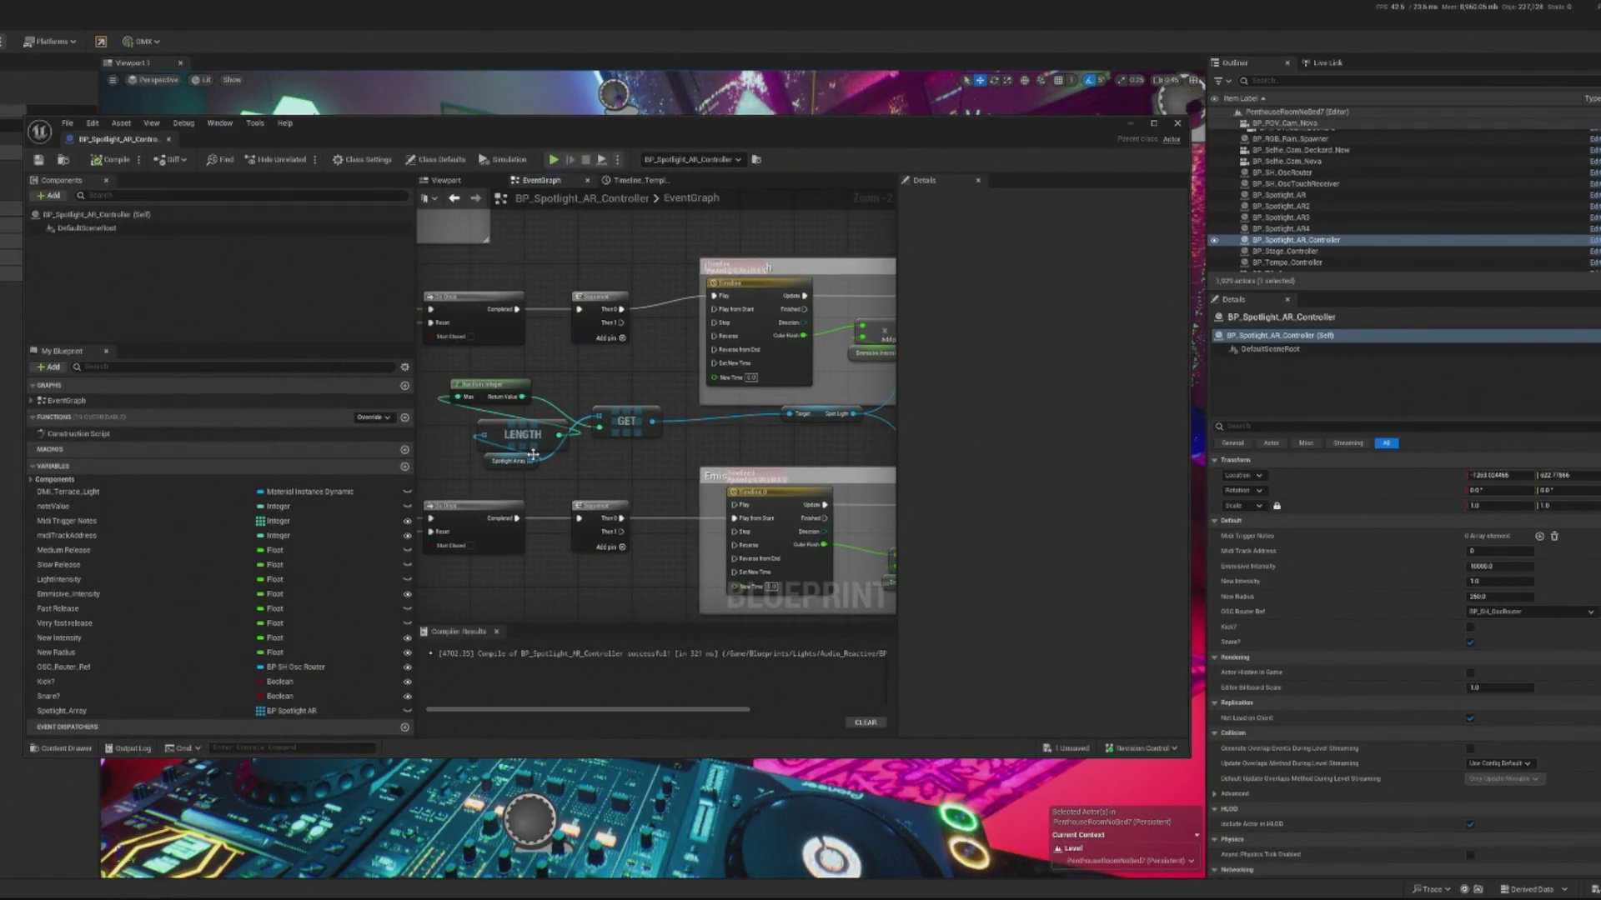
Step: Move the GET, LENGTH and Random Integer nodes left and promote the spotlight to a Spot Light variable
mouse_move(567, 465)
mouse_down()
mouse_move(502, 461)
mouse_move(710, 444)
mouse_up()
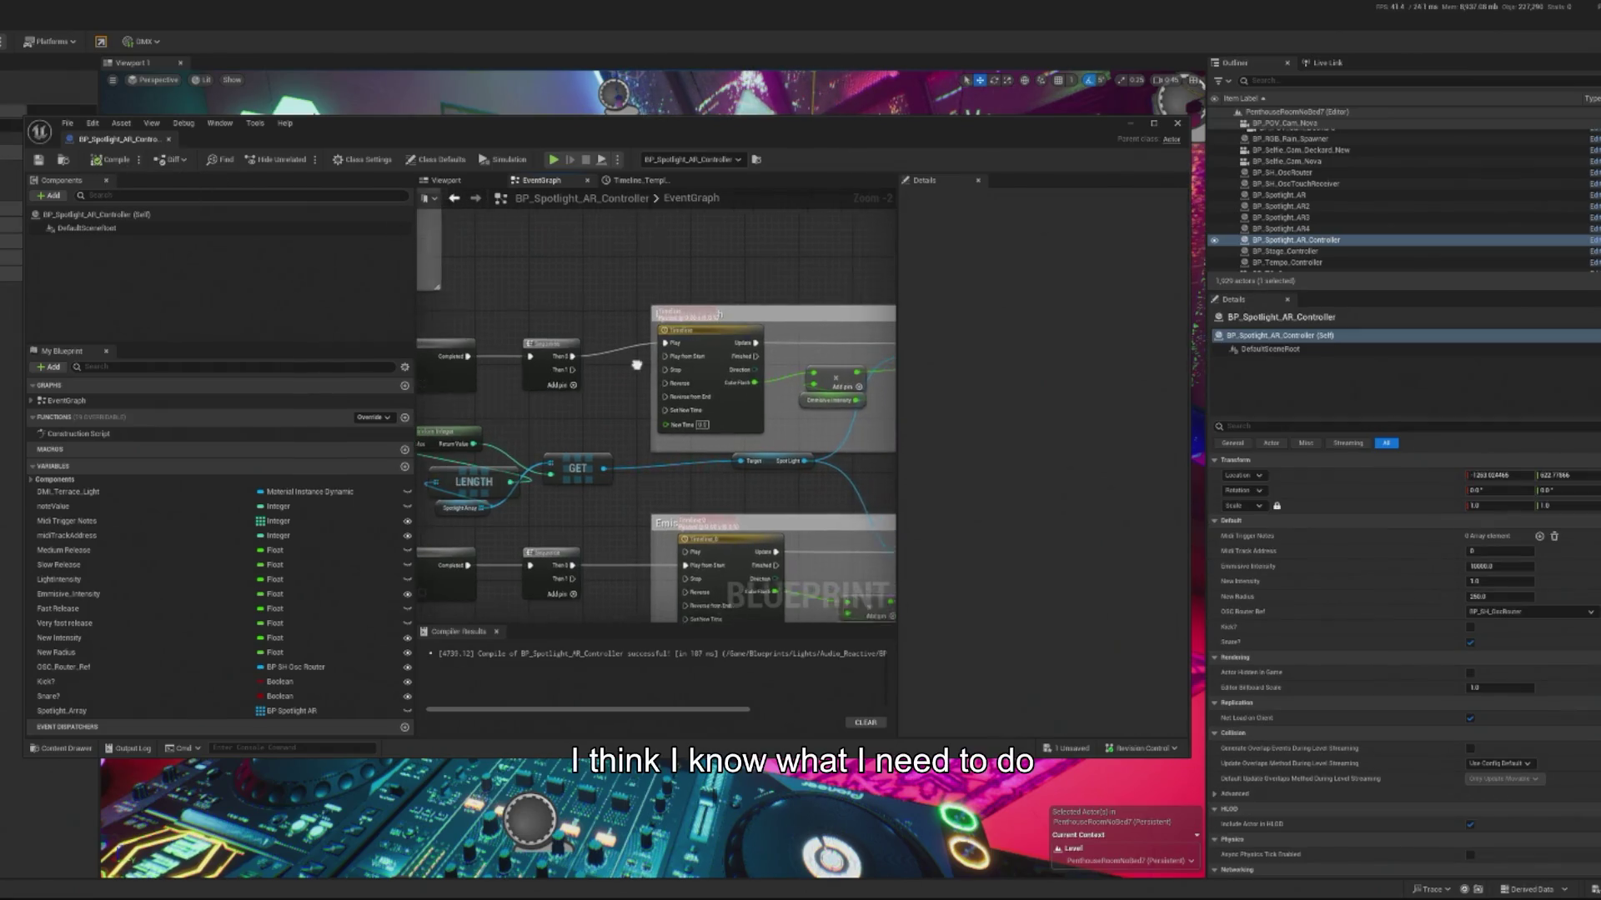
mouse_move(498, 509)
mouse_down()
mouse_move(356, 503)
mouse_move(477, 512)
mouse_up()
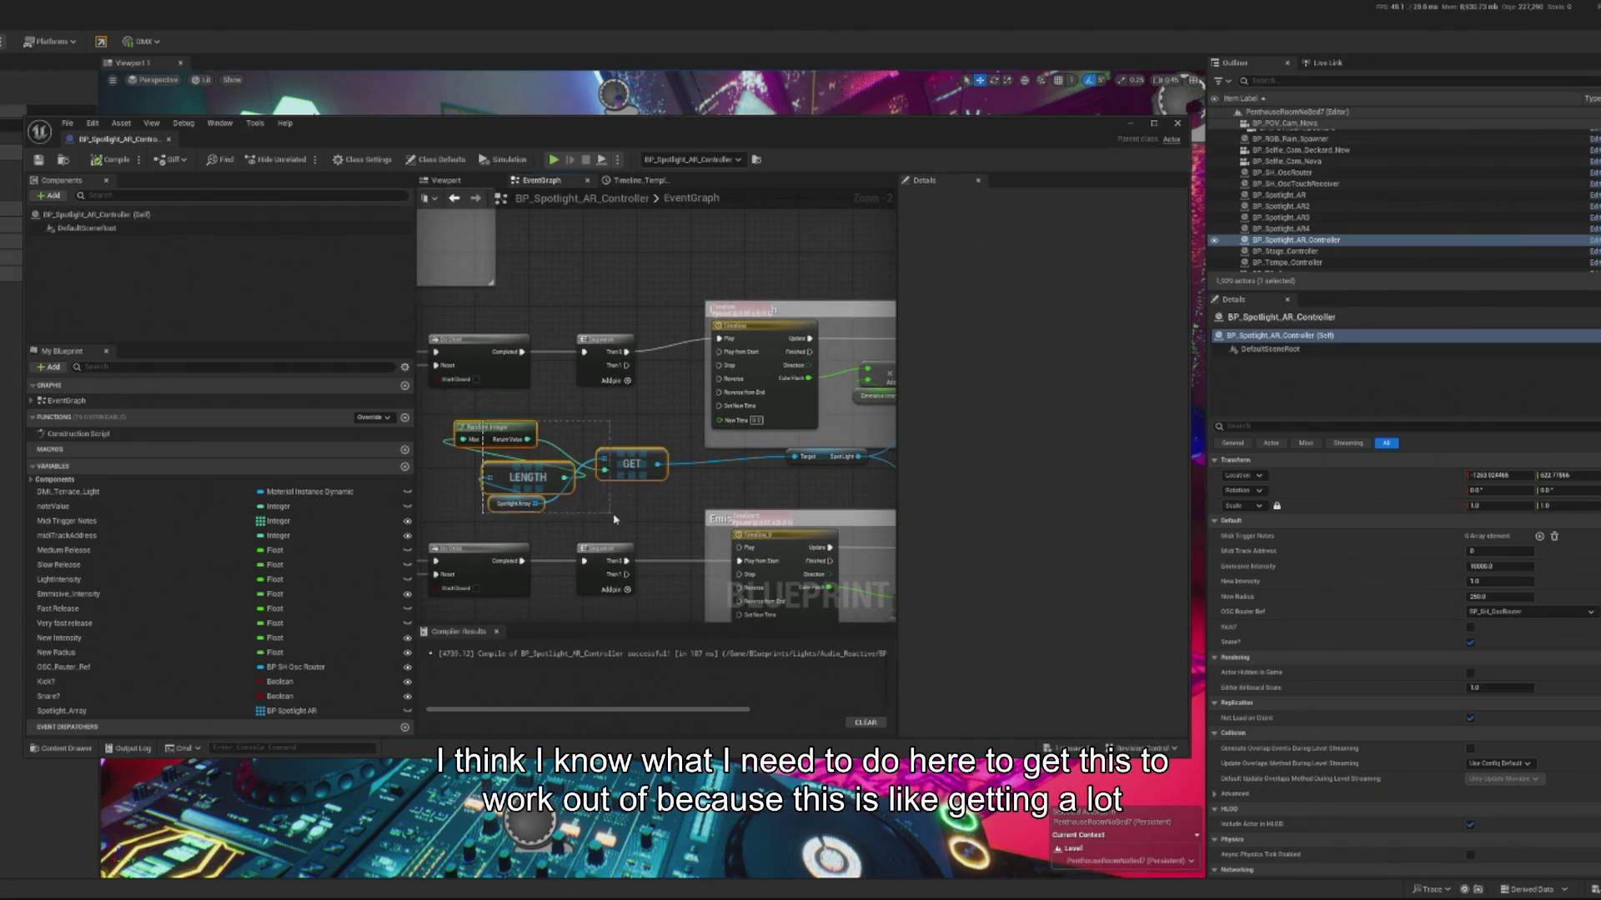
drag(631, 463, 550, 470)
mouse_move(812, 461)
mouse_down()
mouse_move(658, 474)
mouse_move(648, 411)
mouse_up()
text(promote)
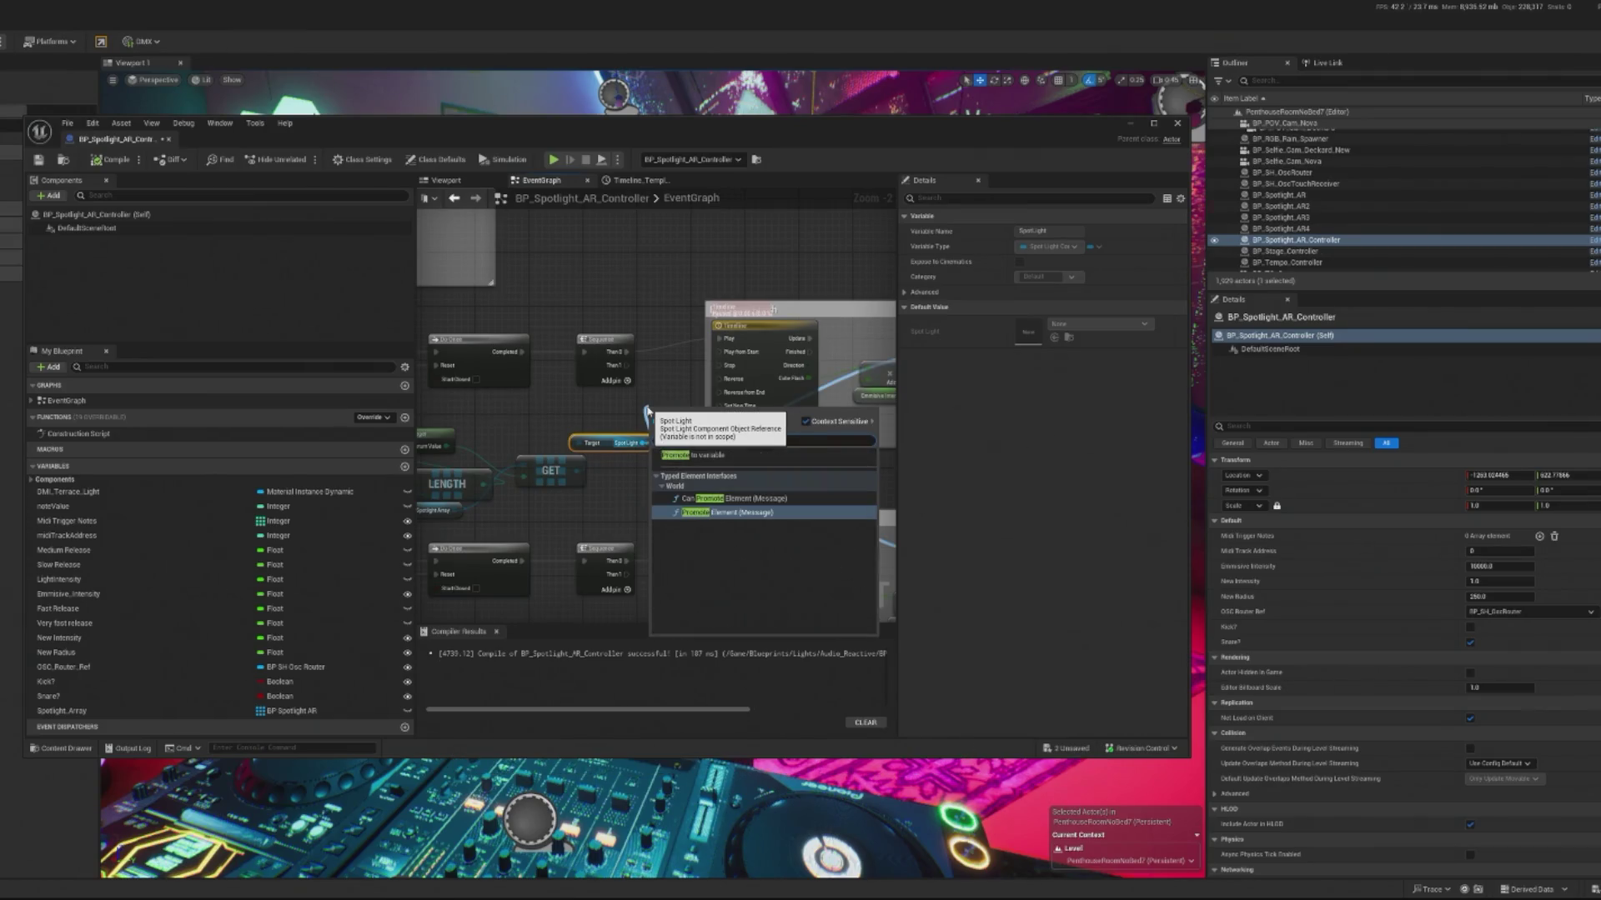
click(696, 455)
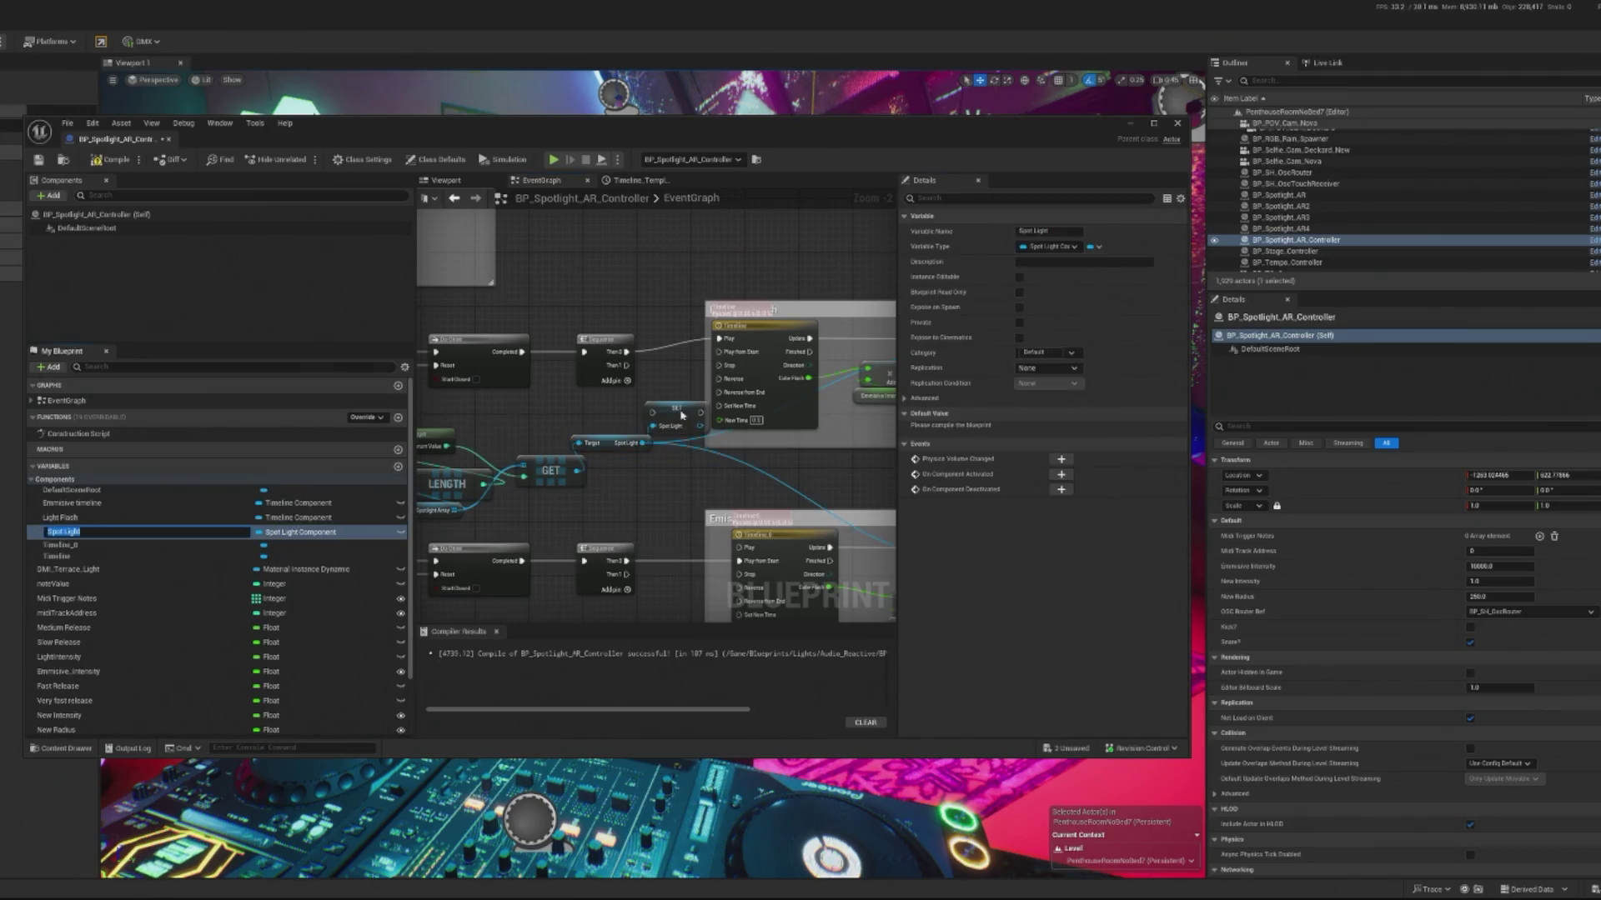
drag(615, 341, 582, 342)
drag(665, 404, 626, 353)
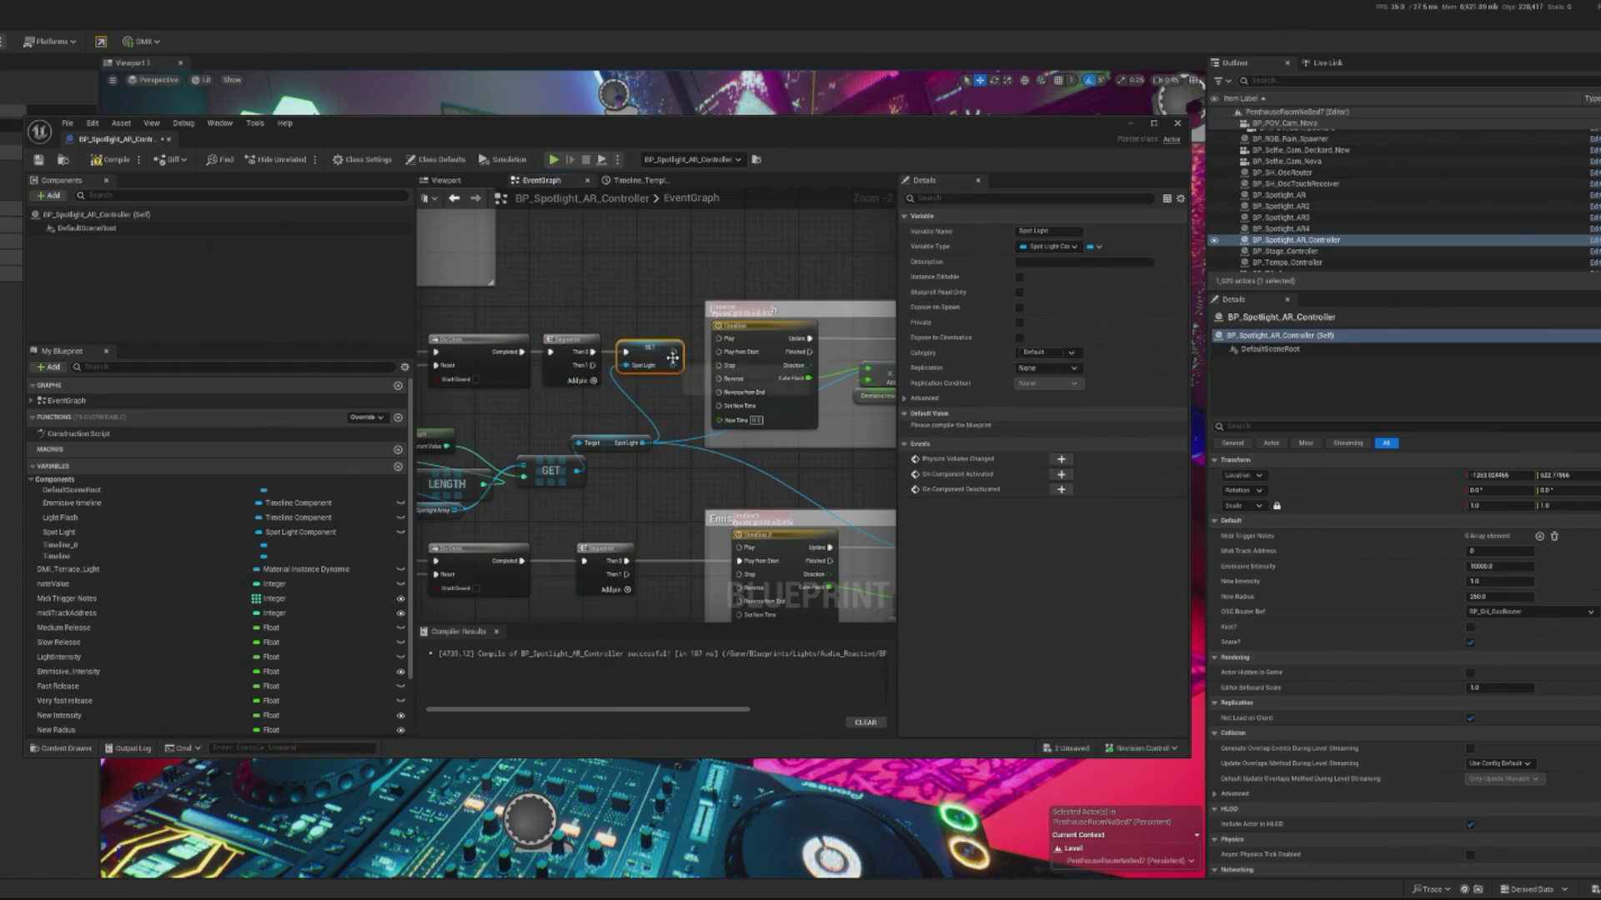
Step: Rename the Spot Light variable to Selected_Spot_Light
drag(671, 356, 582, 369)
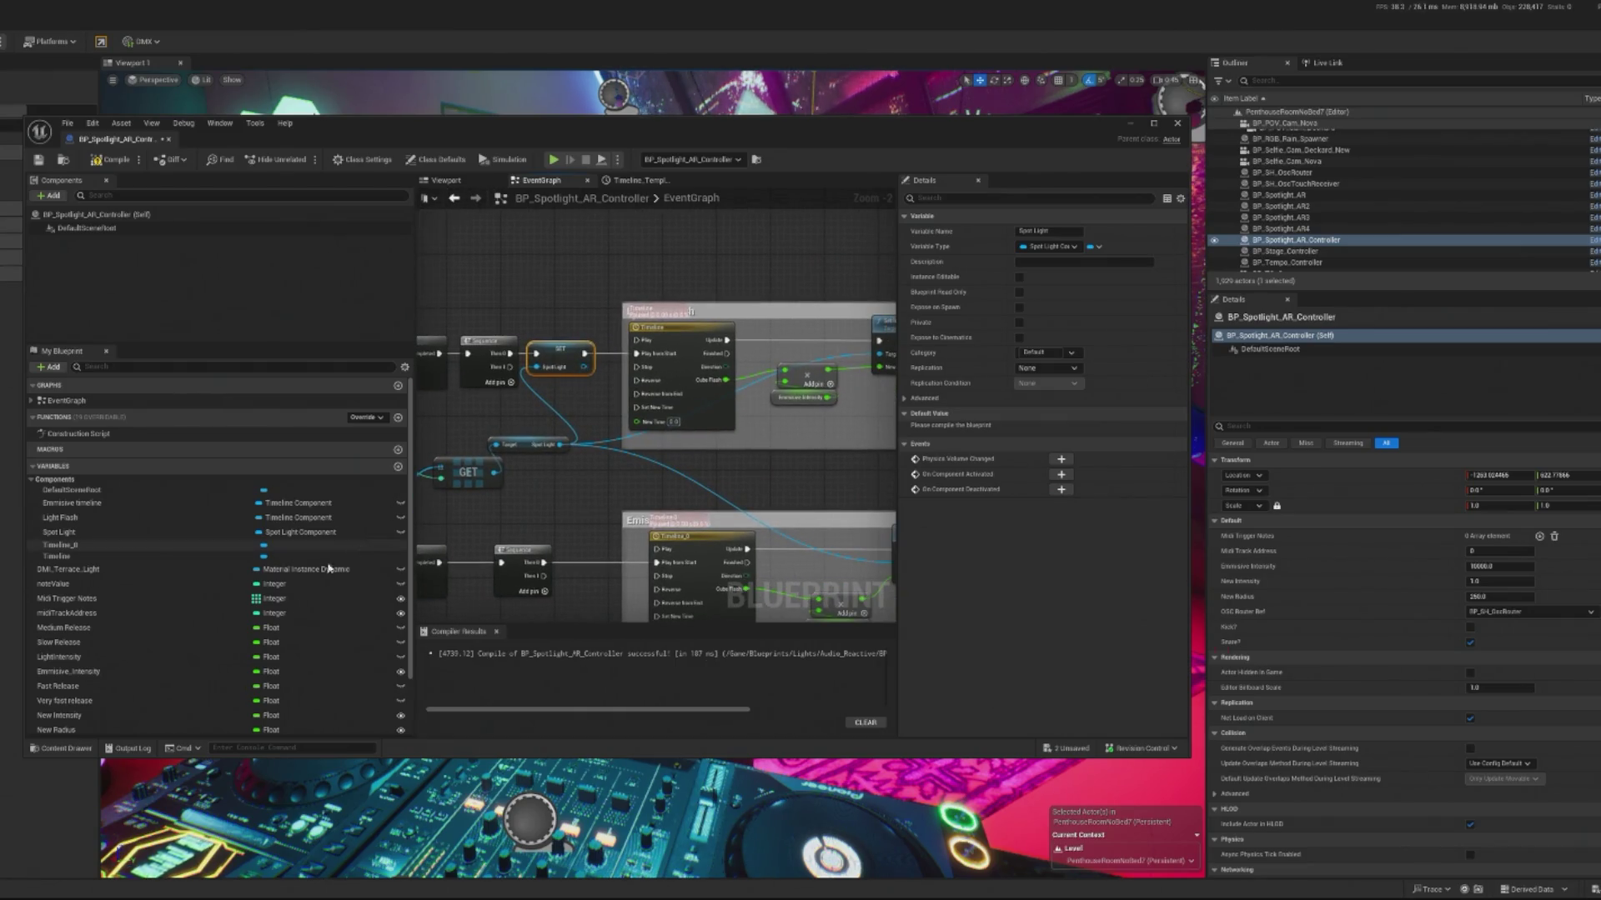
scroll(328, 569, down, 1)
scroll(361, 543, down, 1)
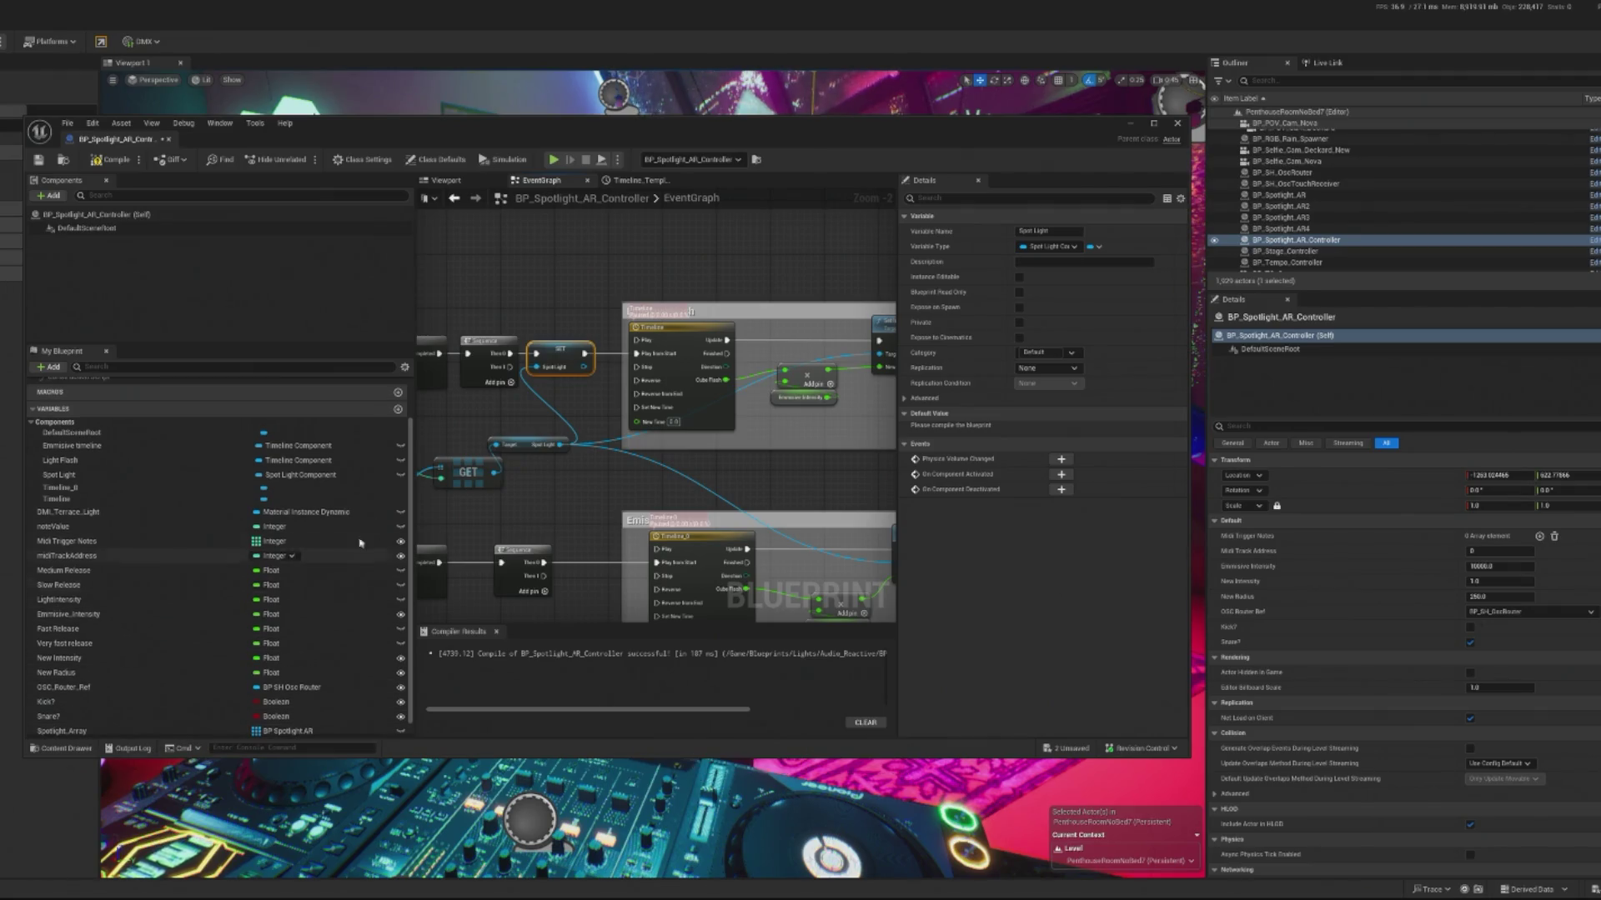
click(129, 475)
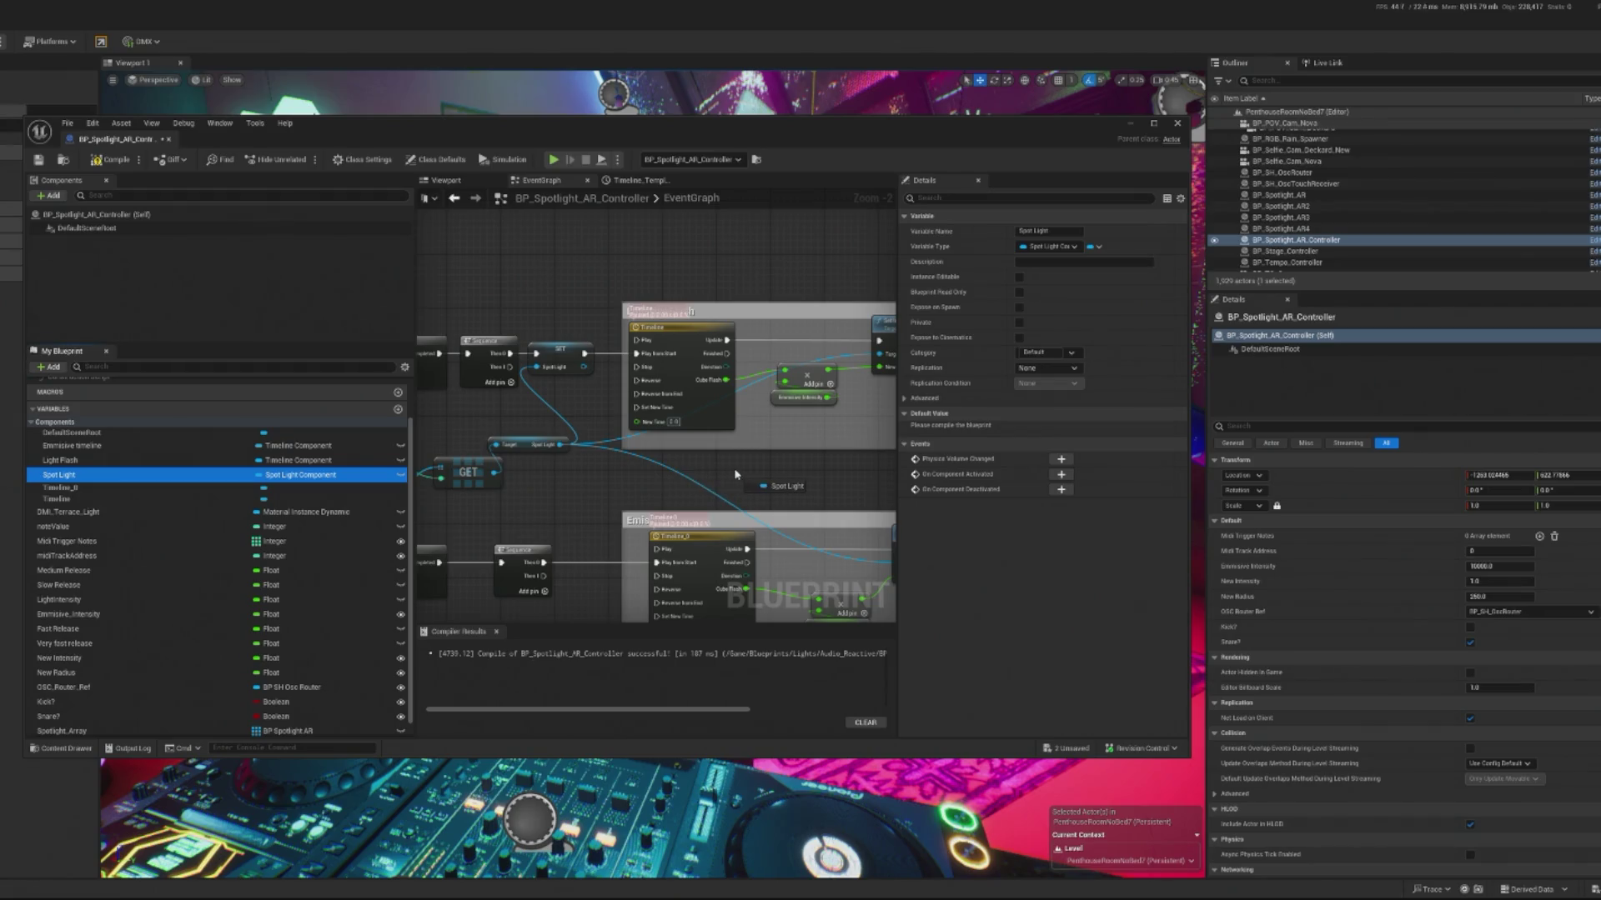
drag(734, 474, 736, 477)
key(Escape)
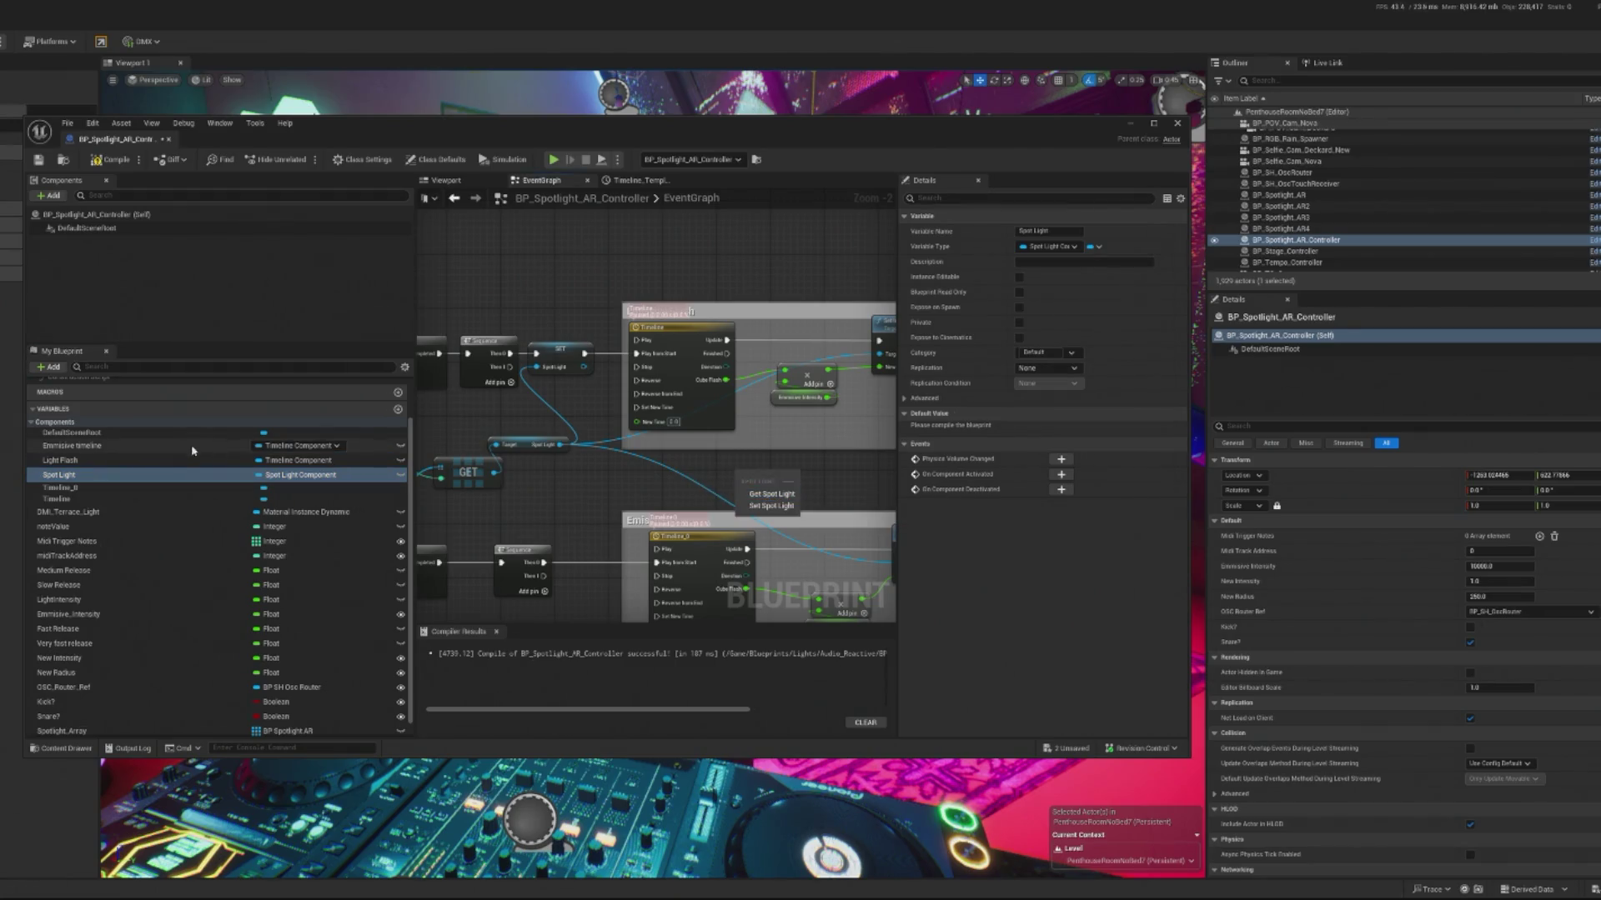
click(364, 472)
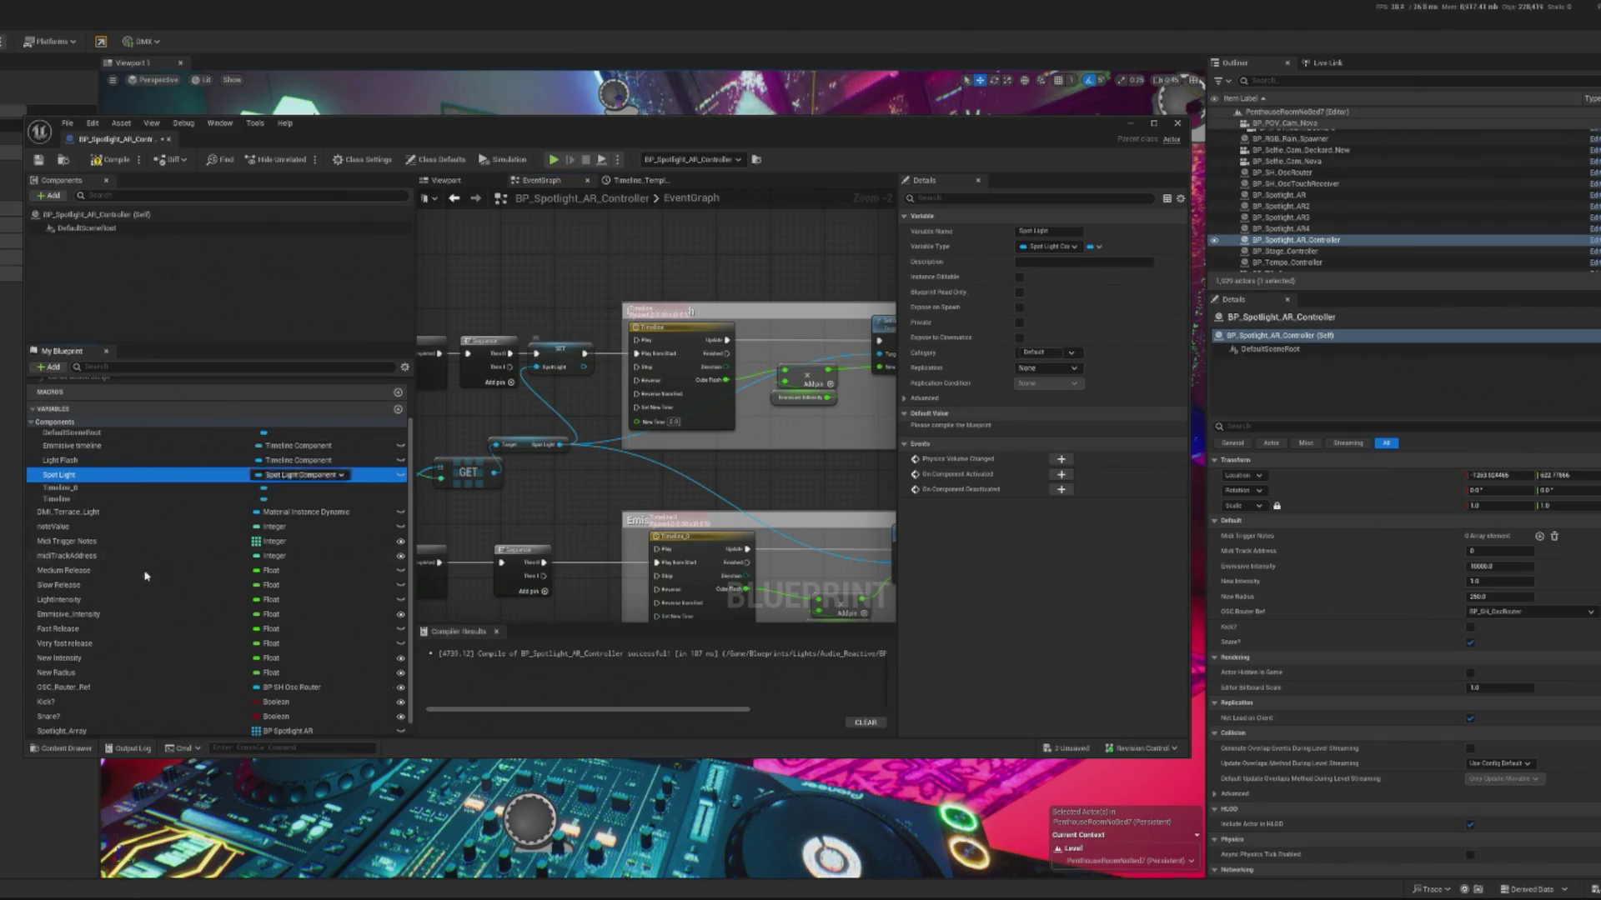
scroll(166, 575, down, 1)
right_click(70, 455)
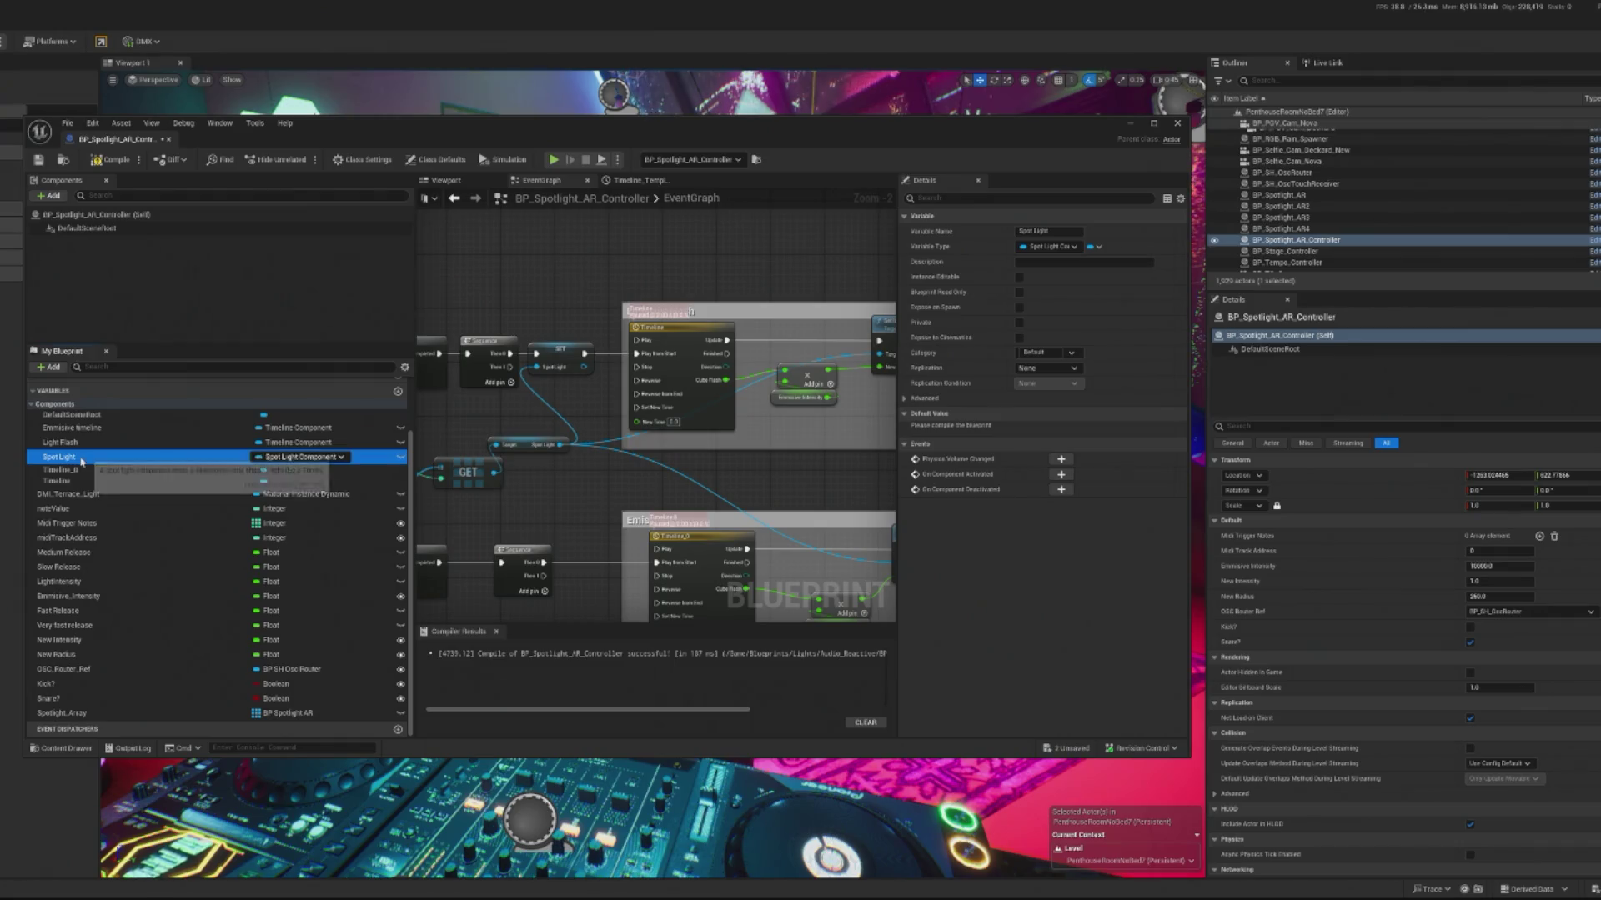
click(167, 537)
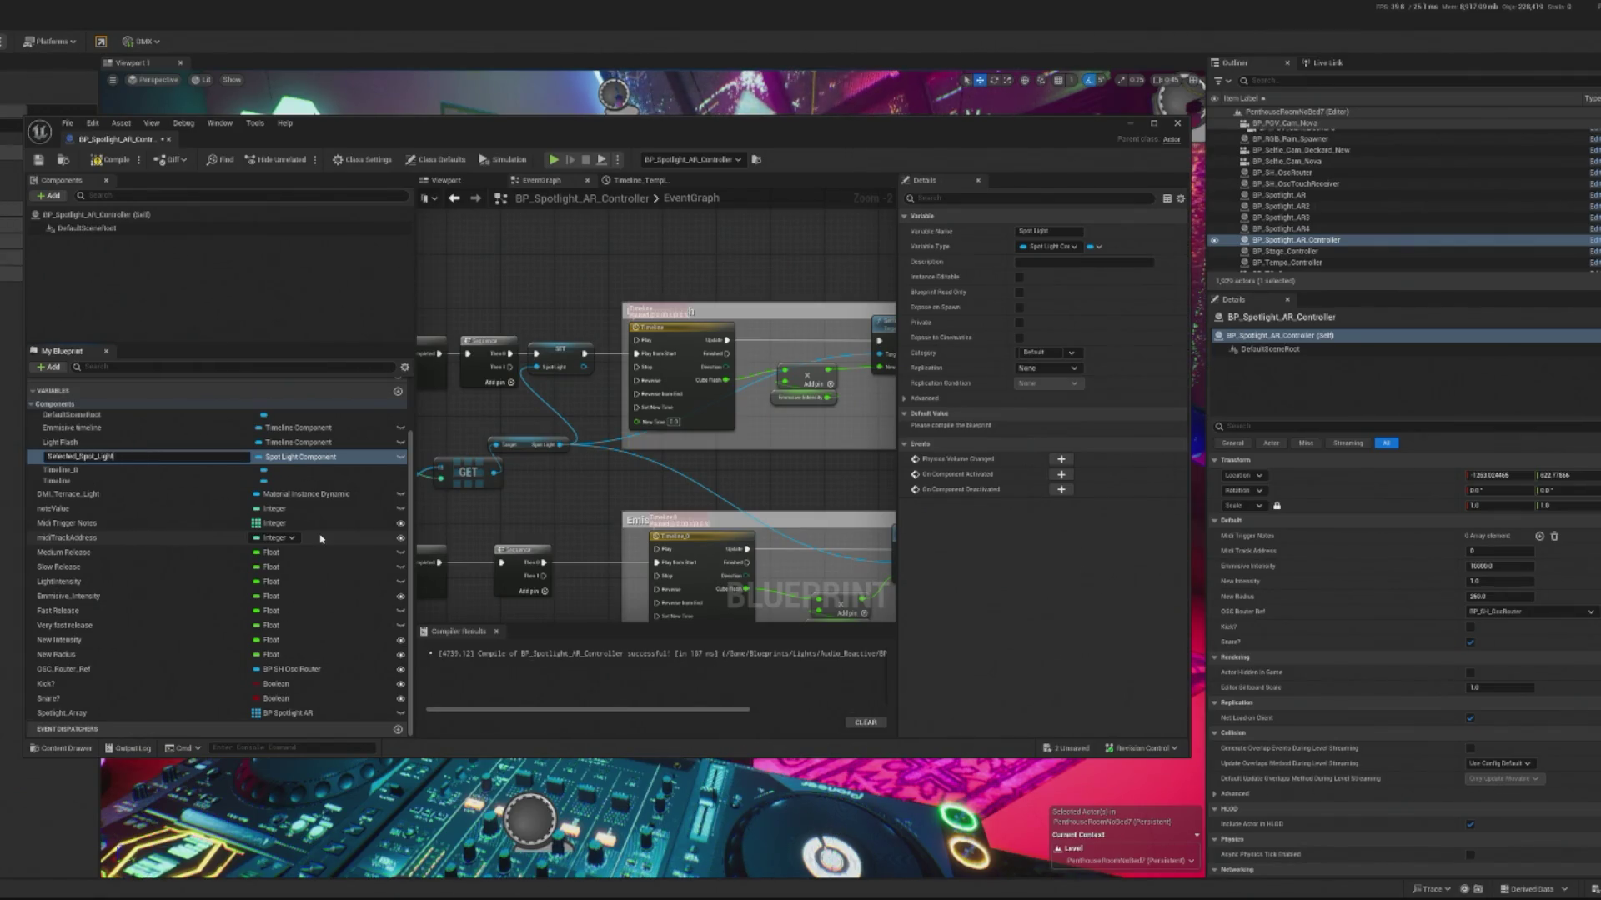
Step: Wire a Selected_Spot_Light getter into both Set Intensity targets, removing the old Spot Light links
drag(93, 456, 544, 493)
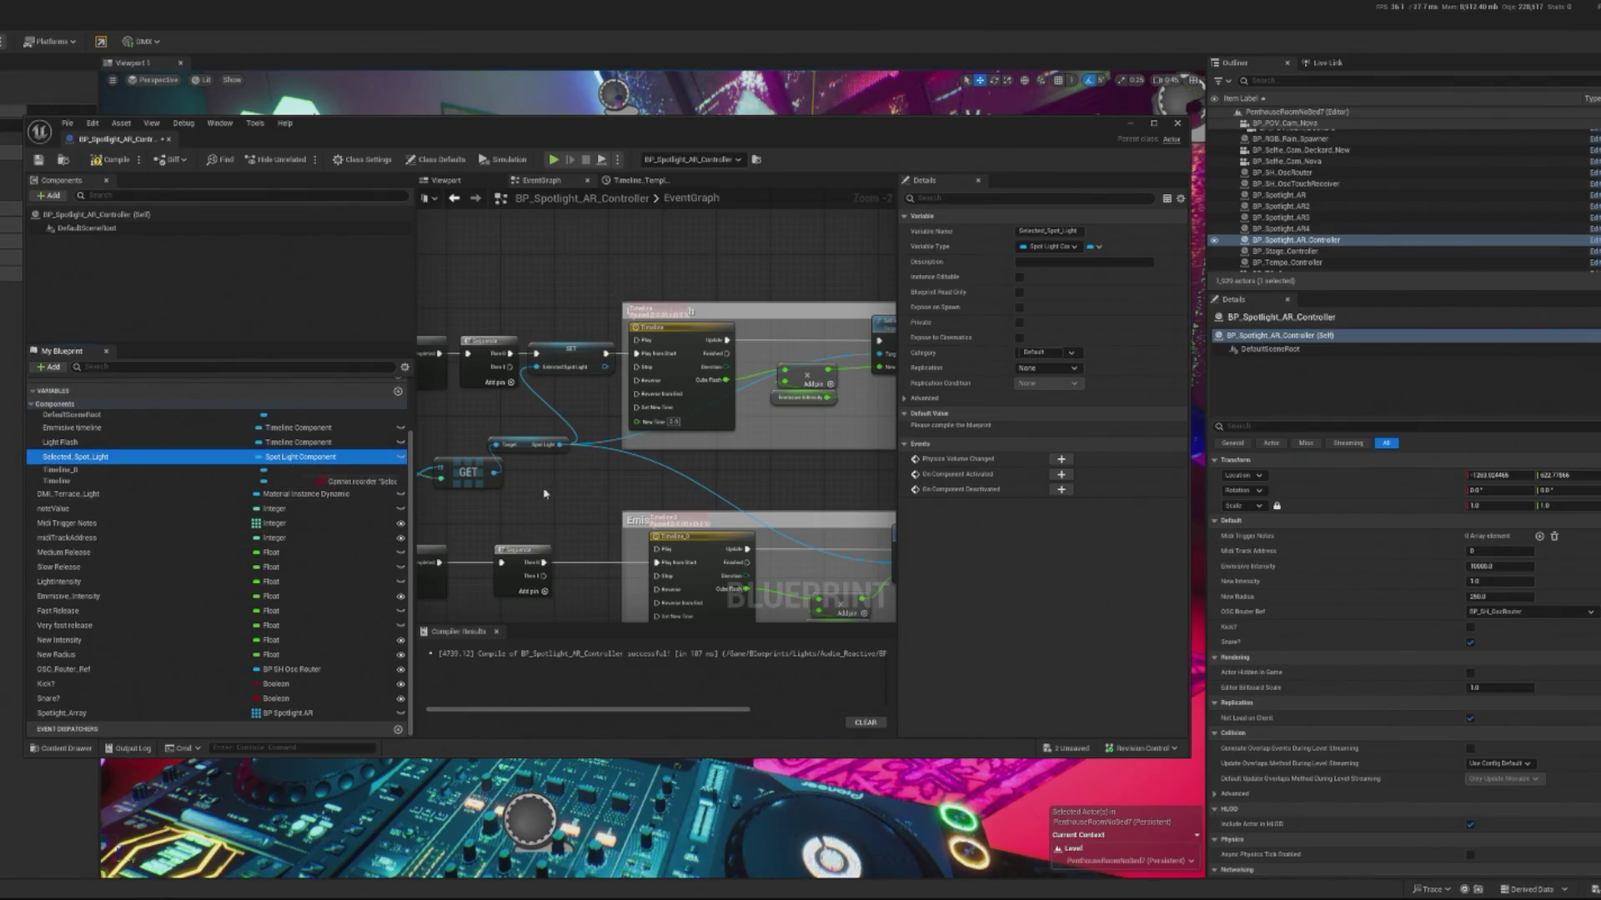
drag(714, 458, 844, 355)
click(750, 464)
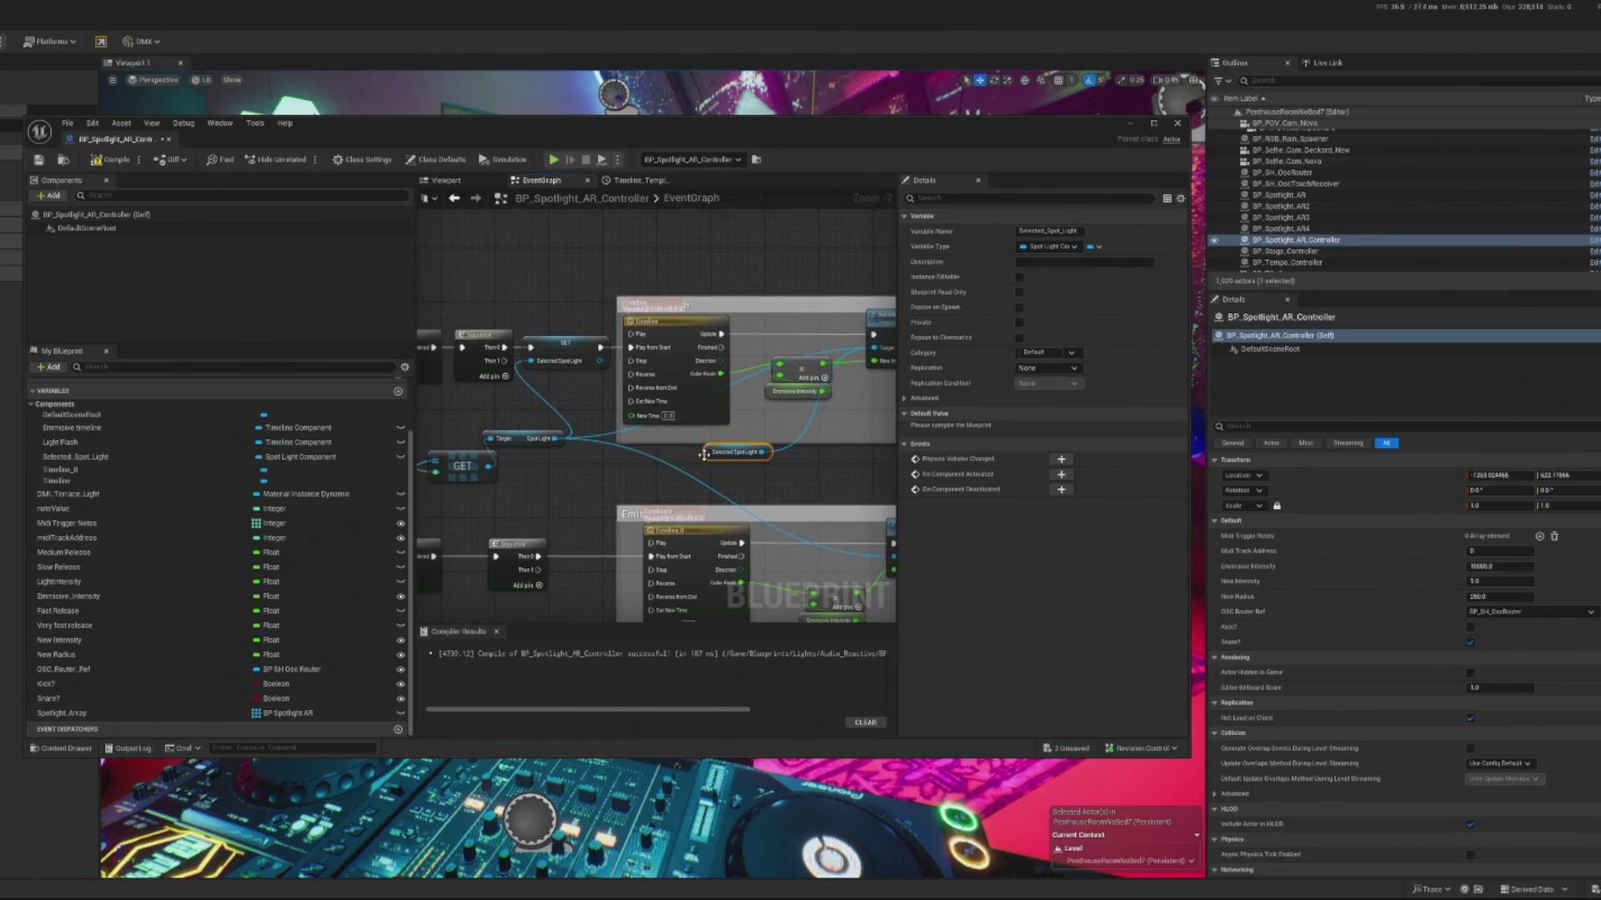
drag(736, 443, 867, 548)
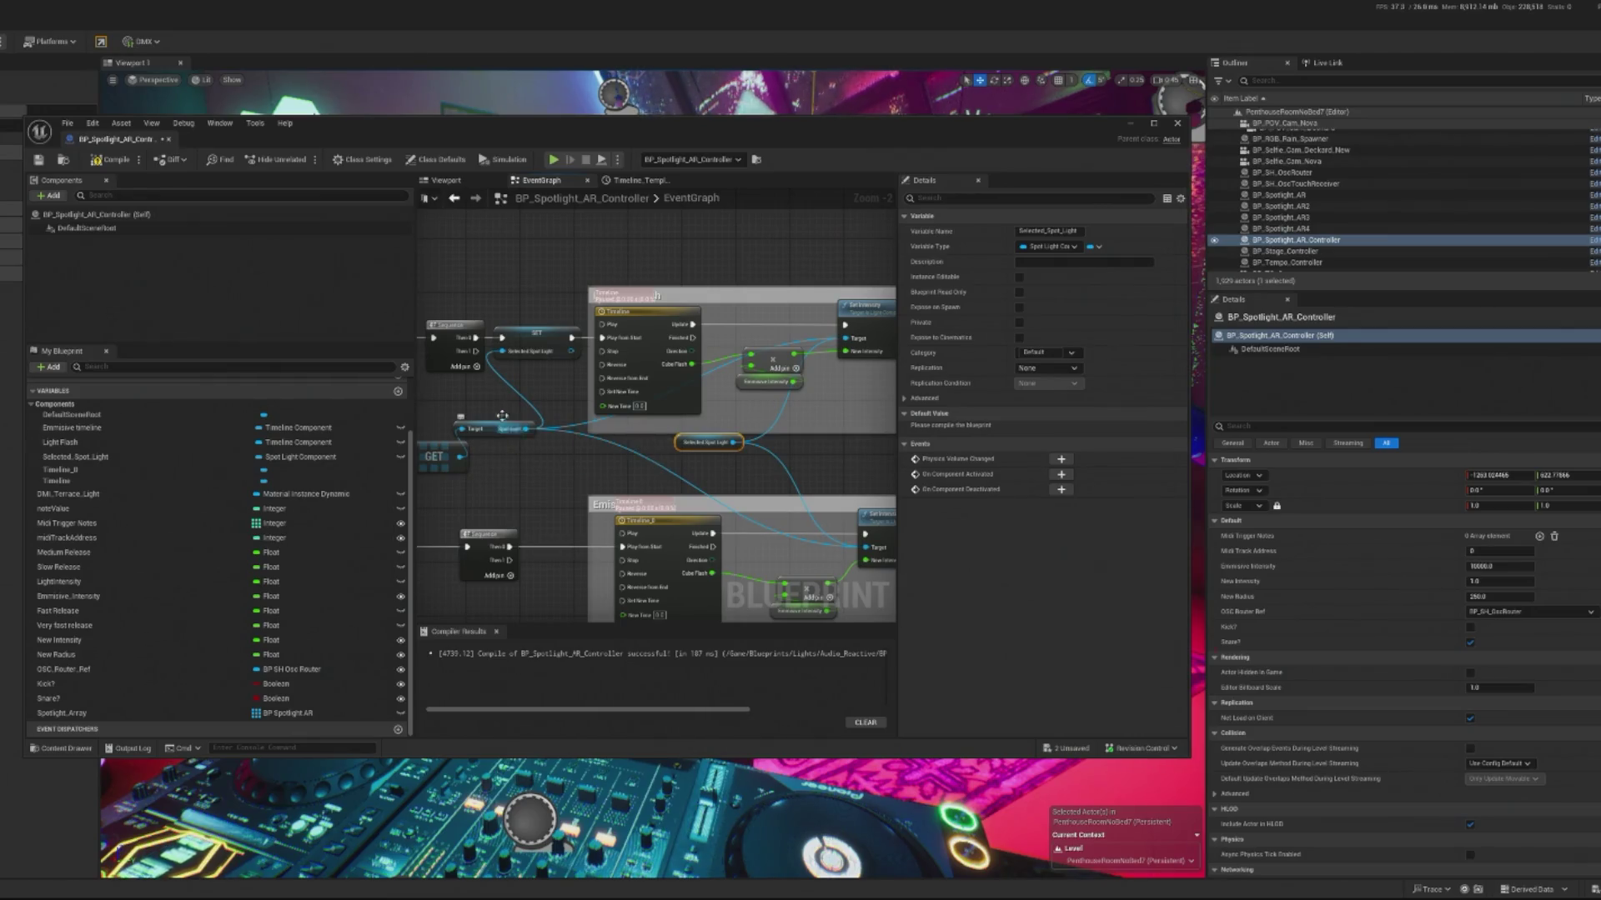
mouse_move(523, 431)
mouse_down()
mouse_move(507, 354)
mouse_move(719, 406)
mouse_up()
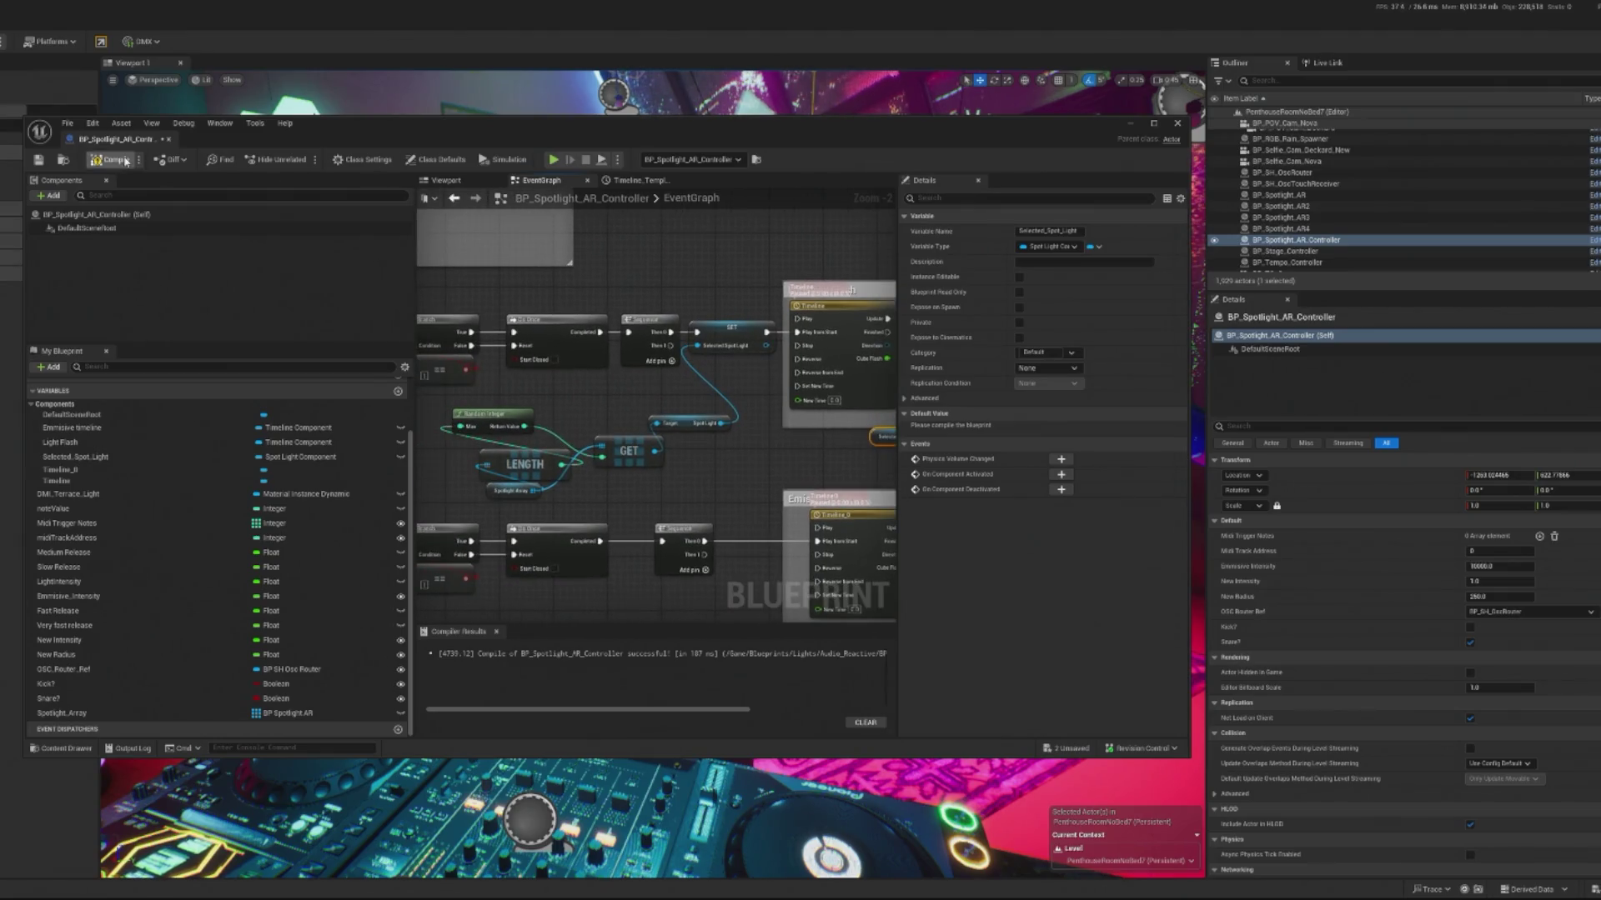
Step: Compile the Blueprint and start a play test with the editor hidden
key(F7)
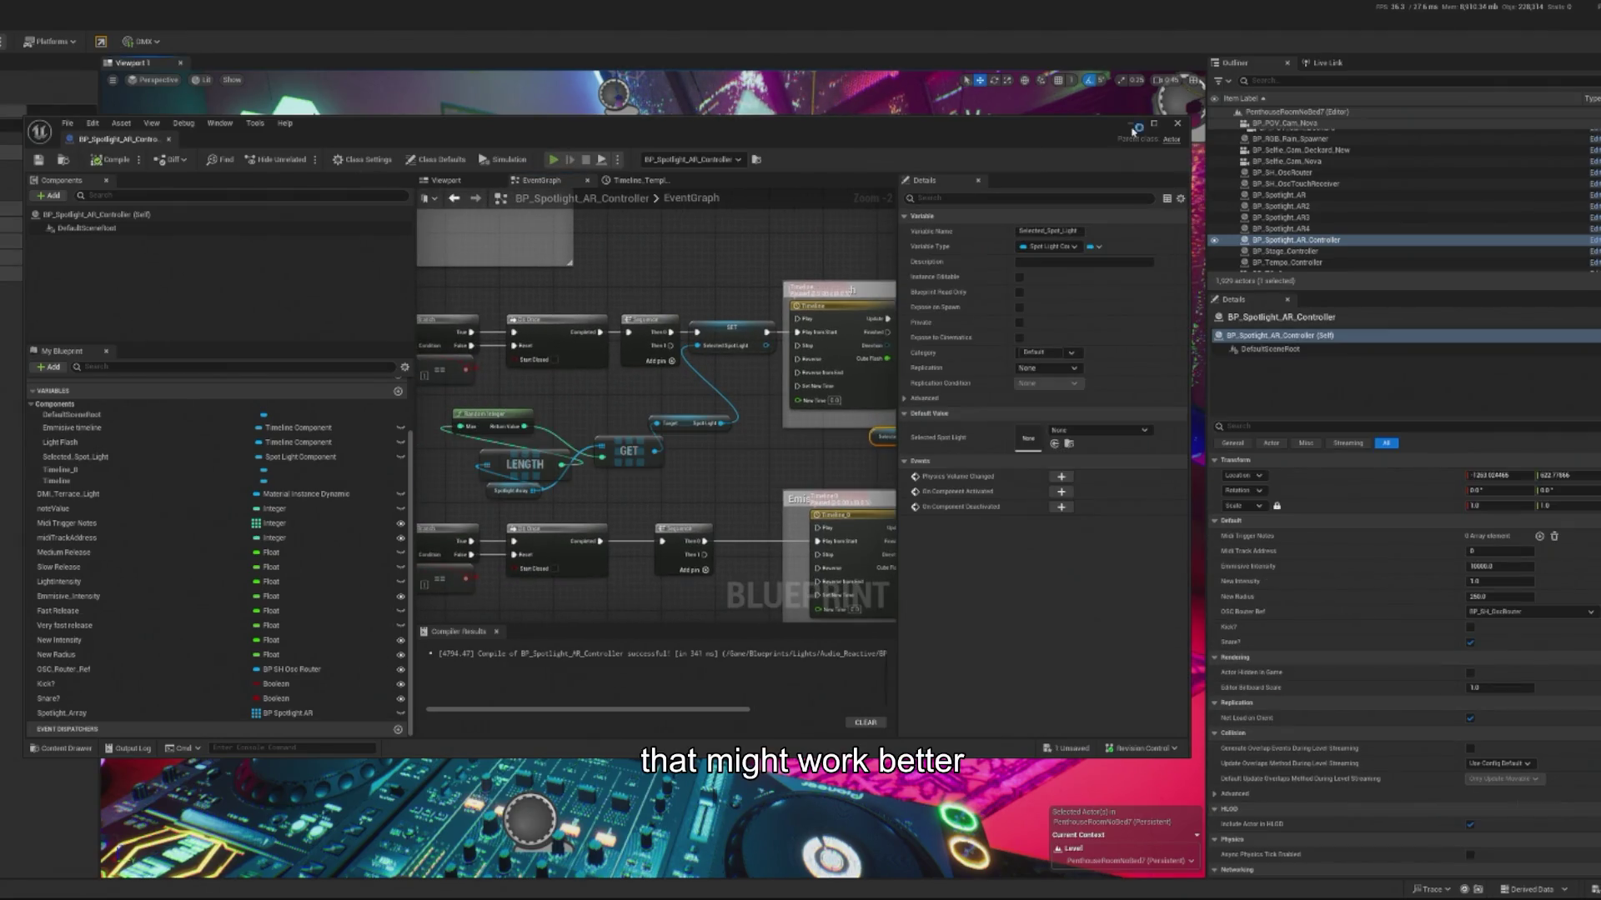
key(alt+p)
click(1131, 124)
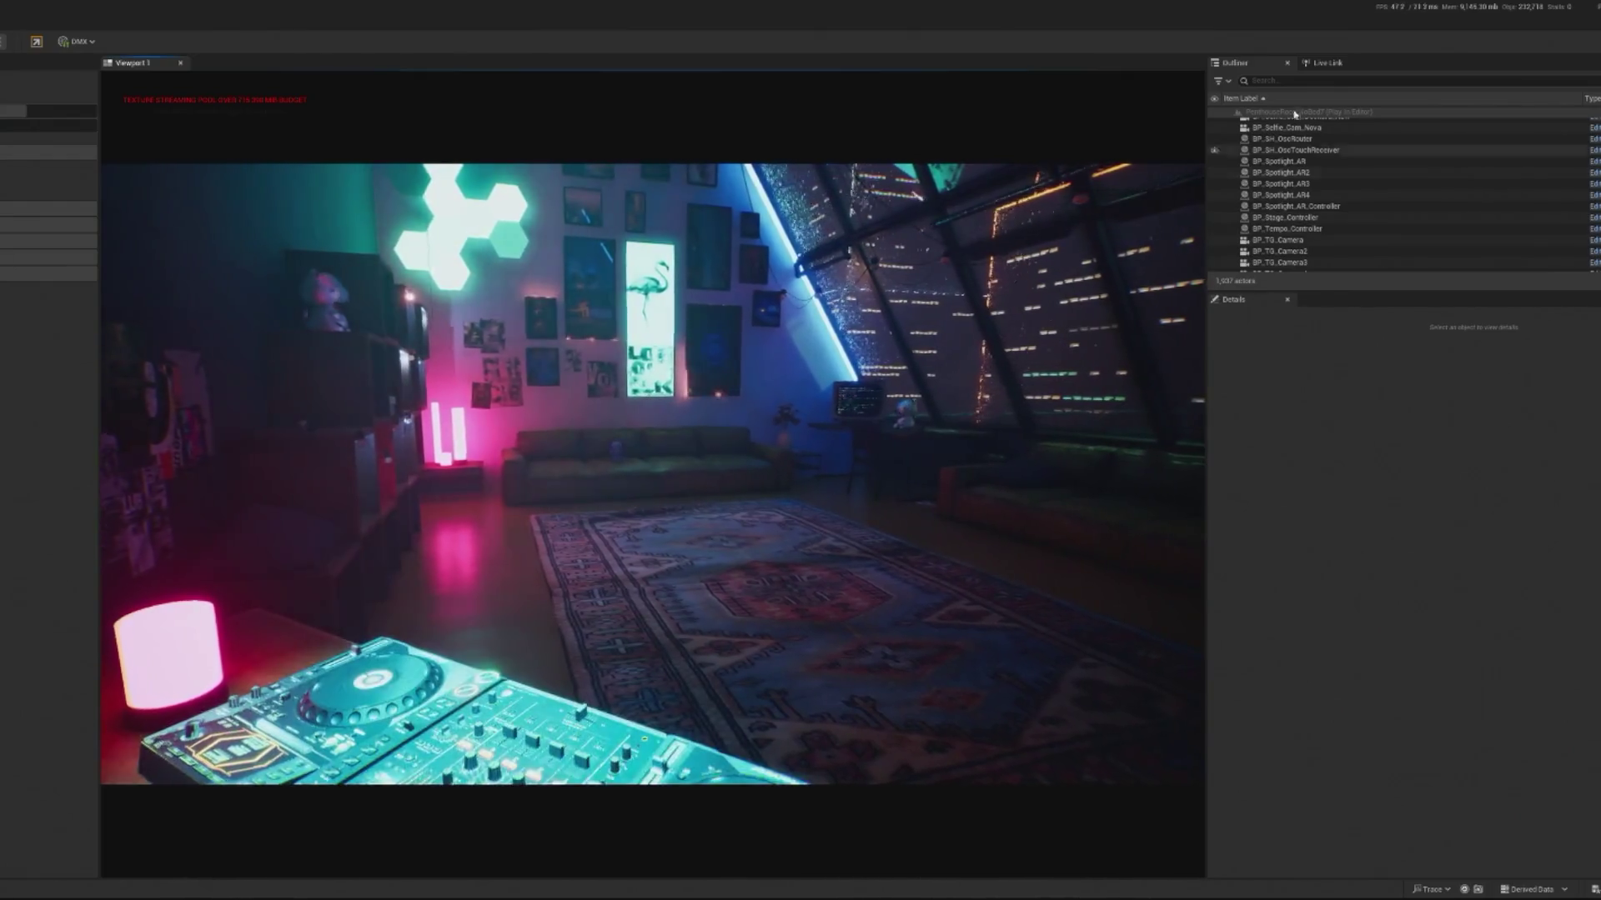
Step: Filter the Outliner to 'controller' actors and pan to the On Kick and On Snare events
text(ar)
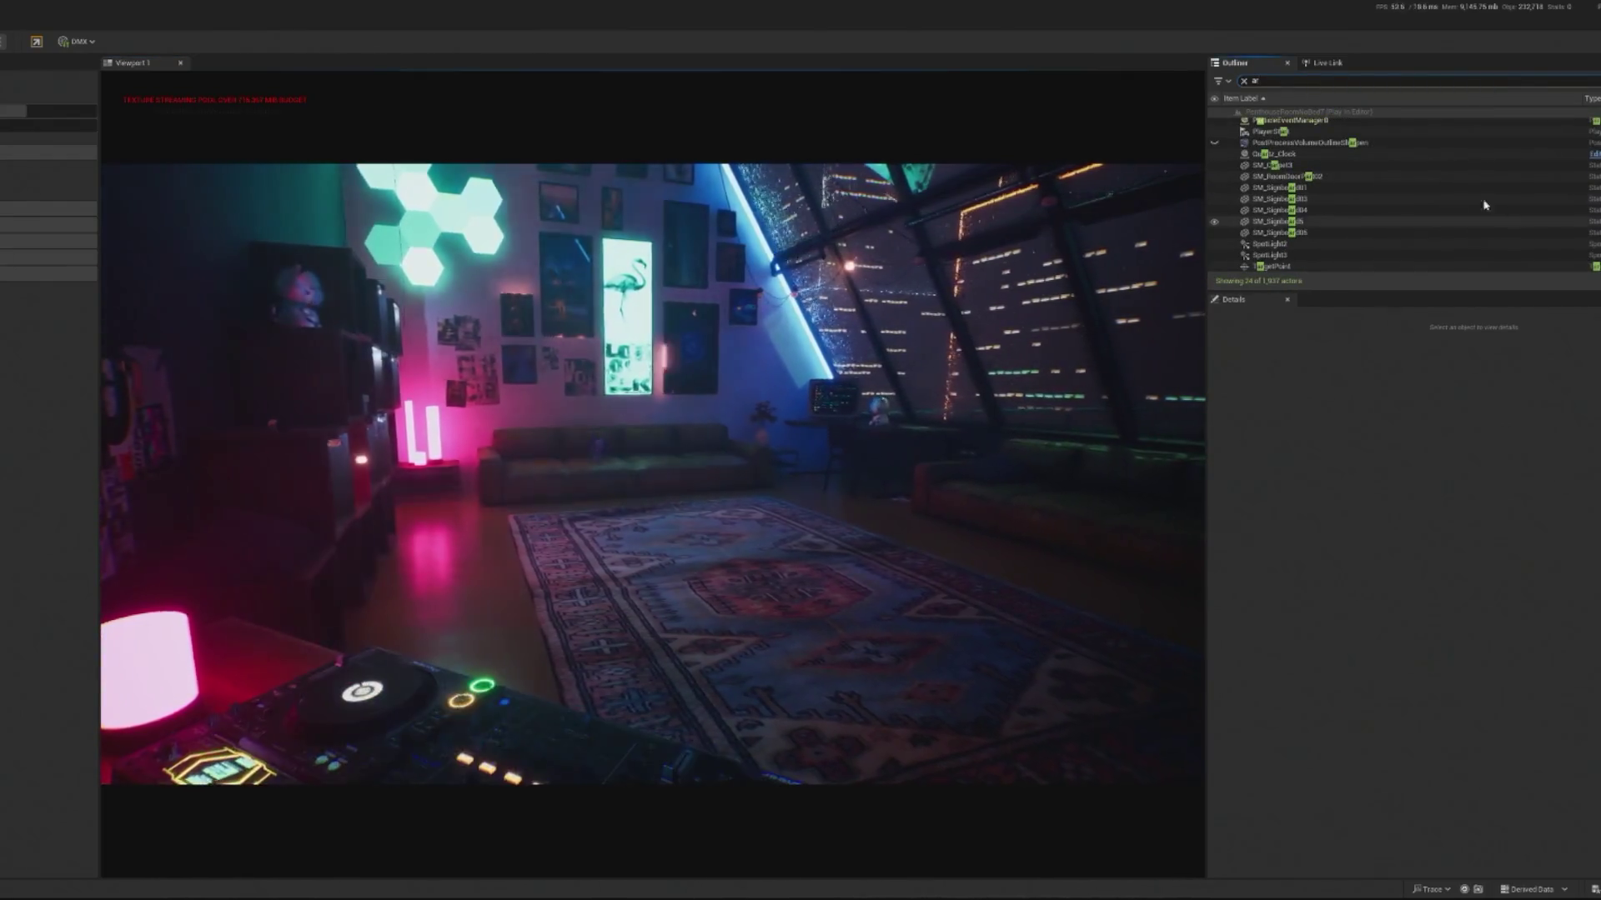
click(1253, 81)
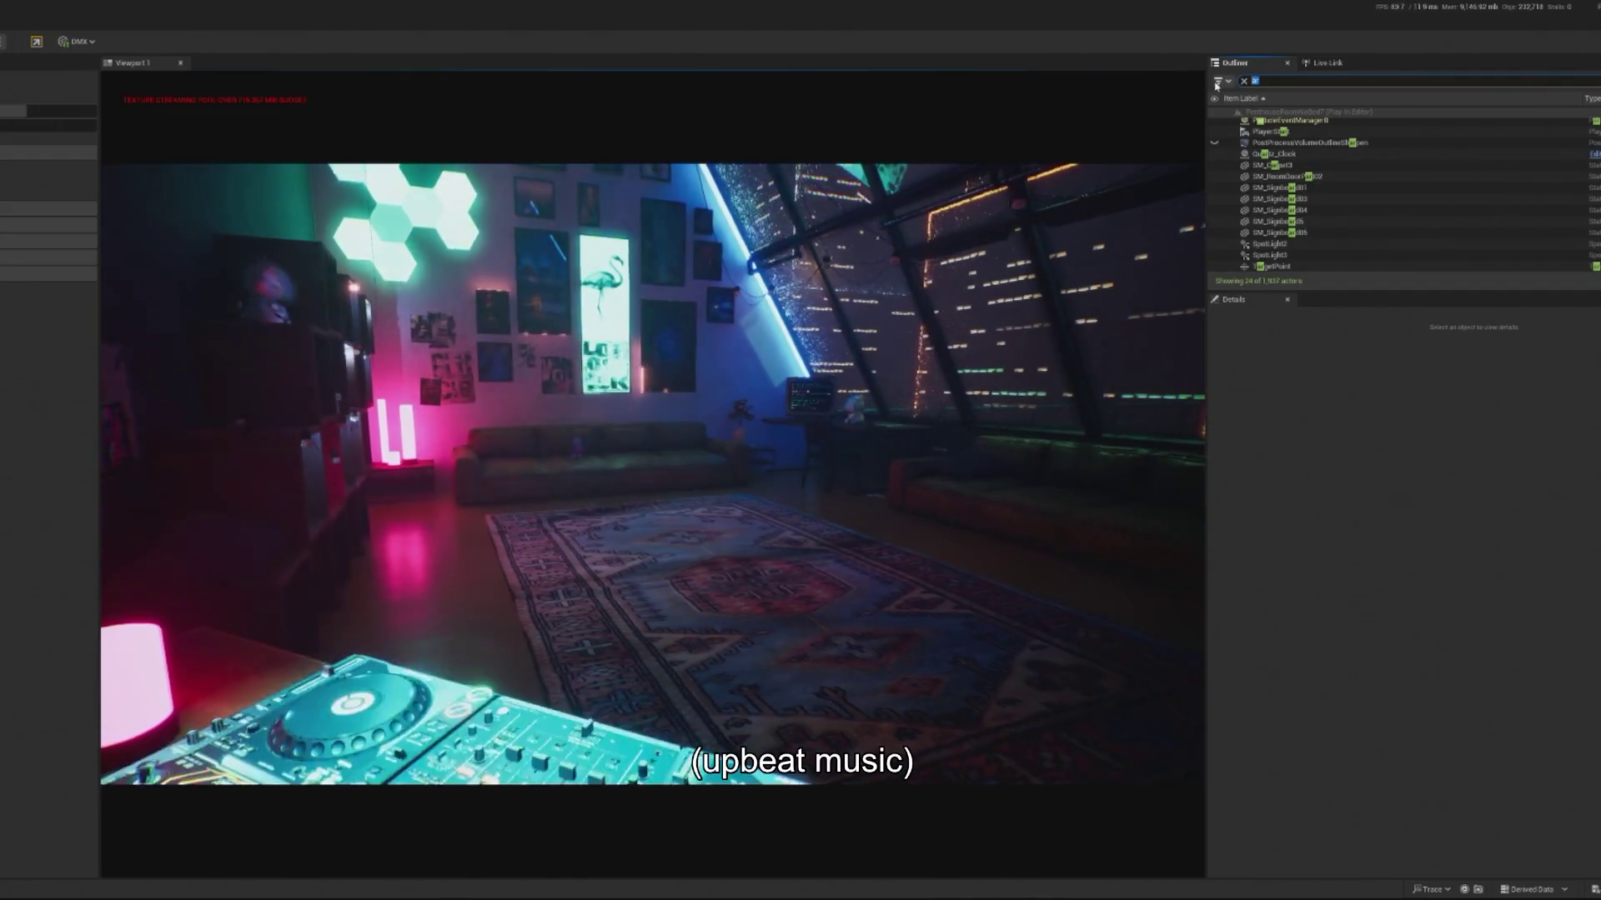
text(controller)
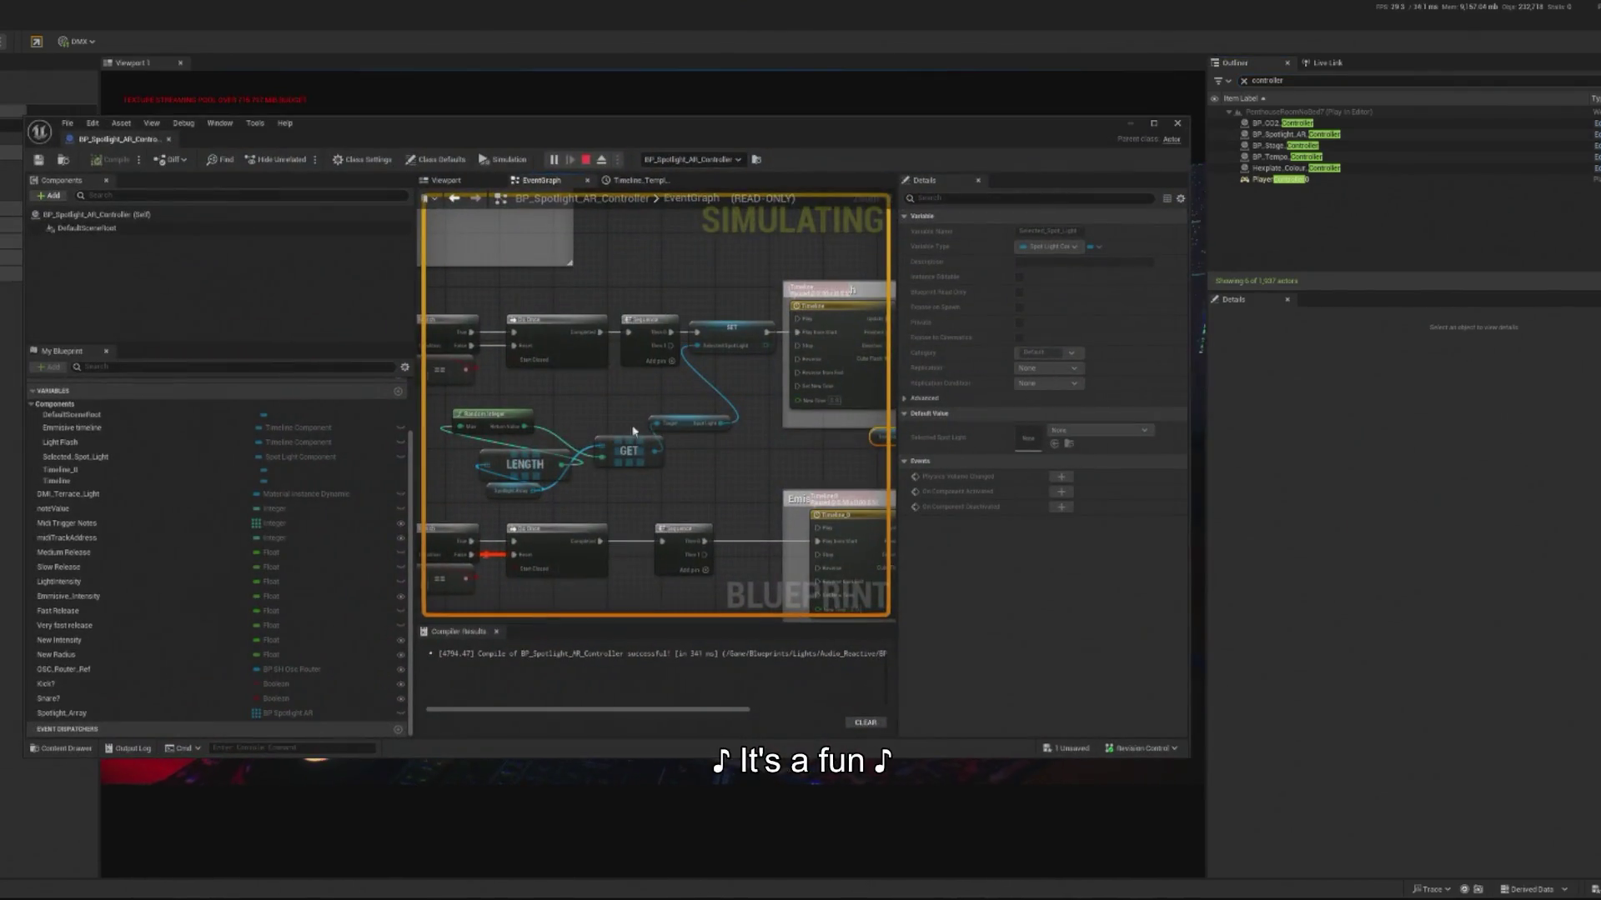
mouse_move(634, 431)
mouse_down()
mouse_move(666, 425)
mouse_move(714, 368)
mouse_move(820, 412)
mouse_up()
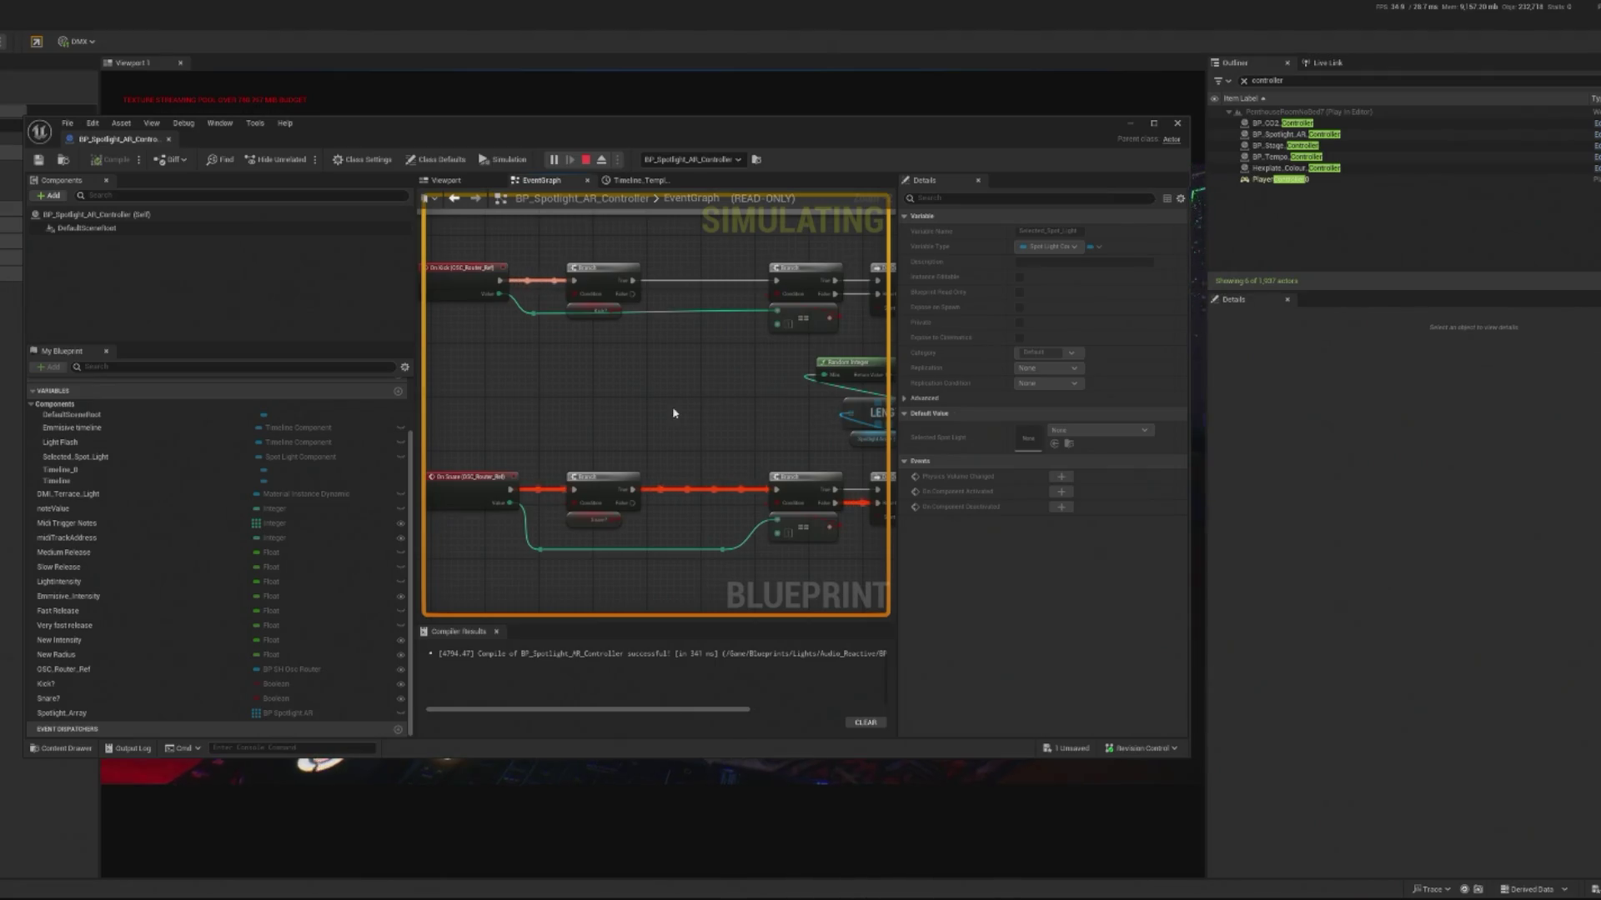
Step: Paste a copy of the SET Selected Spotlight node into the lower Sequence chain
drag(674, 413, 686, 368)
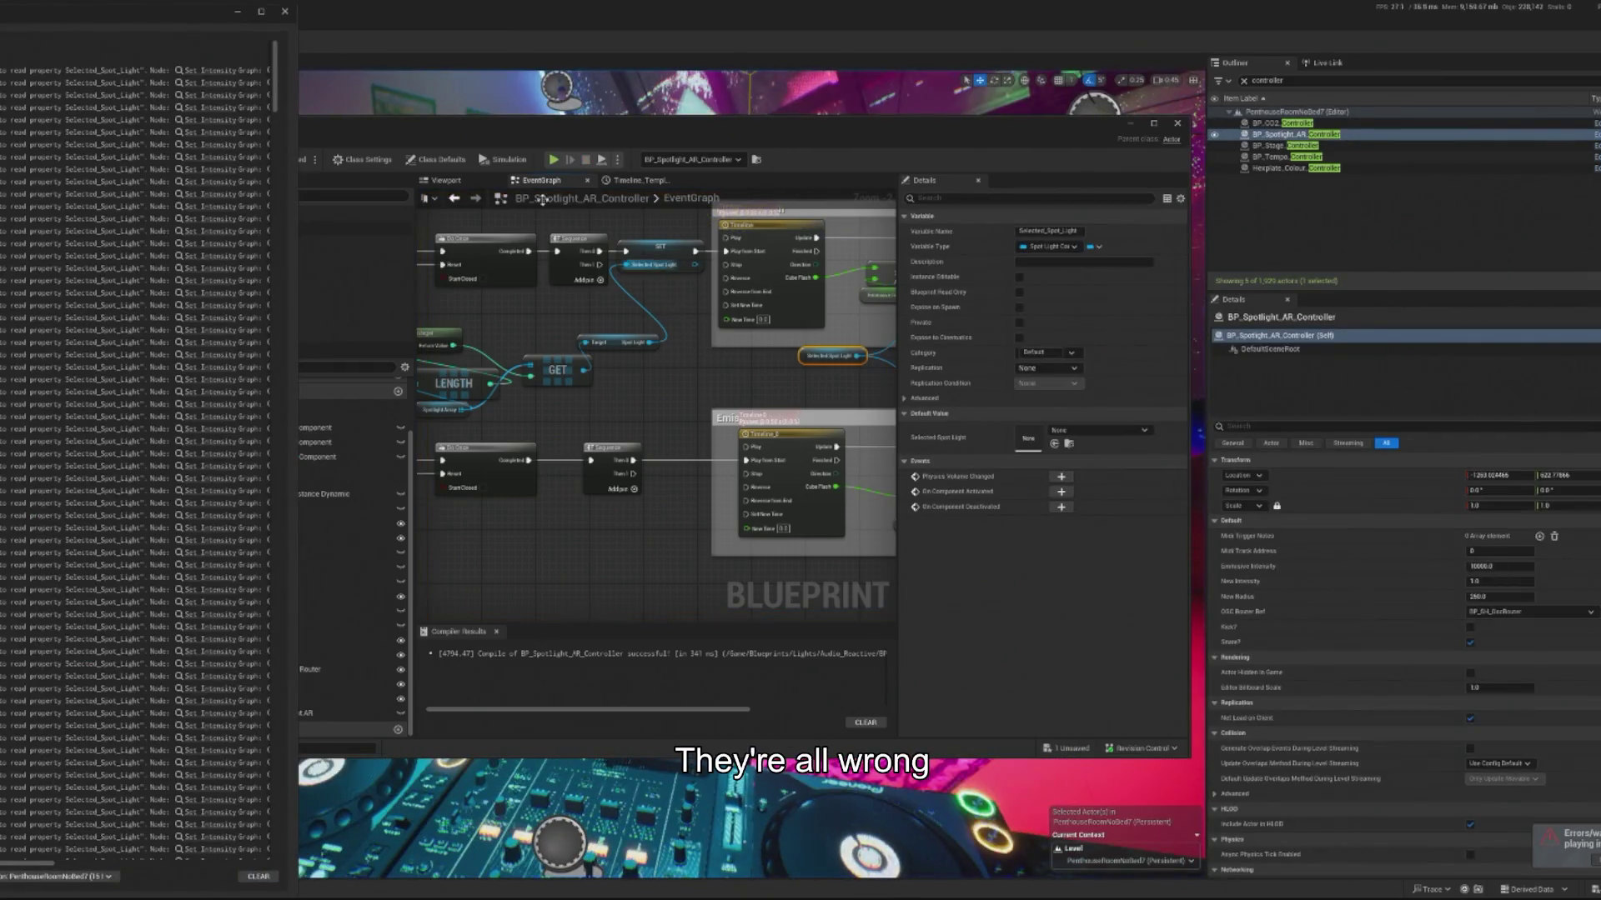
click(284, 12)
click(654, 250)
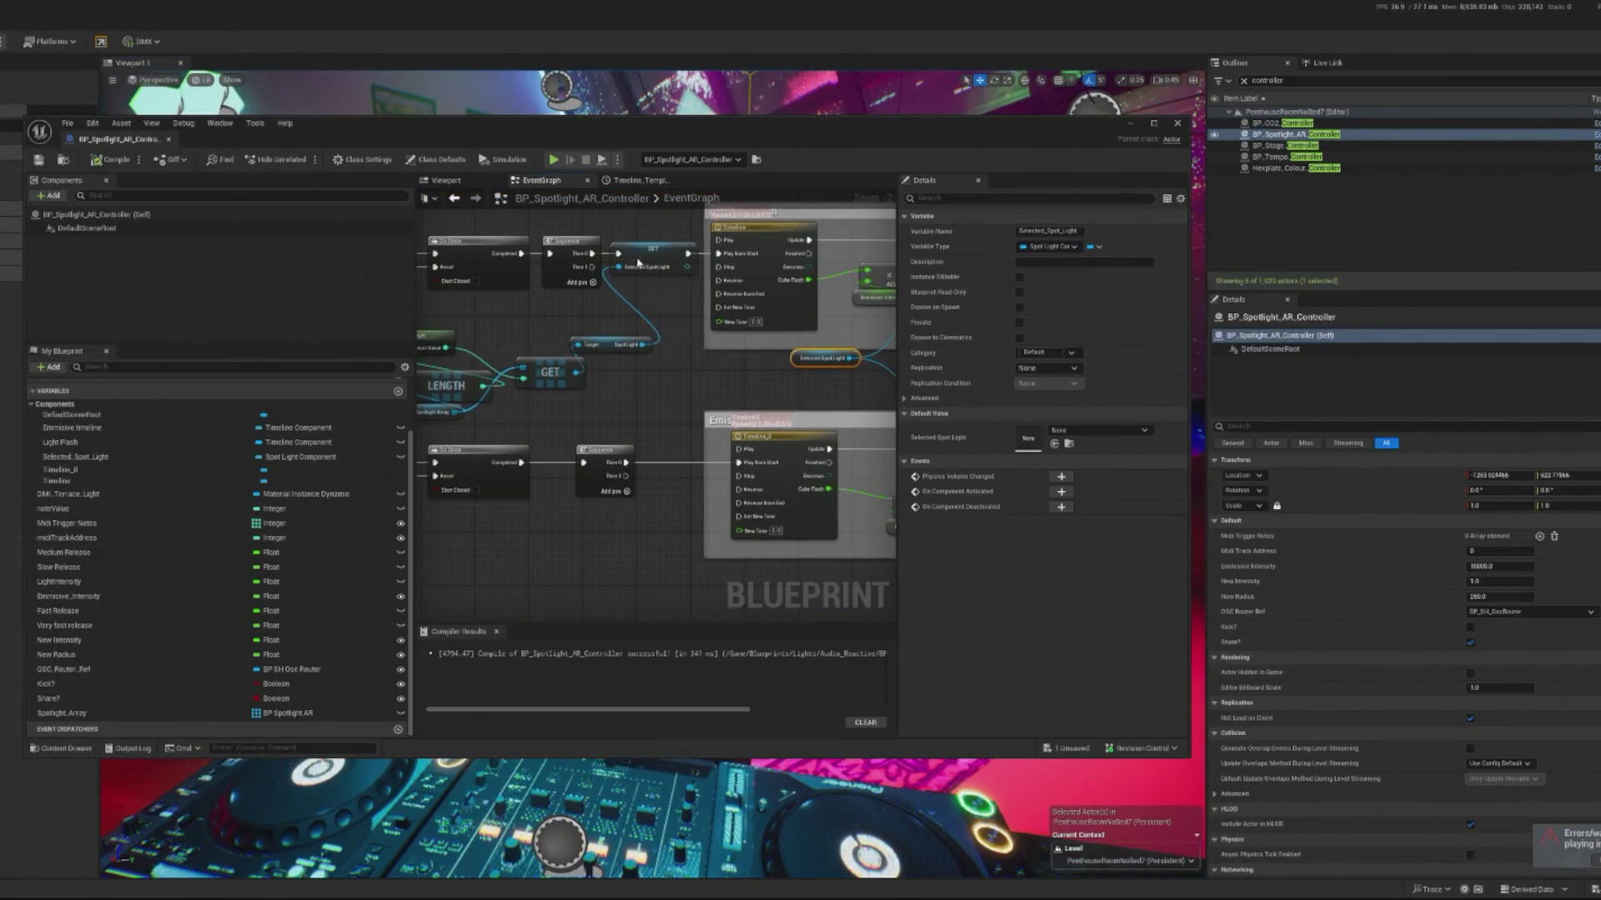
key(ctrl+c)
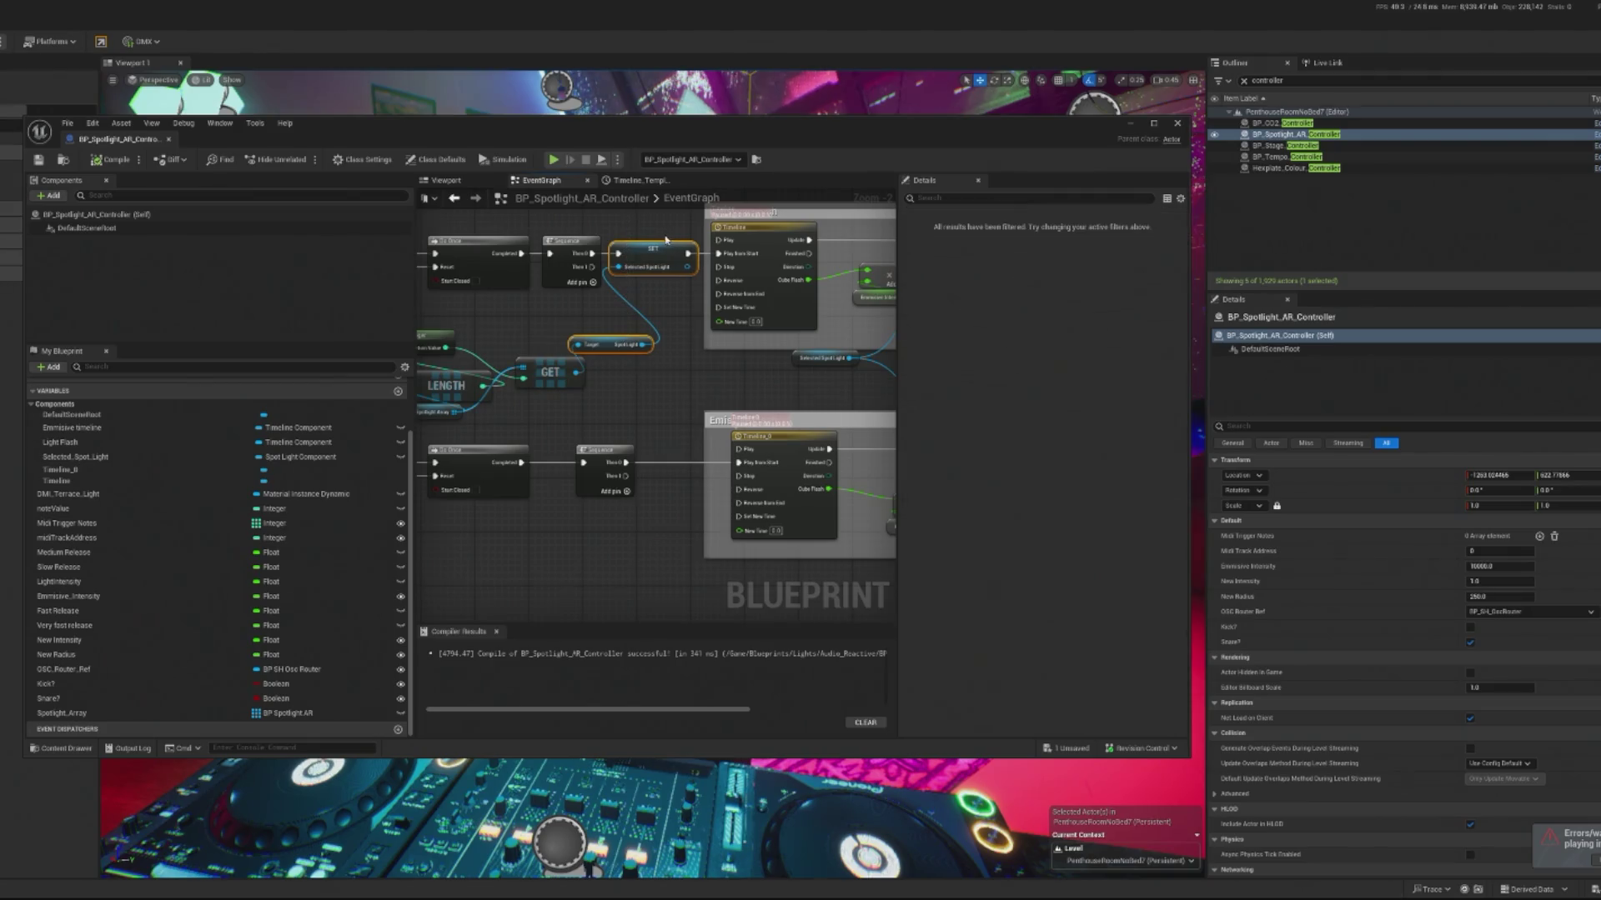
key(ctrl+v)
drag(609, 456, 559, 458)
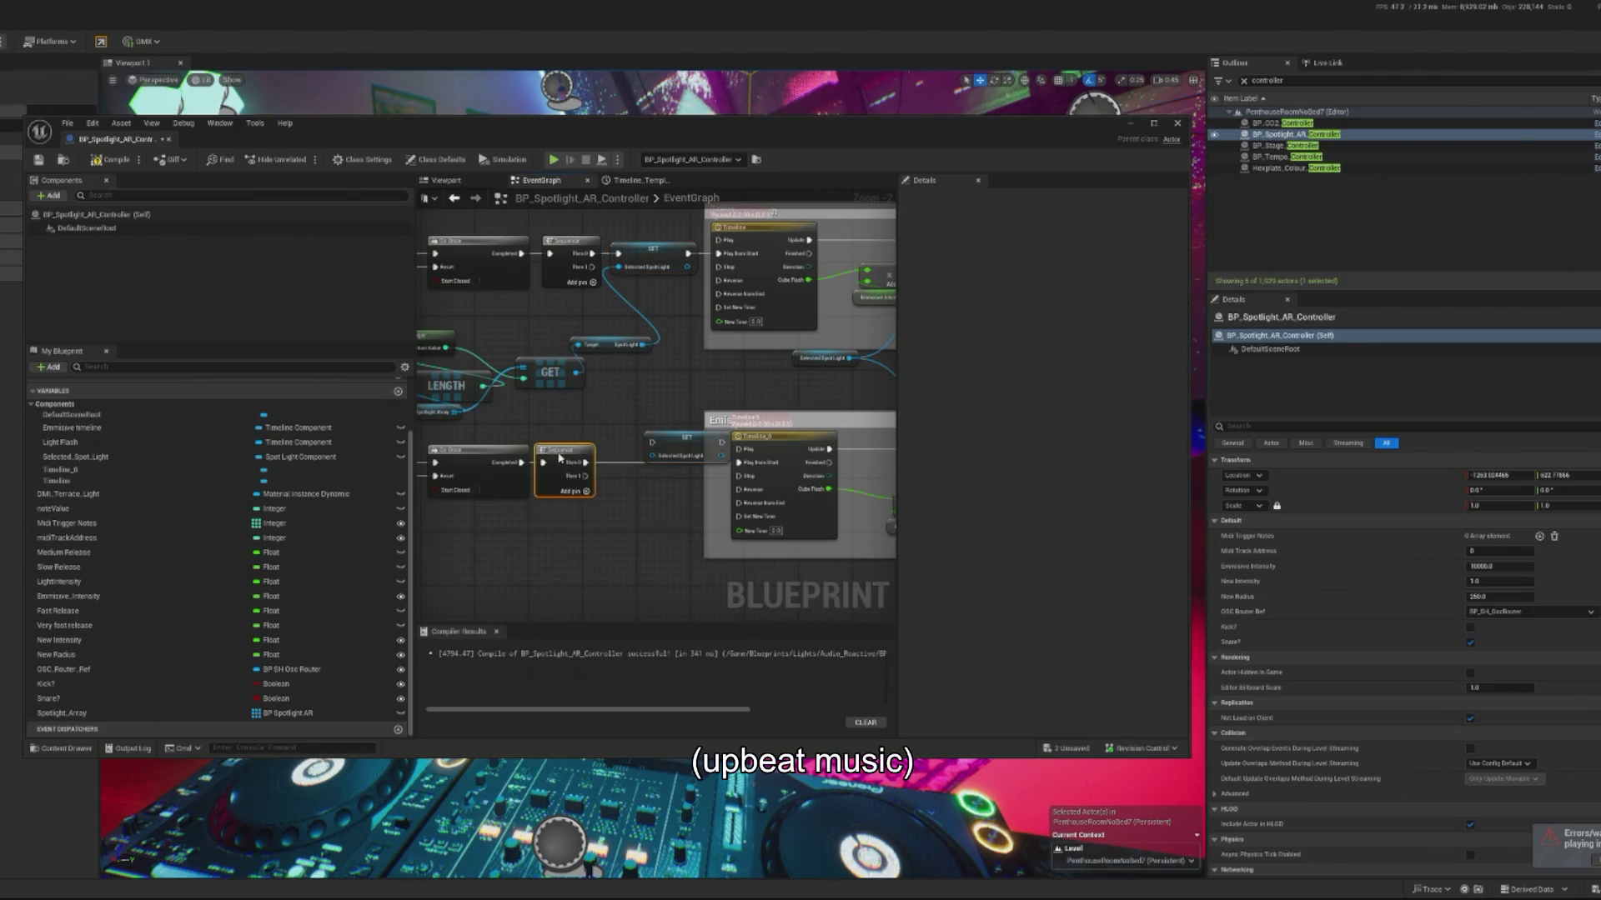
mouse_move(677, 443)
mouse_down()
mouse_move(651, 463)
mouse_move(741, 462)
mouse_up()
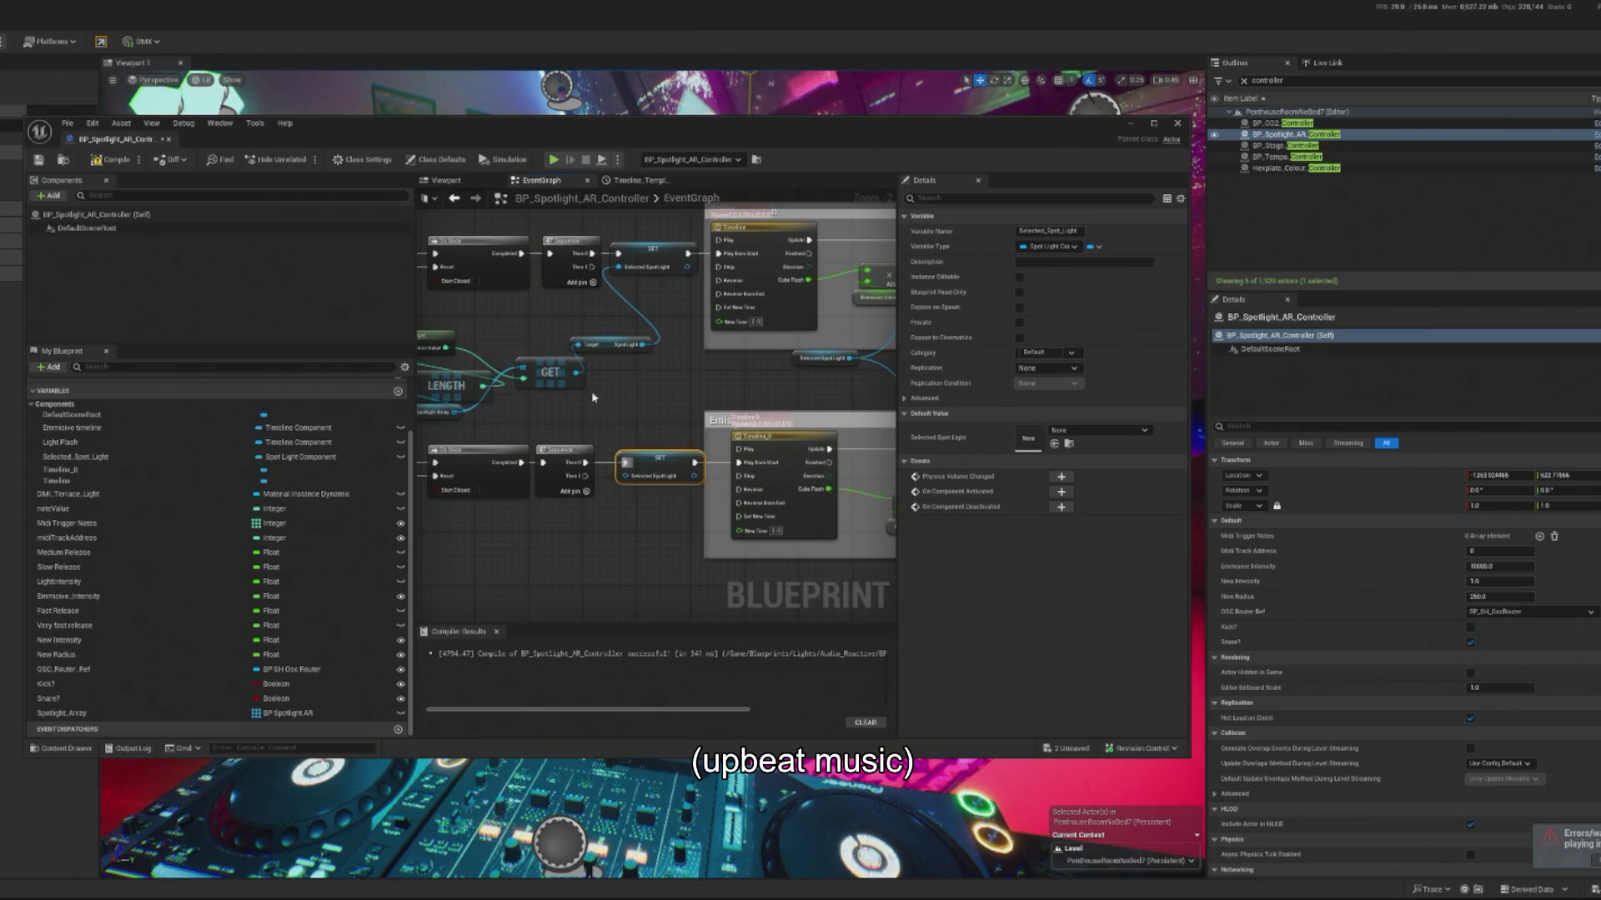
Step: Feed the Spotlight getter into the new SET node and start a play test
drag(615, 344, 631, 420)
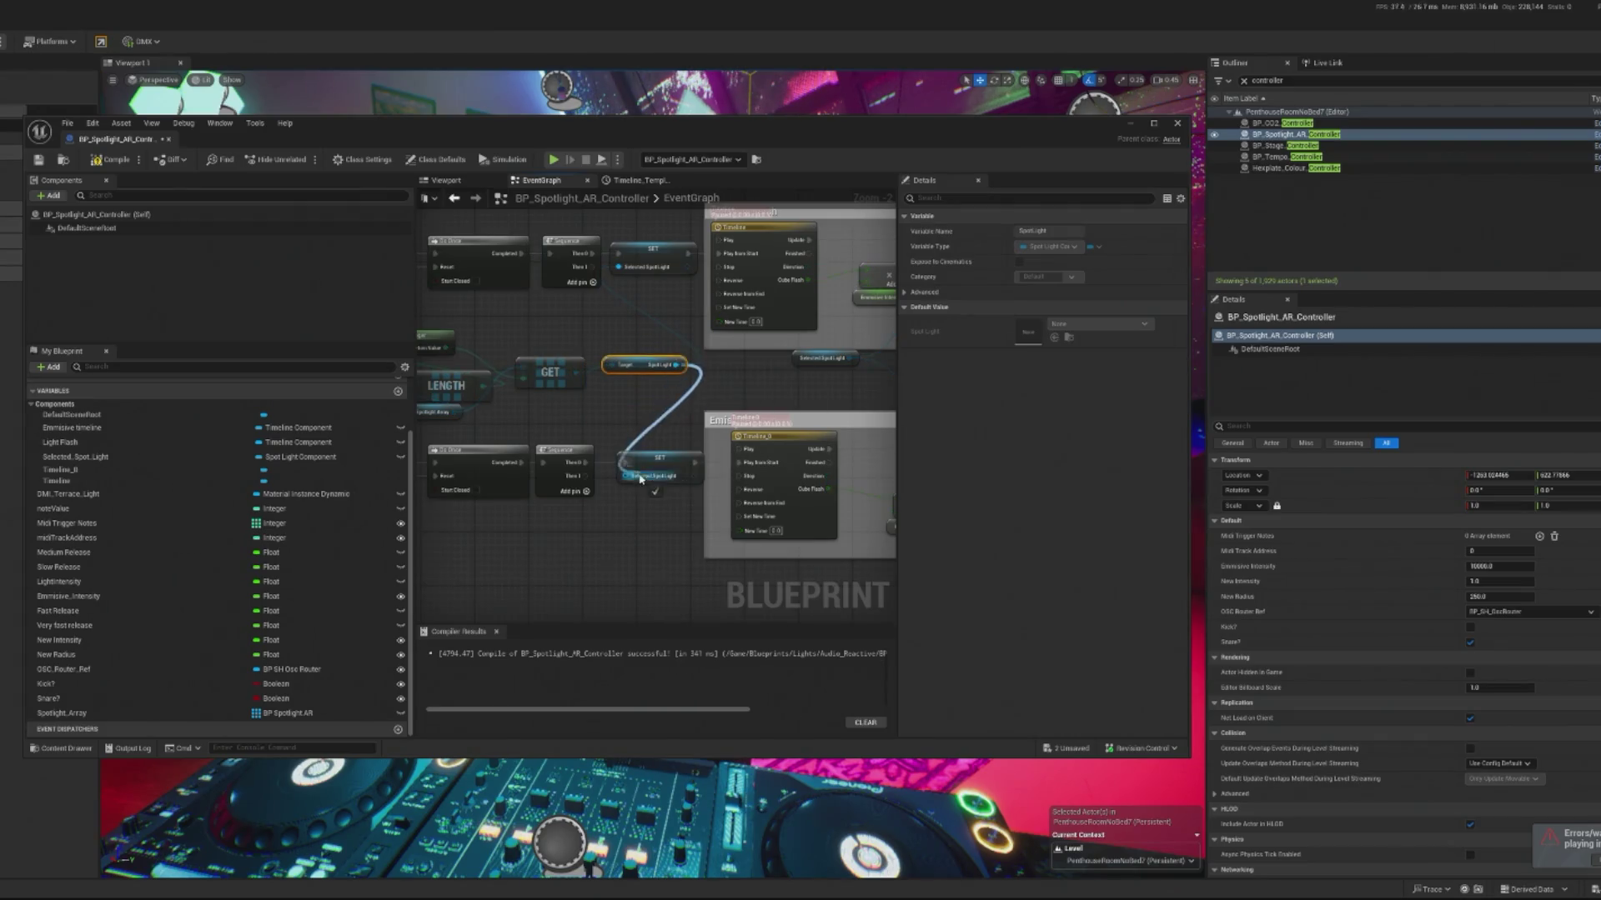
mouse_move(640, 479)
mouse_down()
mouse_move(643, 493)
mouse_move(630, 479)
mouse_up()
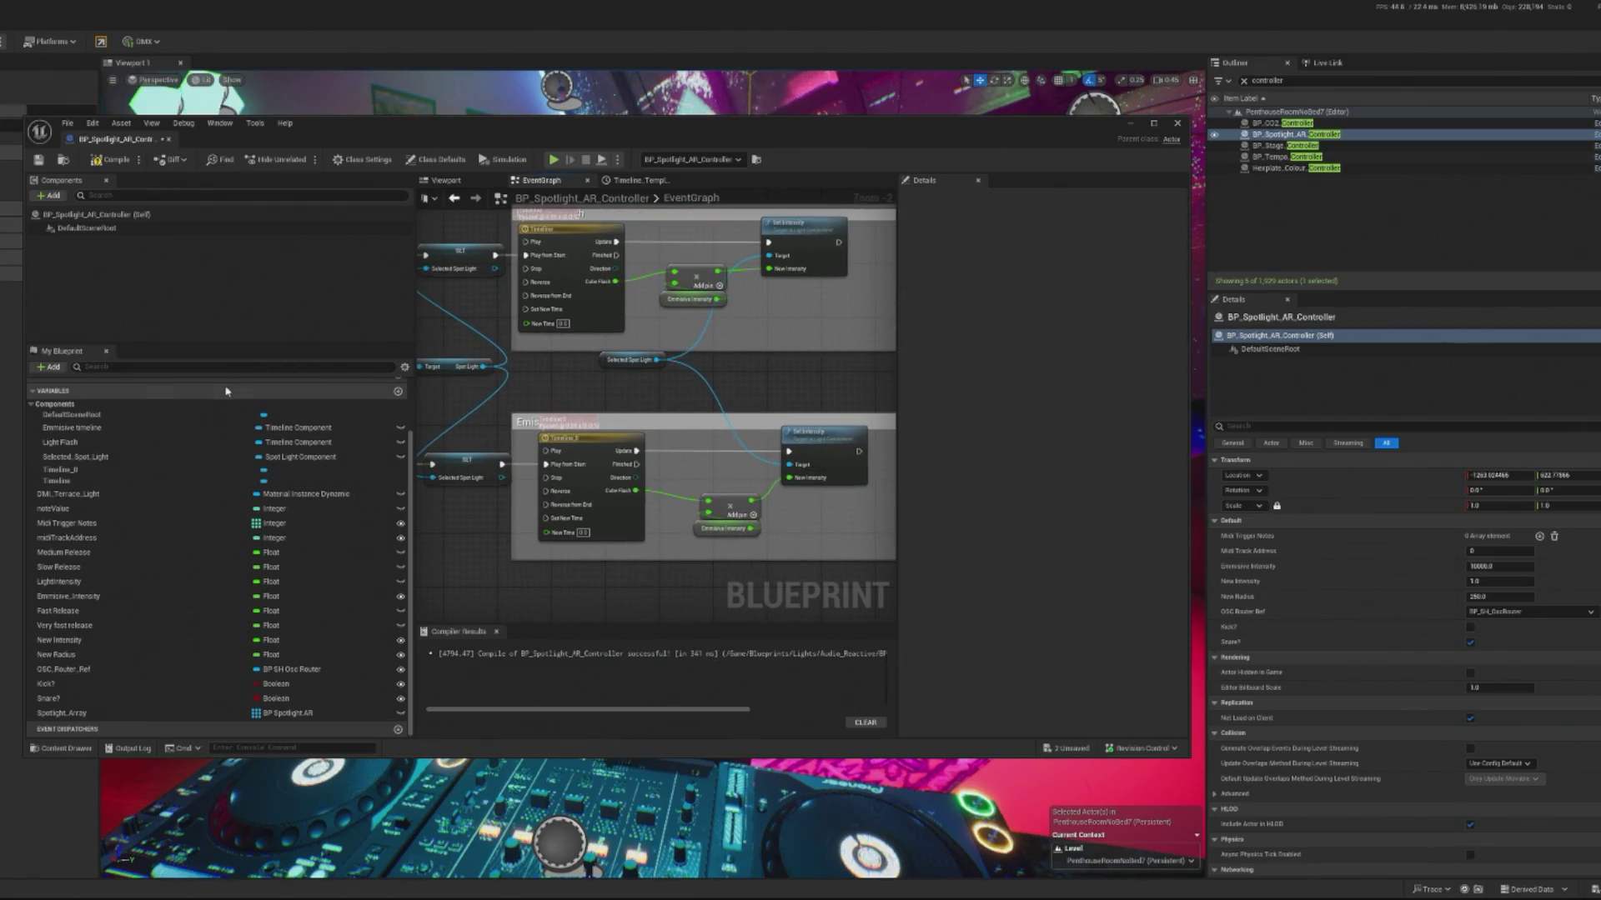
click(1130, 123)
key(alt+p)
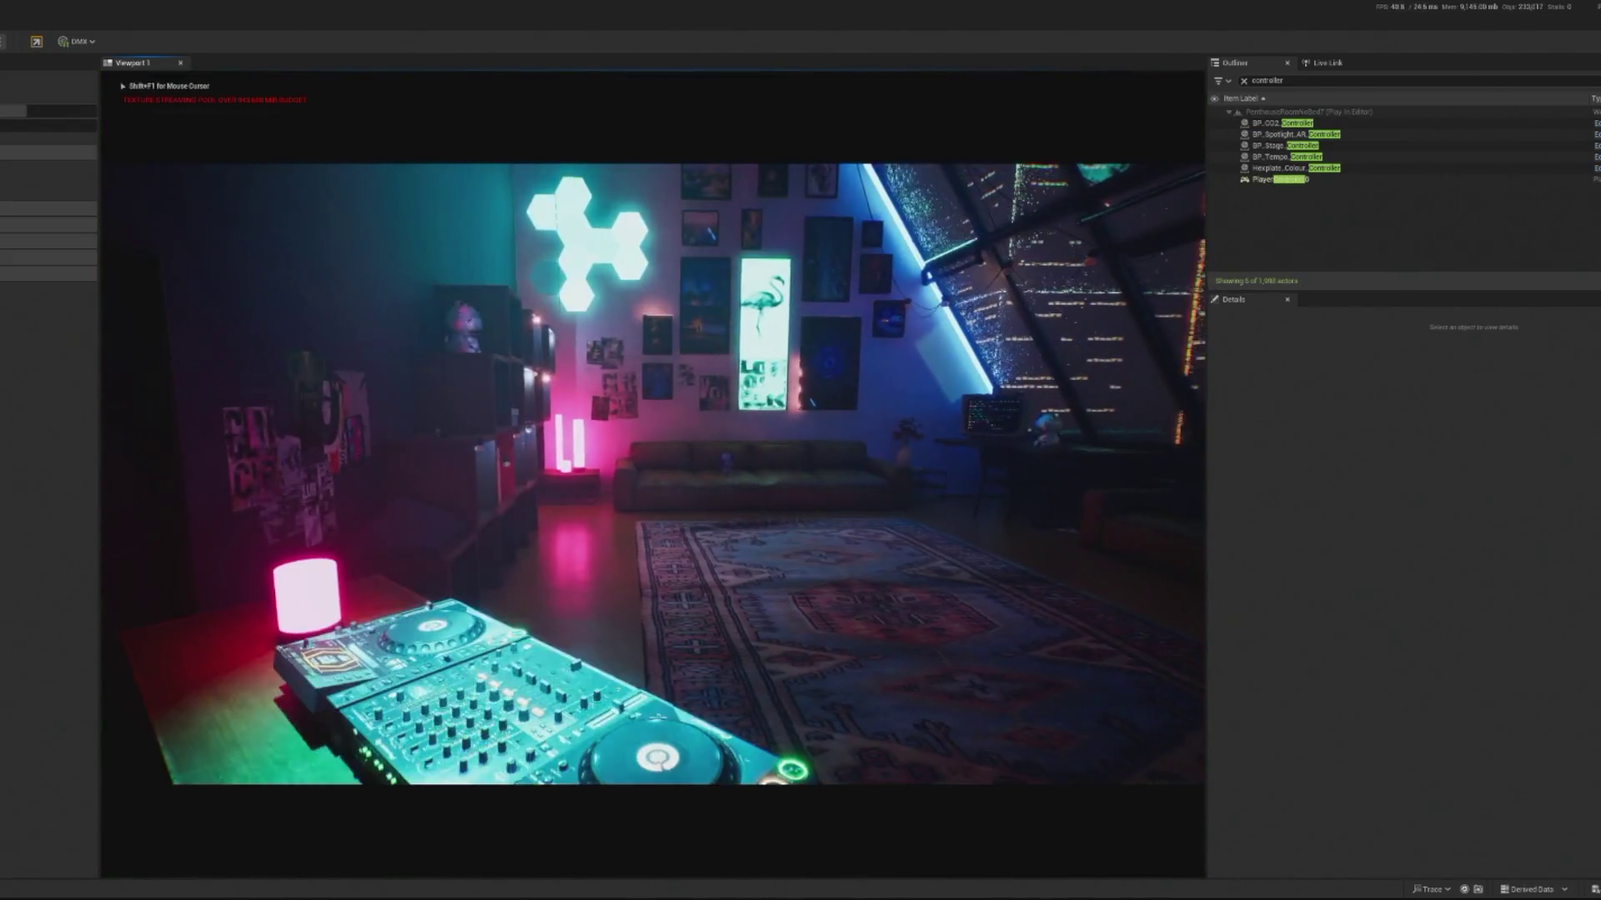
key(Escape)
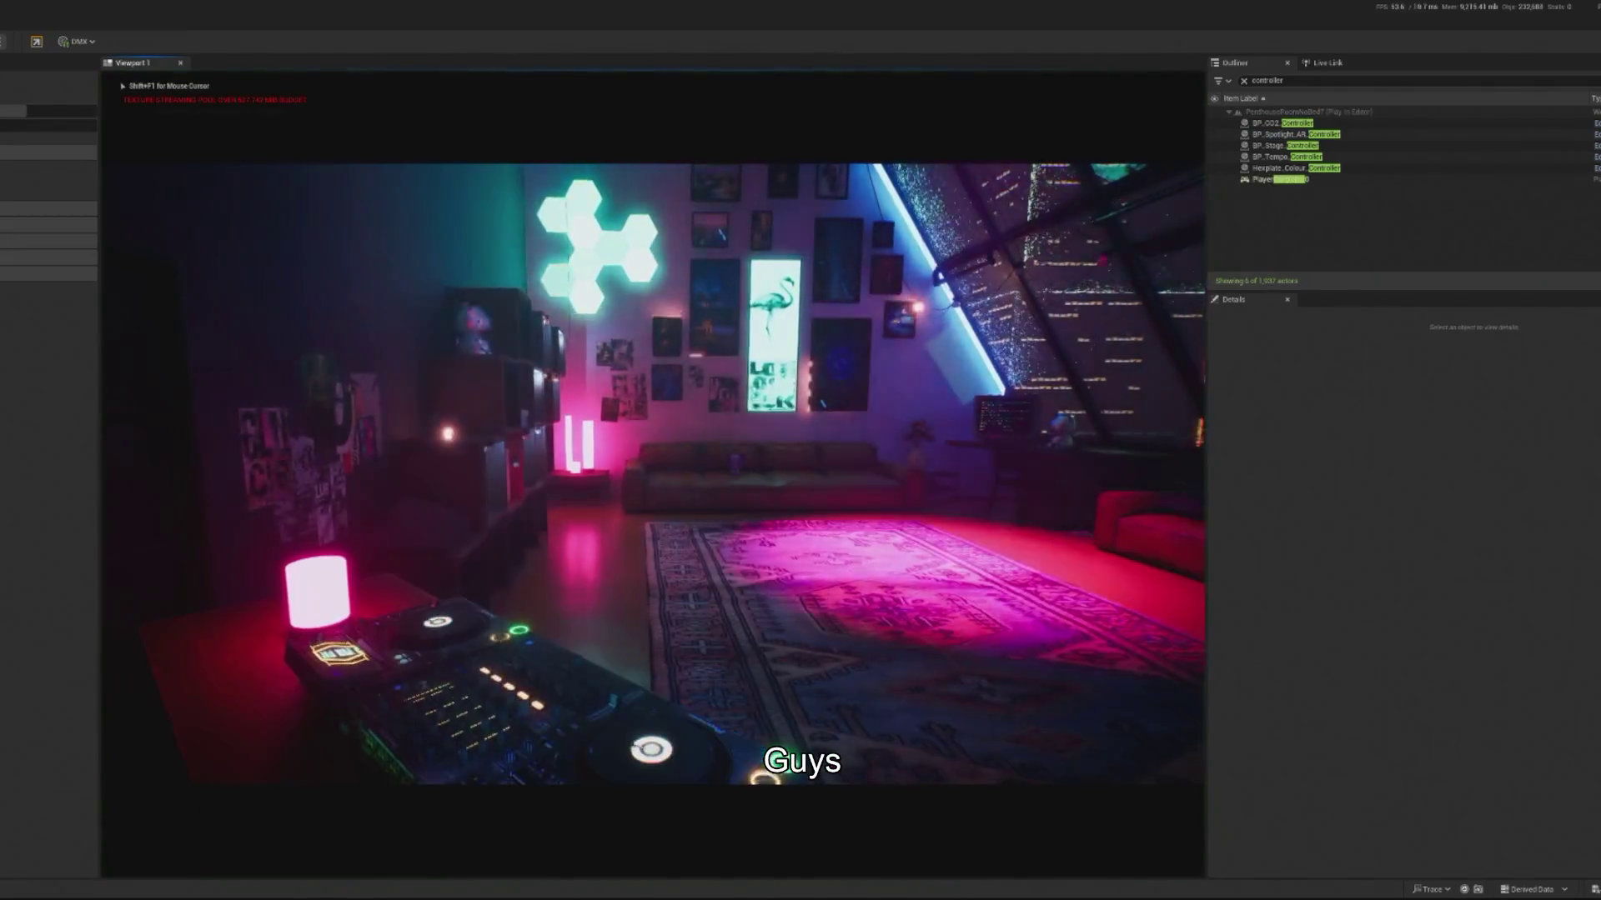
key(shift+F1)
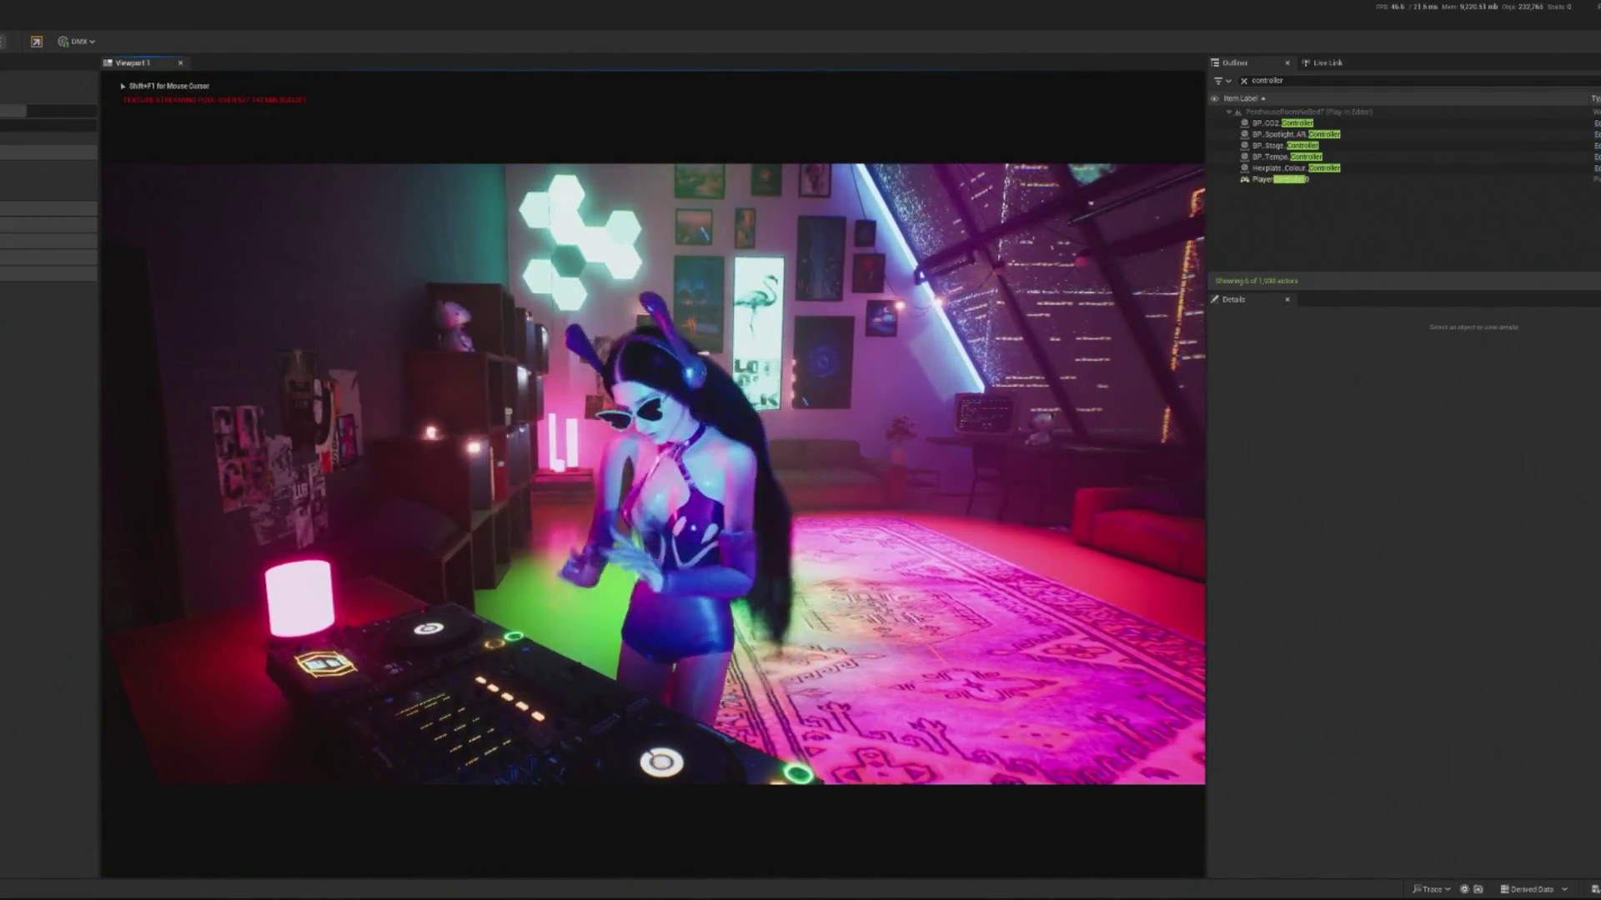
click(621, 312)
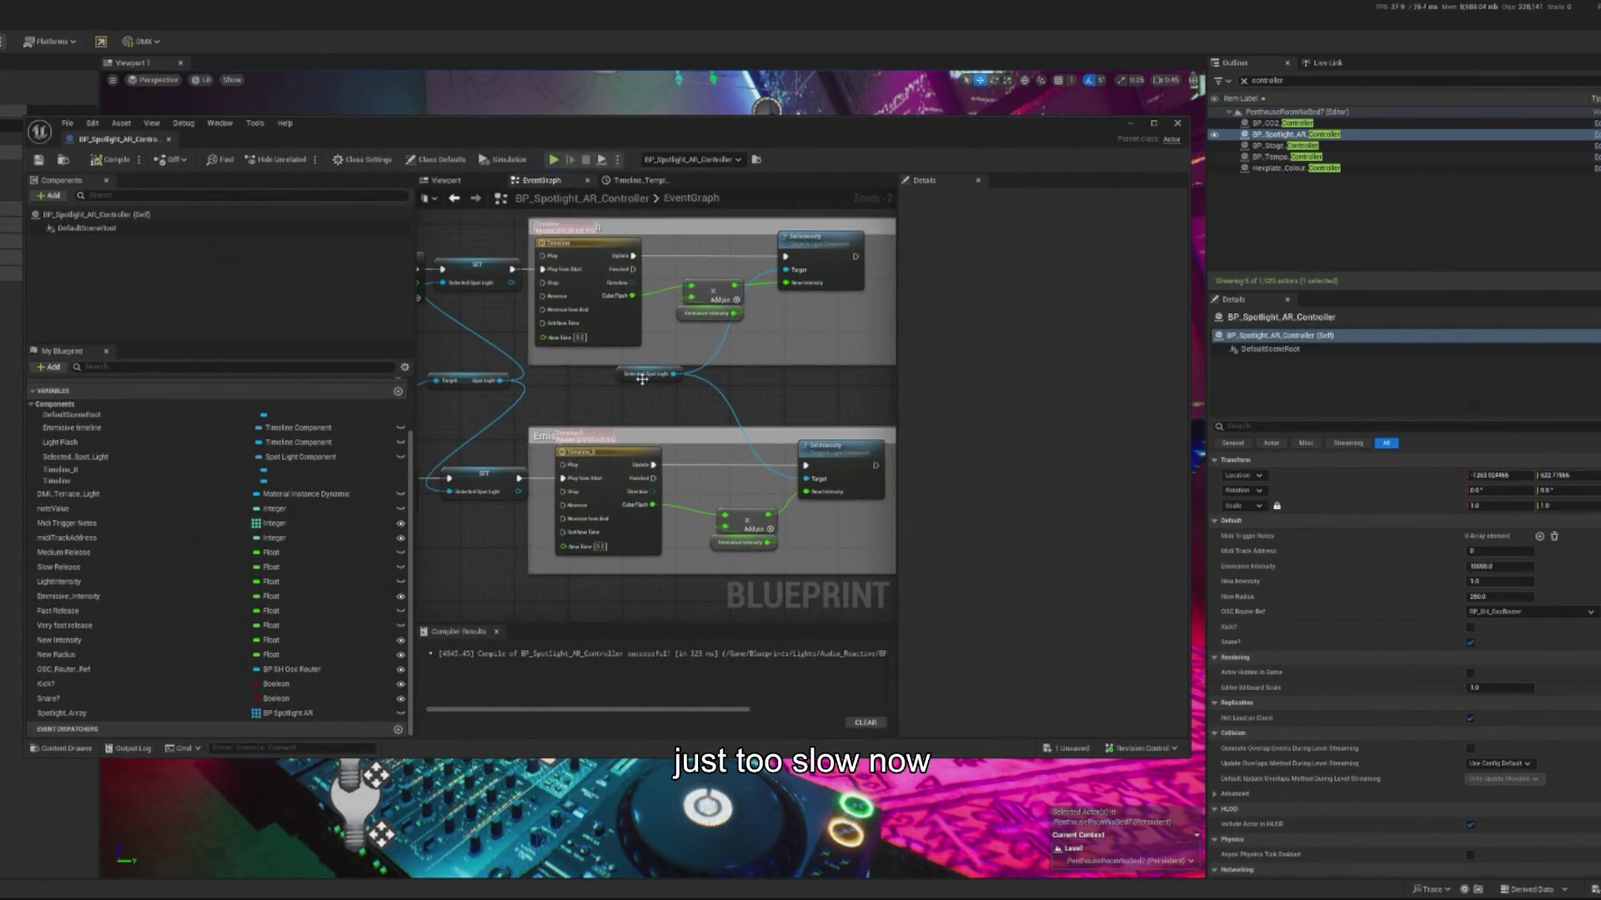
Step: Open the lower timeline's curve and set its bottom and top keys to User interpolation
drag(641, 380, 615, 397)
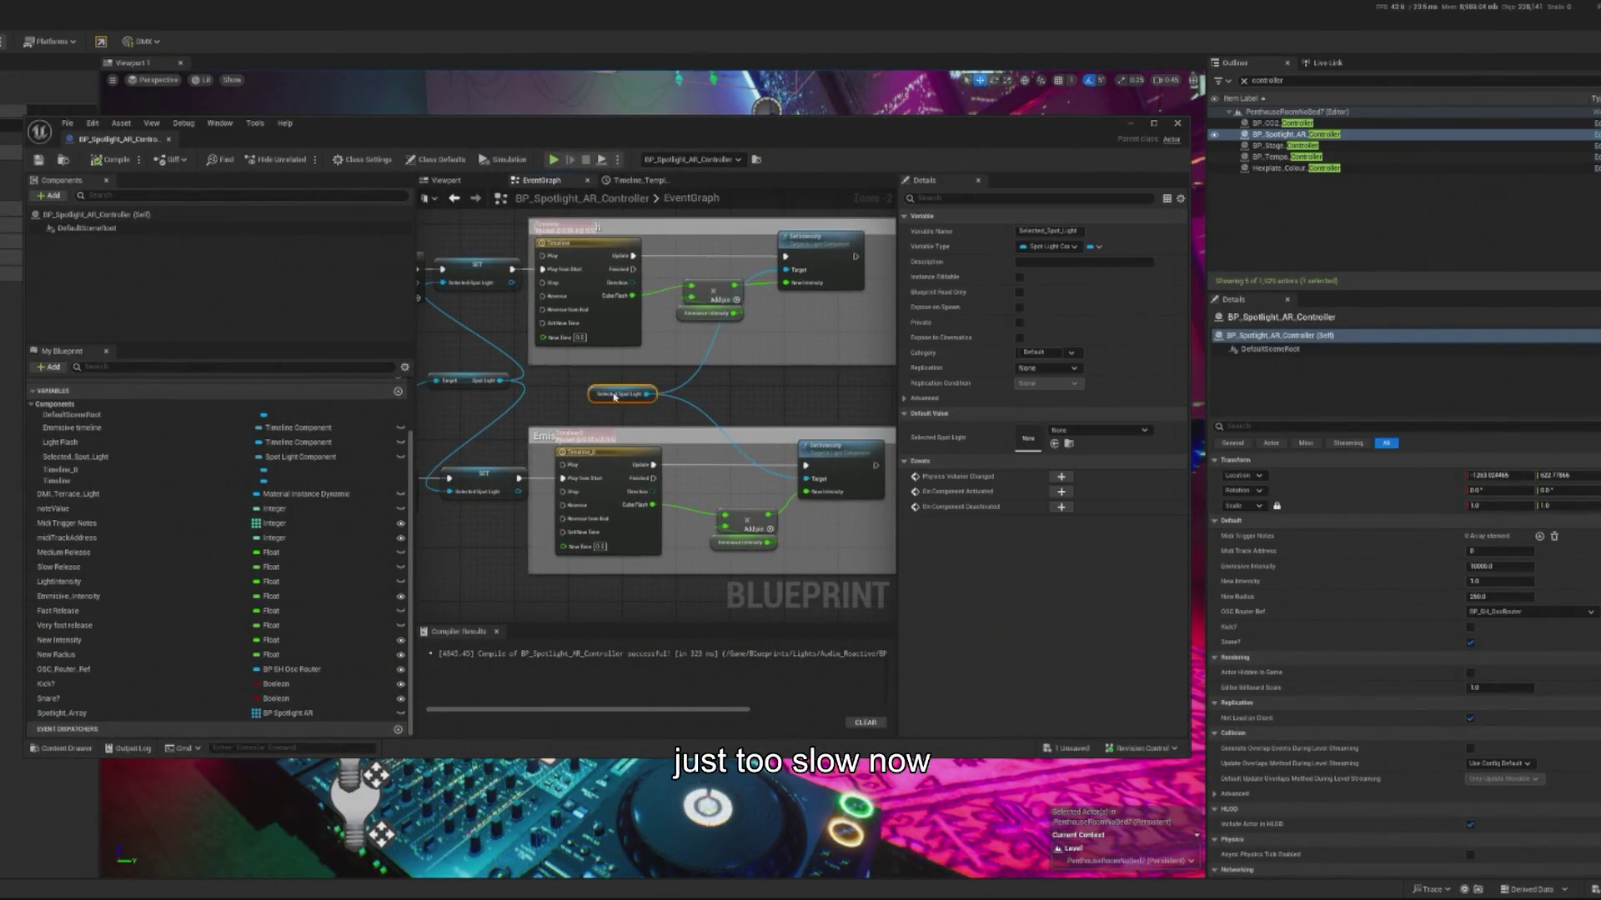
drag(618, 457, 605, 458)
double_click(604, 457)
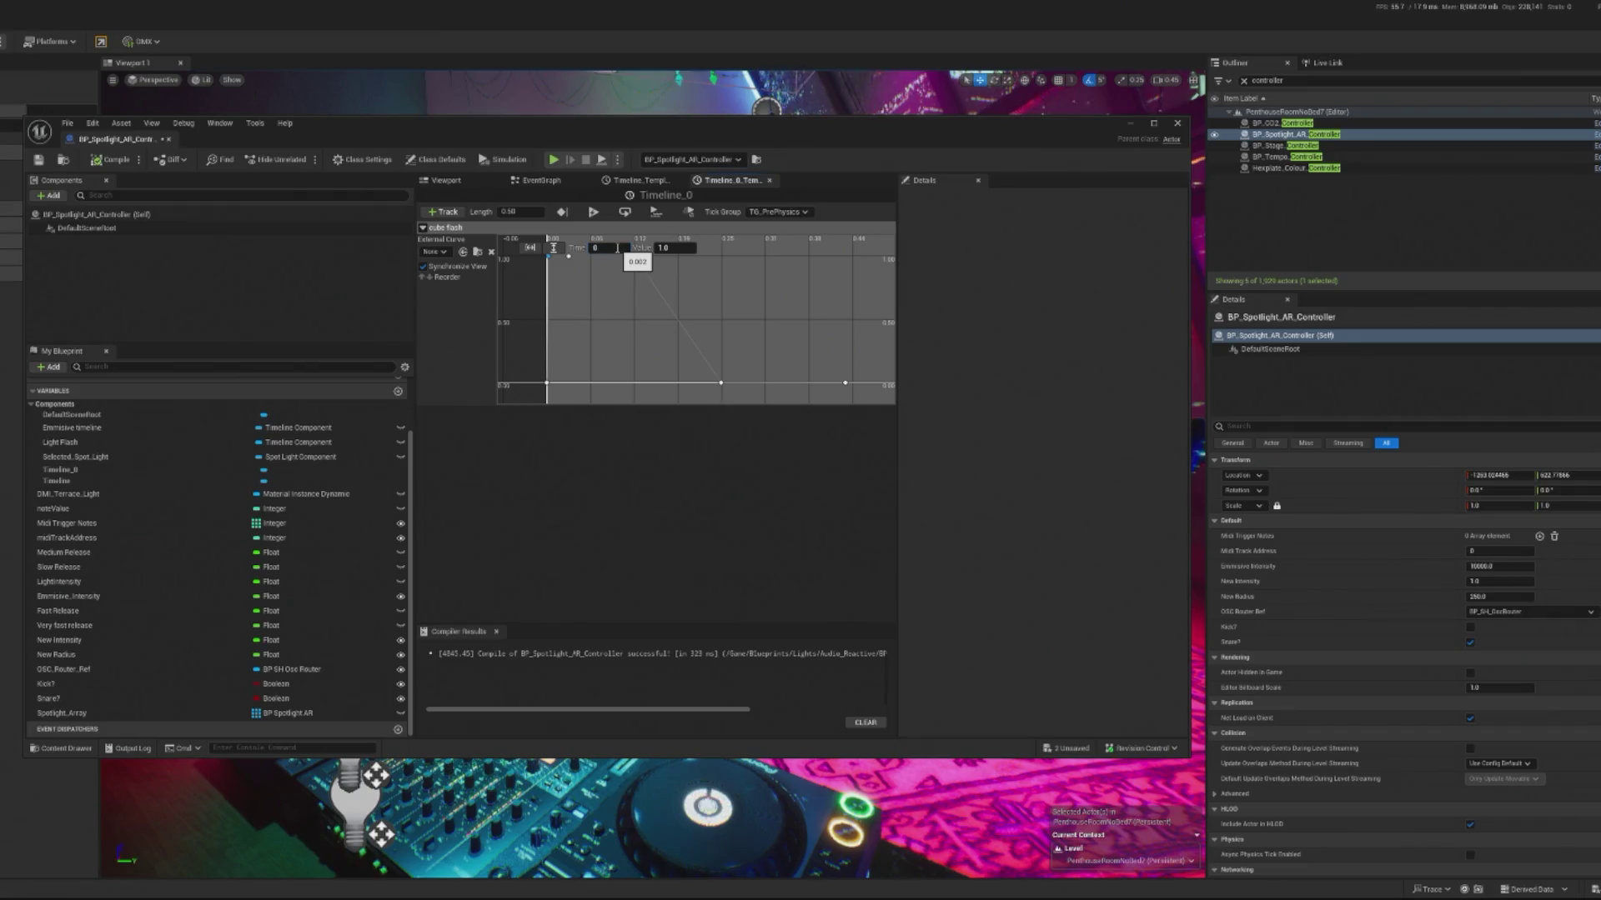
key(Return)
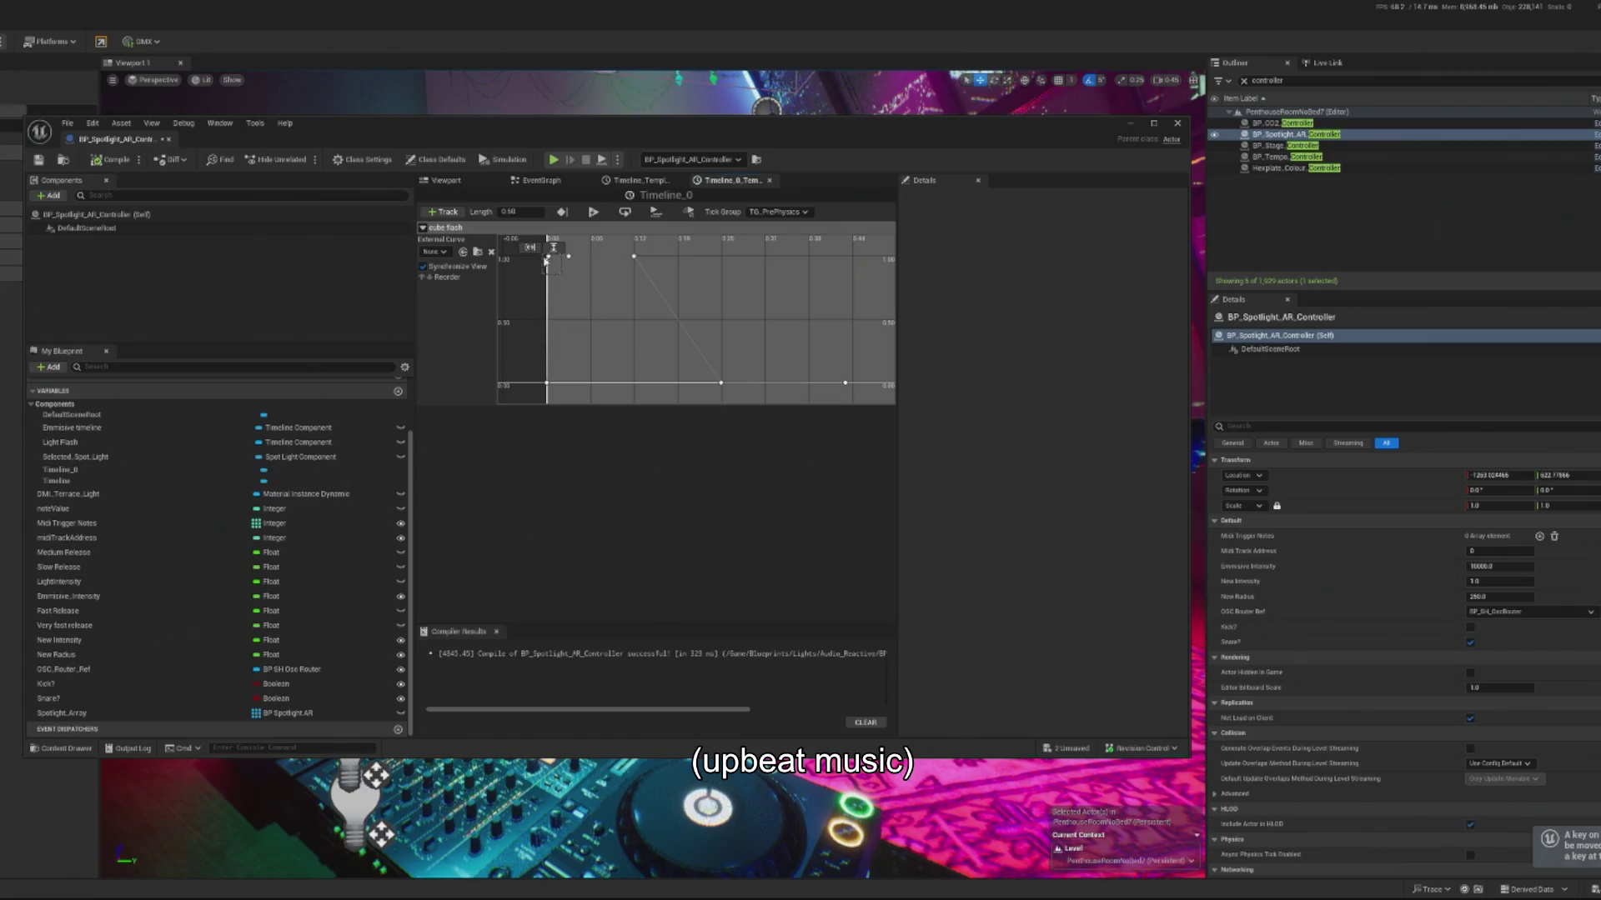
click(548, 260)
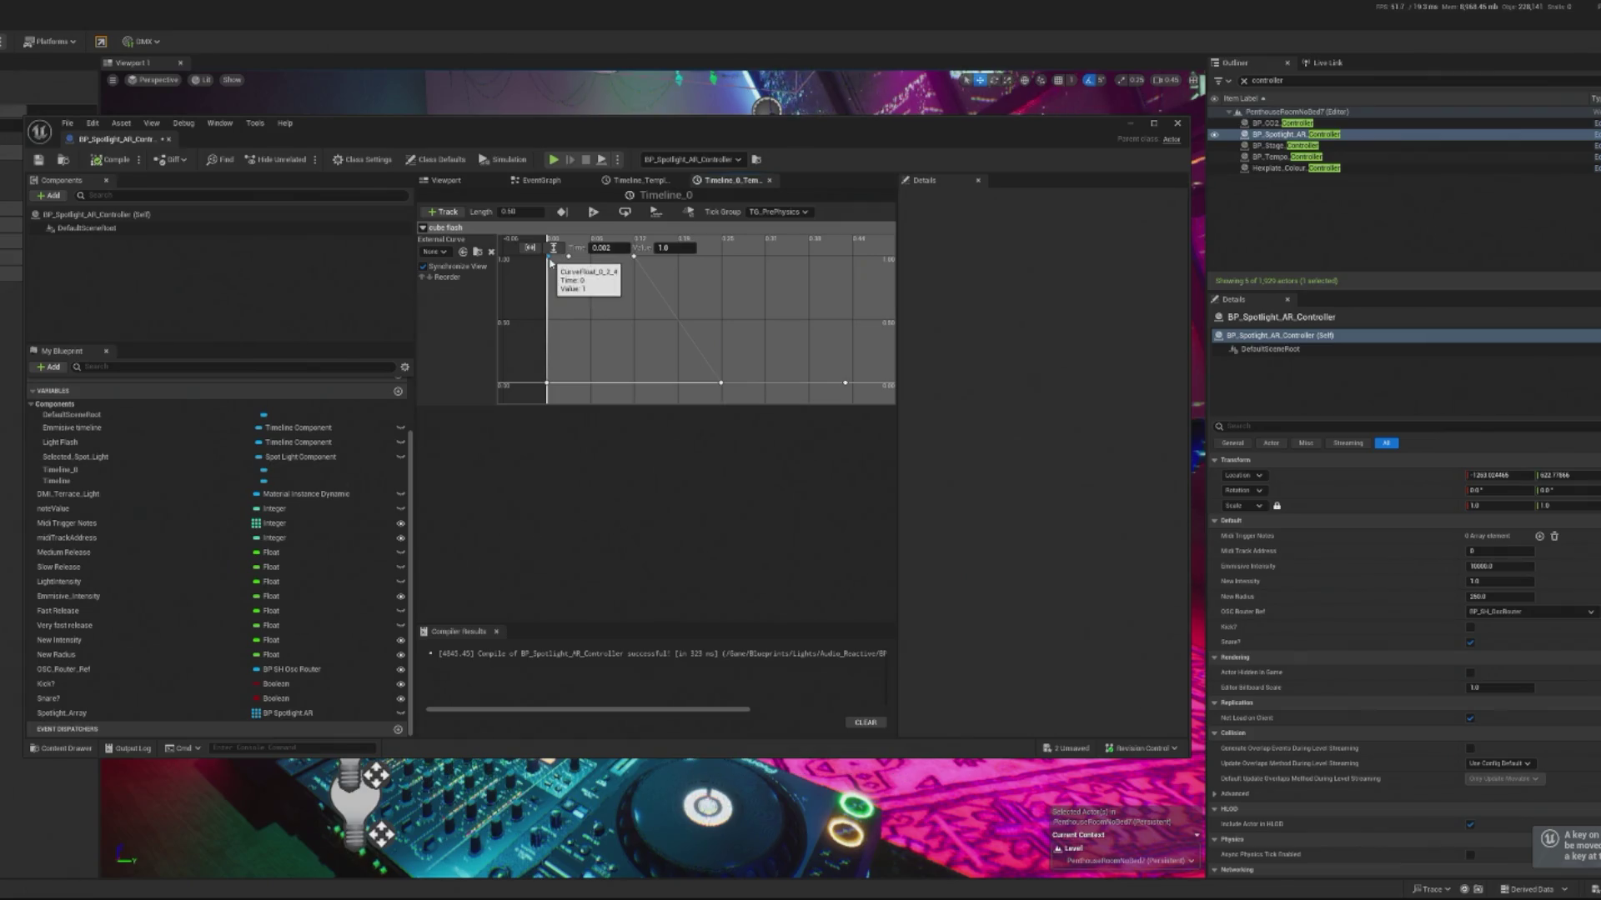
right_click(542, 389)
click(548, 383)
right_click(549, 386)
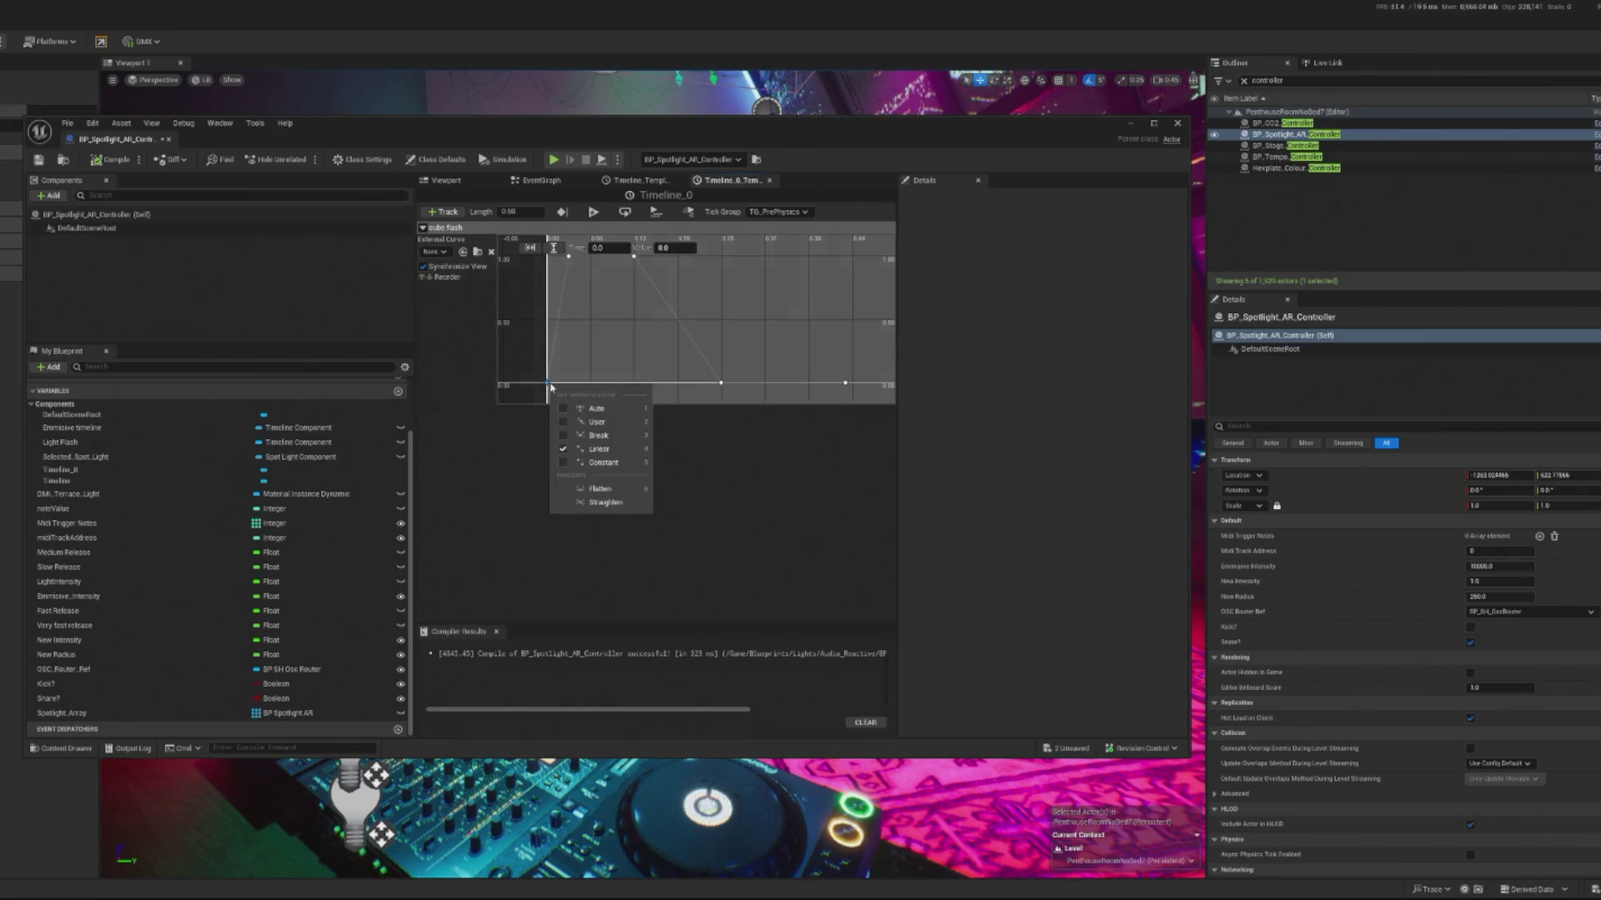
click(608, 422)
right_click(567, 259)
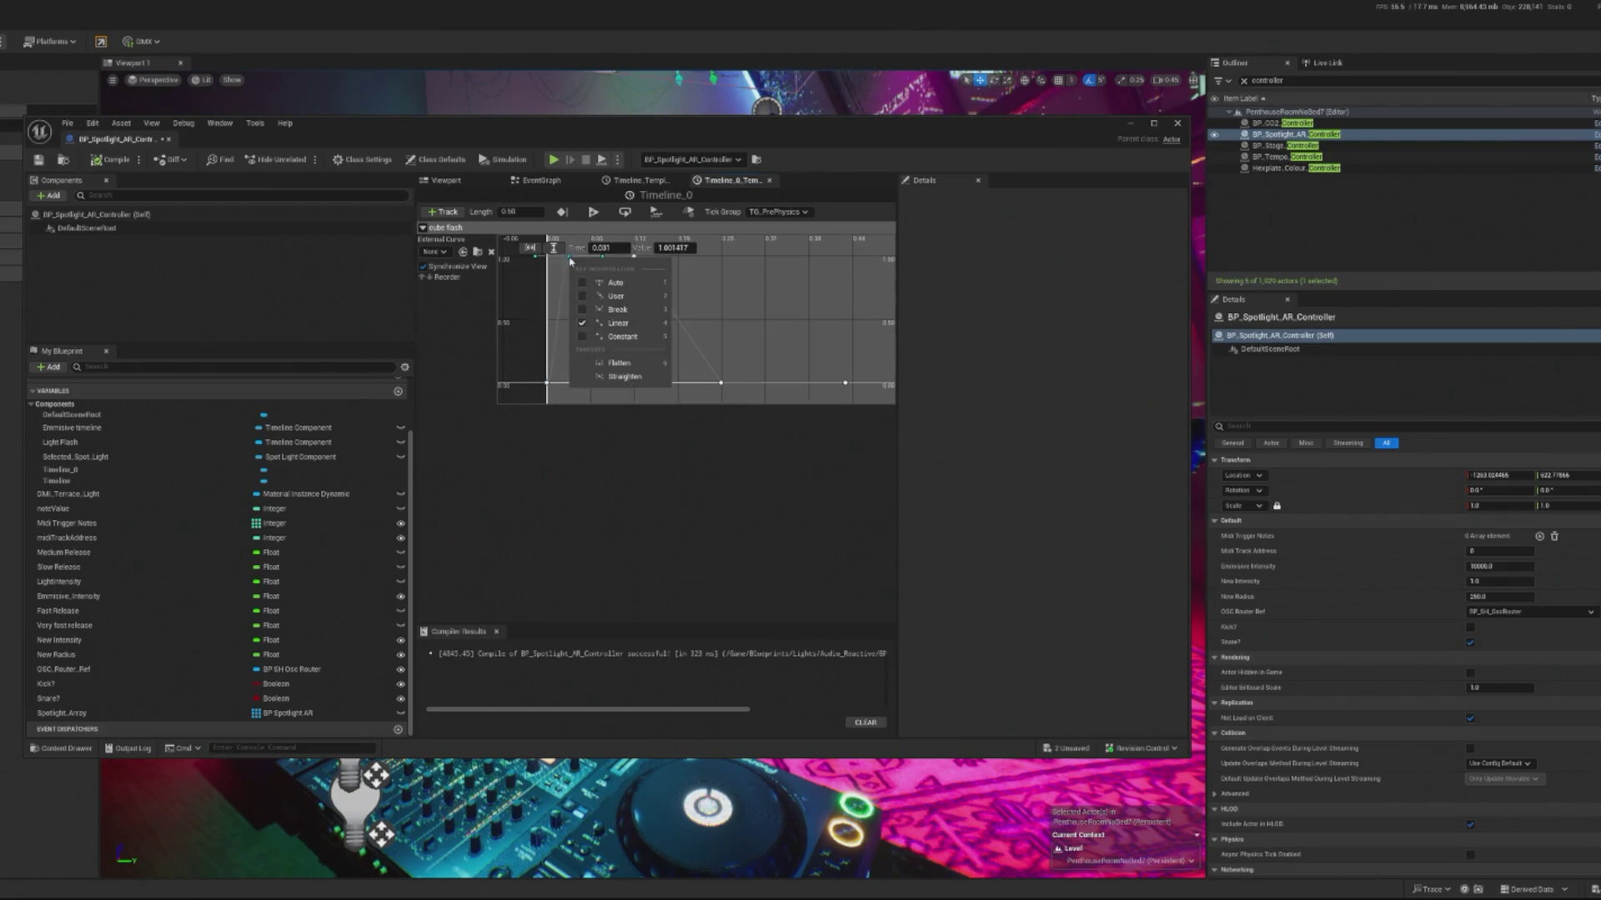
click(625, 298)
Step: Flatten and break the peak key's tangents so the curve eases down, then return to the level
right_click(571, 262)
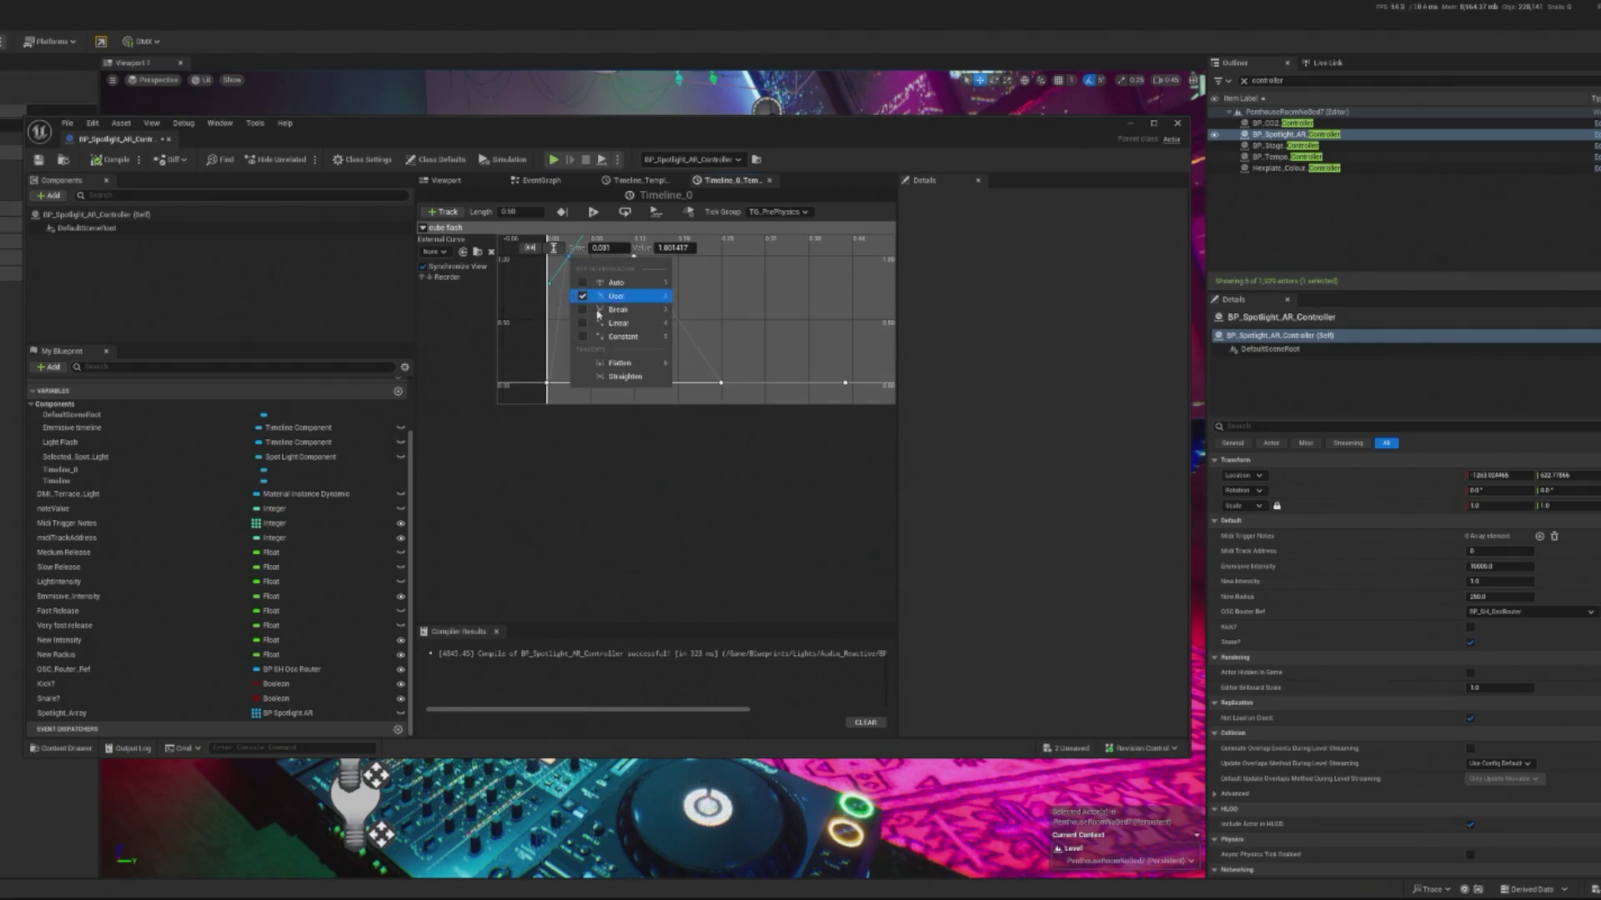
click(620, 364)
right_click(633, 259)
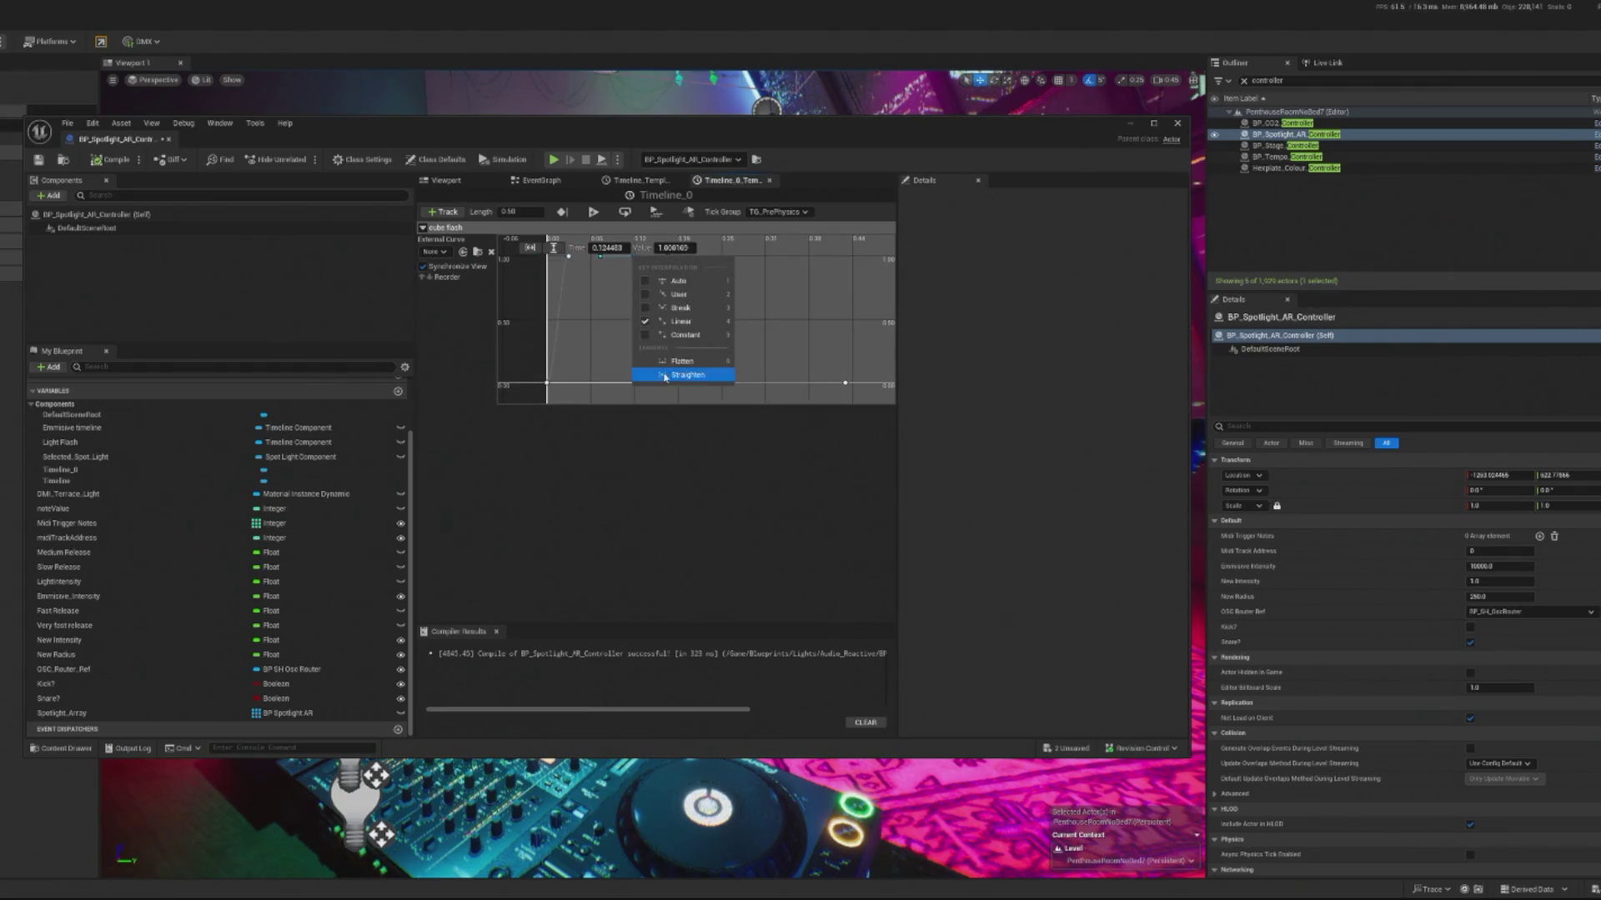
click(667, 366)
right_click(637, 259)
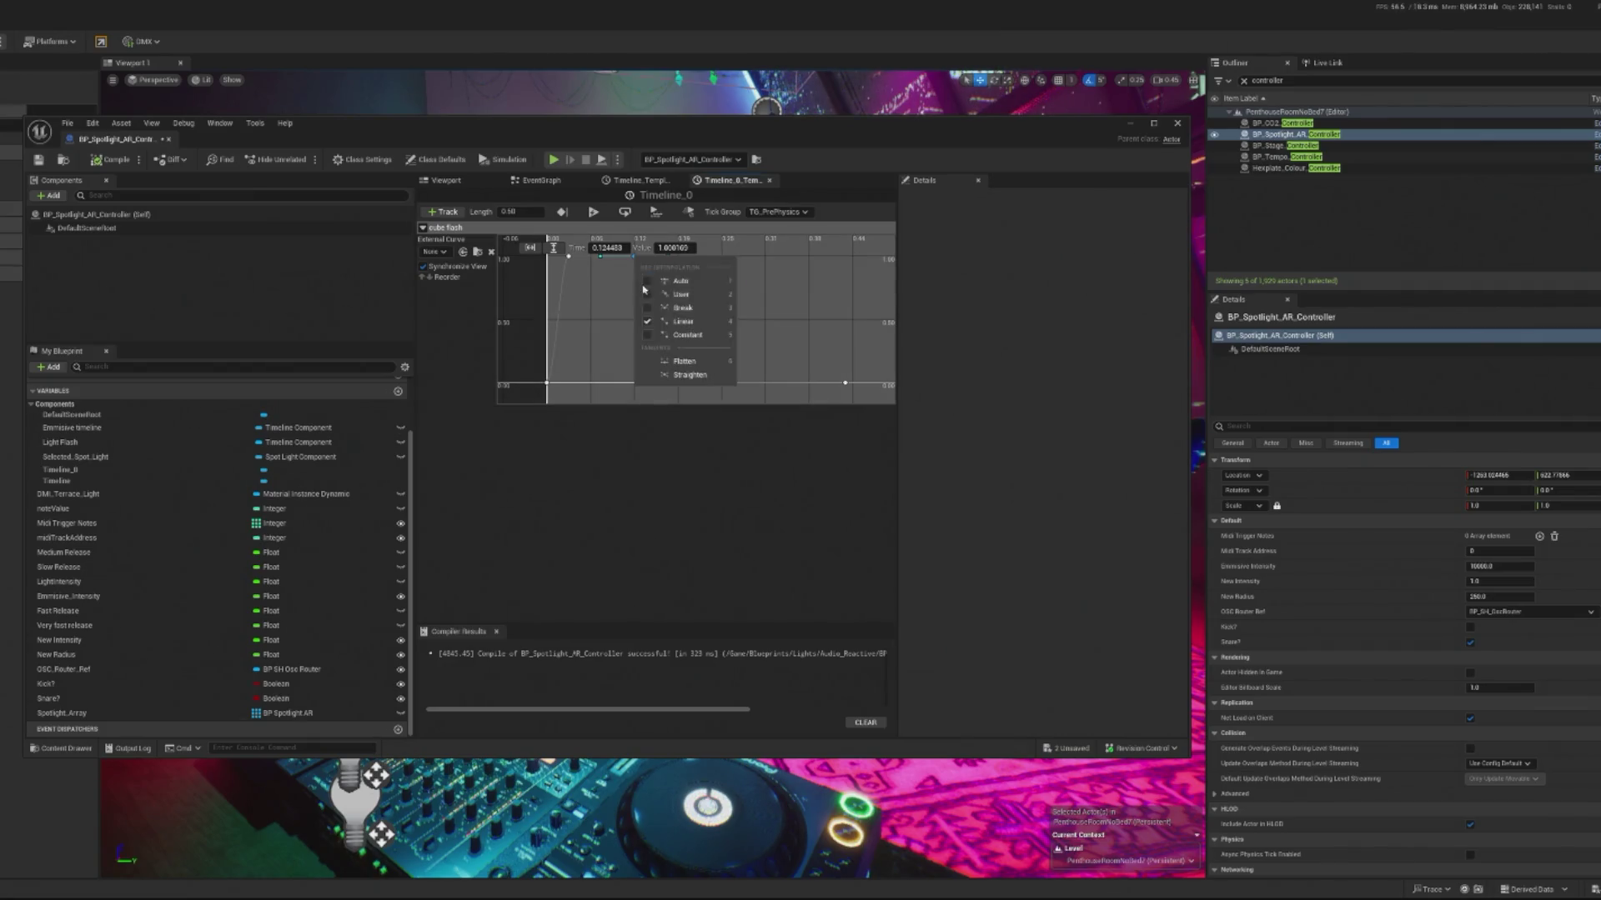
click(686, 306)
right_click(635, 259)
click(678, 310)
click(721, 384)
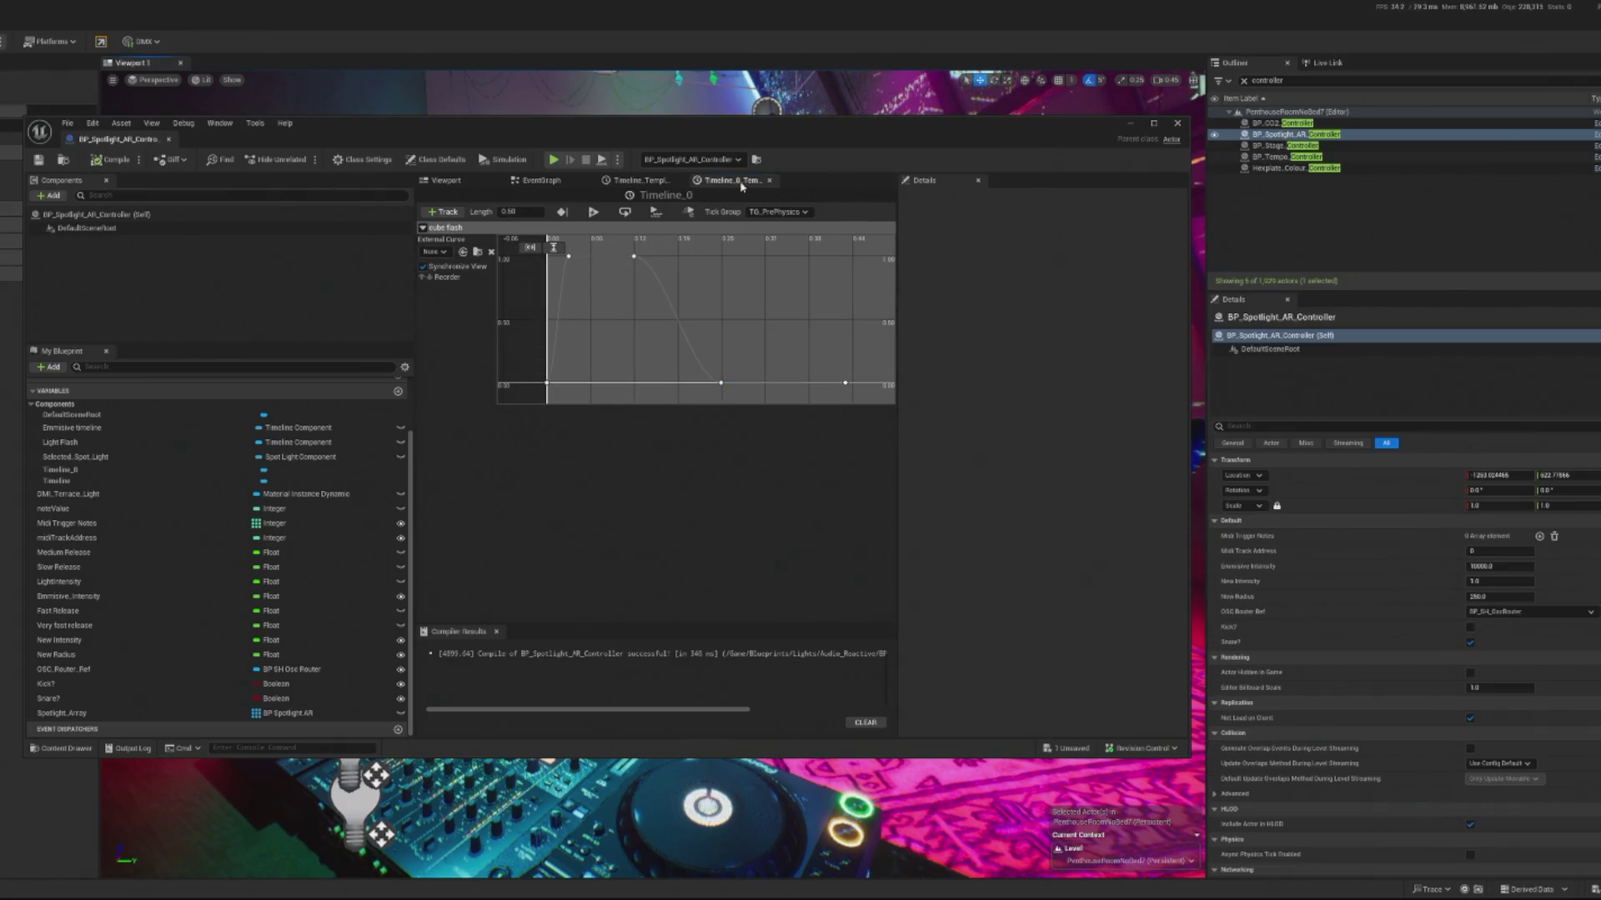
click(1129, 125)
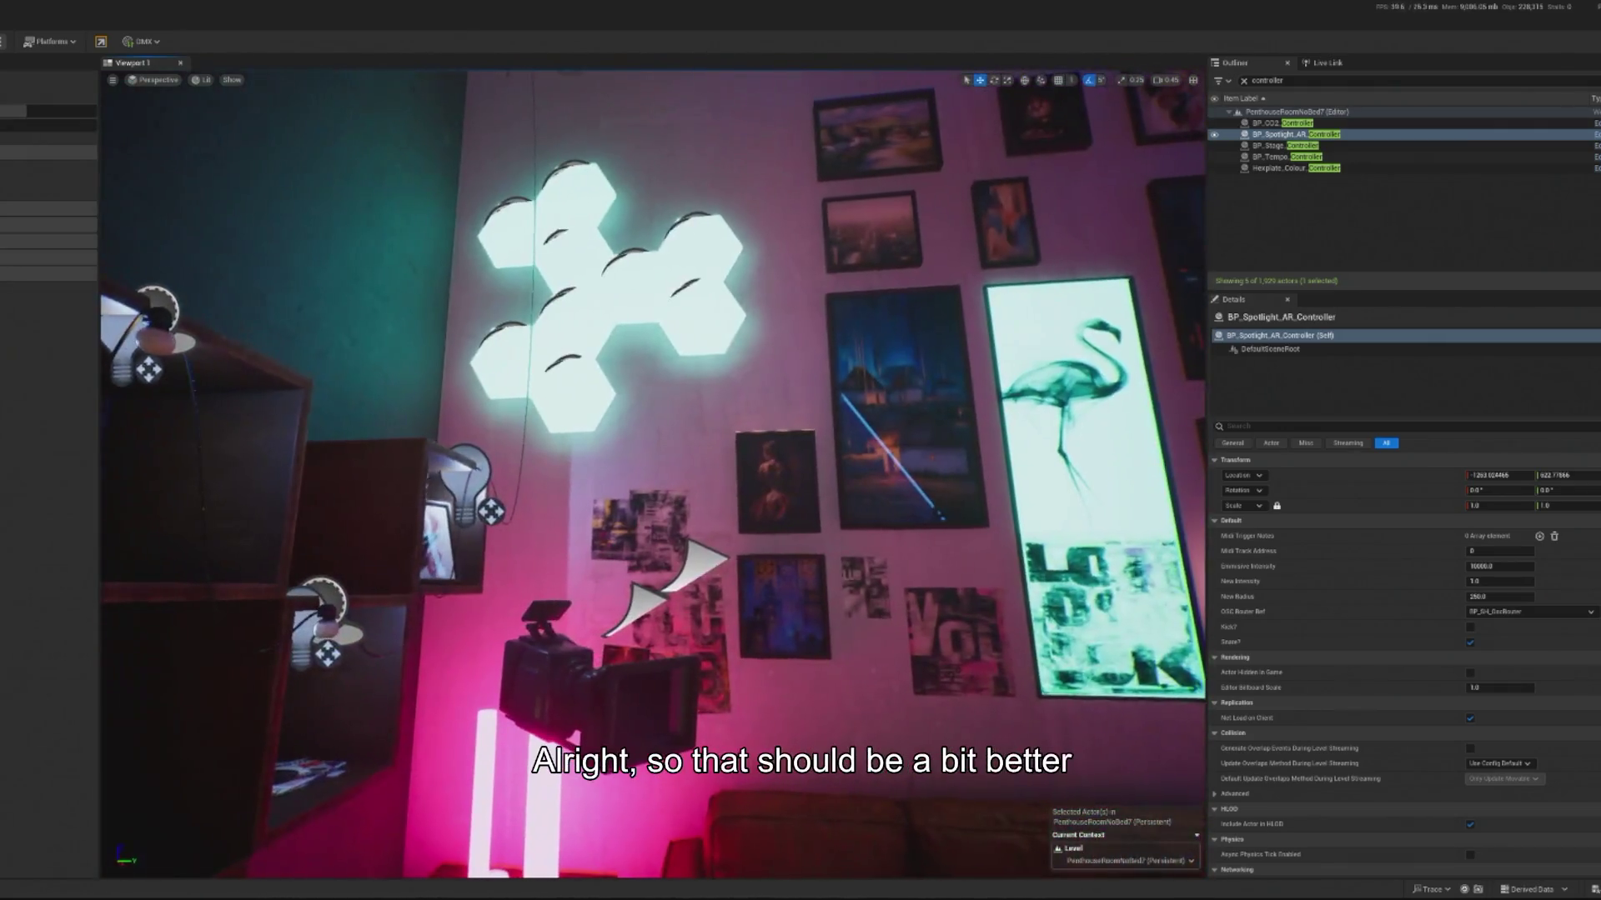
Step: Open a hexagon wall light's Hexplate_Colour_Controller Blueprint at the Set Vector Parameter Value node
click(657, 315)
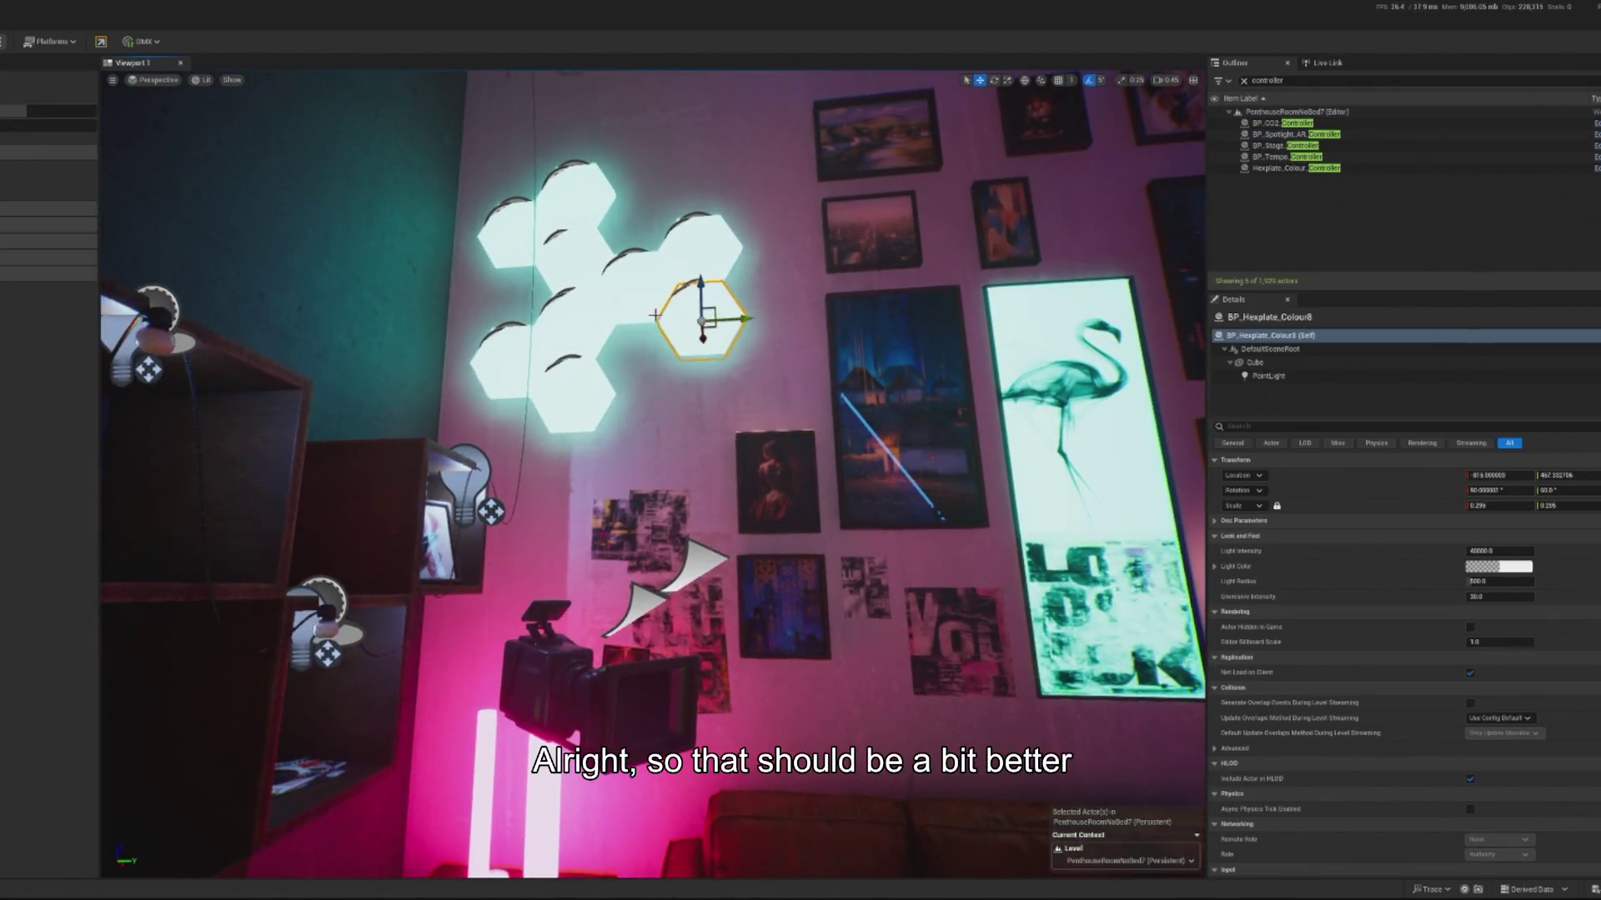
double_click(1299, 82)
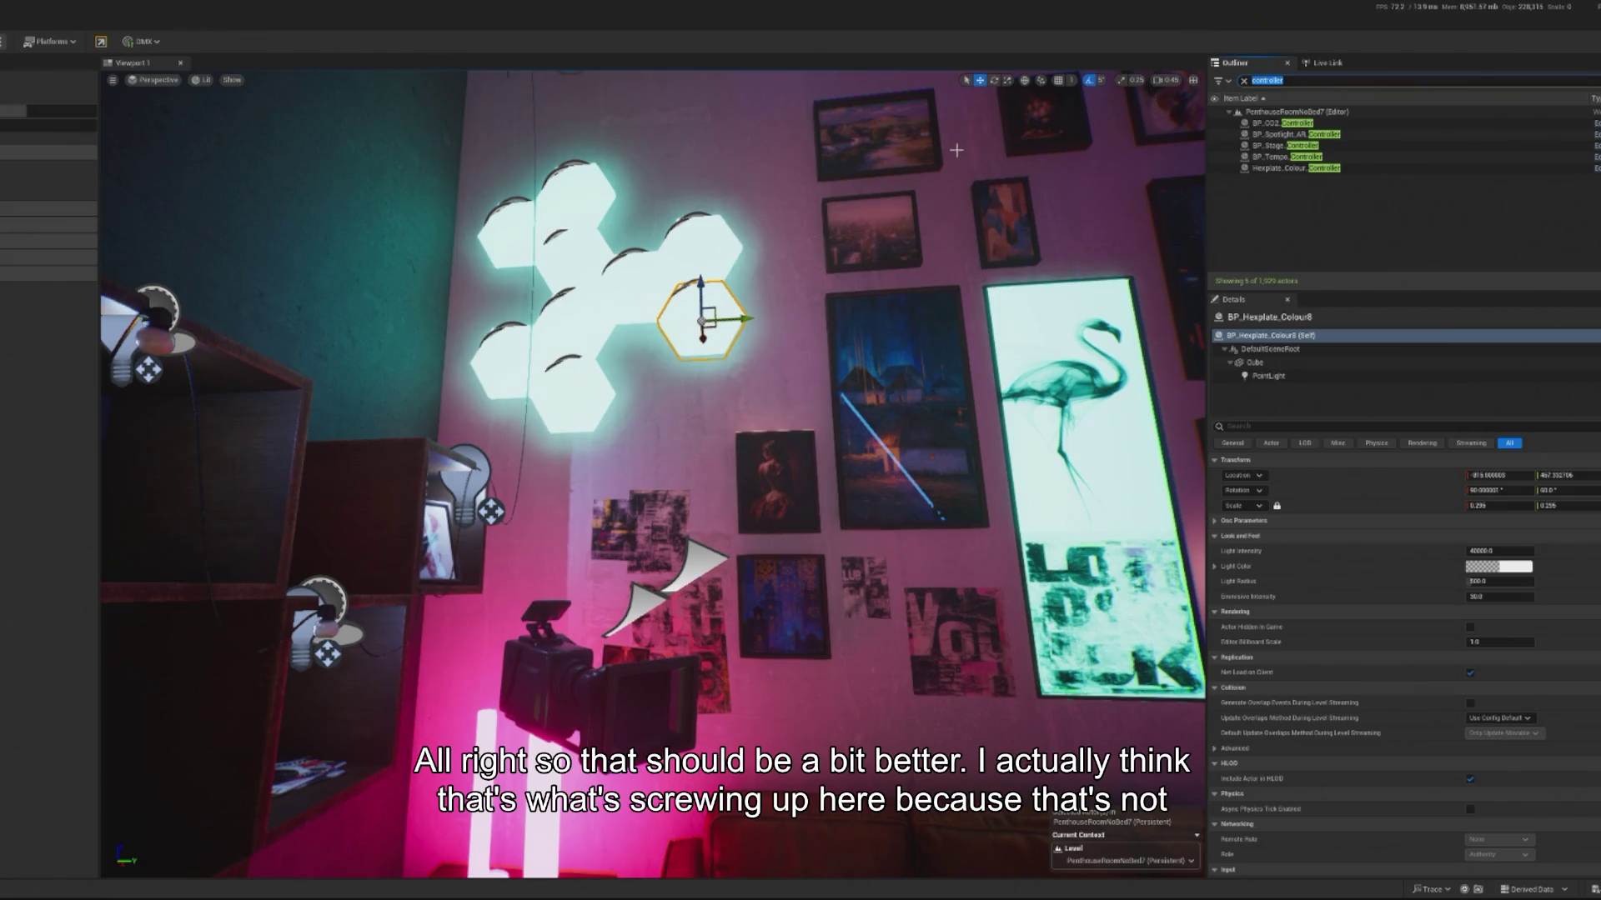
click(1594, 167)
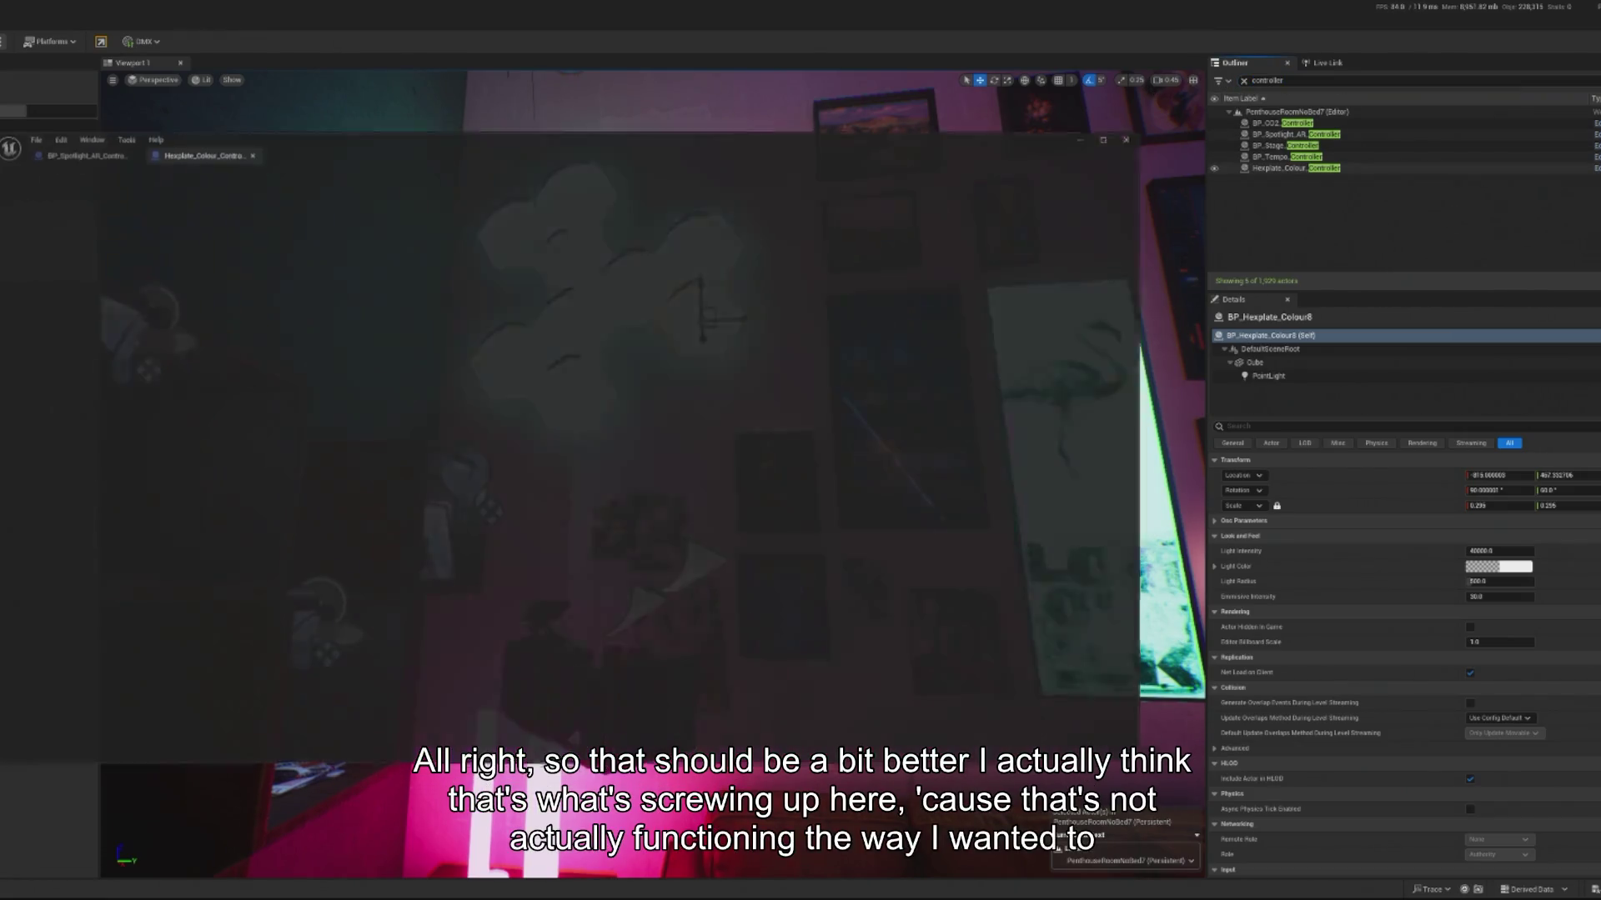
scroll(634, 432, down, 1)
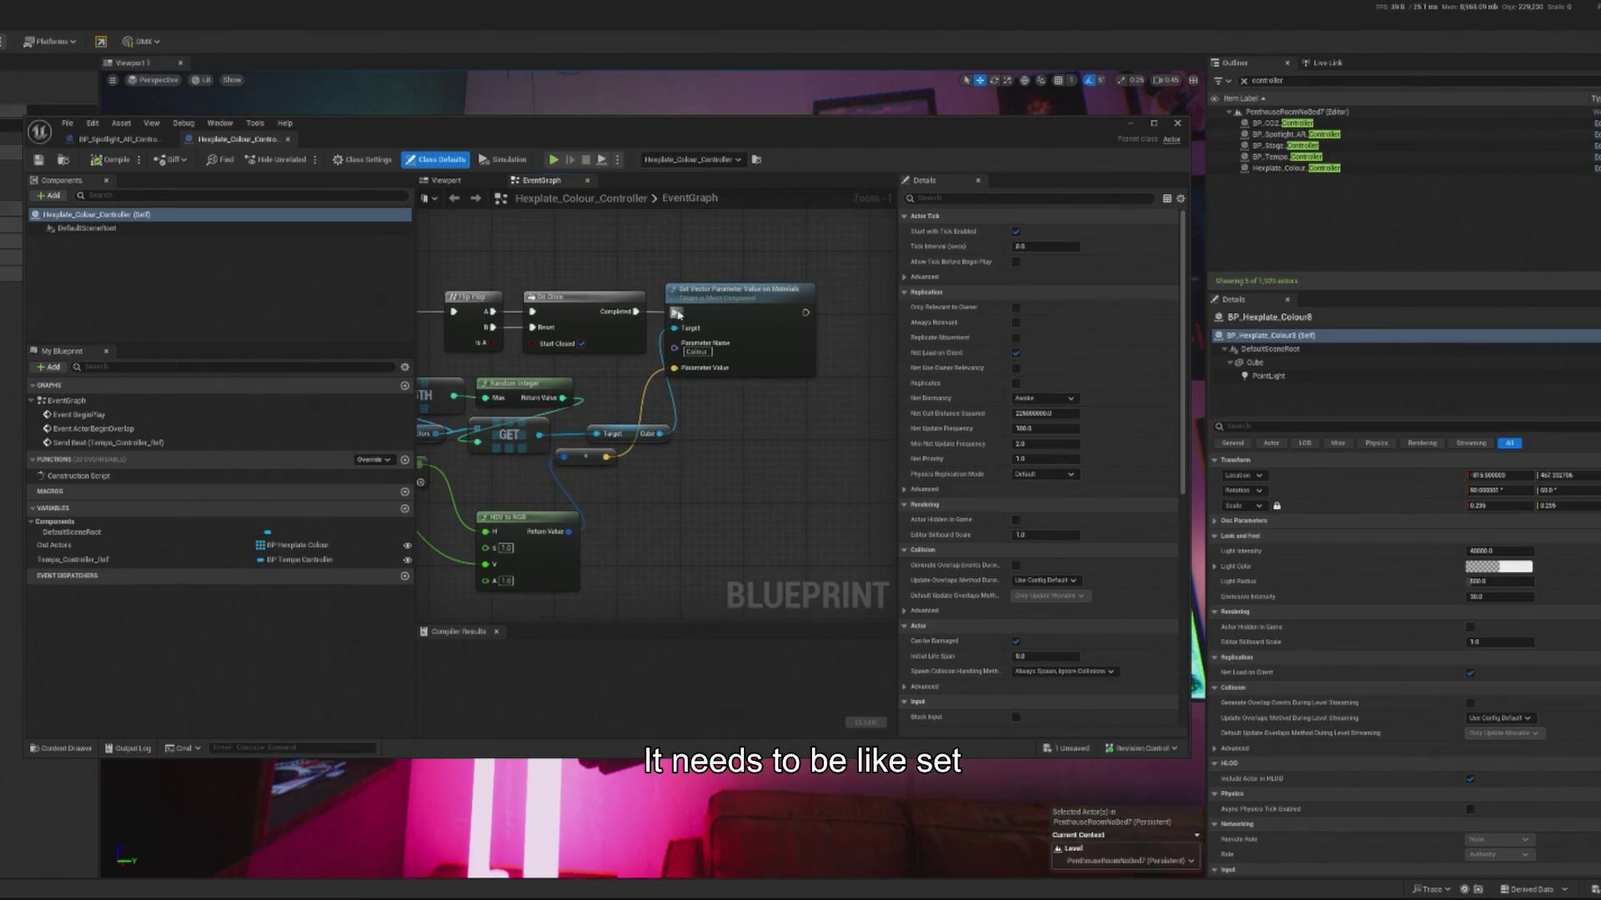
click(828, 310)
drag(828, 310, 841, 312)
mouse_move(638, 420)
mouse_down()
mouse_move(649, 373)
mouse_move(776, 409)
mouse_move(622, 422)
mouse_move(667, 457)
mouse_move(592, 408)
mouse_up()
Step: Promote the Cube pin to a Cube variable and place the SET Cube node beside Flip Flop
key(Escape)
text(a)
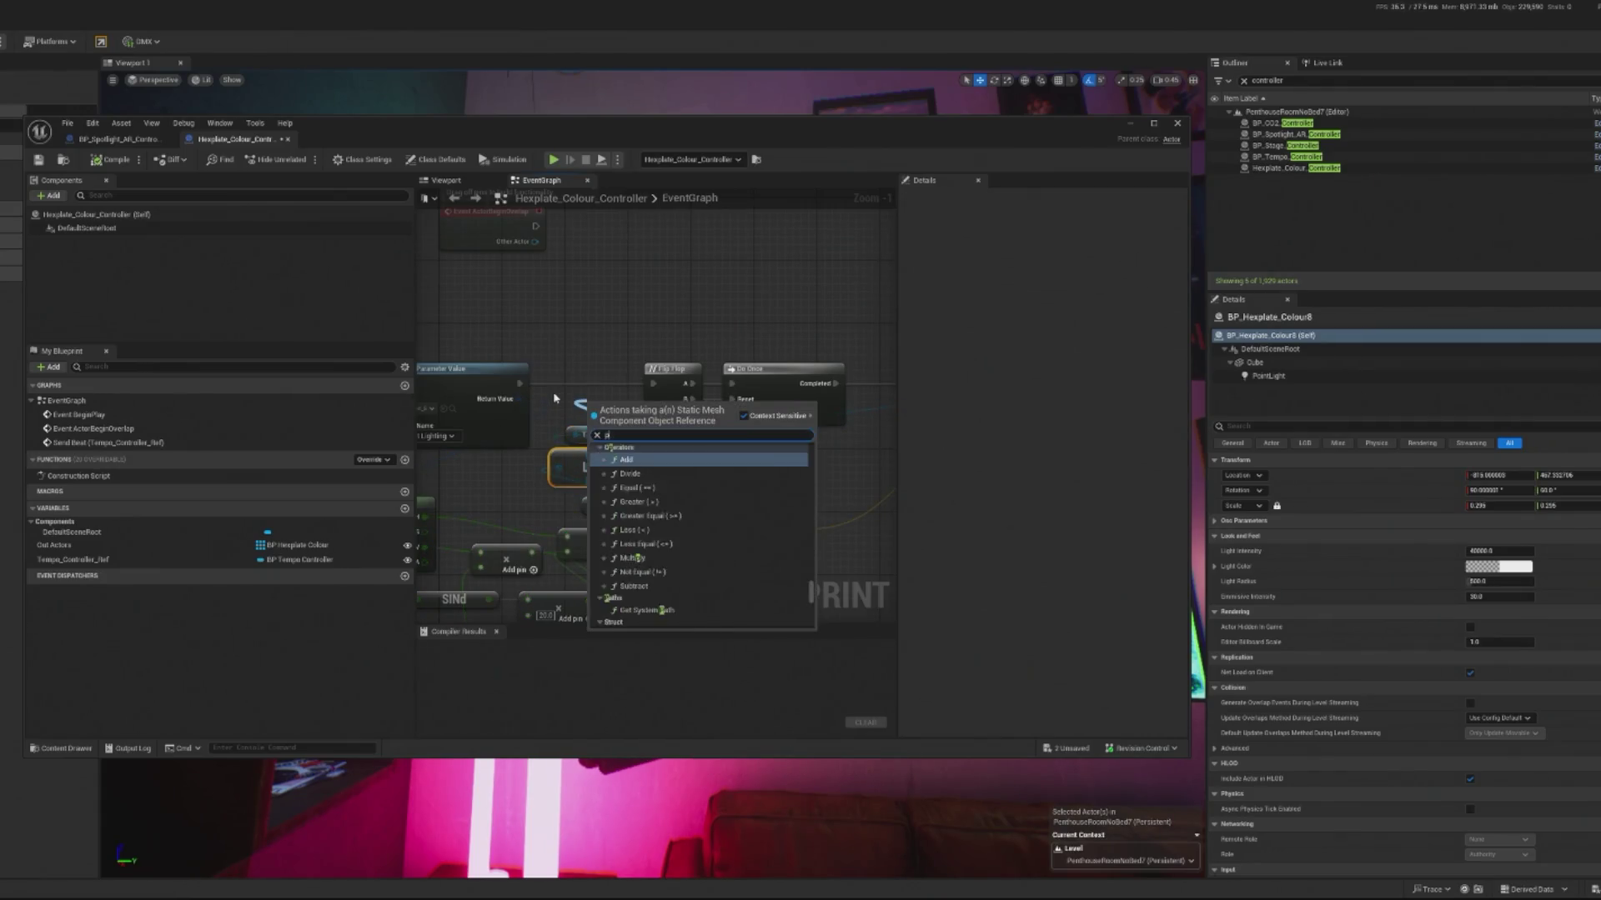
text(romo)
click(626, 457)
click(709, 371)
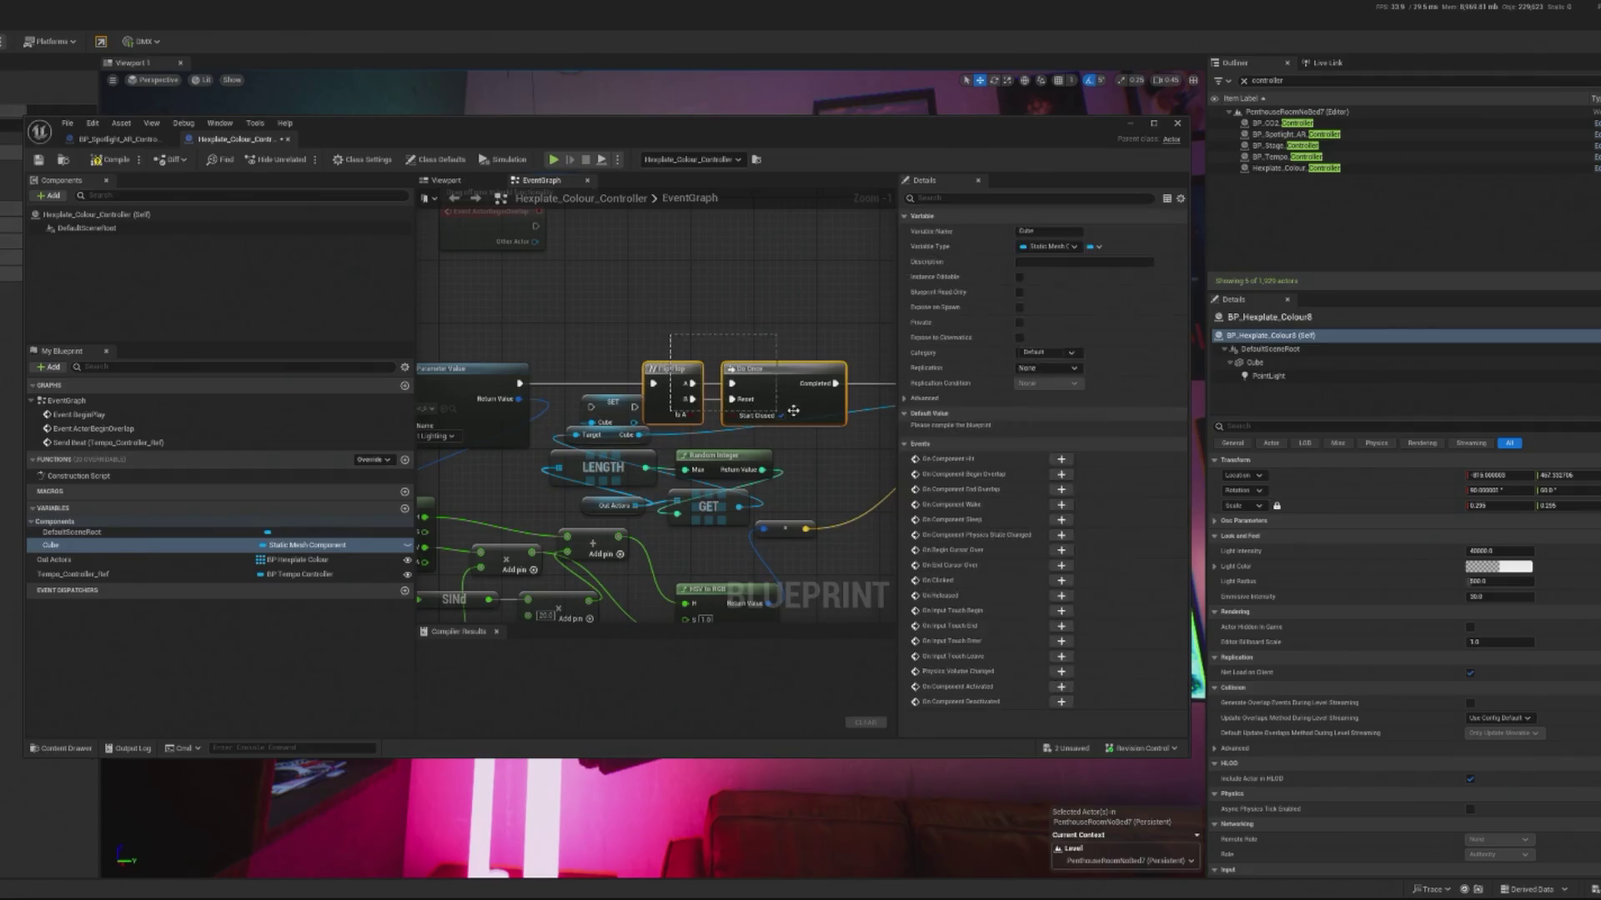
ctrl+click(837, 385)
click(615, 403)
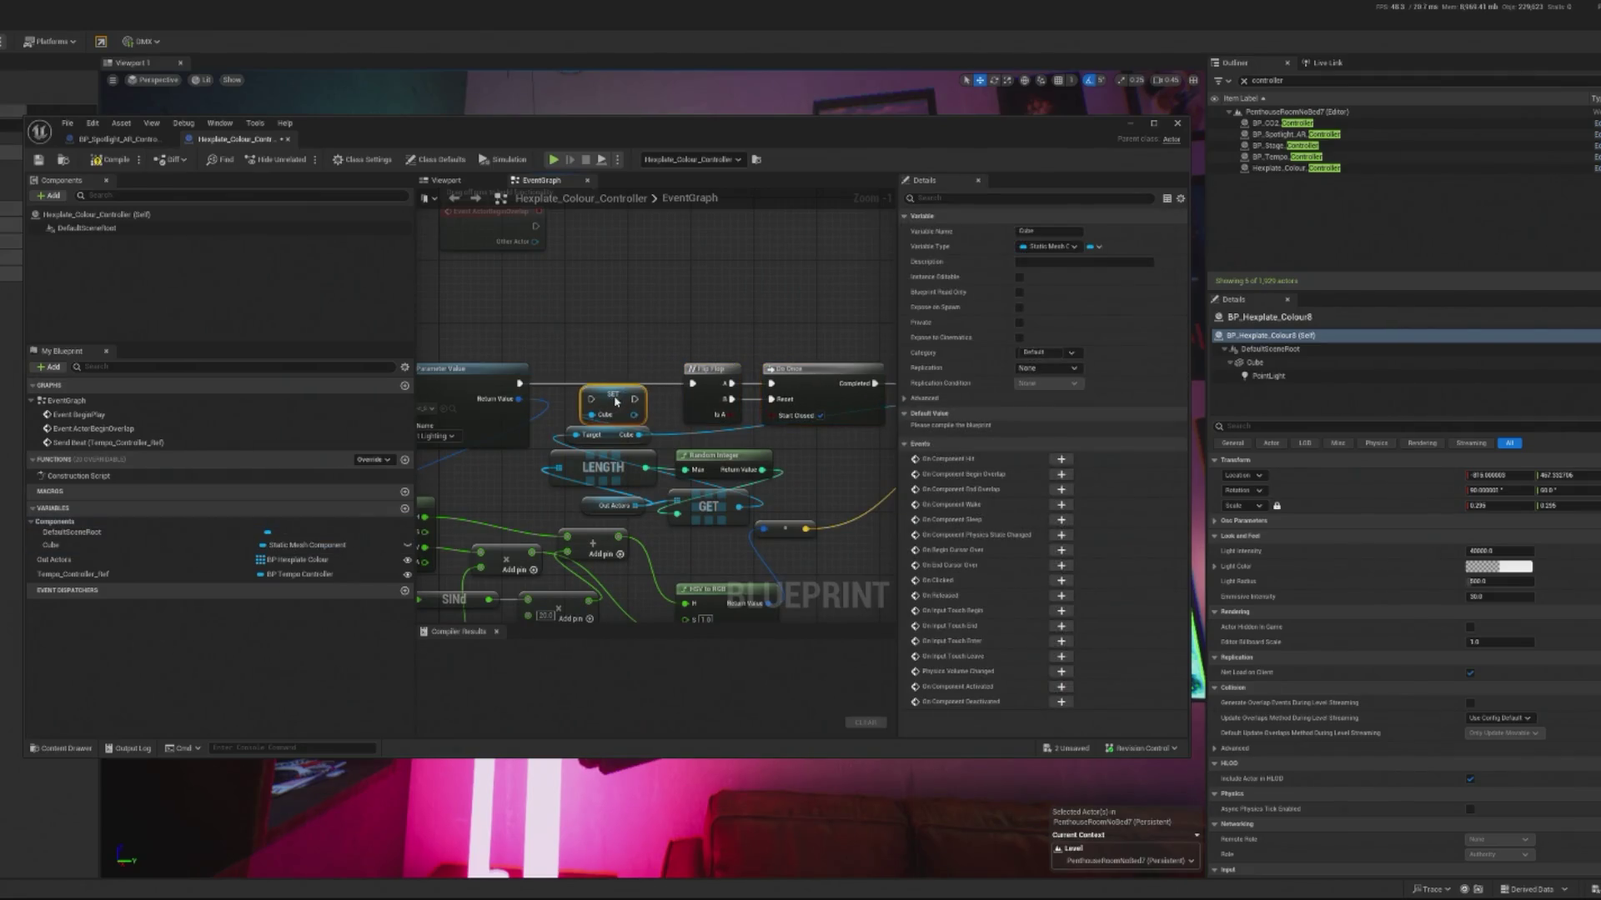
drag(774, 425, 721, 408)
drag(505, 338, 538, 327)
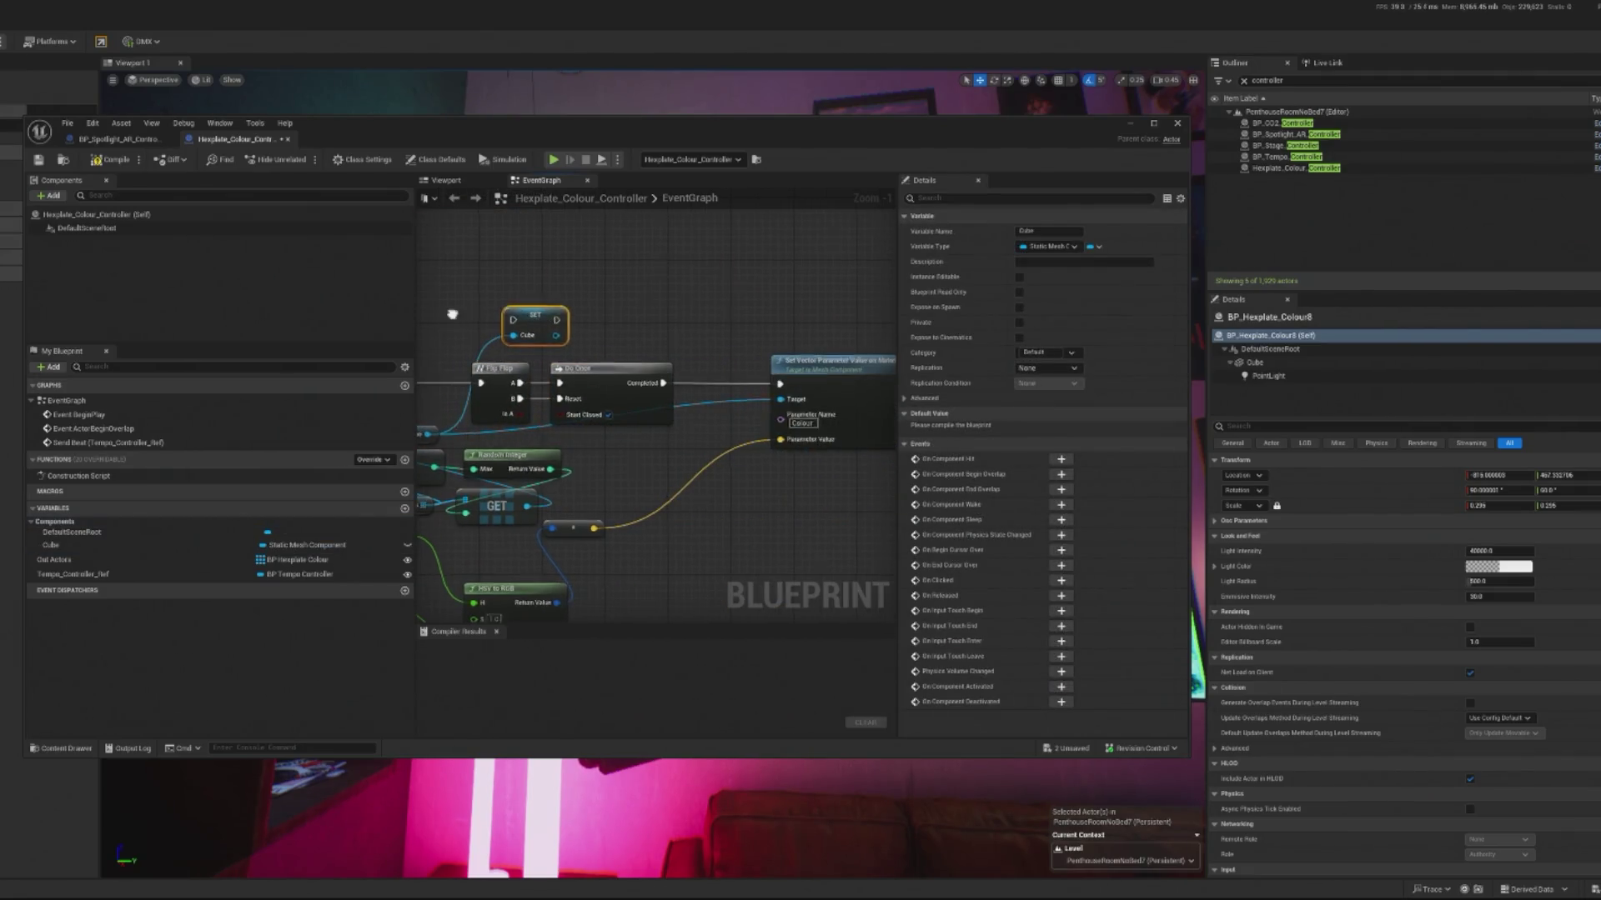
drag(550, 267, 656, 274)
drag(604, 371, 490, 373)
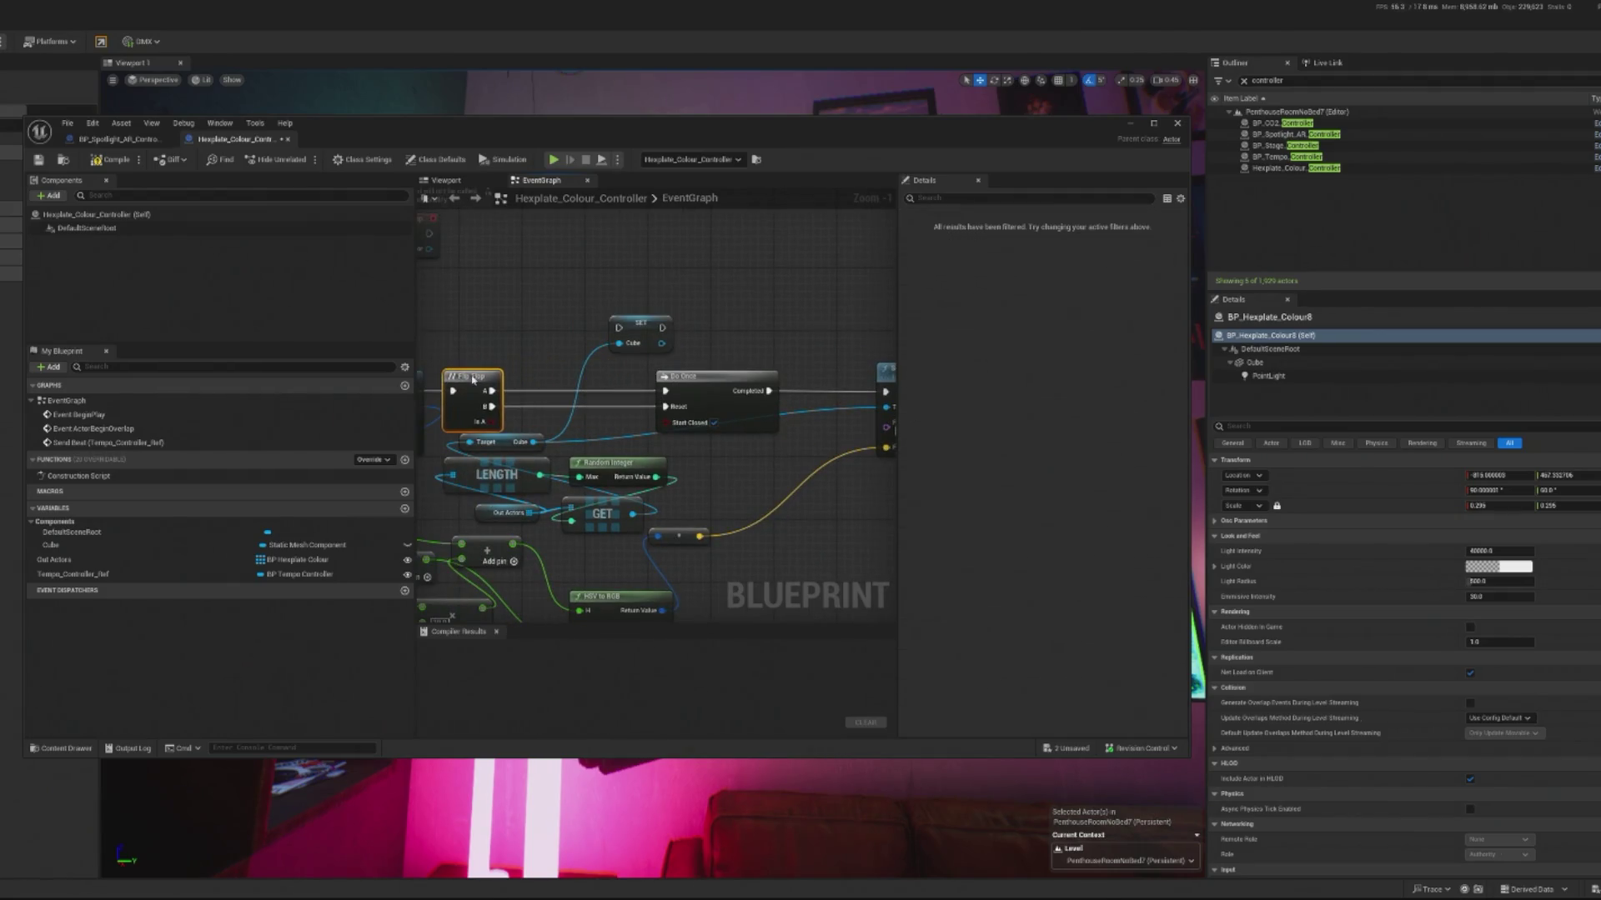
mouse_move(622, 330)
mouse_down()
mouse_move(571, 381)
mouse_move(581, 401)
mouse_move(557, 391)
mouse_move(664, 391)
mouse_move(528, 401)
mouse_move(807, 427)
mouse_move(817, 403)
mouse_up()
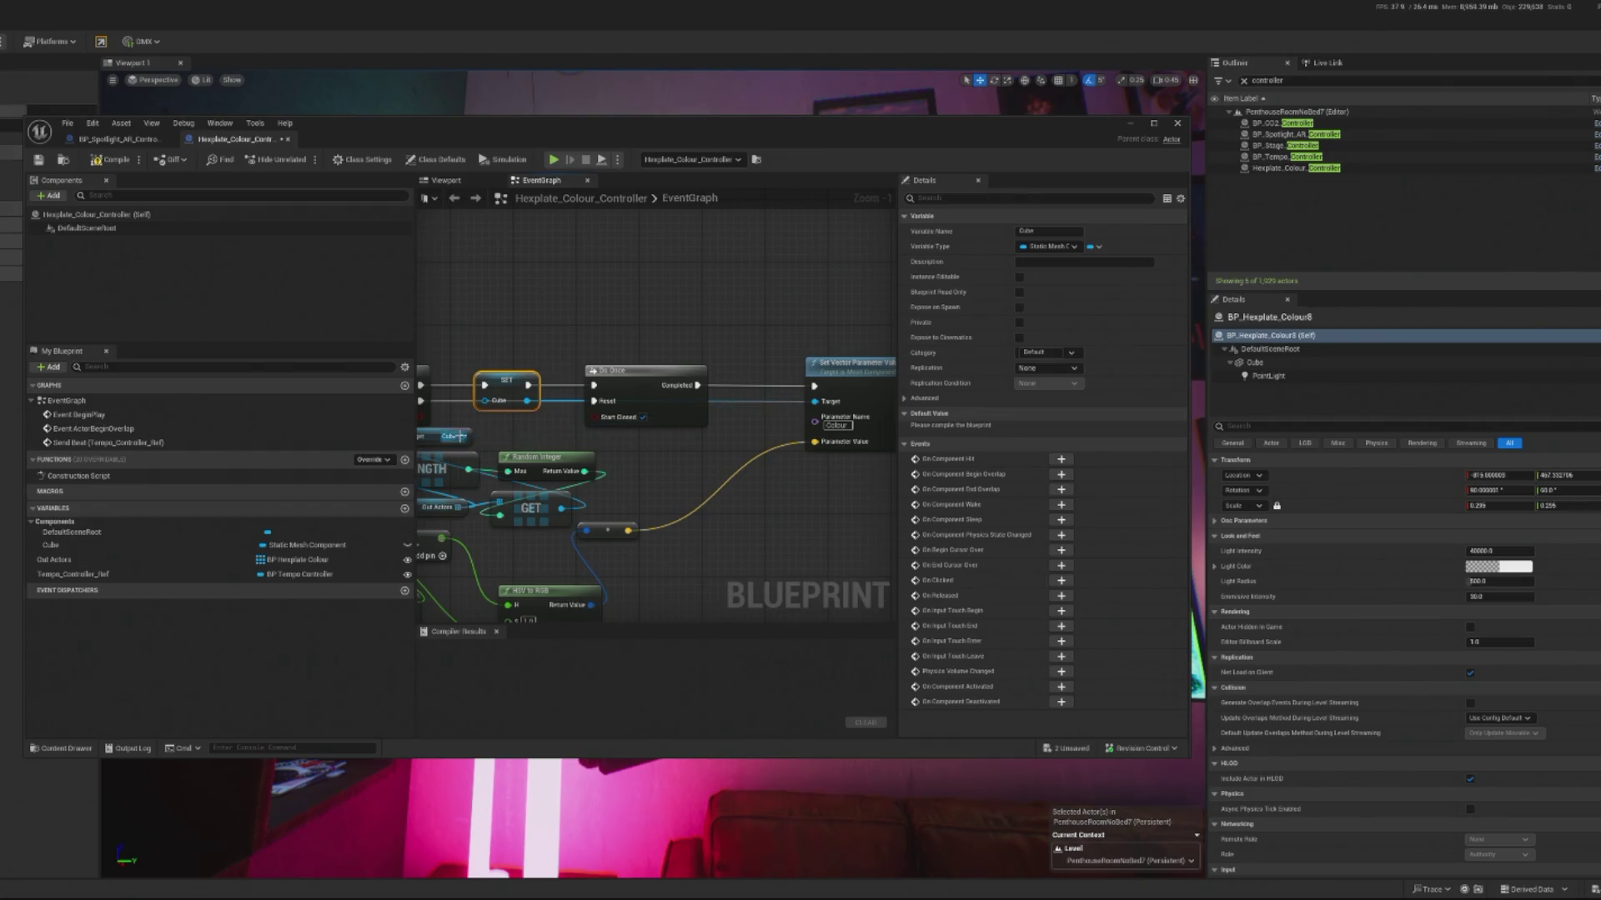
Step: Pull a wire from the Cube output, then start a play test
drag(461, 436, 487, 410)
key(Escape)
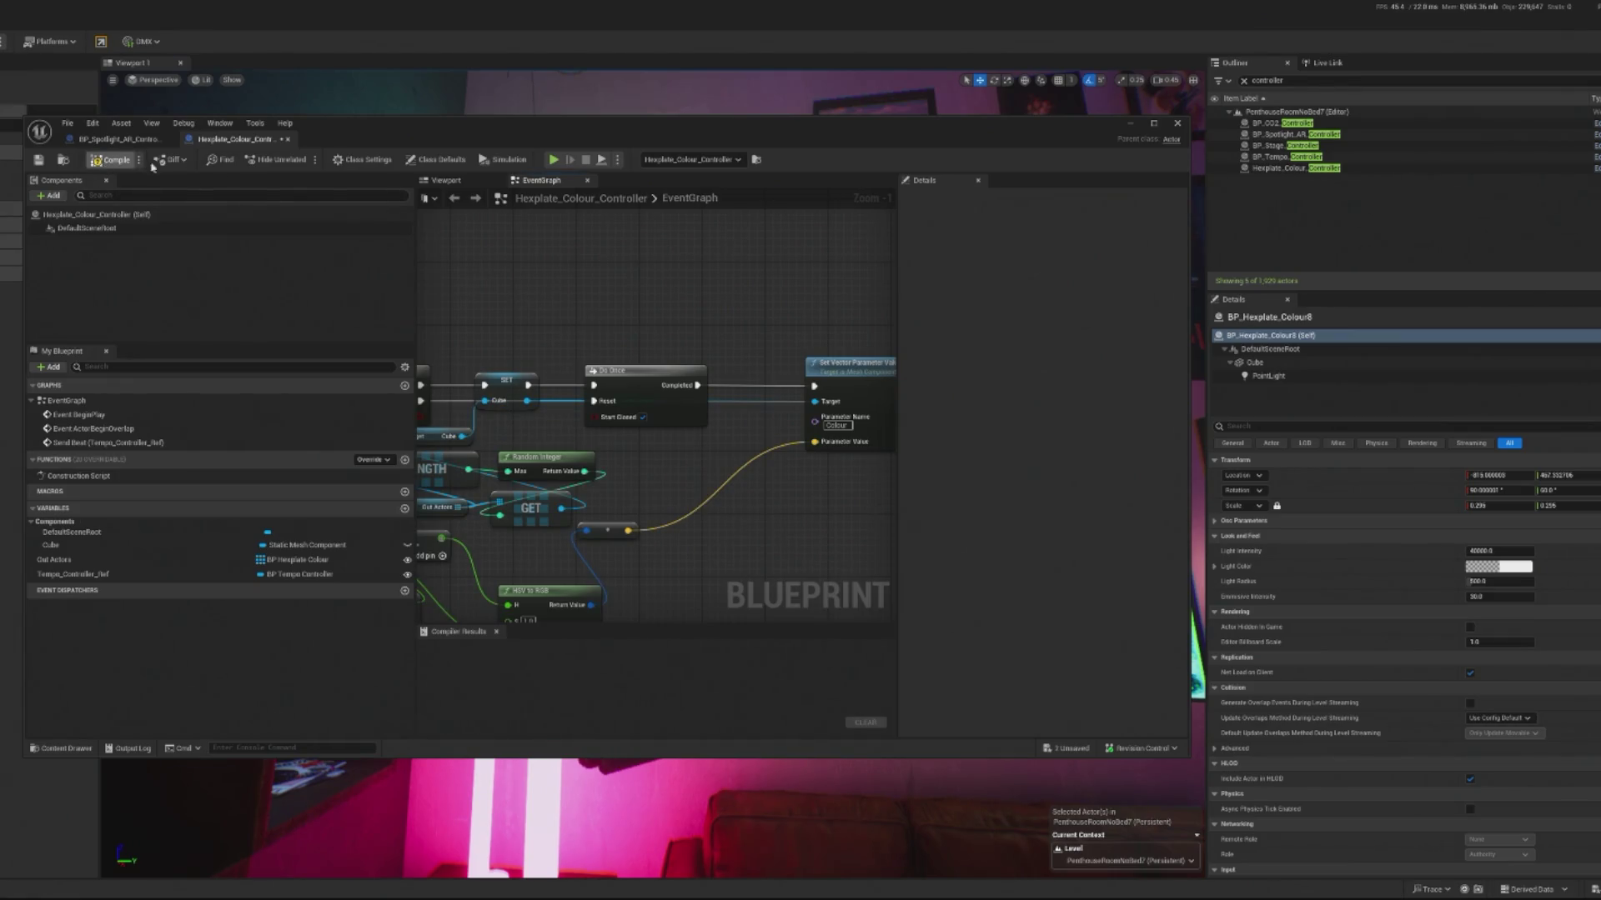
key(alt+p)
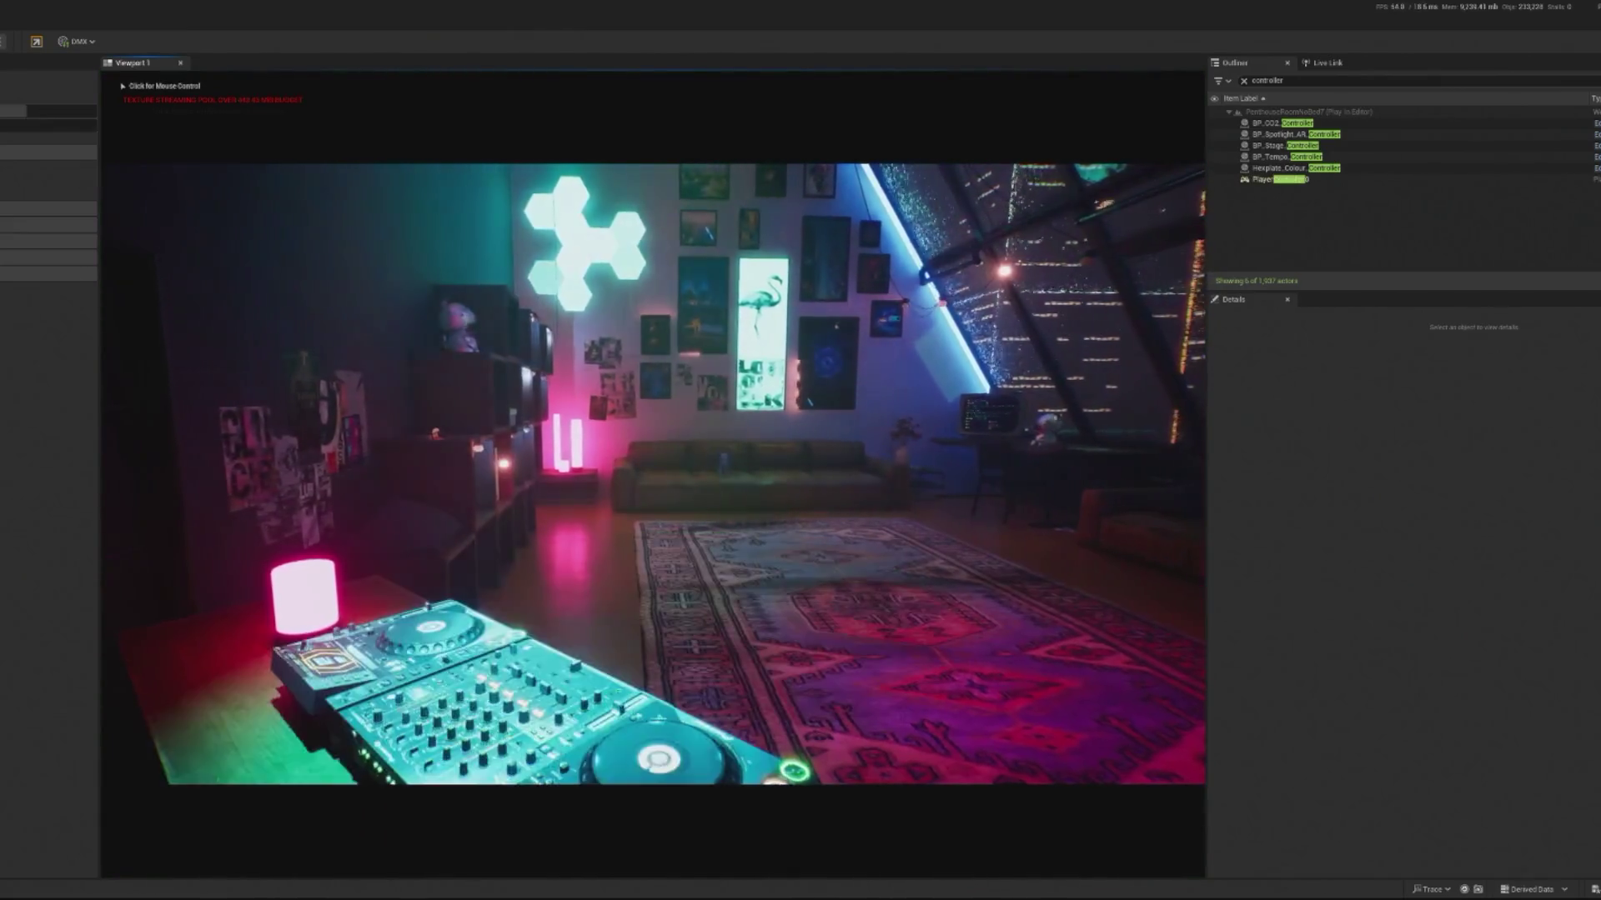
Step: Stop the test, add a Cube getter feeding Set Vector Parameter Value, and compile
key(Escape)
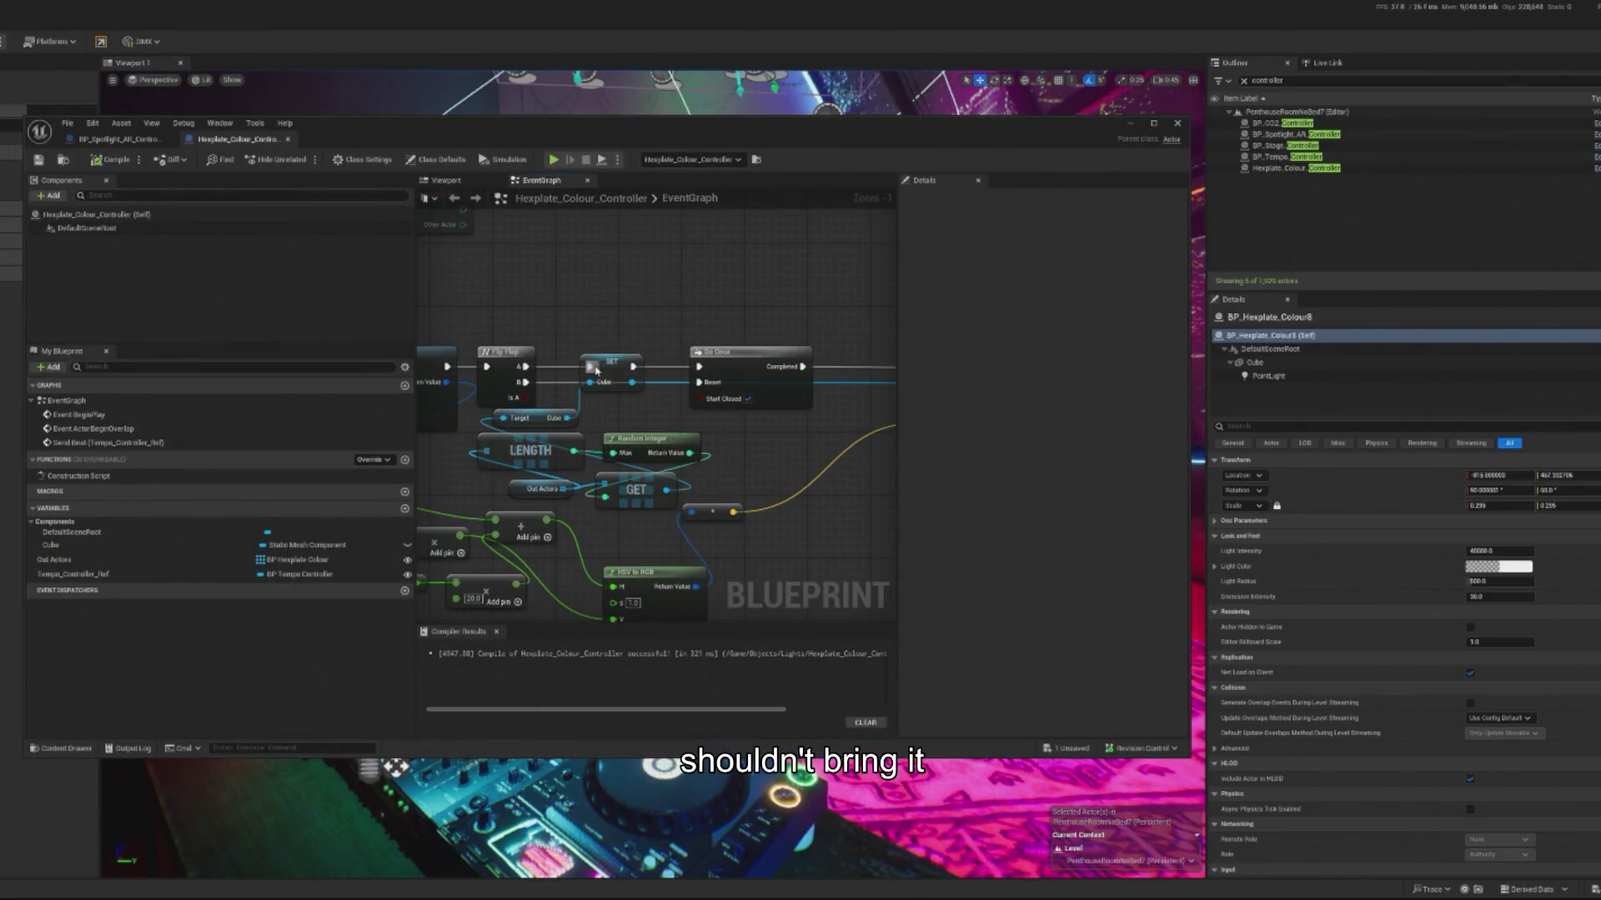
mouse_move(596, 370)
mouse_down()
mouse_move(618, 349)
mouse_move(501, 359)
mouse_up()
mouse_move(50, 545)
mouse_down()
mouse_move(703, 450)
mouse_move(813, 409)
mouse_move(816, 389)
mouse_up()
click(727, 454)
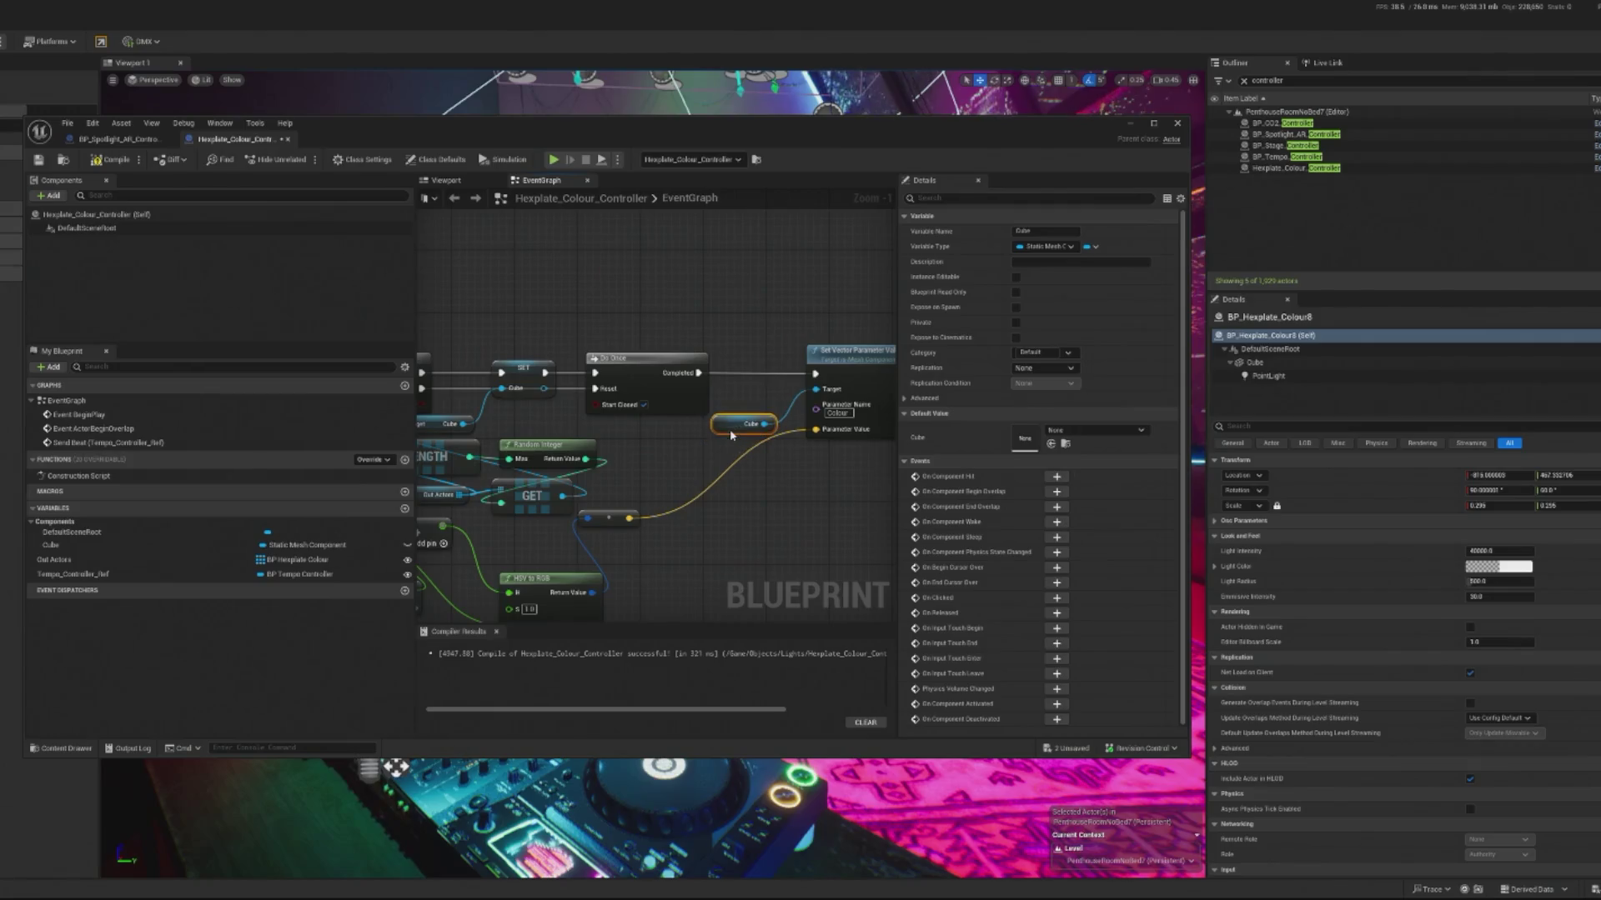
mouse_move(717, 439)
mouse_down()
mouse_move(742, 429)
mouse_move(724, 414)
mouse_move(742, 405)
mouse_move(871, 424)
mouse_move(692, 387)
mouse_up()
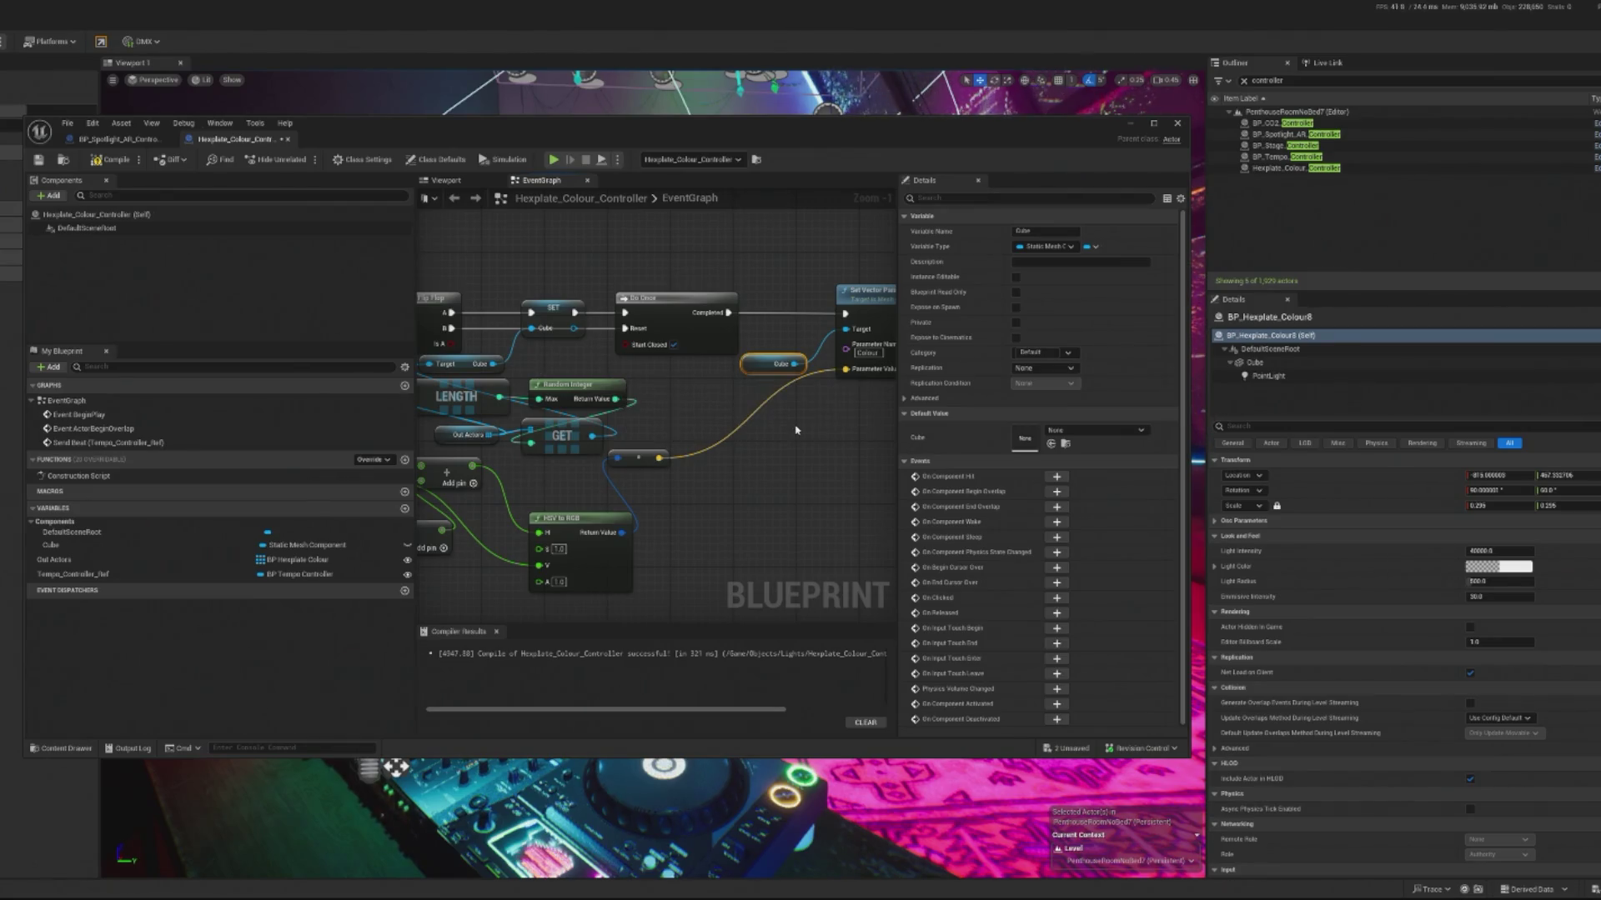
drag(796, 426, 719, 419)
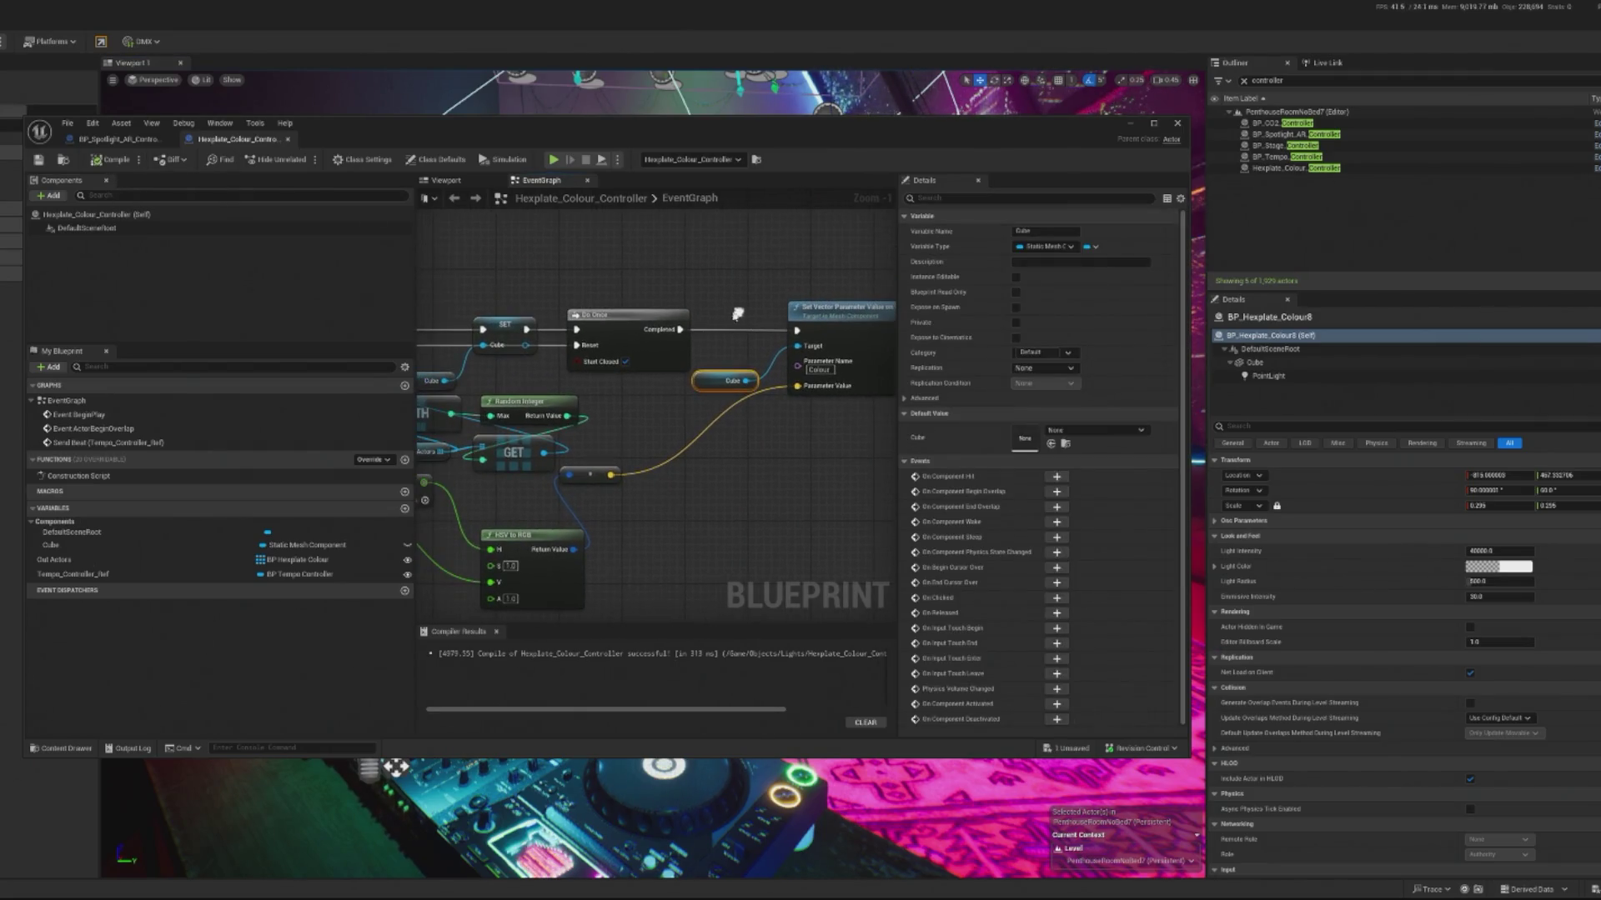
click(123, 157)
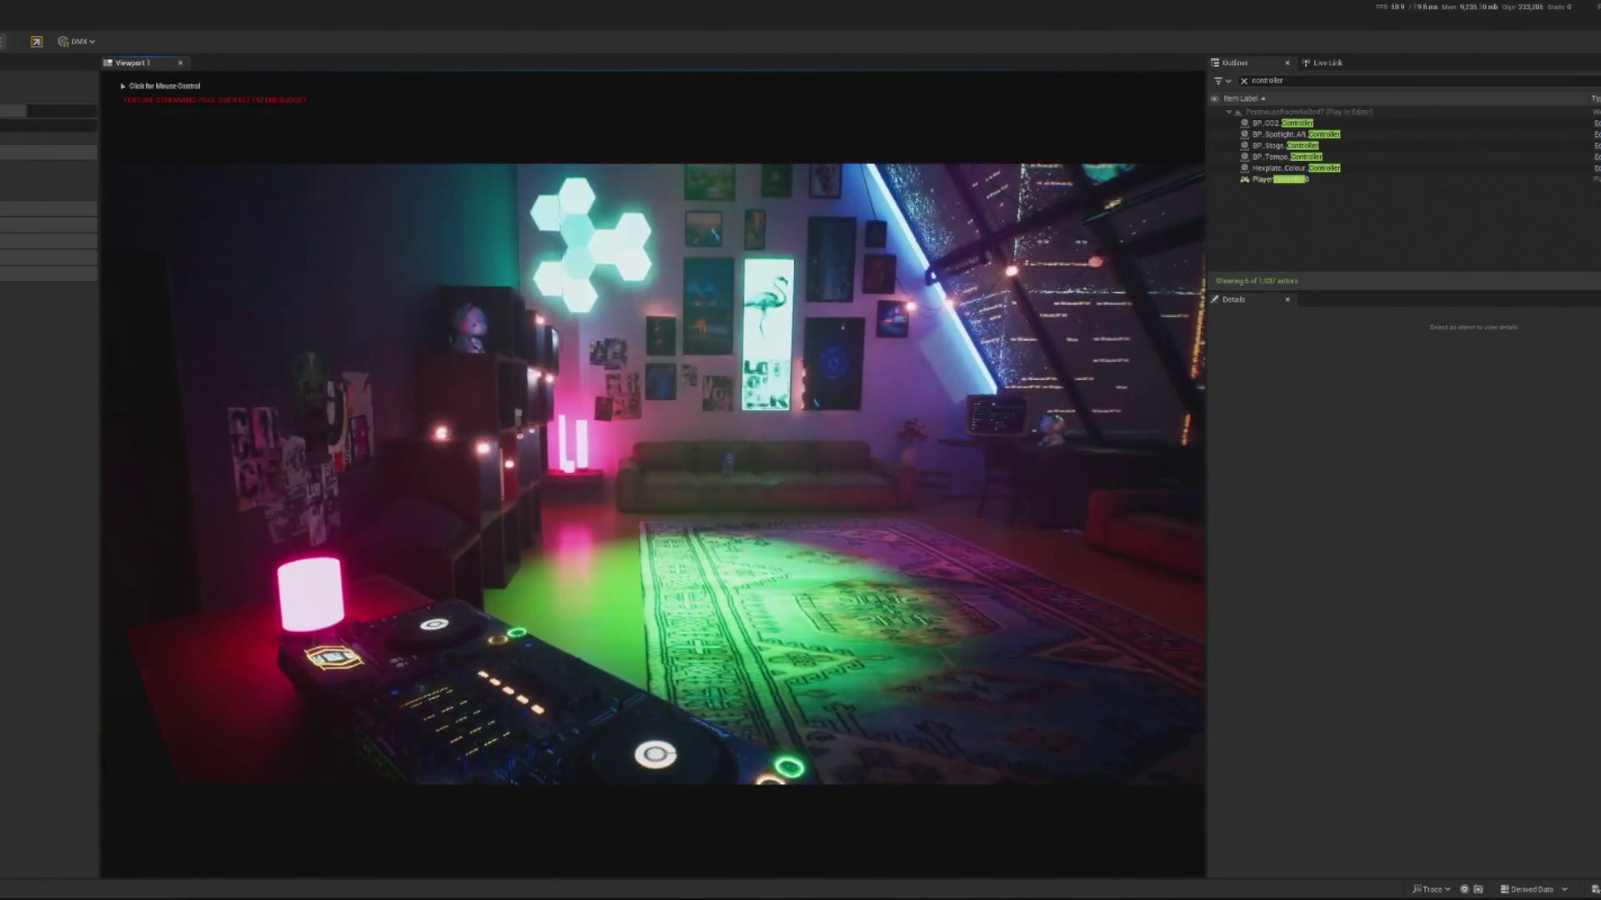
Step: Look around the penthouse in the running game, then stop the play session
click(582, 395)
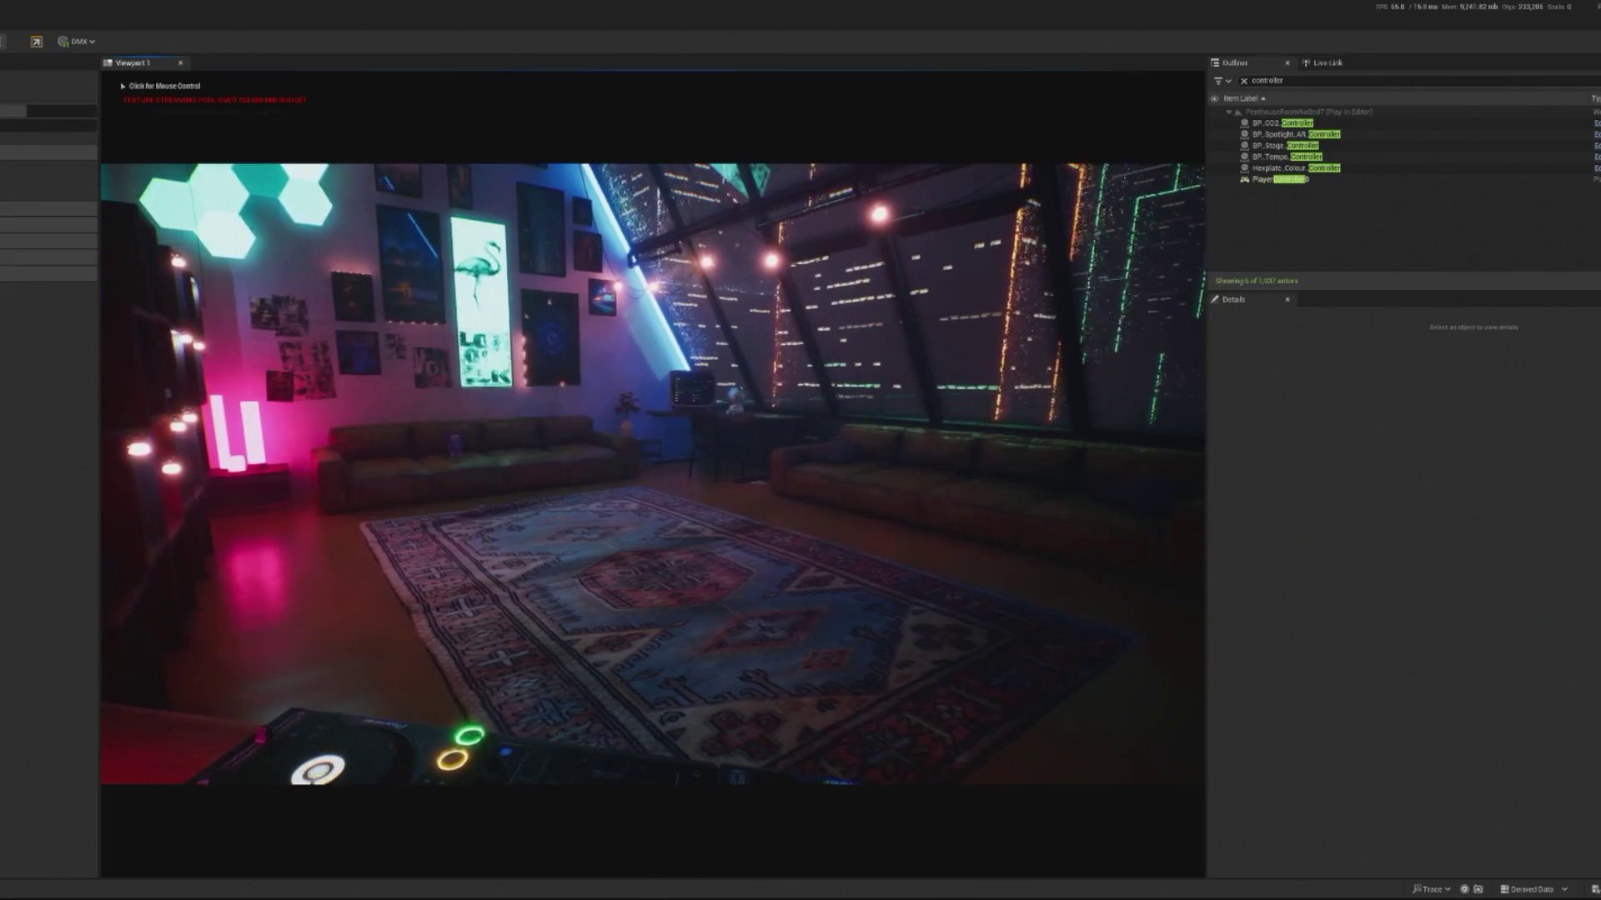
click(652, 474)
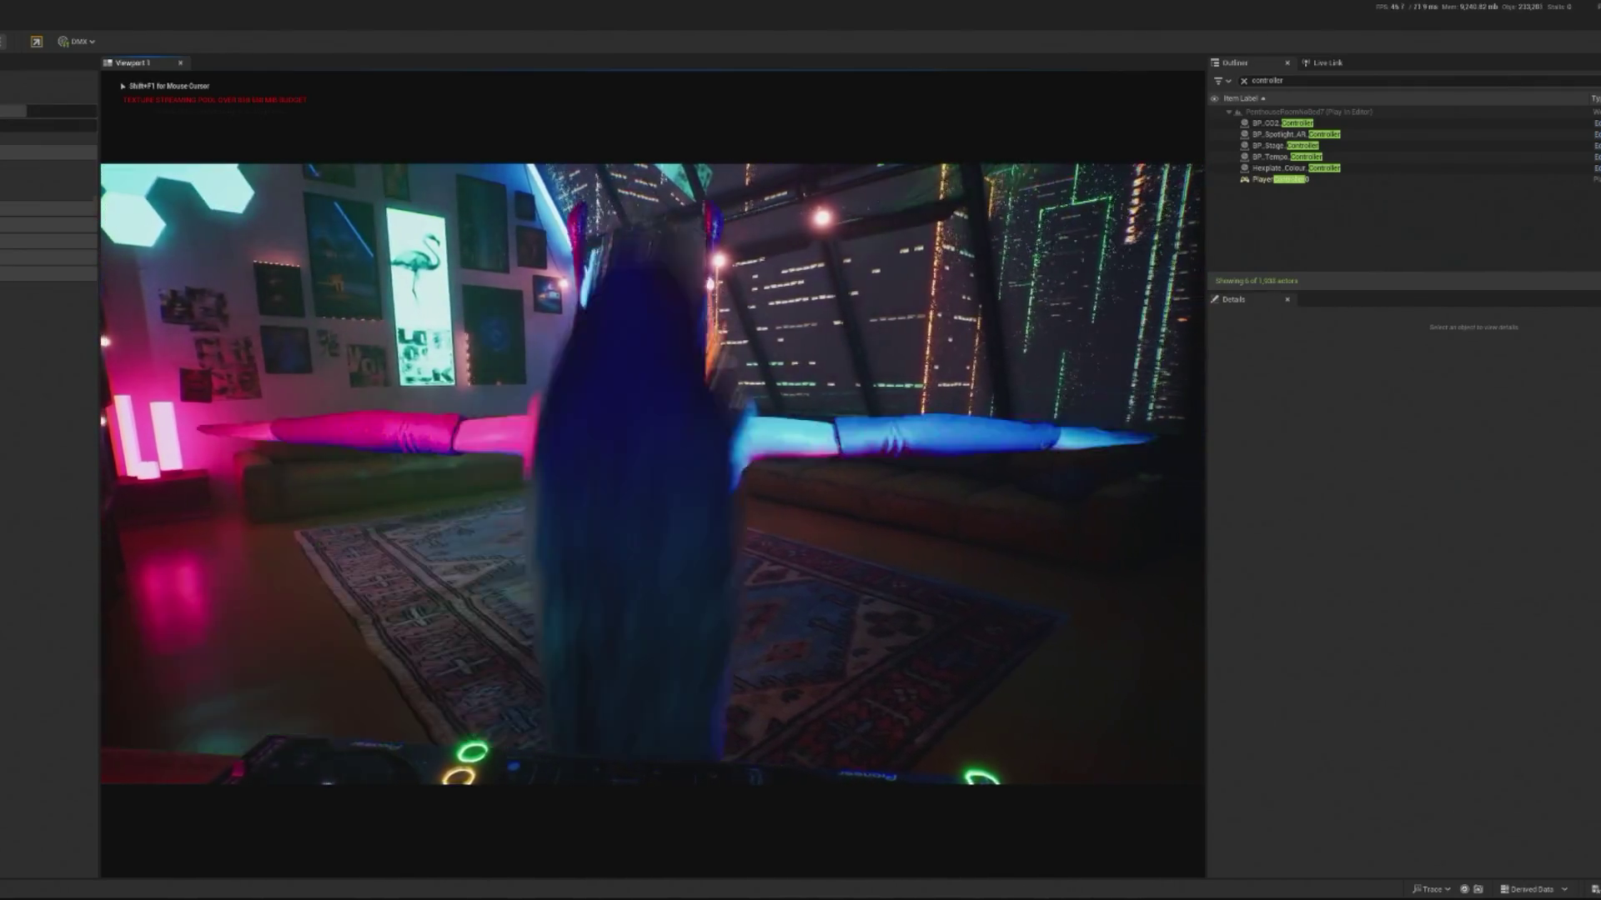
key(shift+F1)
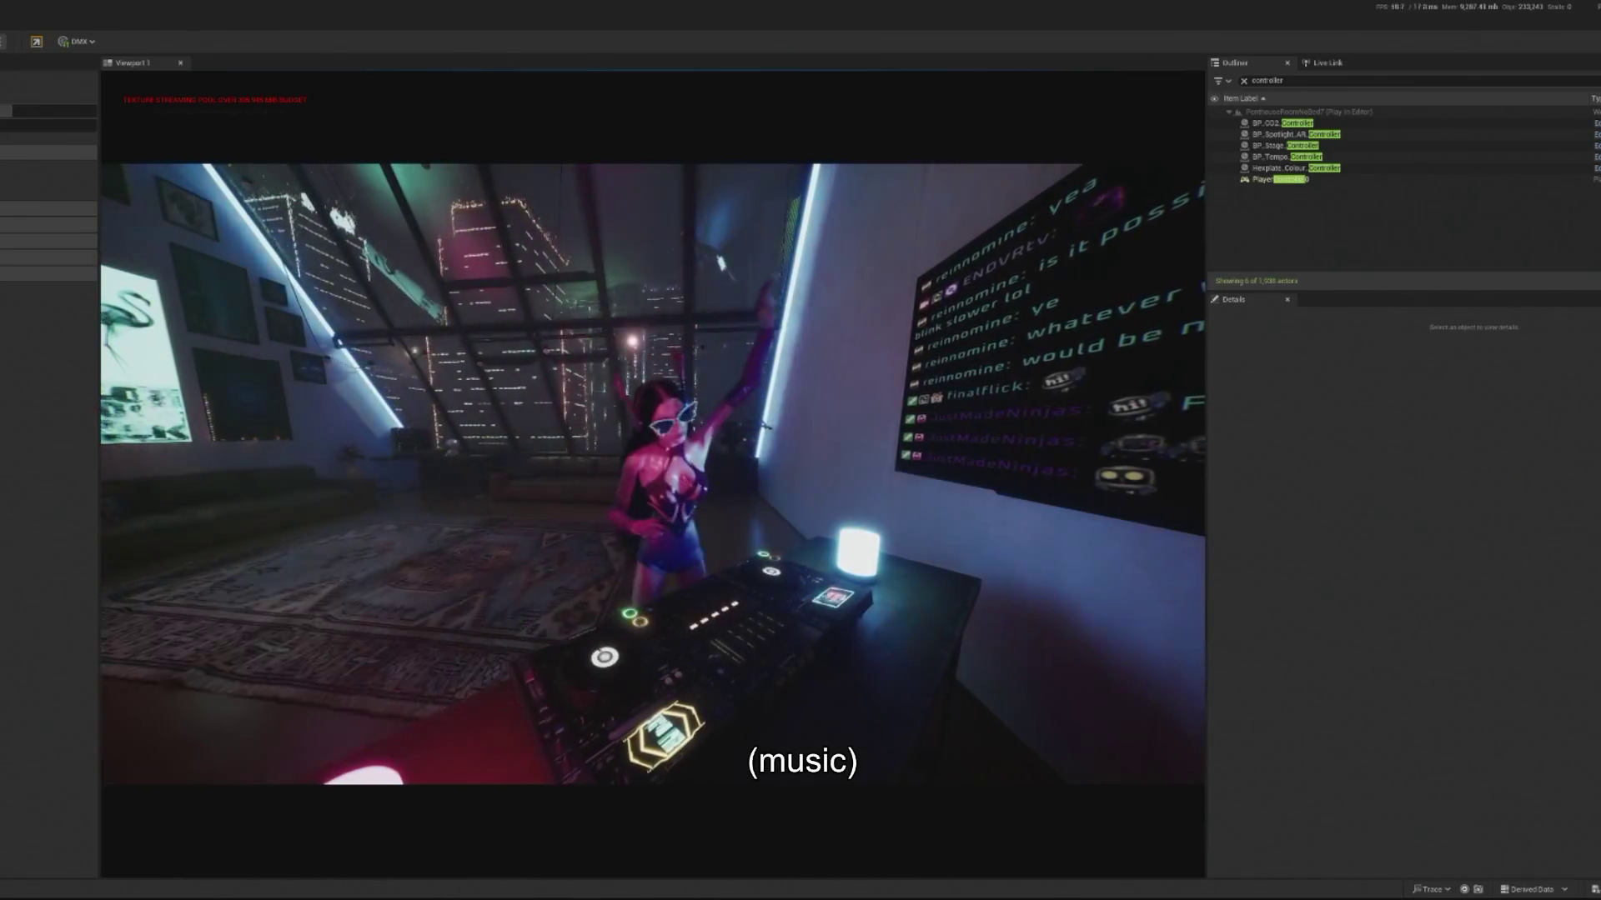
key(Escape)
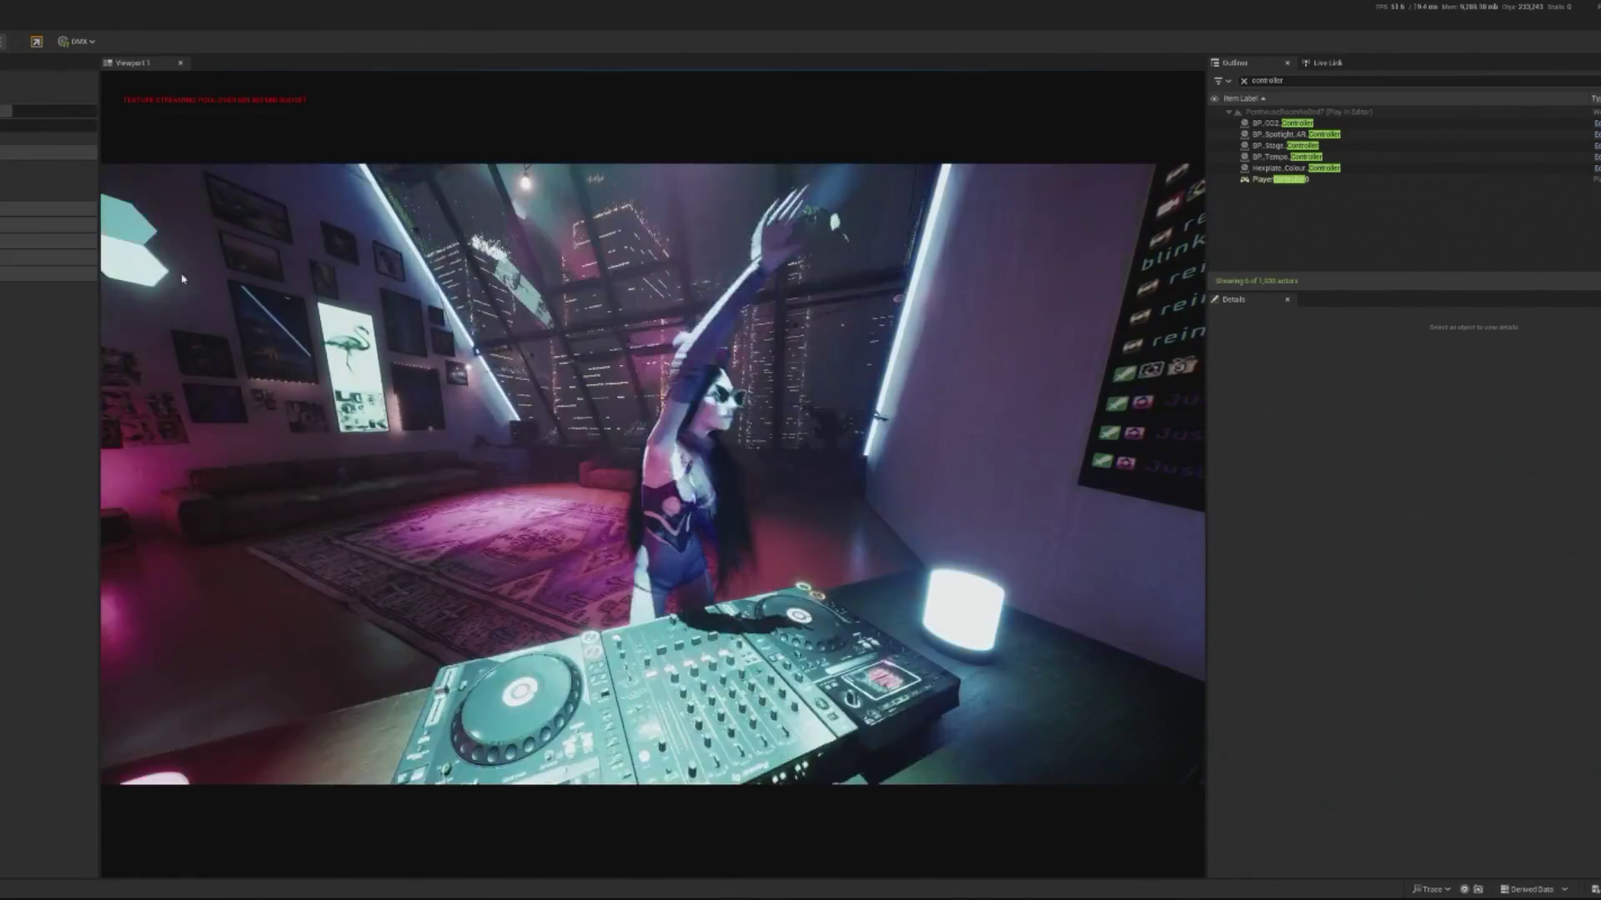
key(Escape)
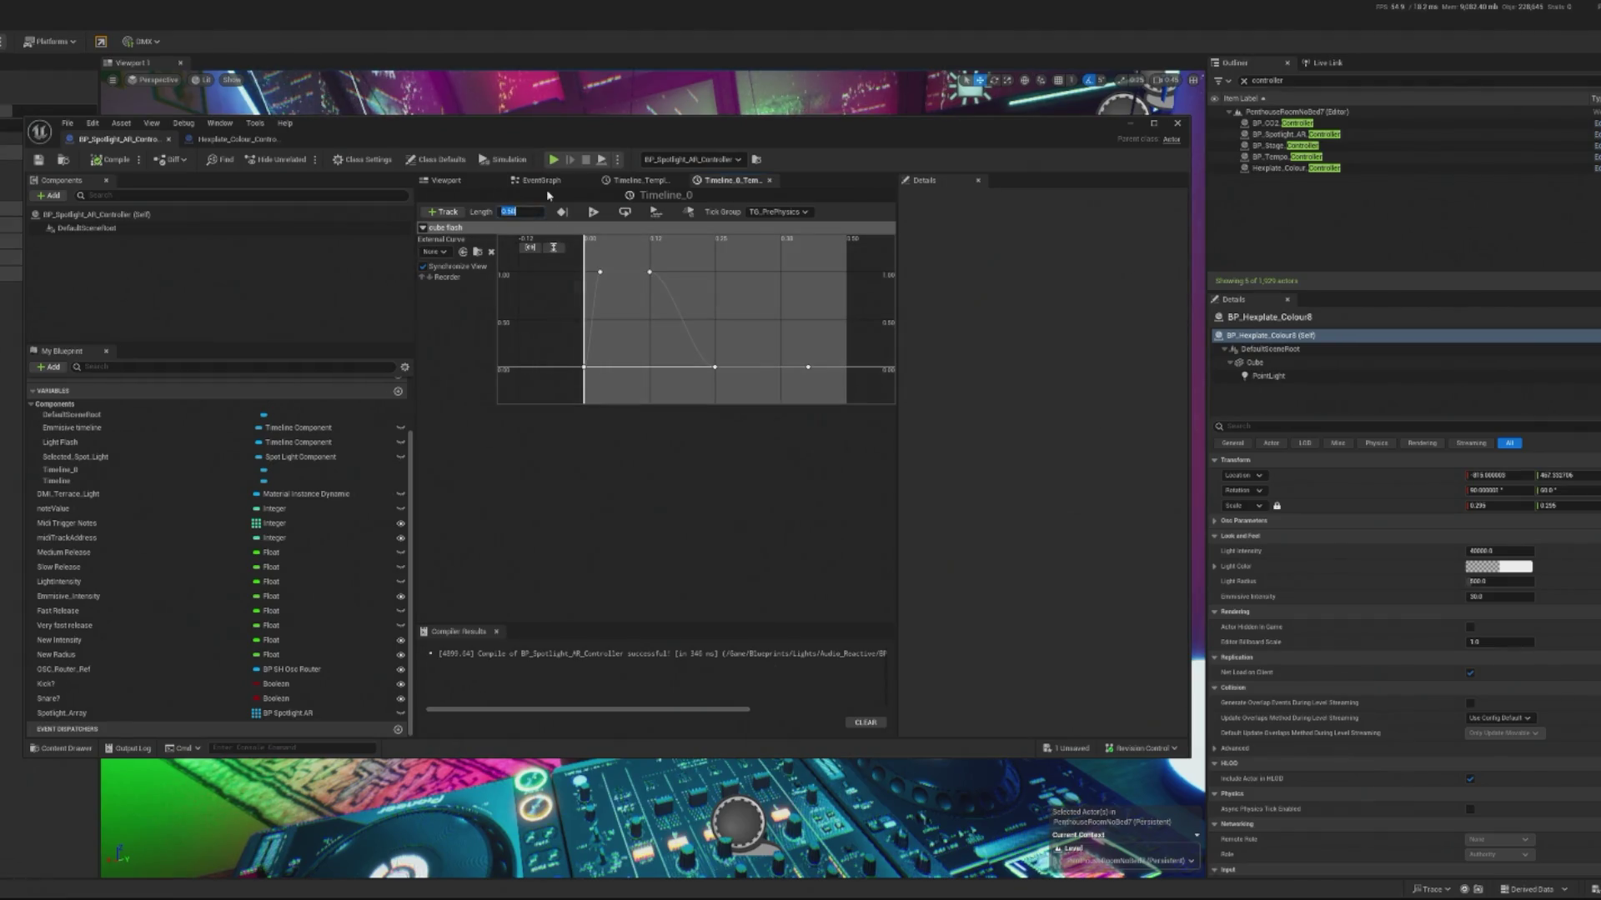
Step: Set the timeline length to 0.25 and play the level again
text(5)
key(Return)
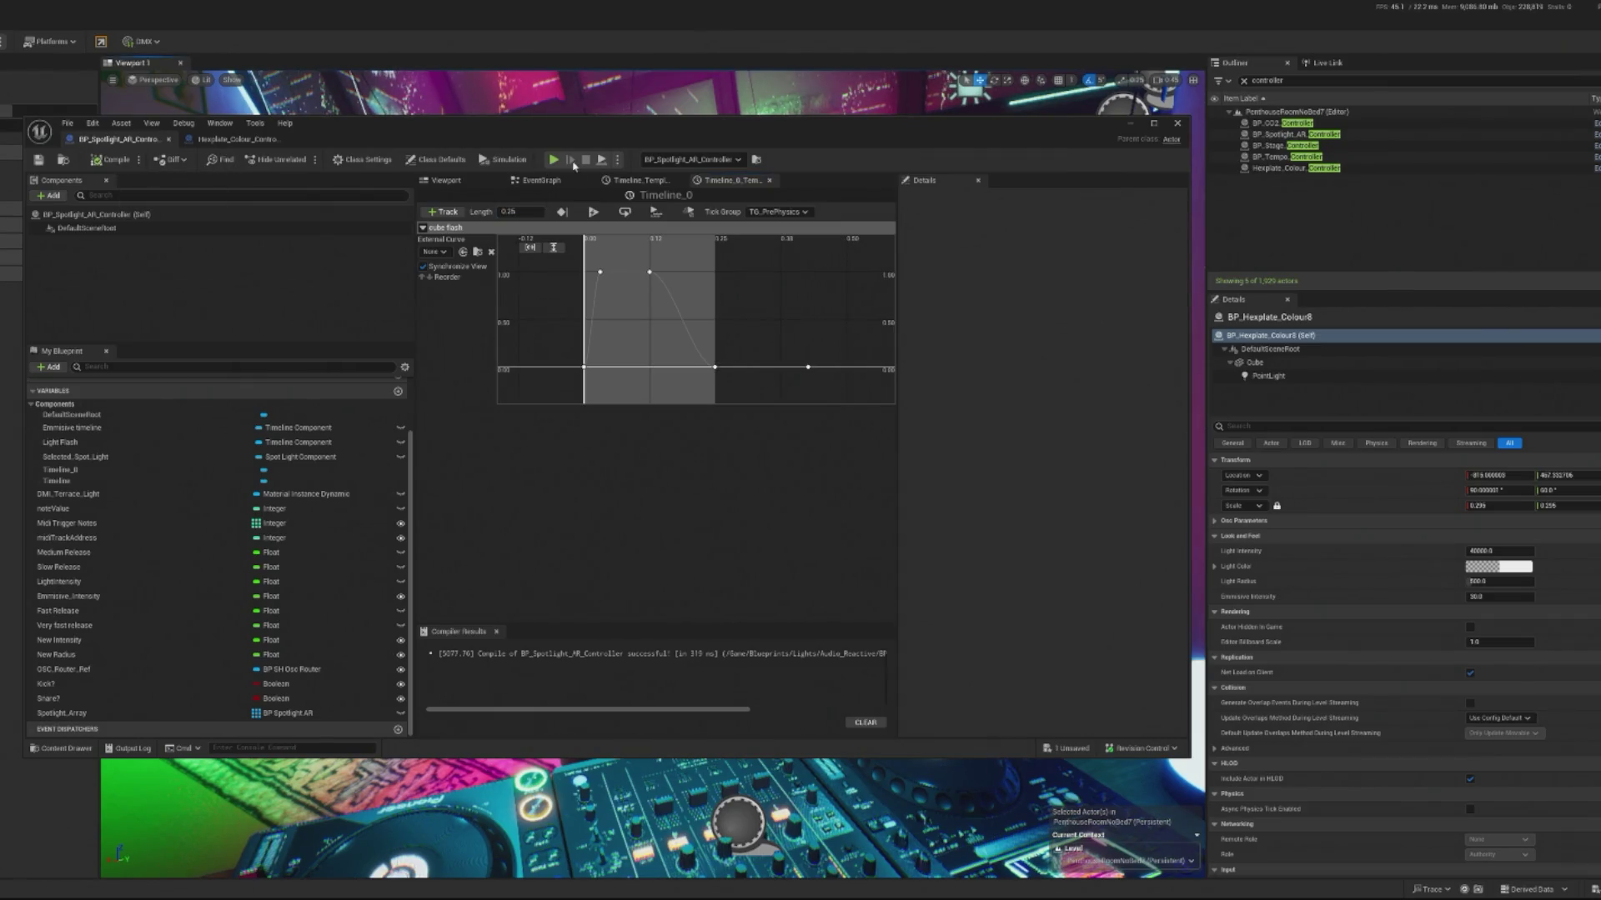
key(alt+p)
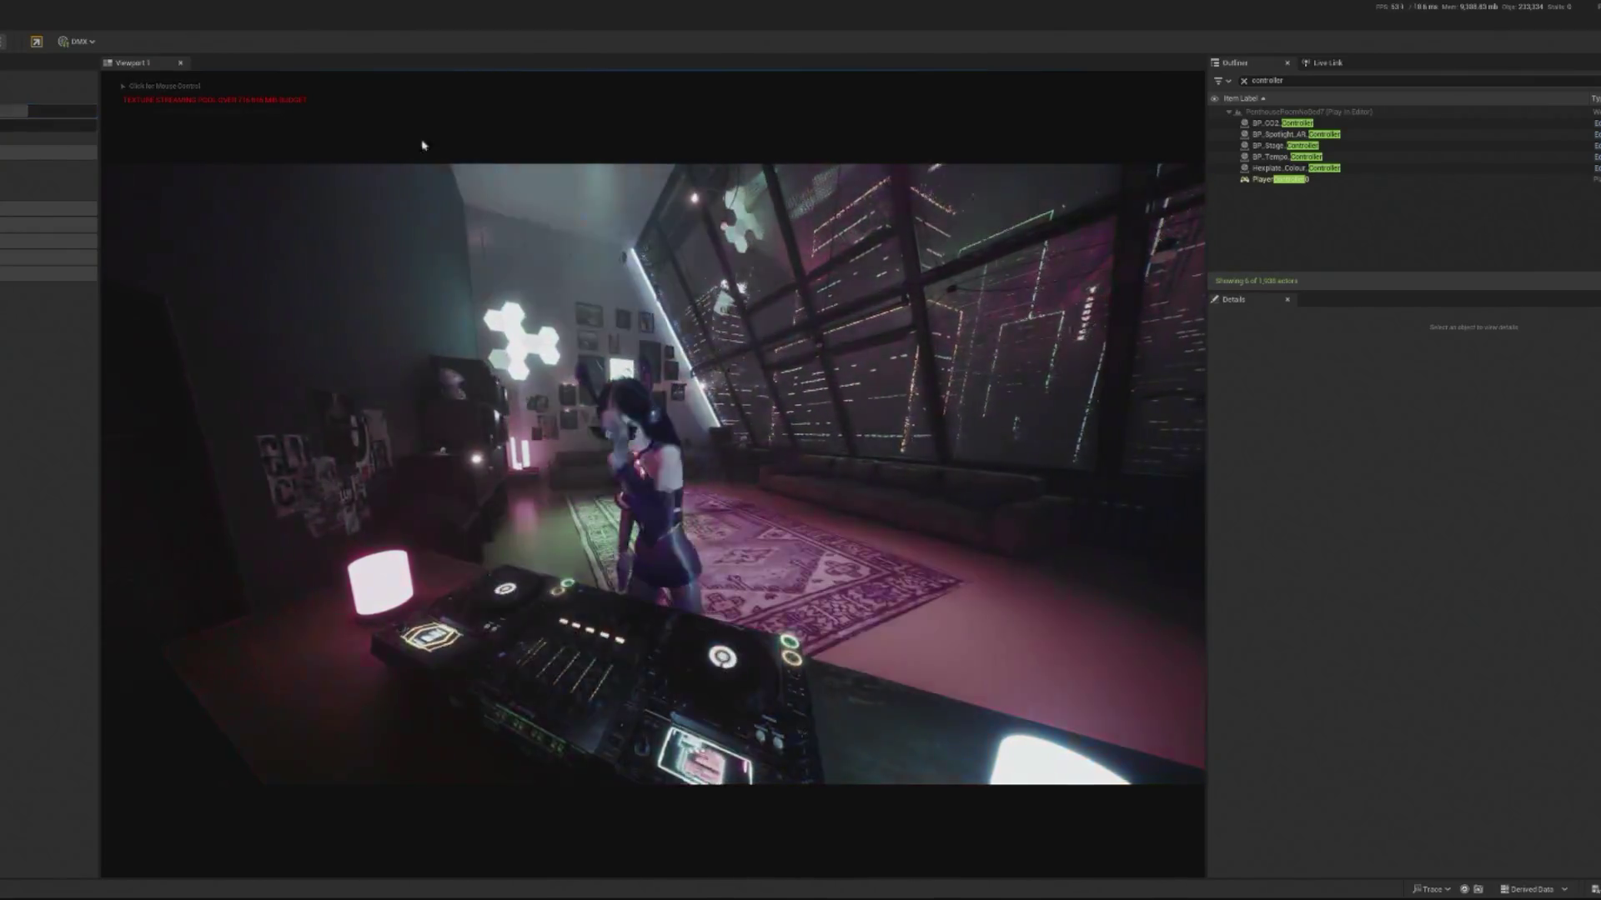
Step: Search the Outliner for 'crowd', inspect BP_InteractiveCrowd, then end play and select the fog volume
click(1312, 155)
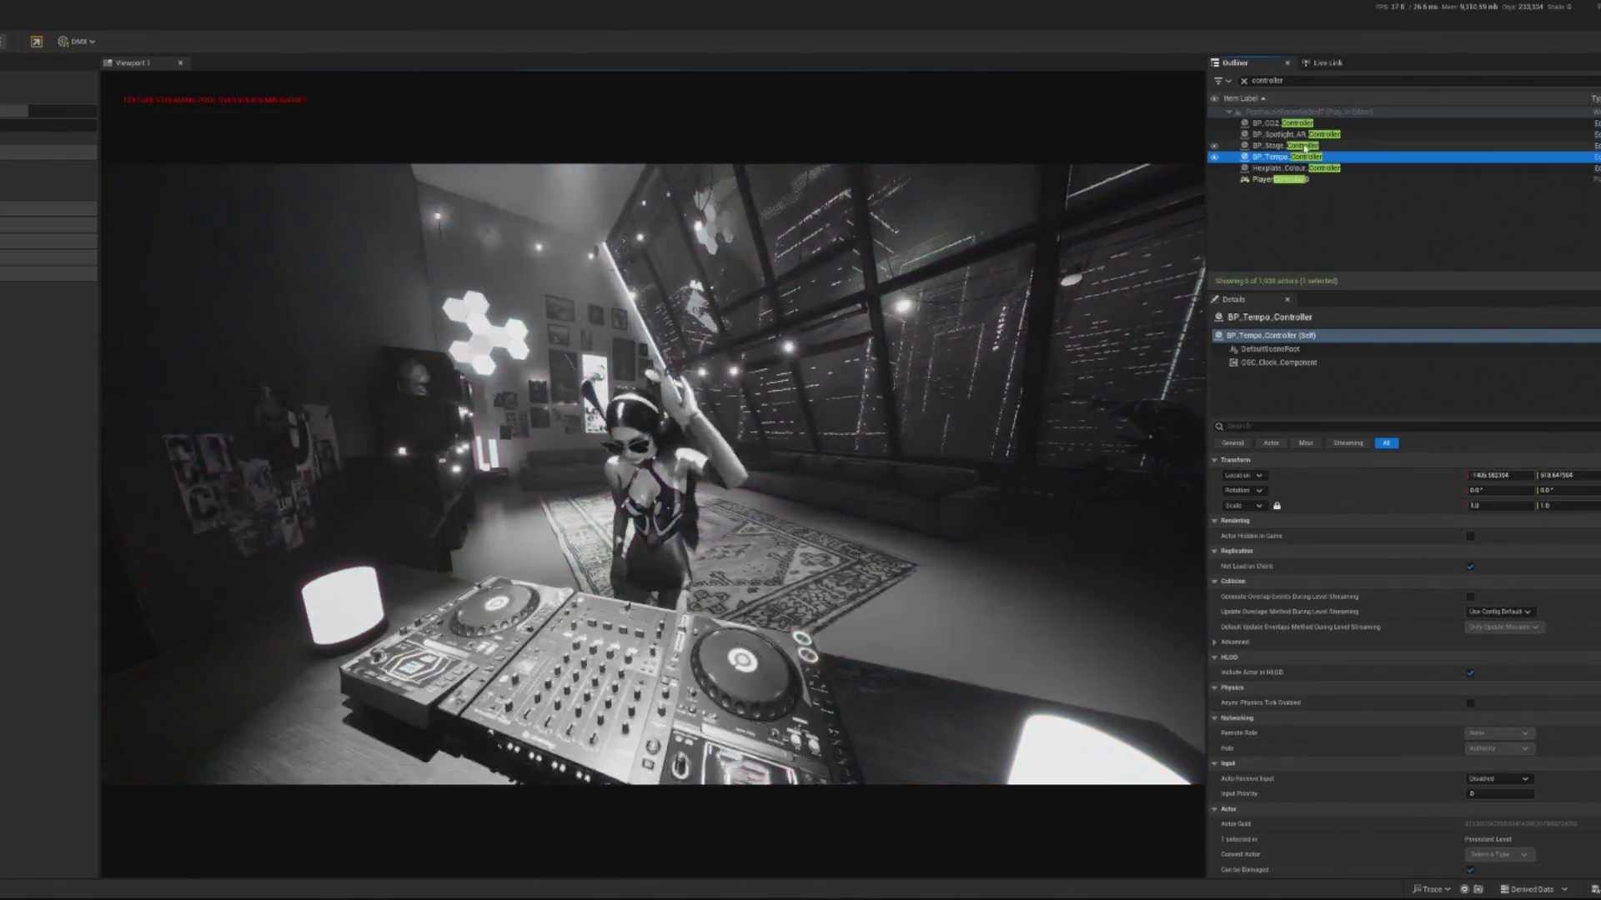
key(ctrl+f)
text(crowd)
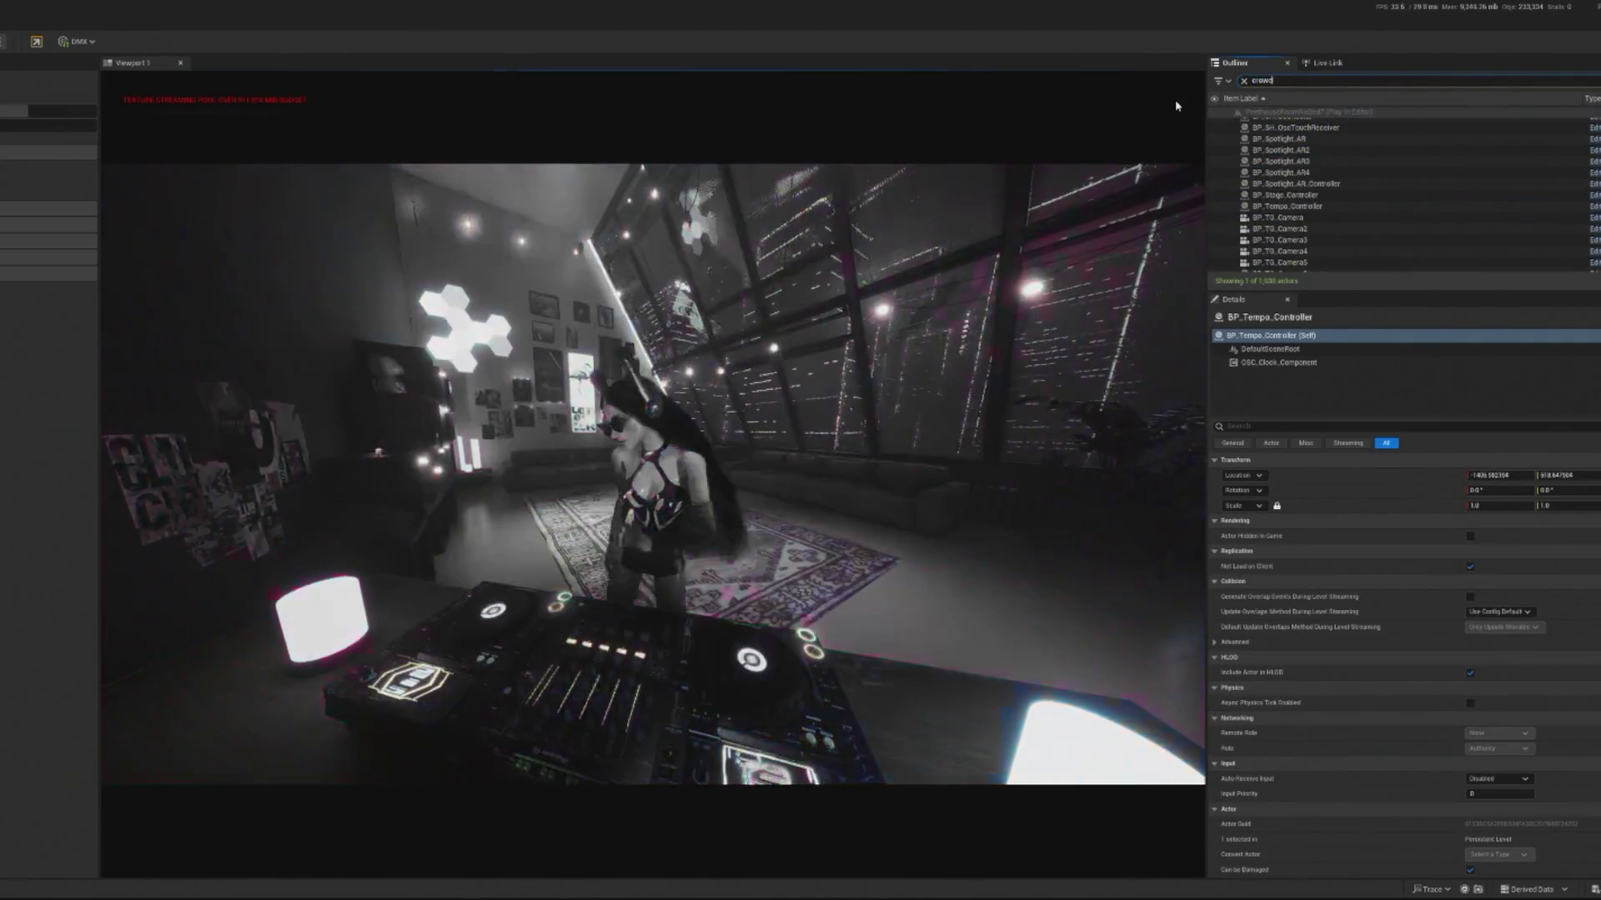
click(1284, 123)
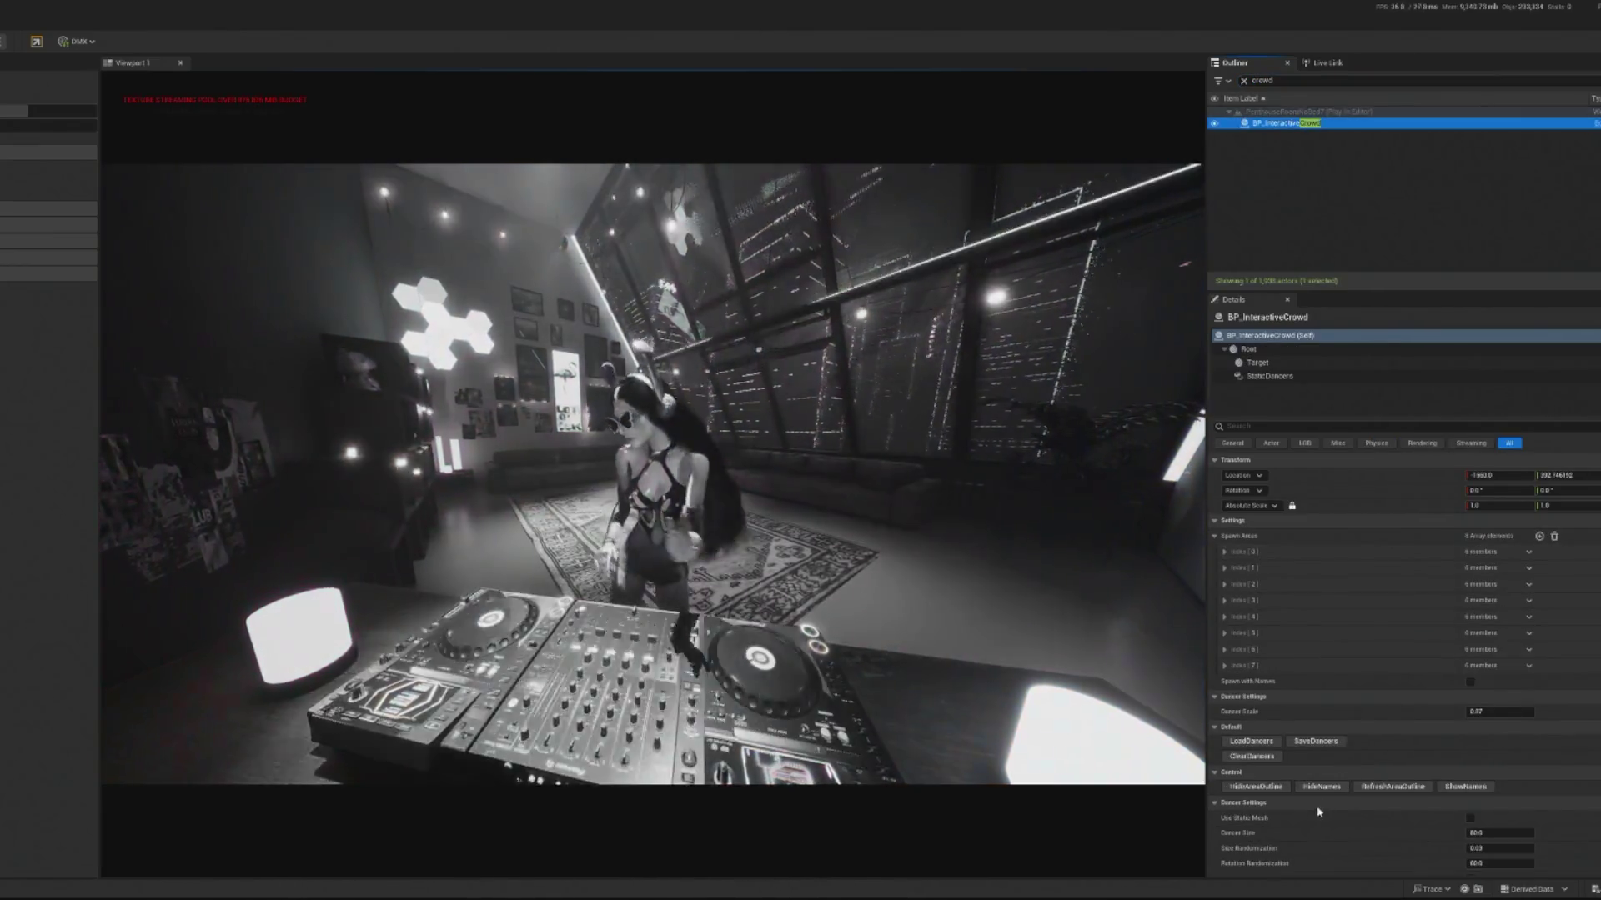
scroll(1417, 790, down, 4)
click(1430, 777)
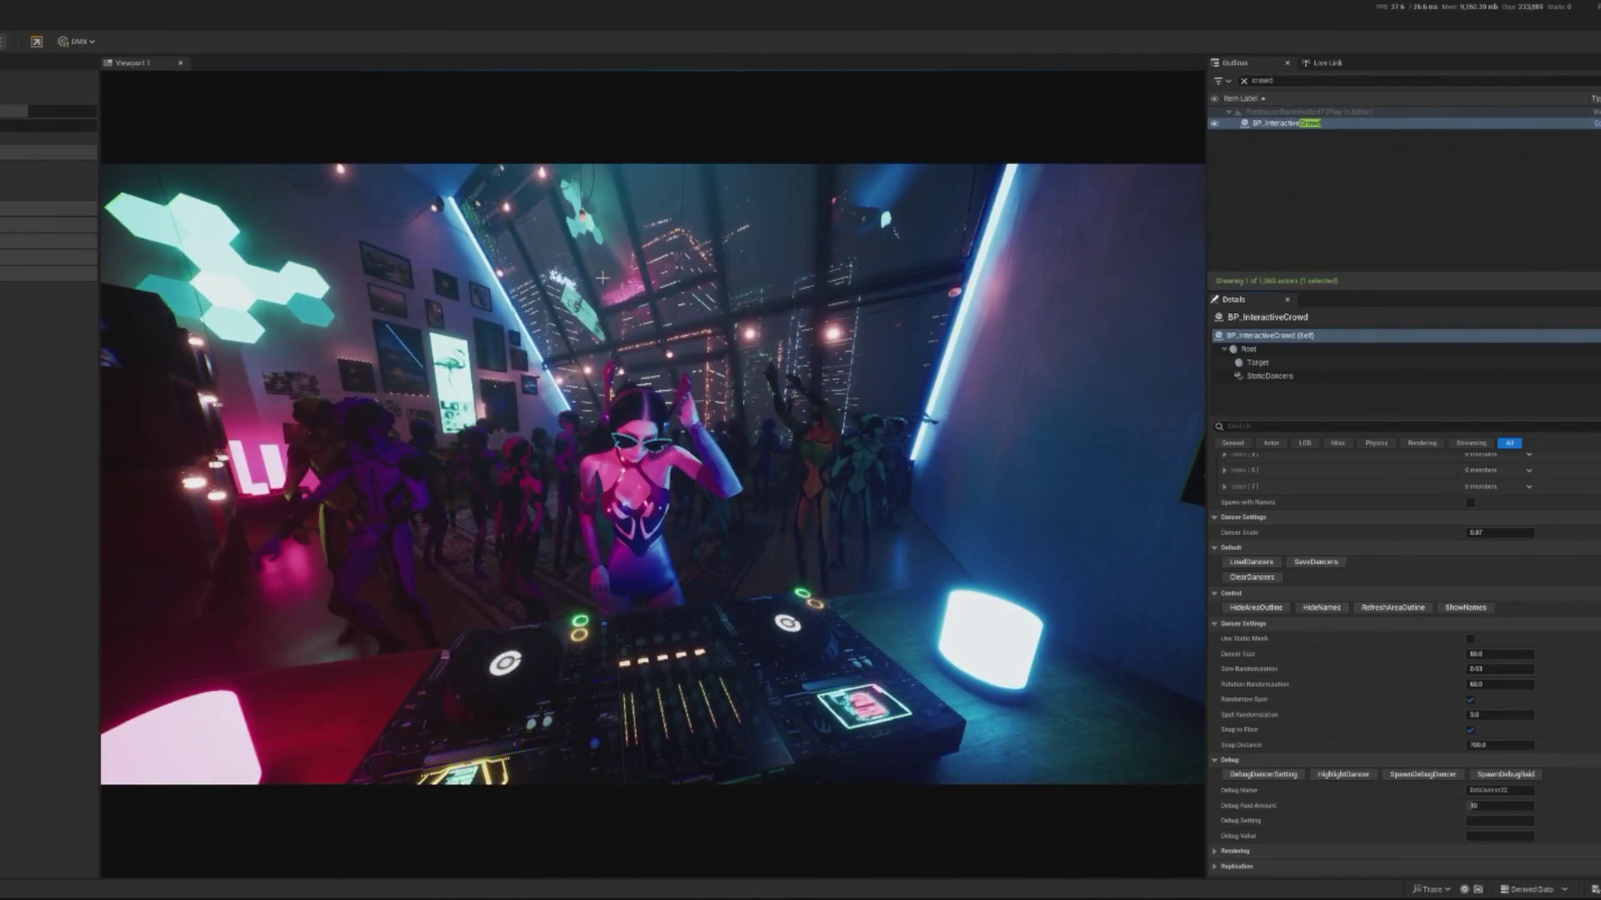
key(Escape)
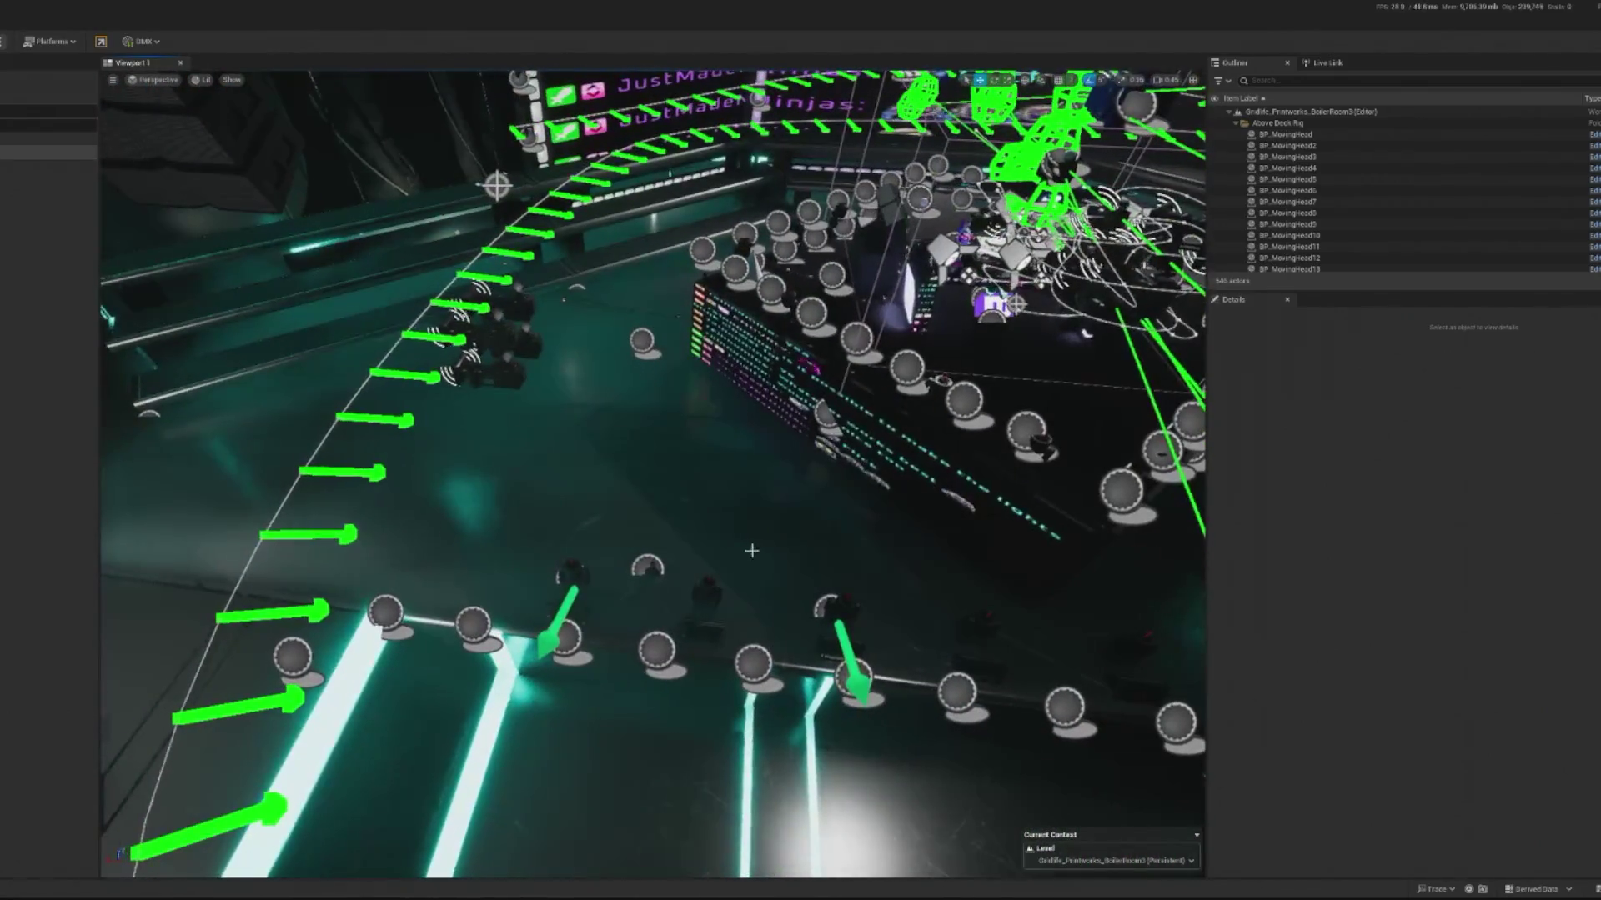
click(645, 519)
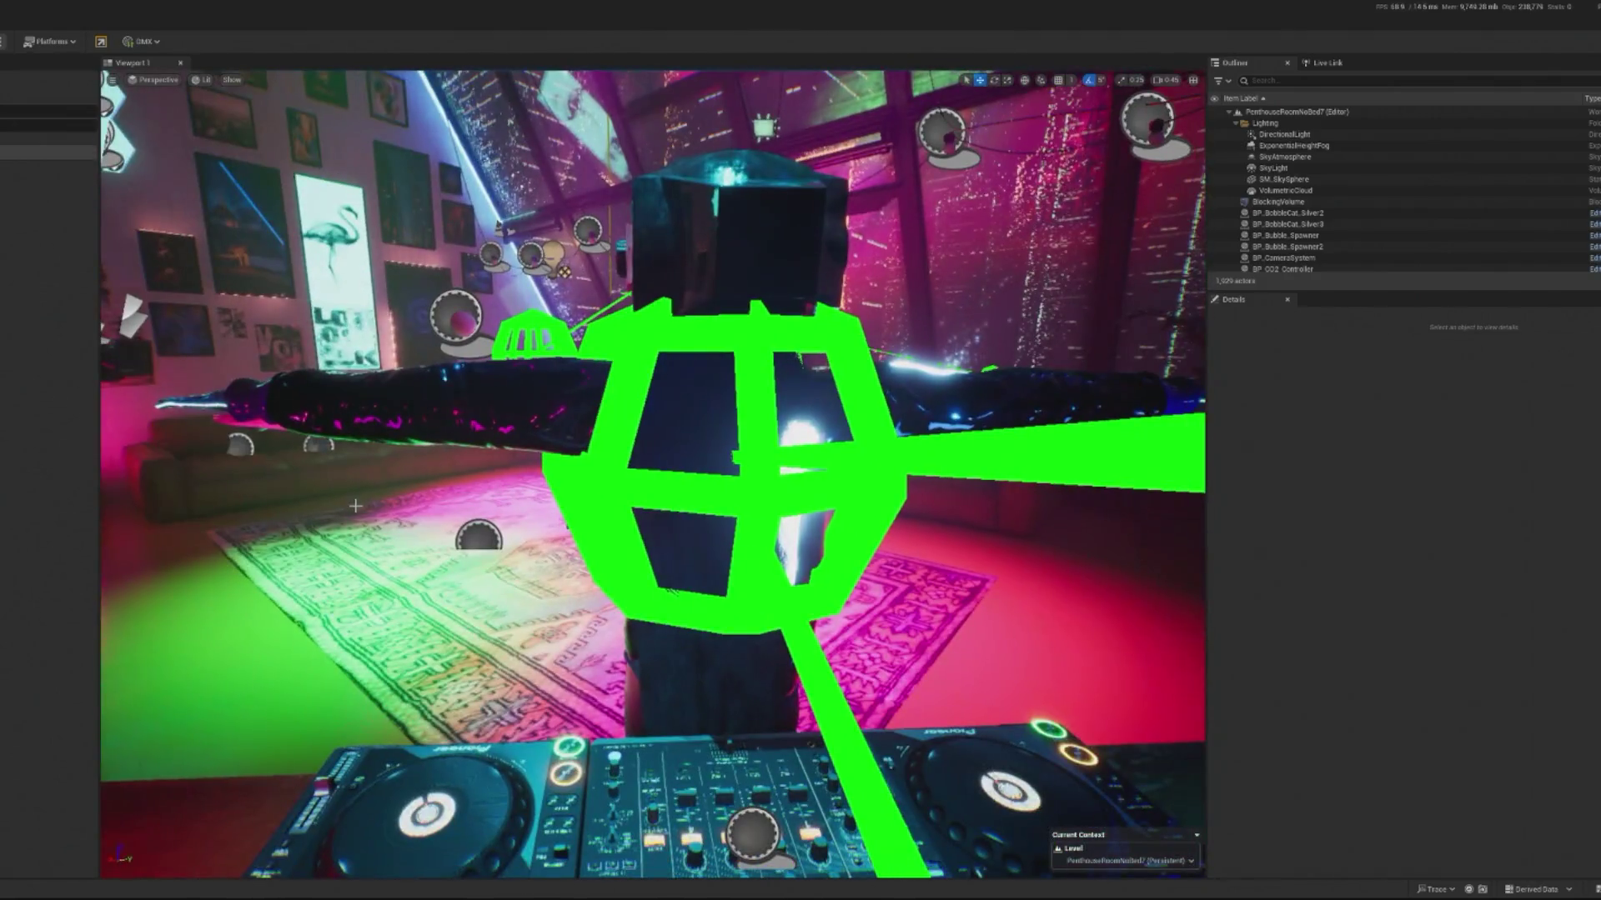
Step: Snap BP_Local_VolFog to the camera view, frame it, and reset its rotation to 0
click(1047, 565)
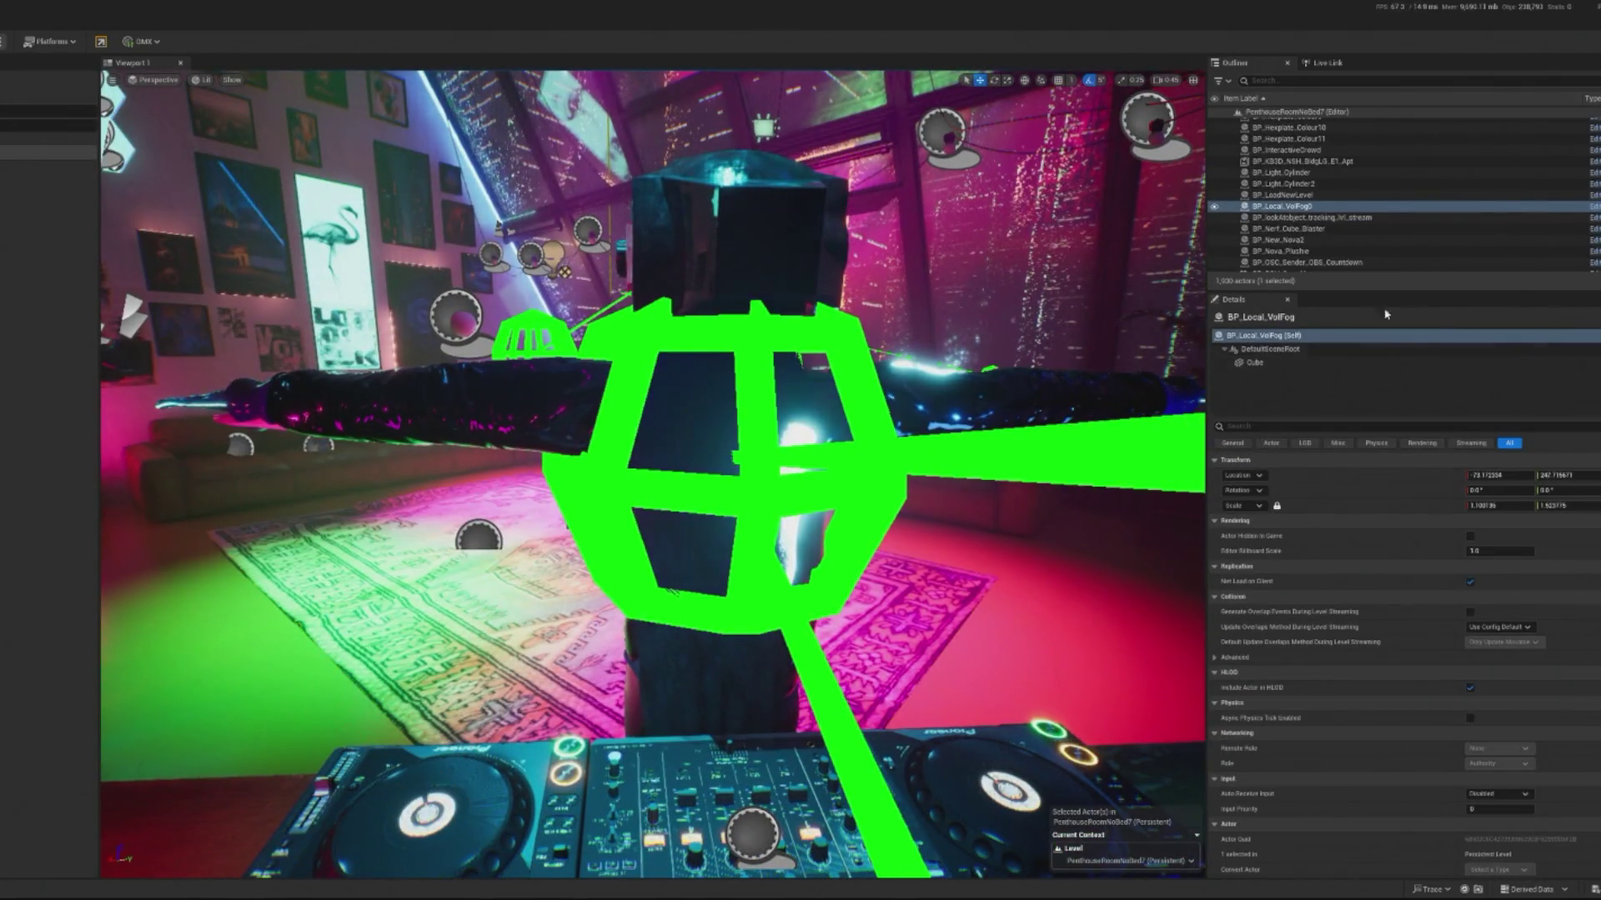
right_click(1308, 213)
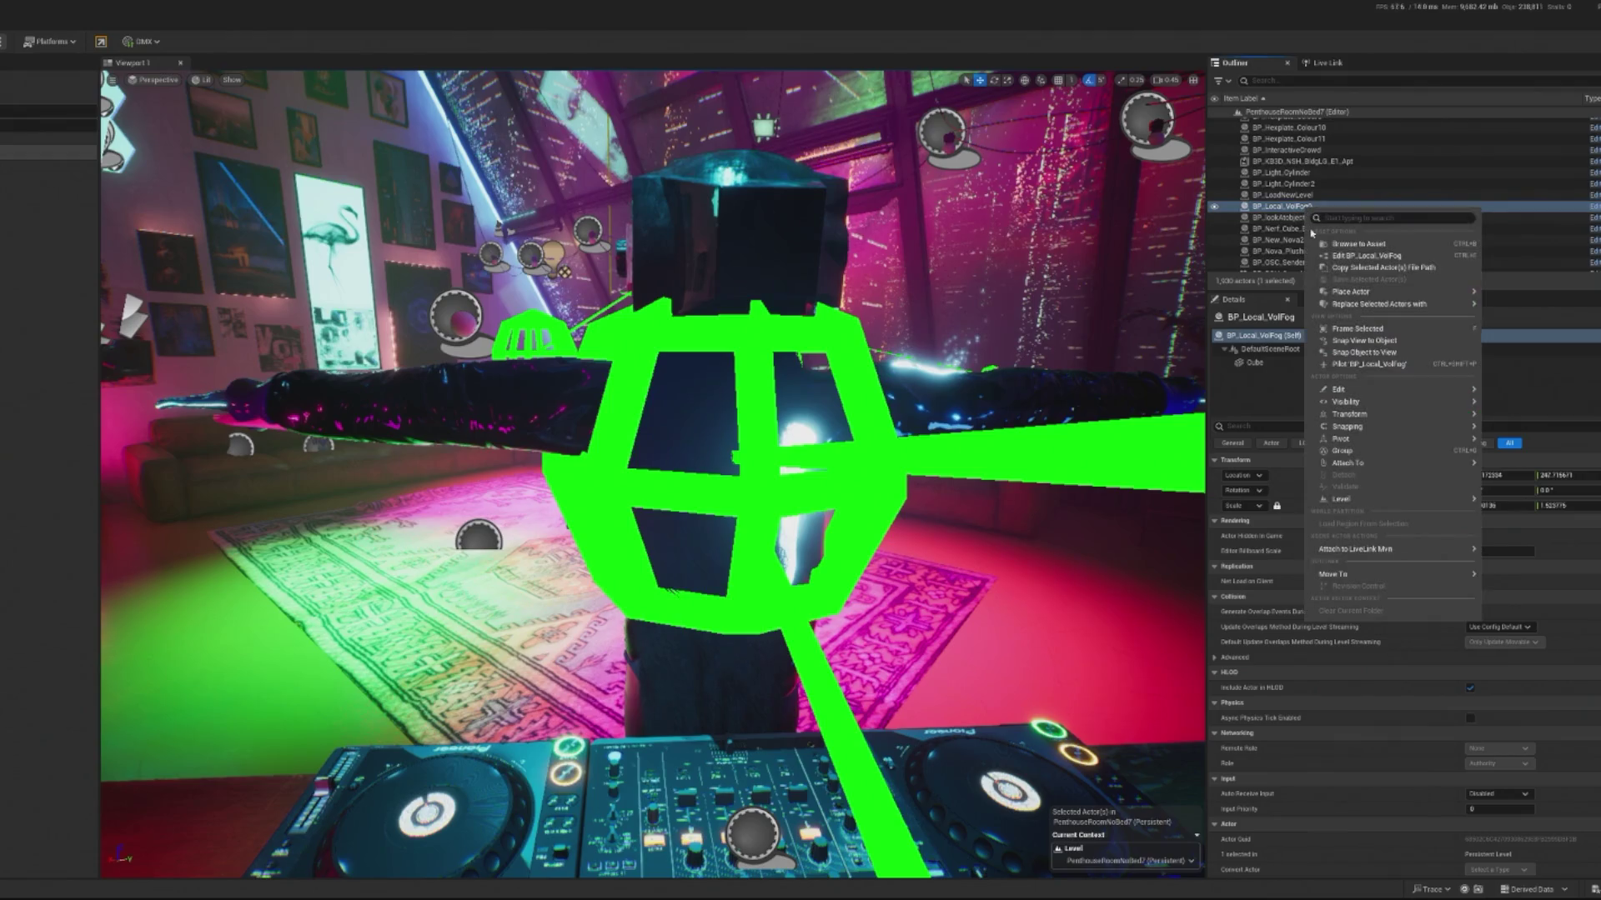
click(1358, 353)
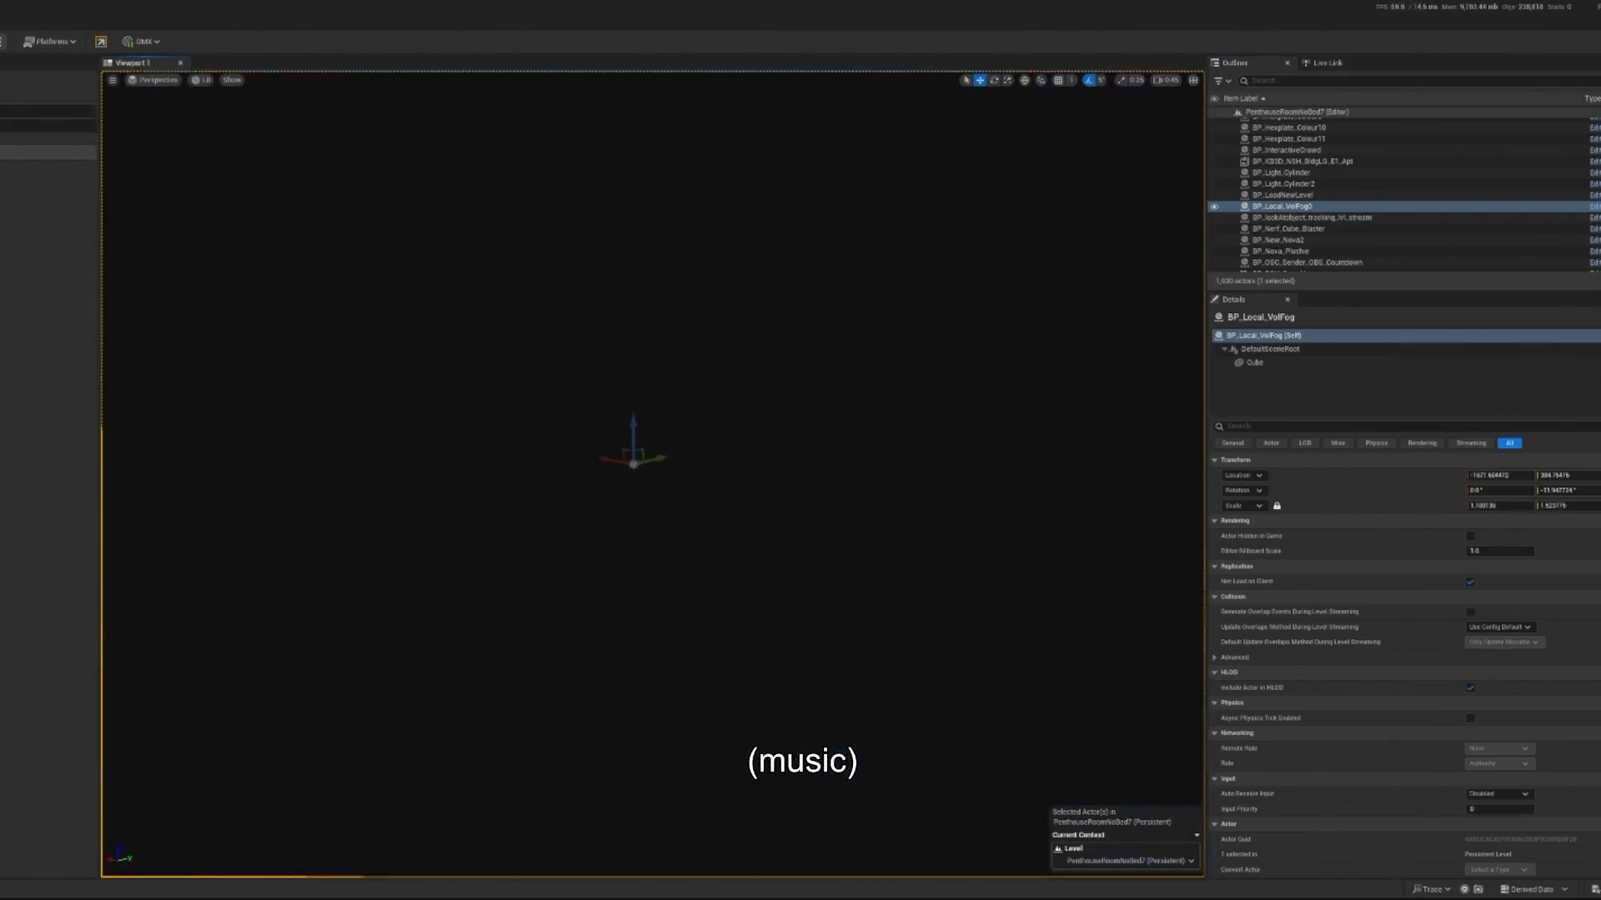
key(f)
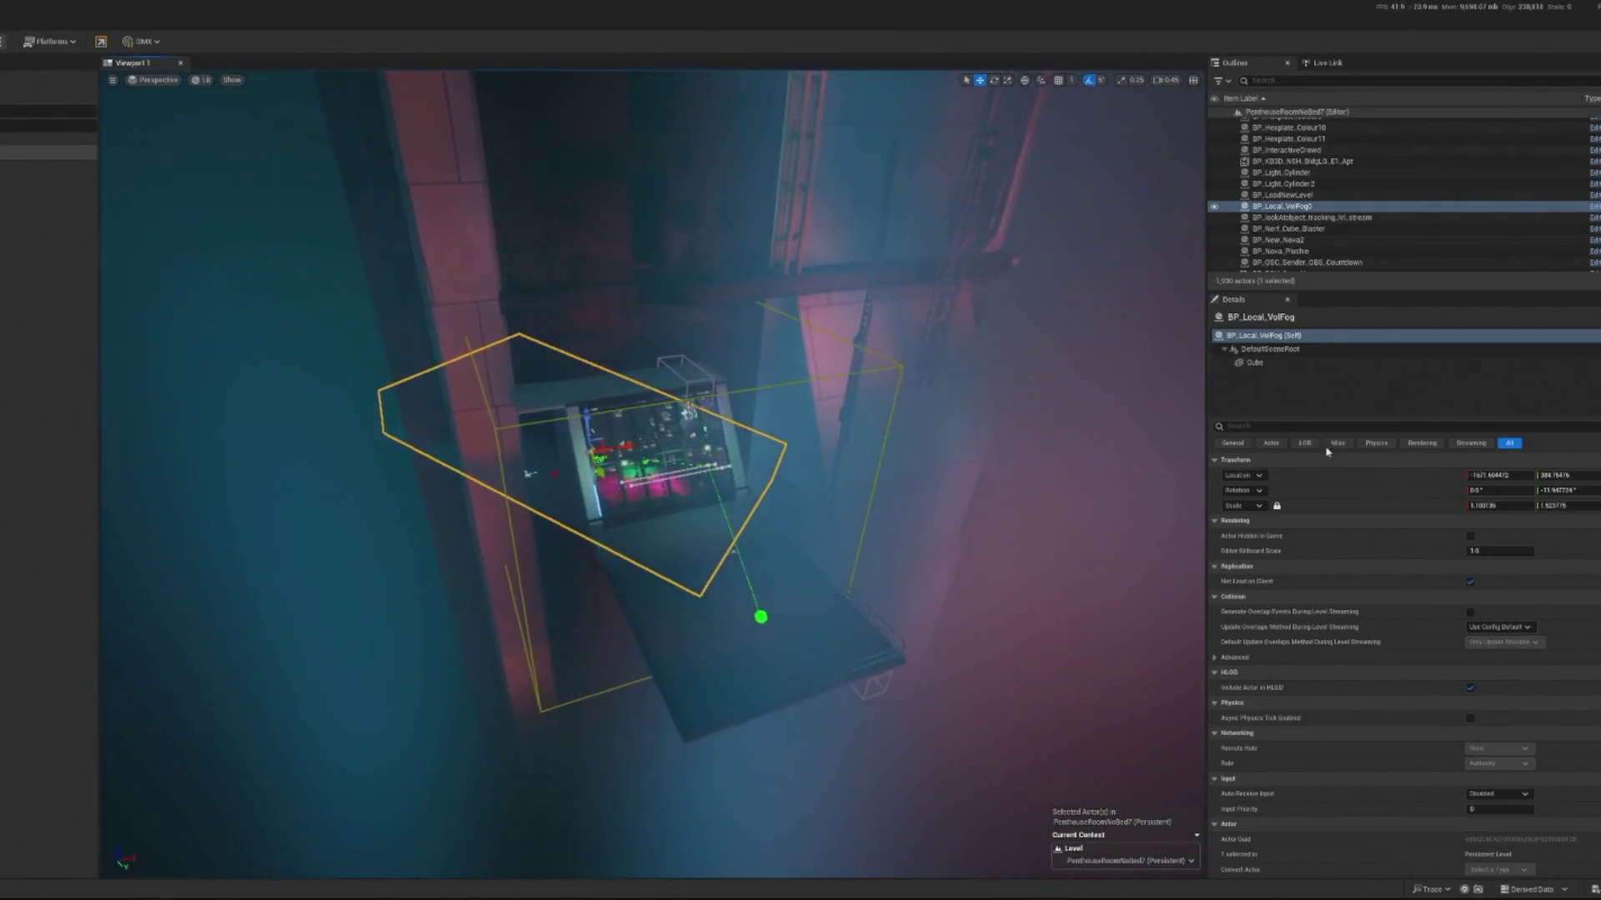
key(e)
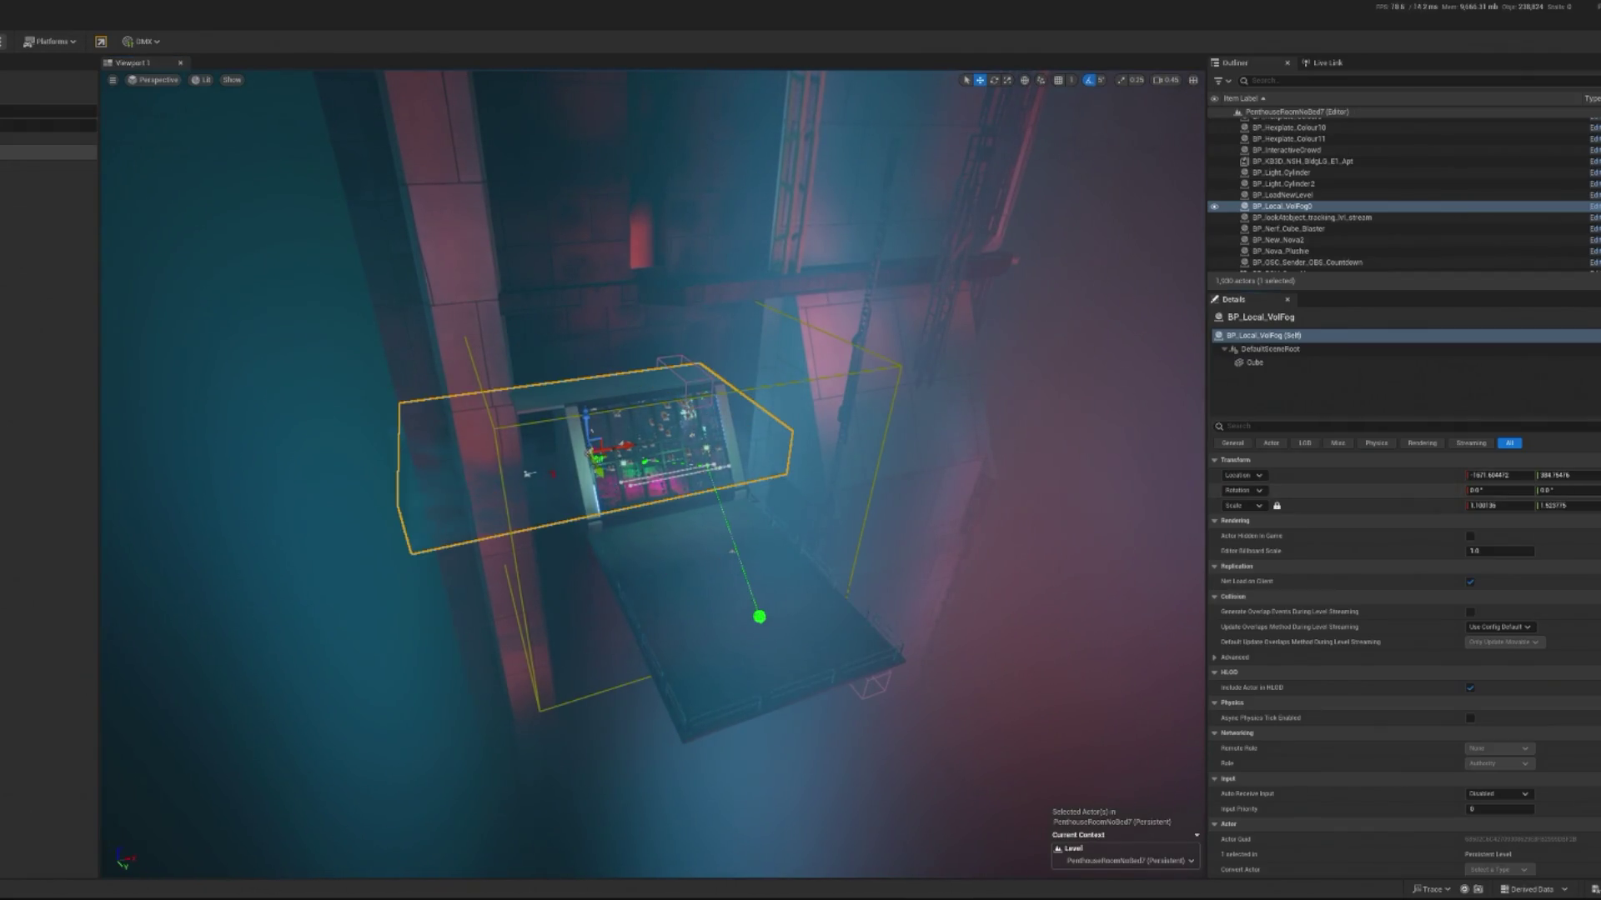
key(f)
Step: Scale the fog box's X to about a third, move it to X ≈ -1316, and play-test
key(r)
drag(699, 352, 621, 352)
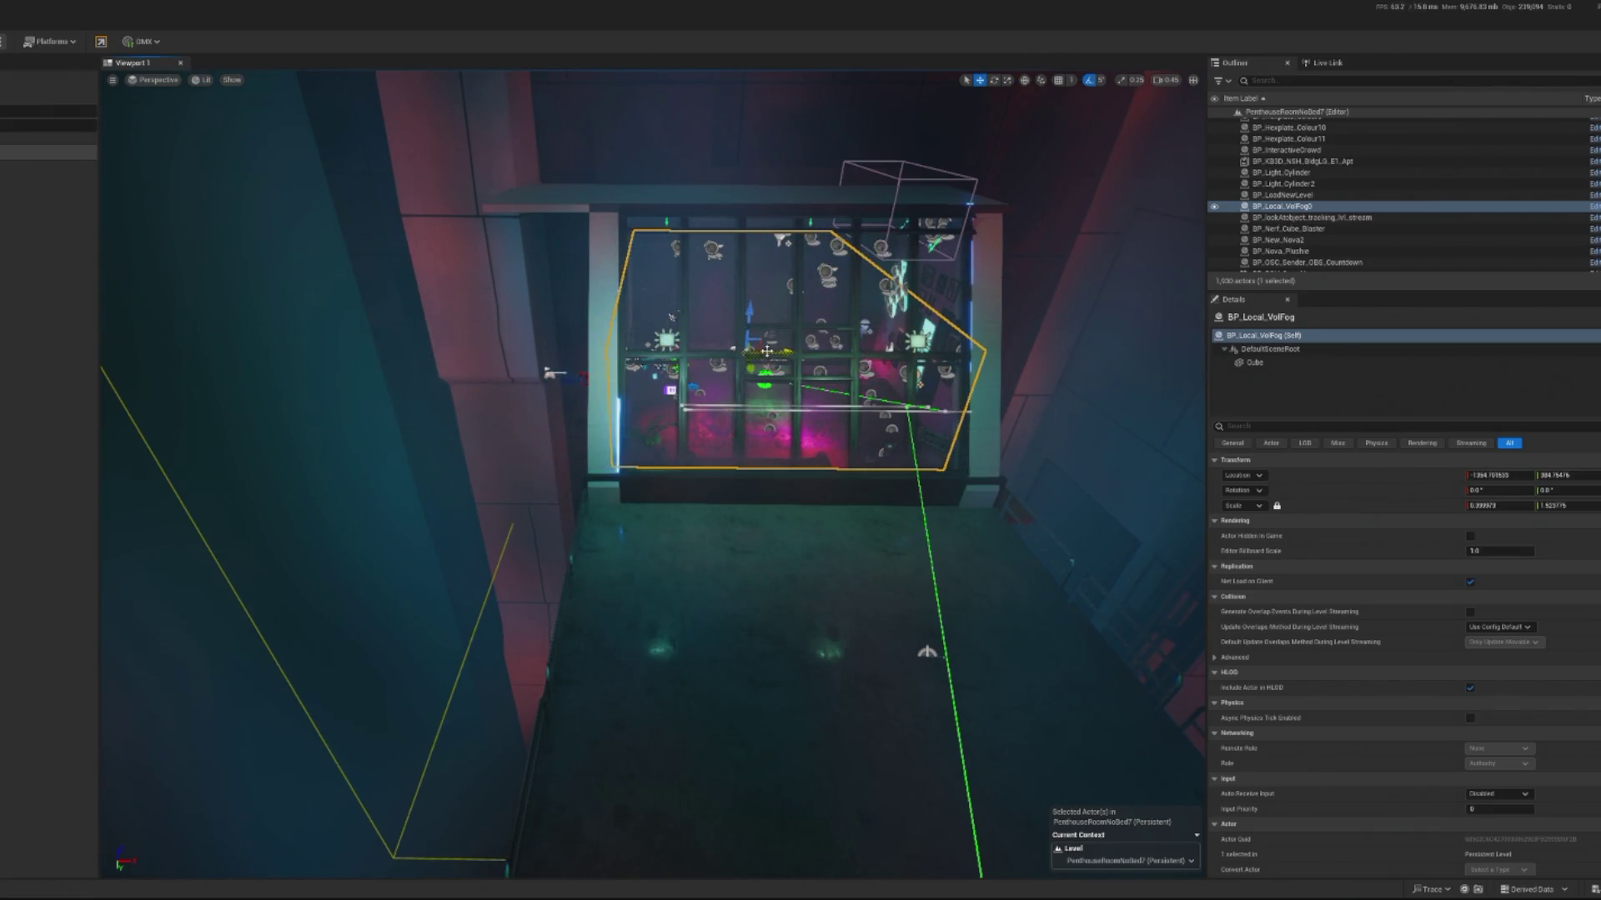
drag(773, 351, 788, 351)
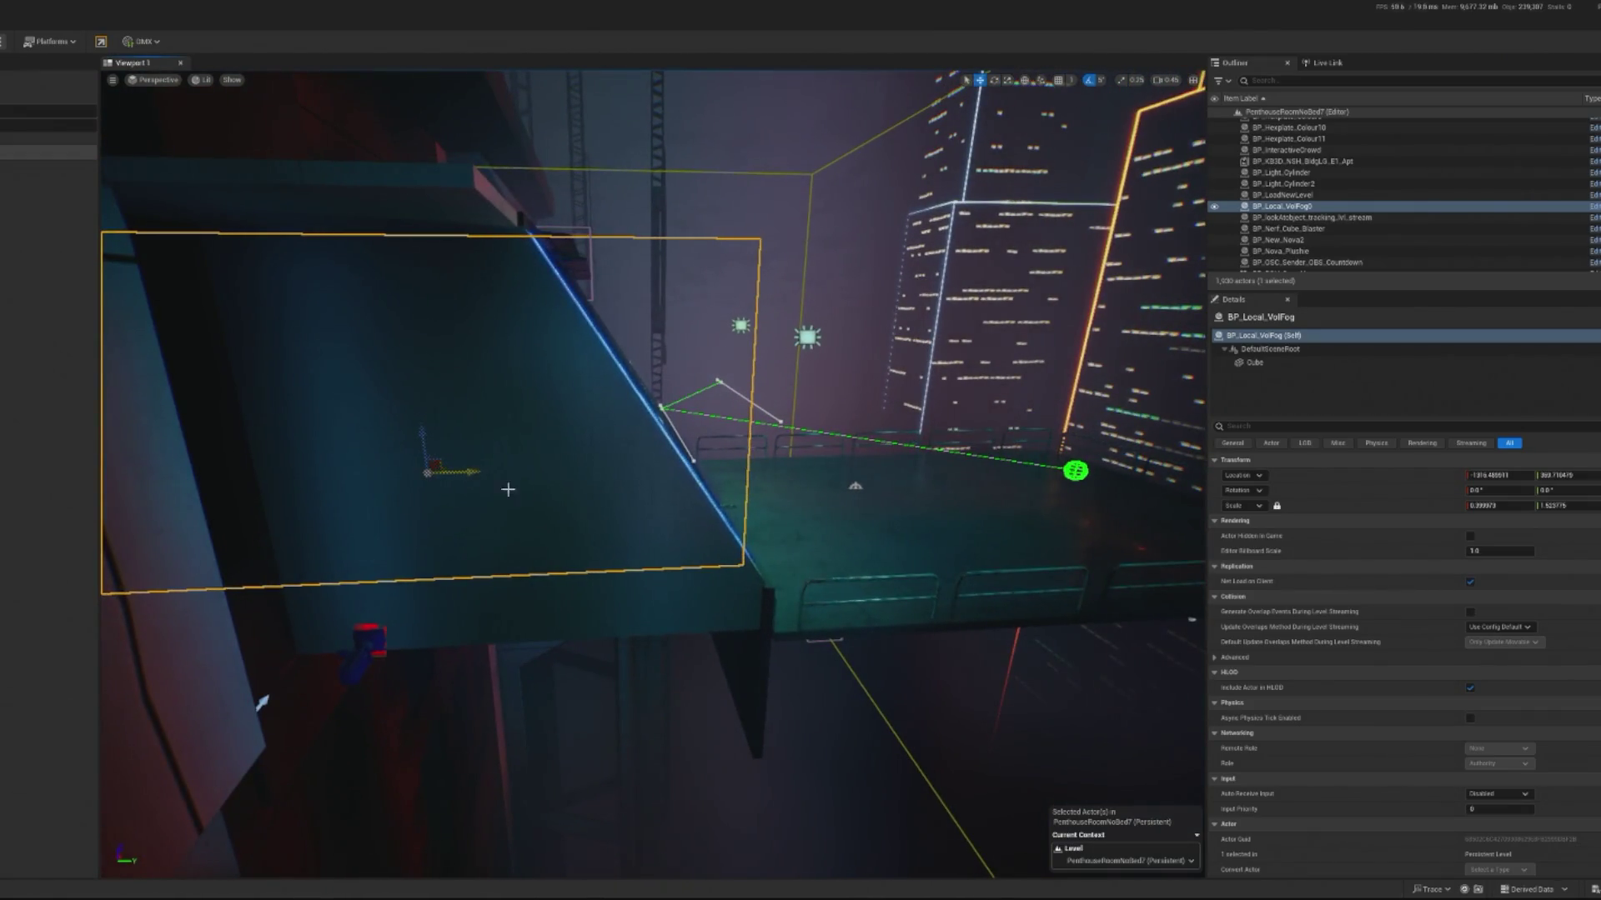
key(alt+p)
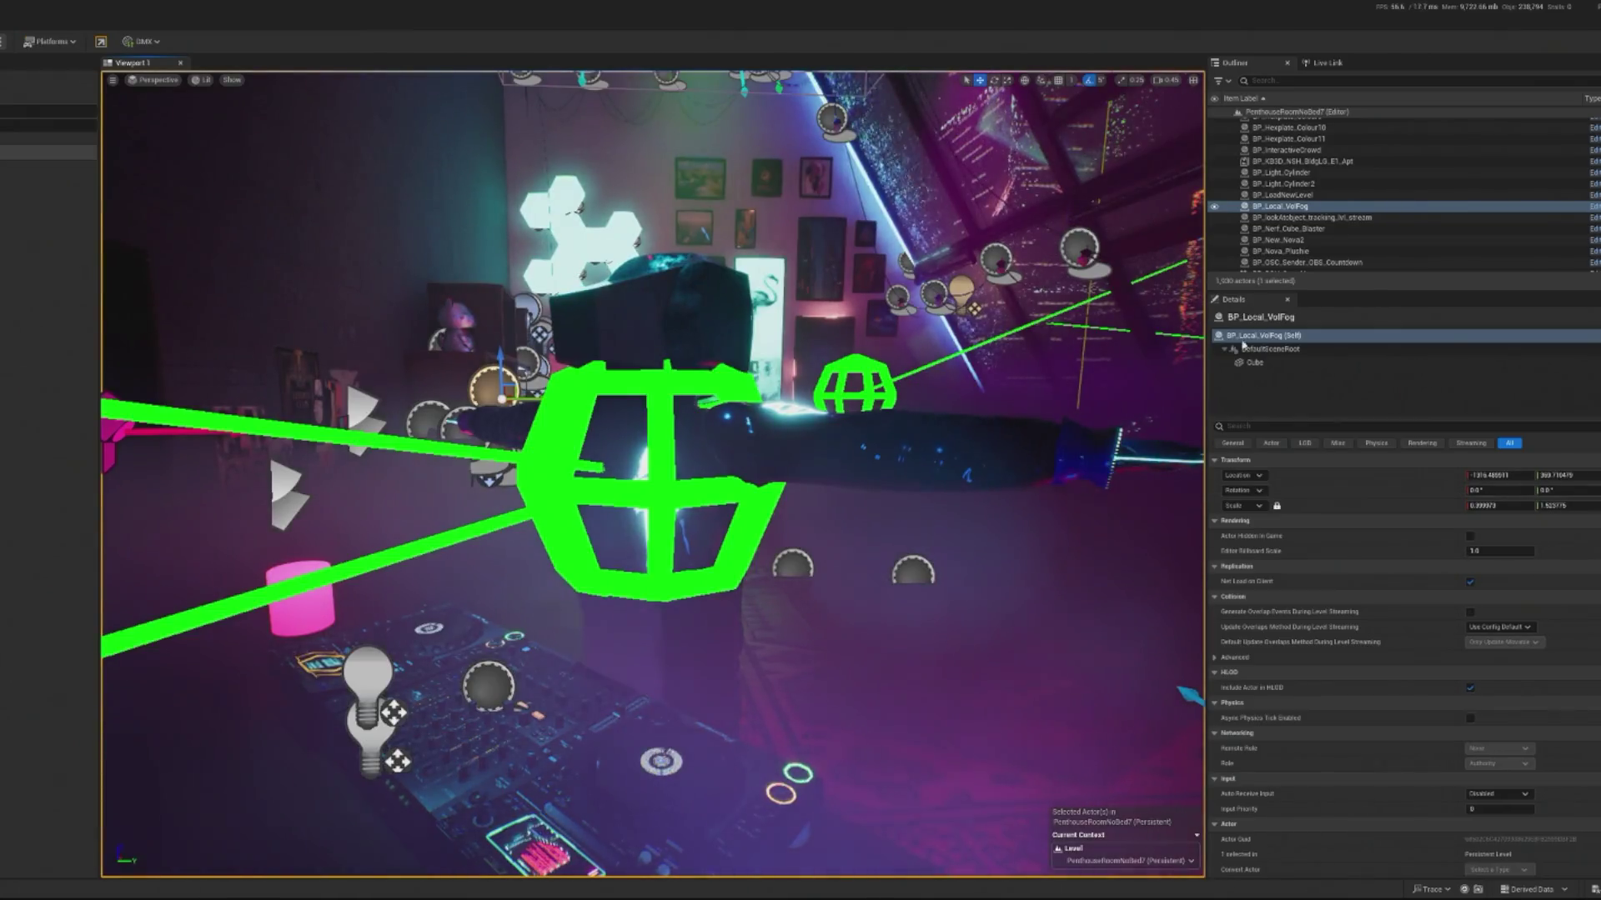
Step: Duplicate MI_VolumetricFog_2 as MI_VolumetricFog_Penthouse, assign it to the fog cube's Element 0, and open it
click(1417, 362)
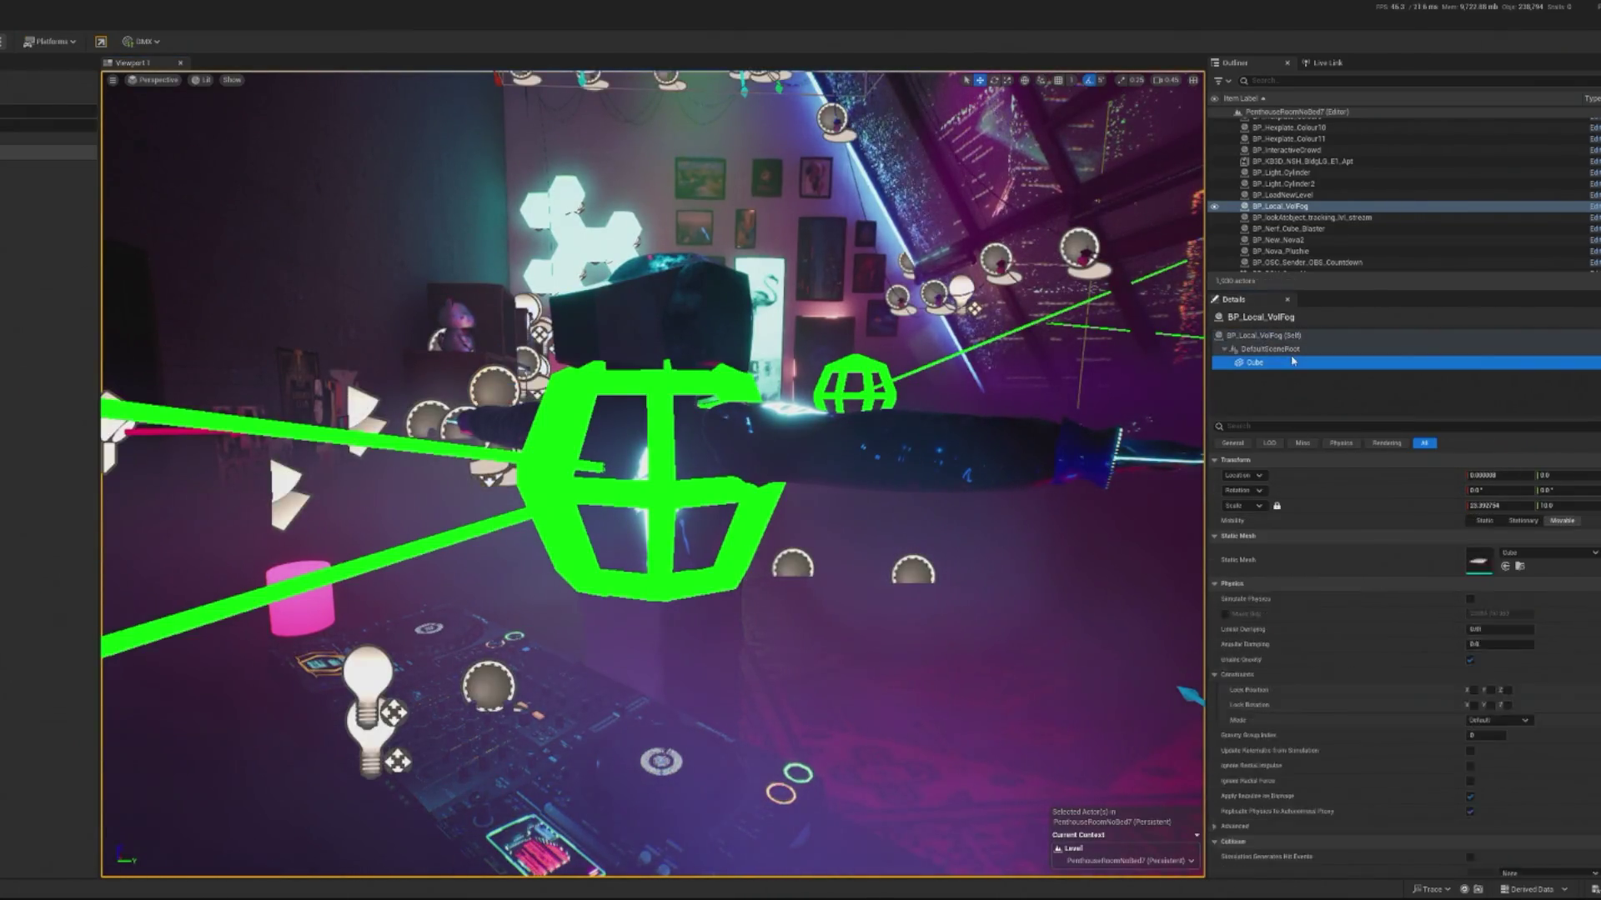
click(1522, 616)
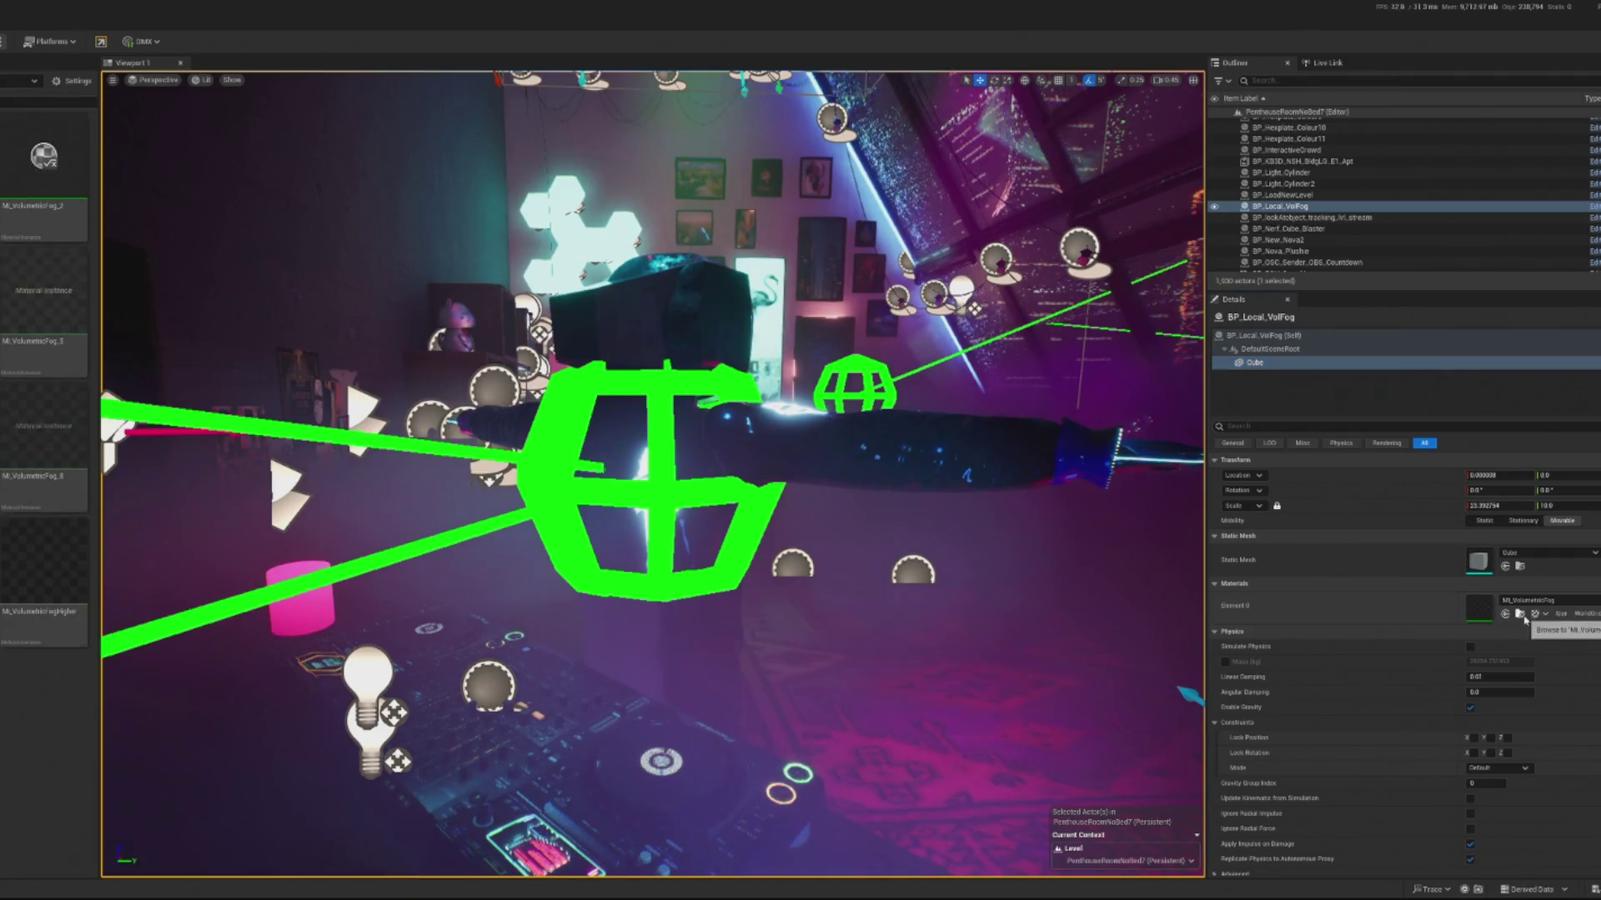
right_click(10, 233)
click(41, 333)
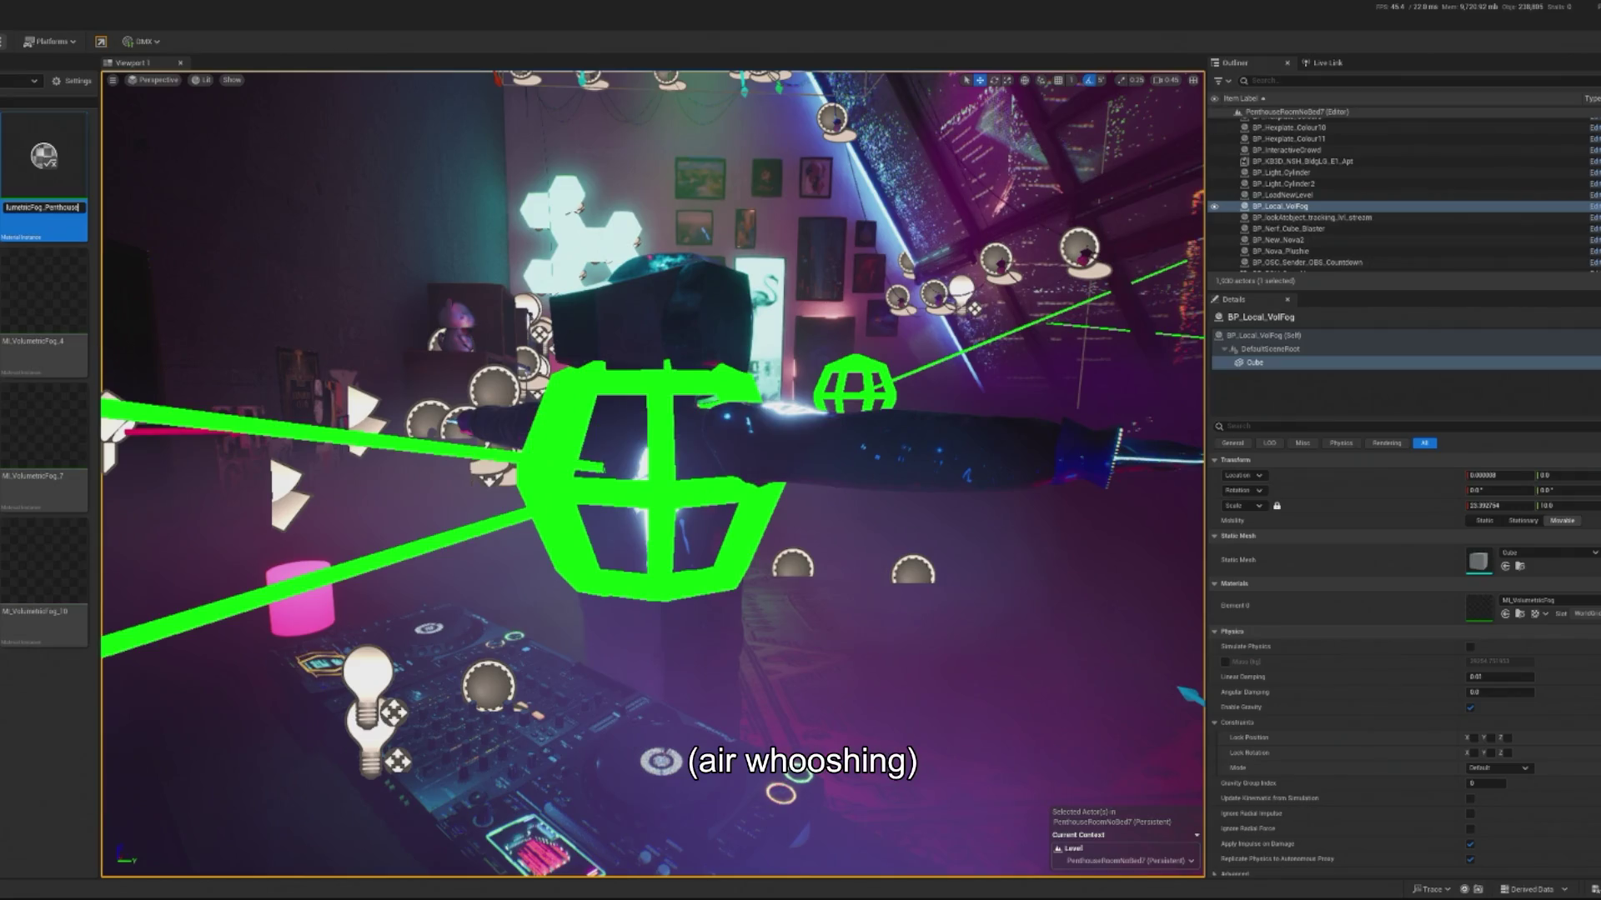
key(Return)
click(1505, 614)
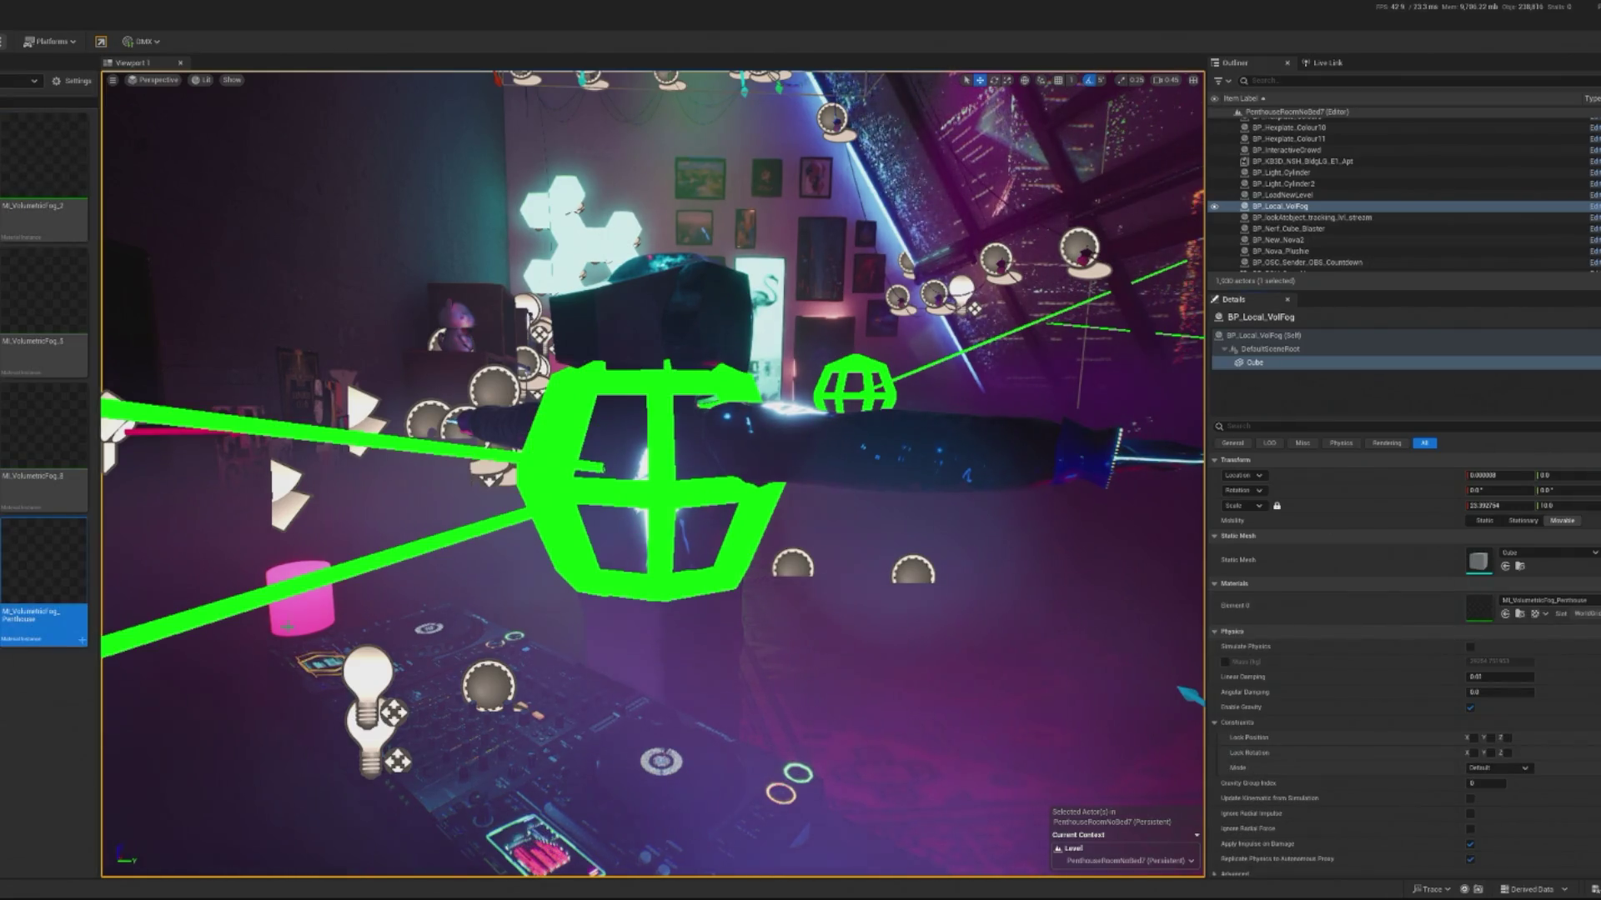
double_click(67, 611)
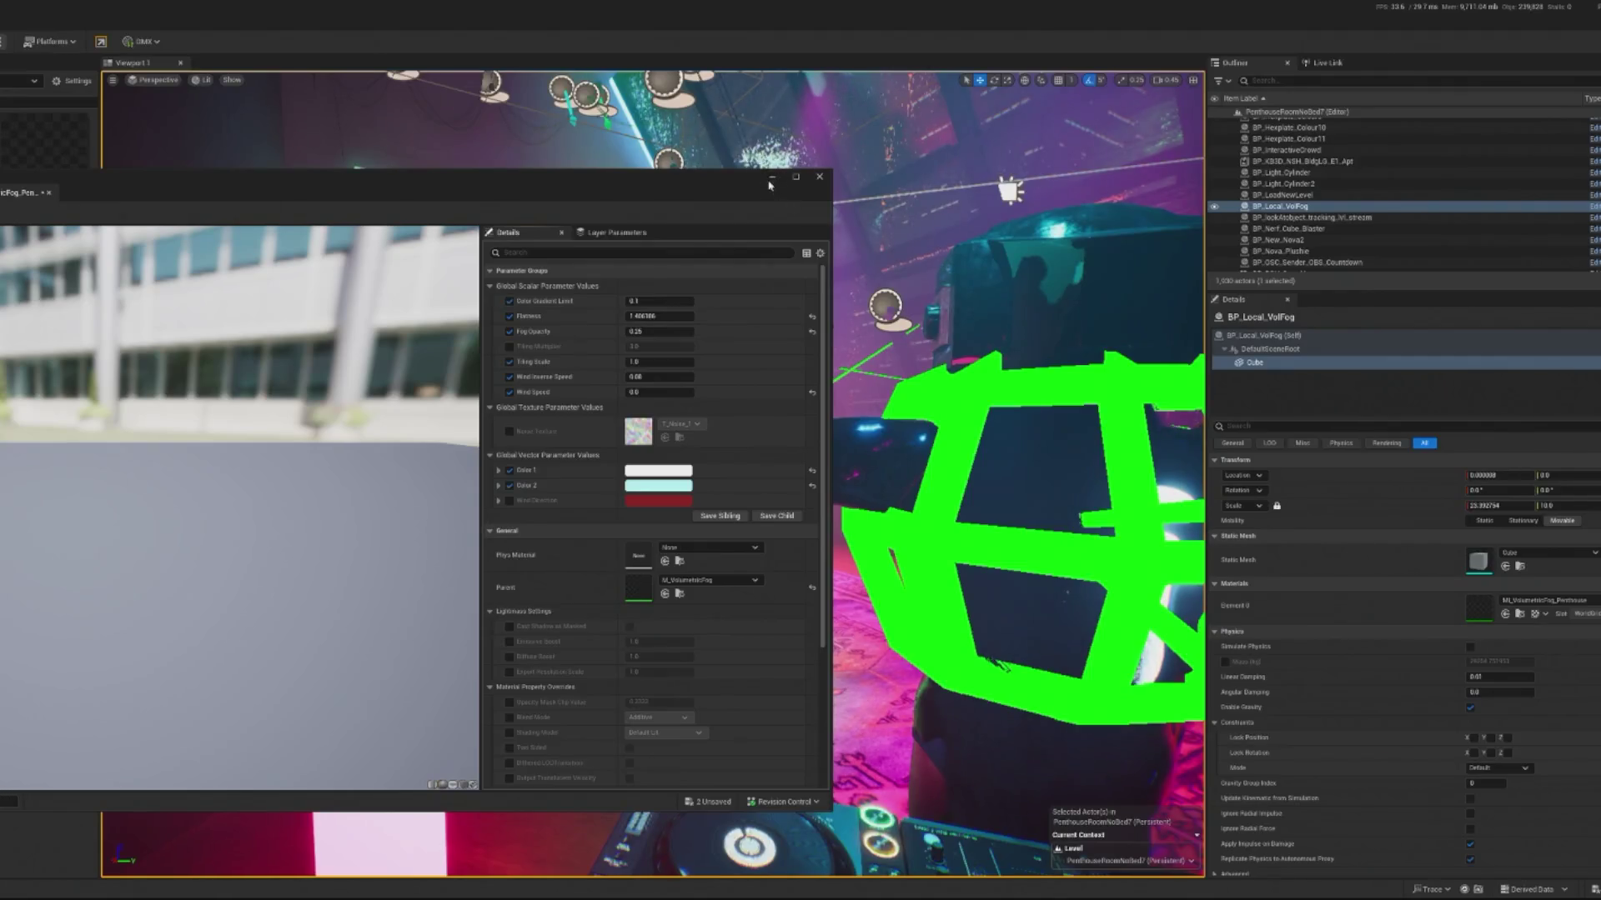
Step: Run Play In Editor with Alt+P to preview the thinner penthouse fog
key(alt+p)
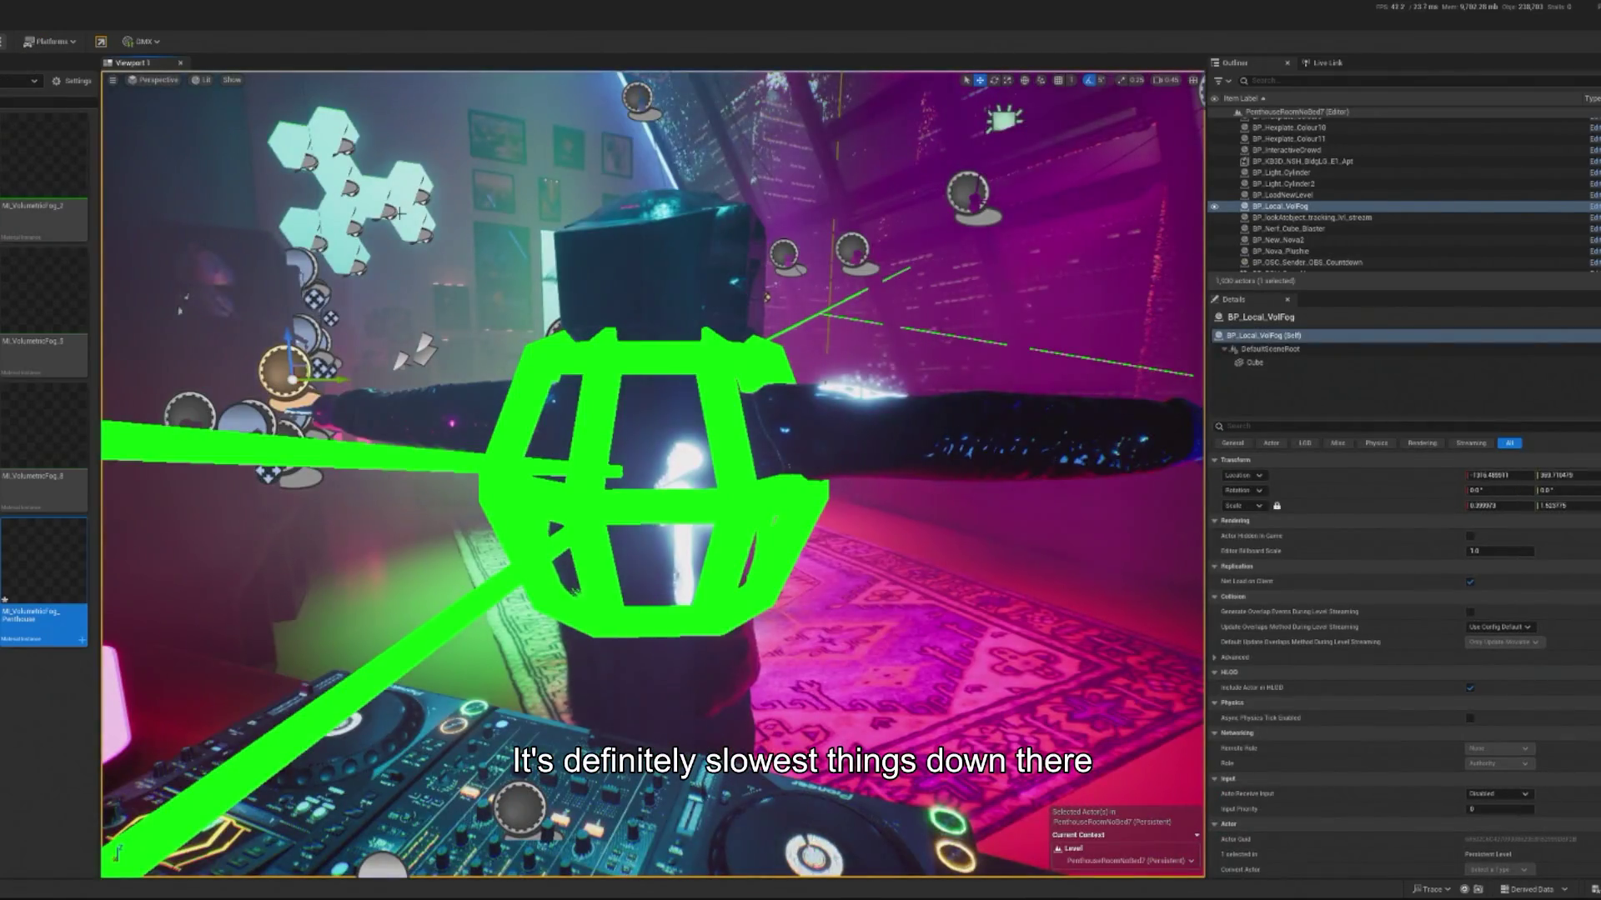
Step: Tilt the view toward the ceiling, then run and stop a play session to check the fog
mouse_move(399, 213)
mouse_down()
mouse_move(983, 392)
mouse_move(979, 421)
mouse_move(200, 129)
mouse_up()
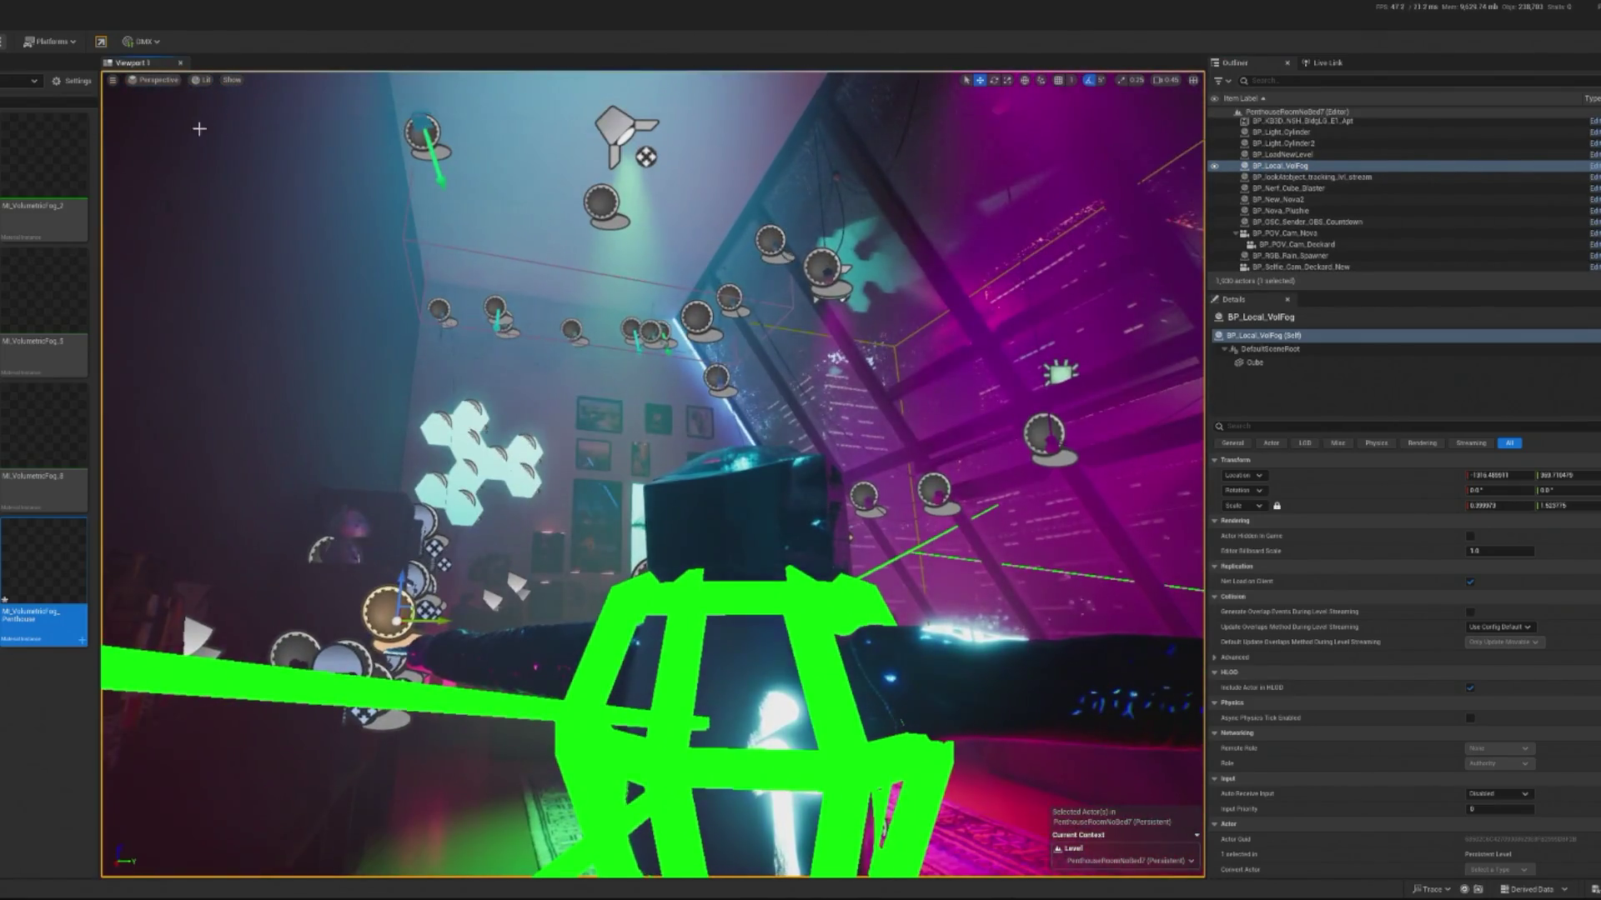
key(alt+p)
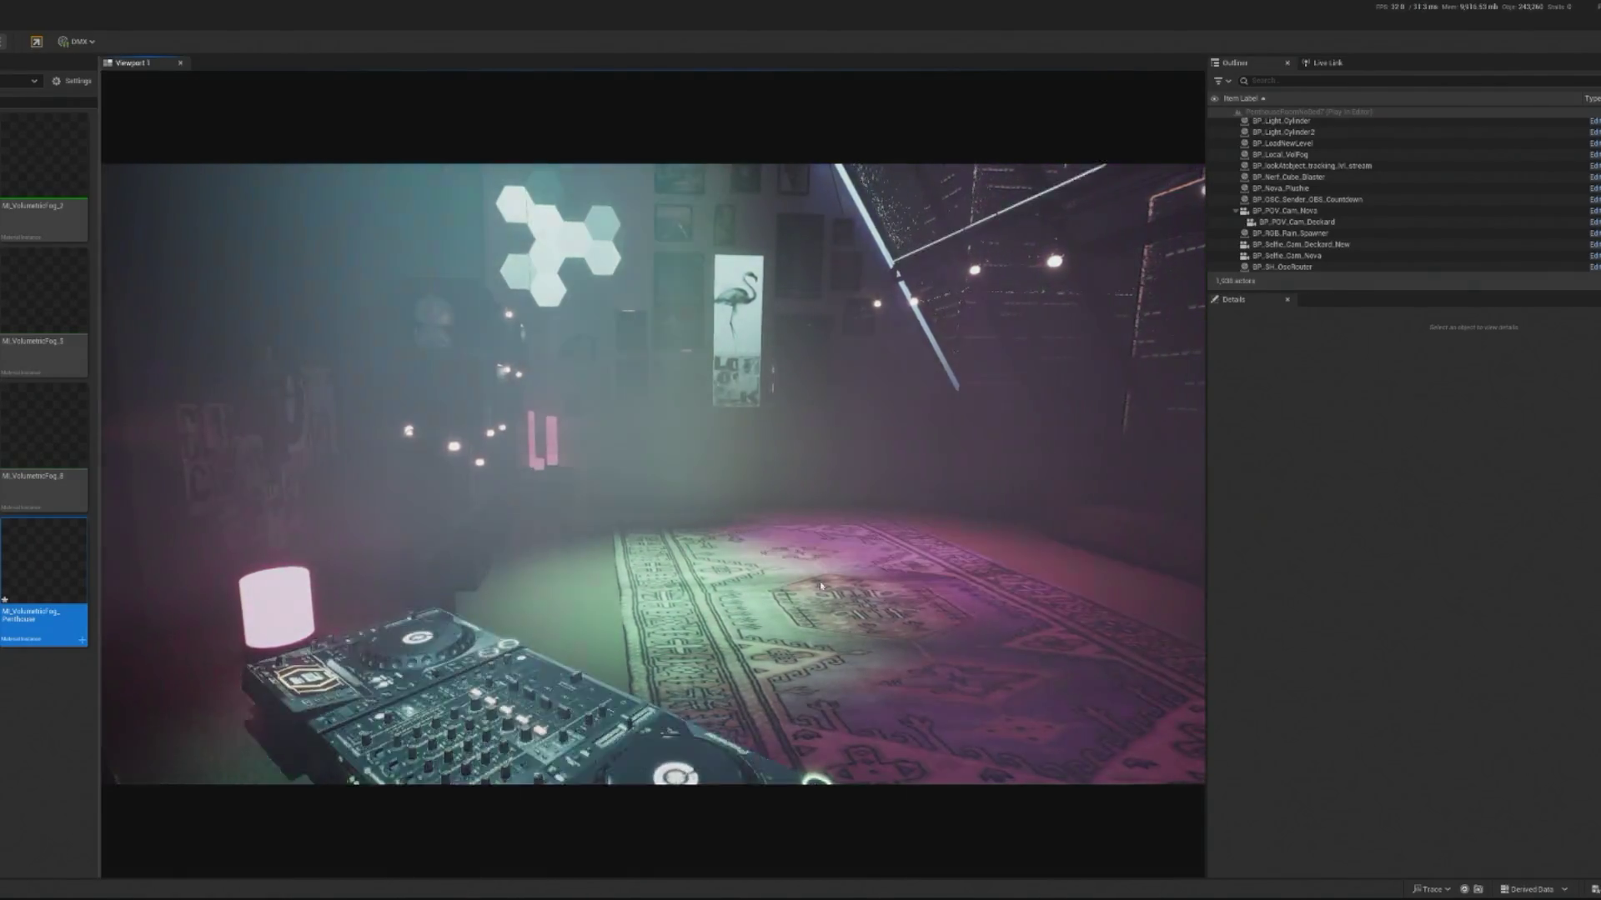
click(821, 586)
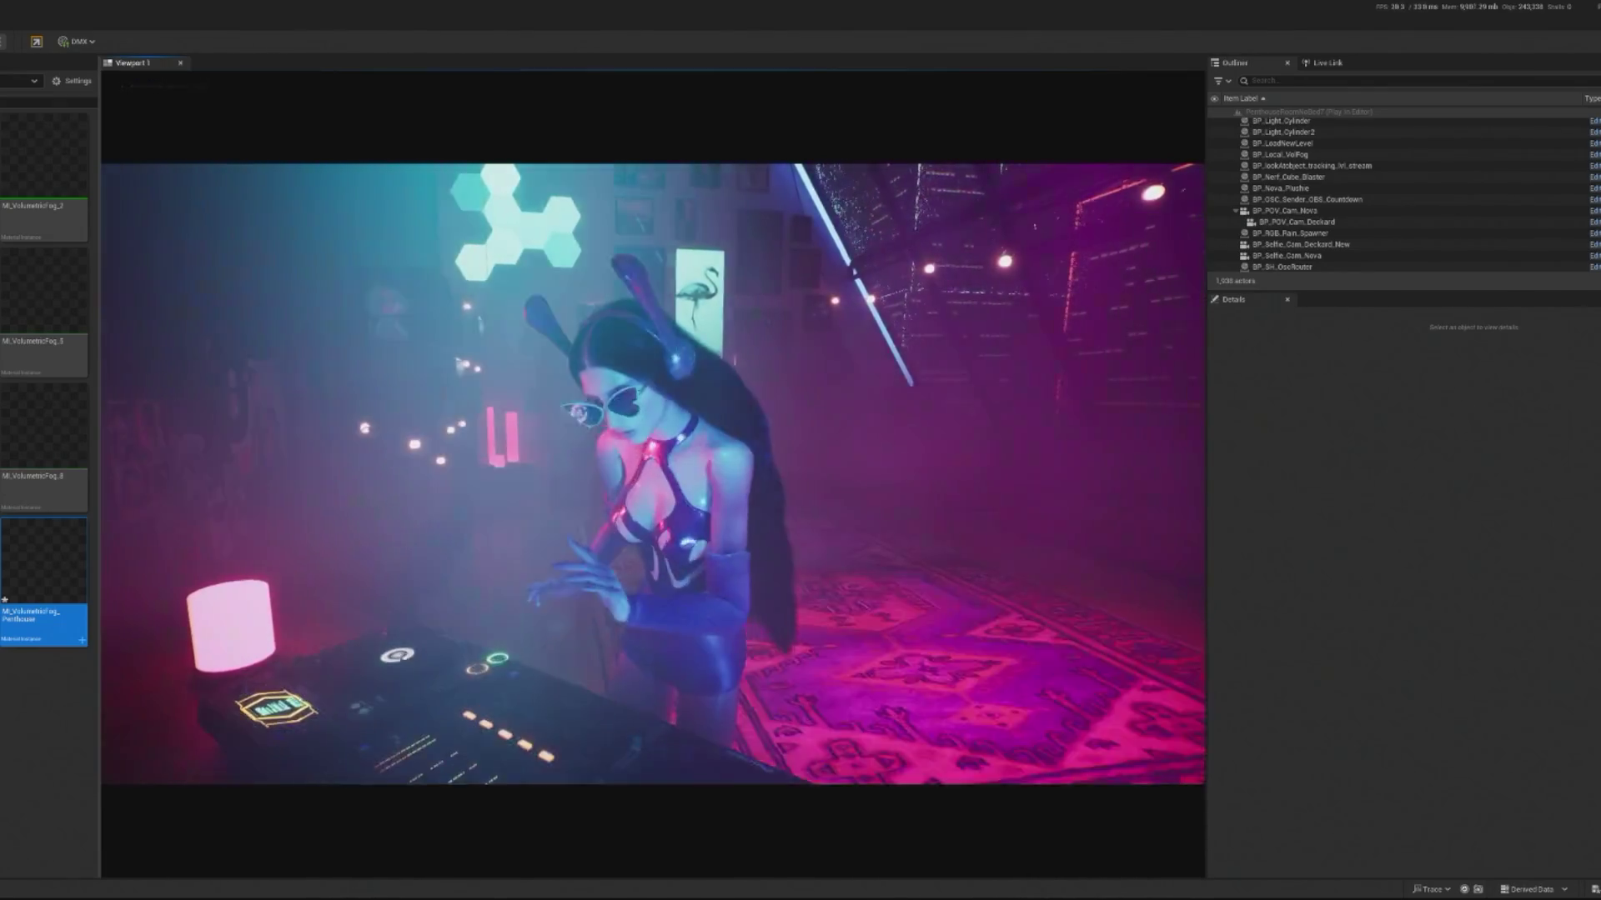
key(Escape)
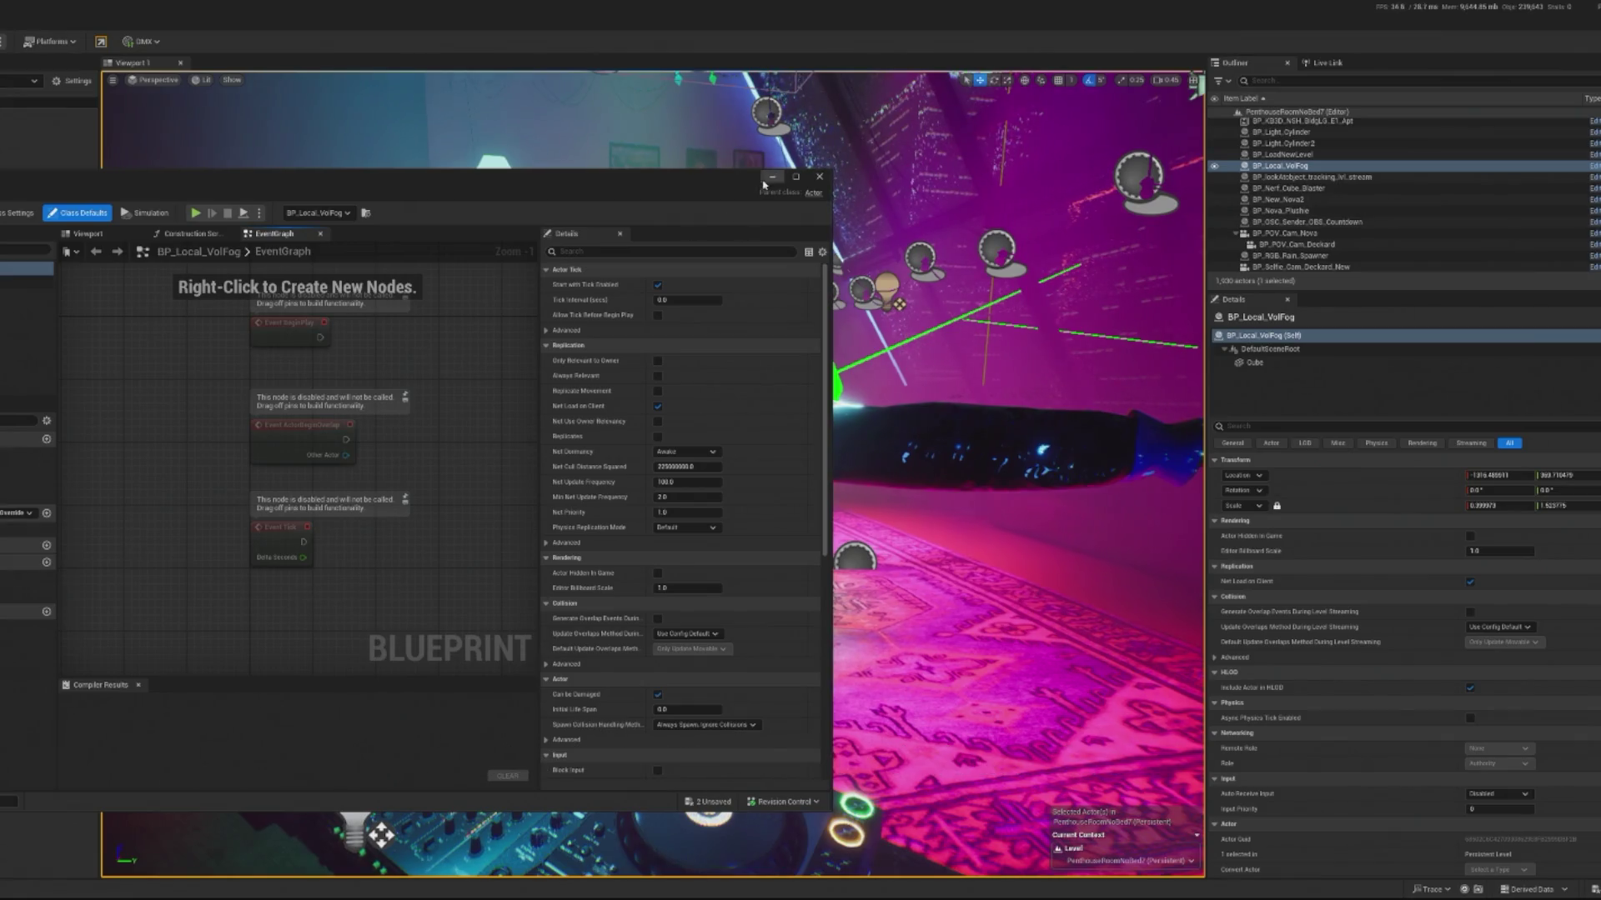
Step: Open the fog cube's material instance and its parent M_VolumetricFog material graph
click(766, 180)
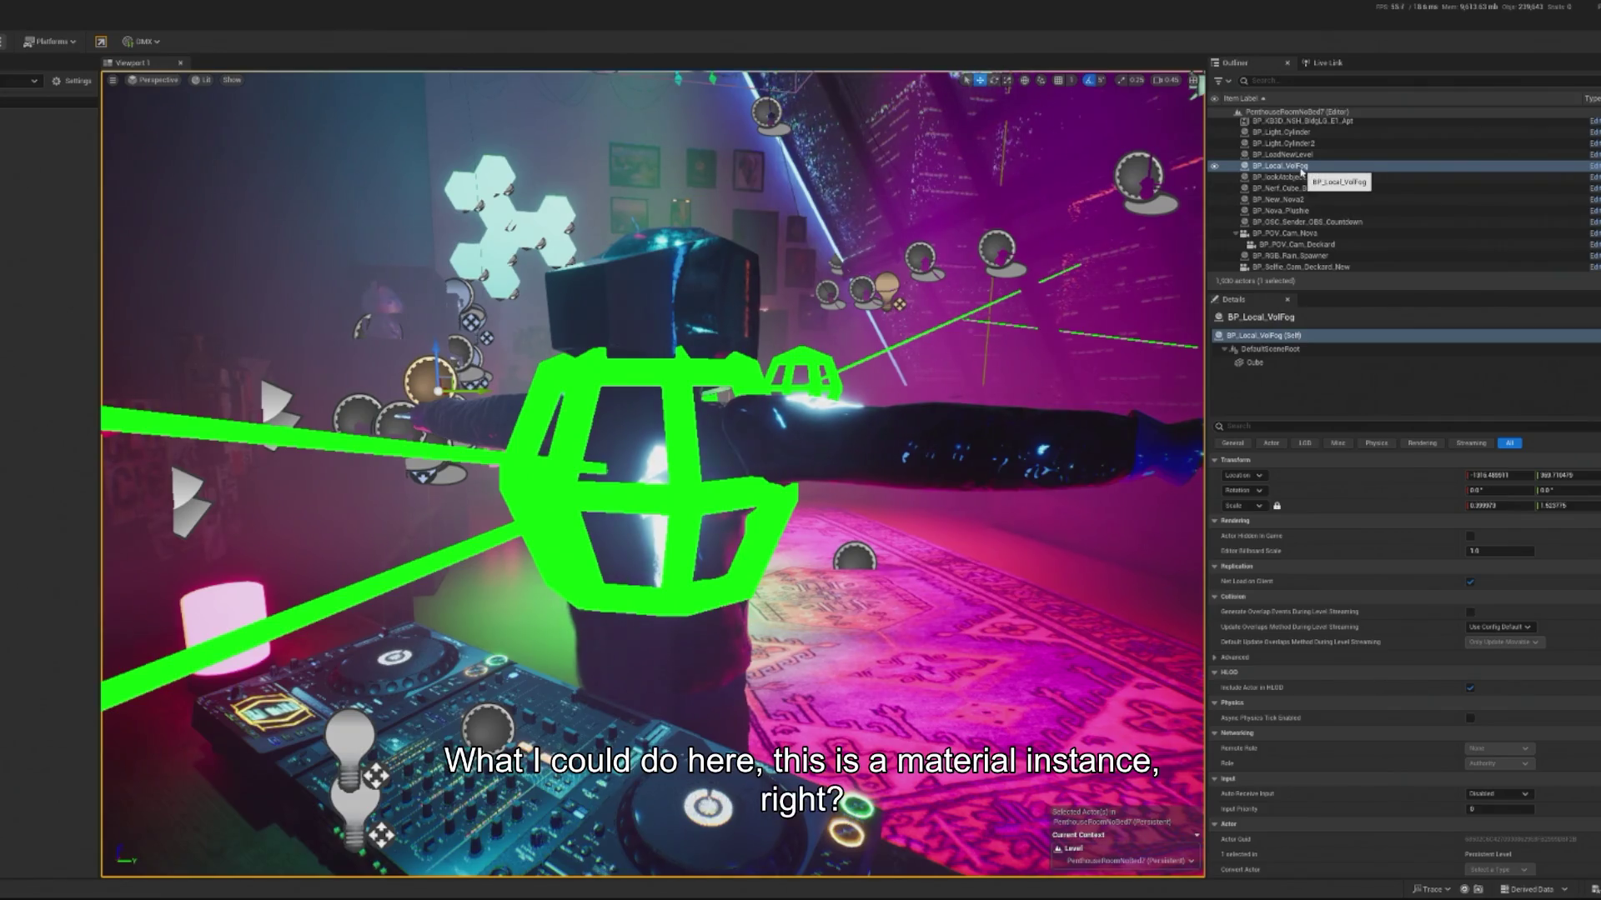
click(1255, 362)
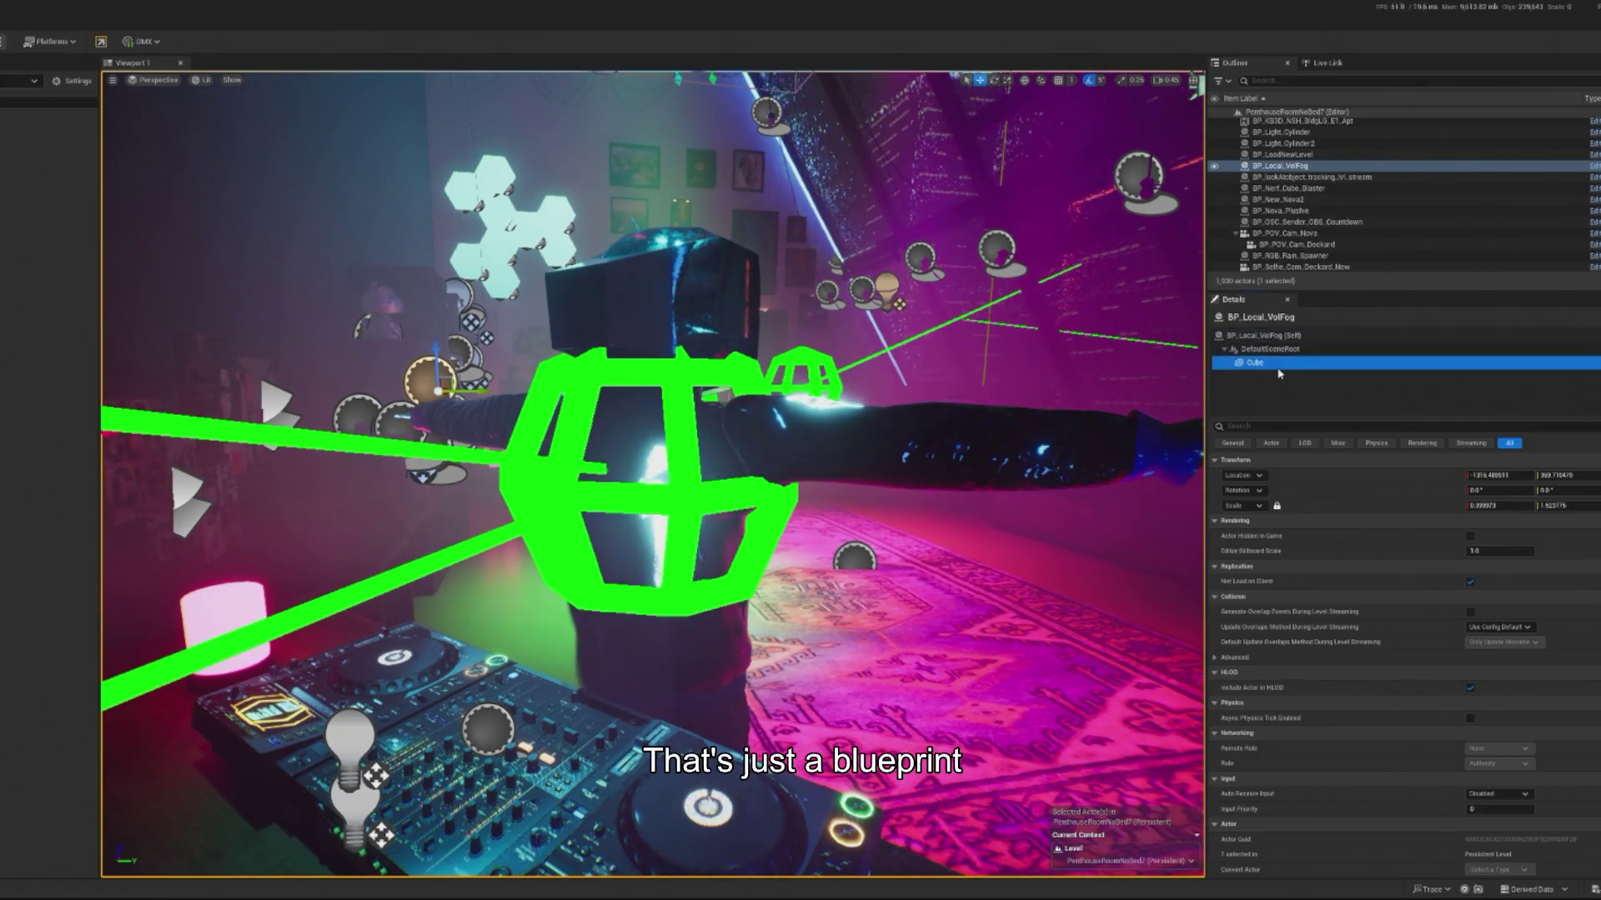
double_click(1480, 609)
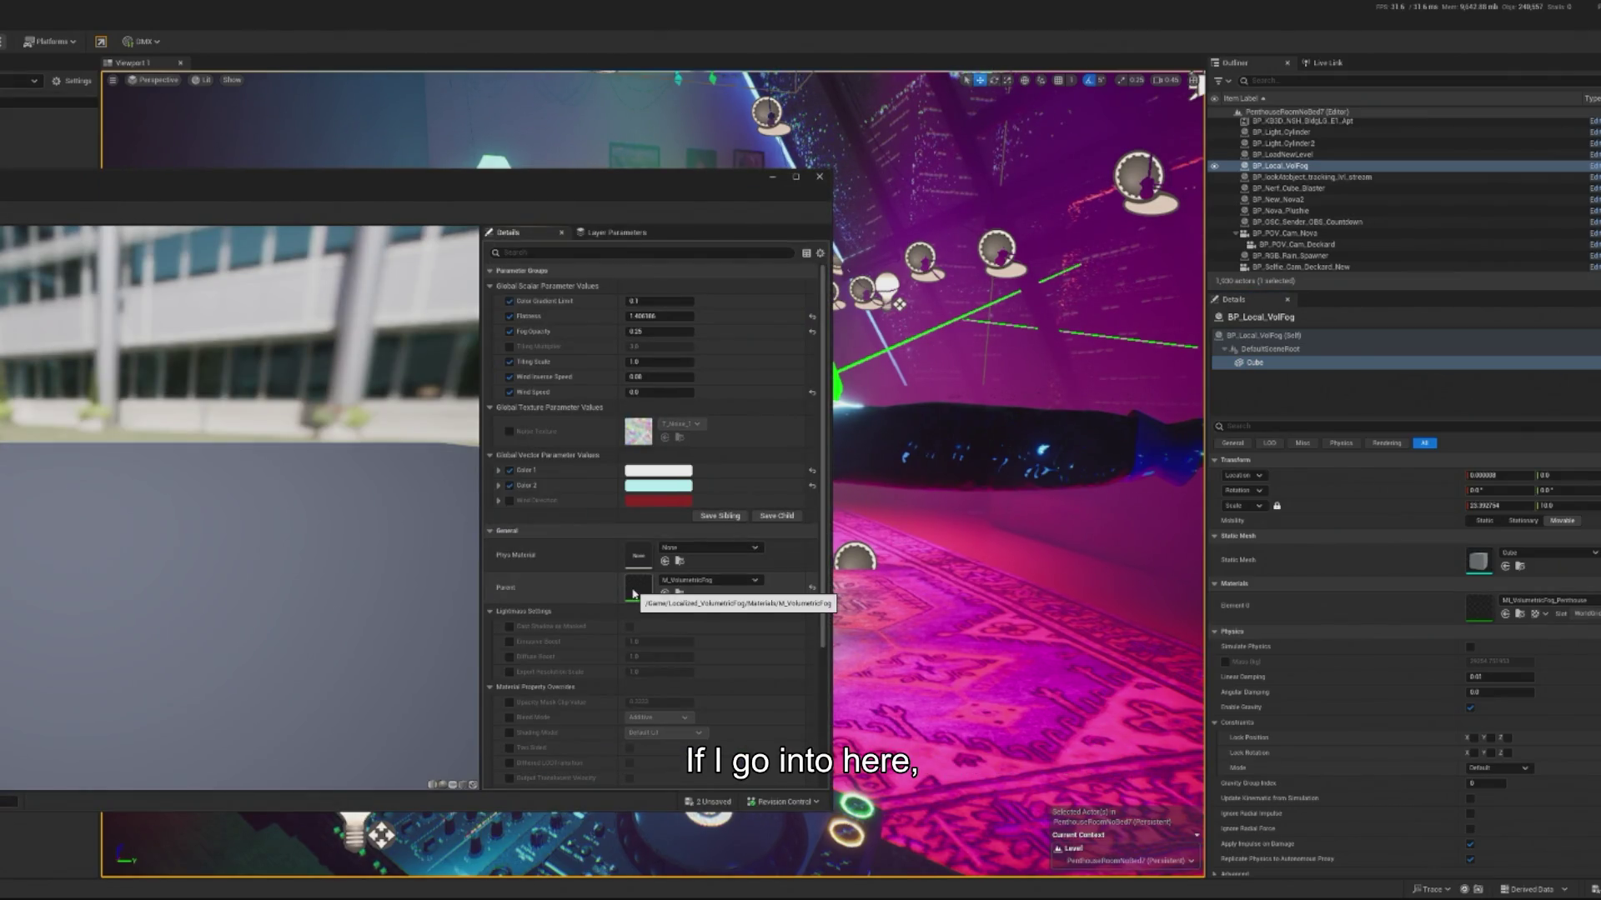
double_click(633, 594)
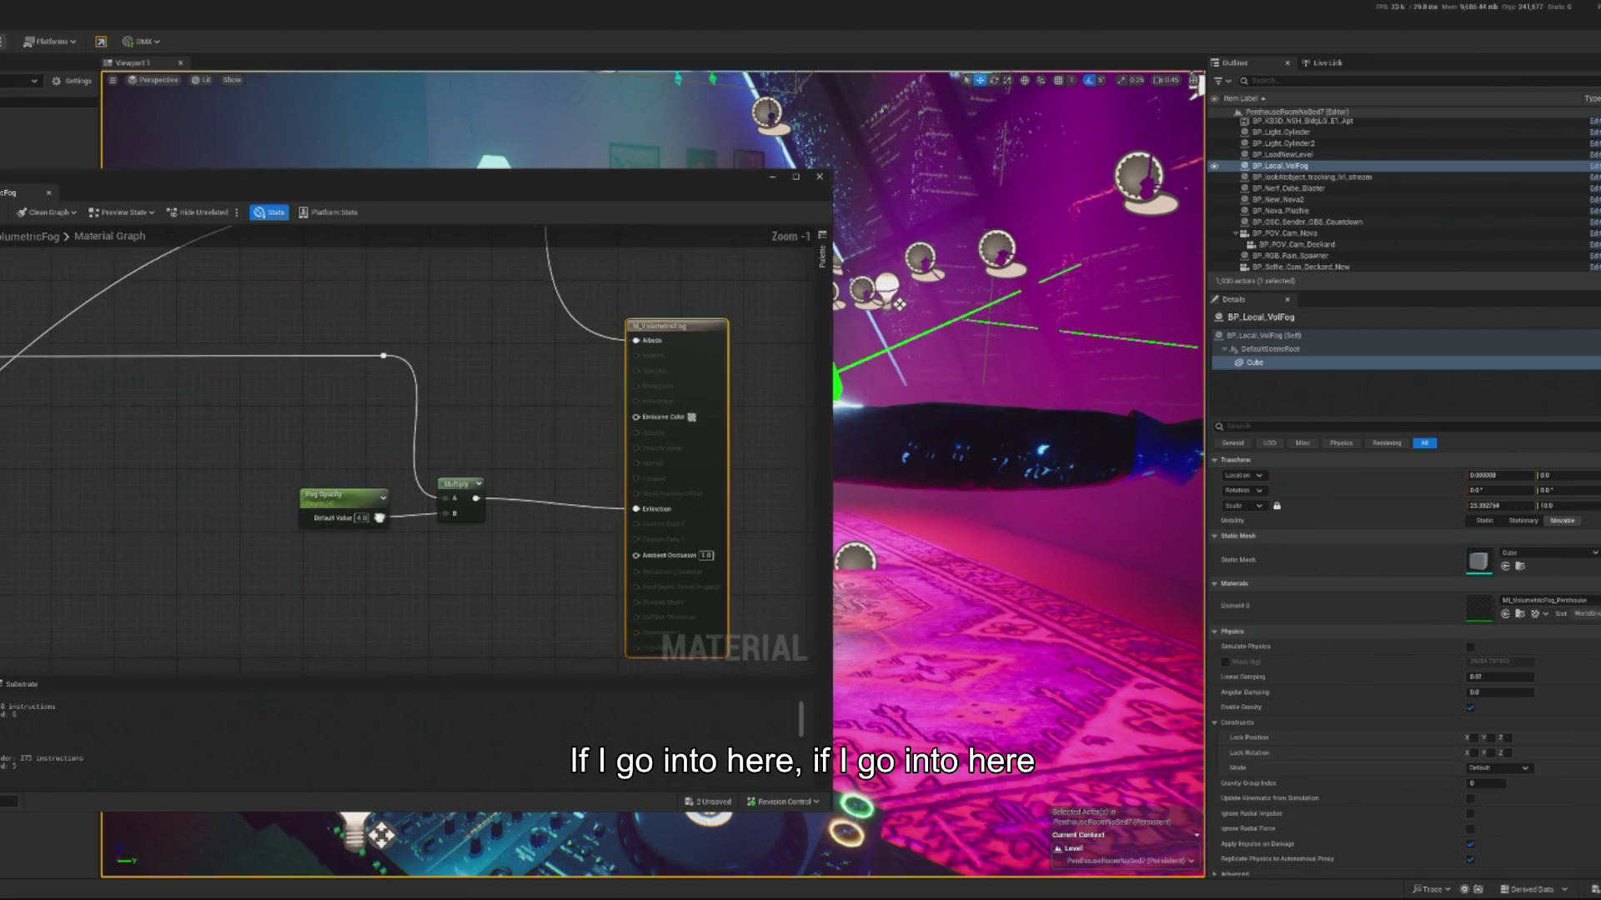
scroll(375, 472, down, 1)
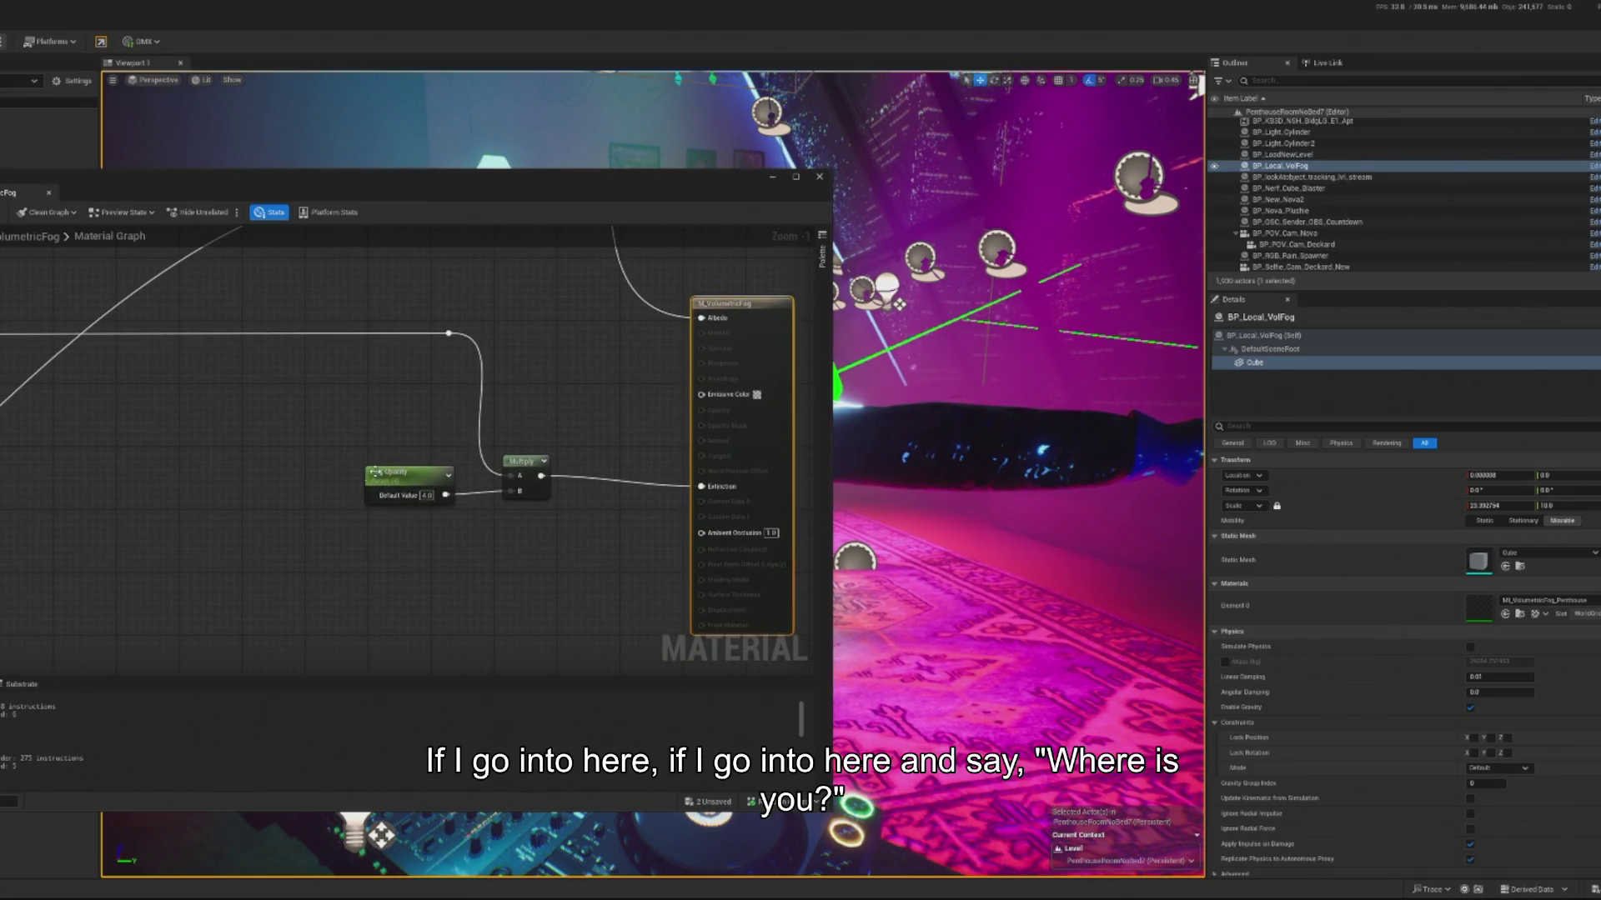
Step: Add a CollectionParameter node to the graph via the 'collection par' search
right_click(349, 557)
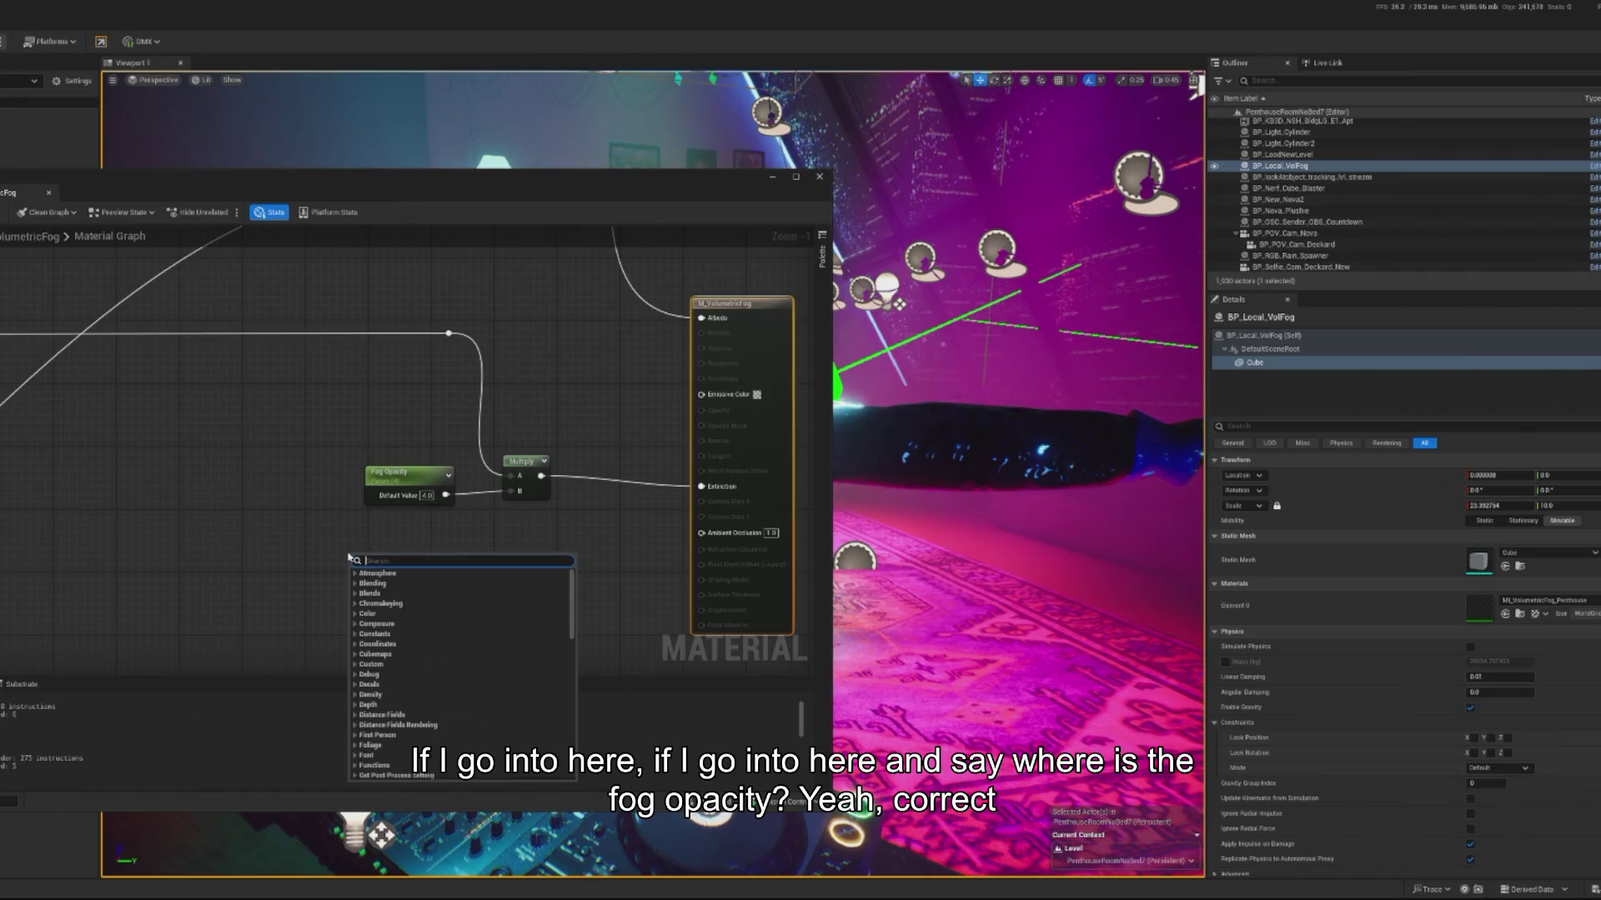
text(collection par)
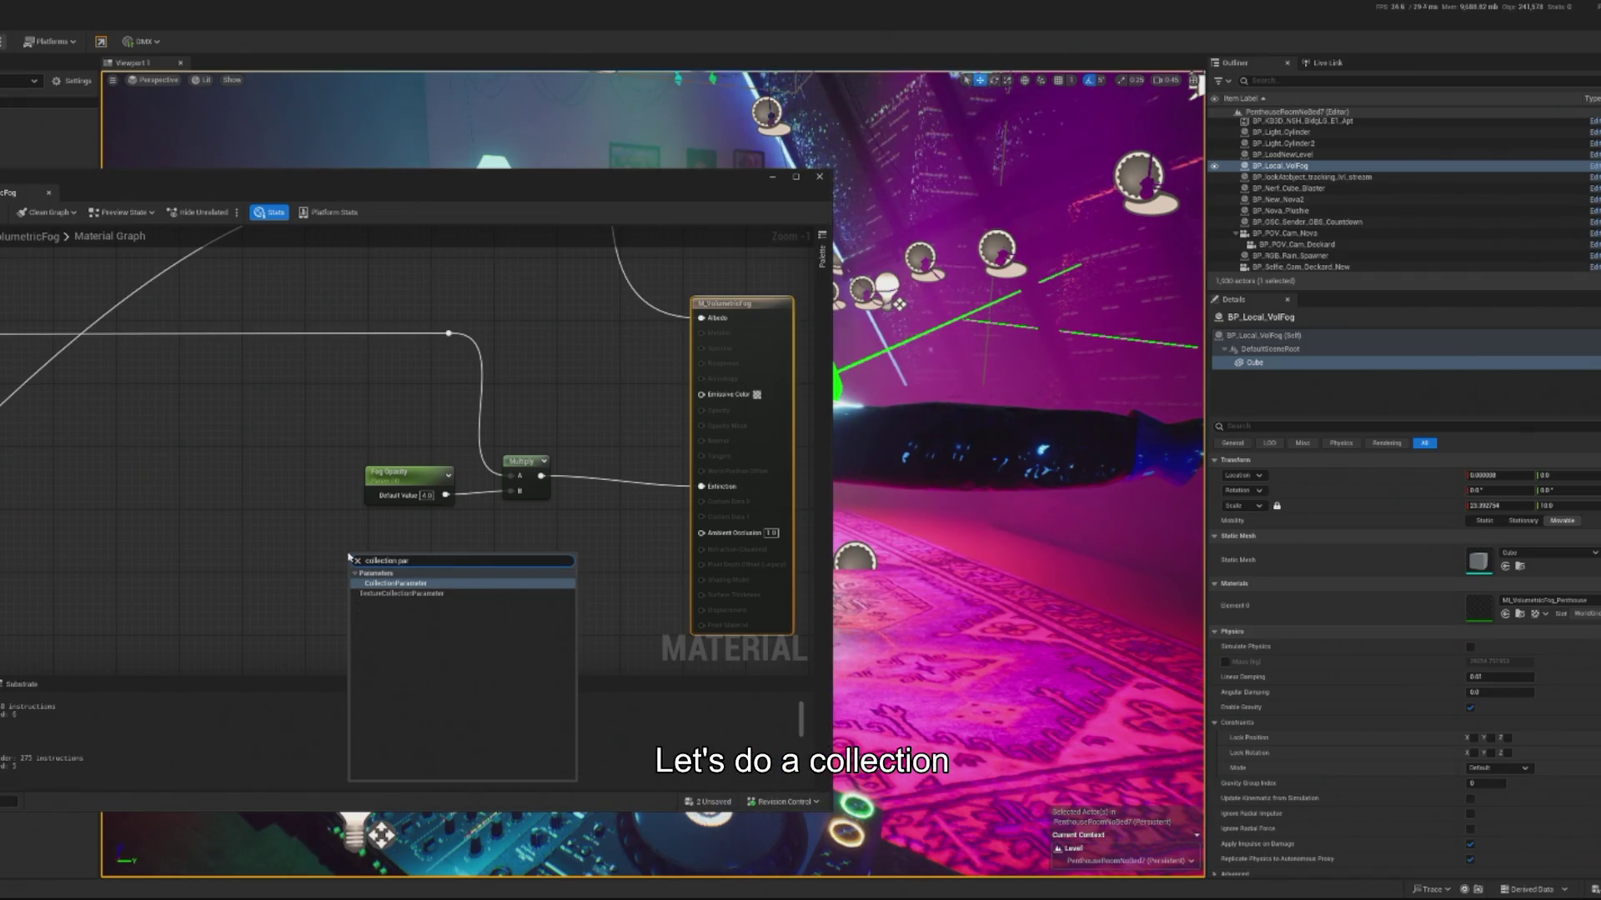
click(396, 583)
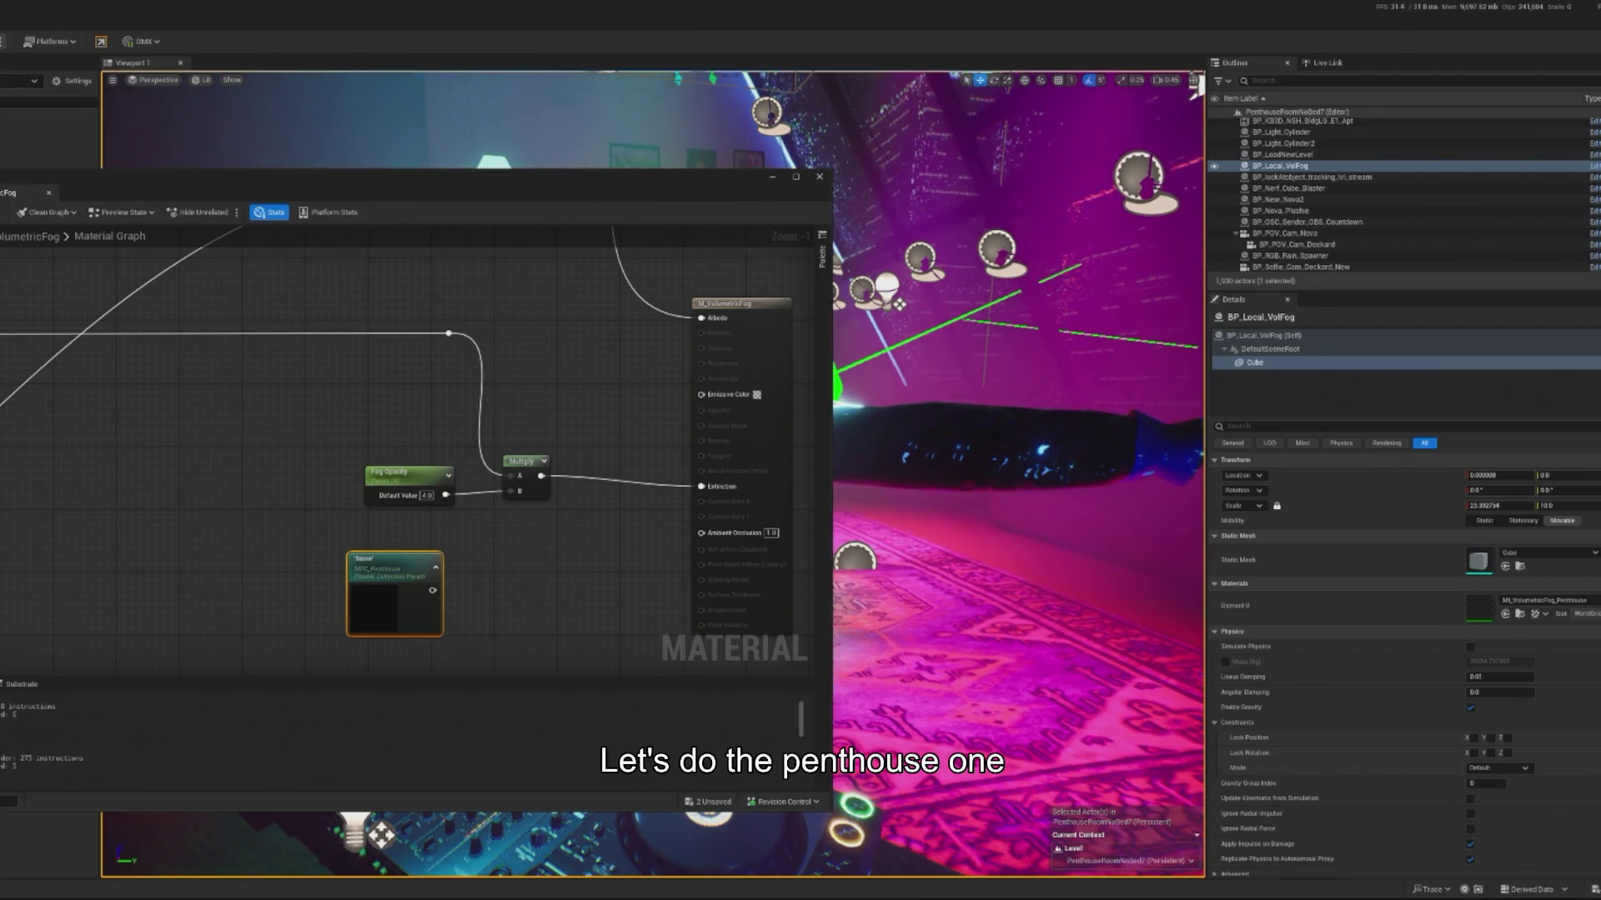
click(168, 606)
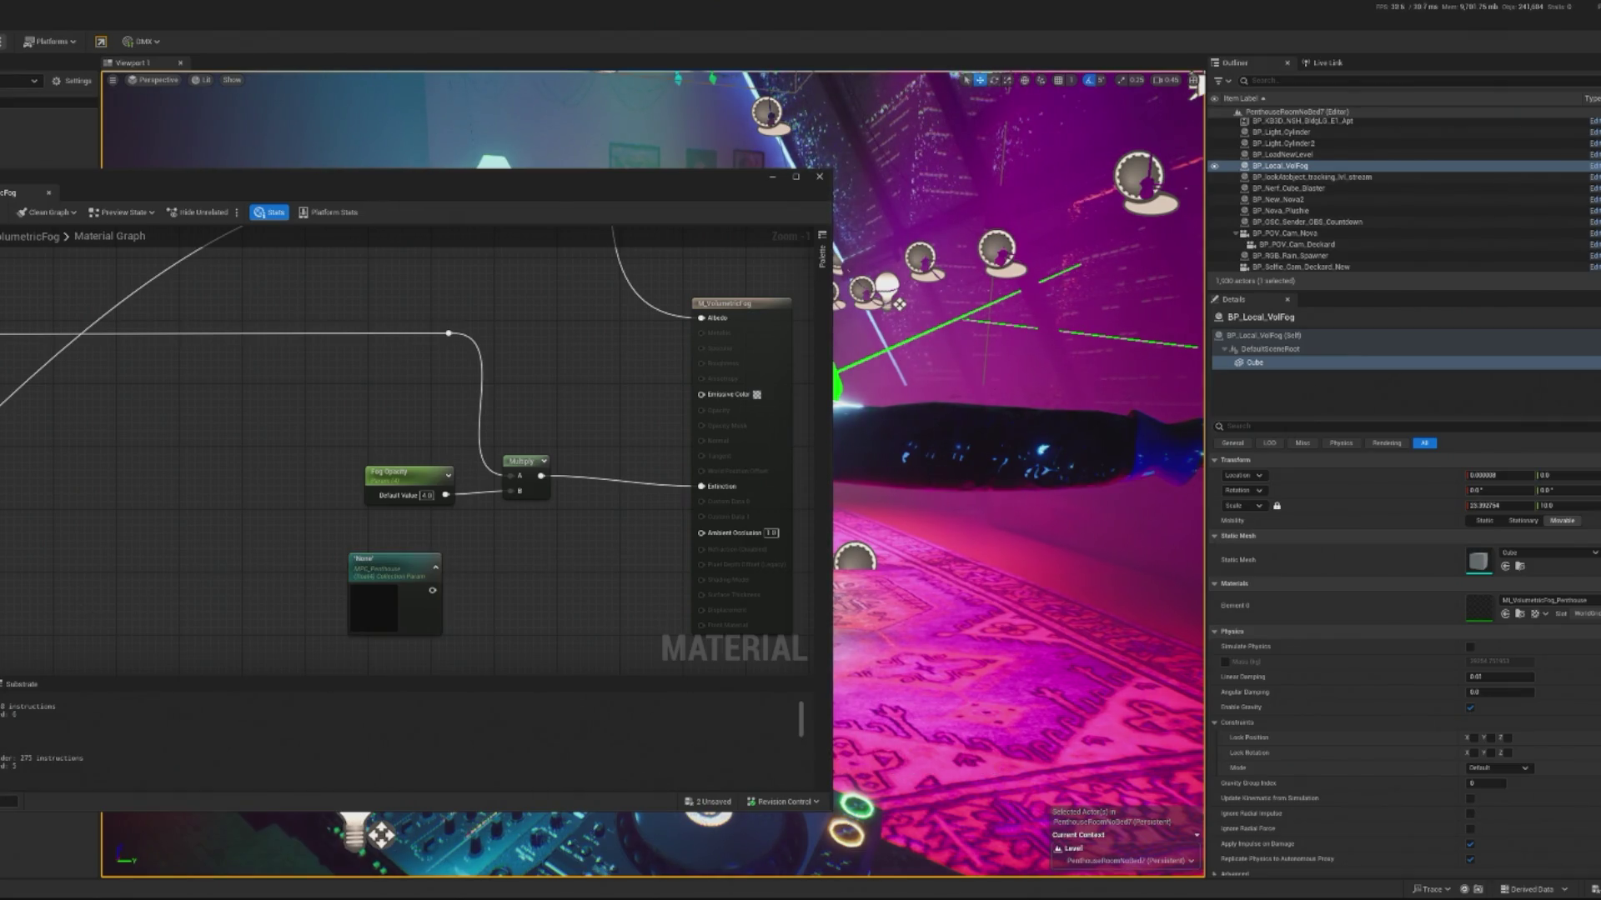
click(396, 587)
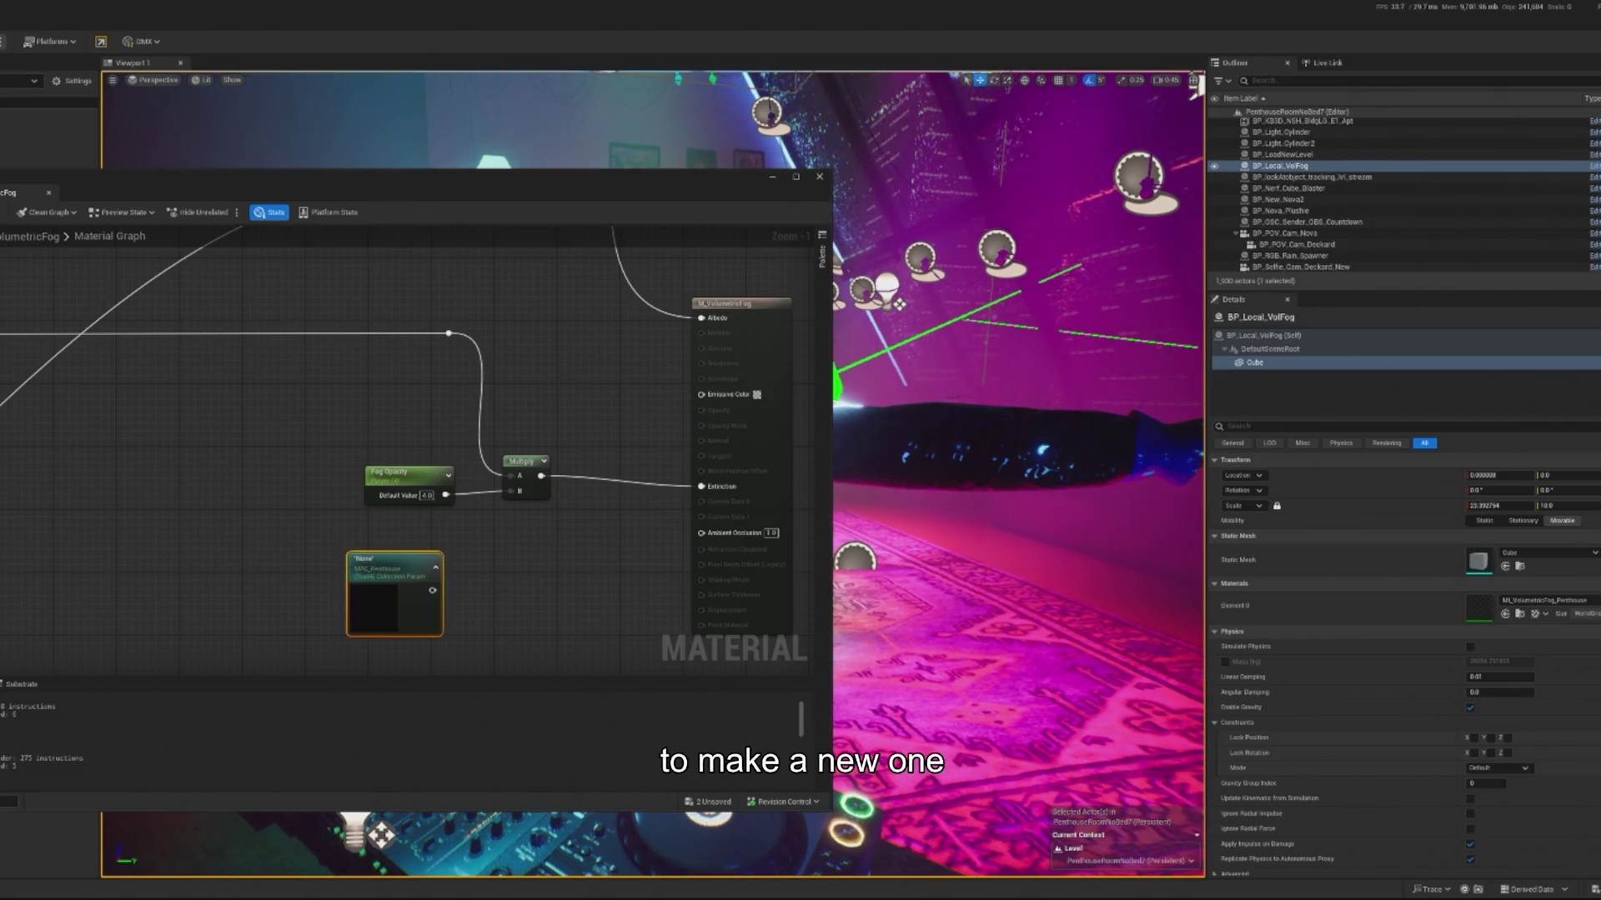
drag(96, 200, 705, 200)
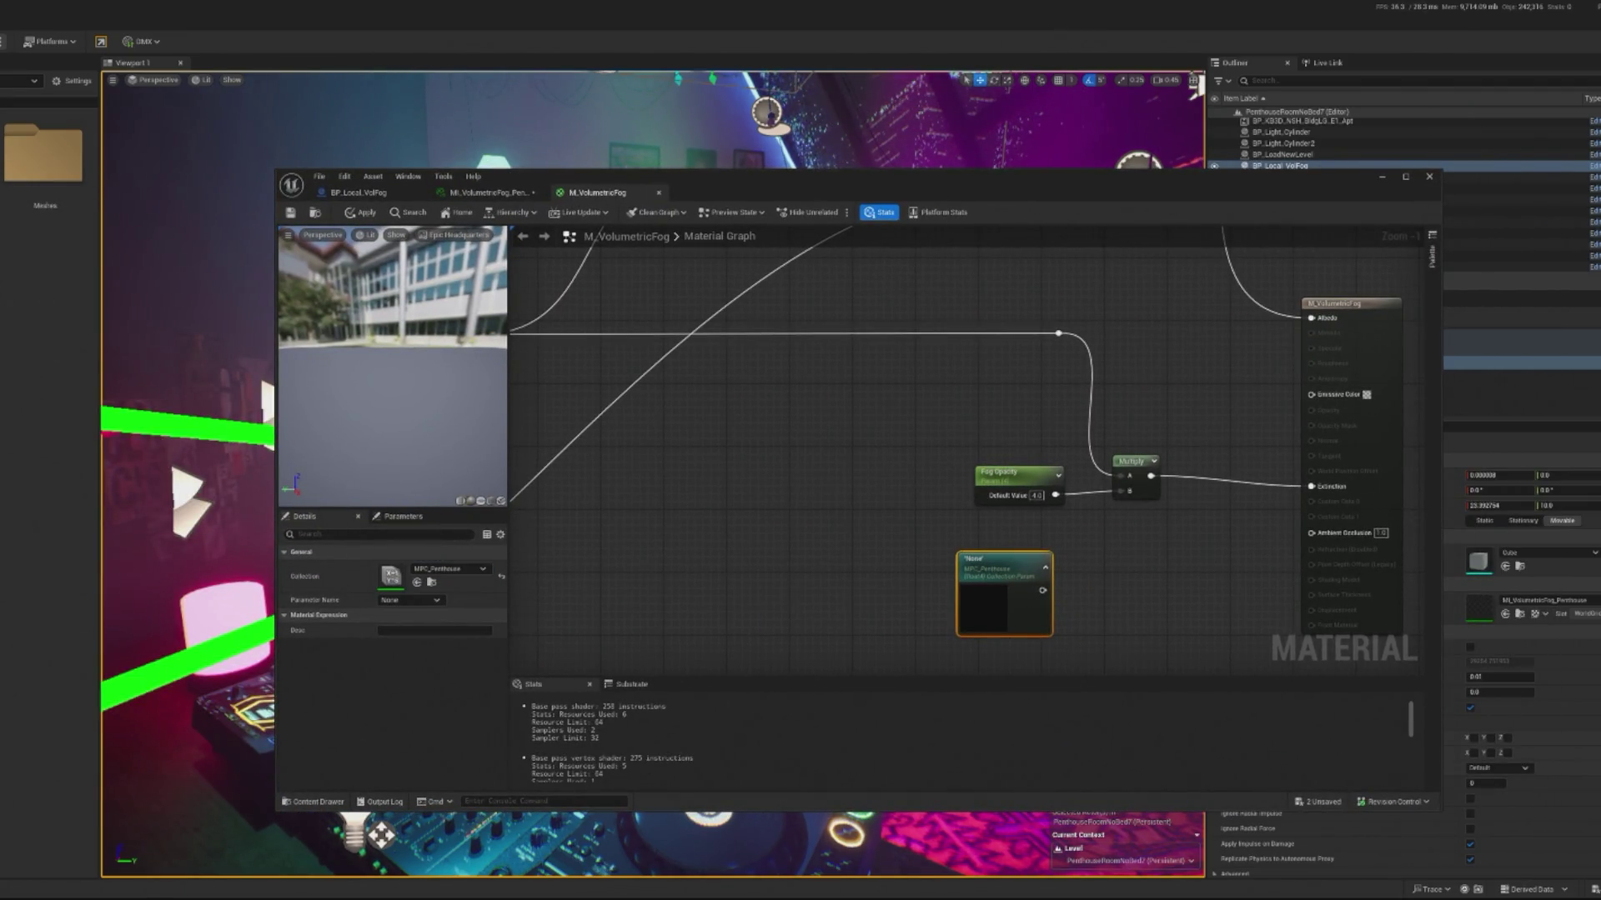
Step: Add scalar parameter Index [1] named Fog Opacity, default 0, to MPC_Penthouse and save it
double_click(0, 289)
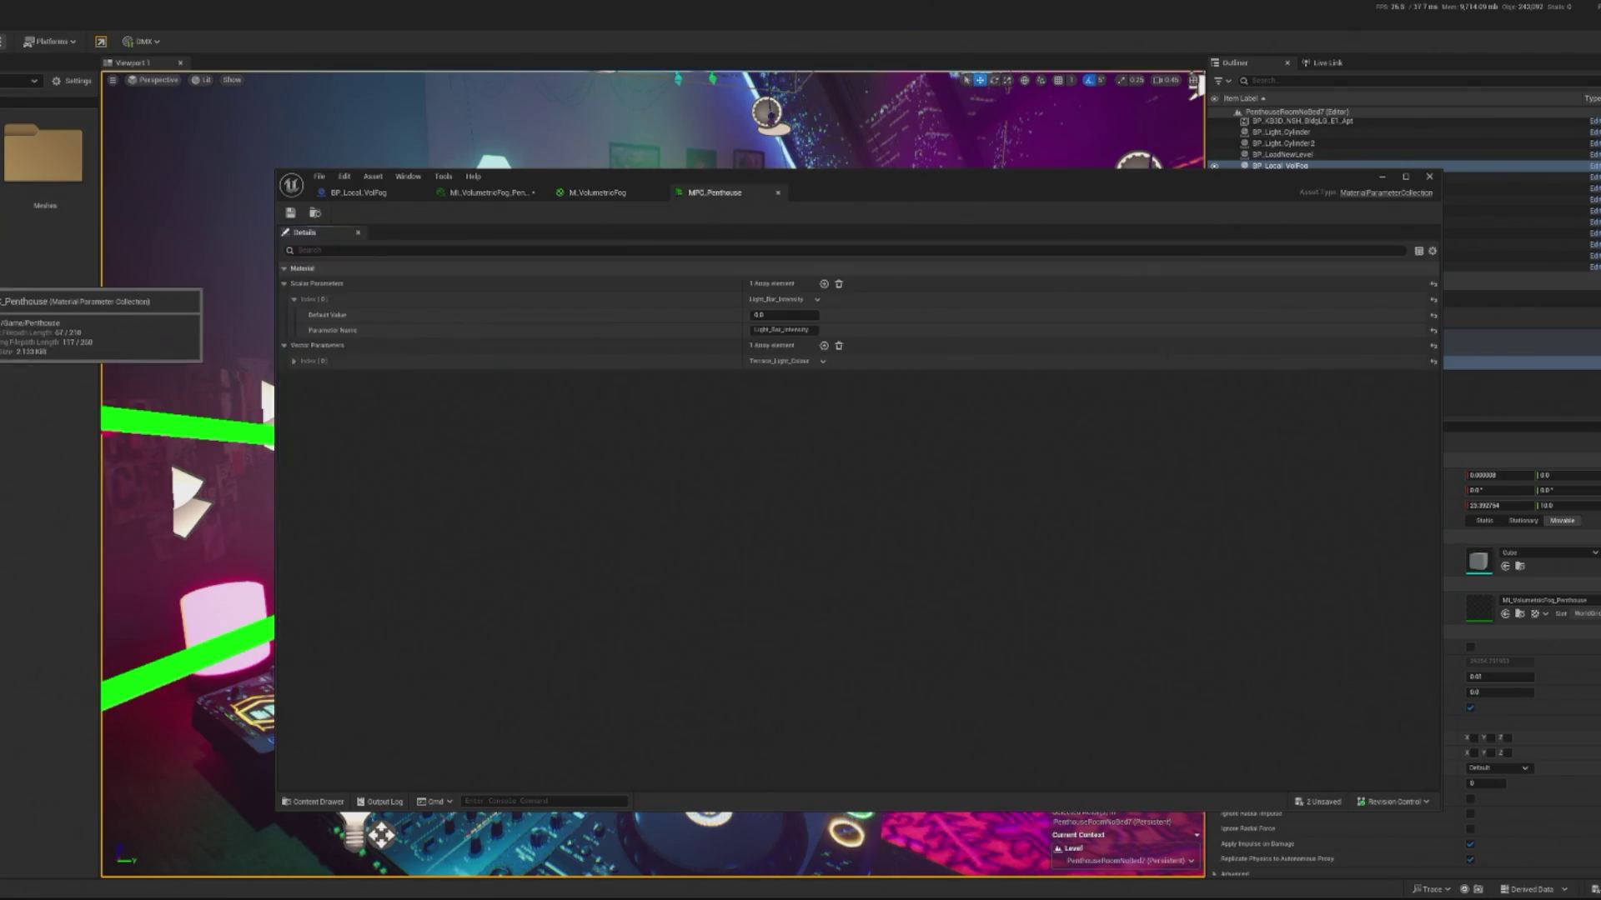
click(824, 284)
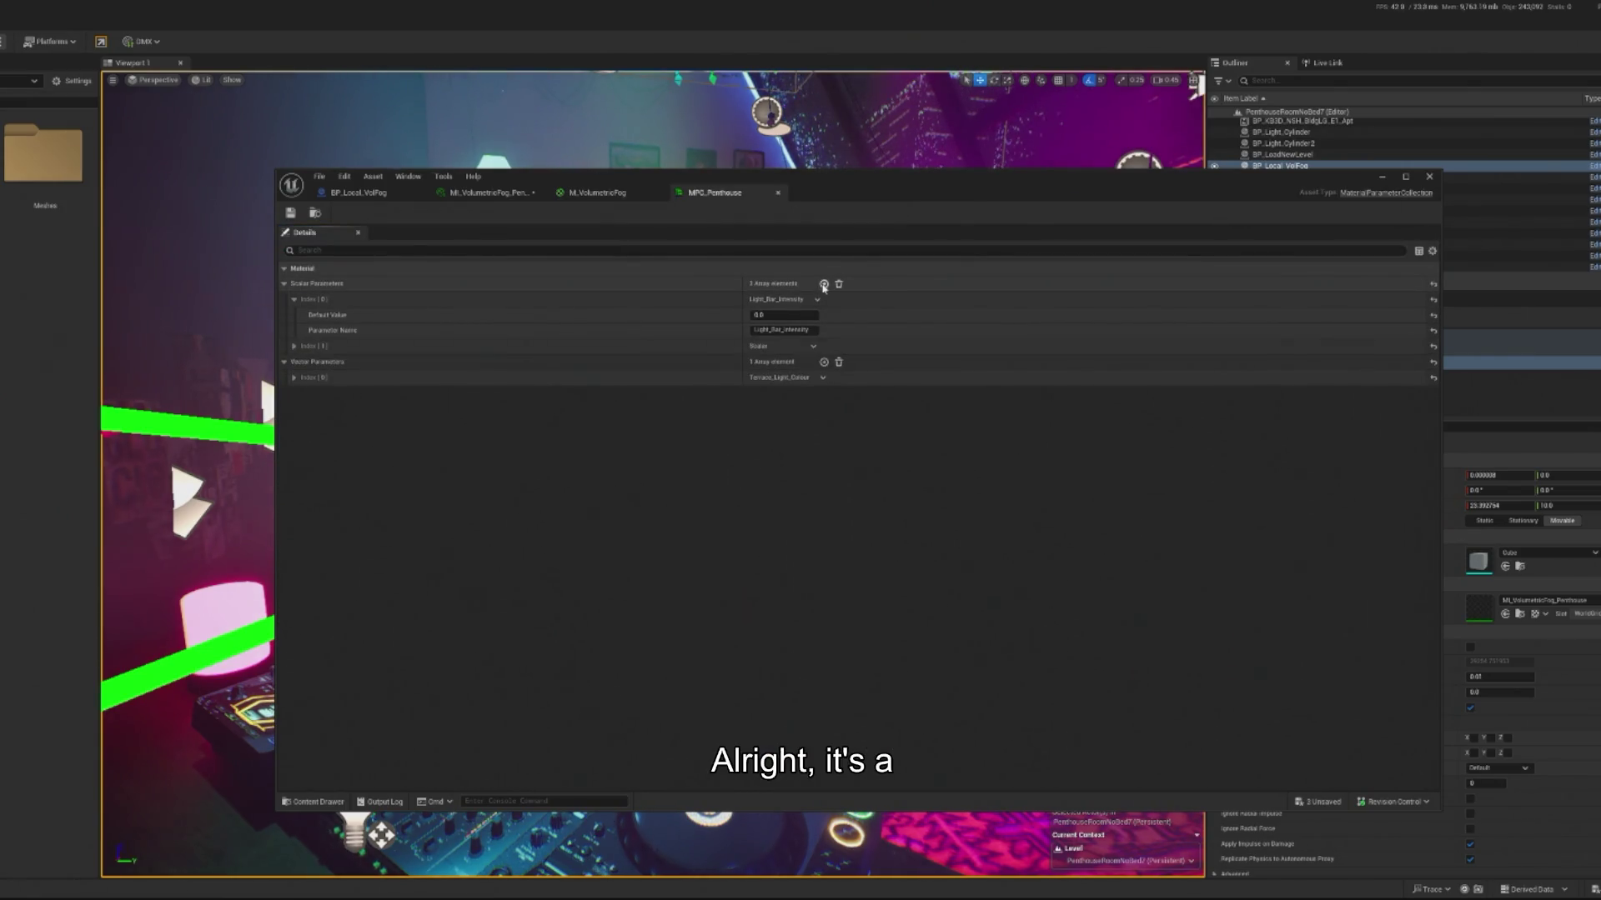
click(316, 346)
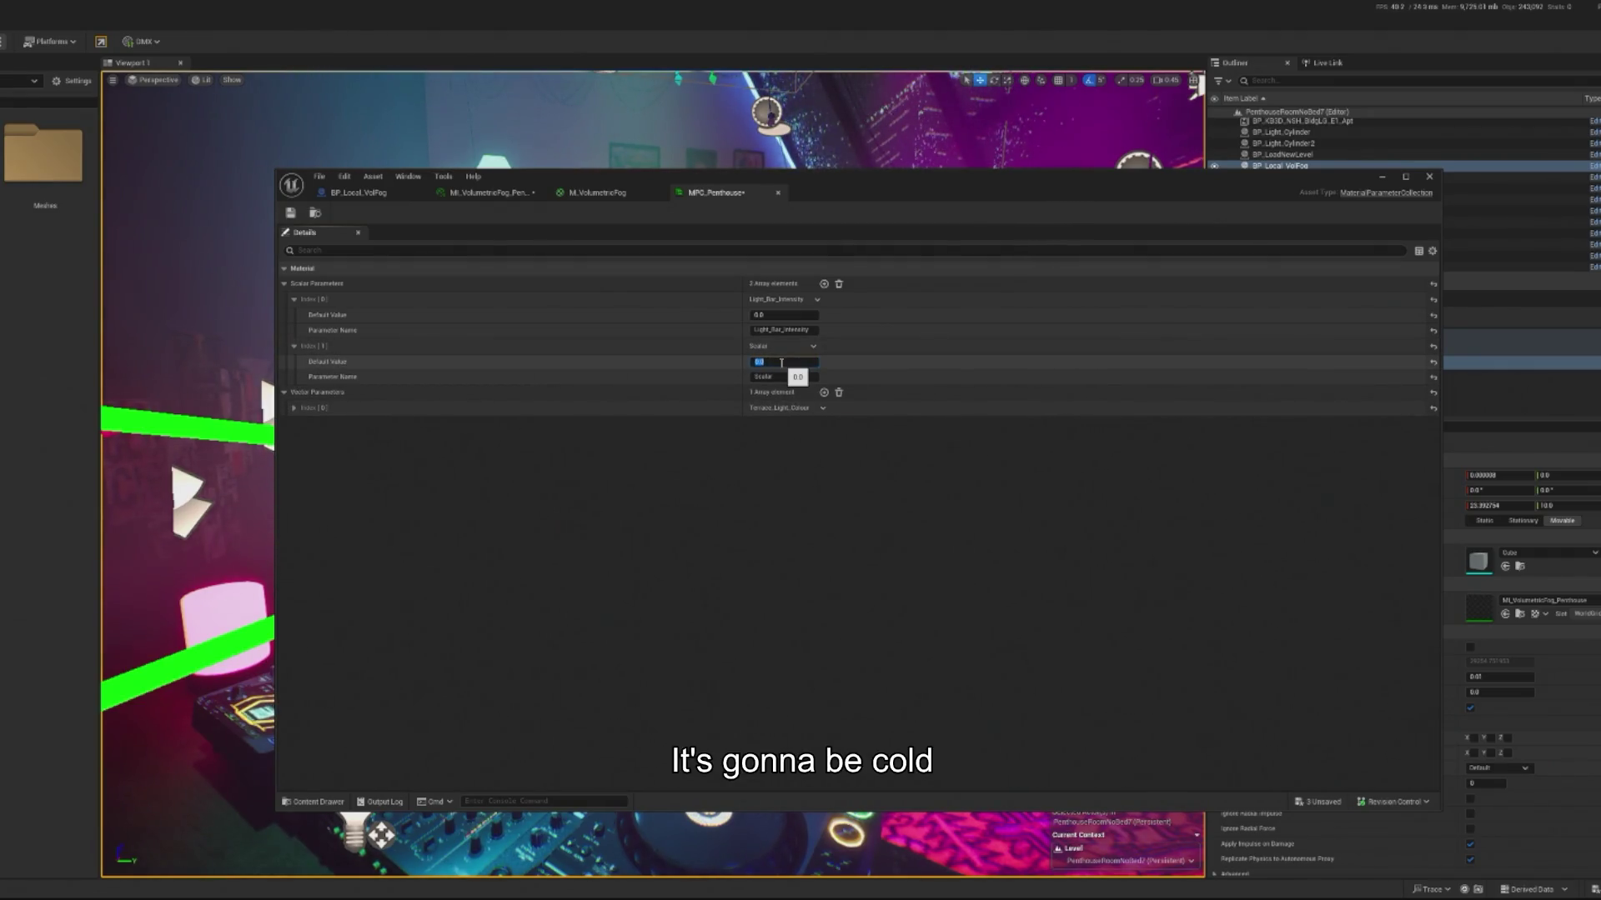
click(779, 377)
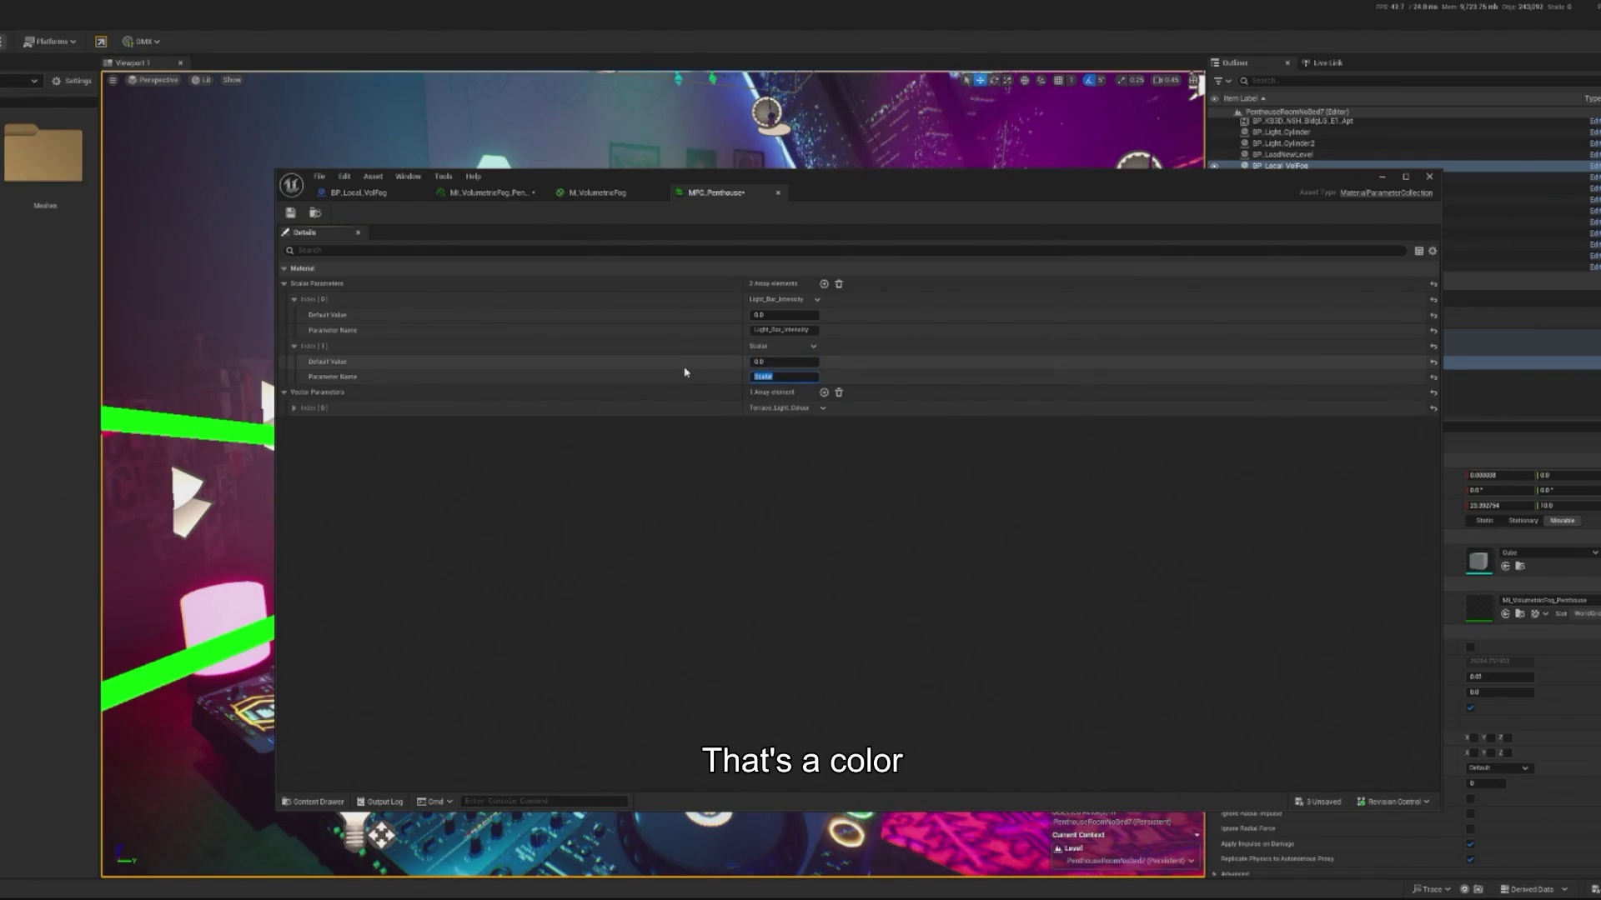
text(FogOpacity)
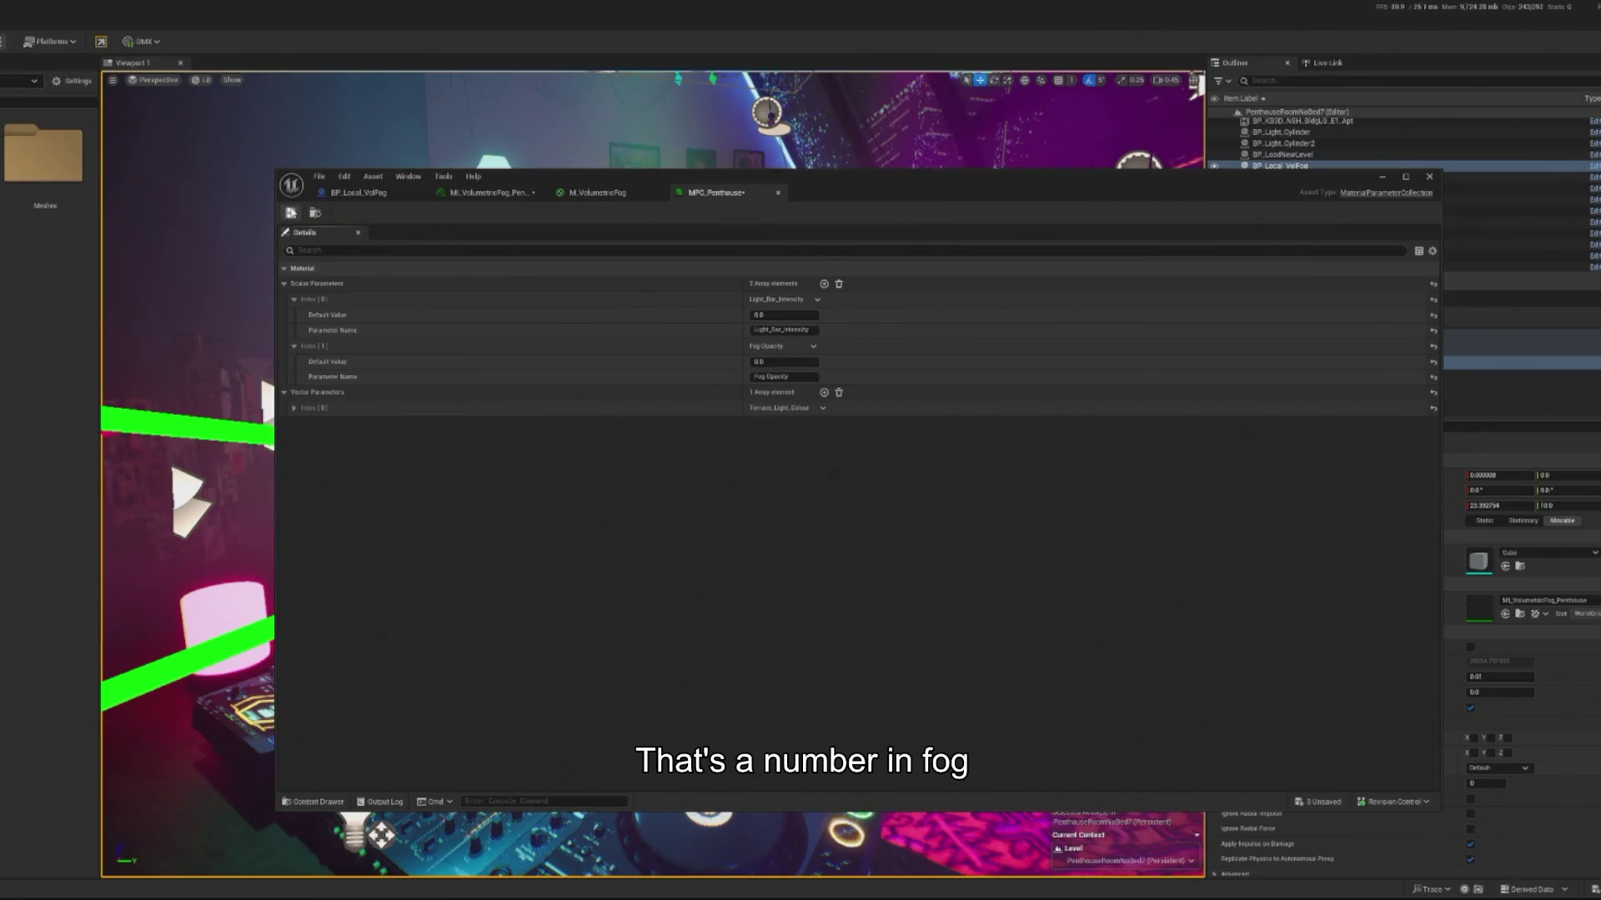
click(291, 213)
click(1378, 182)
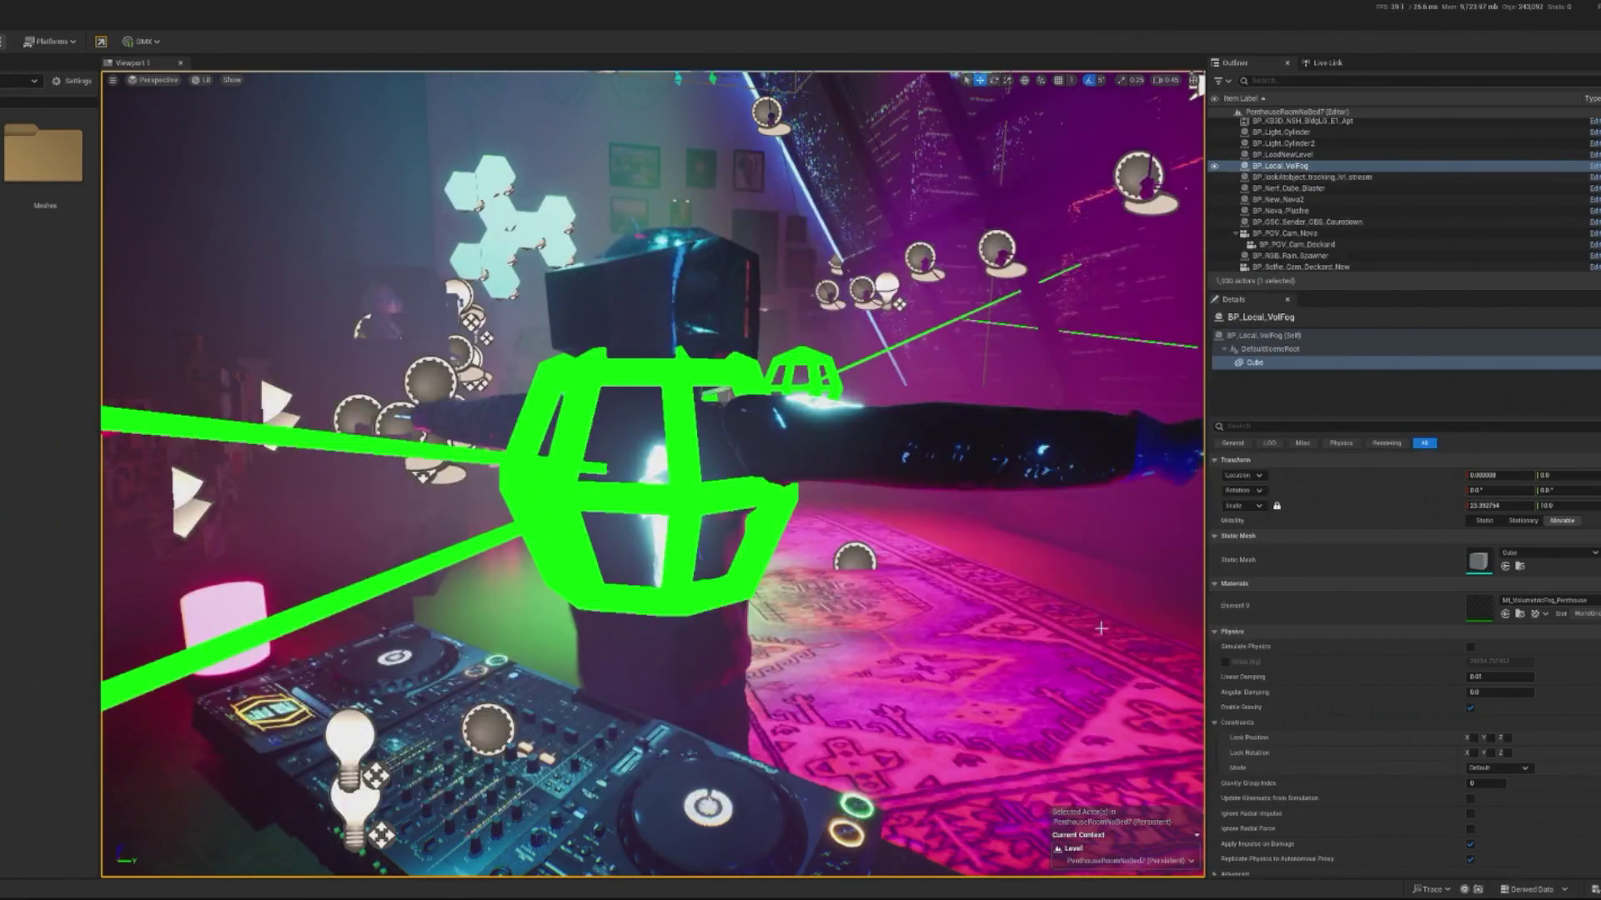
double_click(1478, 606)
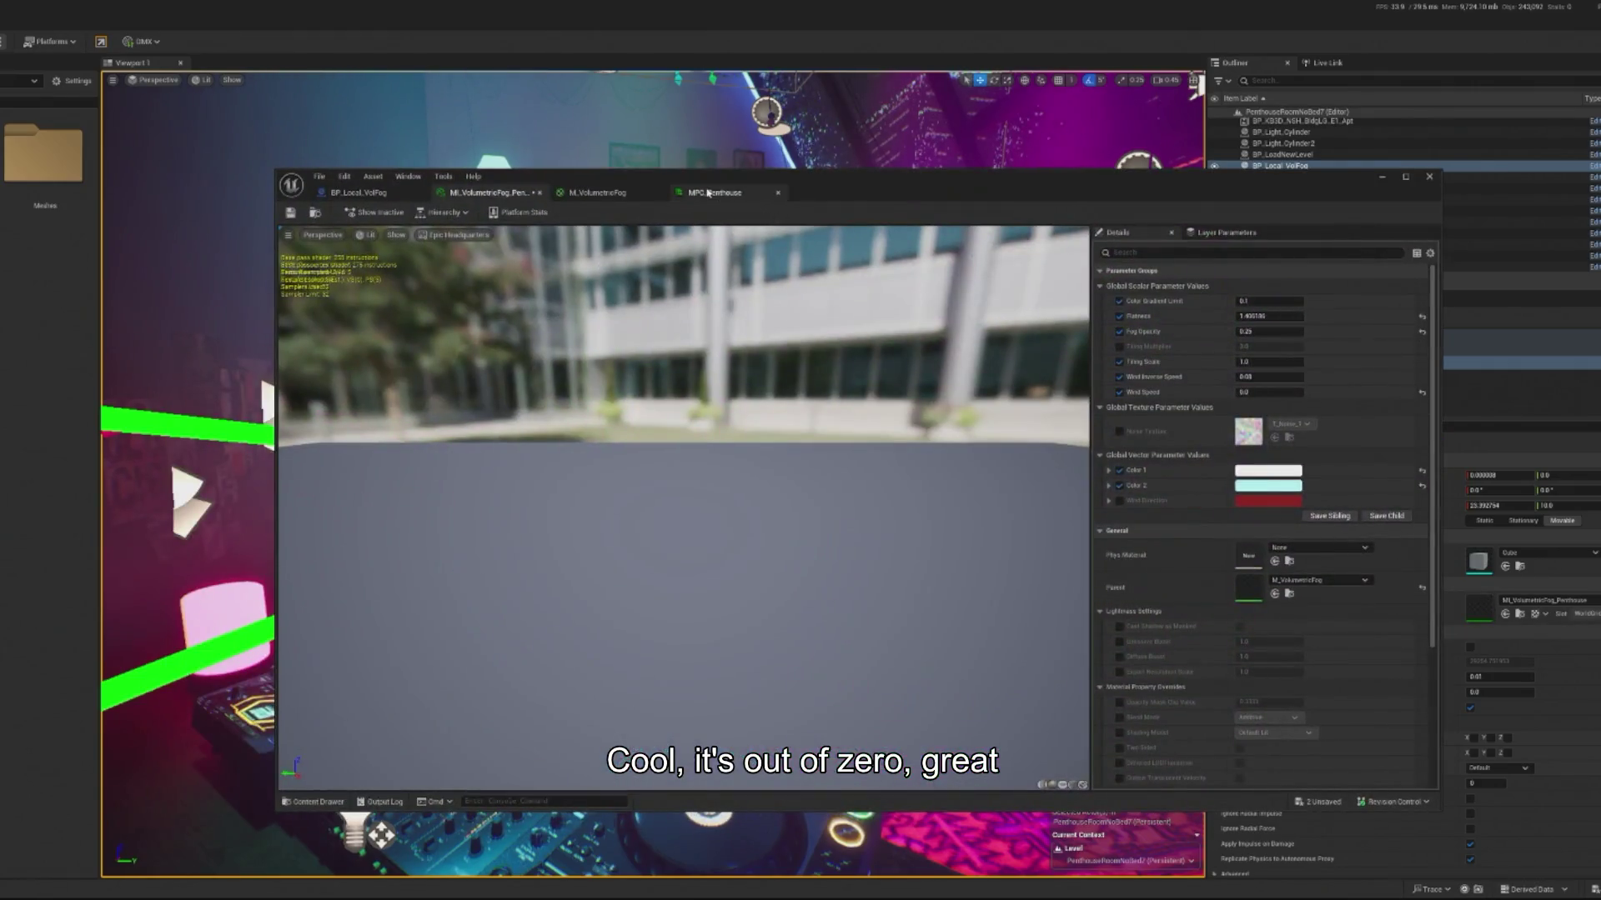
Step: Point the collection node at MPC_Penthouse's Fog Opacity parameter in M_VolumetricFog
click(708, 193)
click(597, 193)
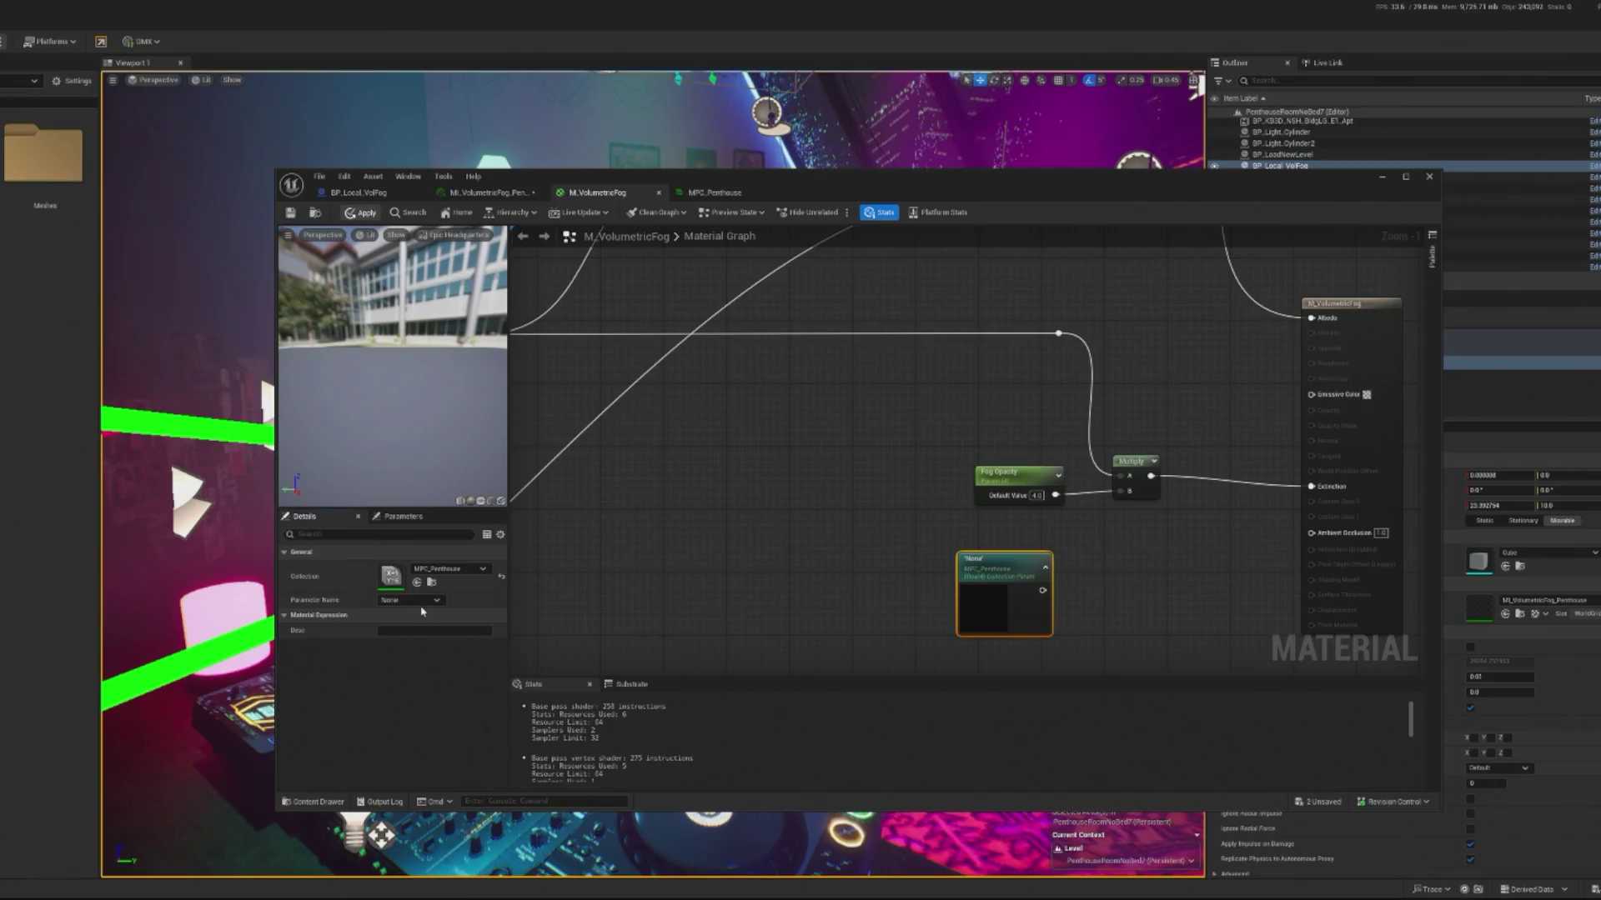
click(450, 568)
click(450, 759)
click(457, 569)
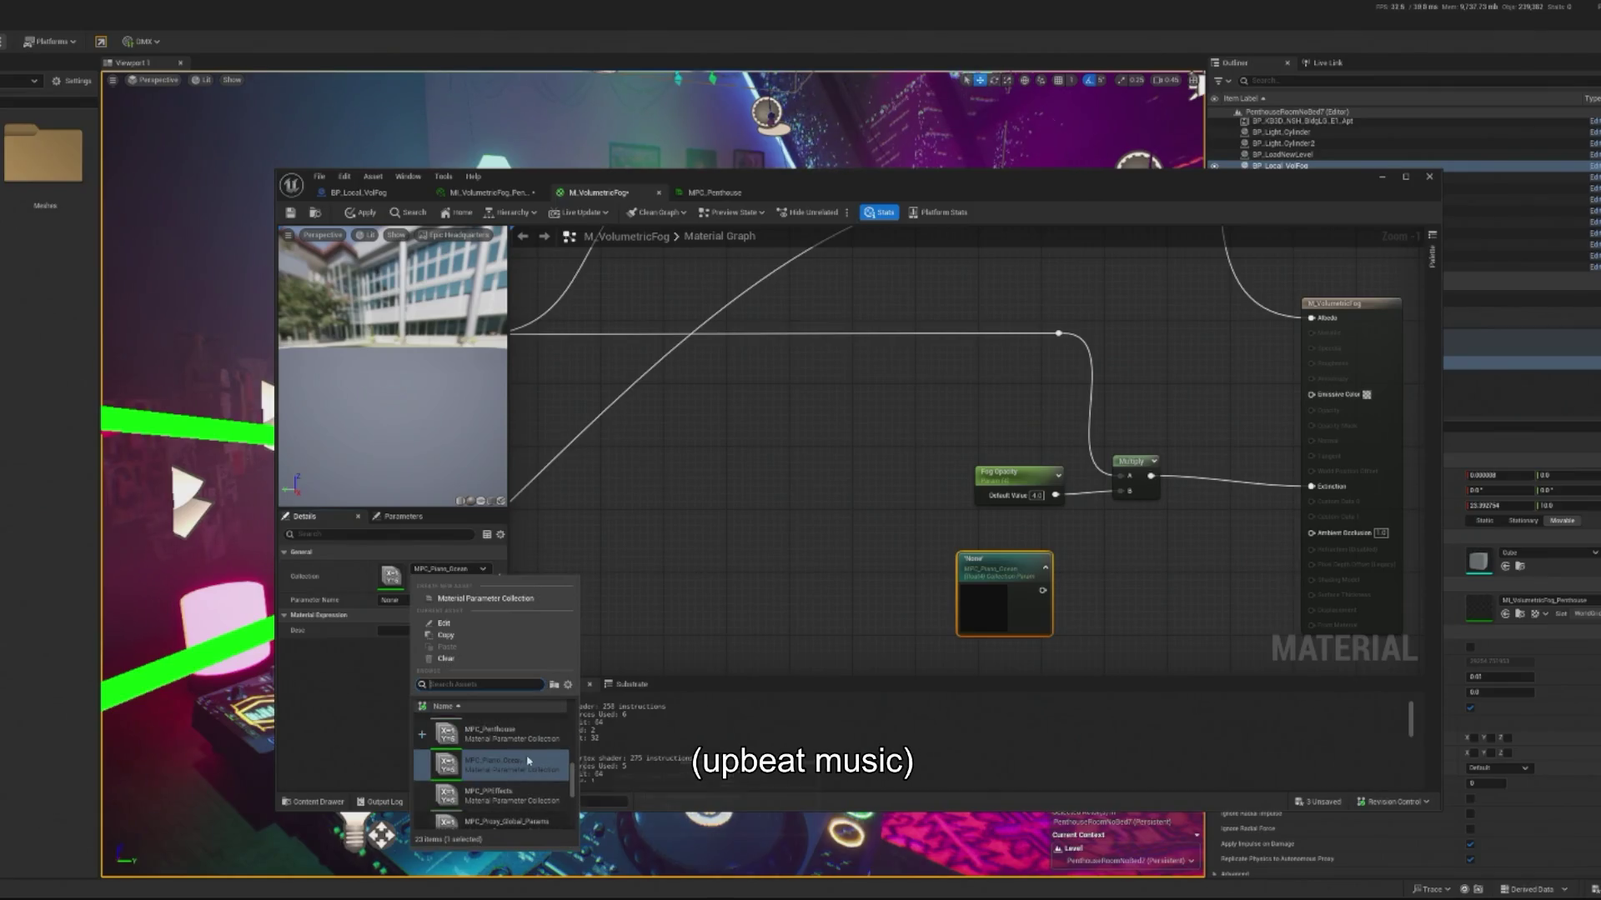
click(466, 729)
click(423, 599)
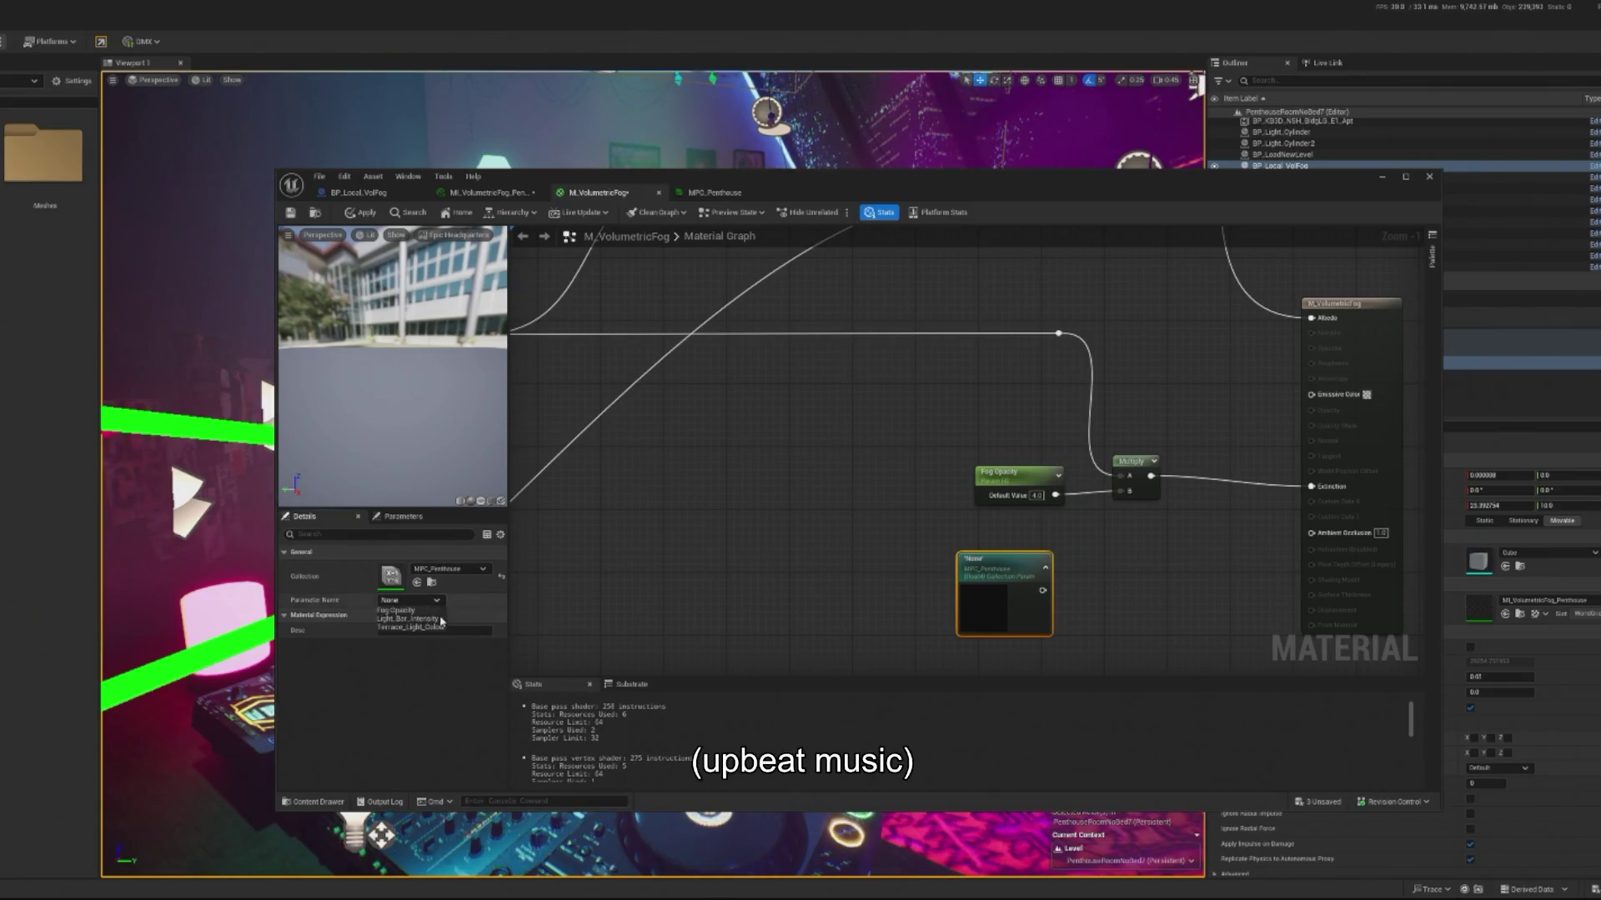
click(397, 610)
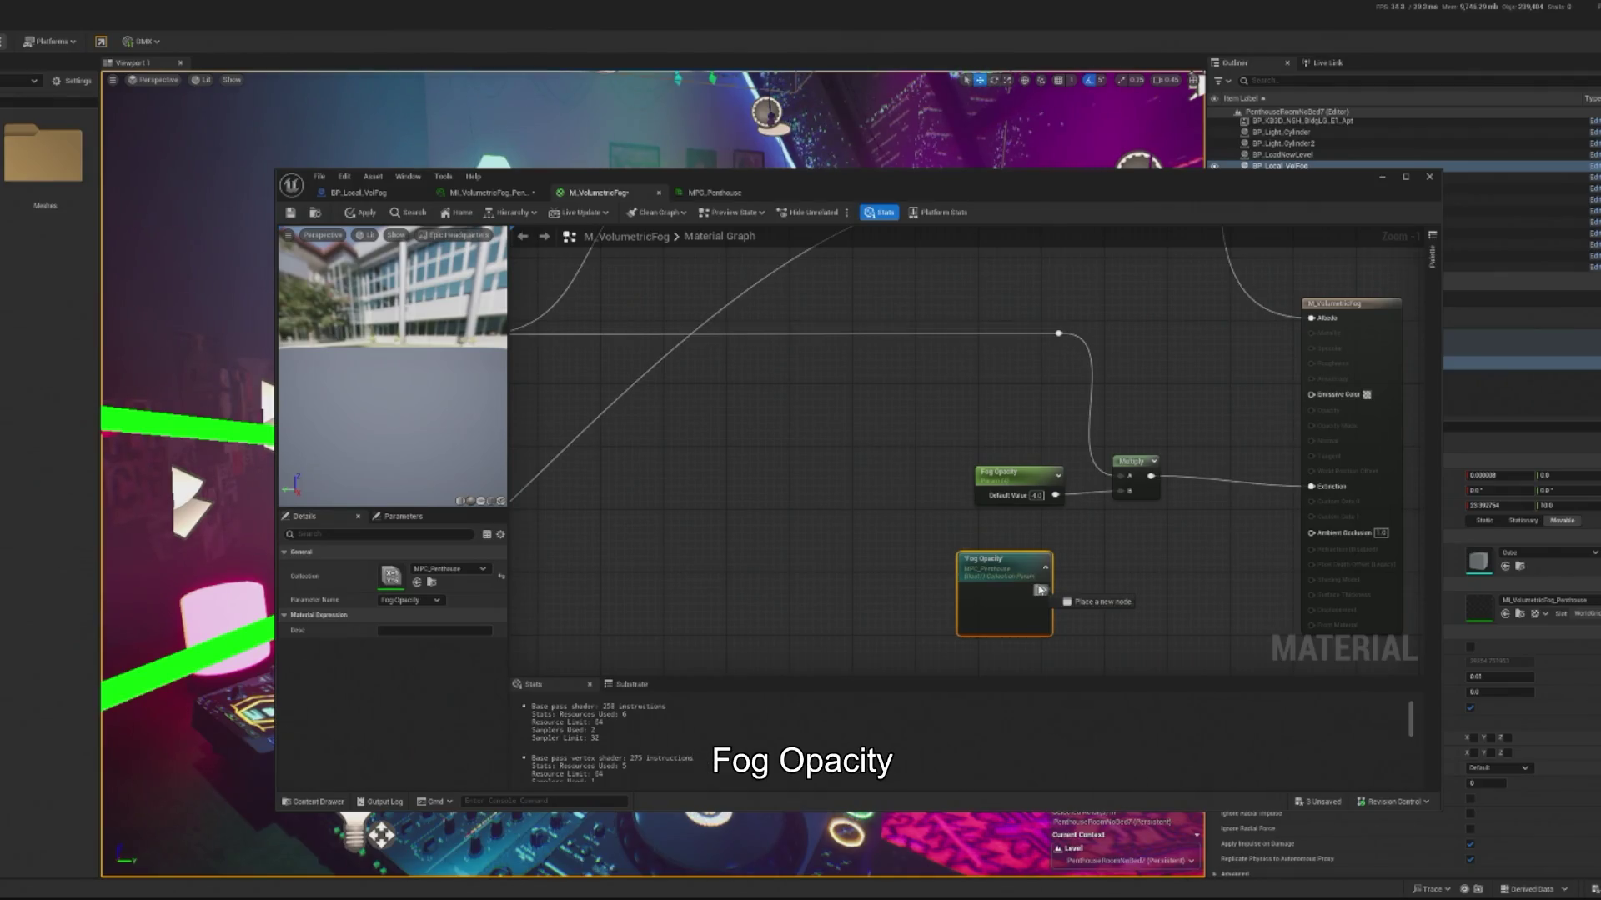
Step: Delete the Fog Opacity collection node from the original M_VolumetricFog material
mouse_move(1039, 590)
mouse_down()
mouse_move(1125, 510)
mouse_move(1116, 523)
mouse_up()
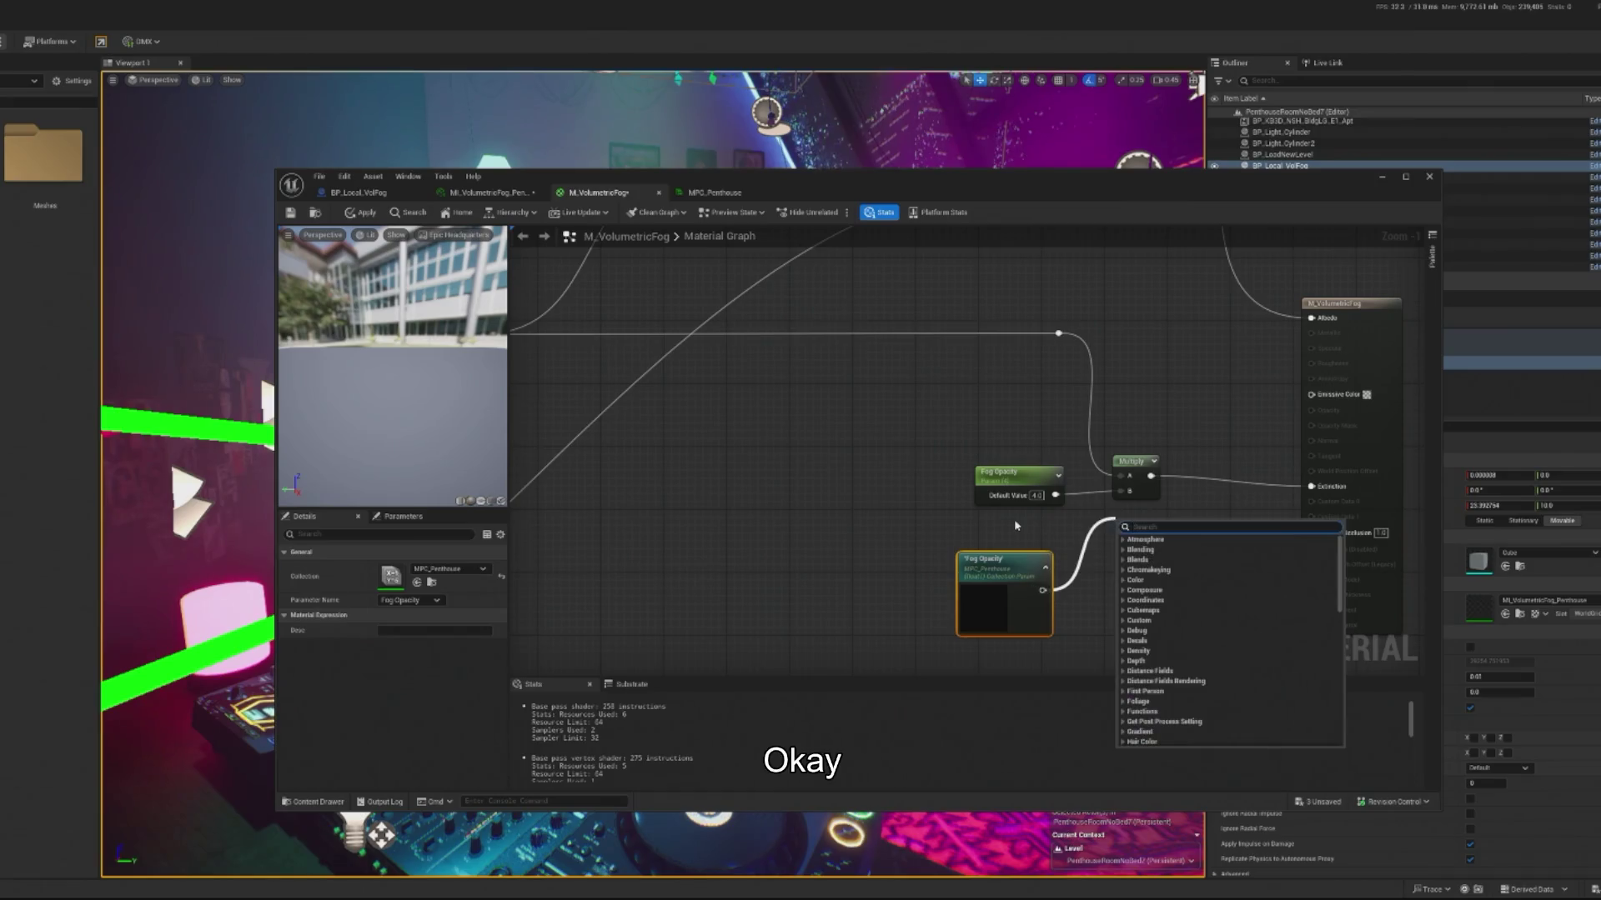
click(908, 436)
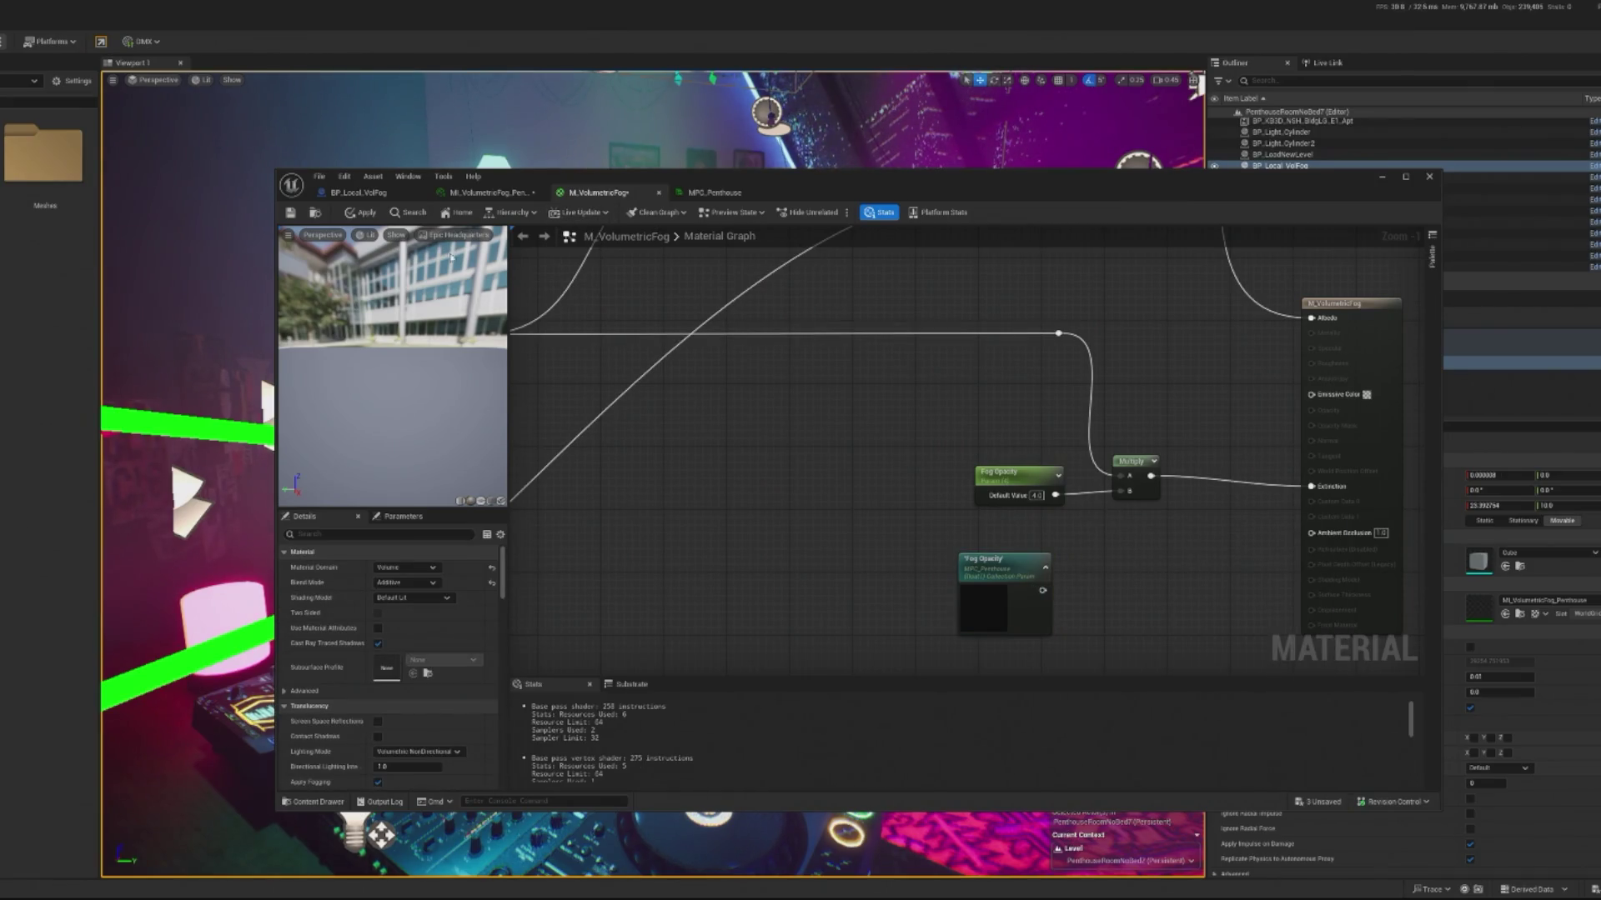
click(970, 580)
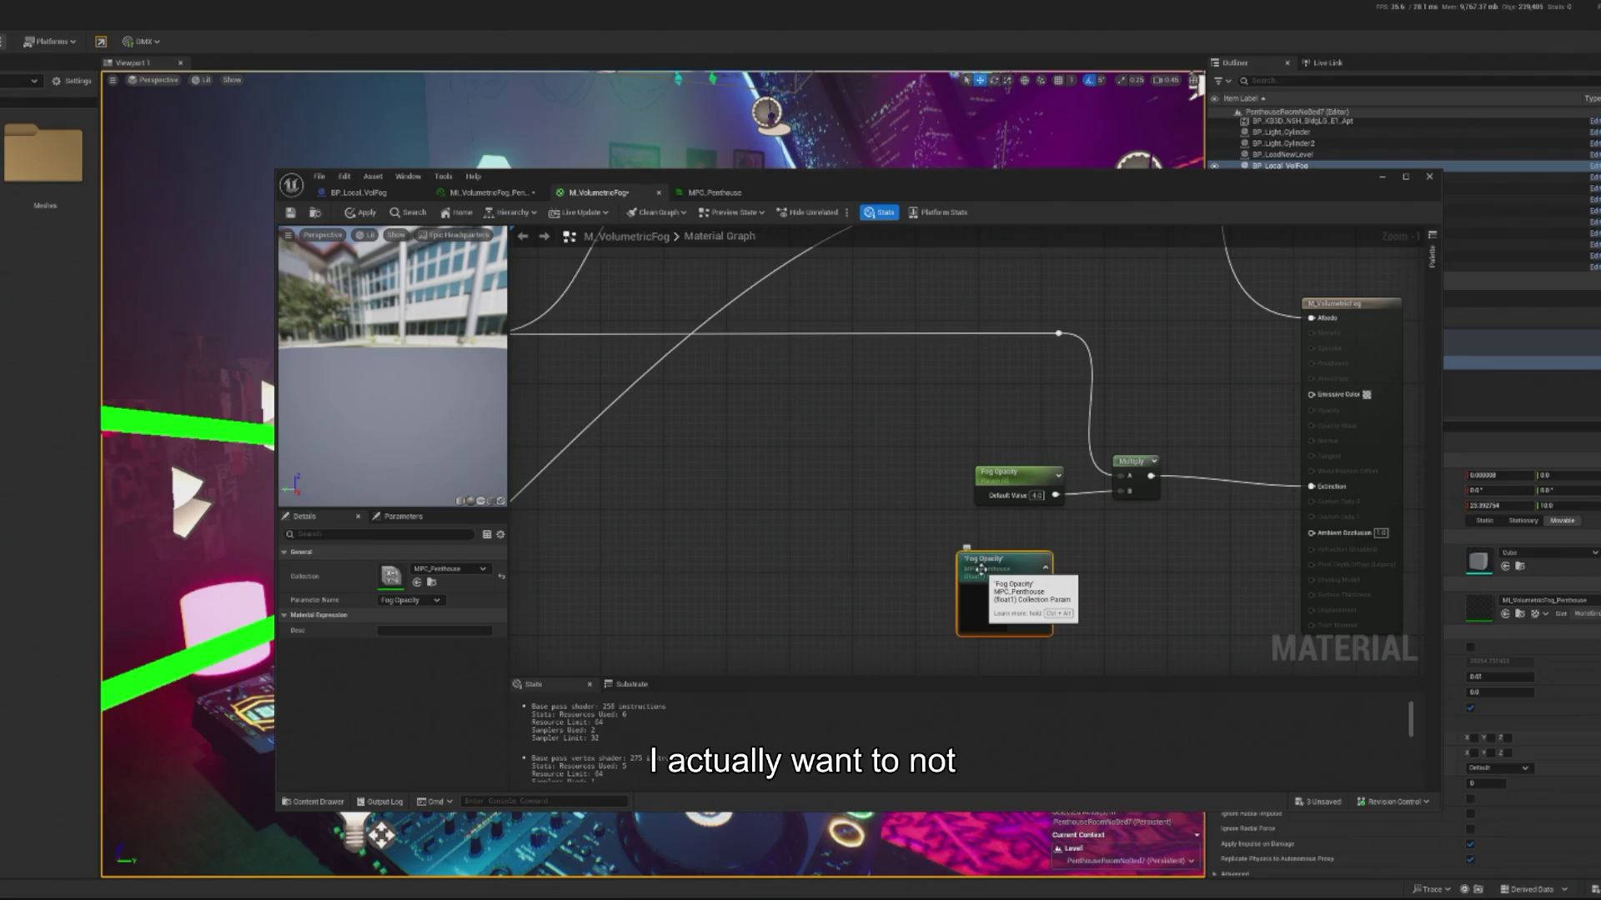
key(Delete)
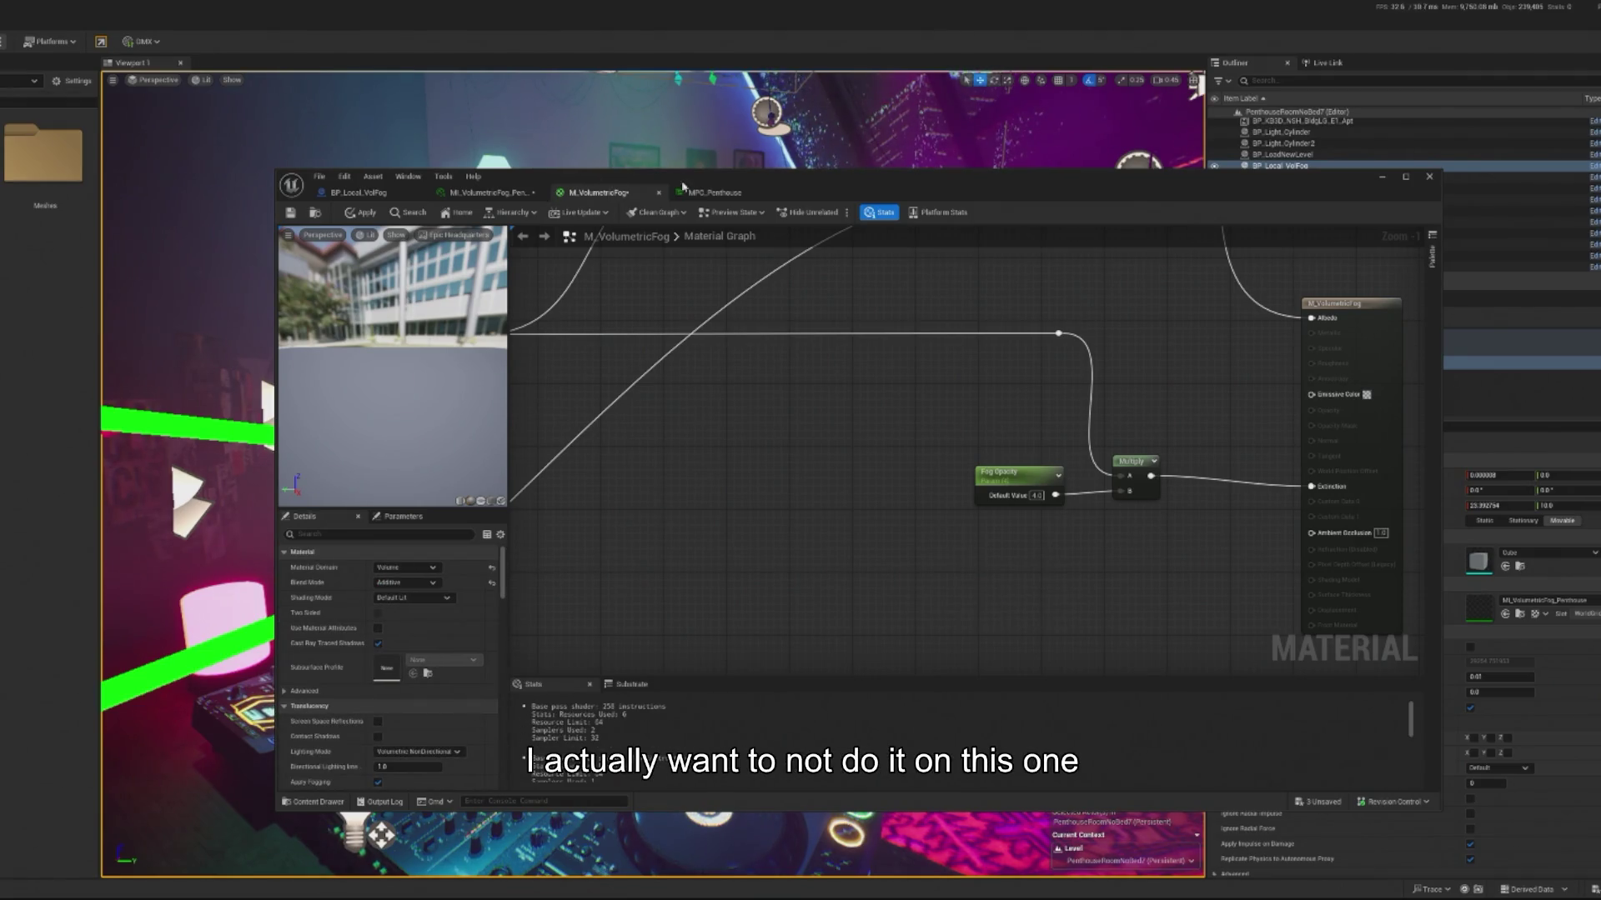
Step: Duplicate the material as M_VolumetricFog_MPC, wire Fog Opacity into Multiply B, and apply
click(500, 193)
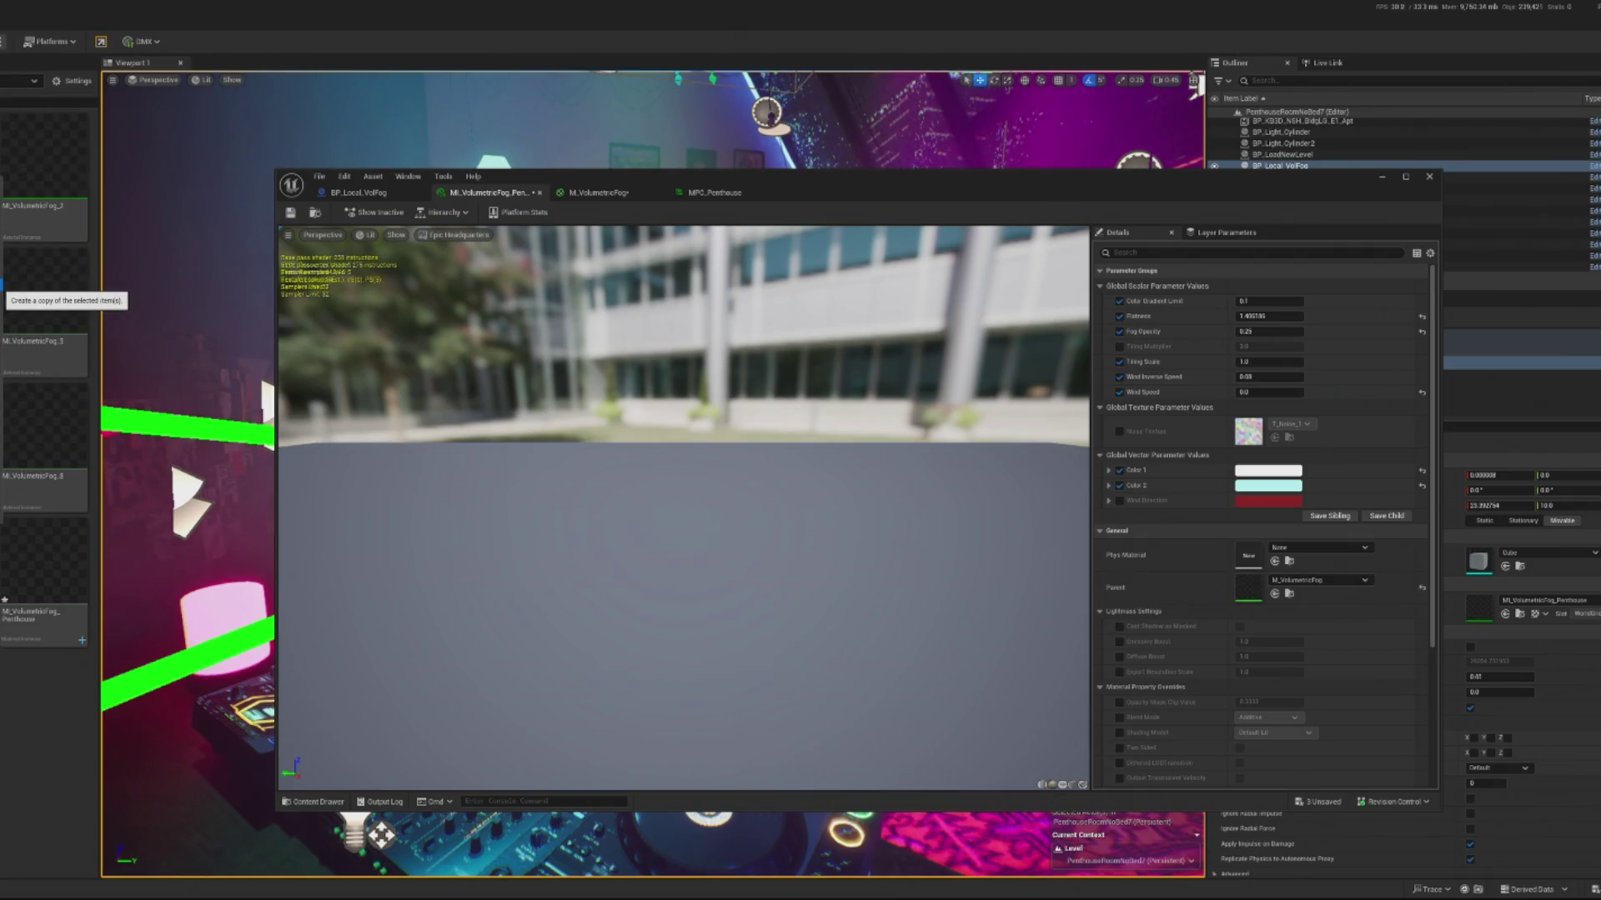
key(ctrl+d)
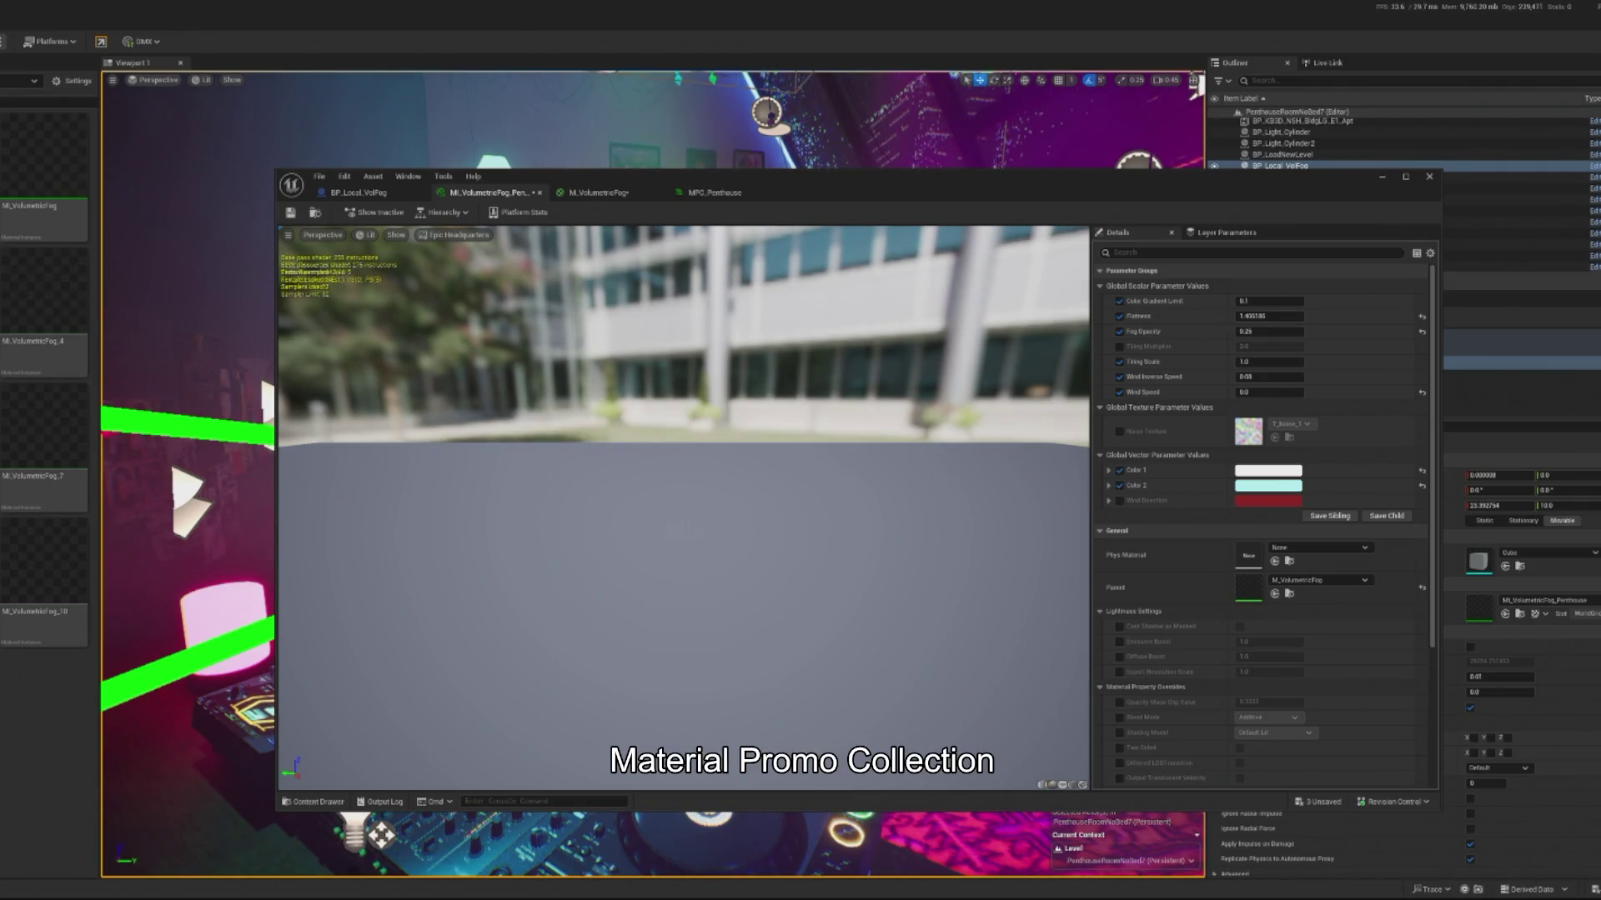
double_click(67, 175)
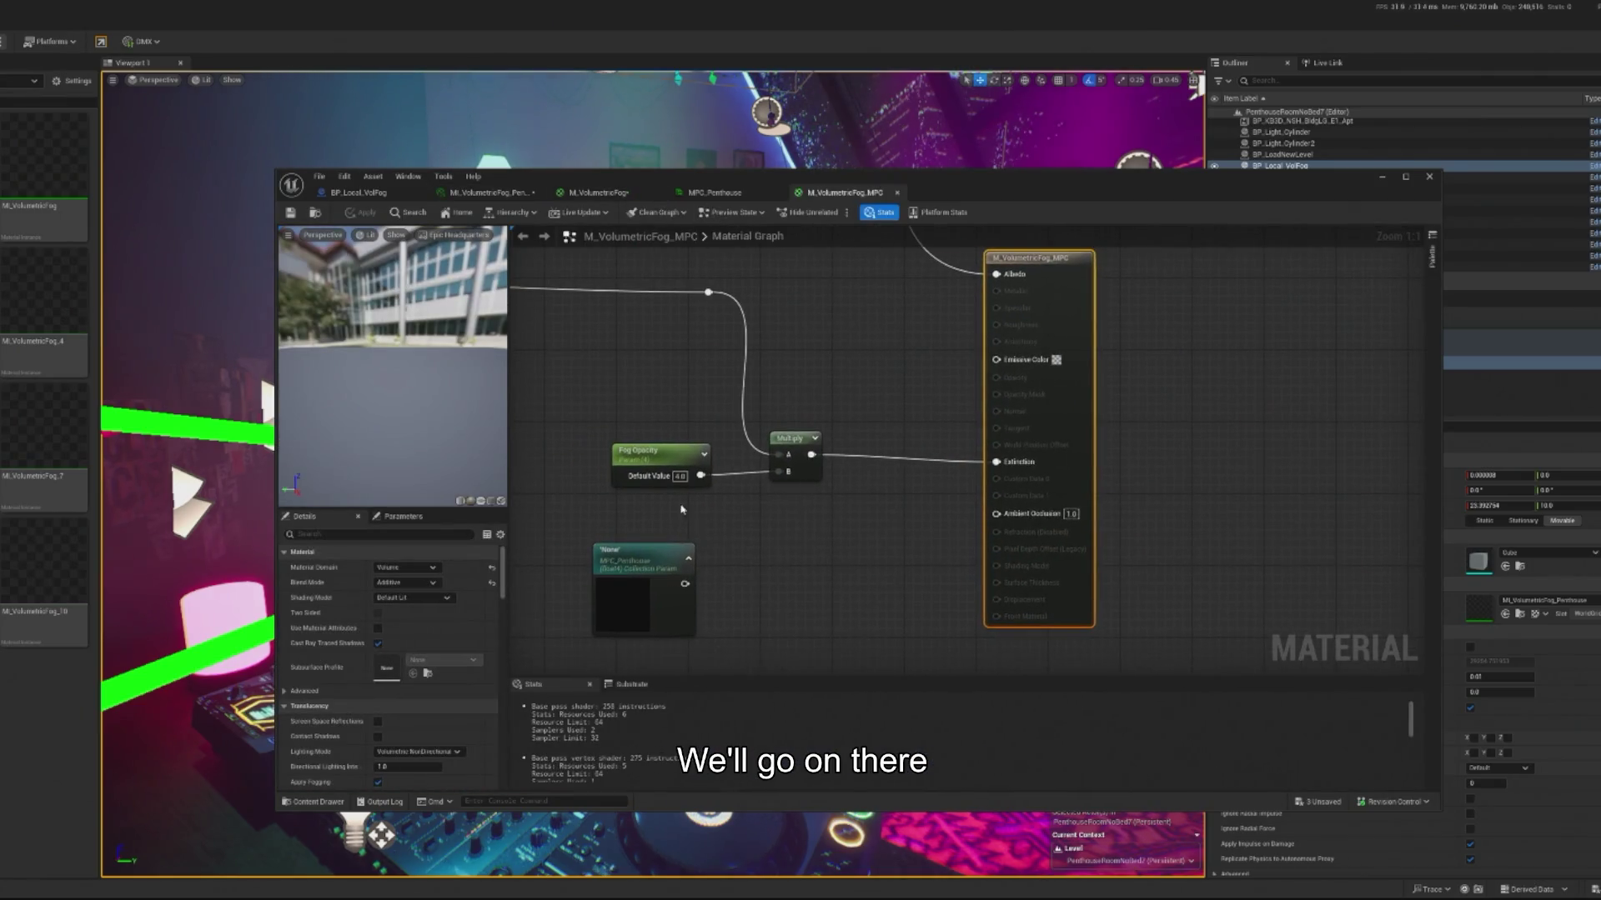
click(427, 619)
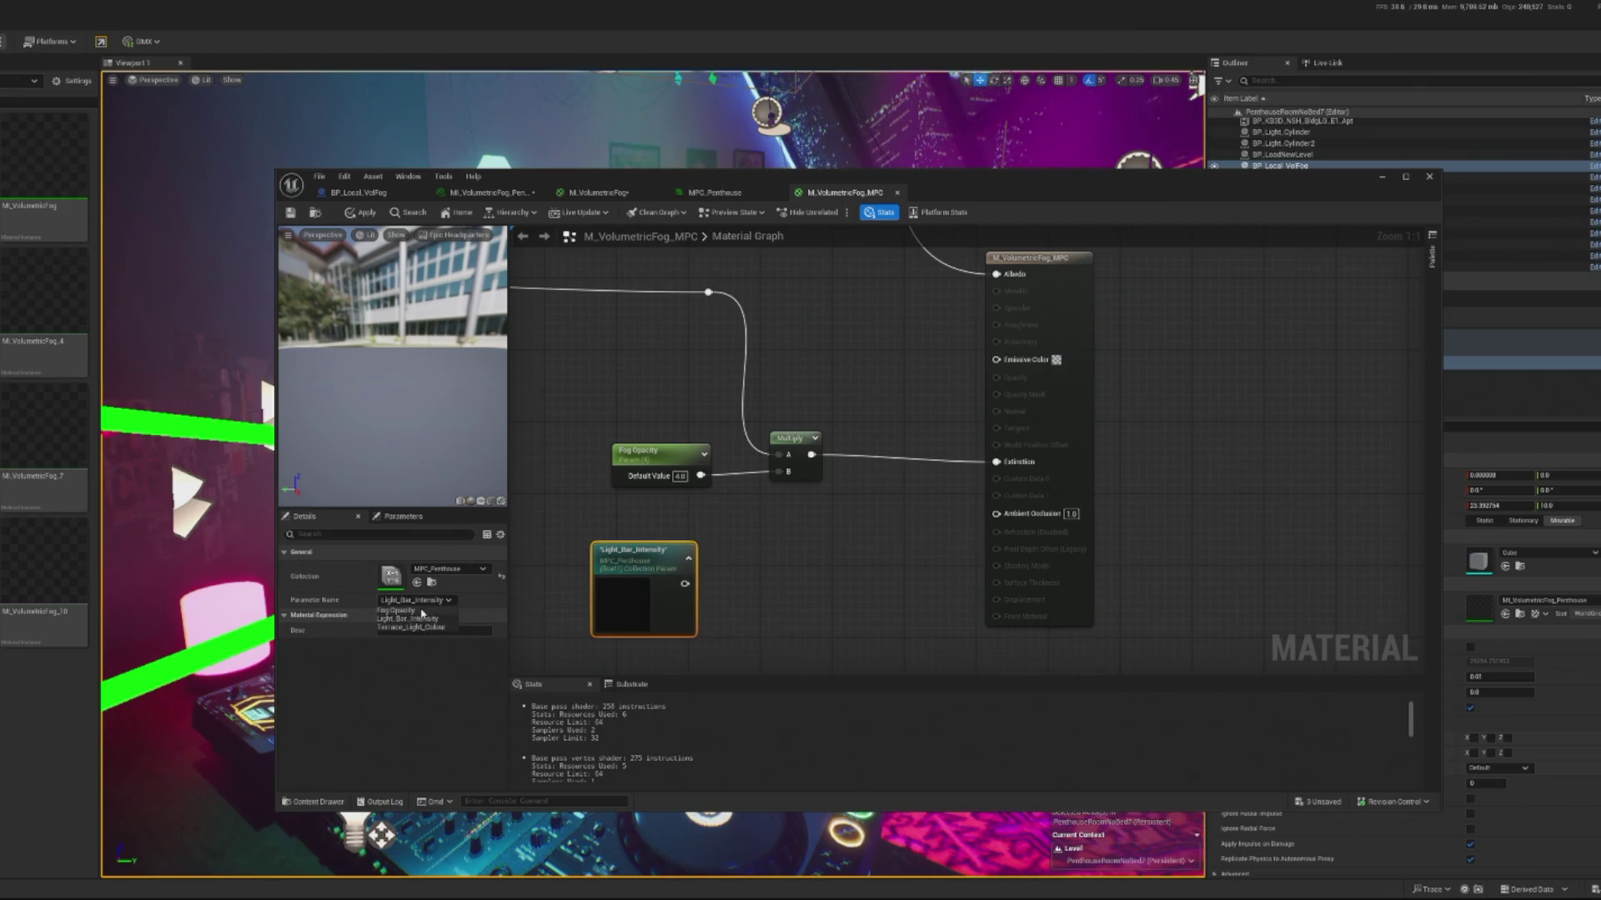
drag(690, 582, 780, 472)
drag(637, 555, 671, 533)
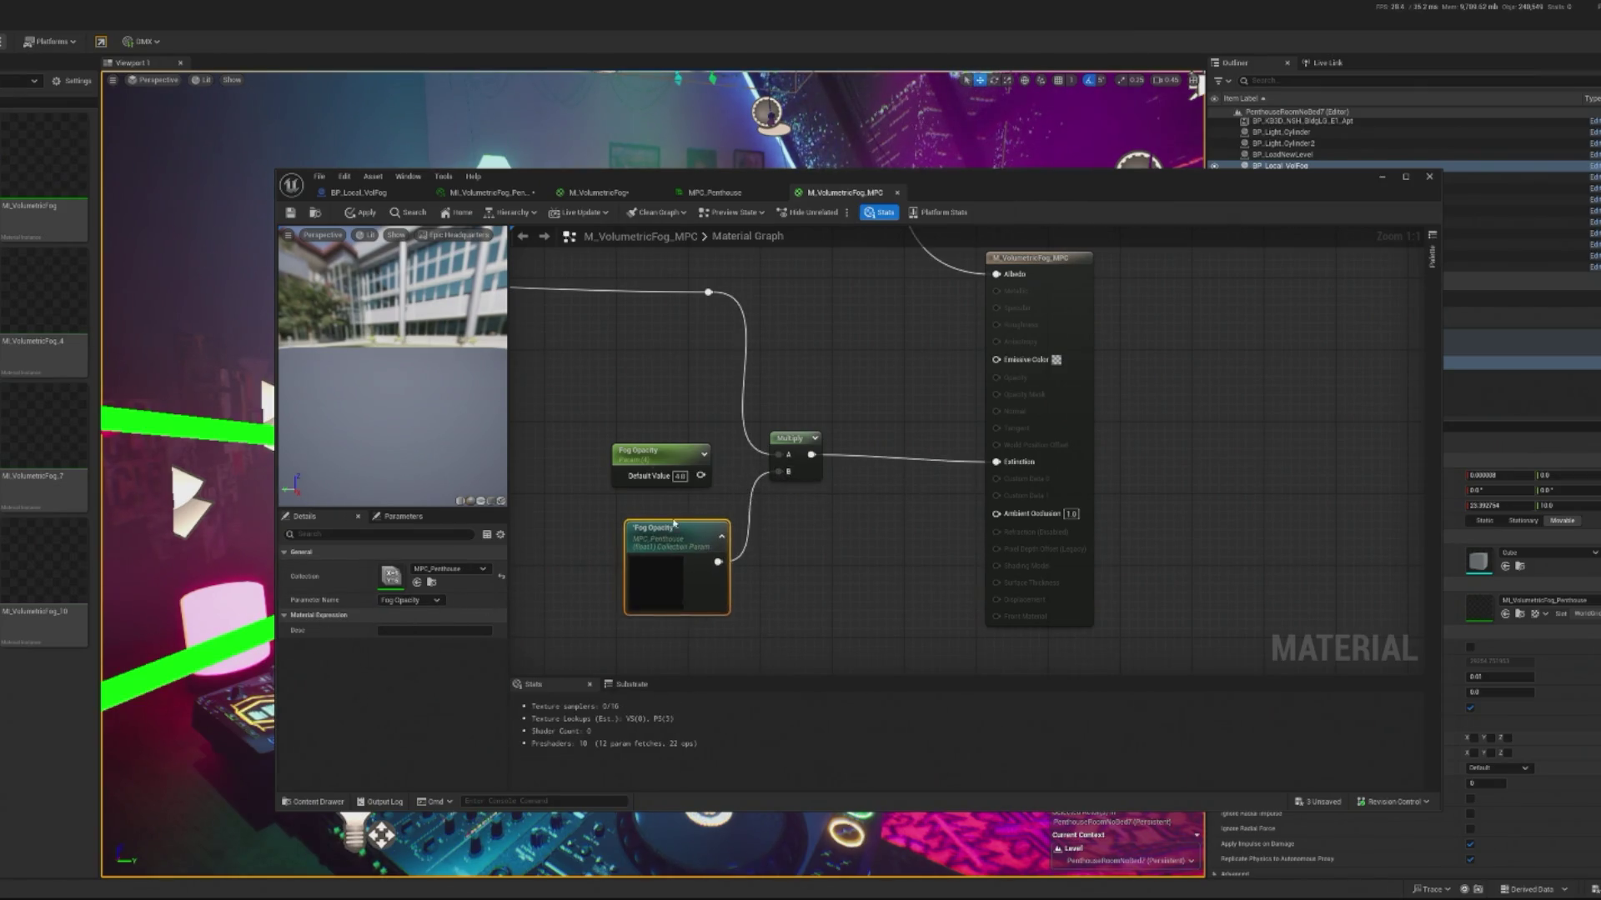
click(354, 218)
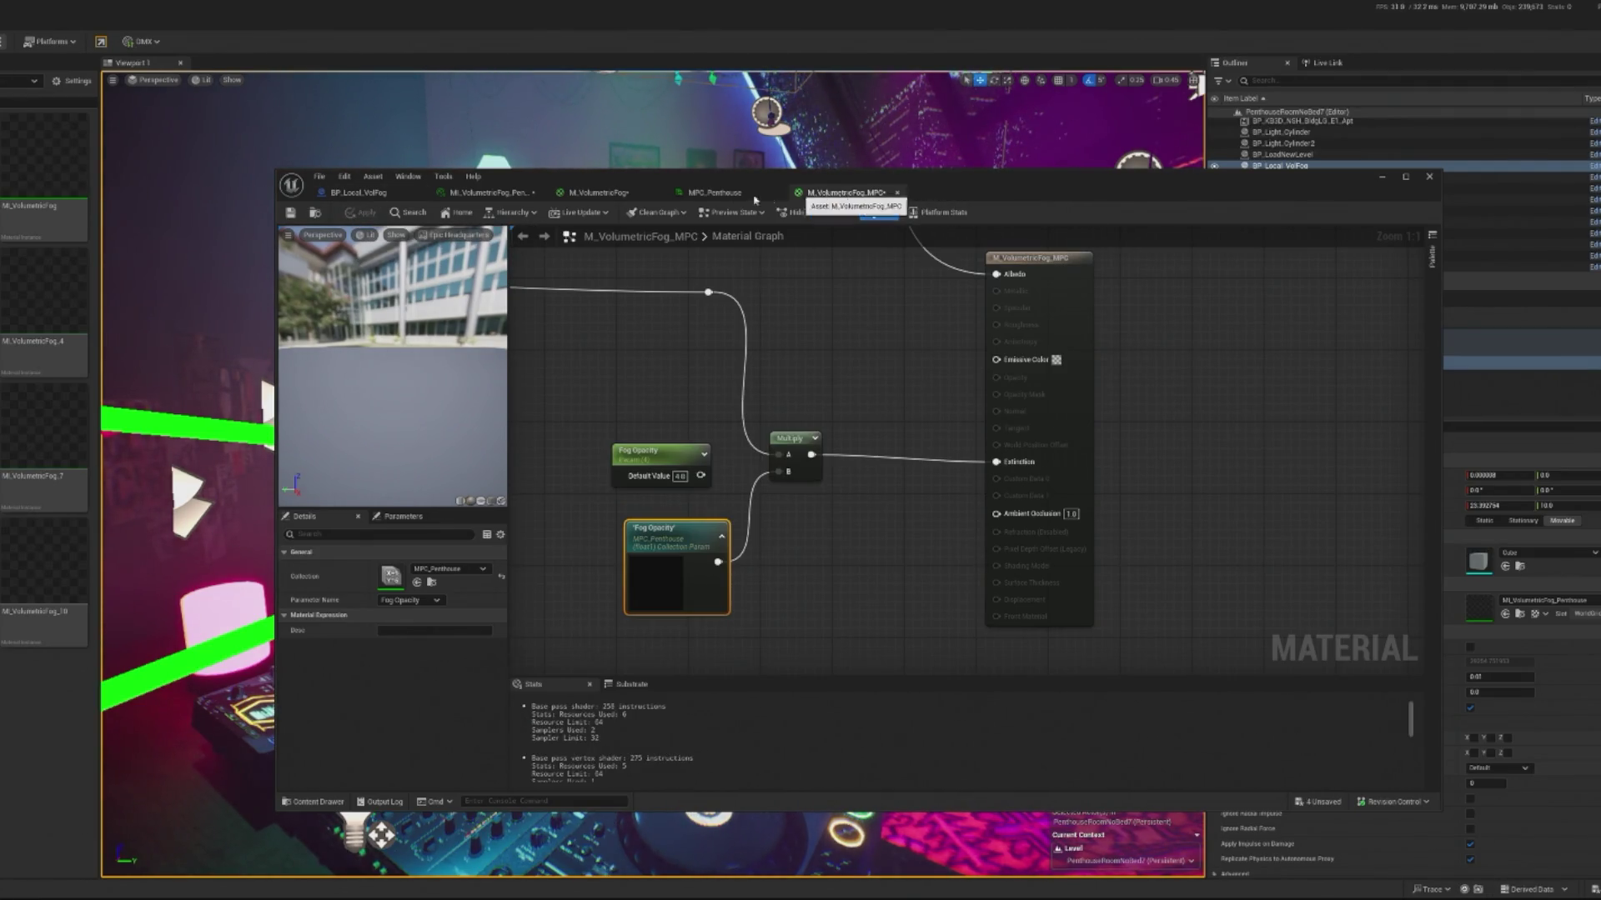
right_click(42, 171)
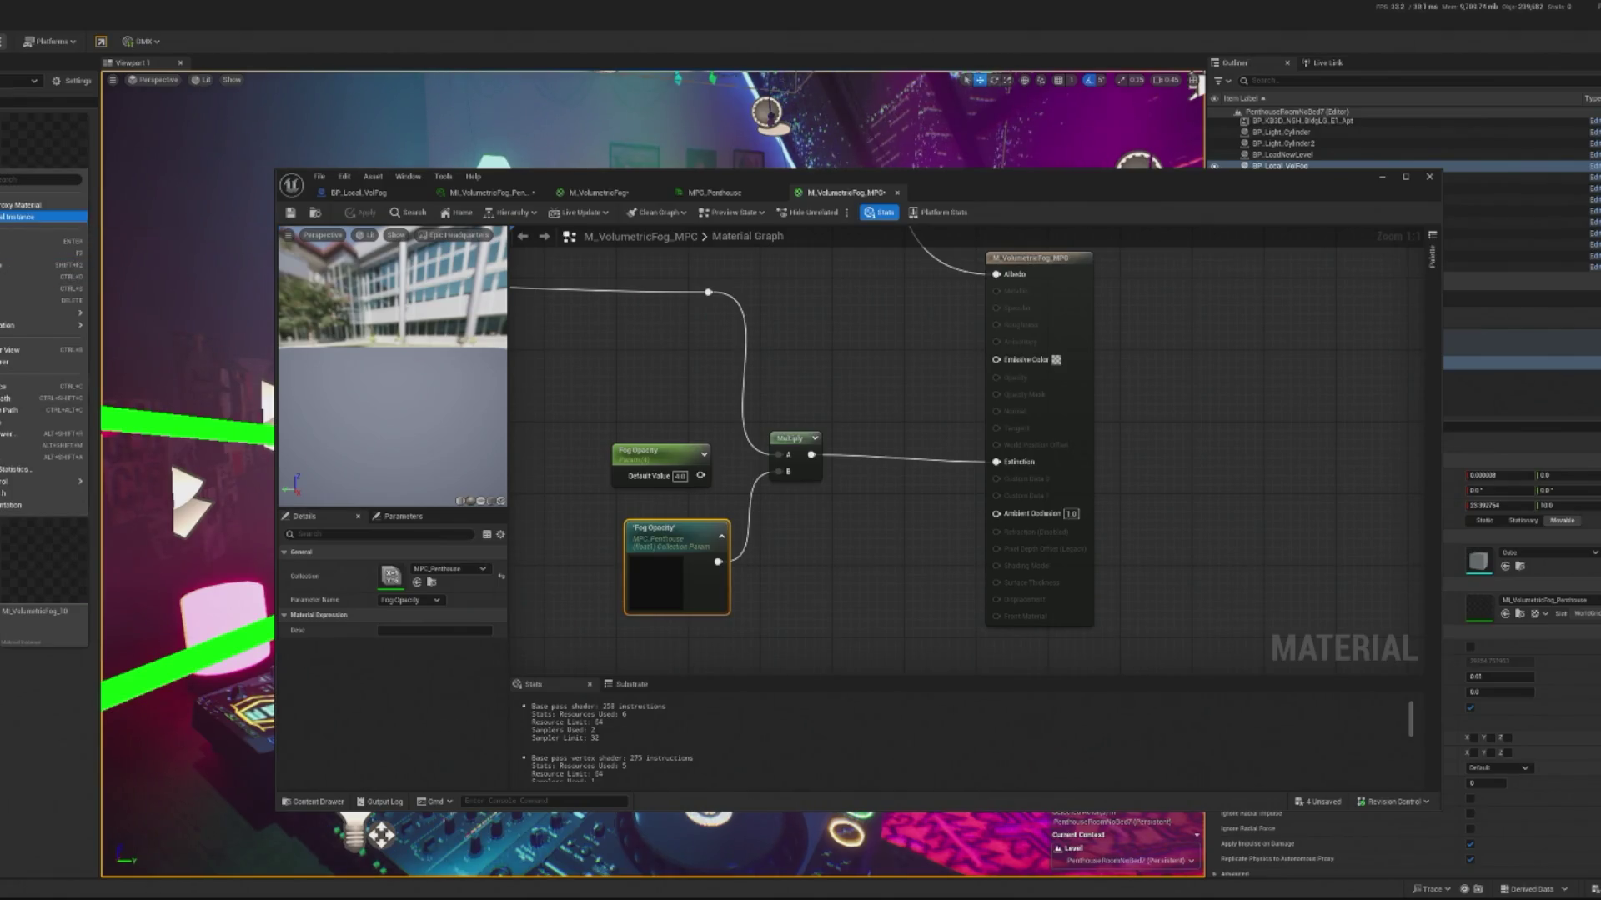
Step: Create M_VolumetricFog_MPC_Inst and assign it to the fog cube's material
click(25, 216)
click(1381, 176)
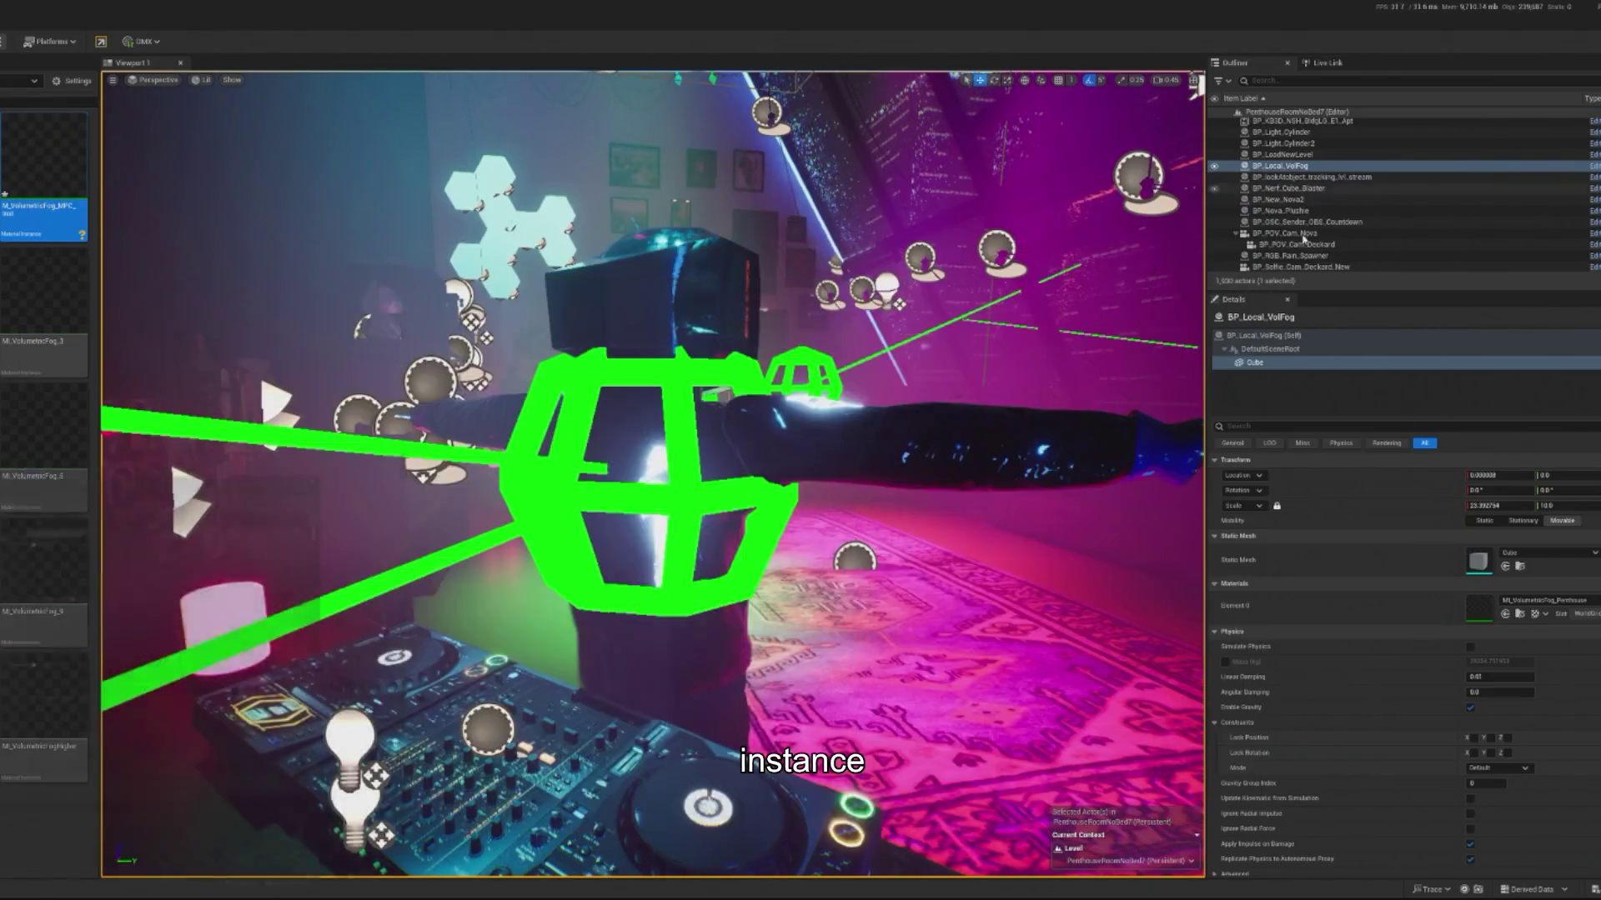
click(1506, 615)
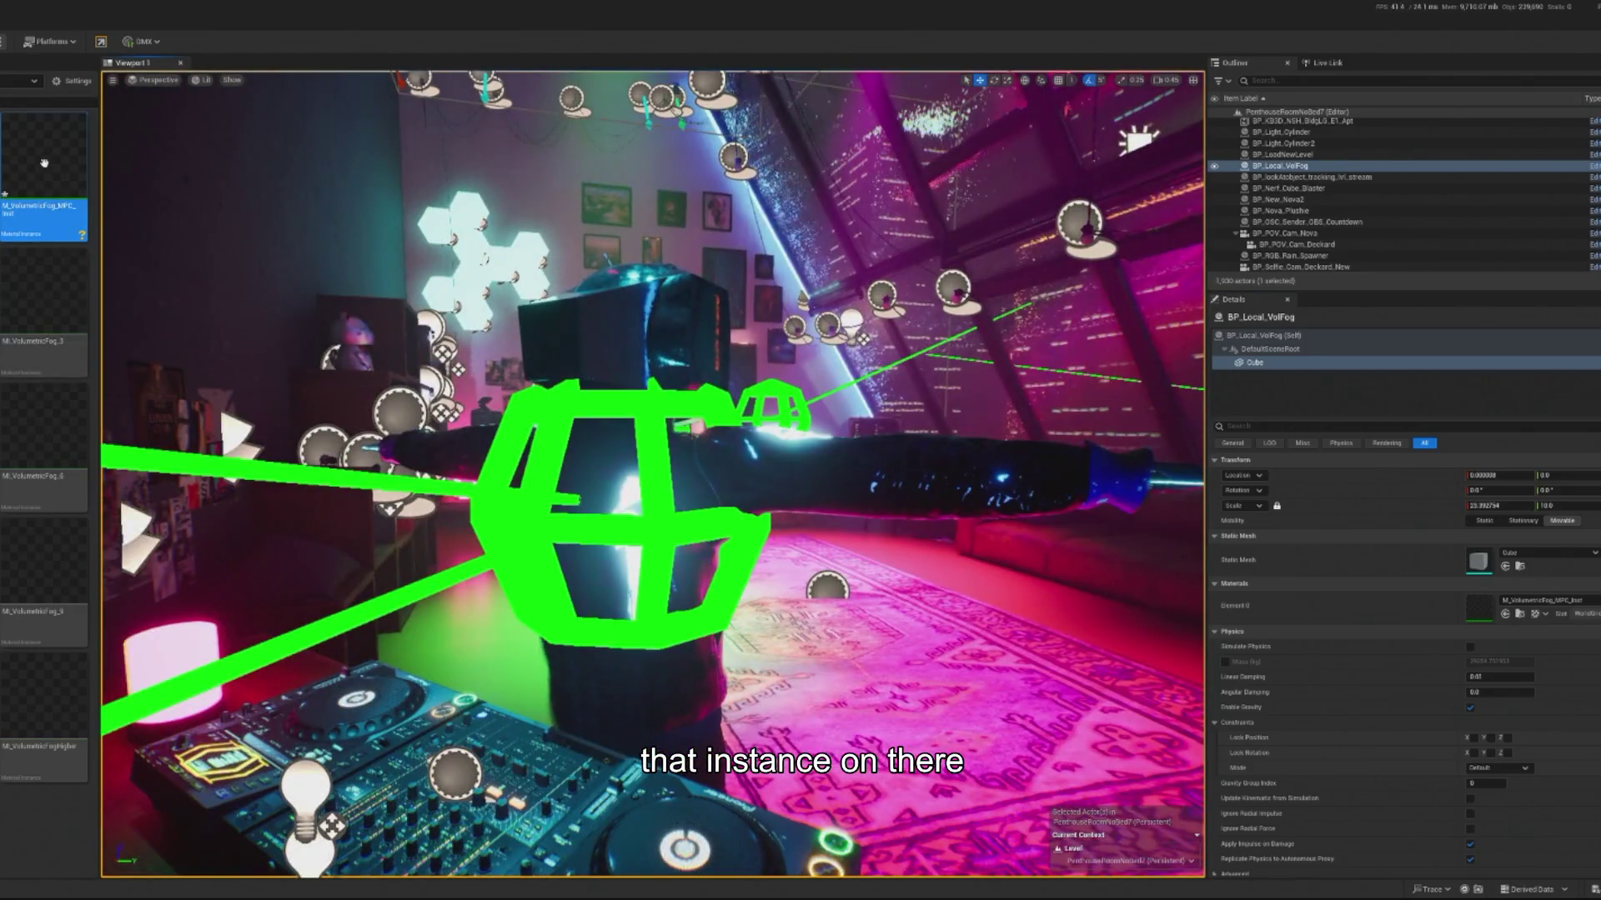
Step: Reopen the material editor and review the M_VolumetricFog_MPC, M_VolumetricFog and instance tabs
double_click(42, 218)
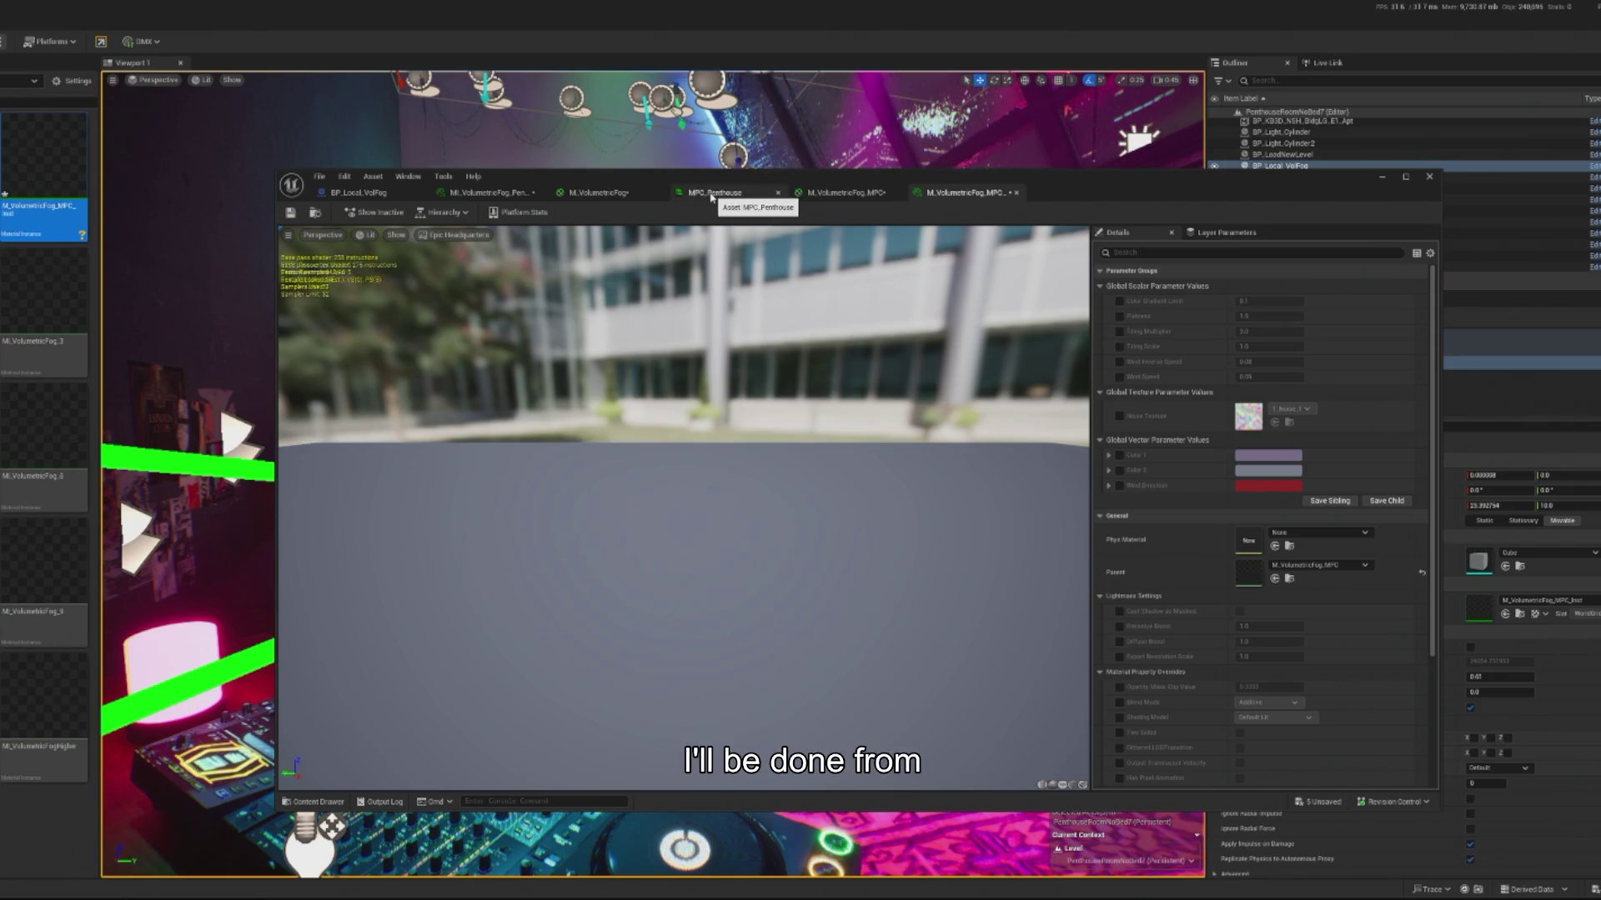
drag(1232, 205, 1115, 203)
click(725, 190)
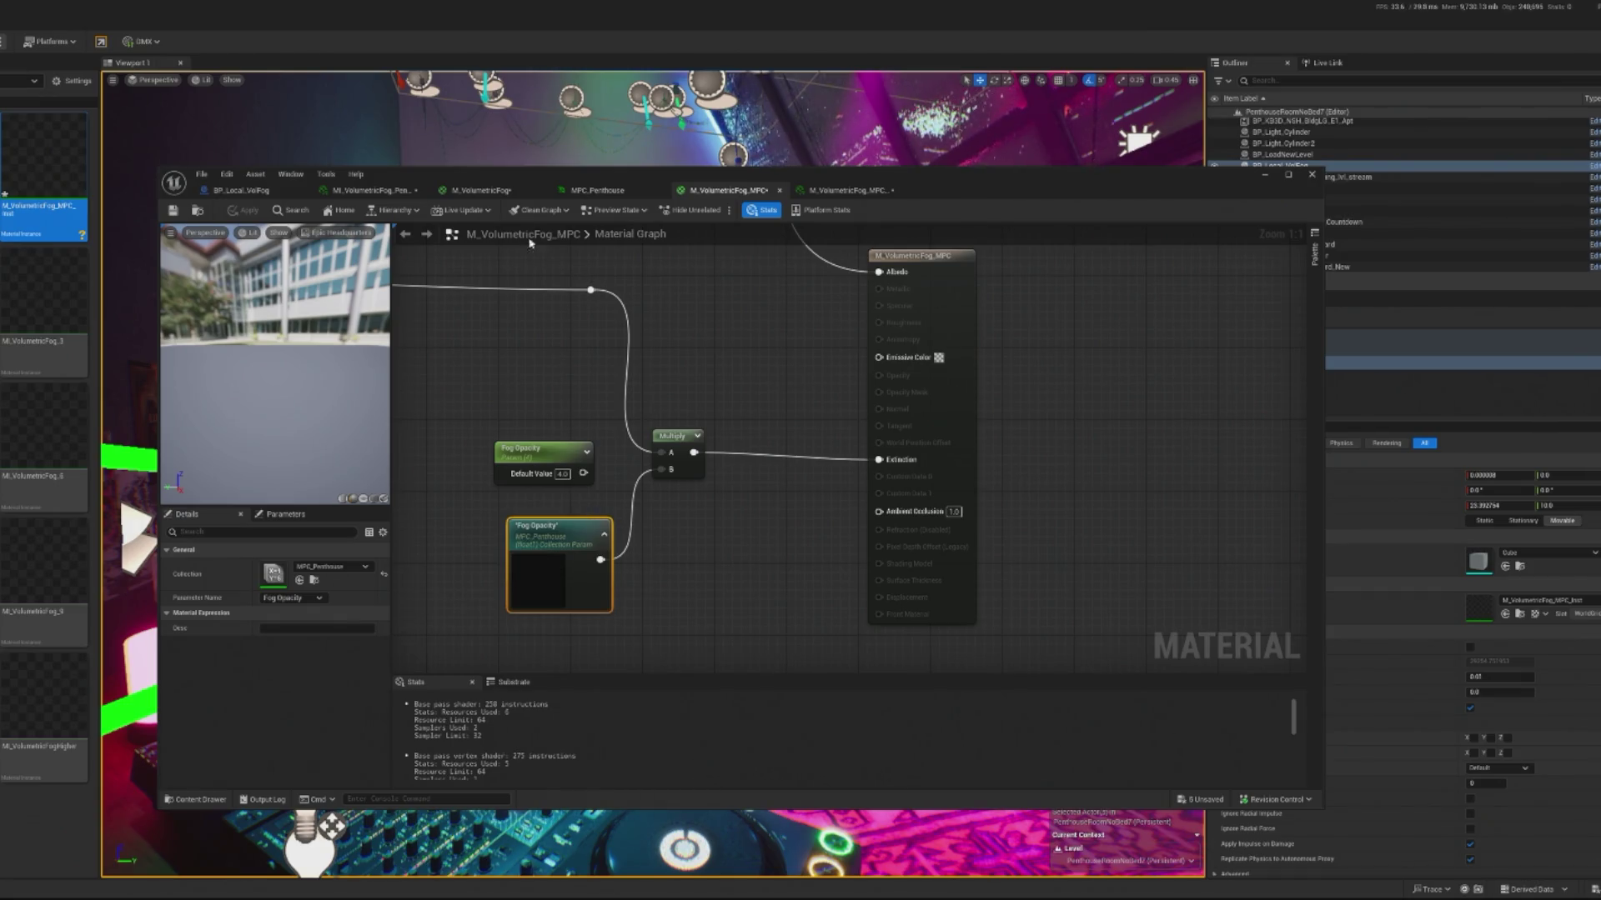
click(479, 190)
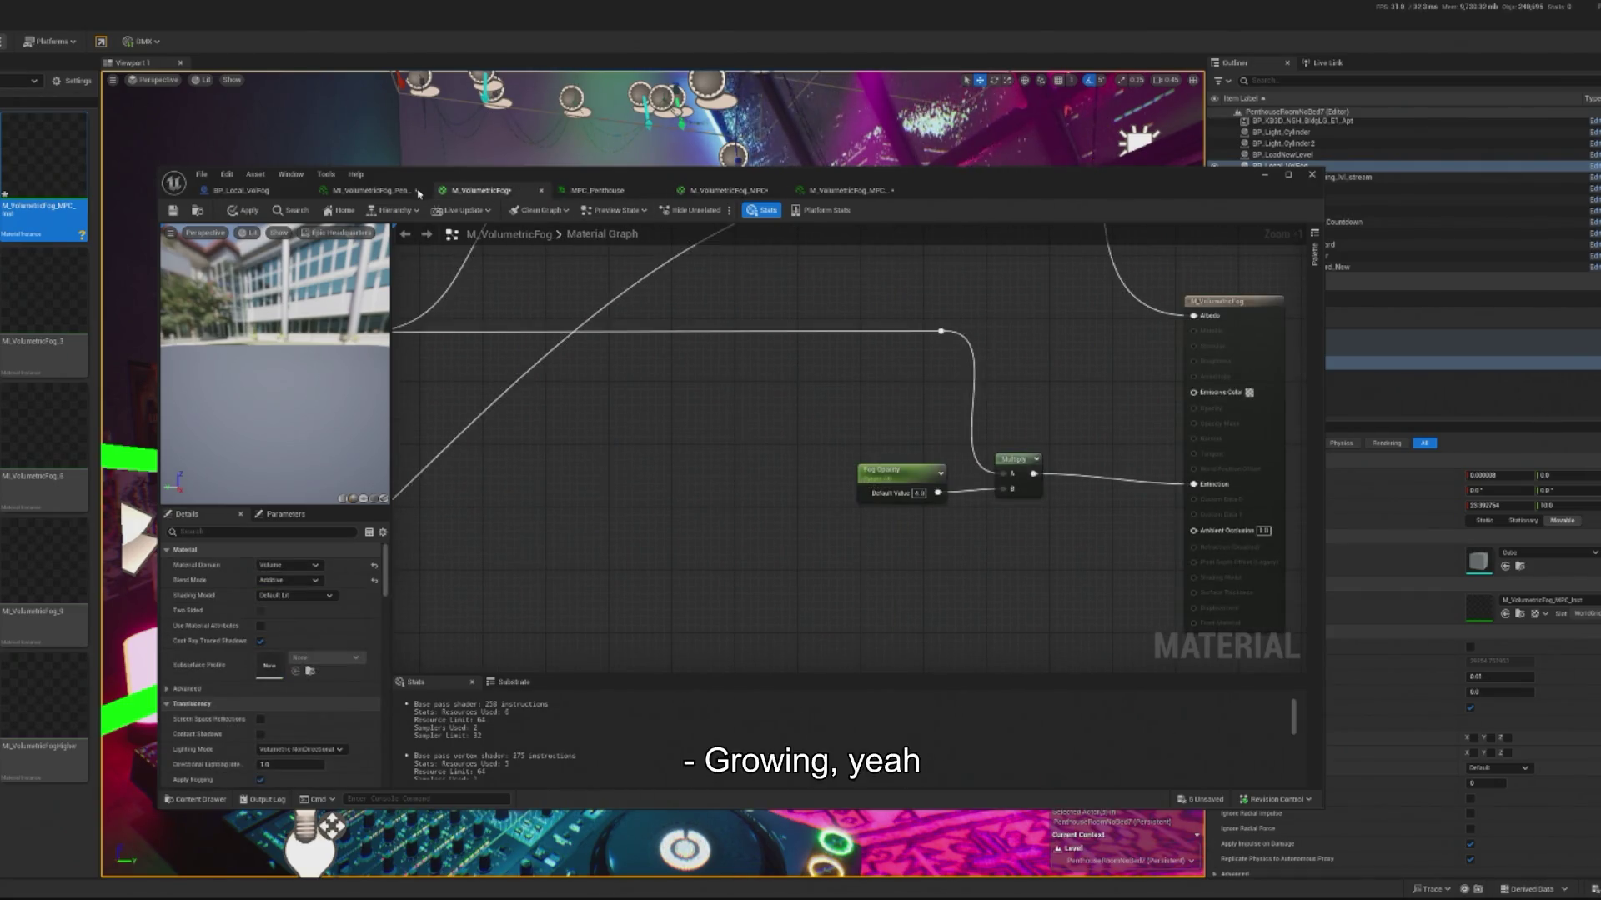
click(419, 194)
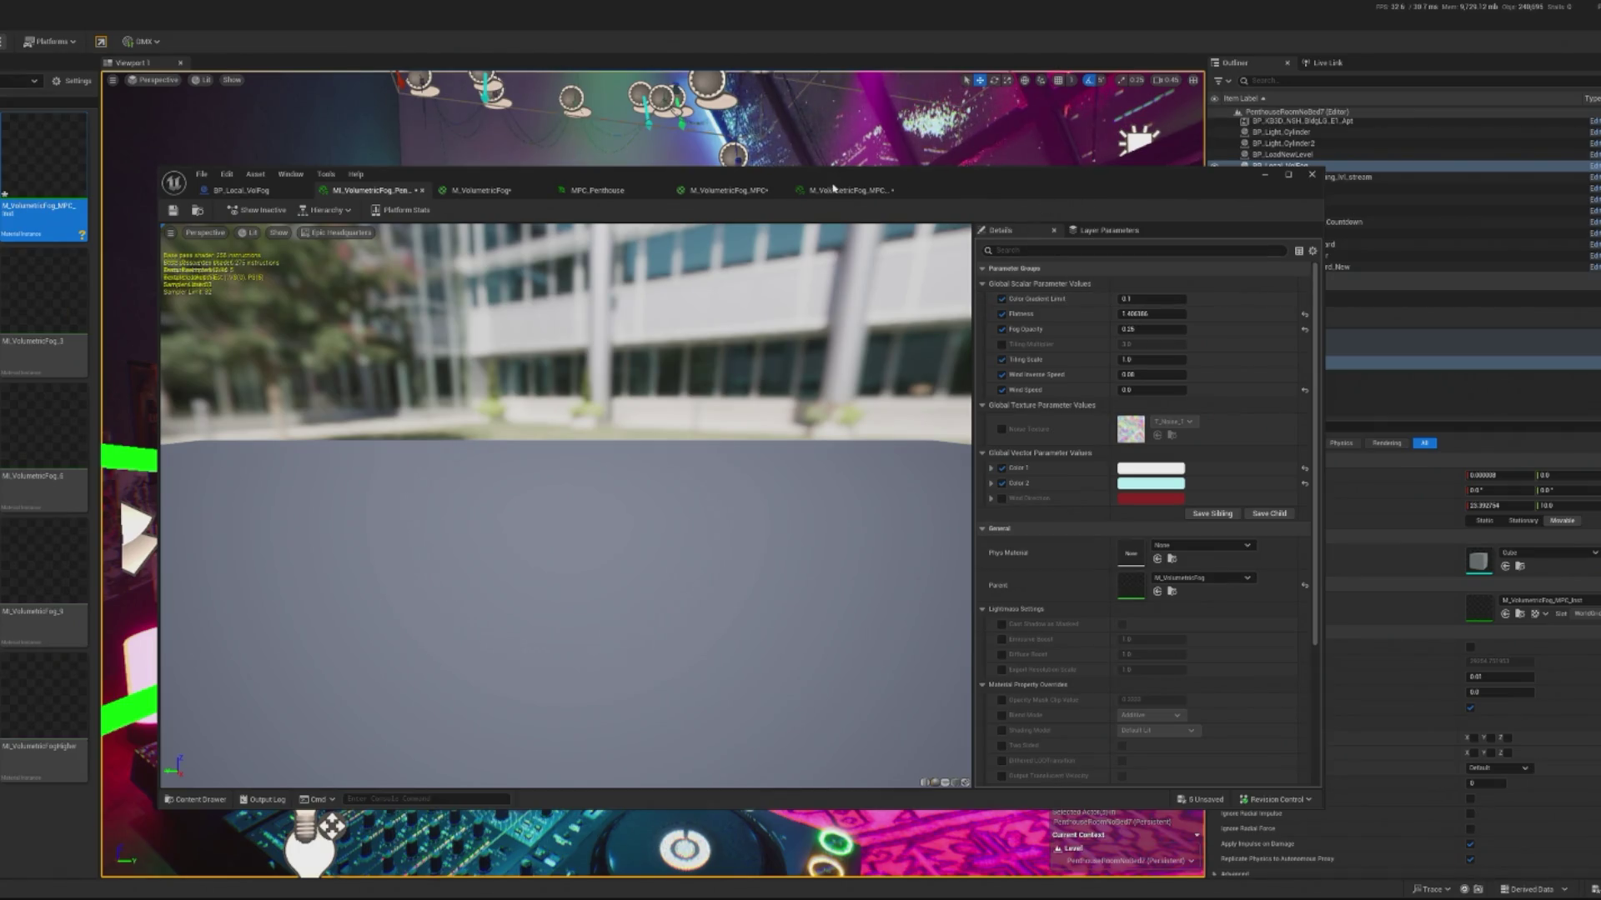
click(834, 188)
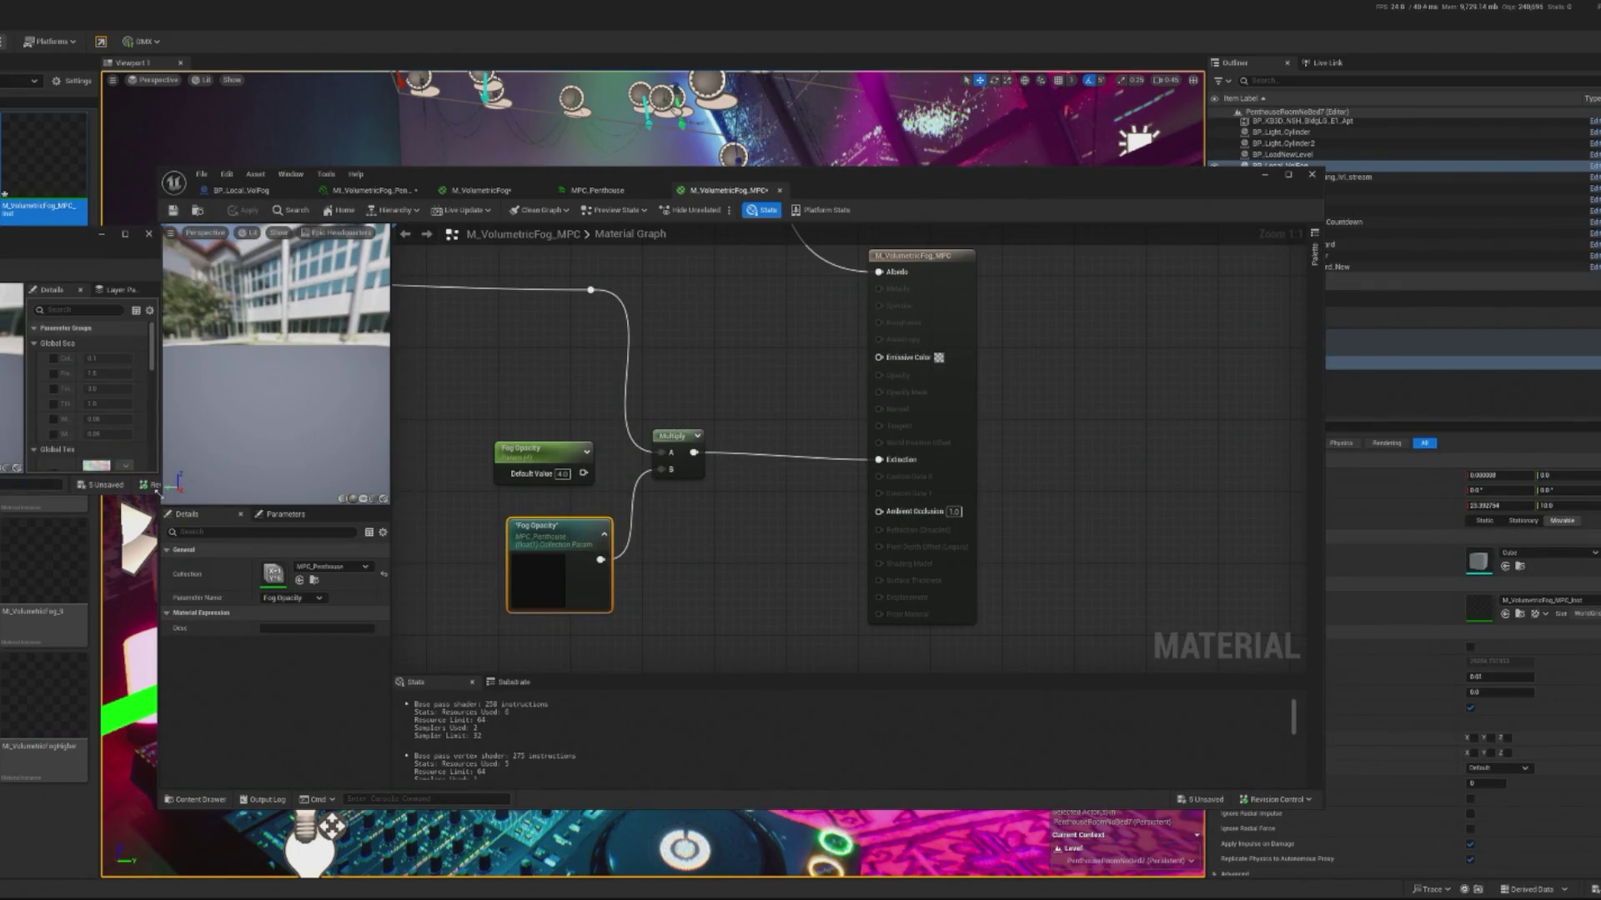
drag(157, 493, 182, 494)
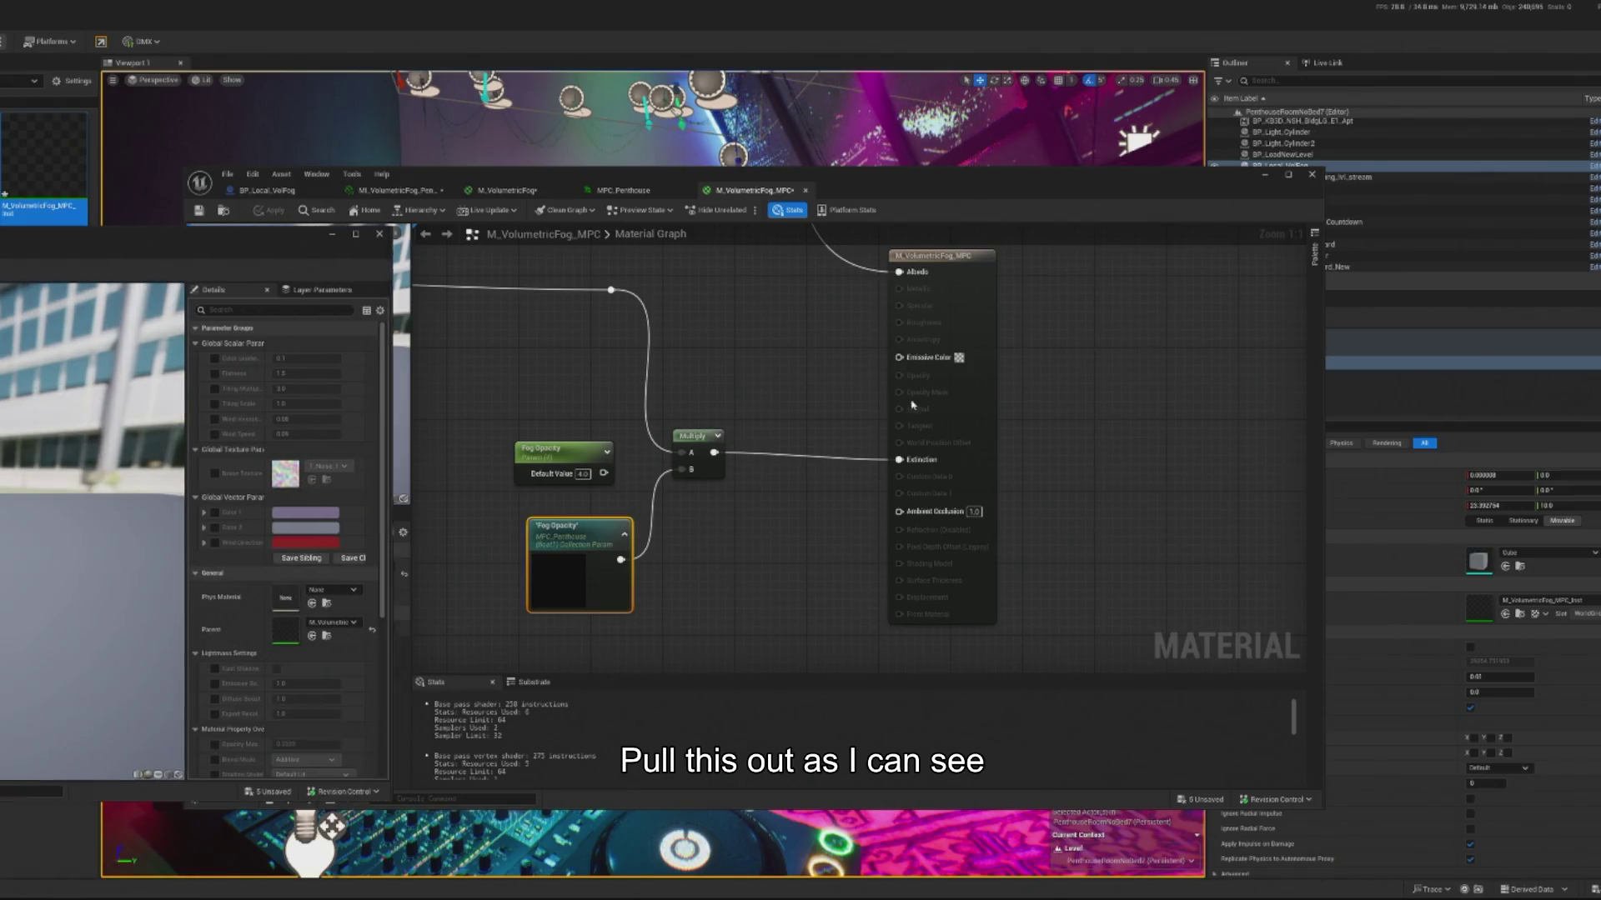
drag(439, 174, 702, 172)
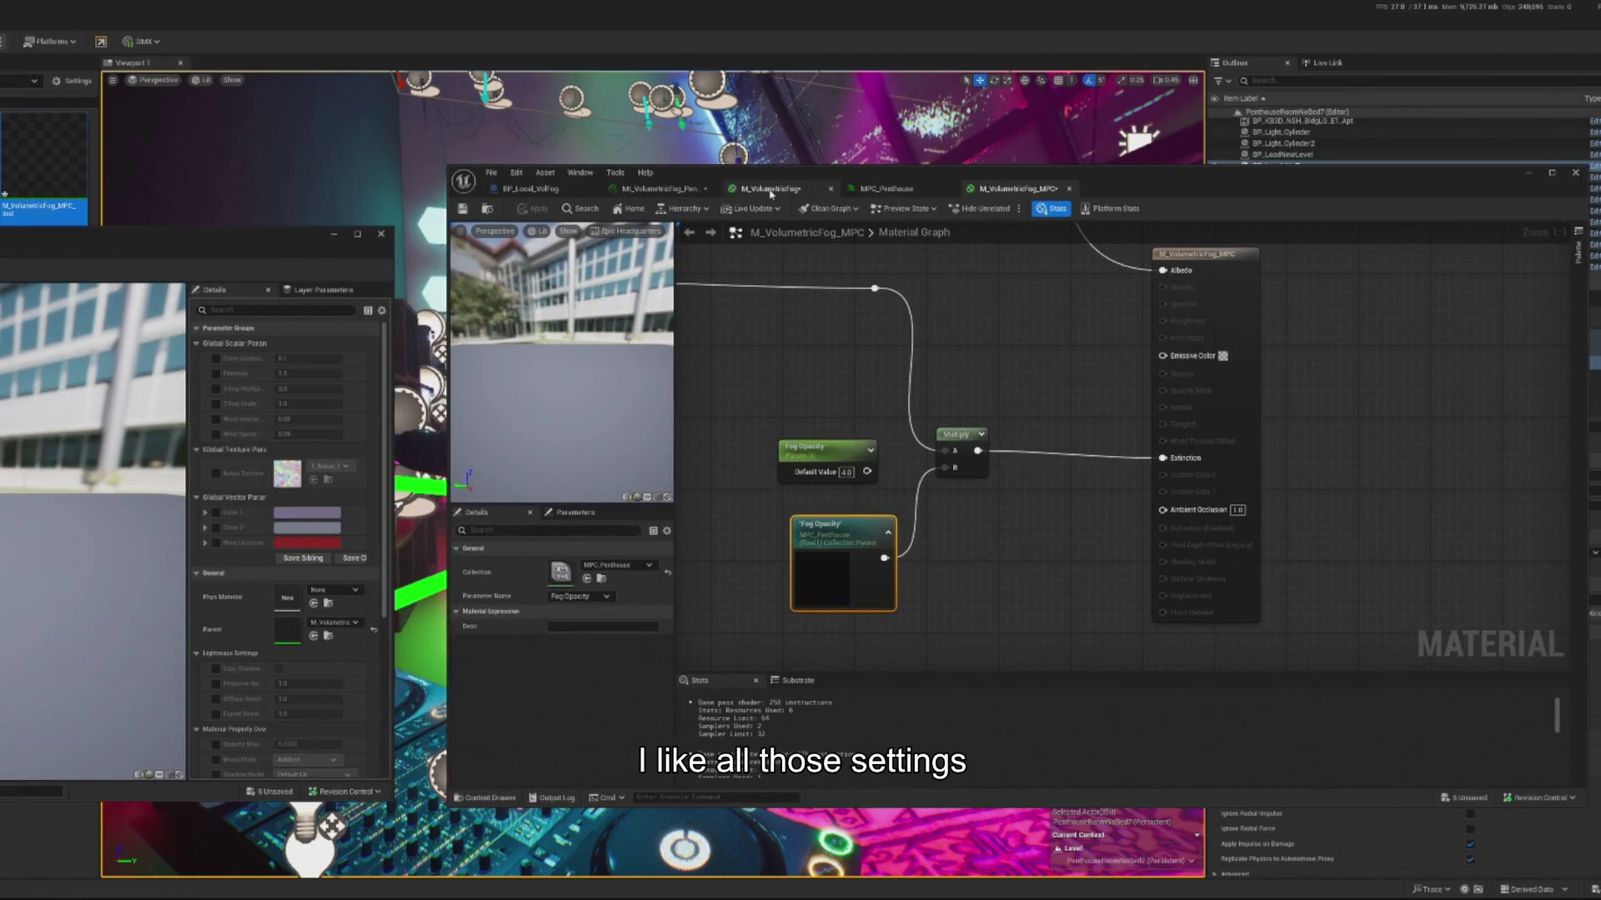
Step: Tick the Flatness override in the fog instance's parameters and close the material editor
click(658, 188)
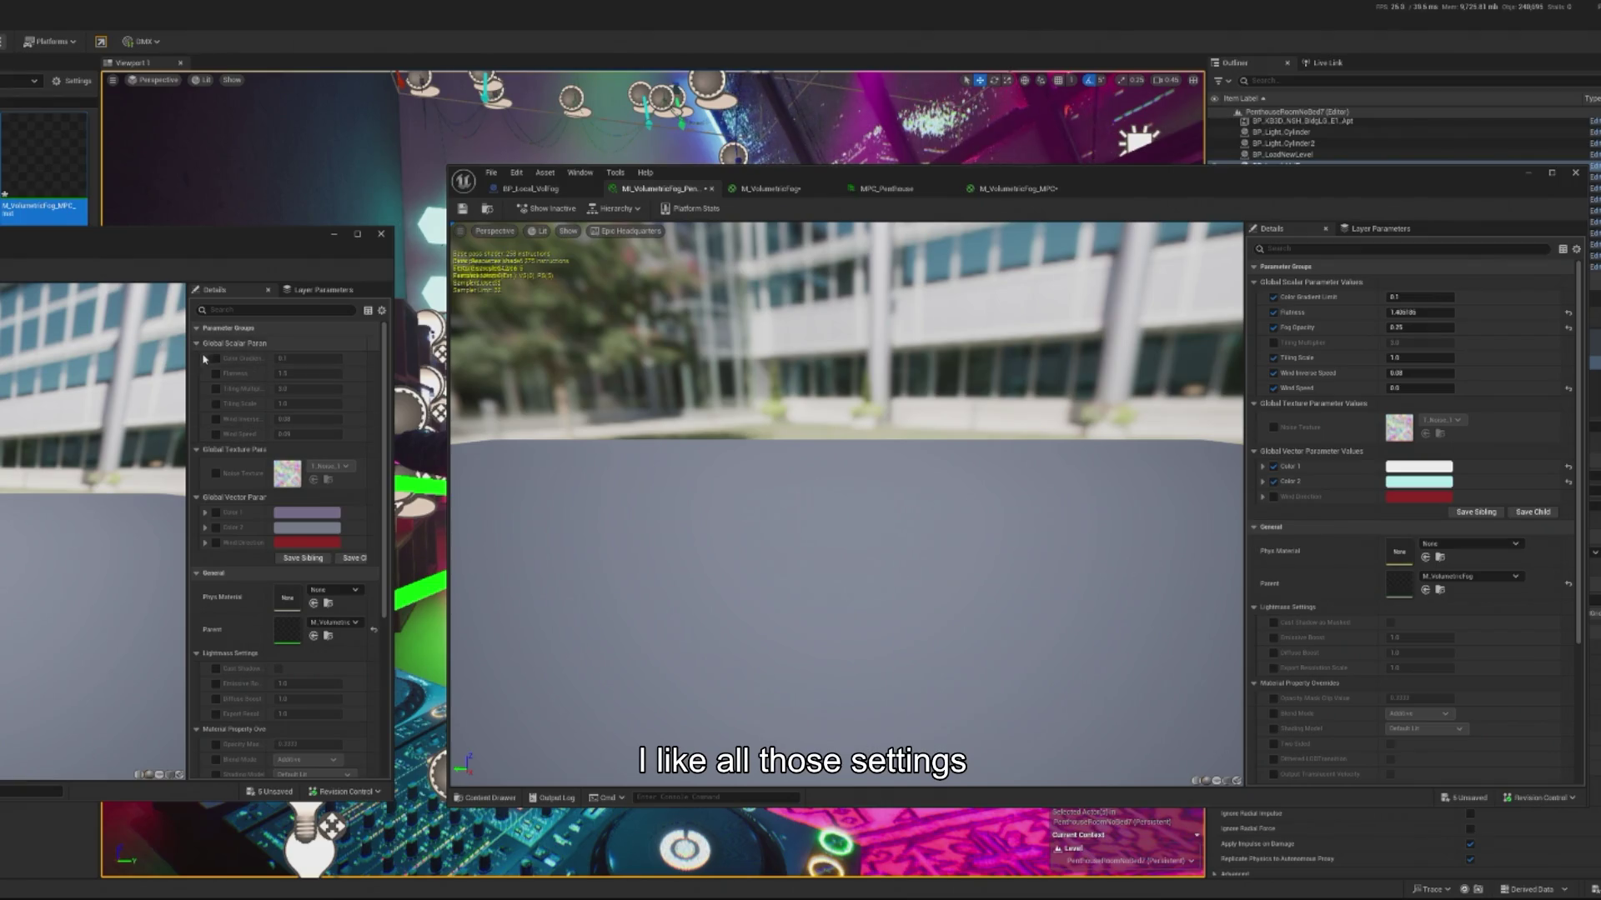
click(215, 374)
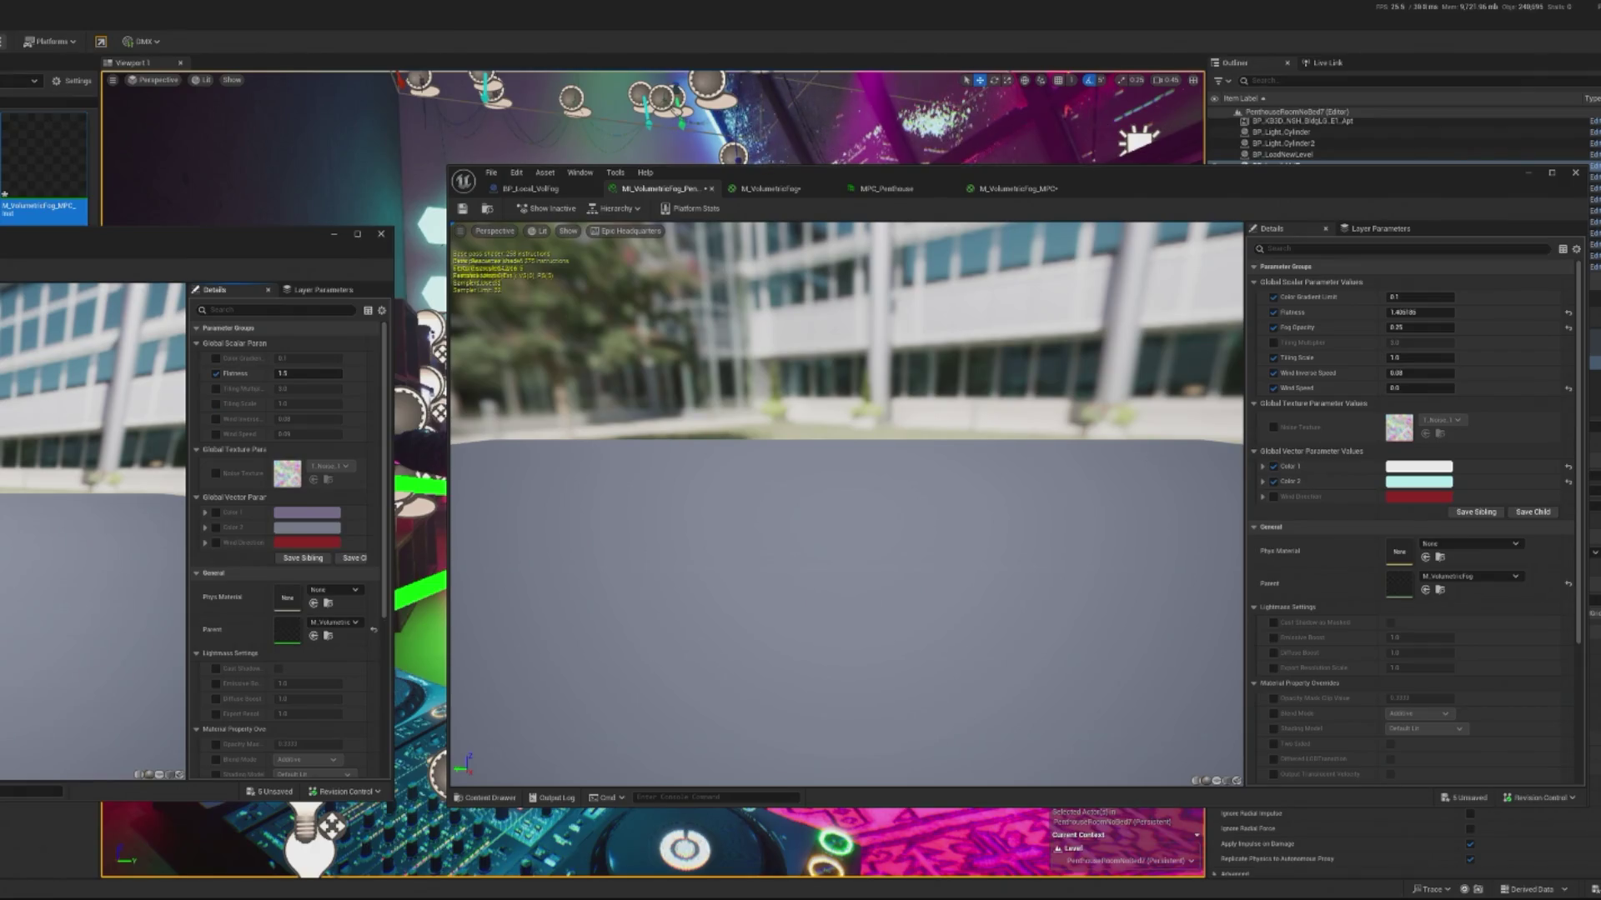
click(1575, 173)
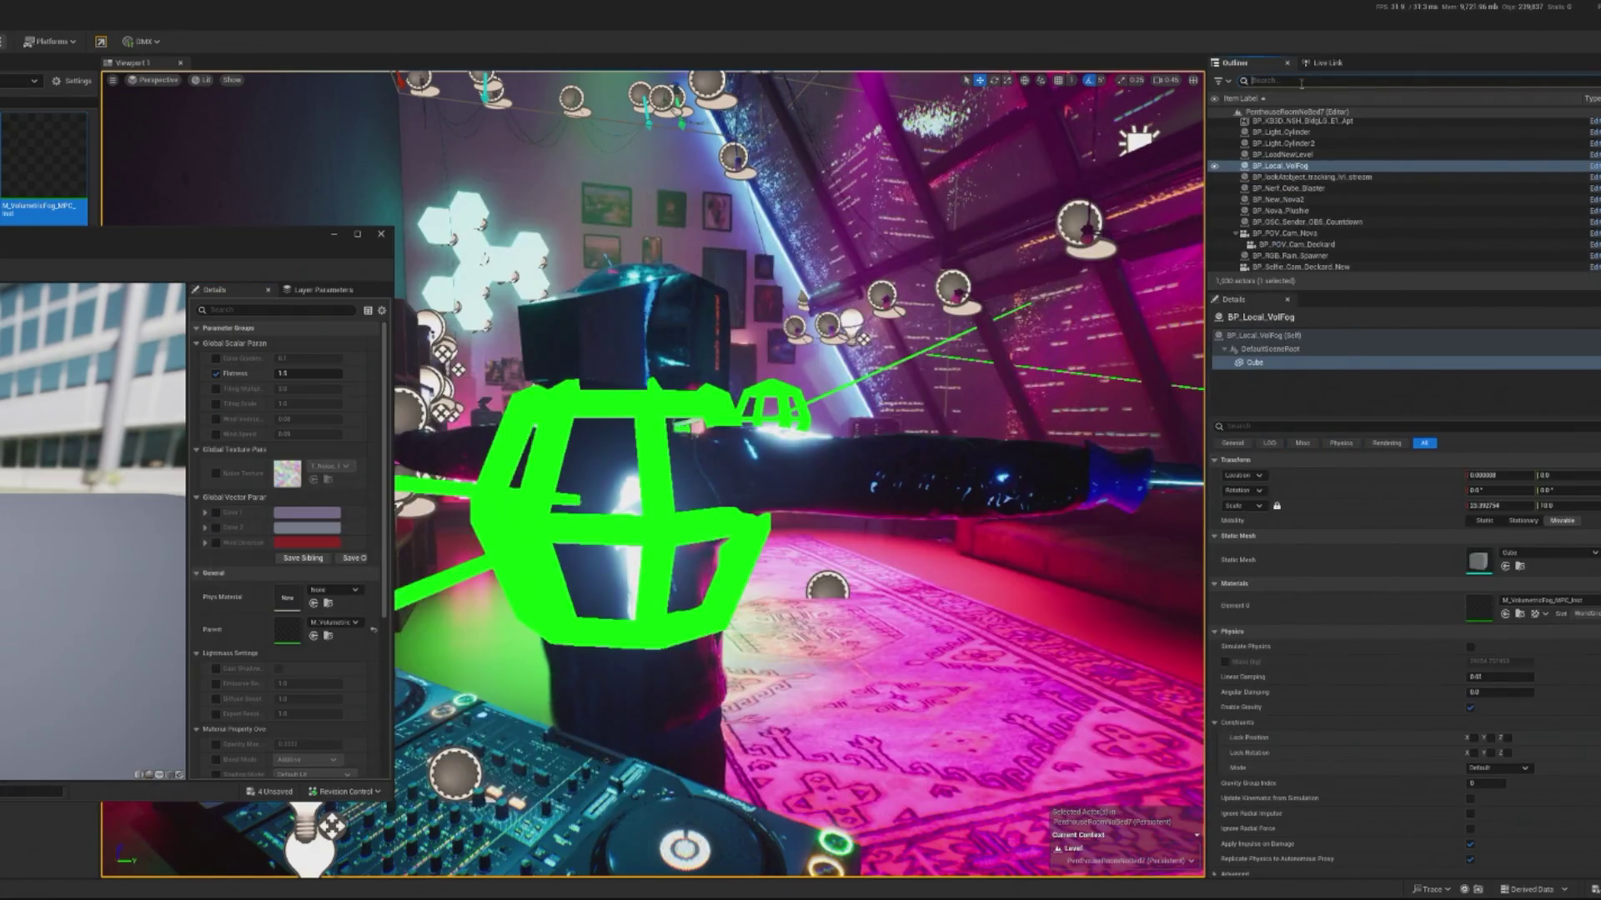
Step: Find BP_TwitchHandler with an Outliner 'twitch' search and open its Smoke Machine macro
text(twitch)
click(1594, 123)
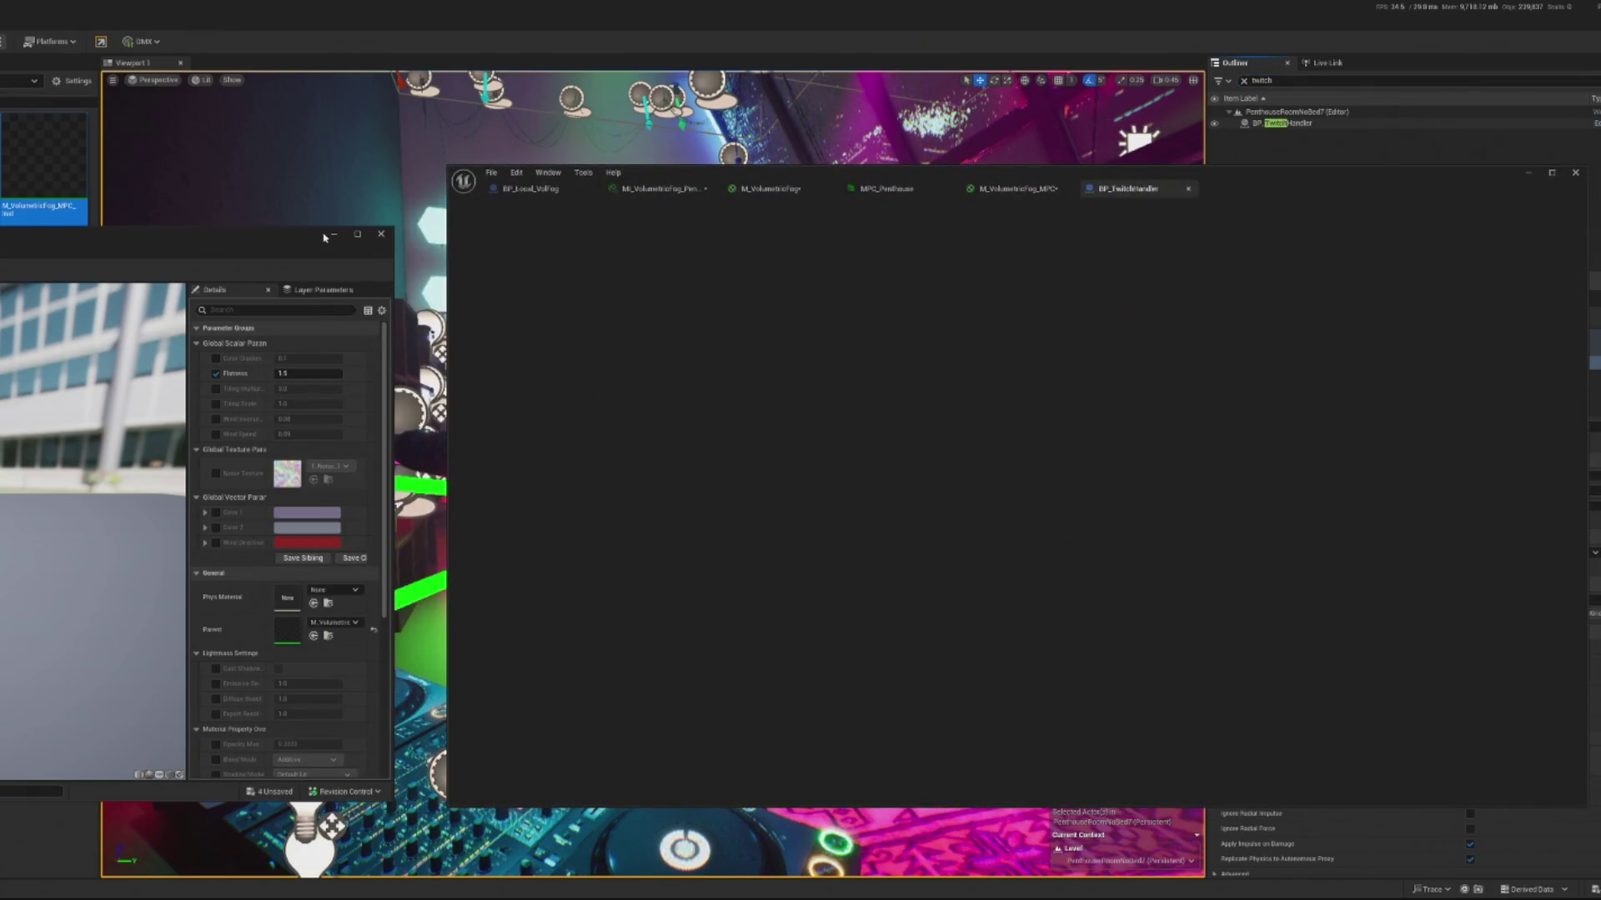
click(333, 234)
scroll(986, 437, up, 1)
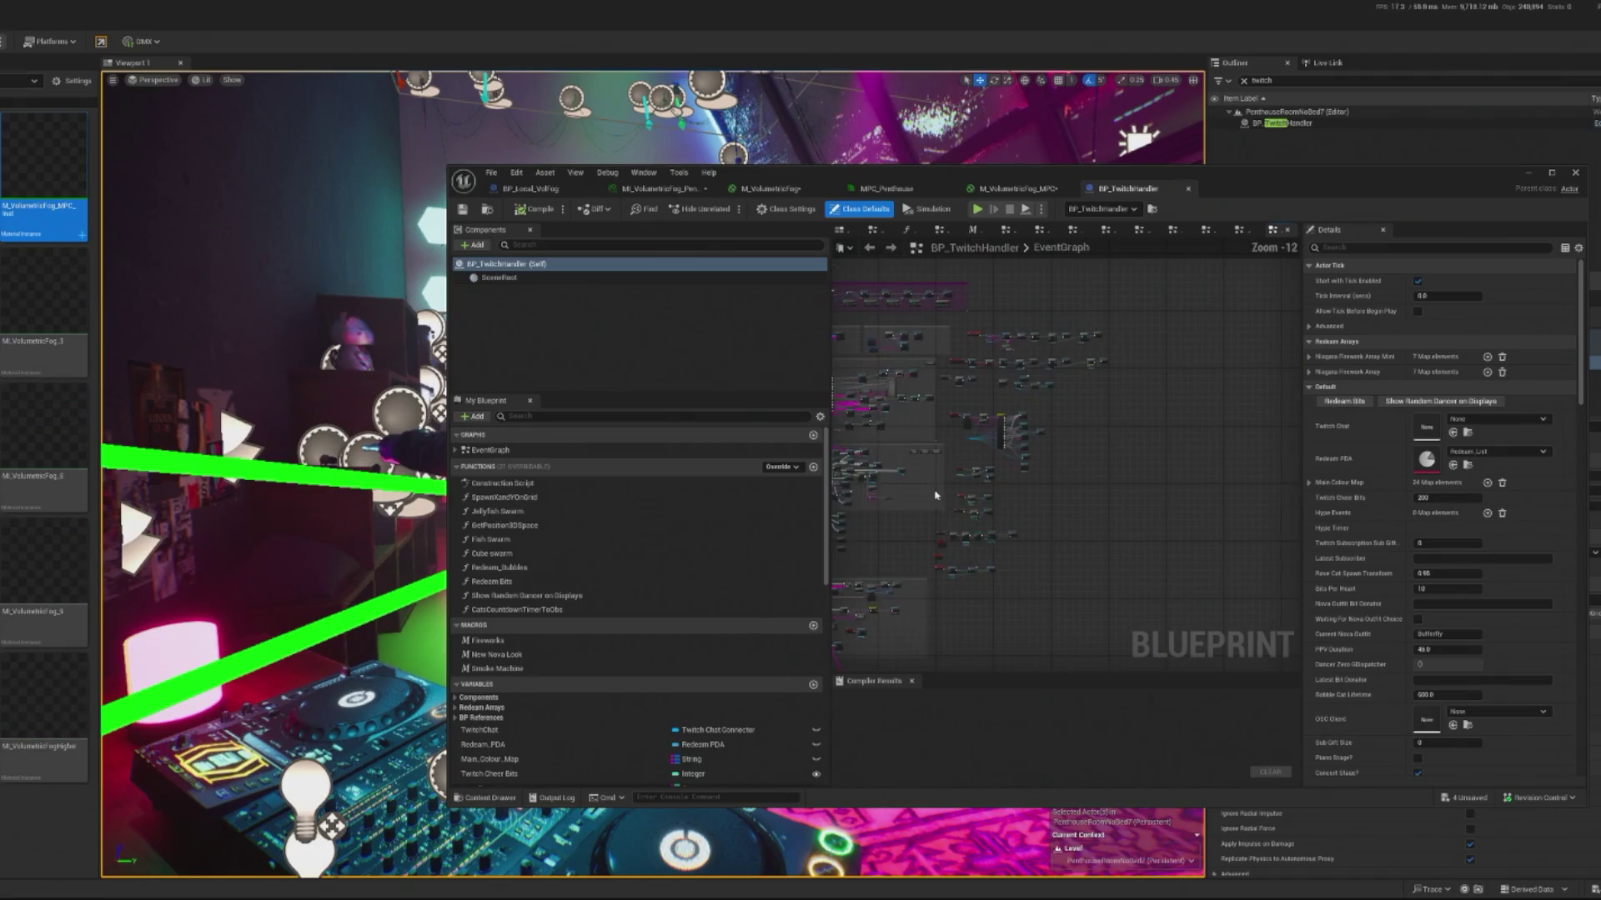
scroll(982, 423, up, 3)
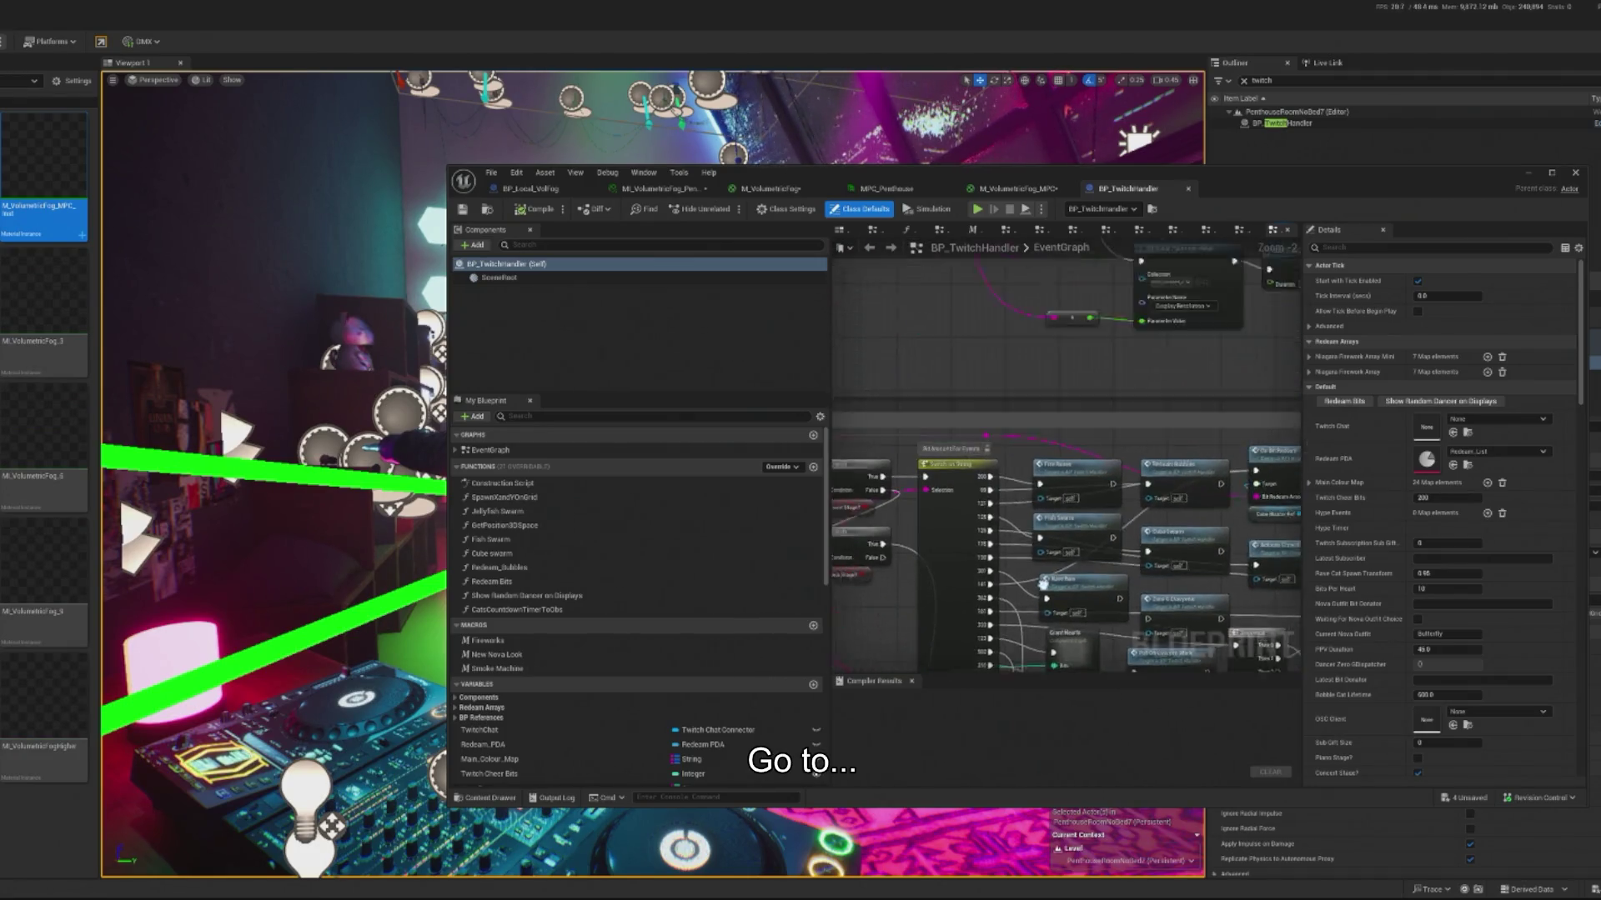
drag(1106, 342, 1173, 414)
double_click(1173, 413)
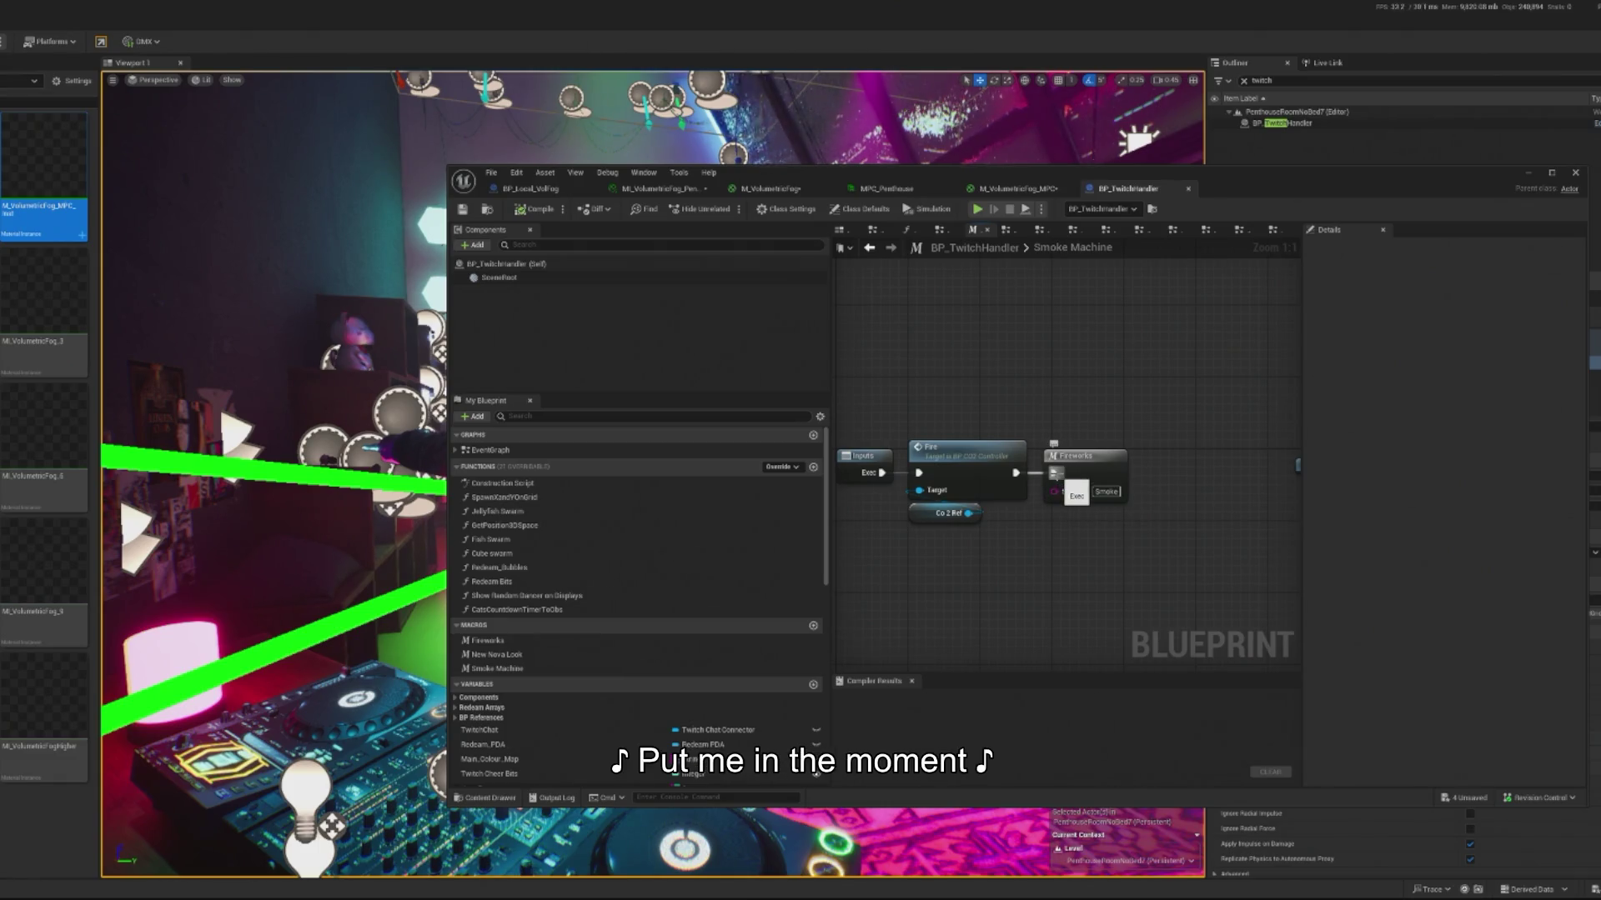
Step: Detach the Fireworks node from Fire and add a Set Scalar Parameter Value node after Fire
alt+click(1055, 473)
mouse_move(1094, 472)
mouse_down()
mouse_move(1202, 474)
mouse_move(1047, 590)
mouse_move(1047, 563)
mouse_up()
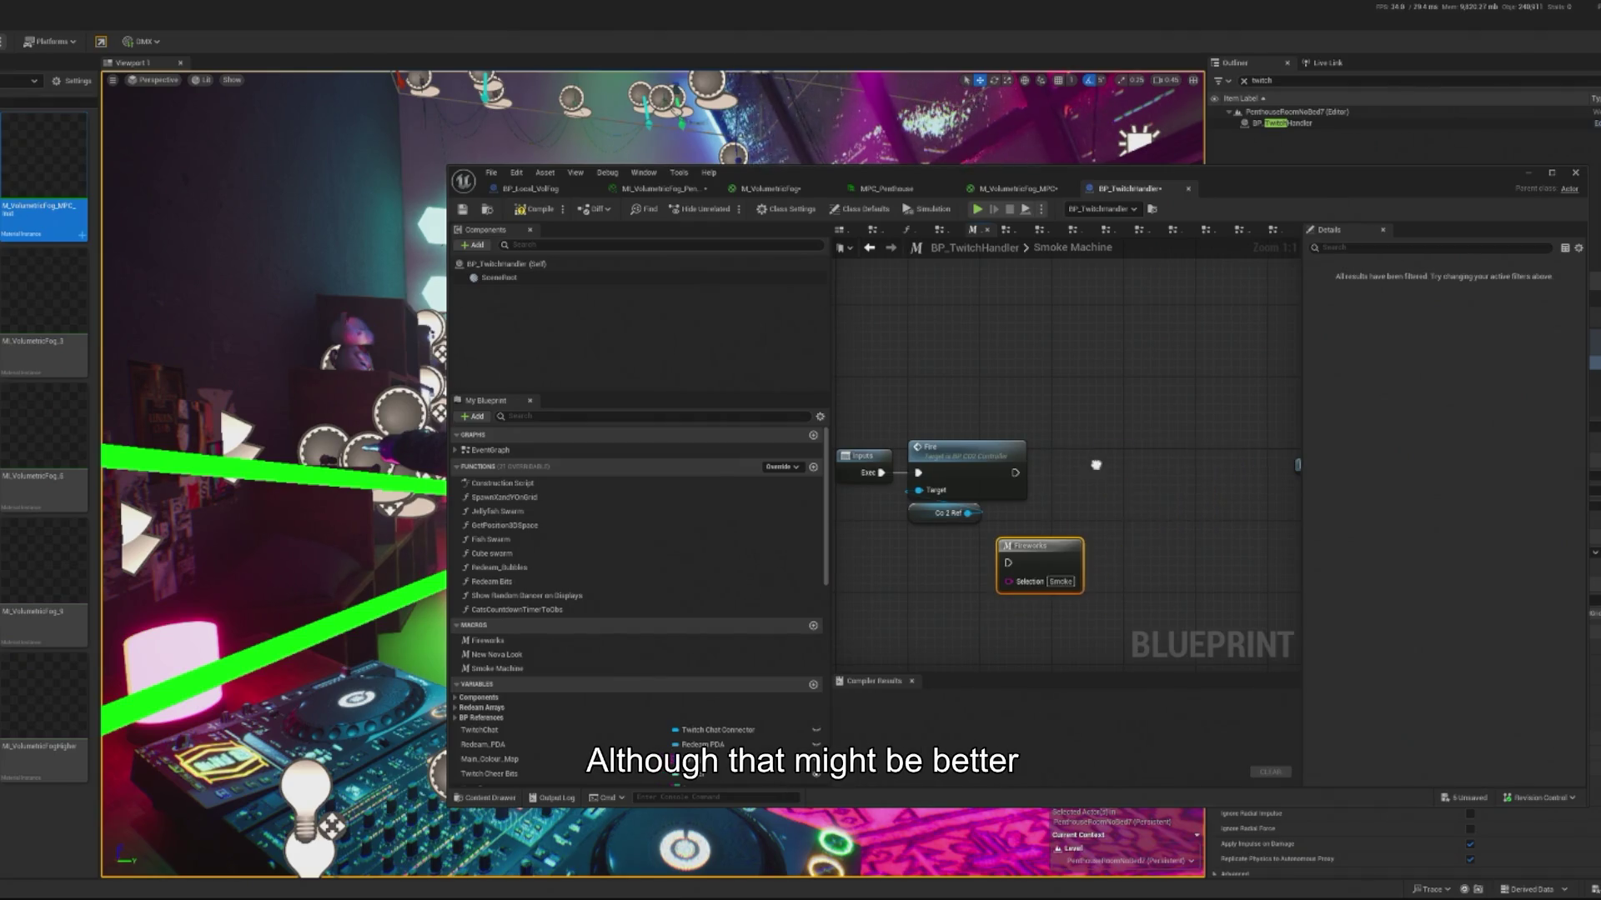
right_click(1097, 470)
text(set scalar value)
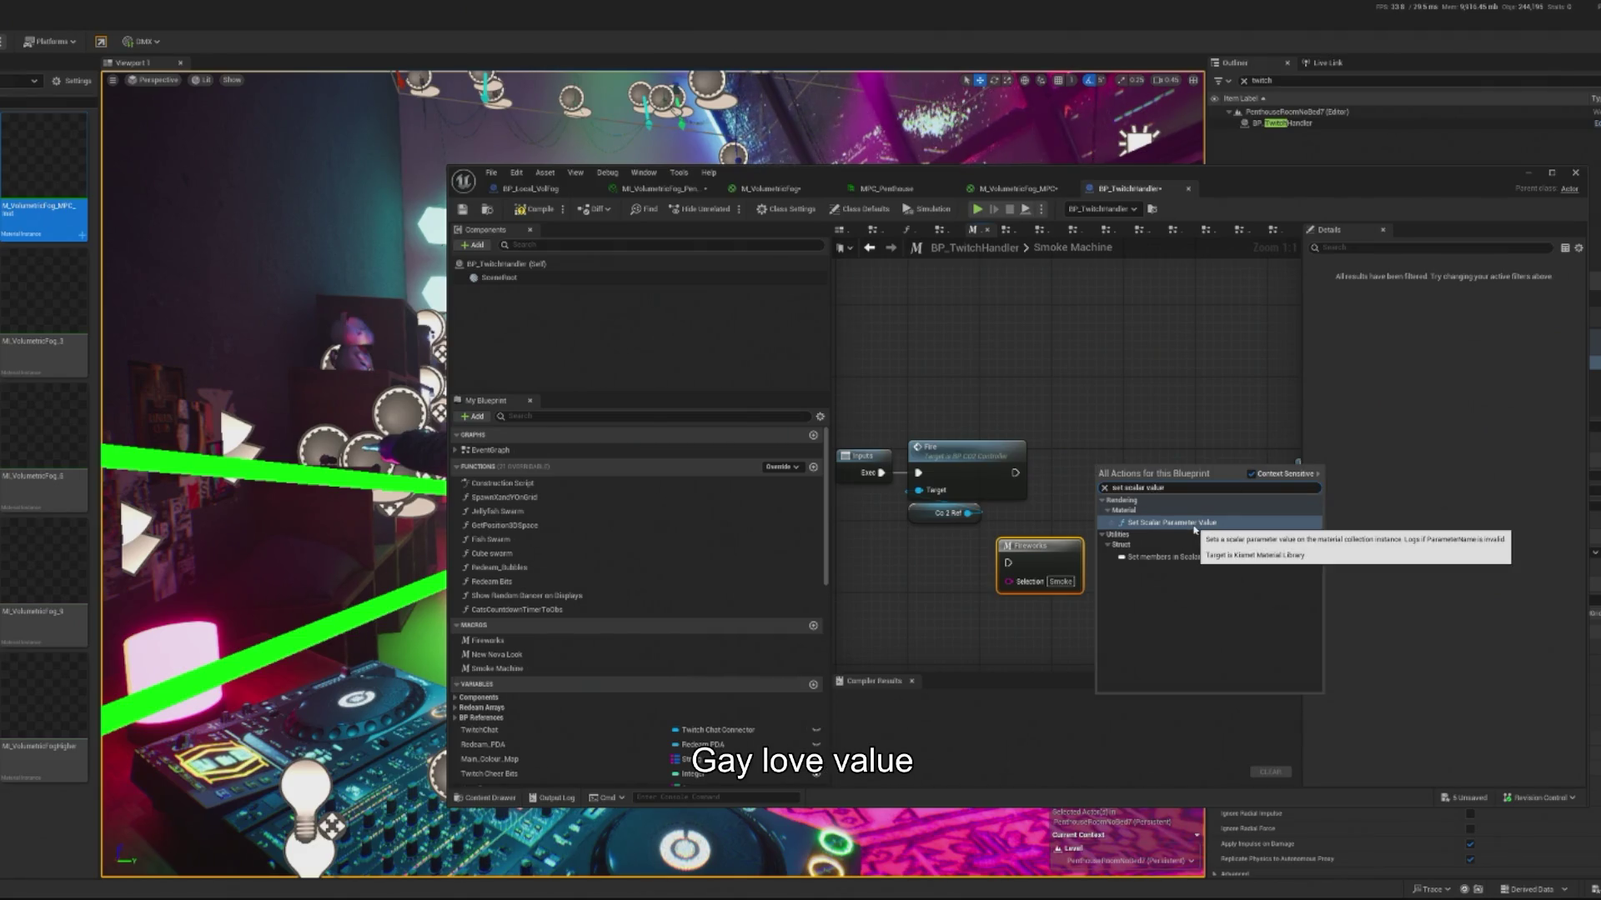
click(1171, 523)
drag(1147, 437, 1138, 437)
Step: Set the node's collection to MPC_Penthouse and rearrange it beside the Fireworks node
click(1111, 472)
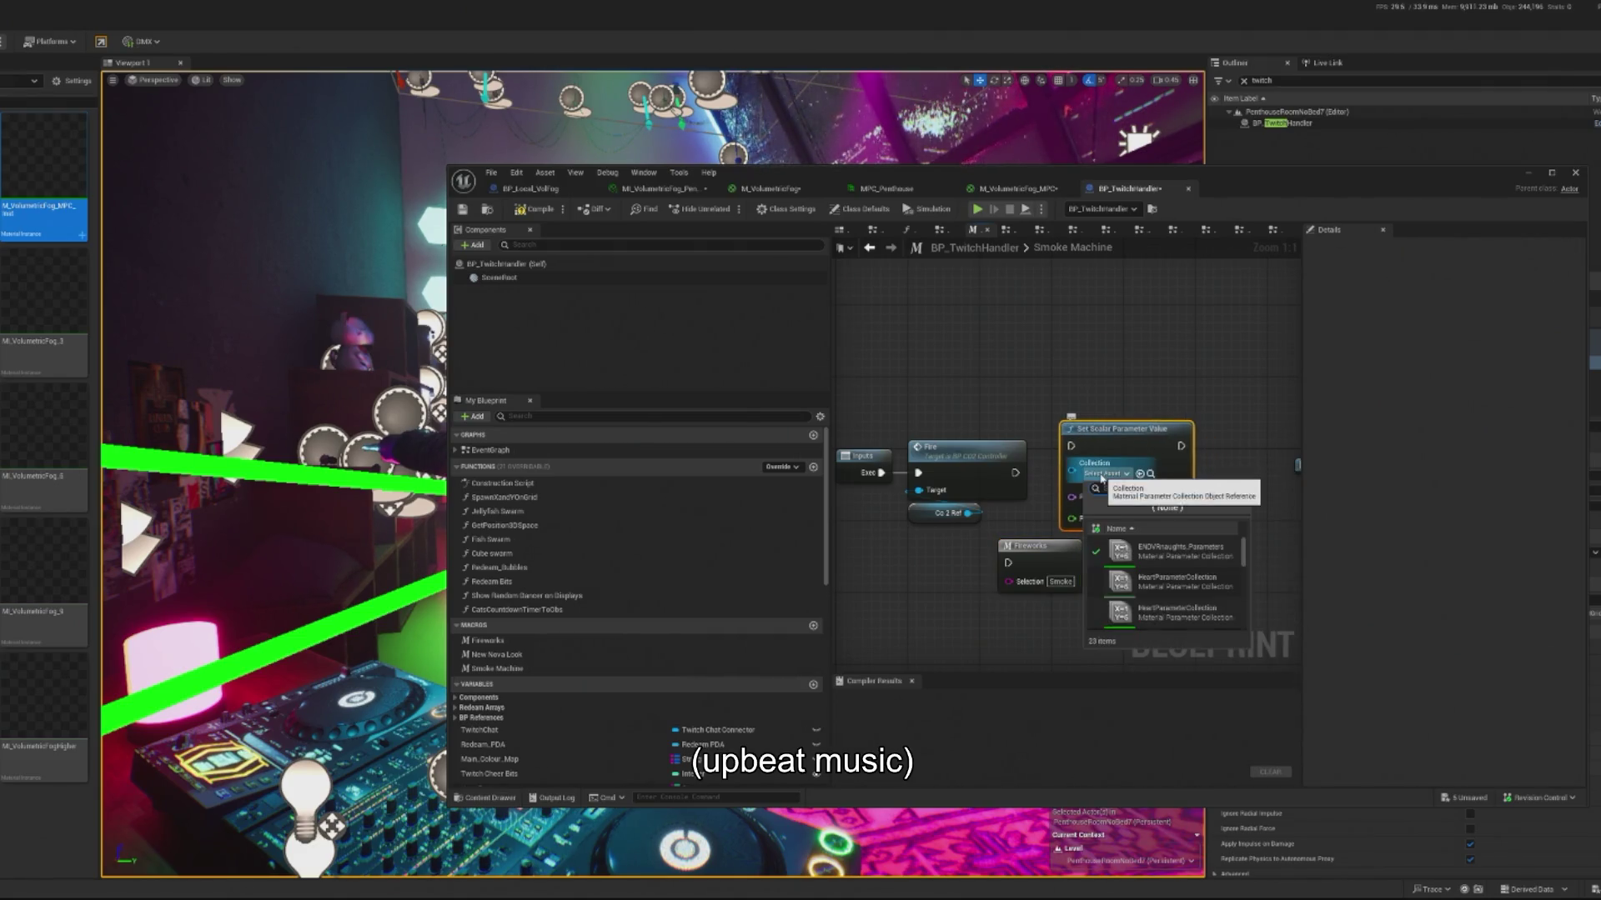
text(pdnt)
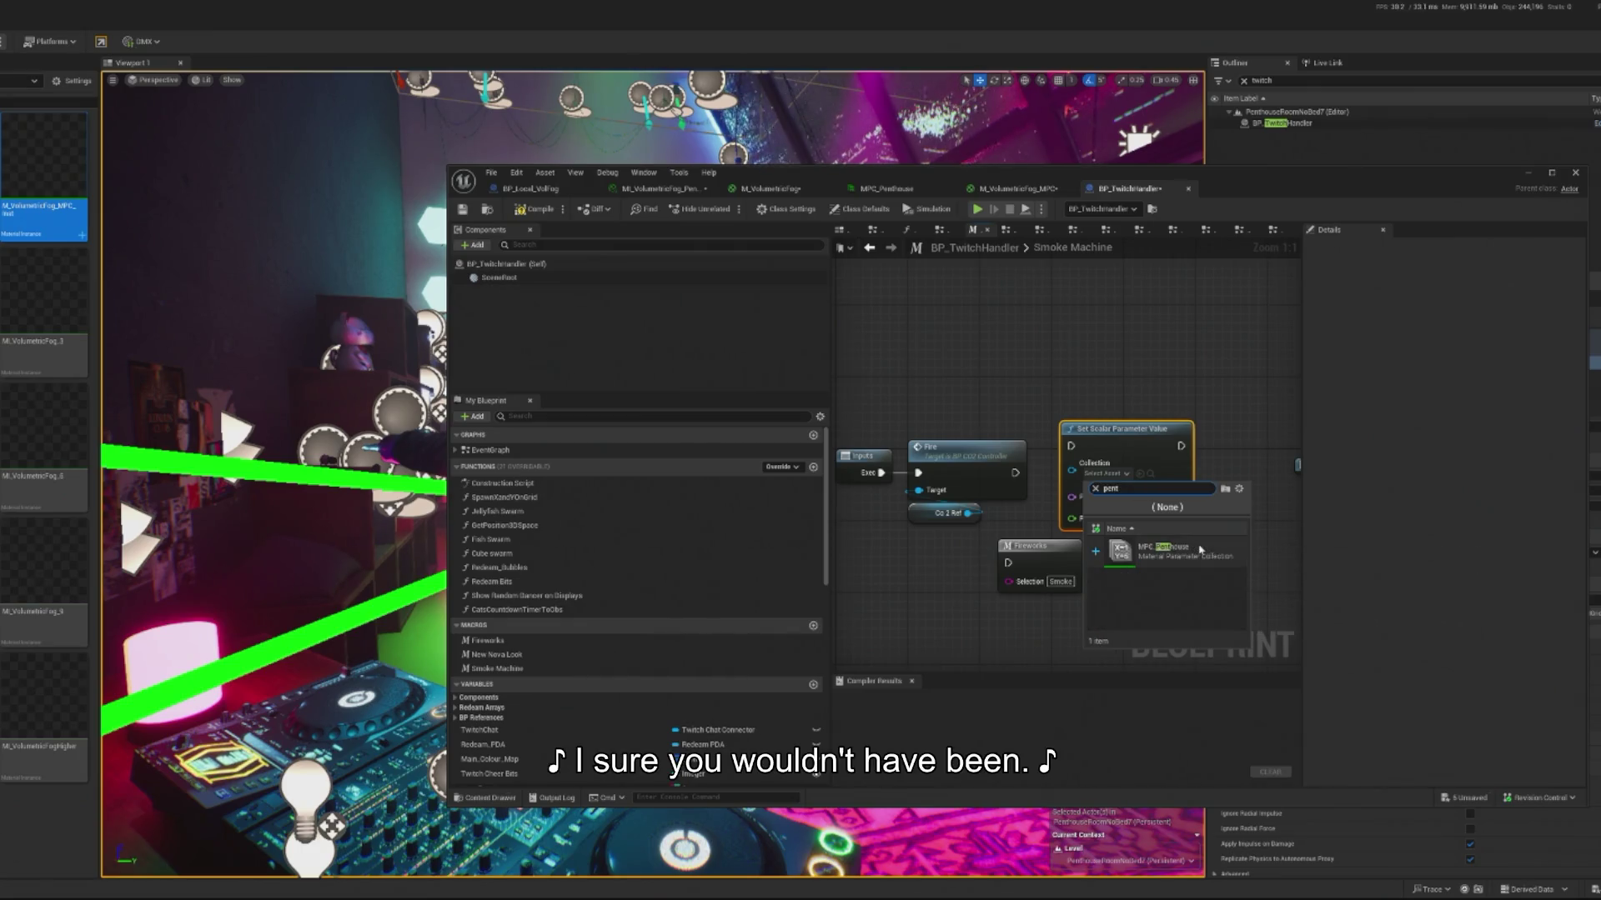
click(1213, 555)
drag(1034, 546, 908, 645)
mouse_move(1117, 429)
mouse_down()
mouse_move(1100, 456)
mouse_move(1045, 473)
mouse_up()
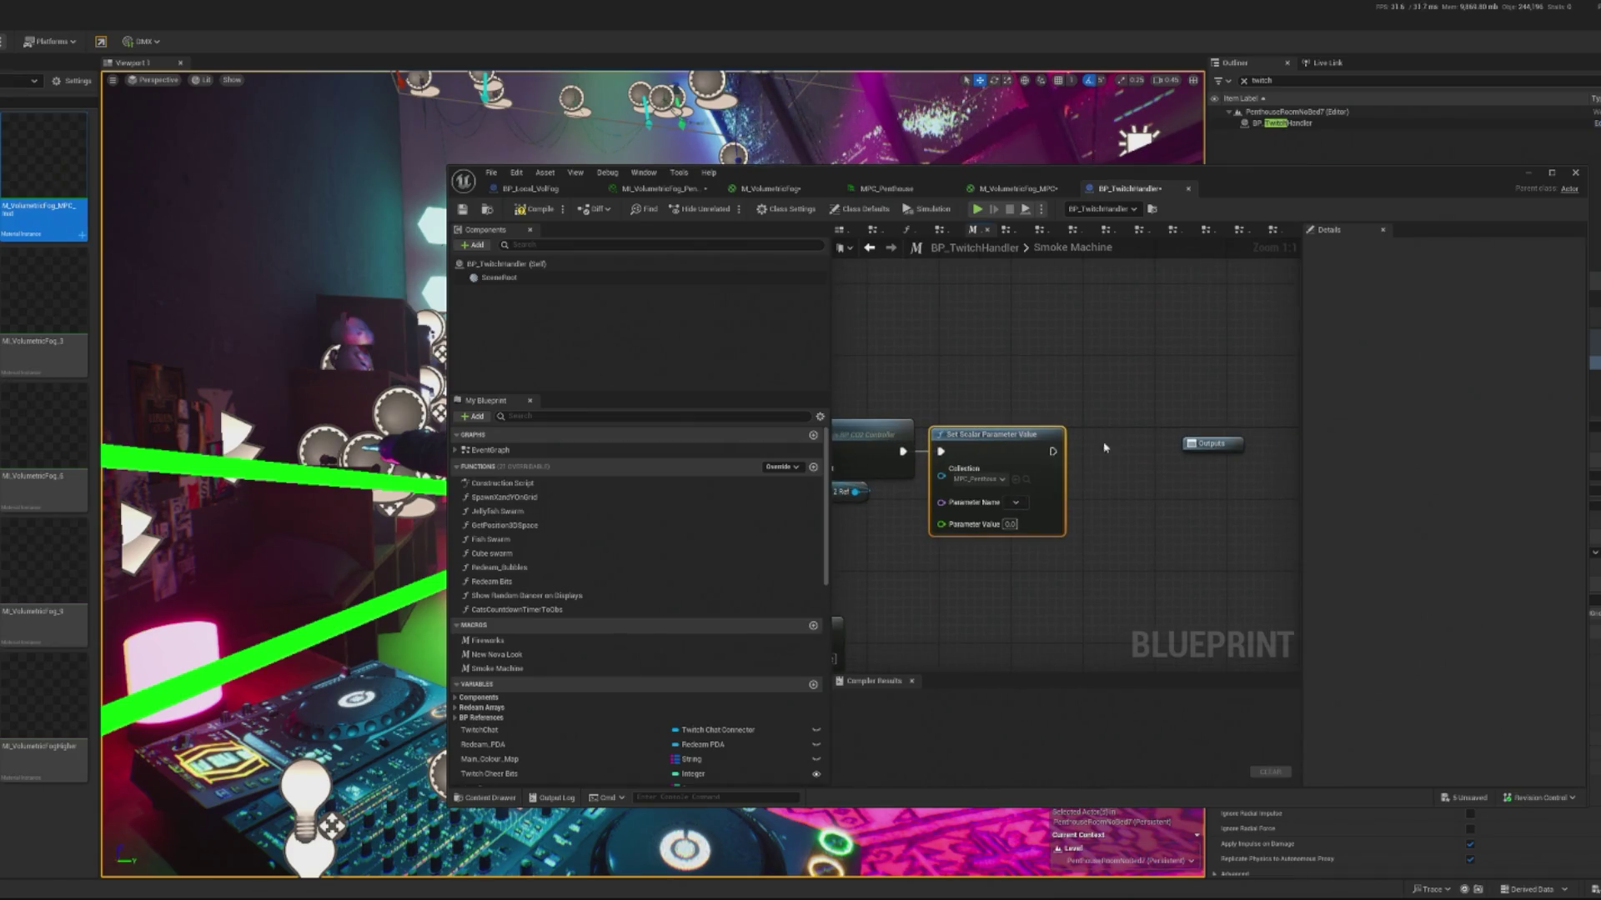
click(1184, 454)
drag(963, 429, 1137, 427)
Step: Search the action list for timeline nodes twice without adding one
right_click(965, 469)
text(timeline)
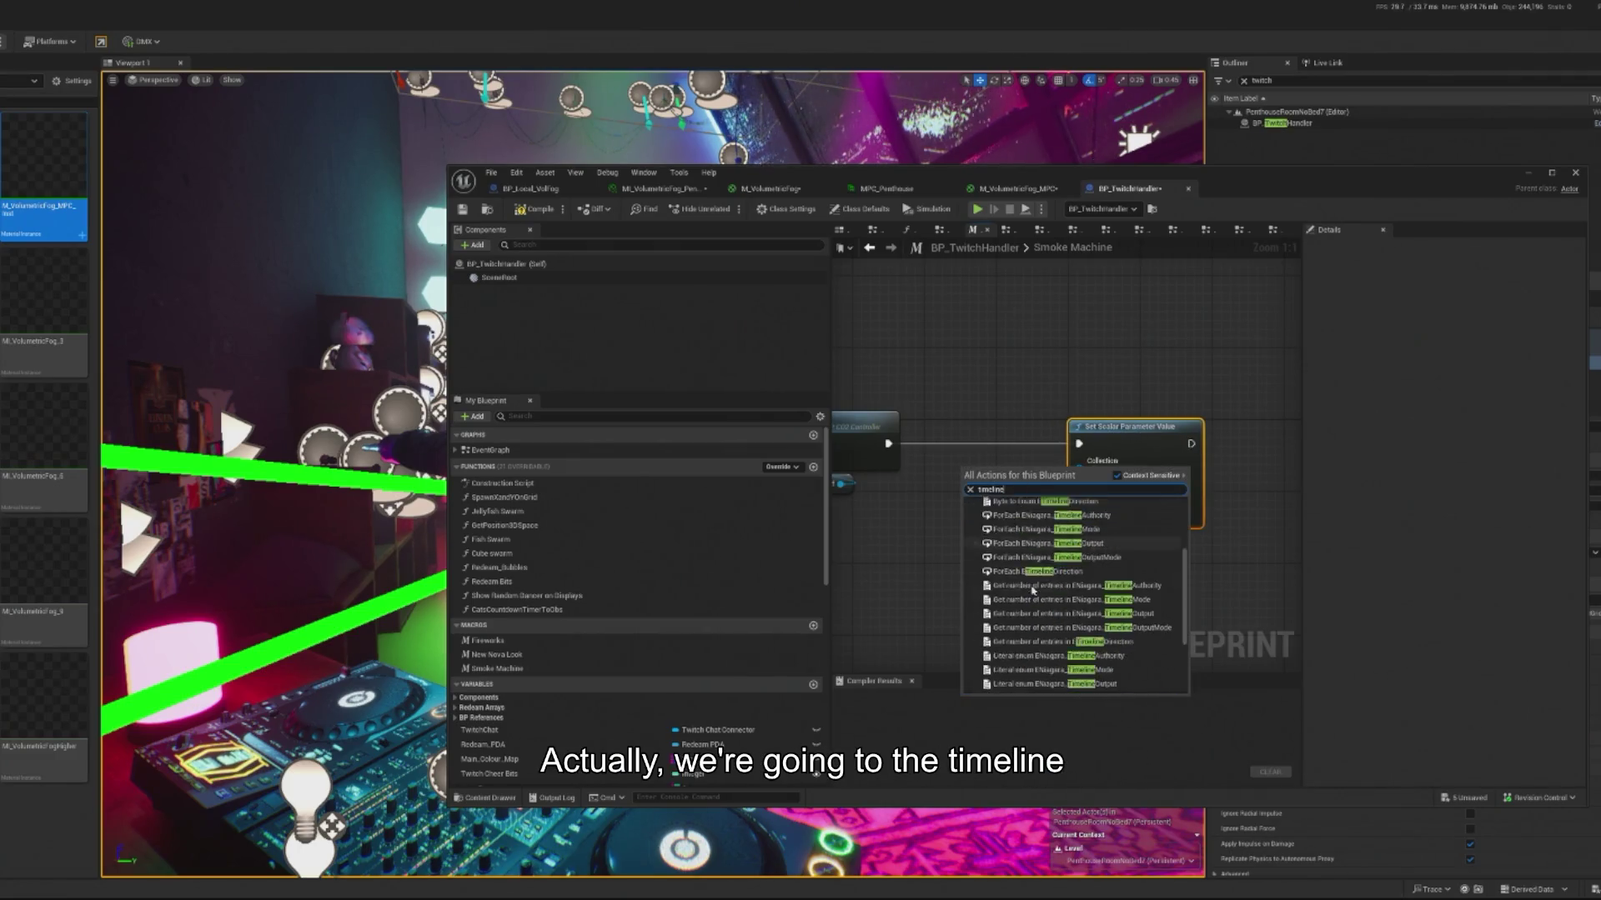
scroll(1058, 602, down, 1)
scroll(1052, 594, up, 1)
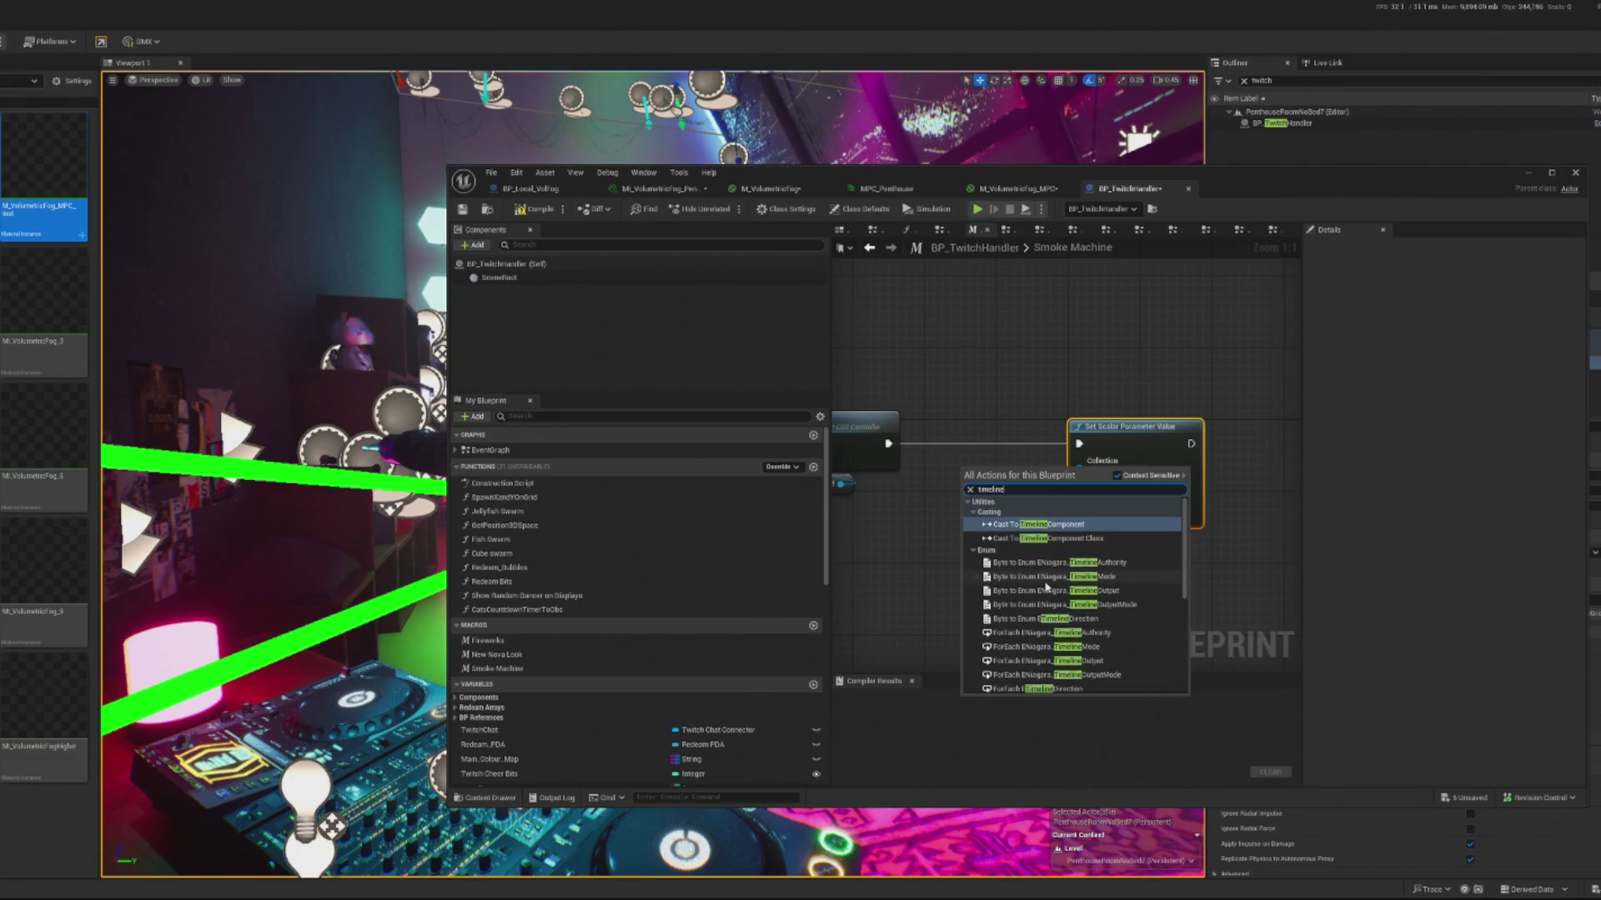
click(956, 387)
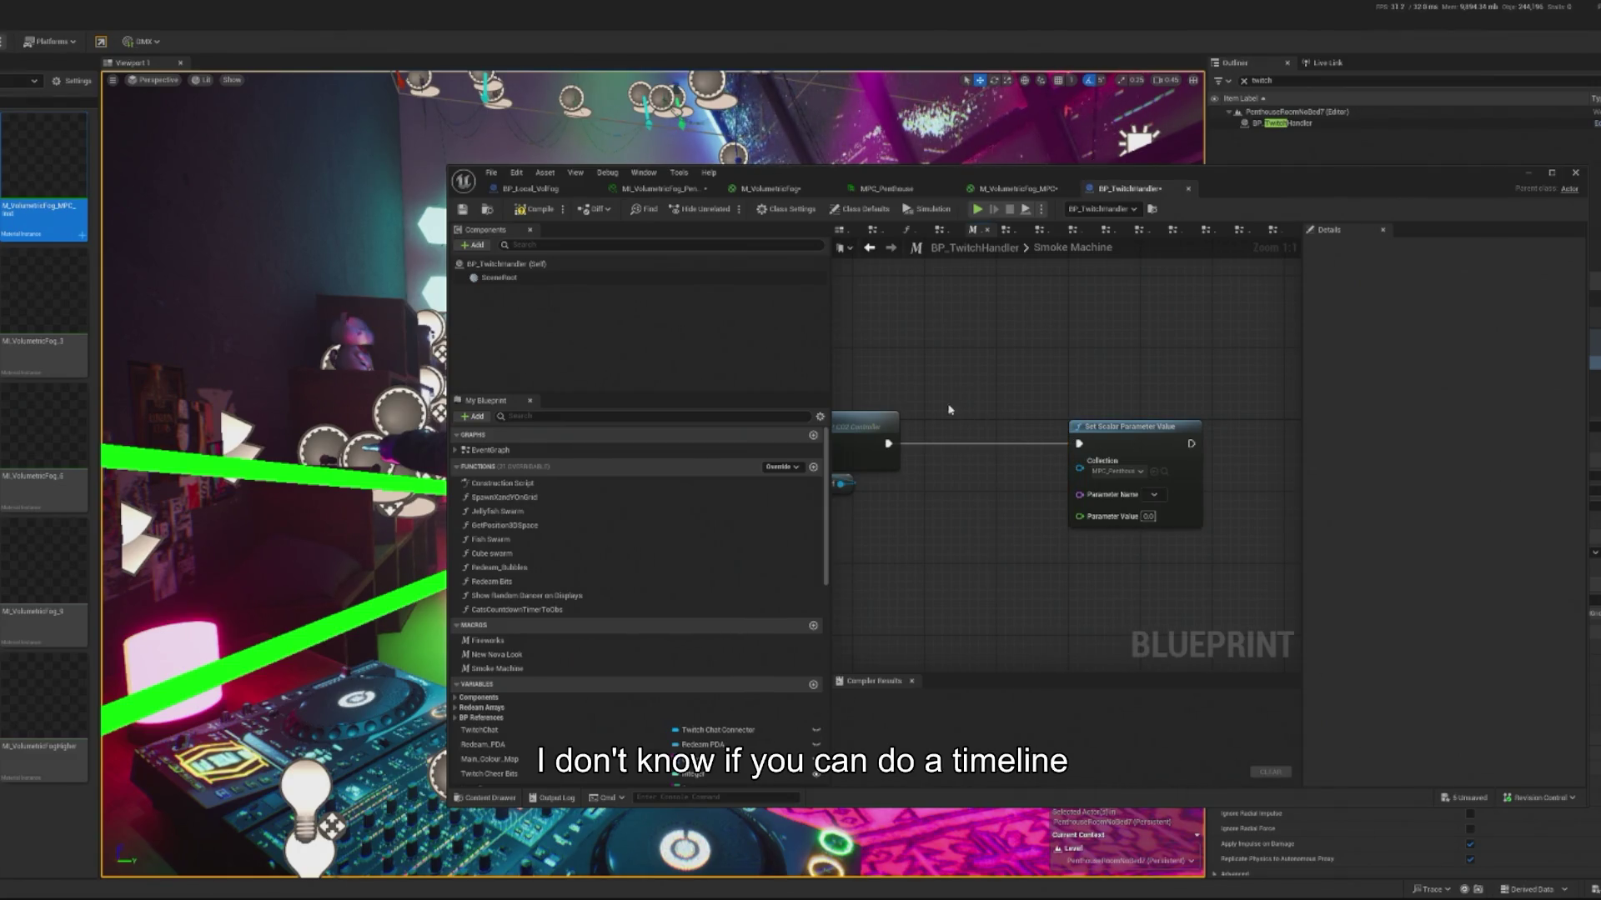
right_click(946, 467)
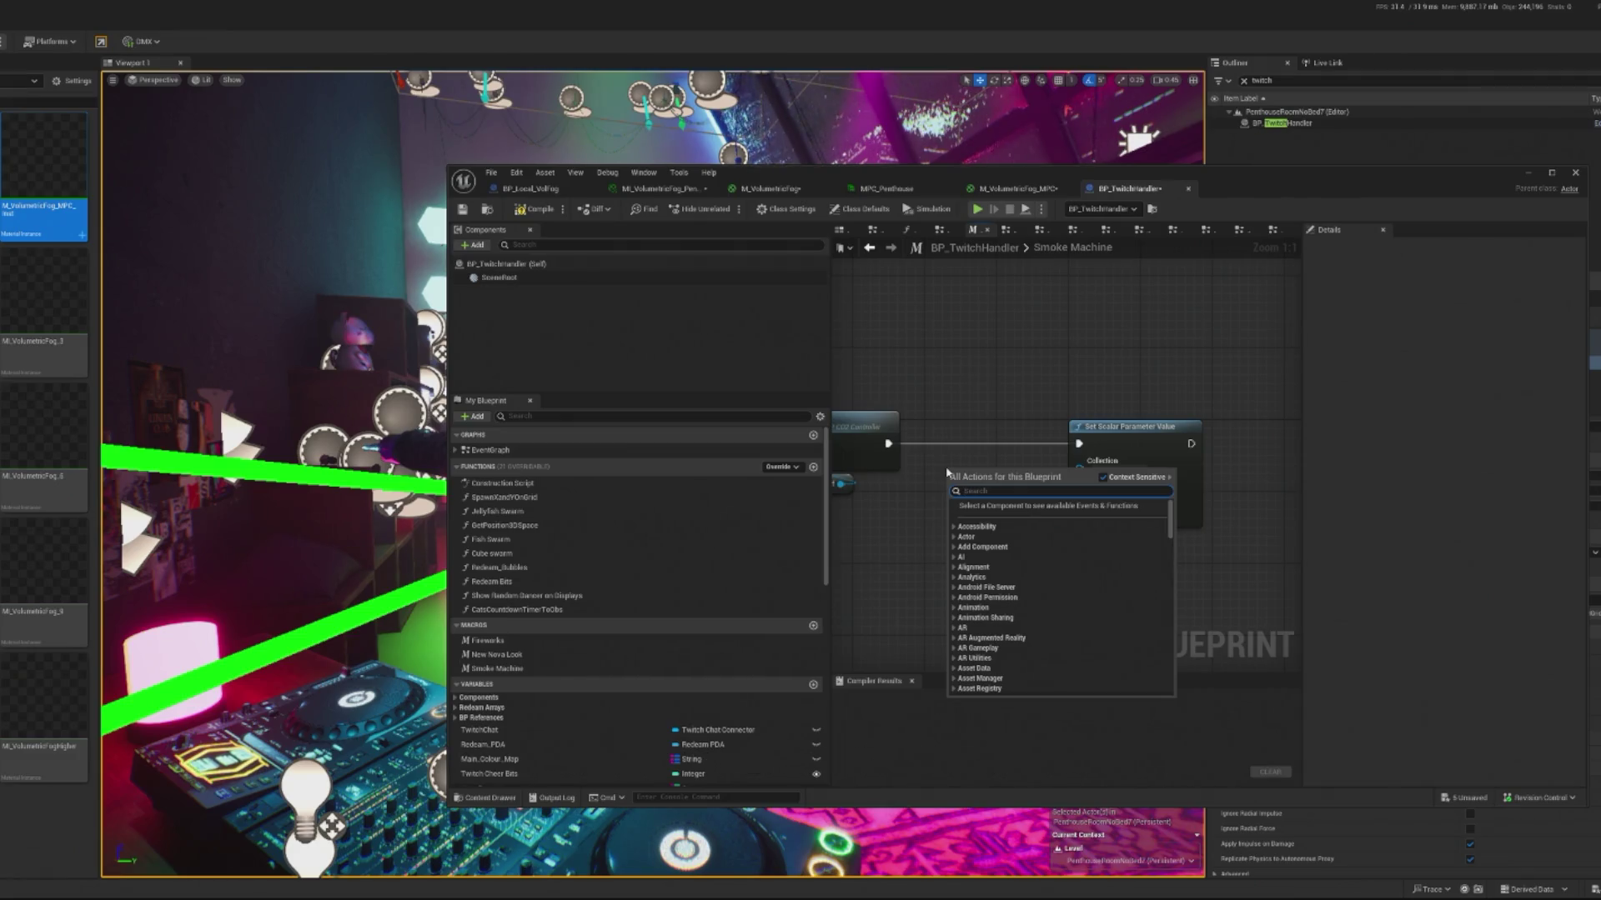
text(timeline)
scroll(1011, 577, down, 10)
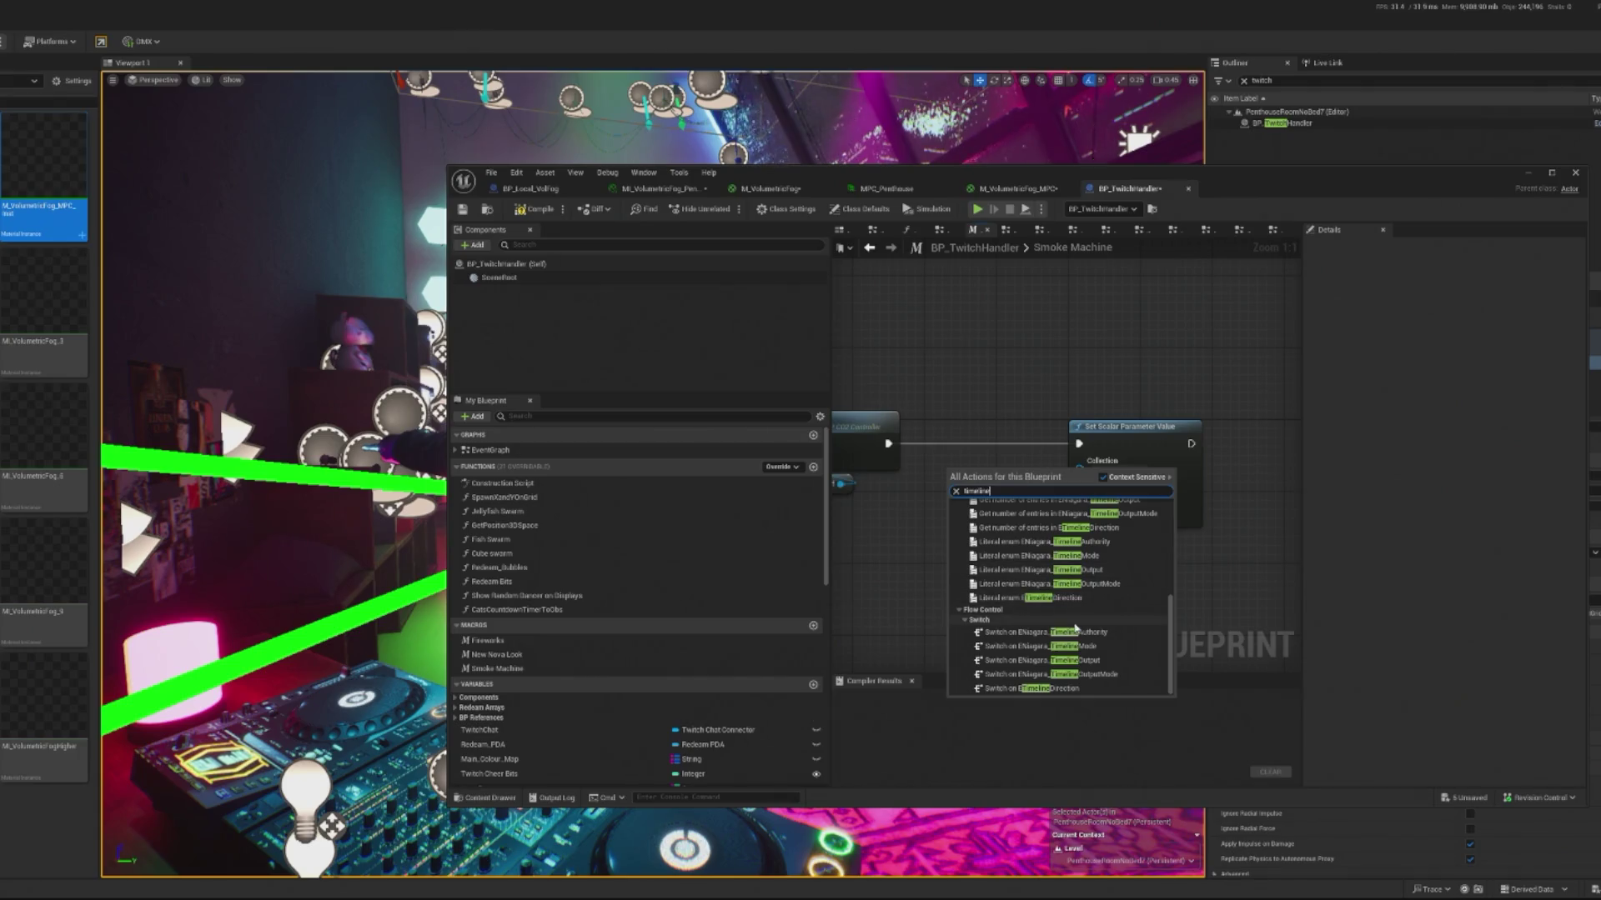
scroll(1084, 638, up, 10)
click(989, 410)
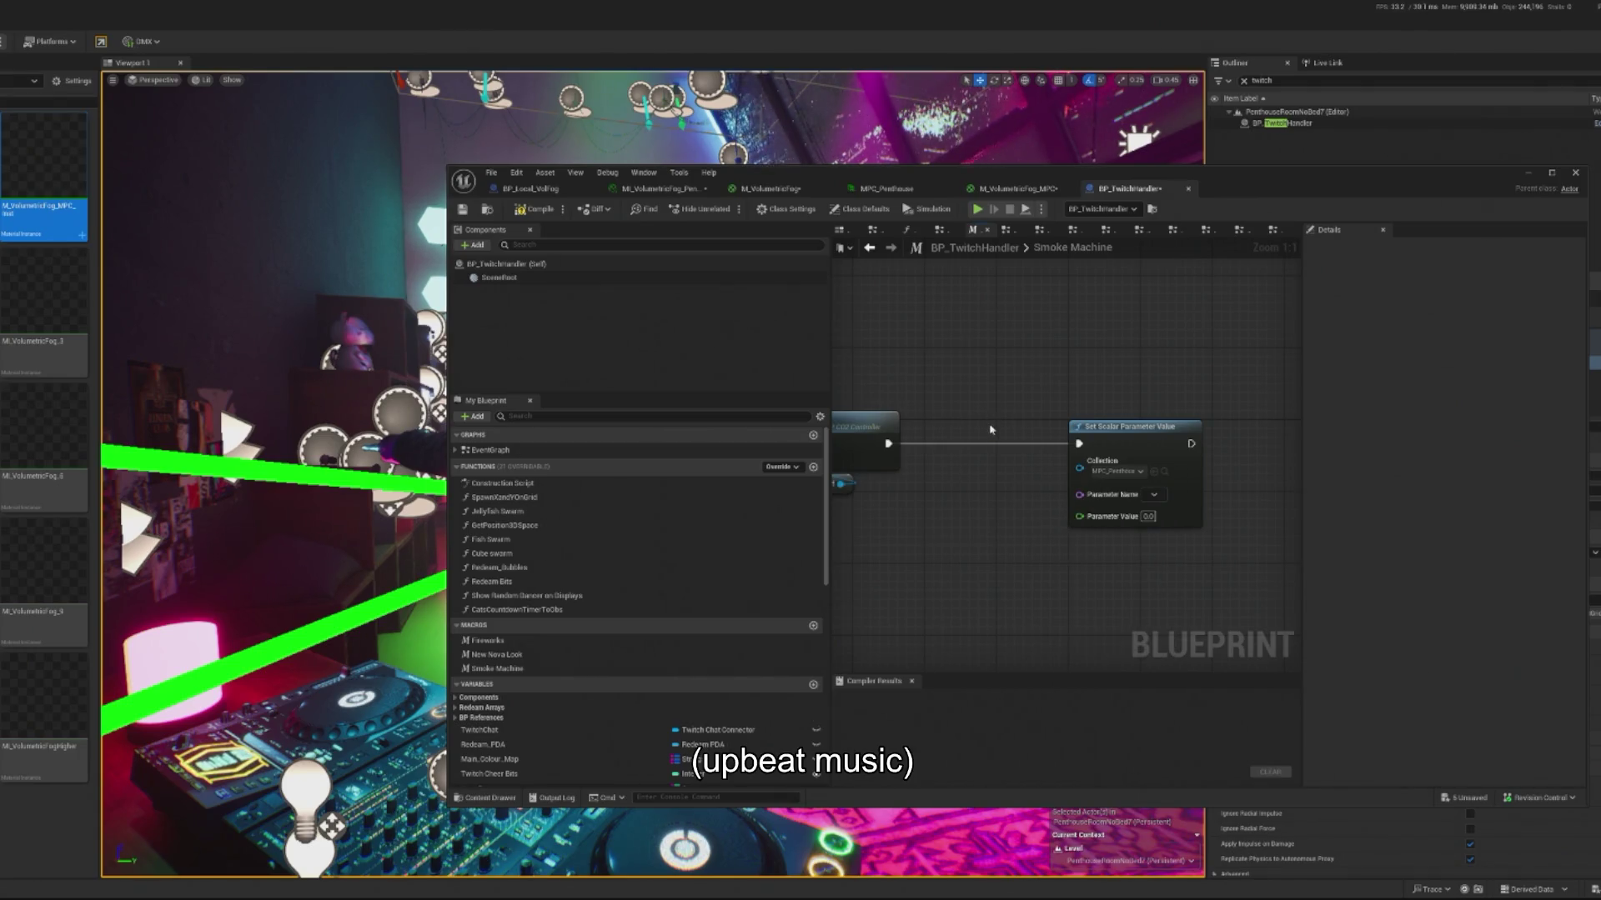
Step: Set the parameter name to Fog Opacity with value 20.5 and shift the setter left
click(1154, 494)
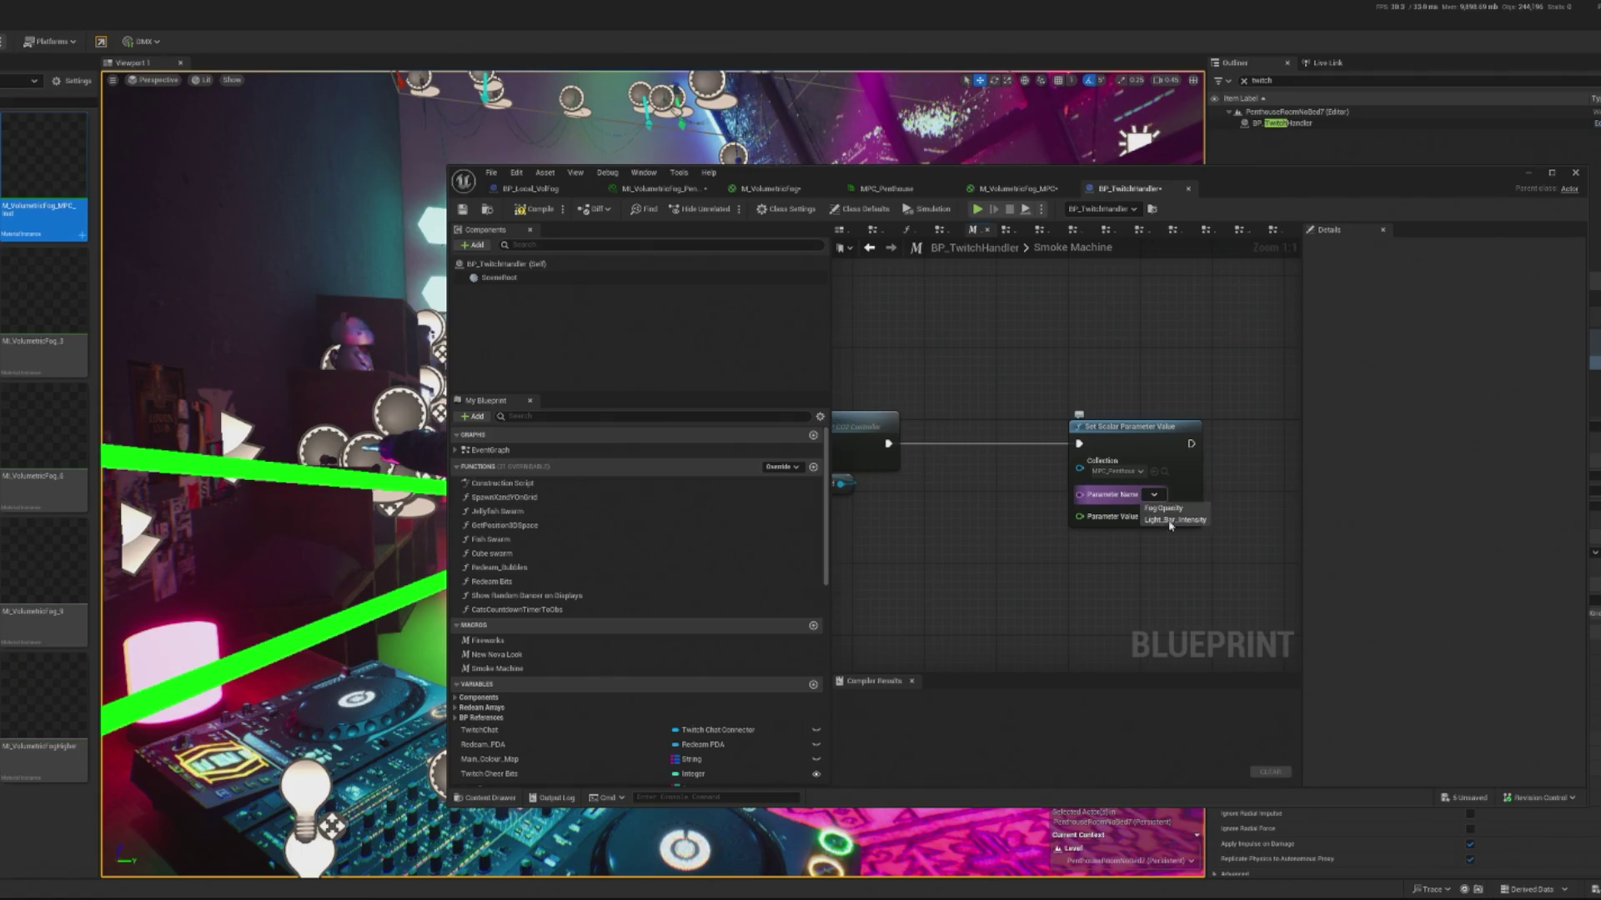
click(1174, 510)
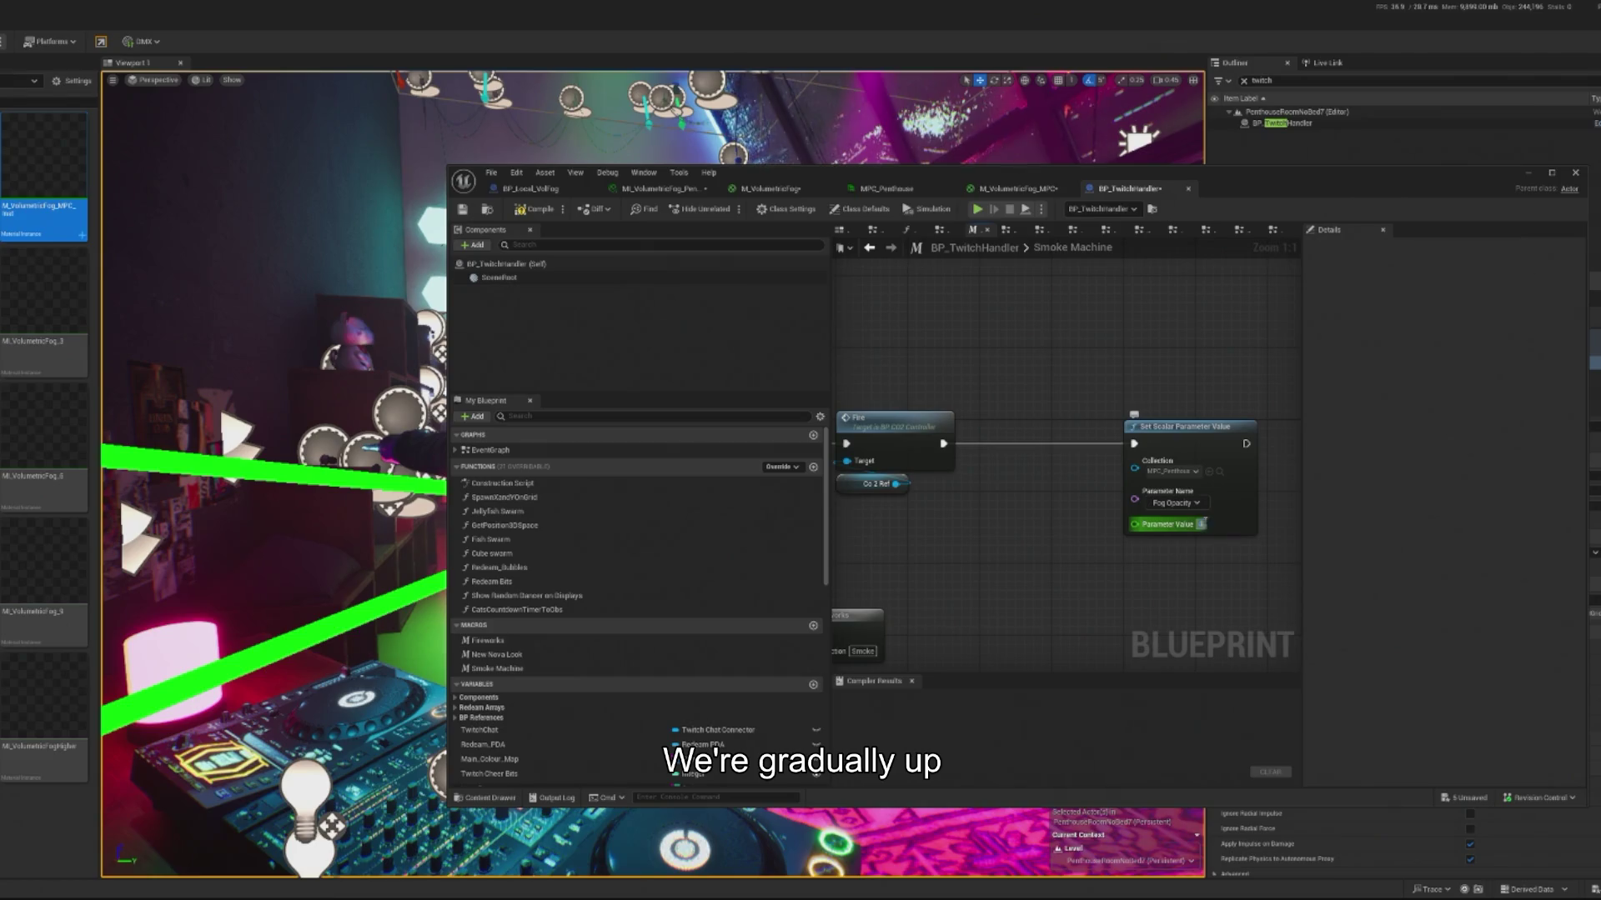
text(2)
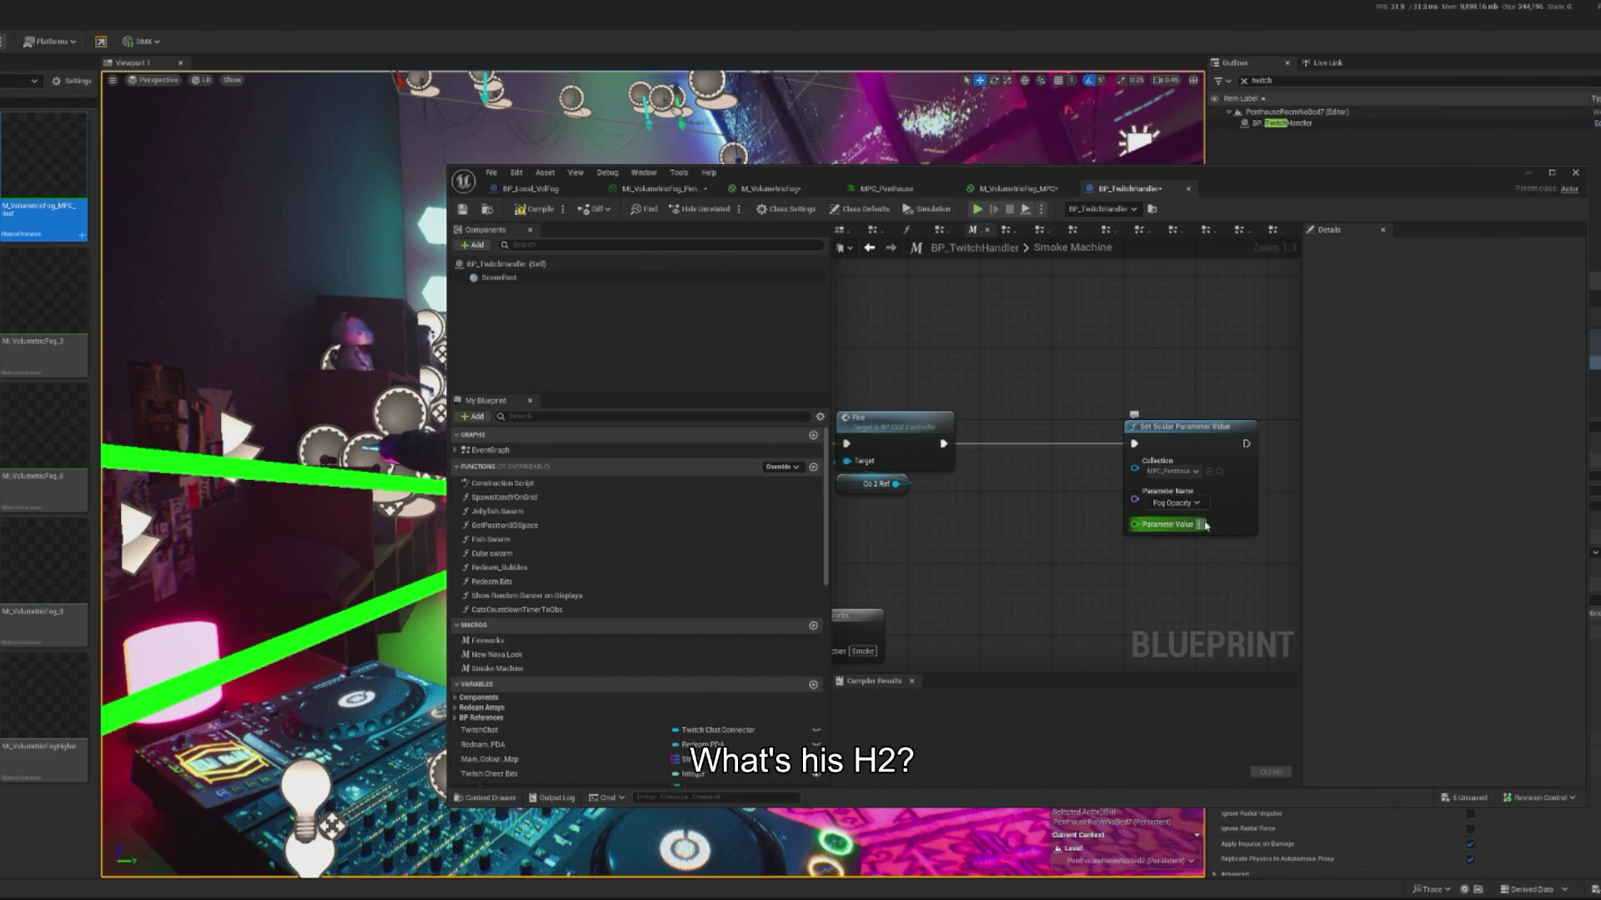
text(0.5)
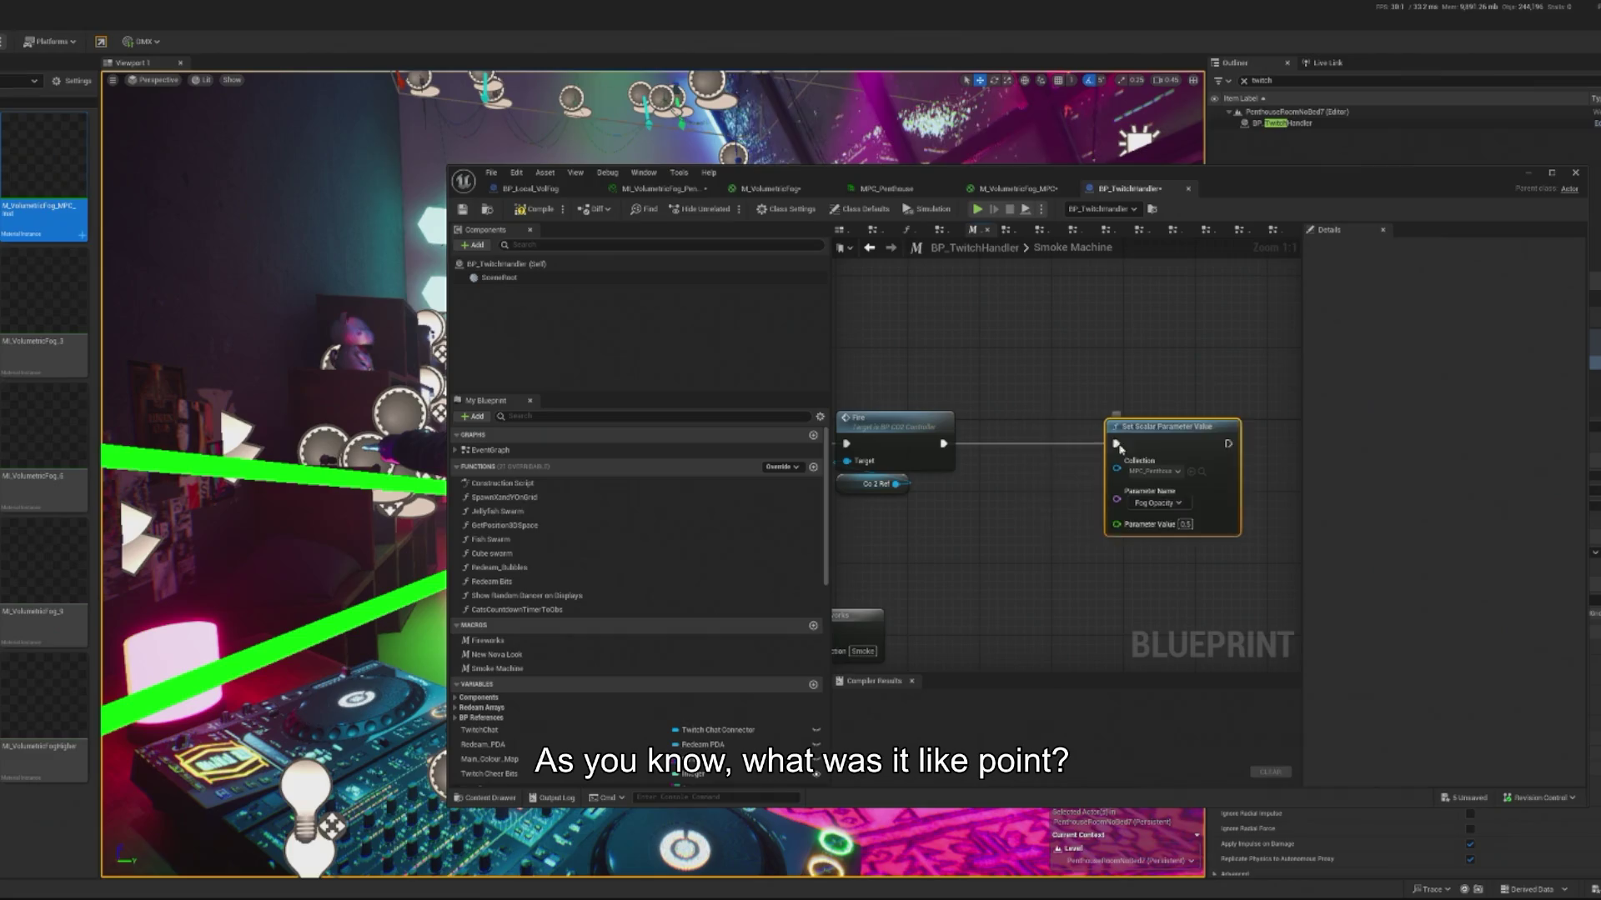
drag(1184, 426, 1084, 426)
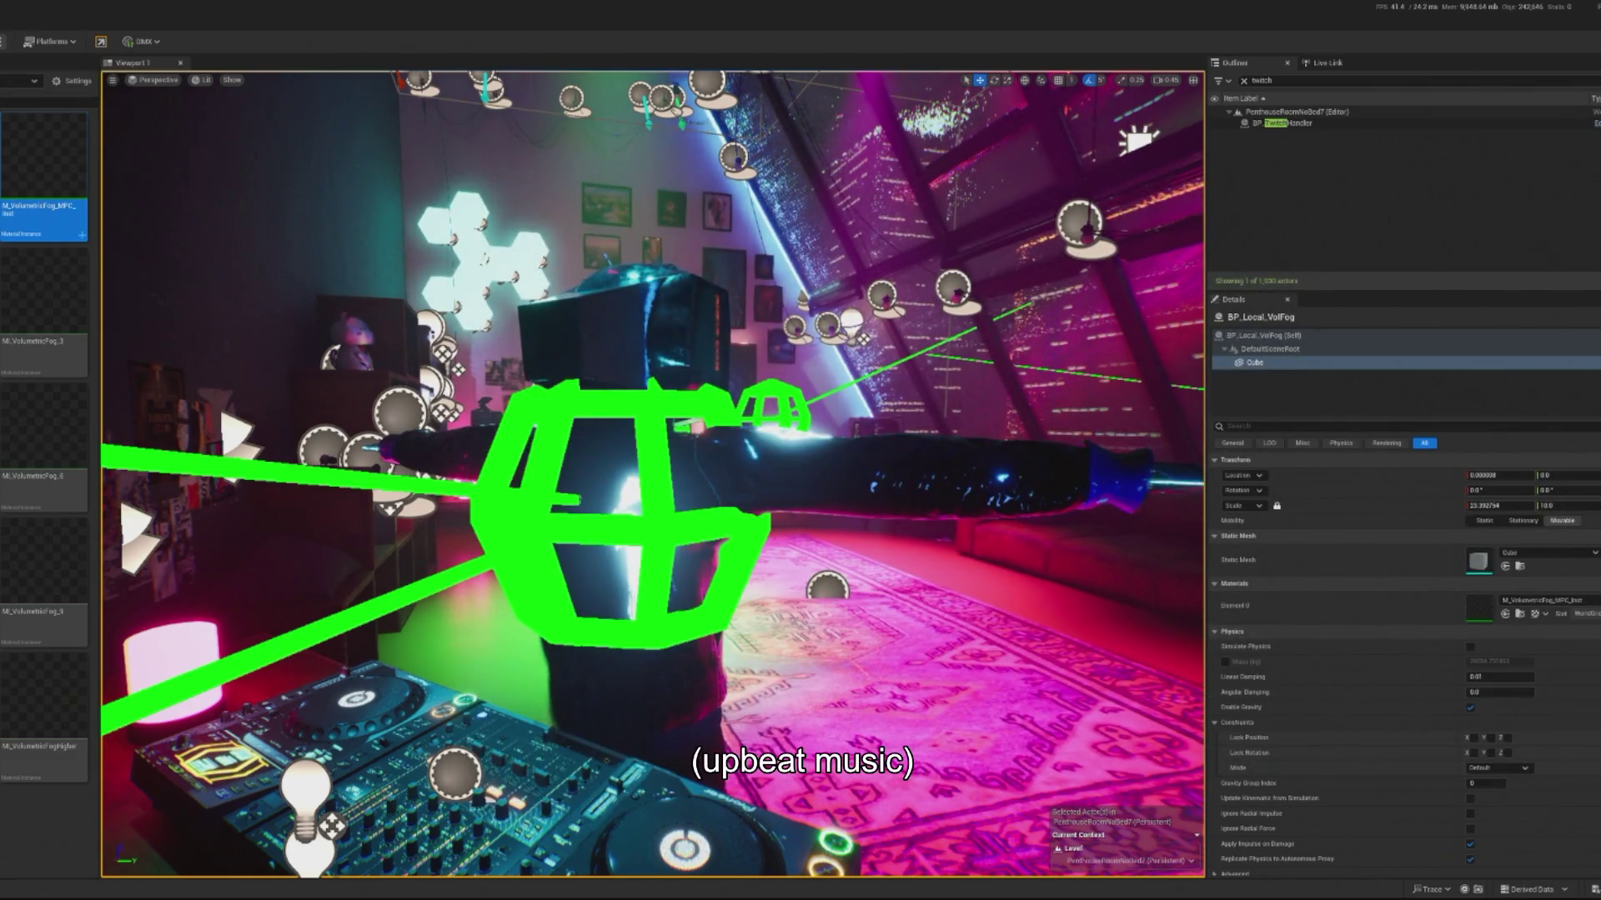
Step: Run Play In Editor with Alt+P, look around the penthouse fog, release with Shift+F1, stop with Esc
key(alt+p)
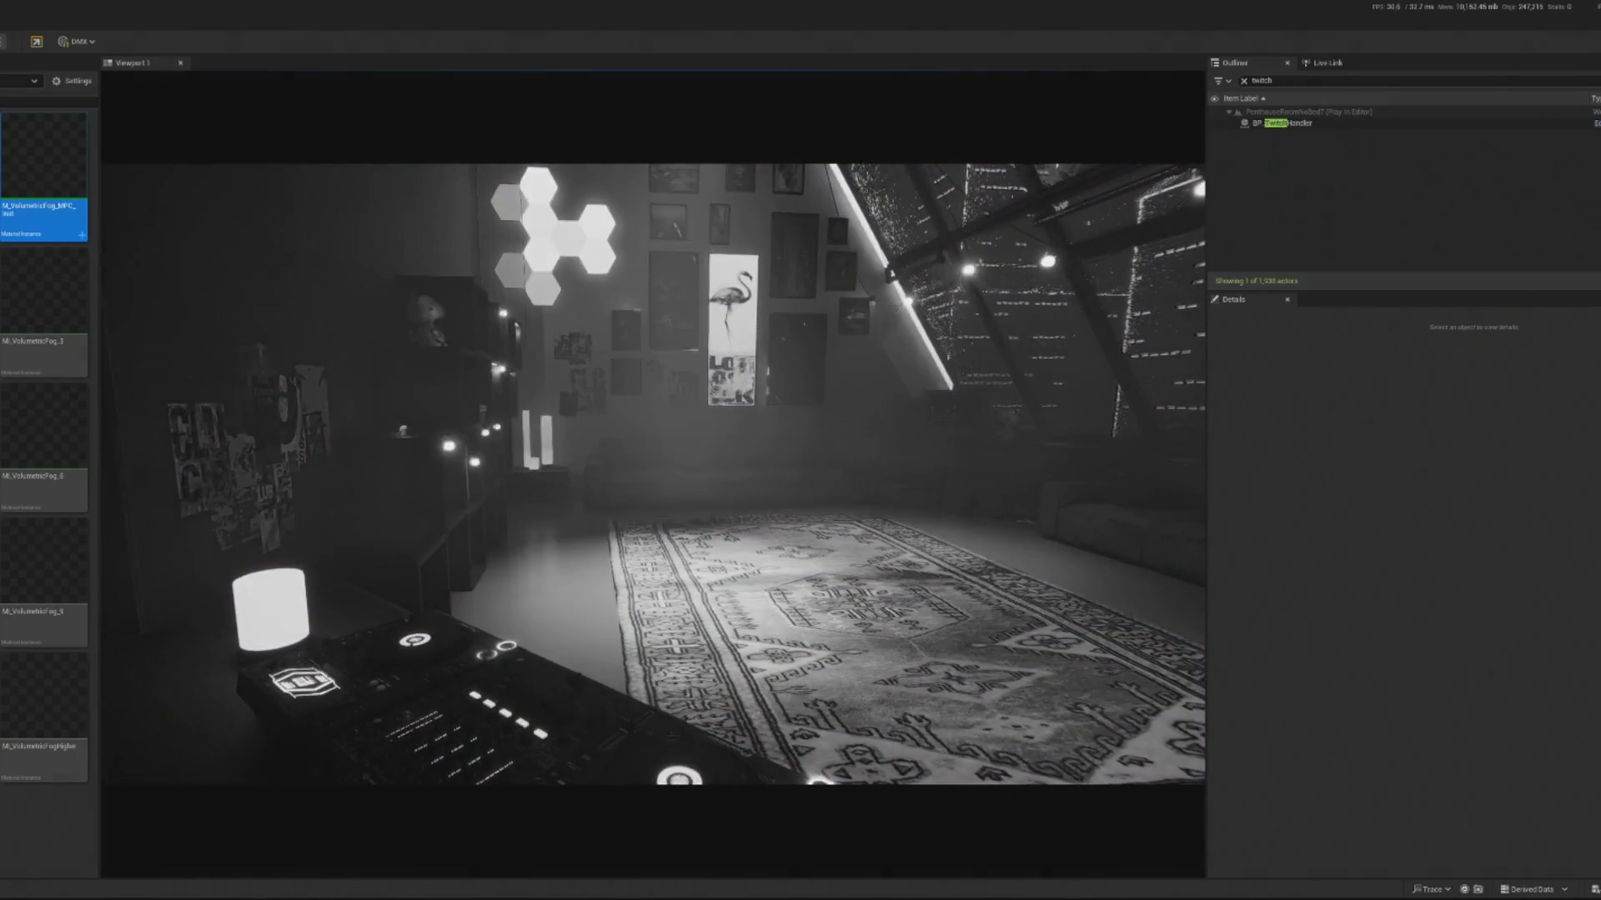
click(653, 473)
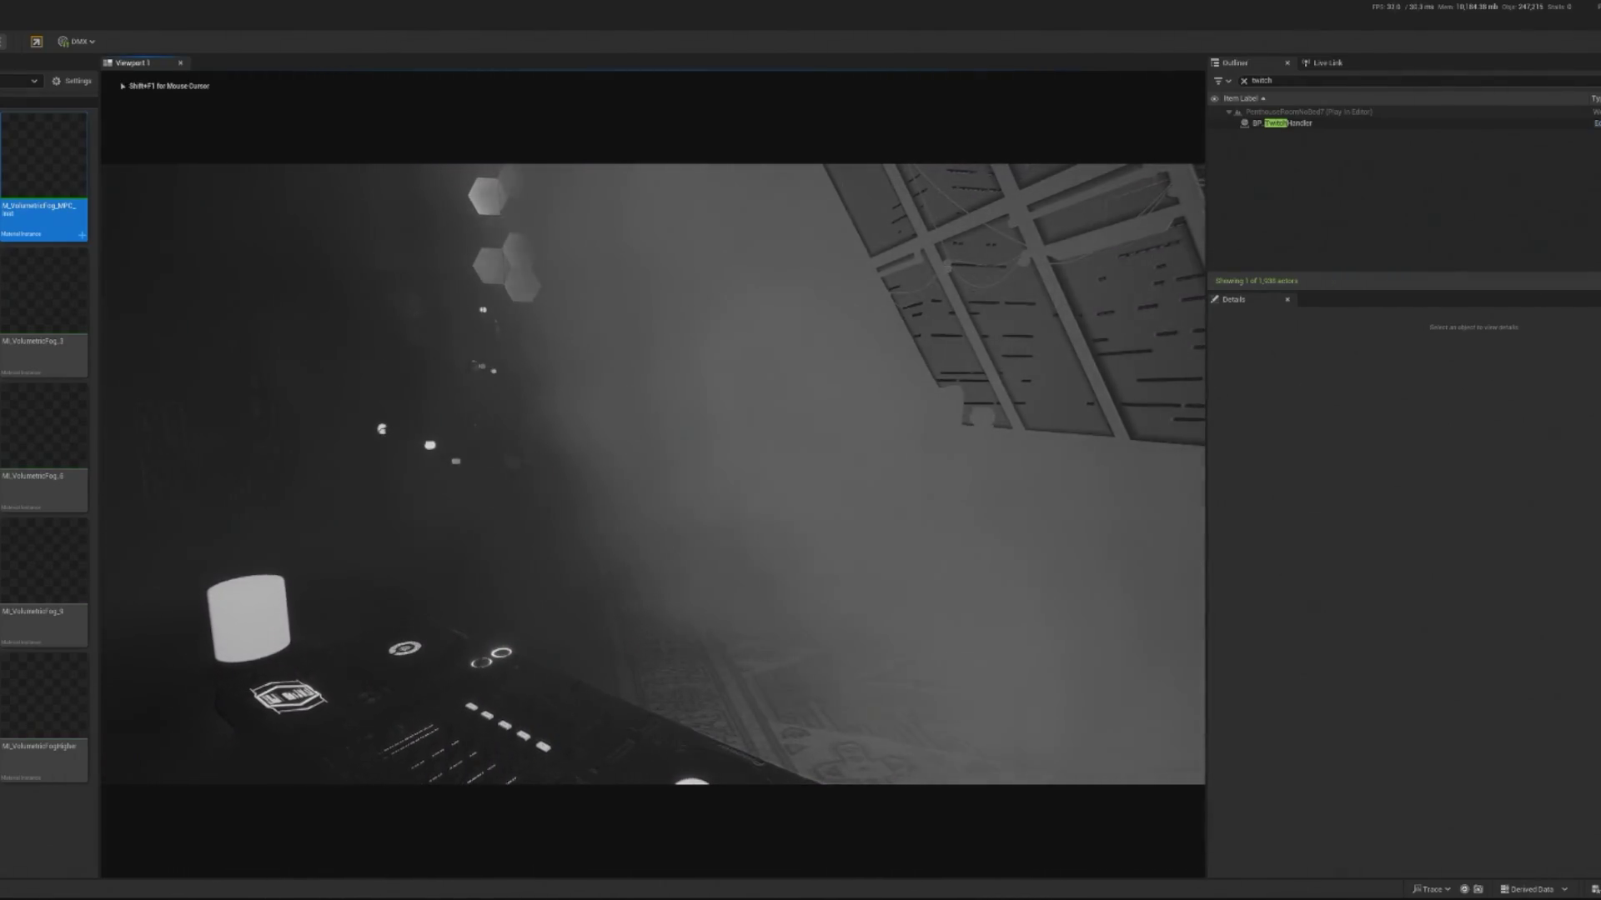
key(shift+F1)
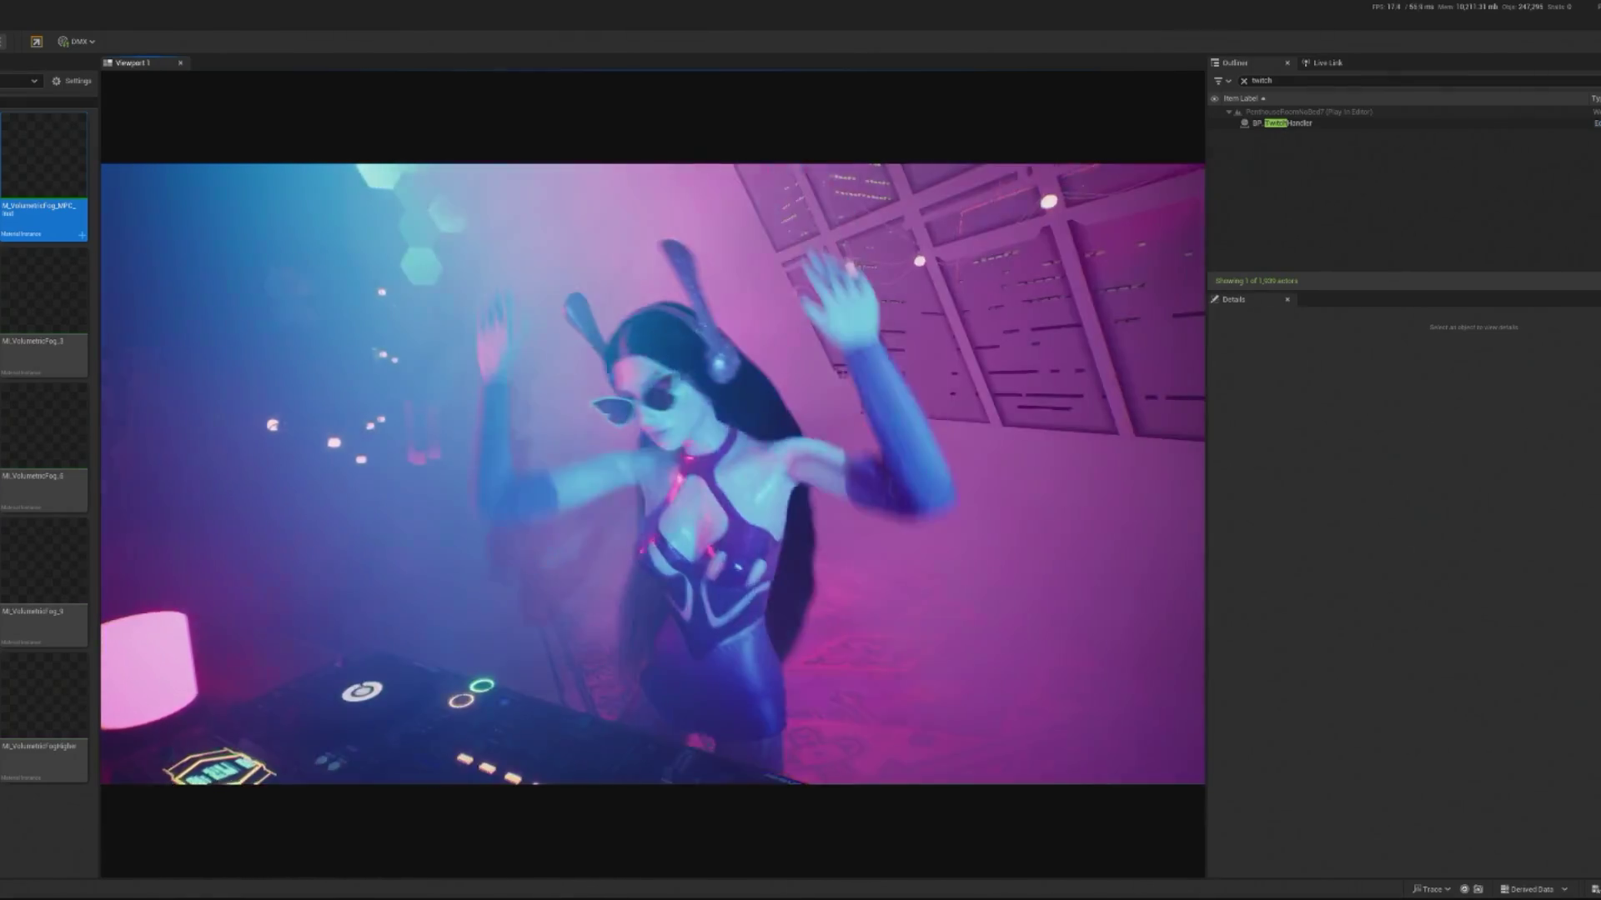
key(Escape)
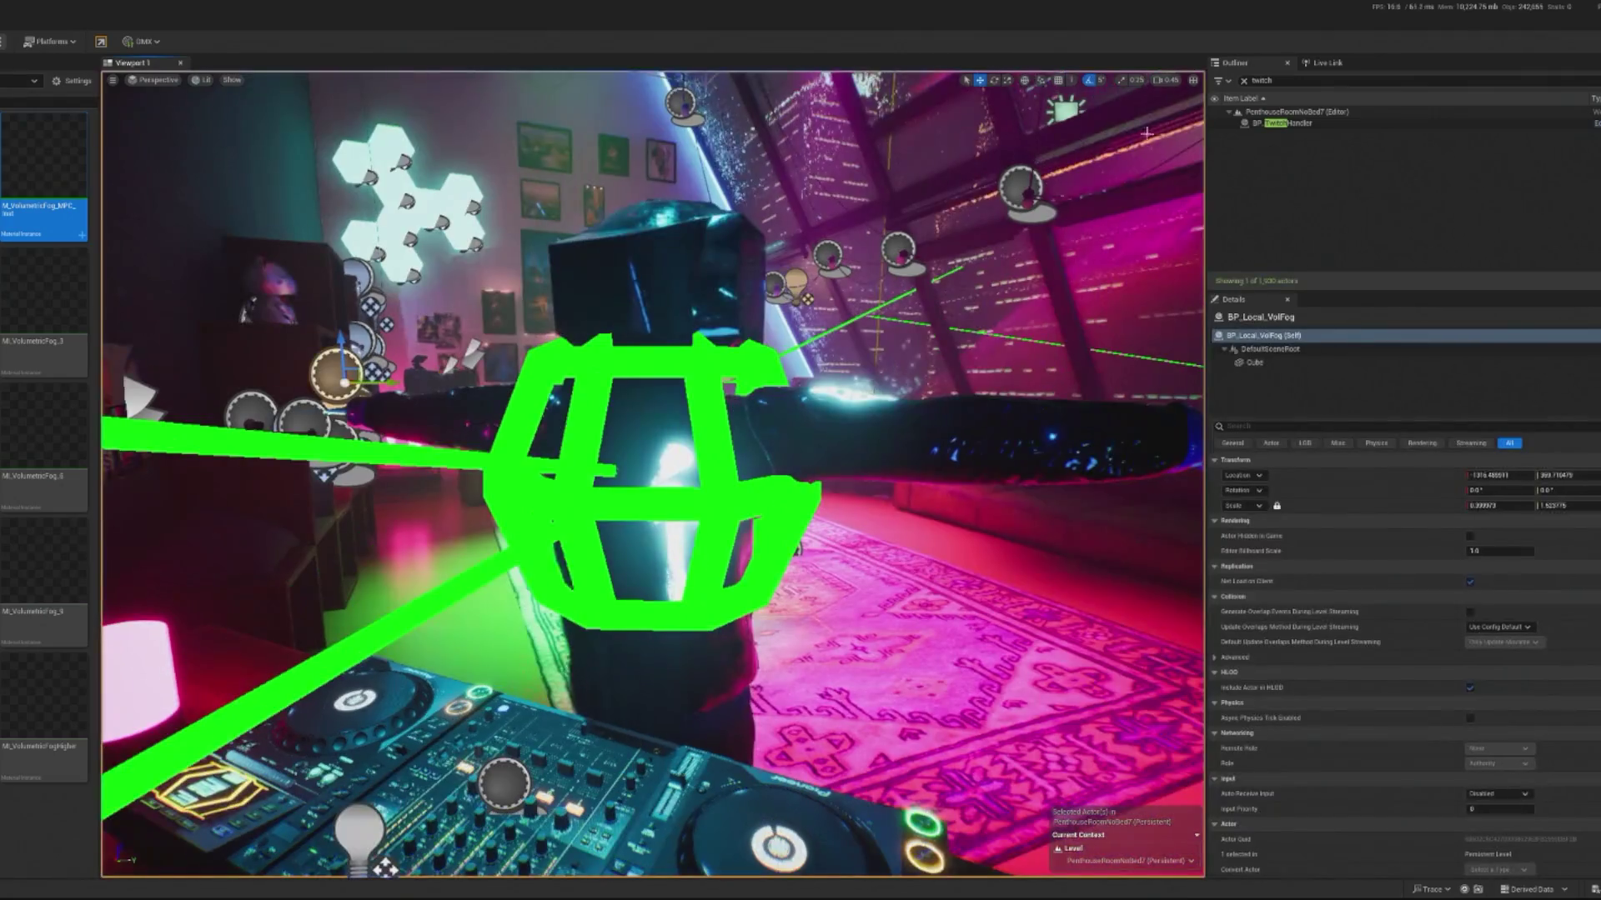
double_click(43, 218)
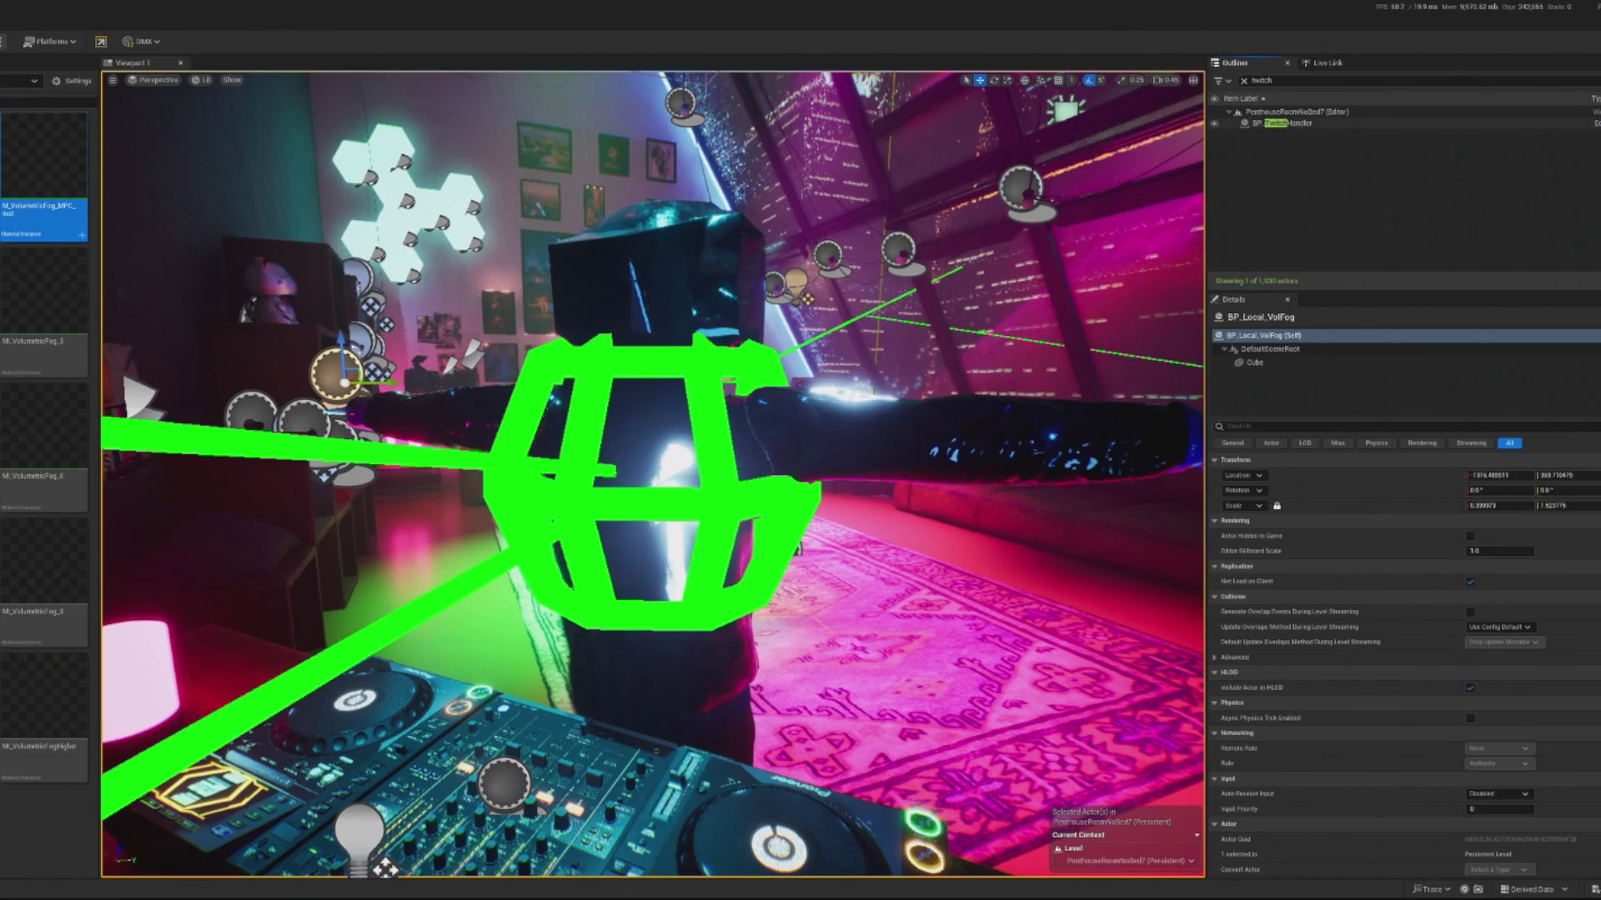
key(alt+Tab)
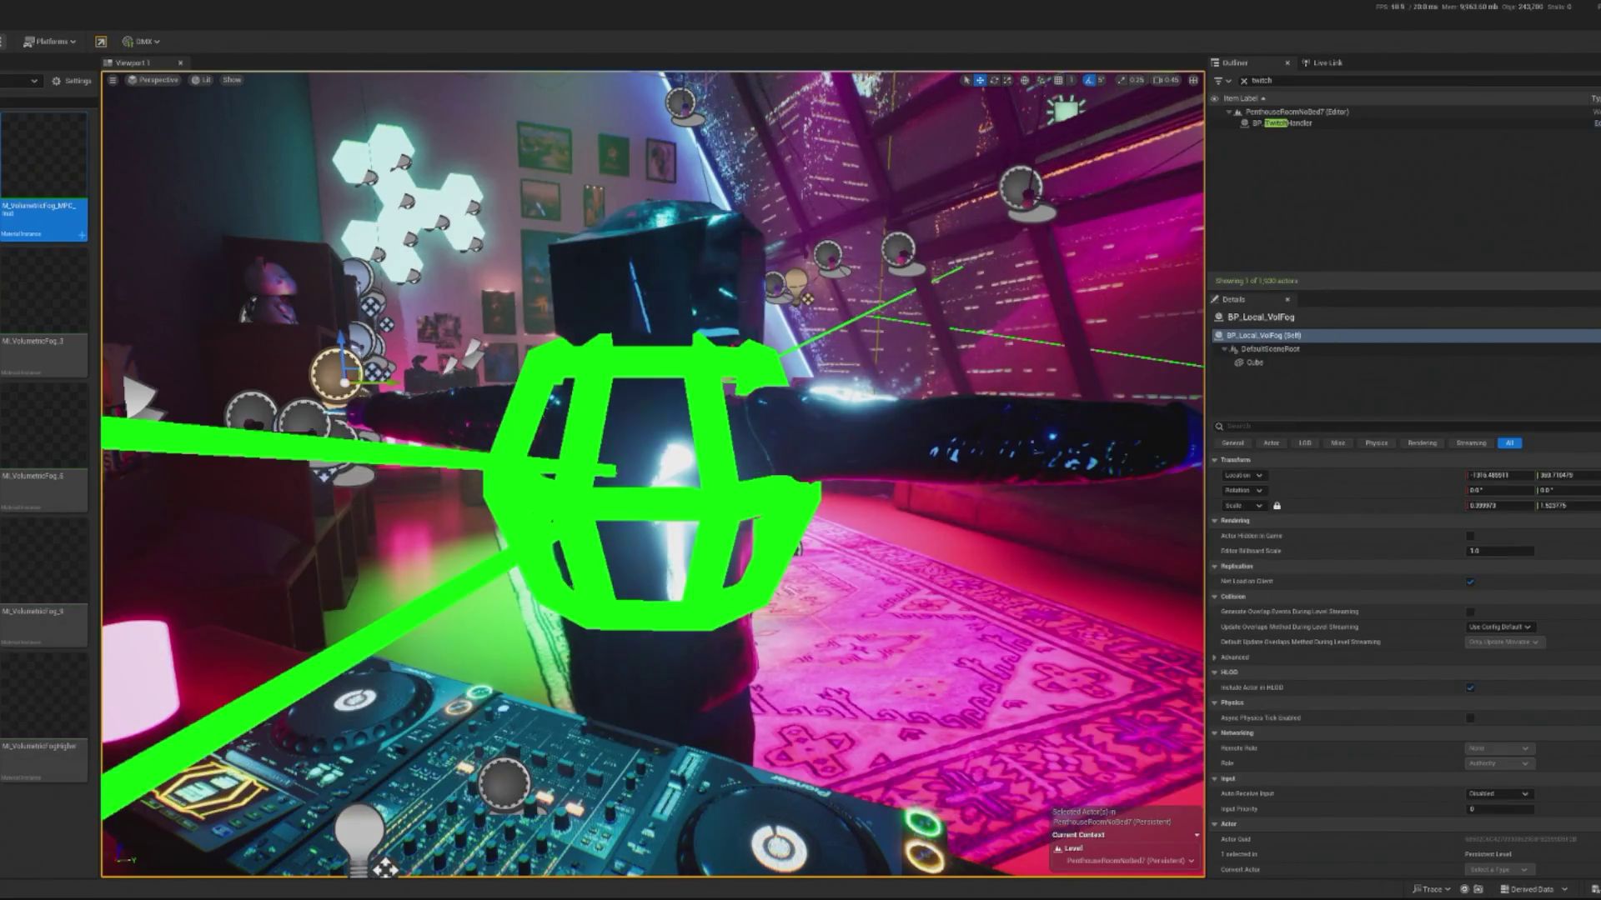
key(alt+p)
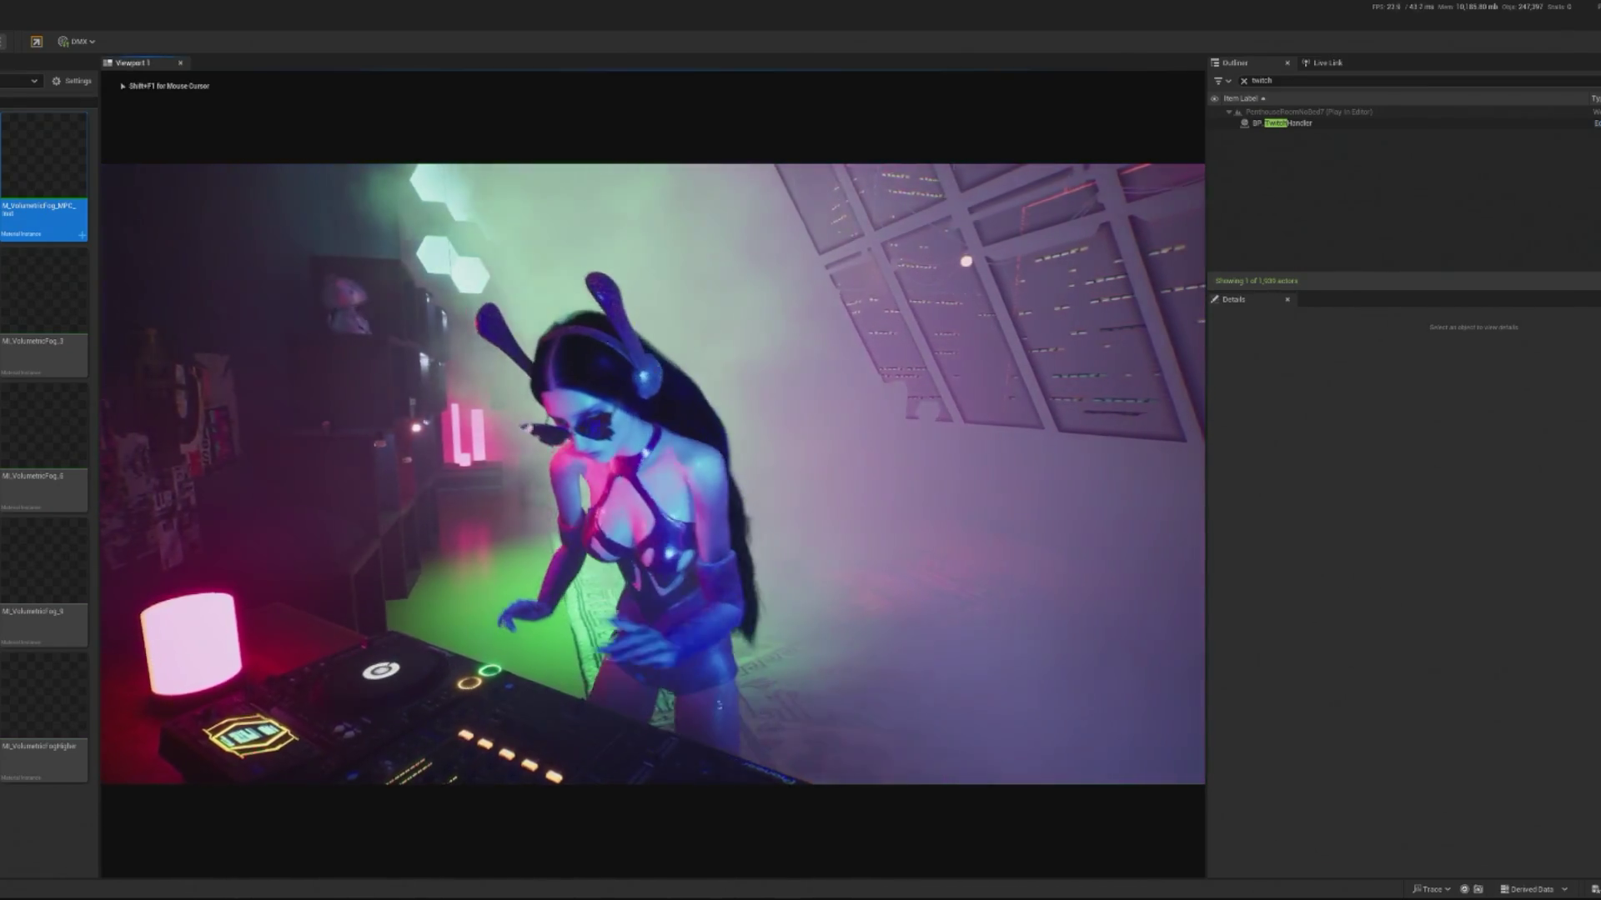
key(shift+F1)
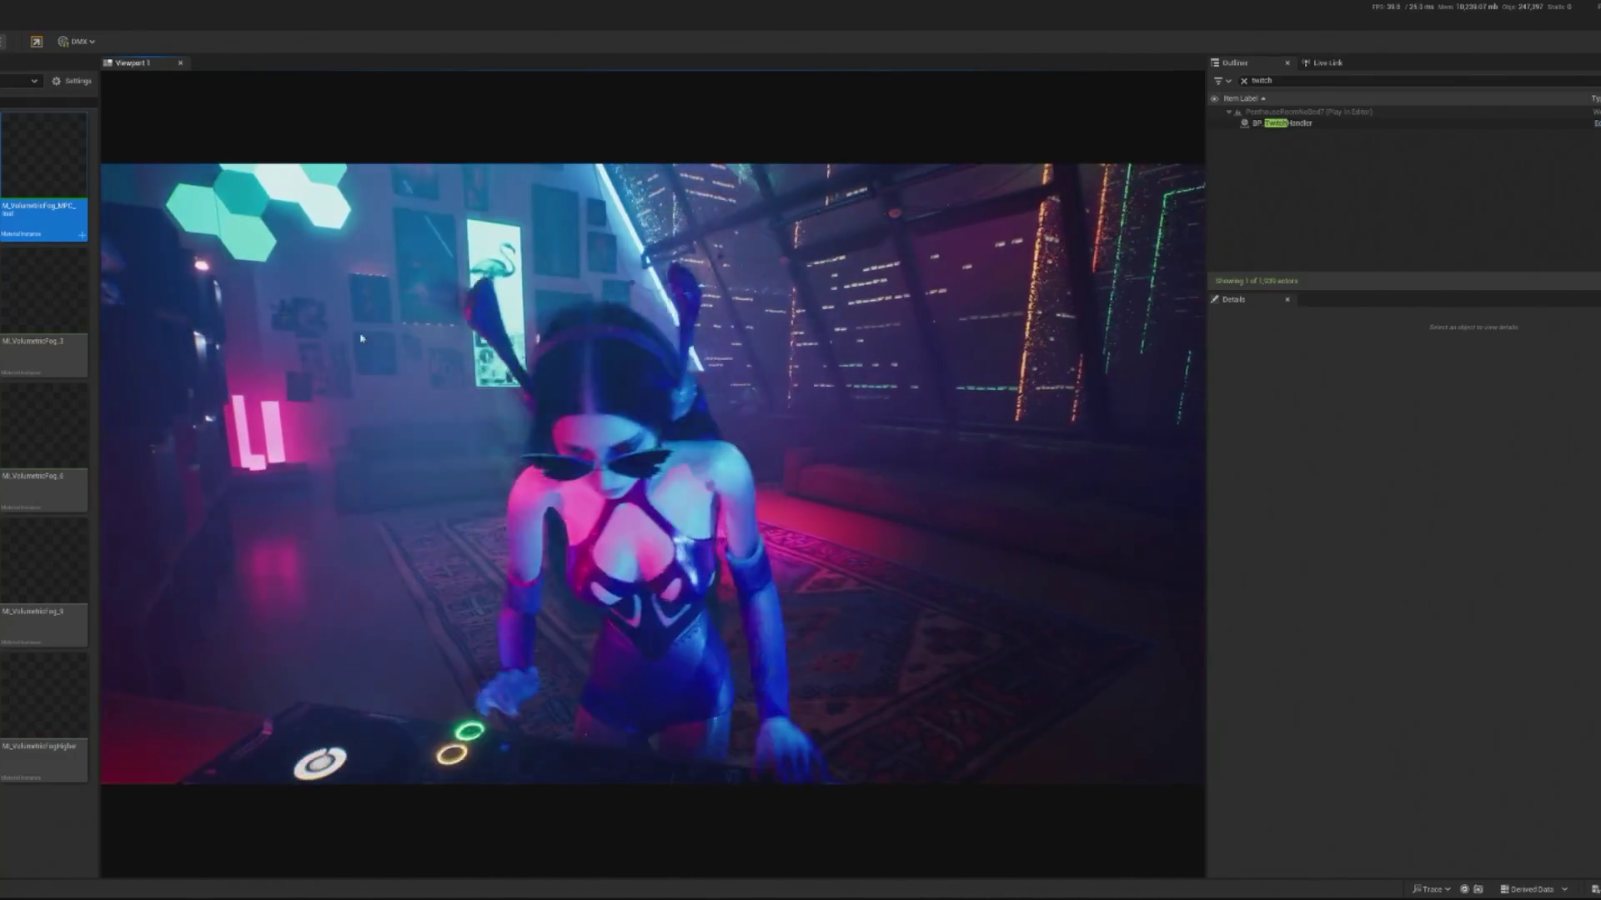
key(Escape)
mouse_move(659, 376)
mouse_down()
mouse_move(649, 330)
mouse_move(815, 179)
mouse_move(793, 150)
mouse_move(629, 267)
mouse_move(667, 210)
mouse_up()
Step: Delete one BP_CO2_Spawner and slide two remaining spawners to new spots along the wall
click(629, 267)
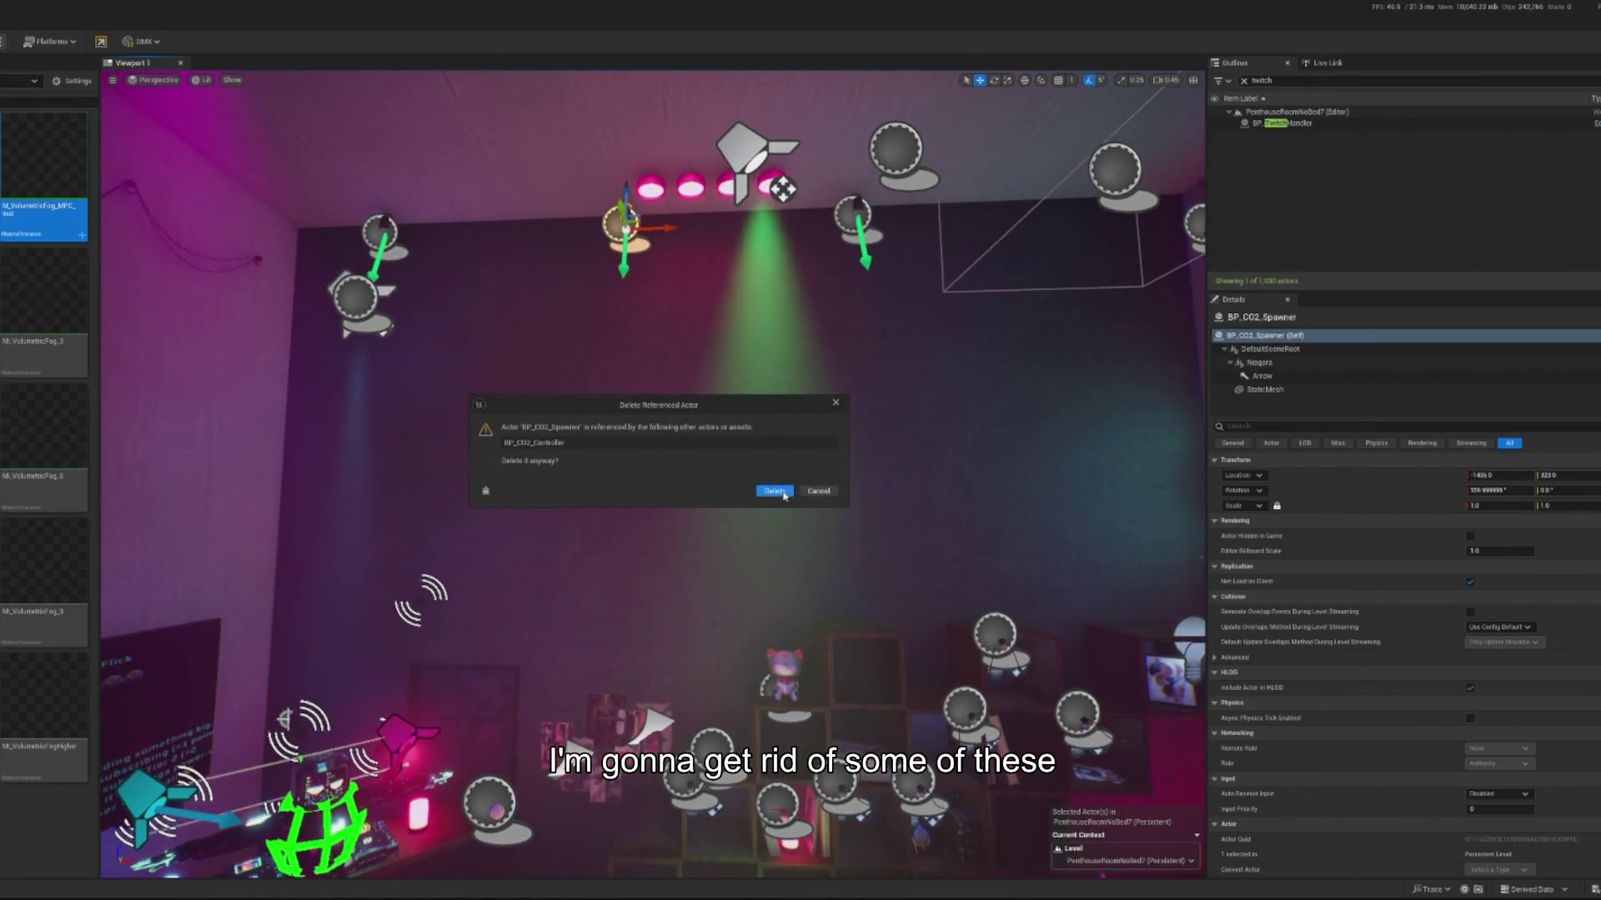
click(775, 491)
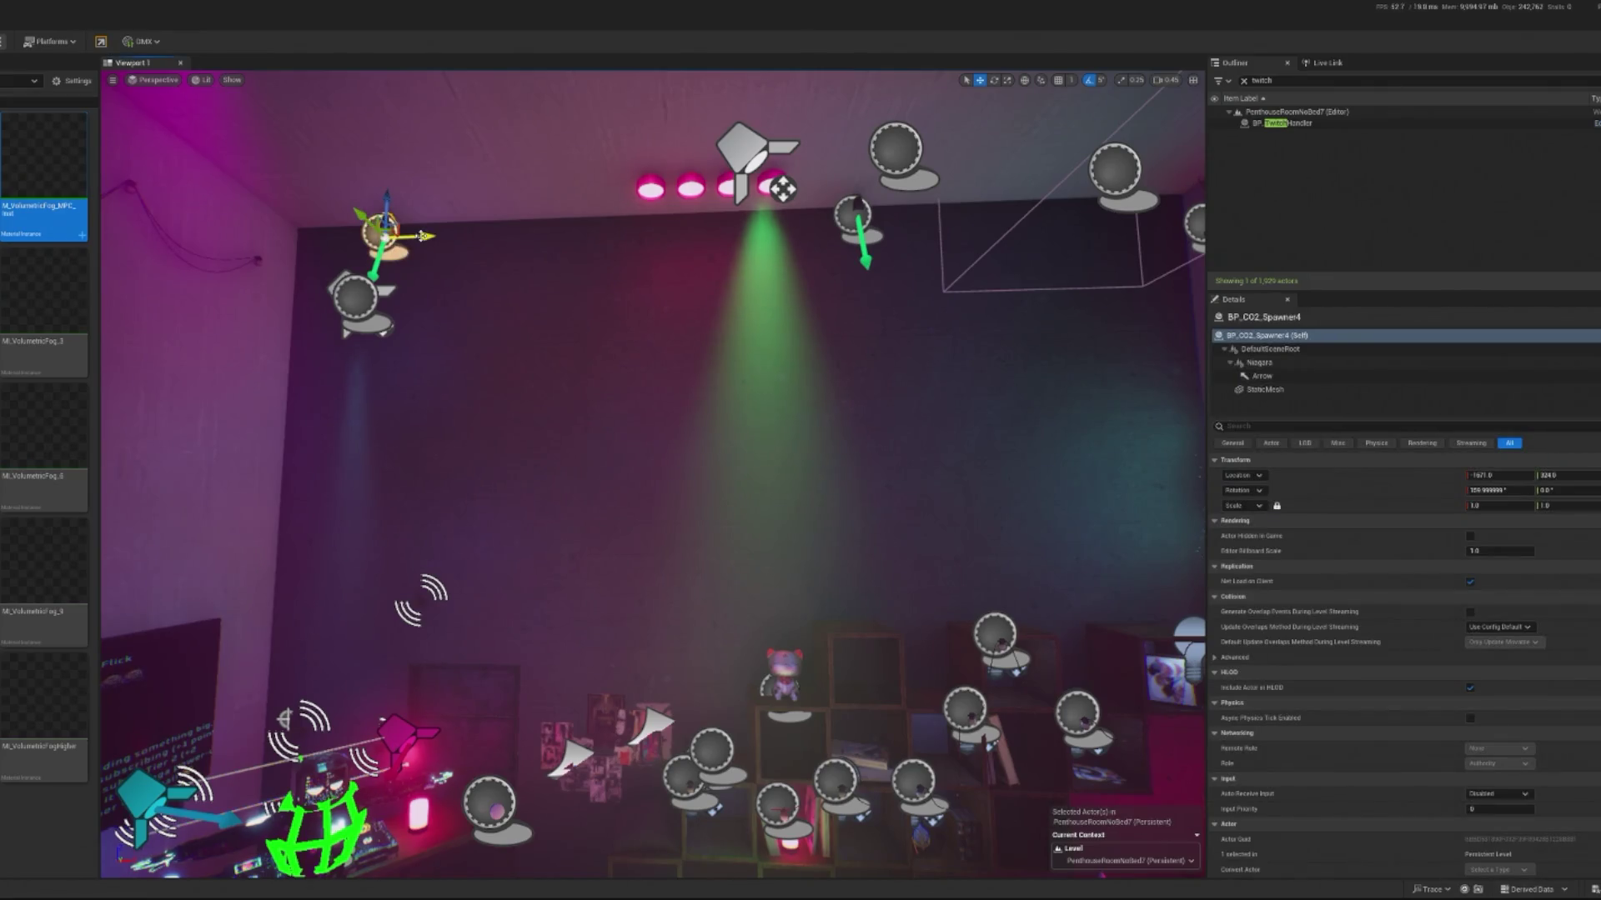
mouse_move(423, 236)
mouse_down()
mouse_move(531, 196)
mouse_move(834, 208)
mouse_move(746, 193)
mouse_move(934, 142)
mouse_move(917, 225)
mouse_up()
click(843, 186)
click(803, 215)
drag(800, 350, 833, 330)
drag(771, 248, 699, 250)
Step: Filter the Outliner for co2 and select BP_CO2_Controller
drag(751, 417, 700, 416)
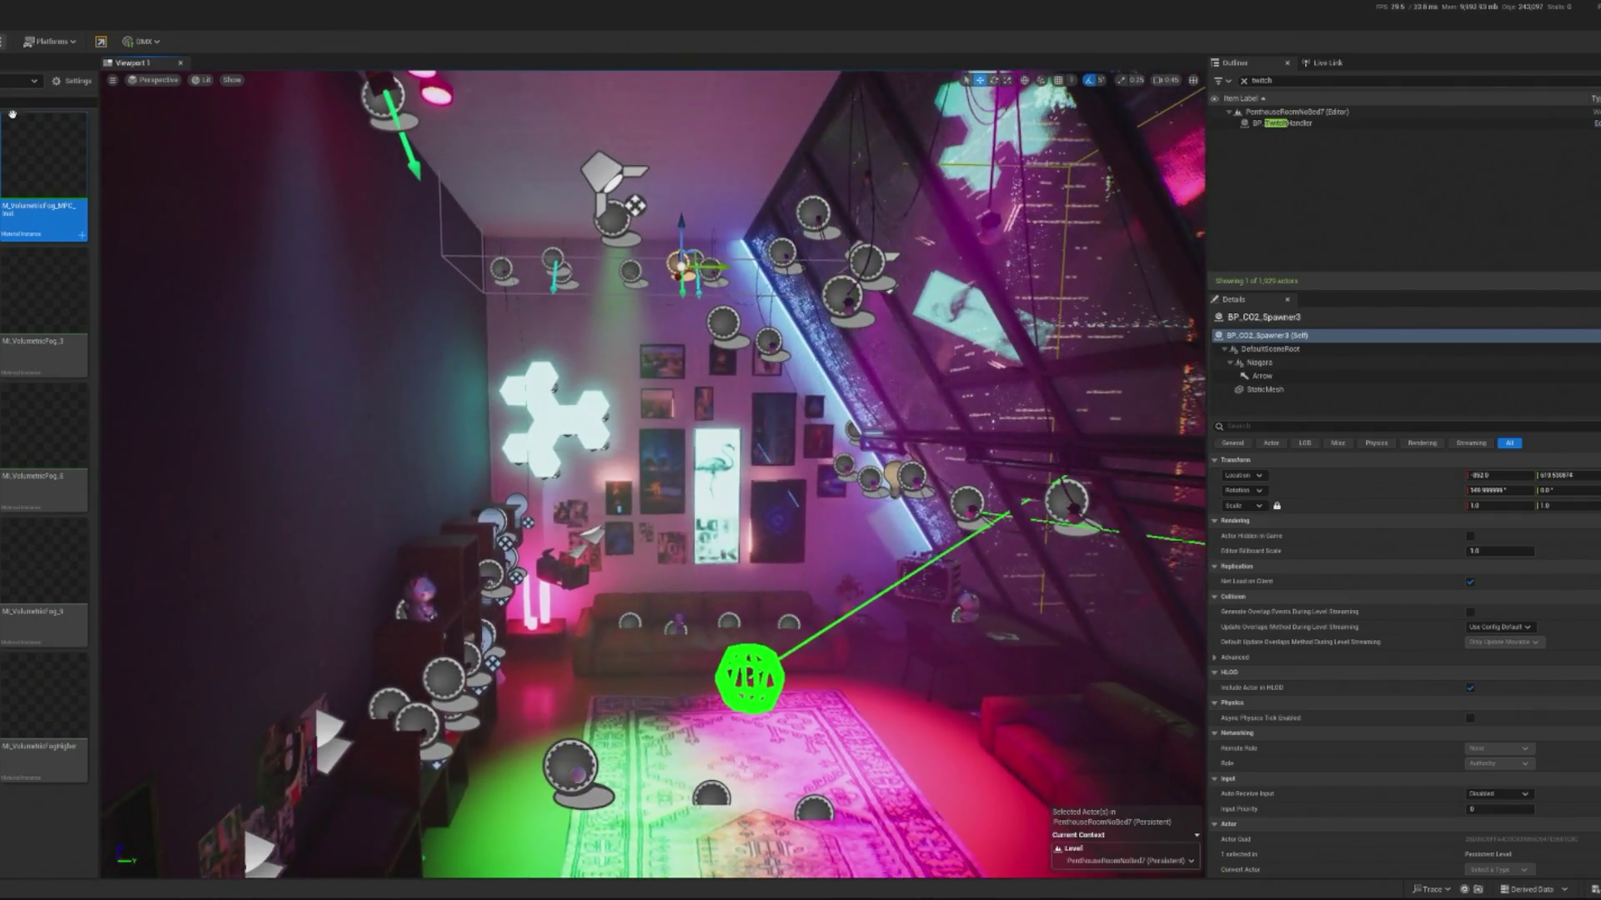
text(co2)
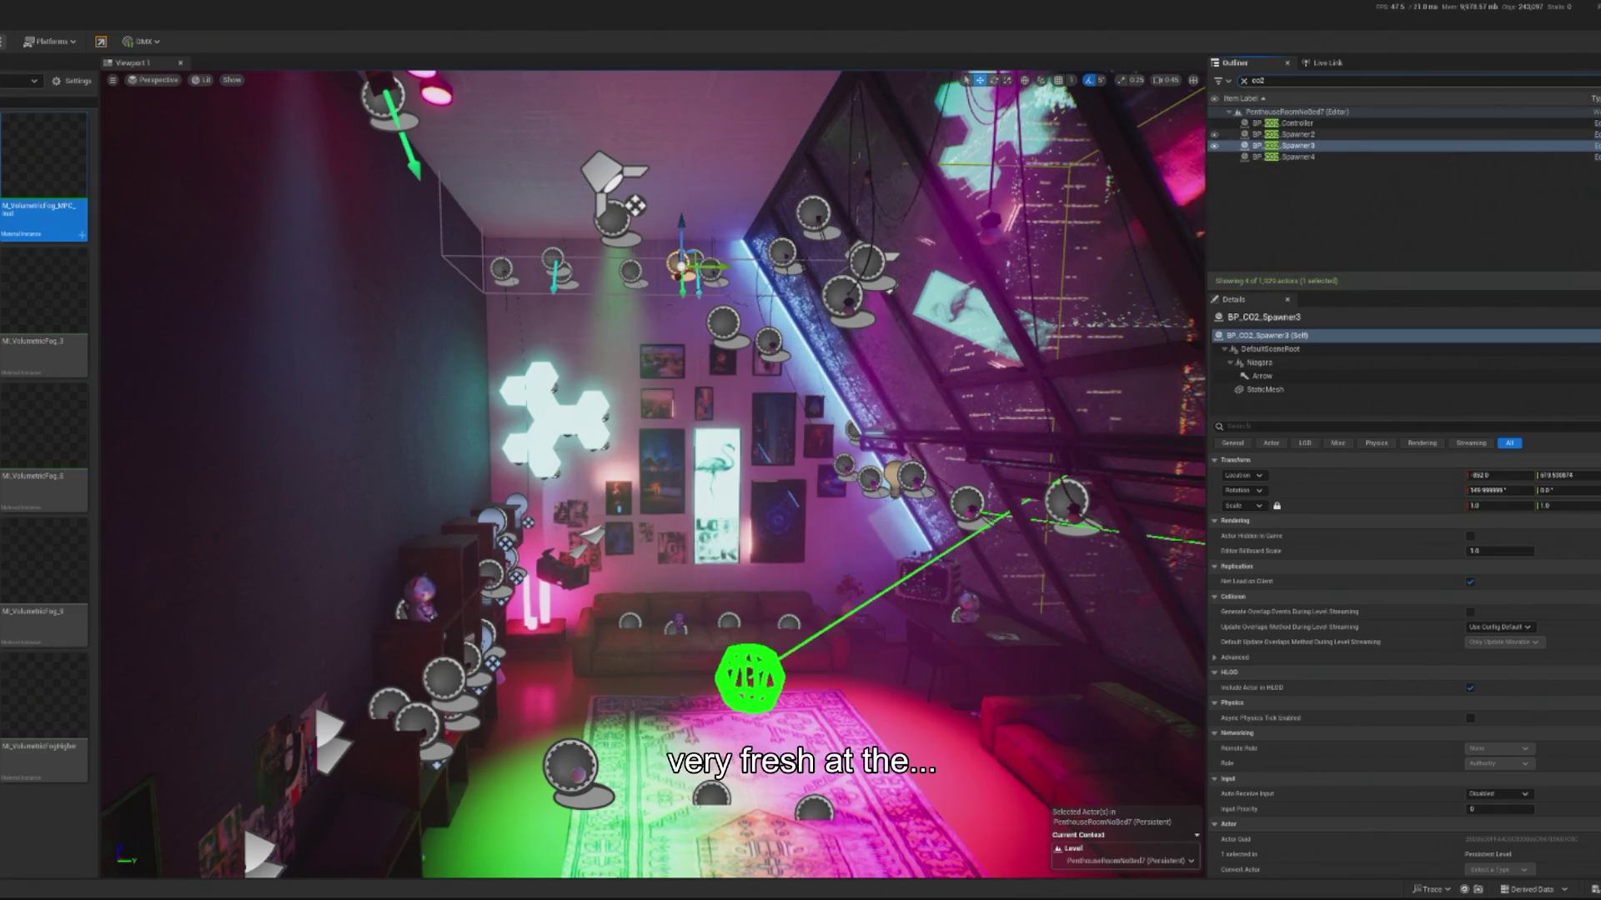
click(1537, 125)
Step: Open BP_CO2_Controller, compile it, dismiss the check-out prompt, and close the editor
click(1596, 123)
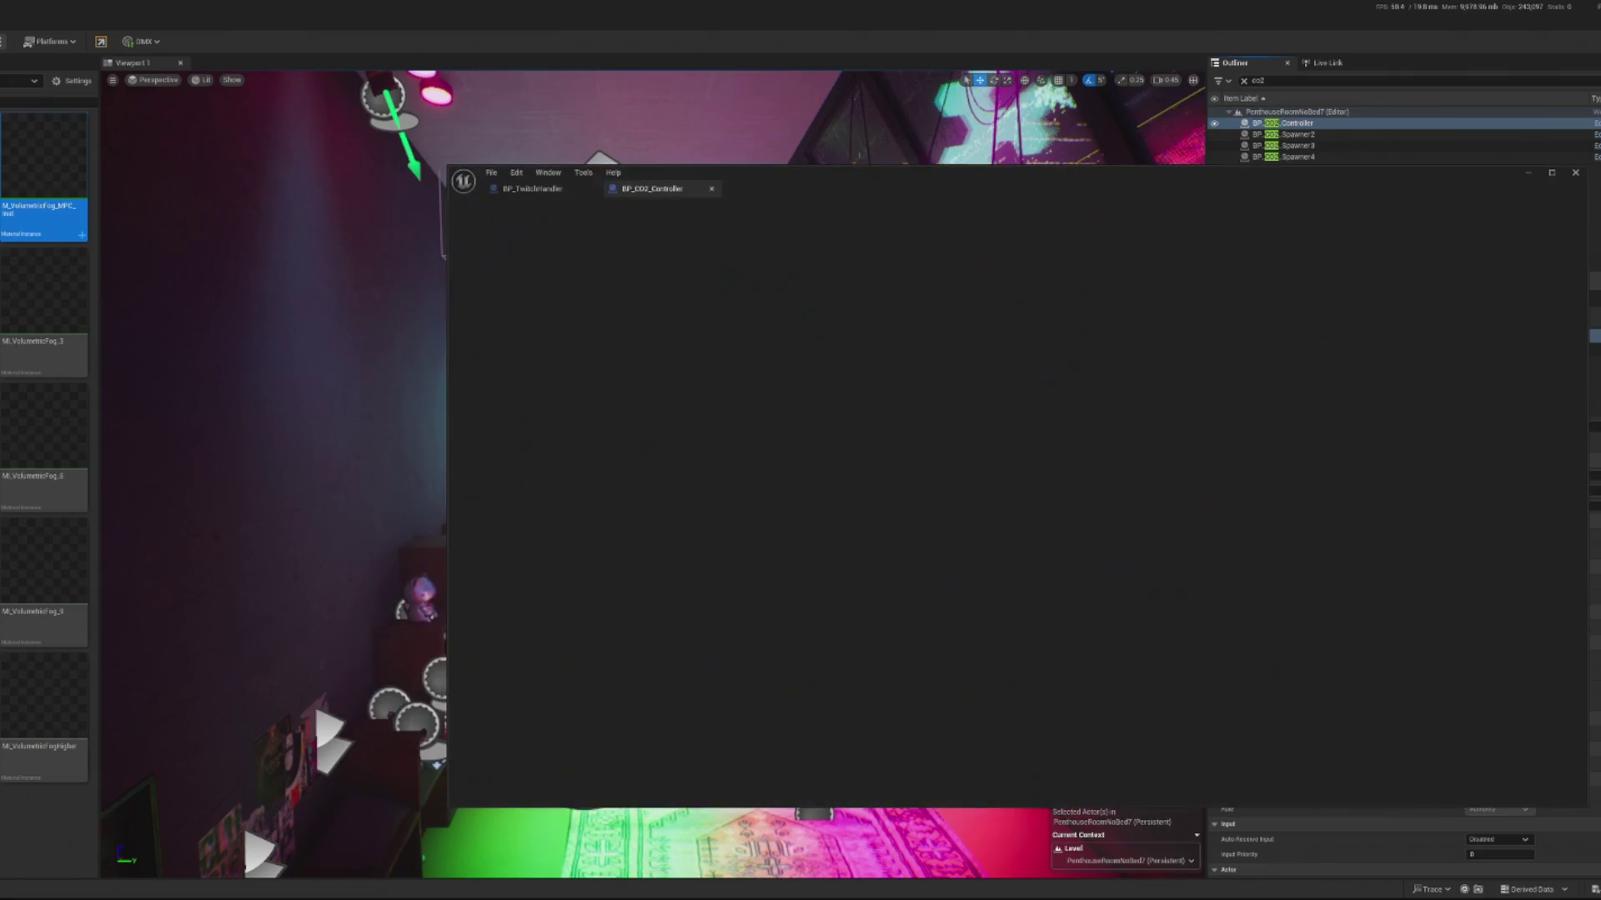
click(533, 209)
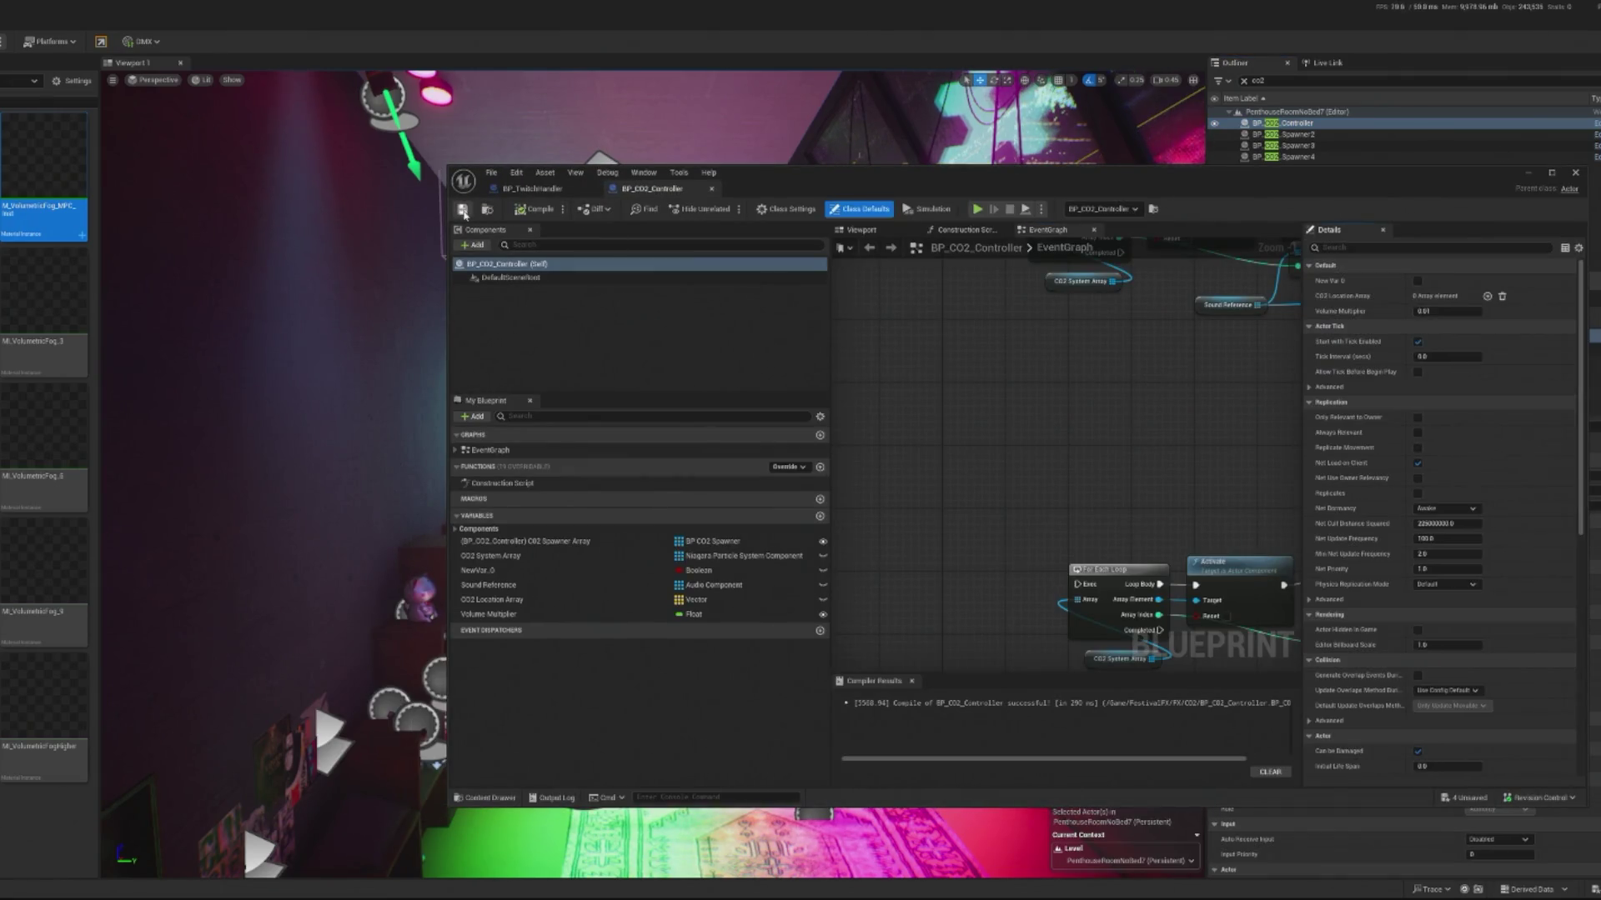
click(676, 581)
click(1575, 172)
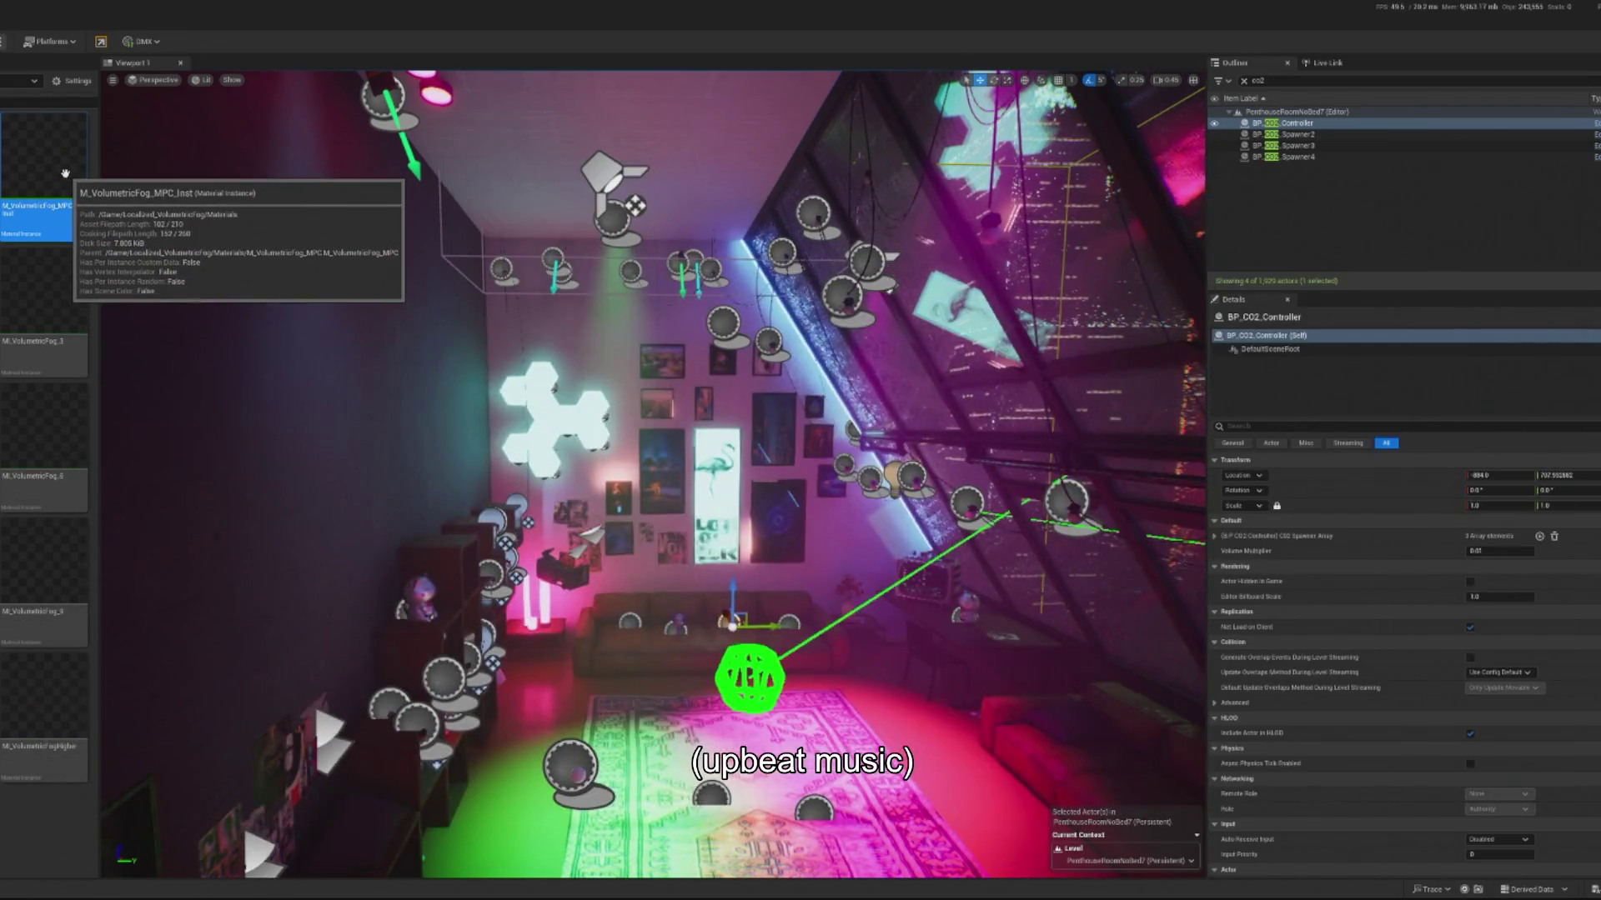
Step: Filter the Outliner for twi, focus BP_TwitchHandler, and open its Blueprint with Ctrl+E
click(1244, 81)
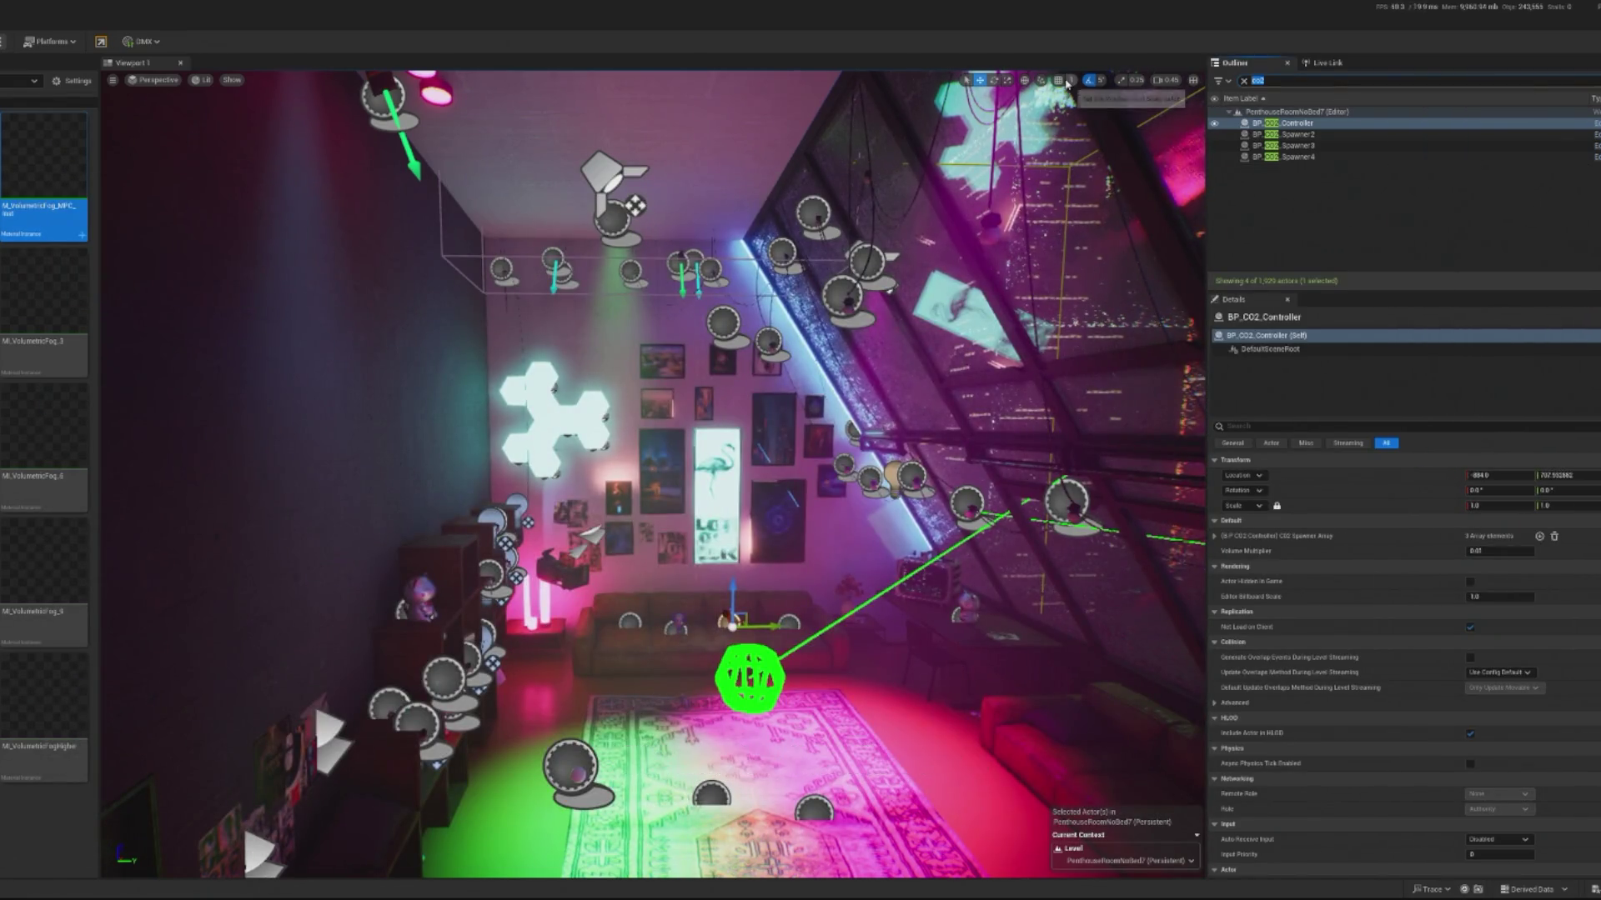
text(twi)
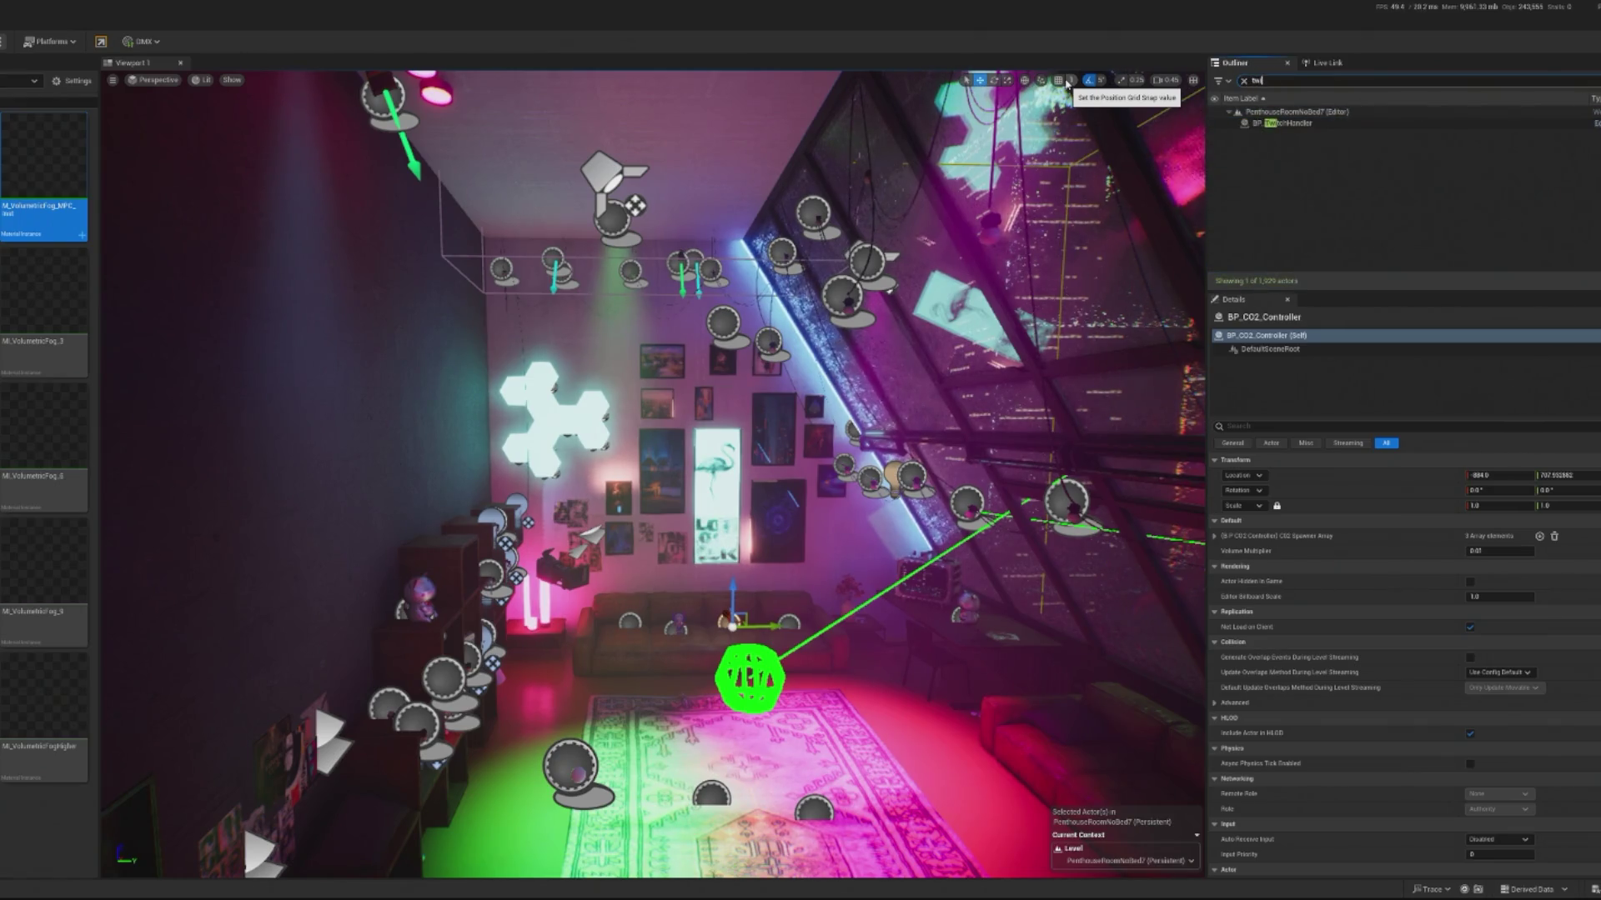
double_click(1282, 122)
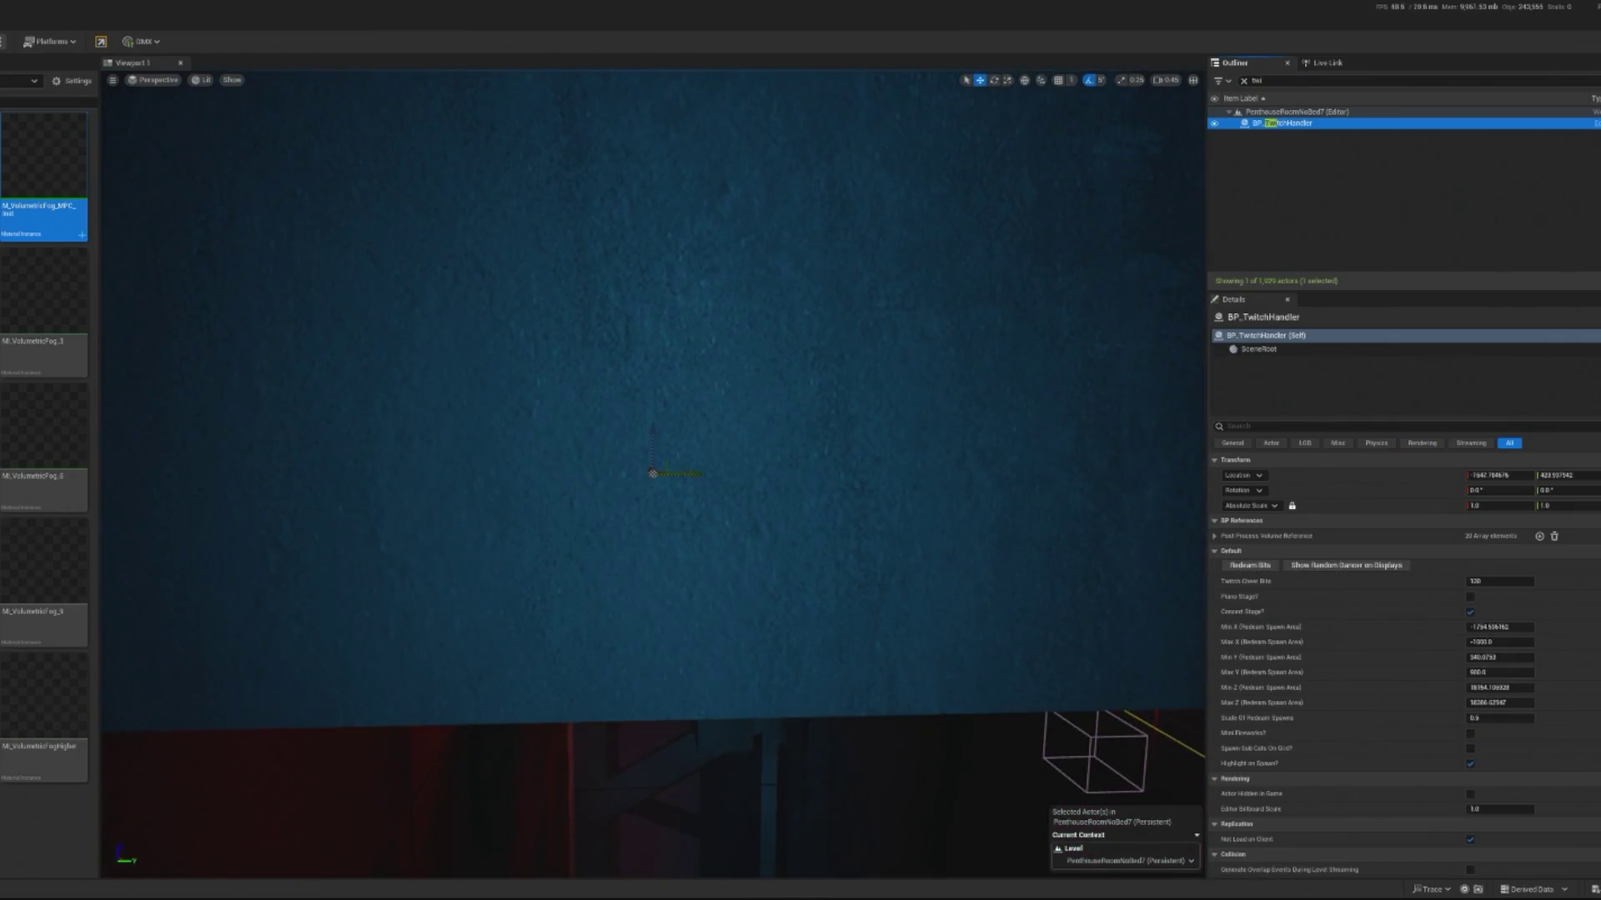
key(ctrl+e)
Step: Add a Lerp (Float) node and place it beside the Fog Opacity setter
right_click(967, 581)
text(lerp)
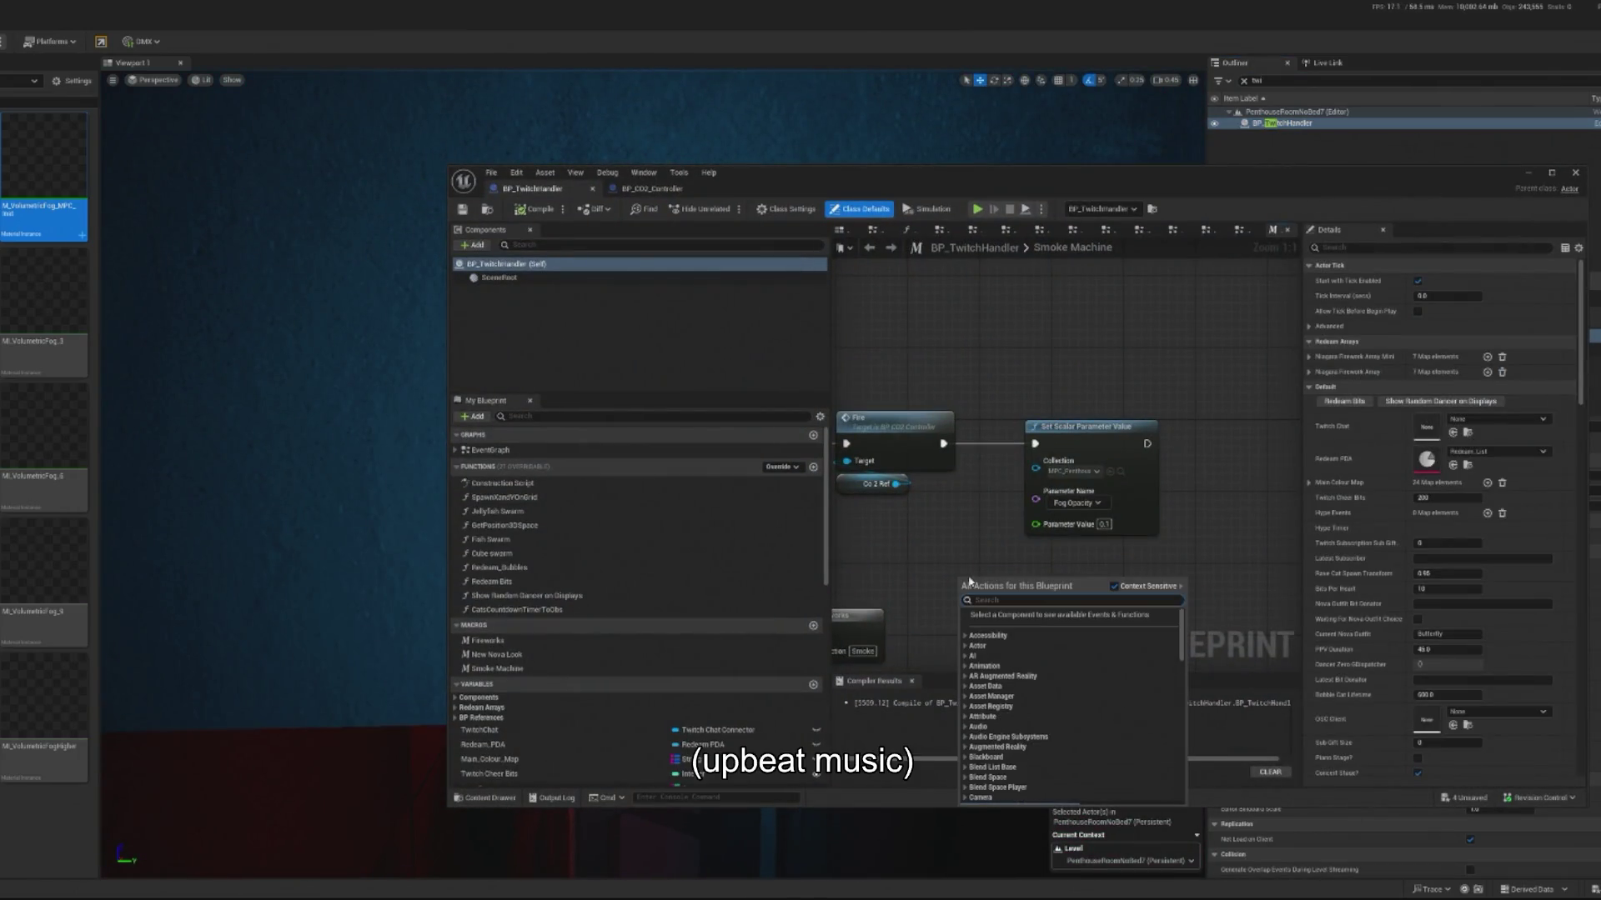
click(996, 624)
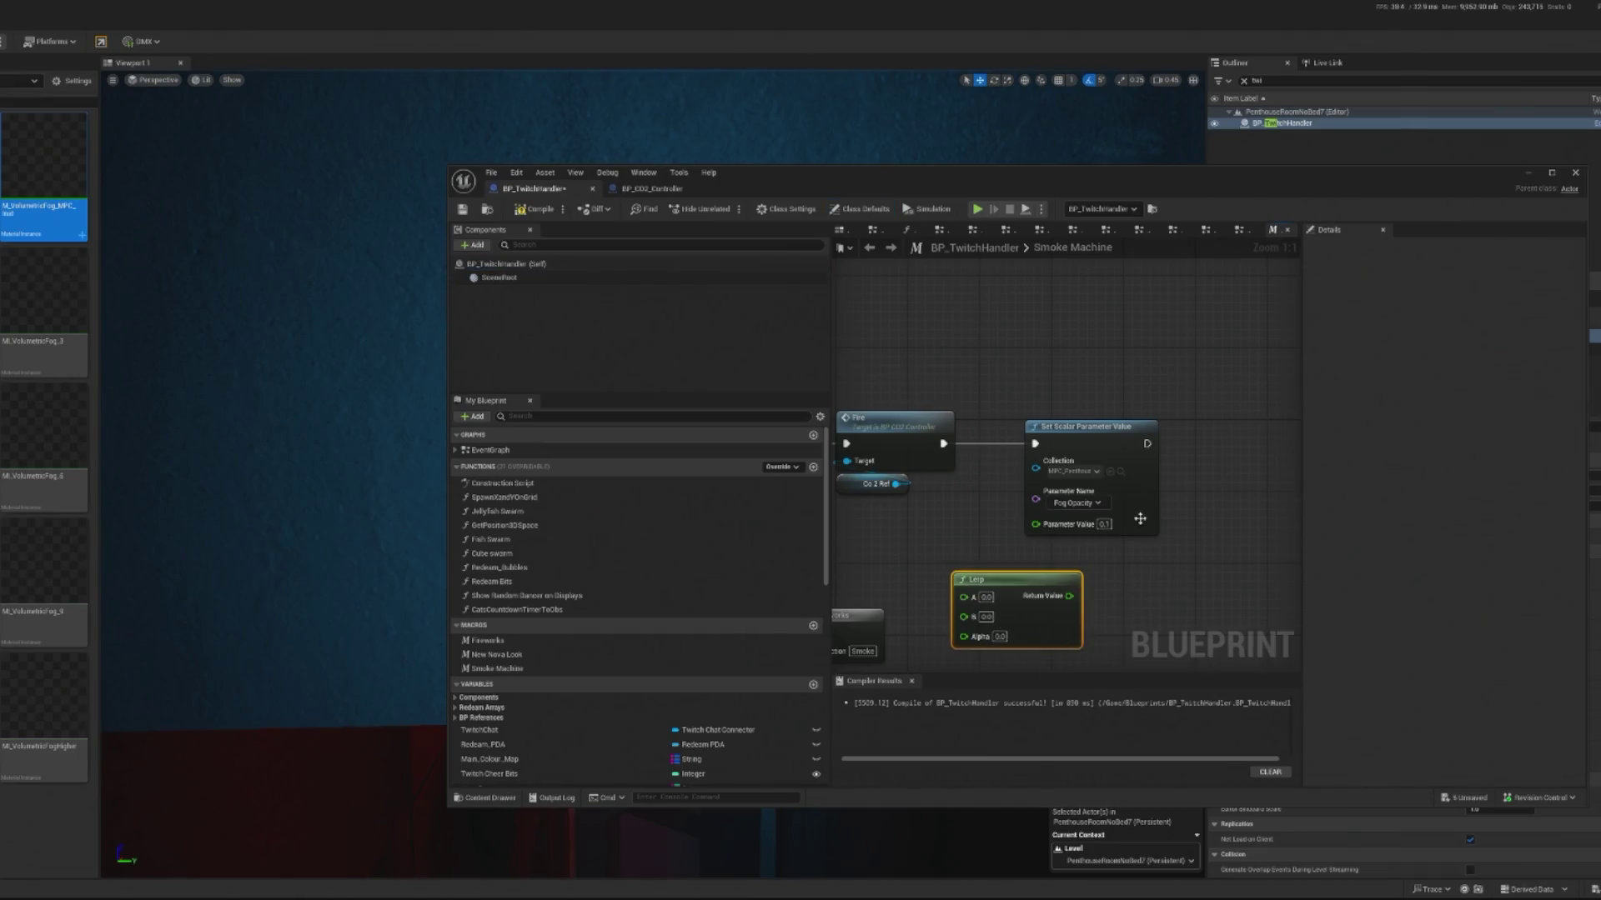
drag(1078, 447, 1159, 437)
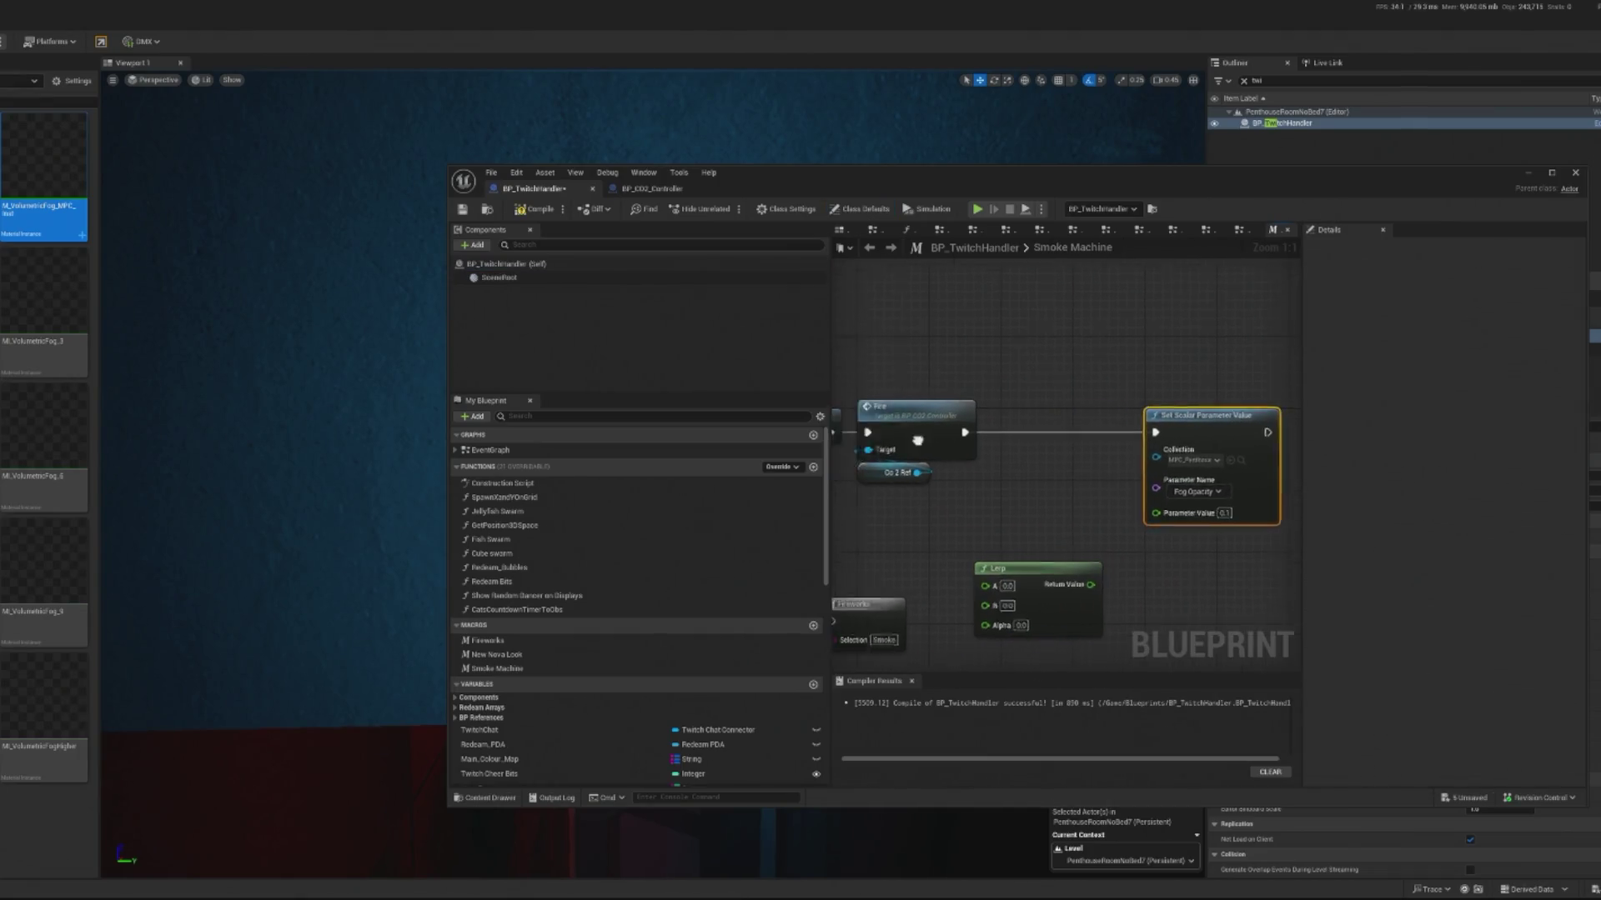
mouse_move(1120, 573)
mouse_down()
mouse_move(1095, 523)
mouse_move(1034, 565)
mouse_up()
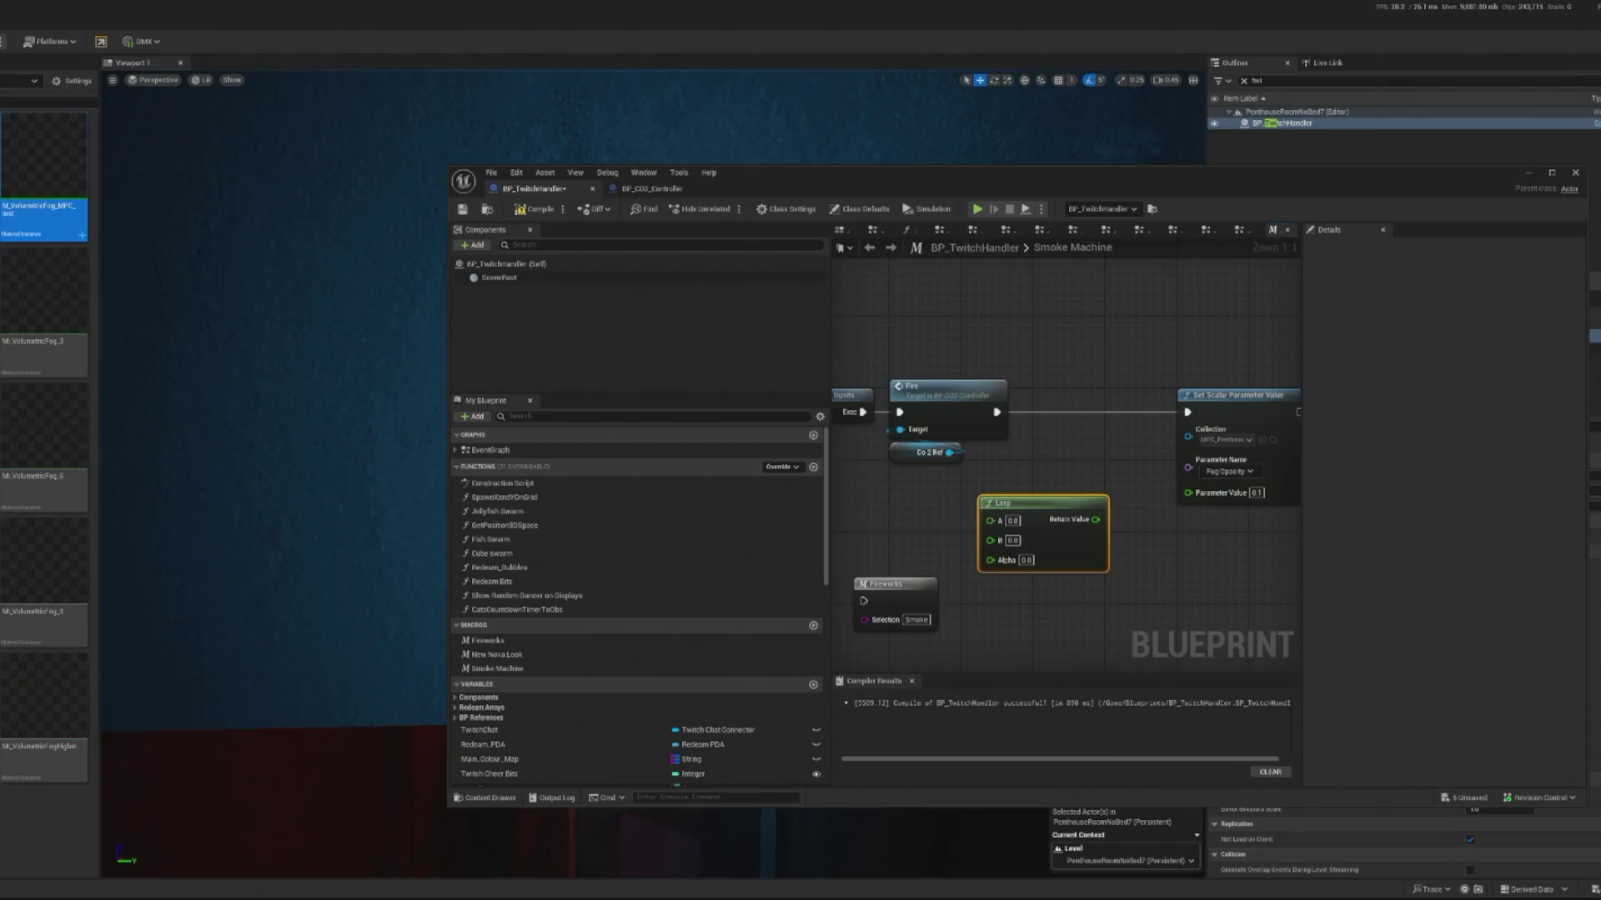
mouse_move(947, 363)
mouse_down()
mouse_move(1029, 342)
mouse_move(1000, 332)
mouse_up()
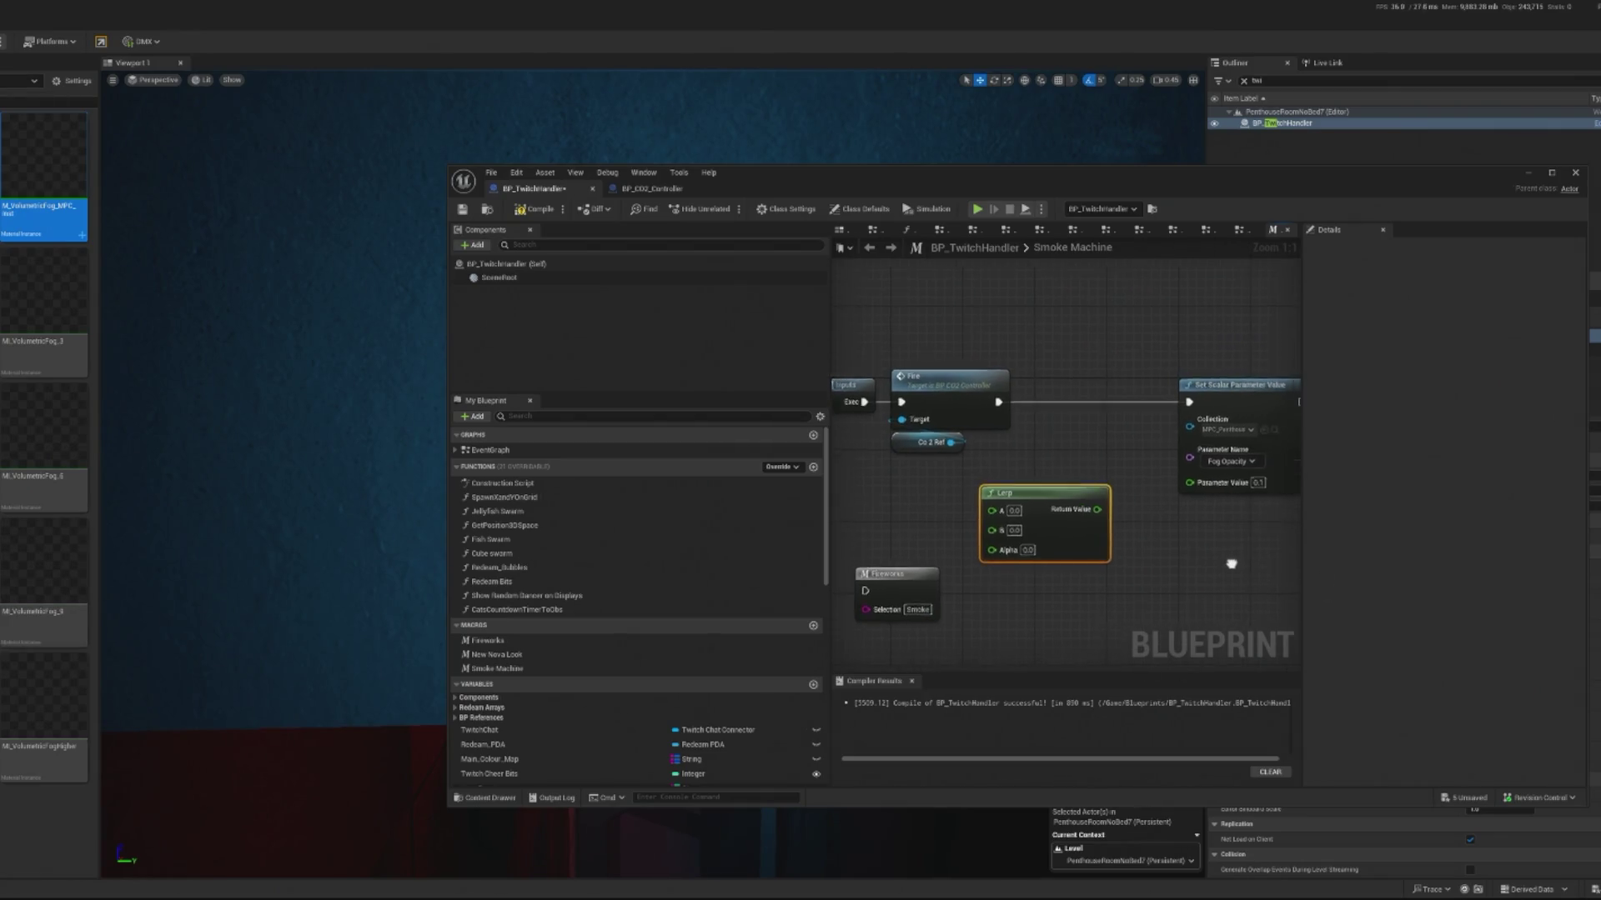
drag(999, 492, 1017, 491)
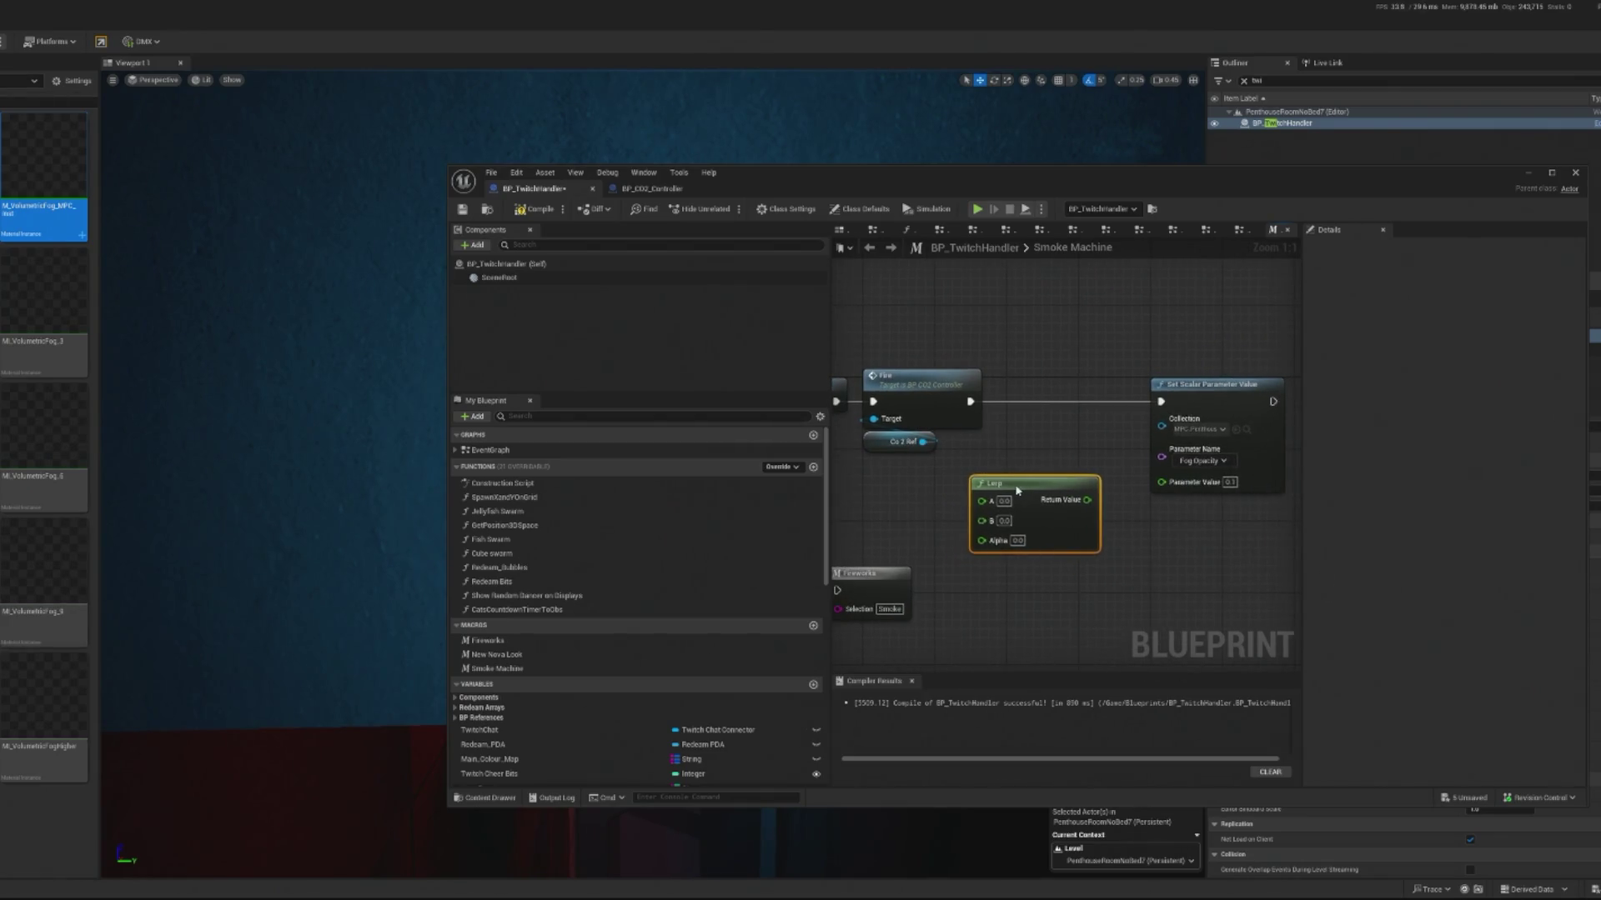
Step: Search the action list for a timer node, cancel, and select the main EventGraph
right_click(867, 492)
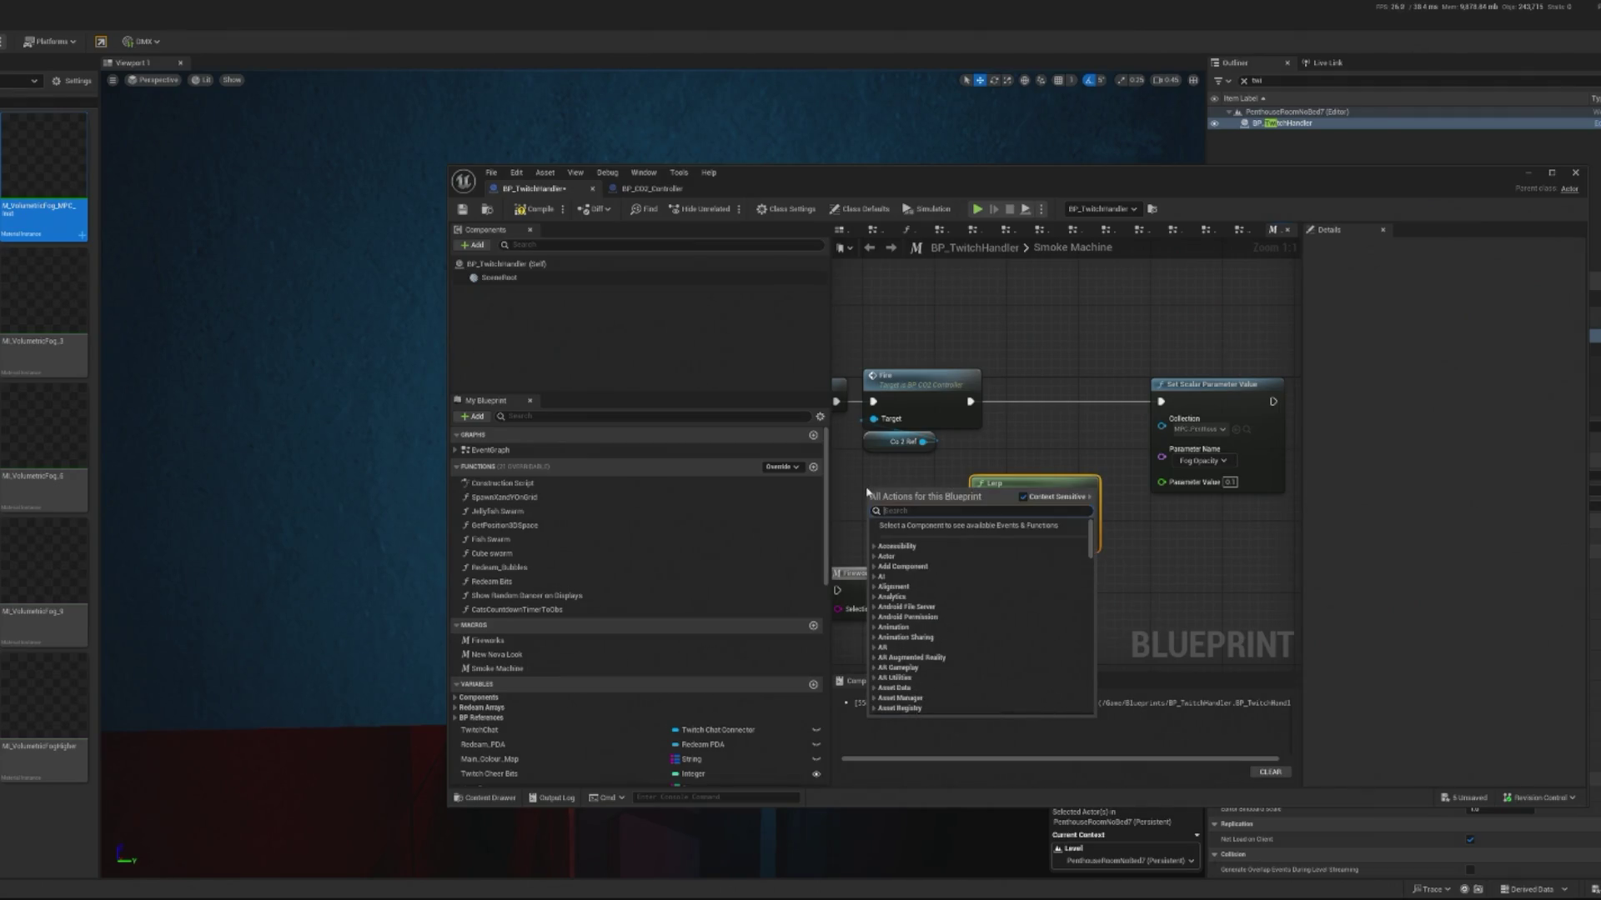
text(timer)
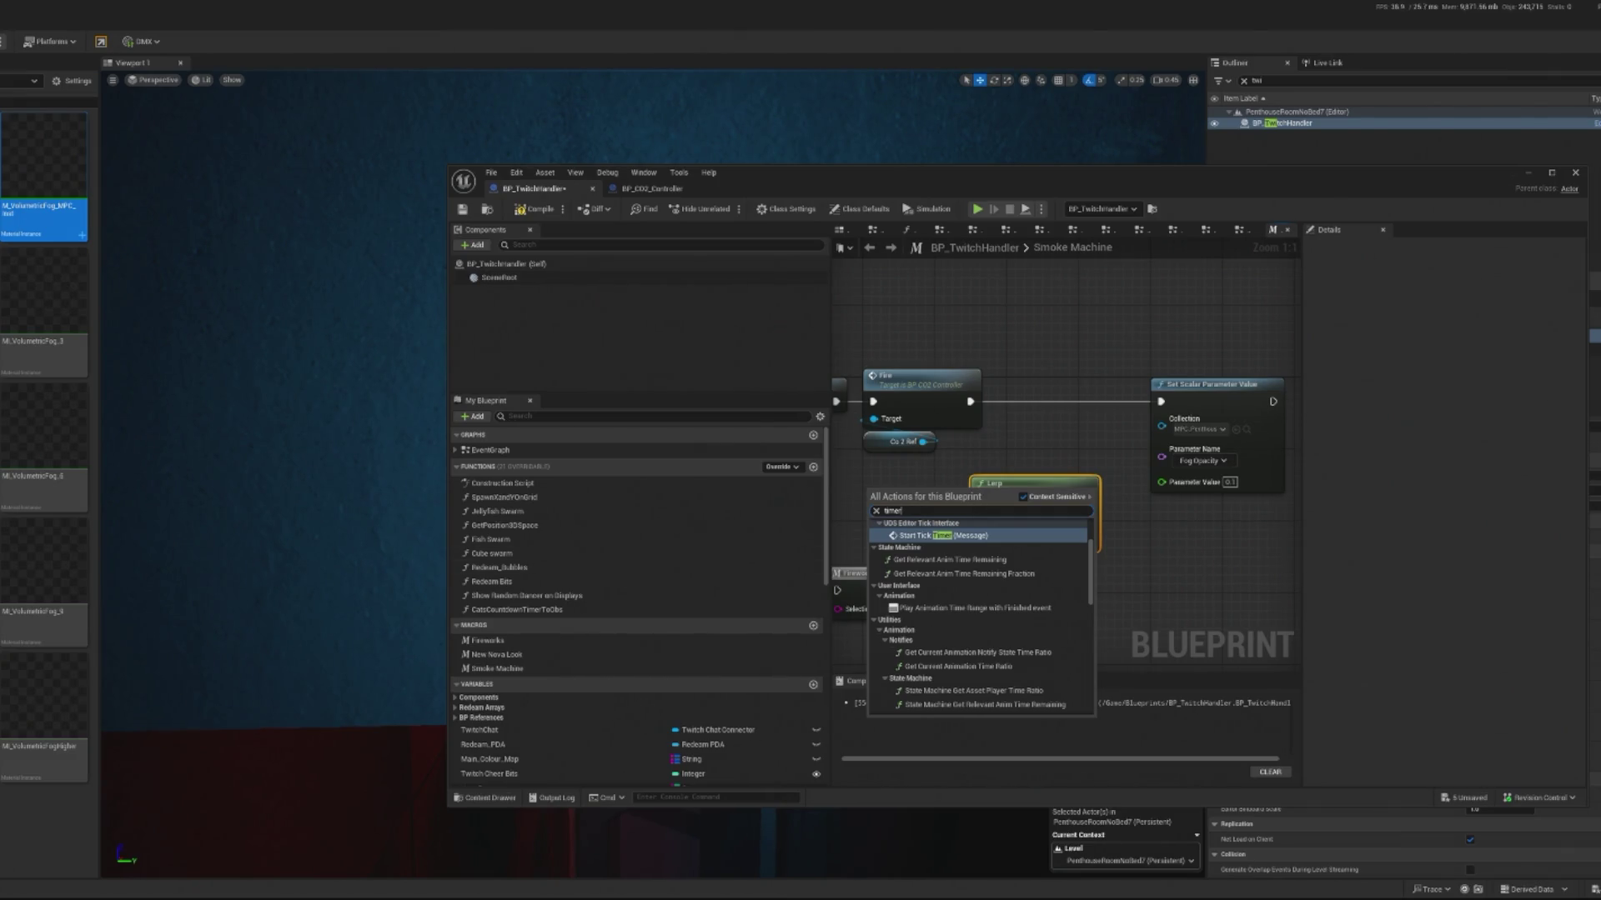
click(1044, 448)
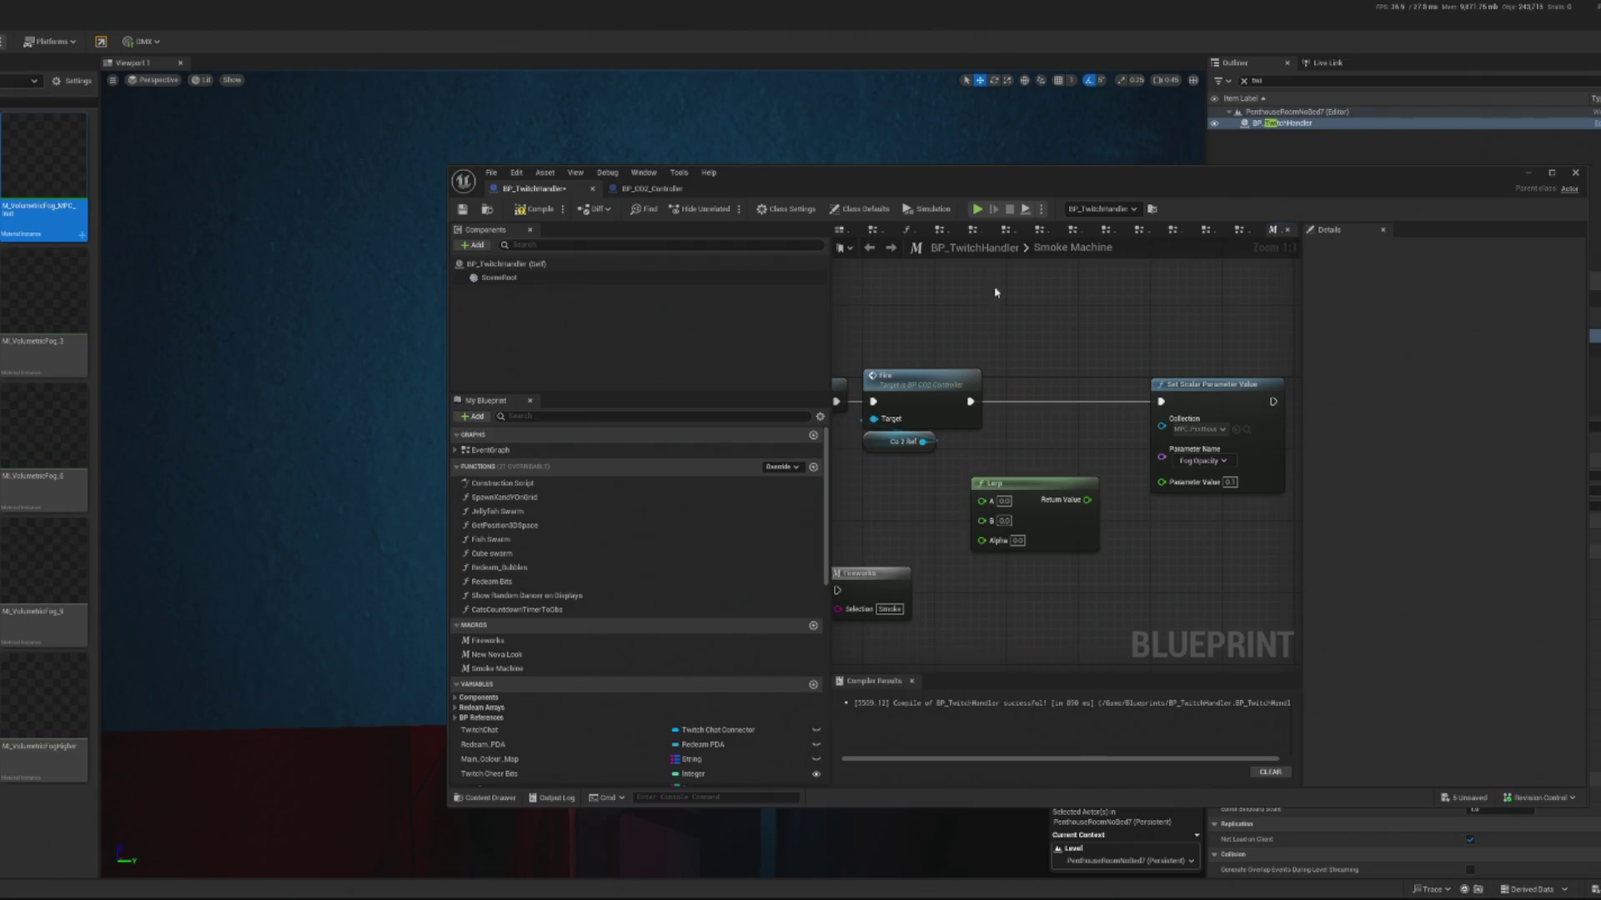
click(501, 450)
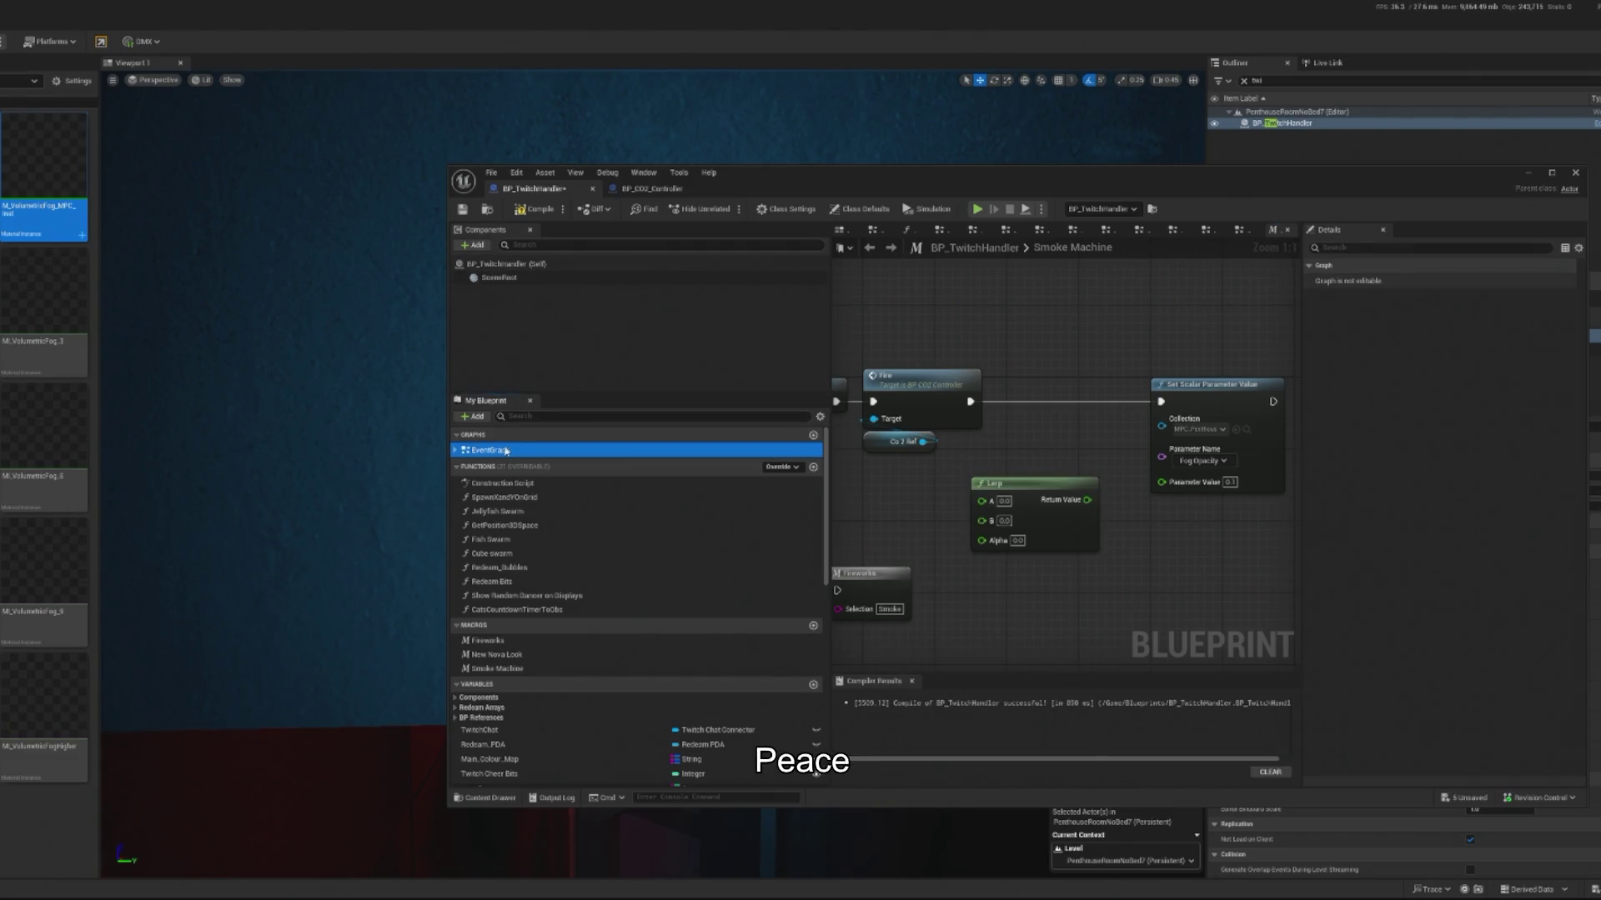
right_click(943, 520)
text(timeline)
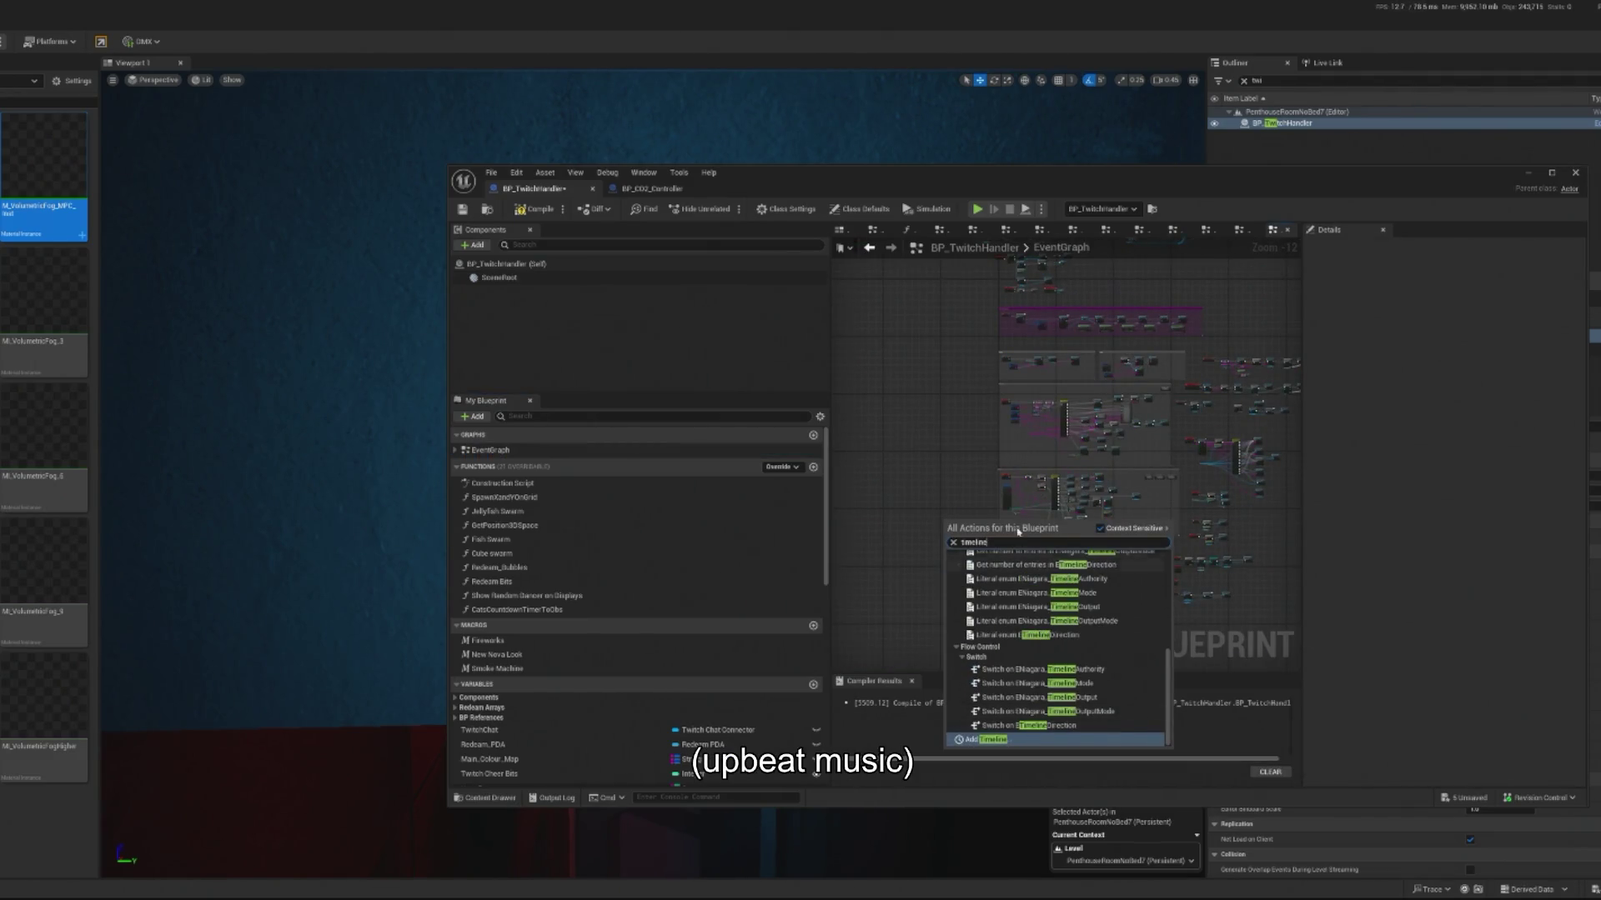
key(Return)
scroll(1117, 488, up, 10)
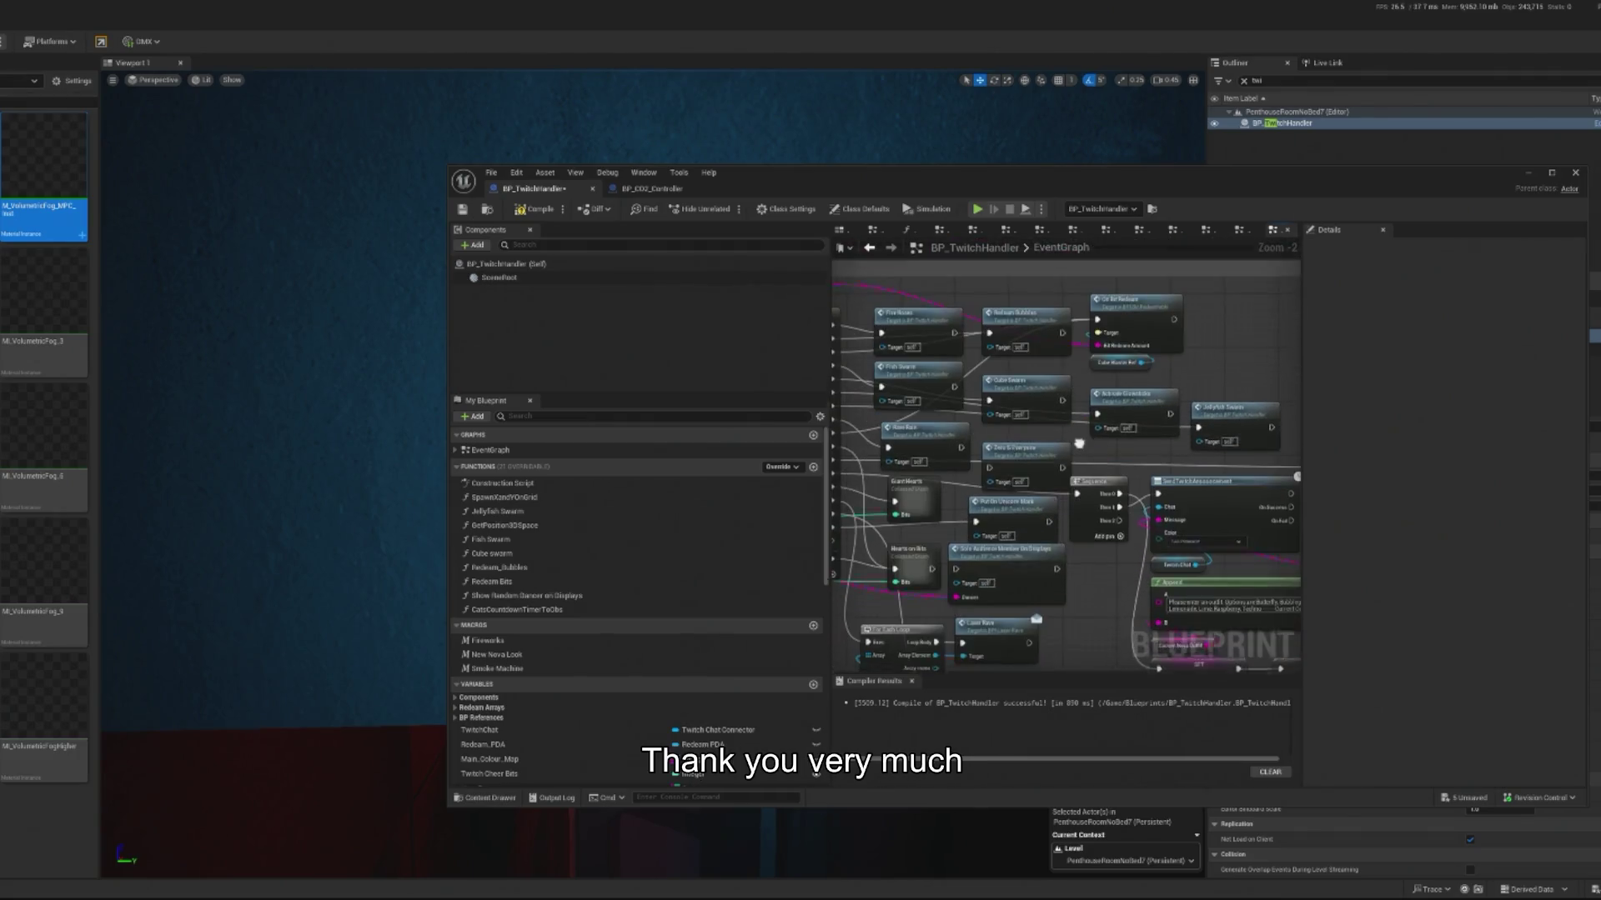
drag(1079, 444, 1093, 413)
drag(1153, 486, 1168, 486)
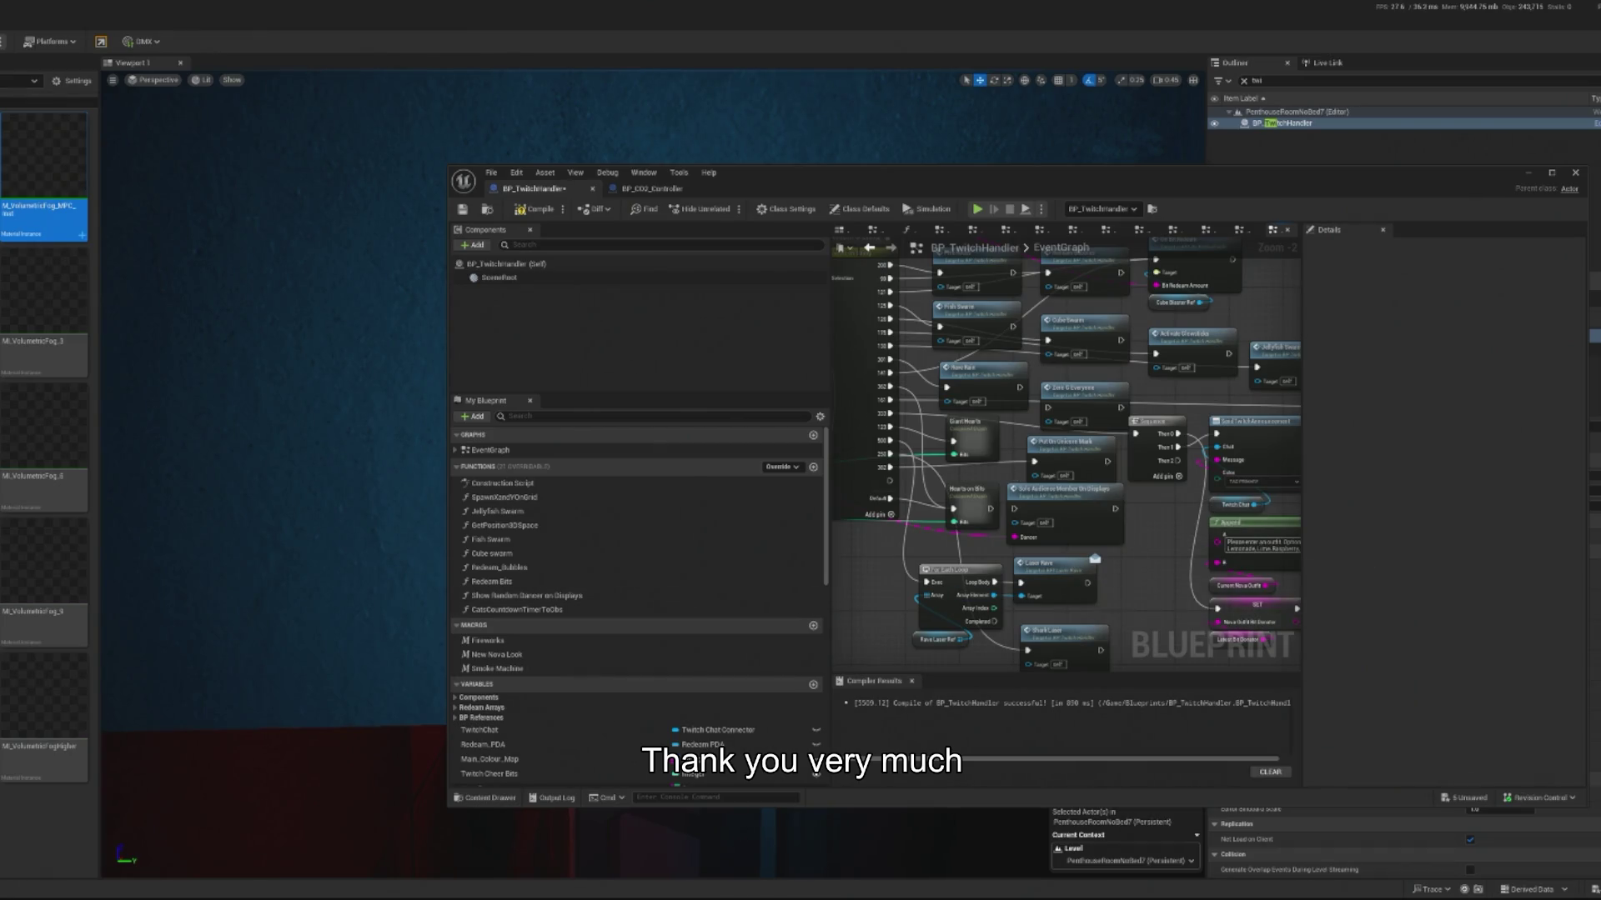
drag(1137, 539, 1054, 555)
scroll(1053, 555, down, 2)
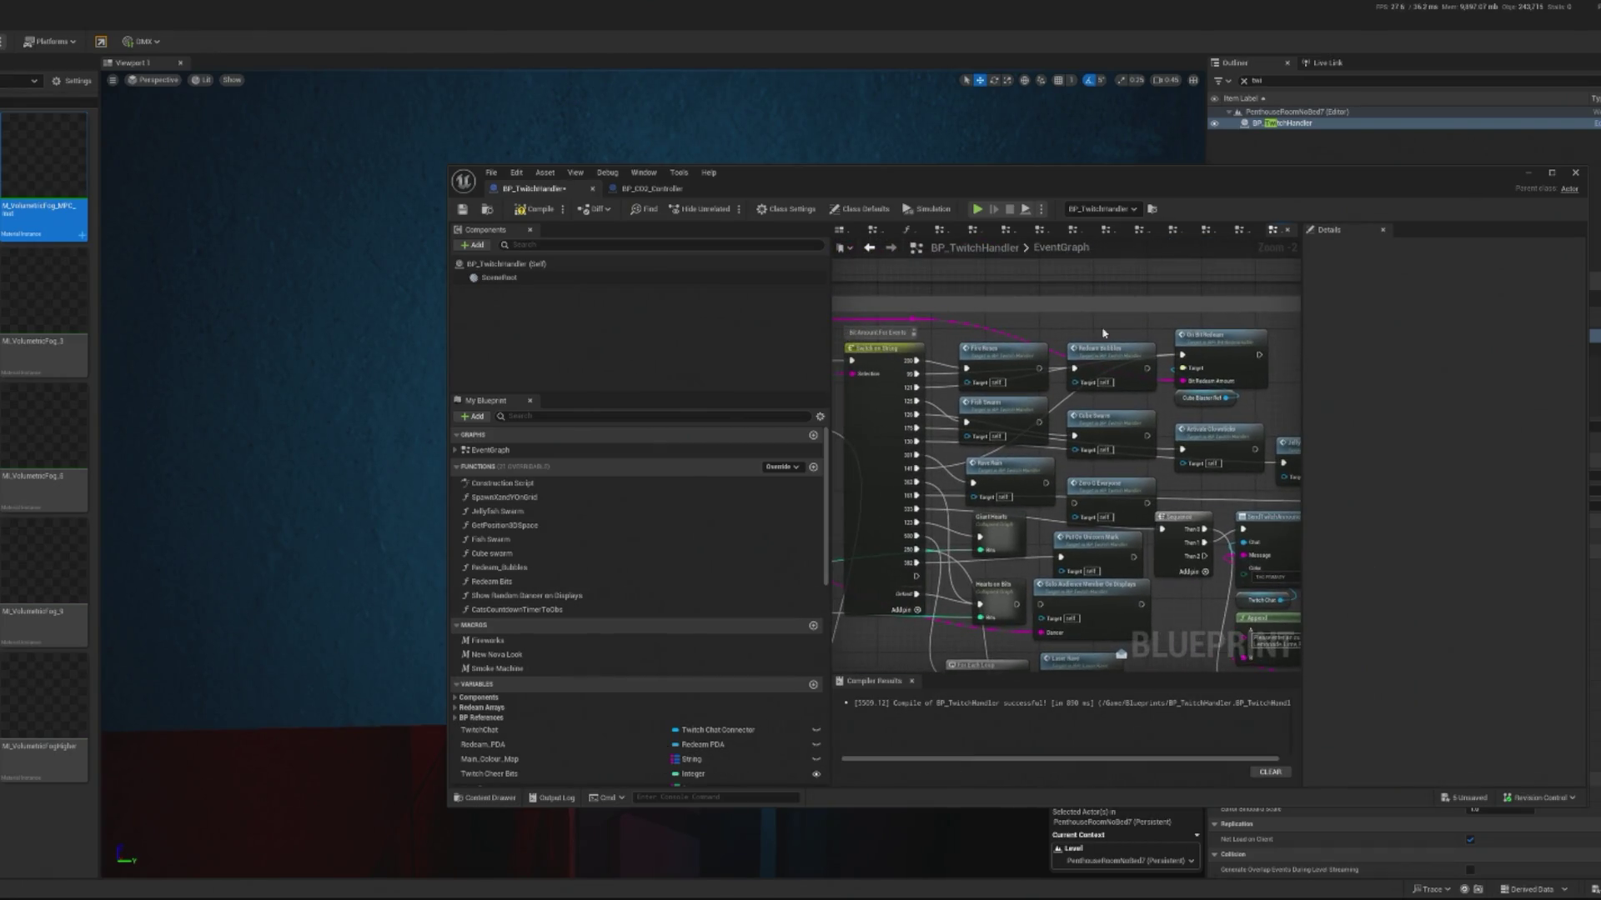
scroll(1062, 411, up, 4)
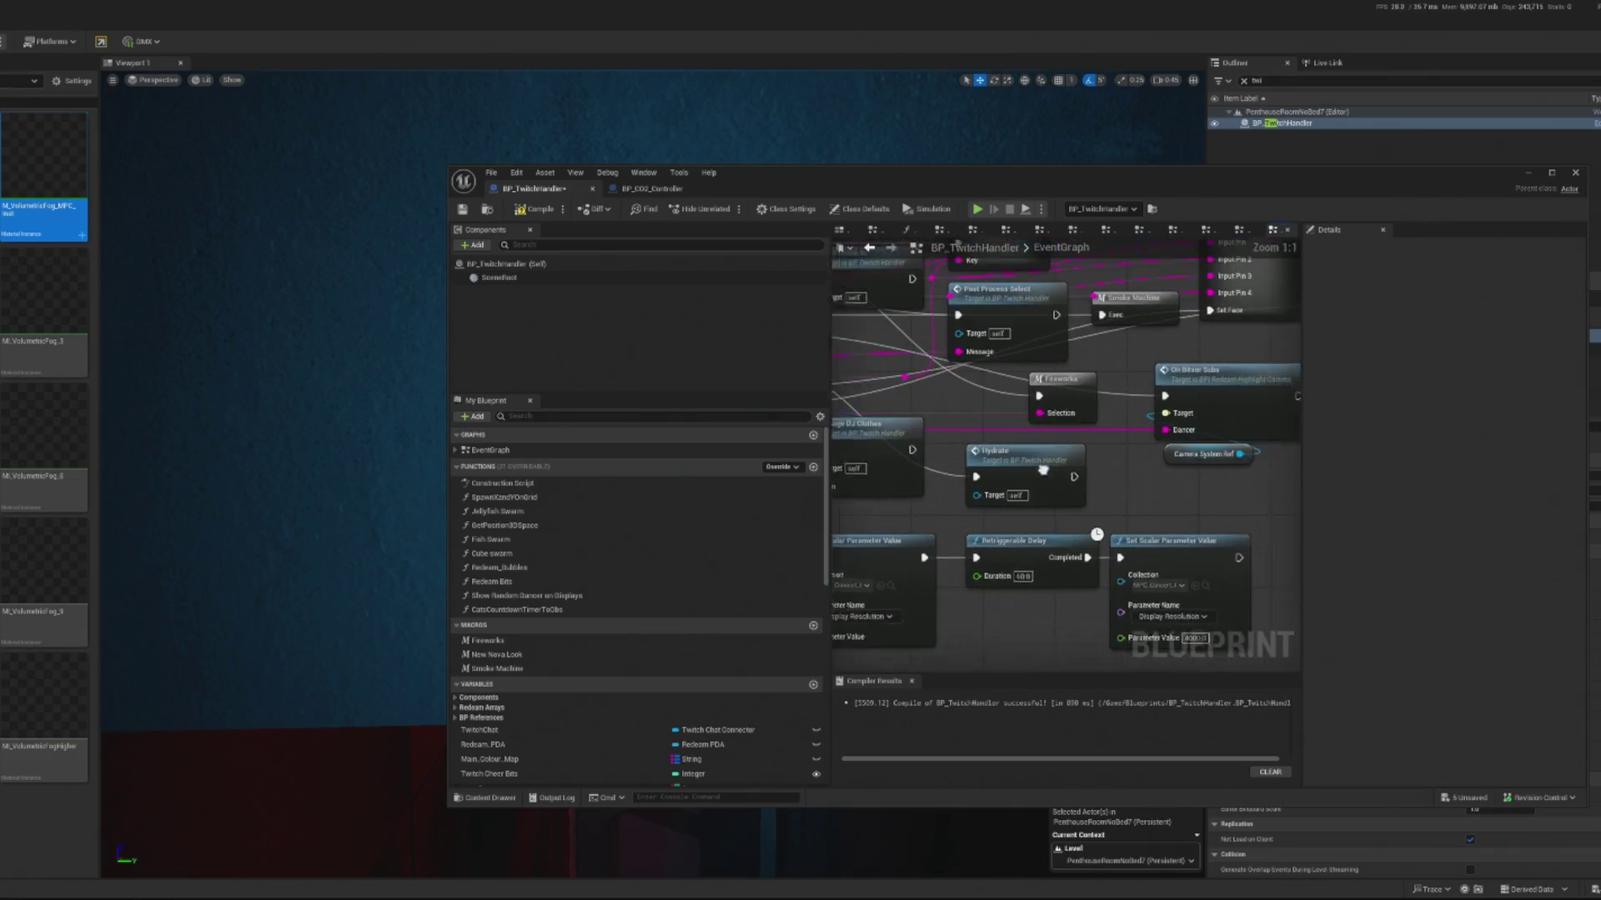
click(1061, 412)
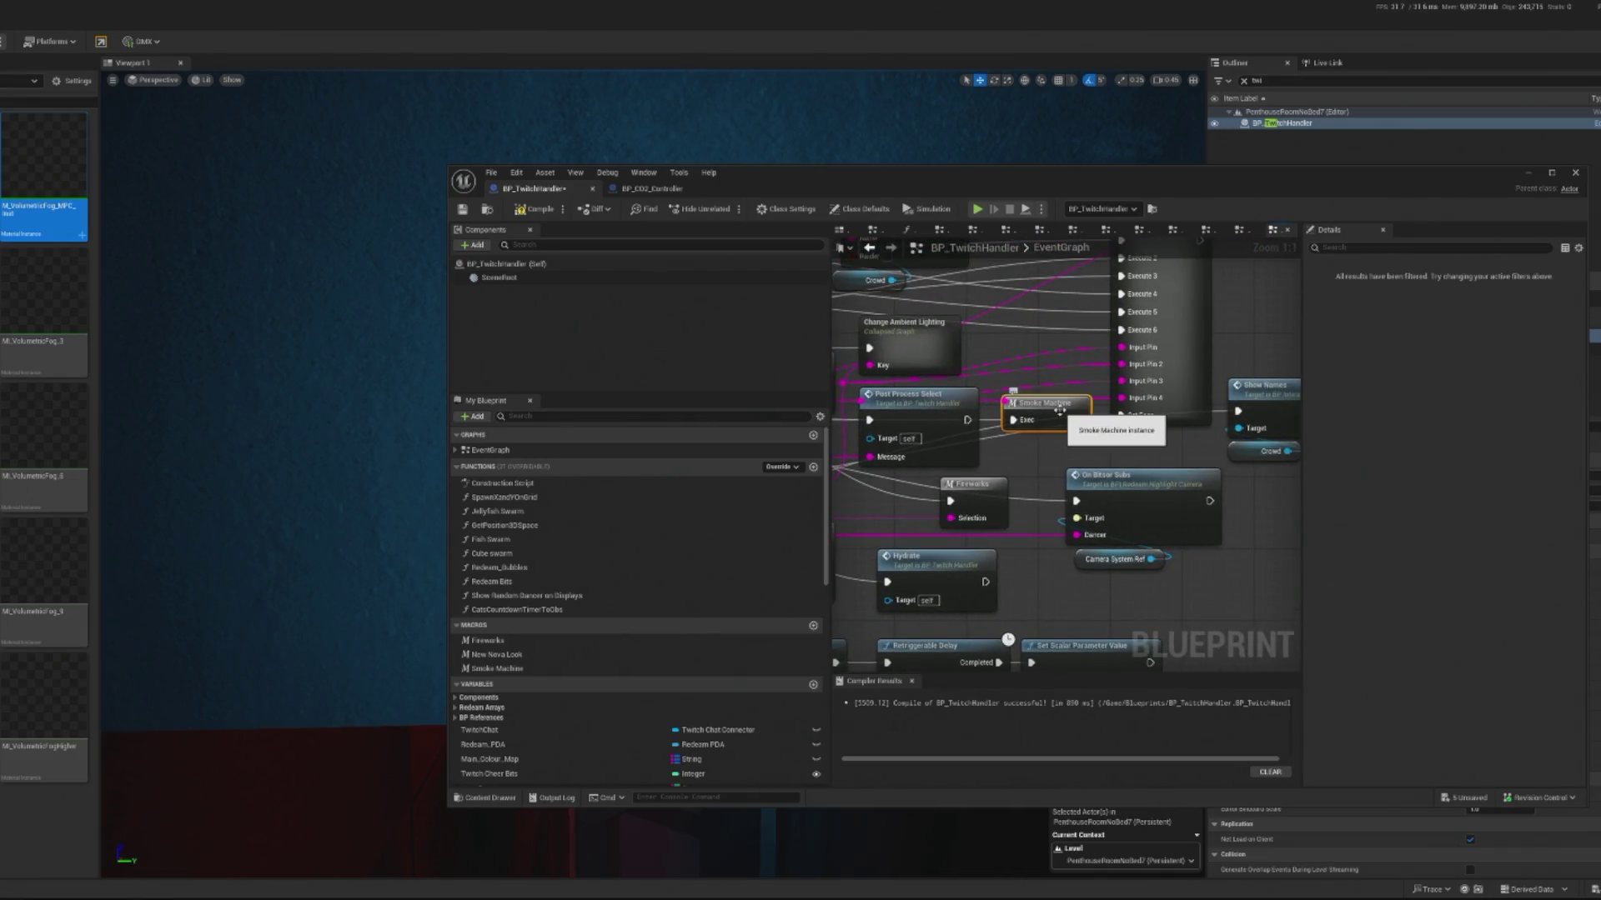
double_click(1060, 410)
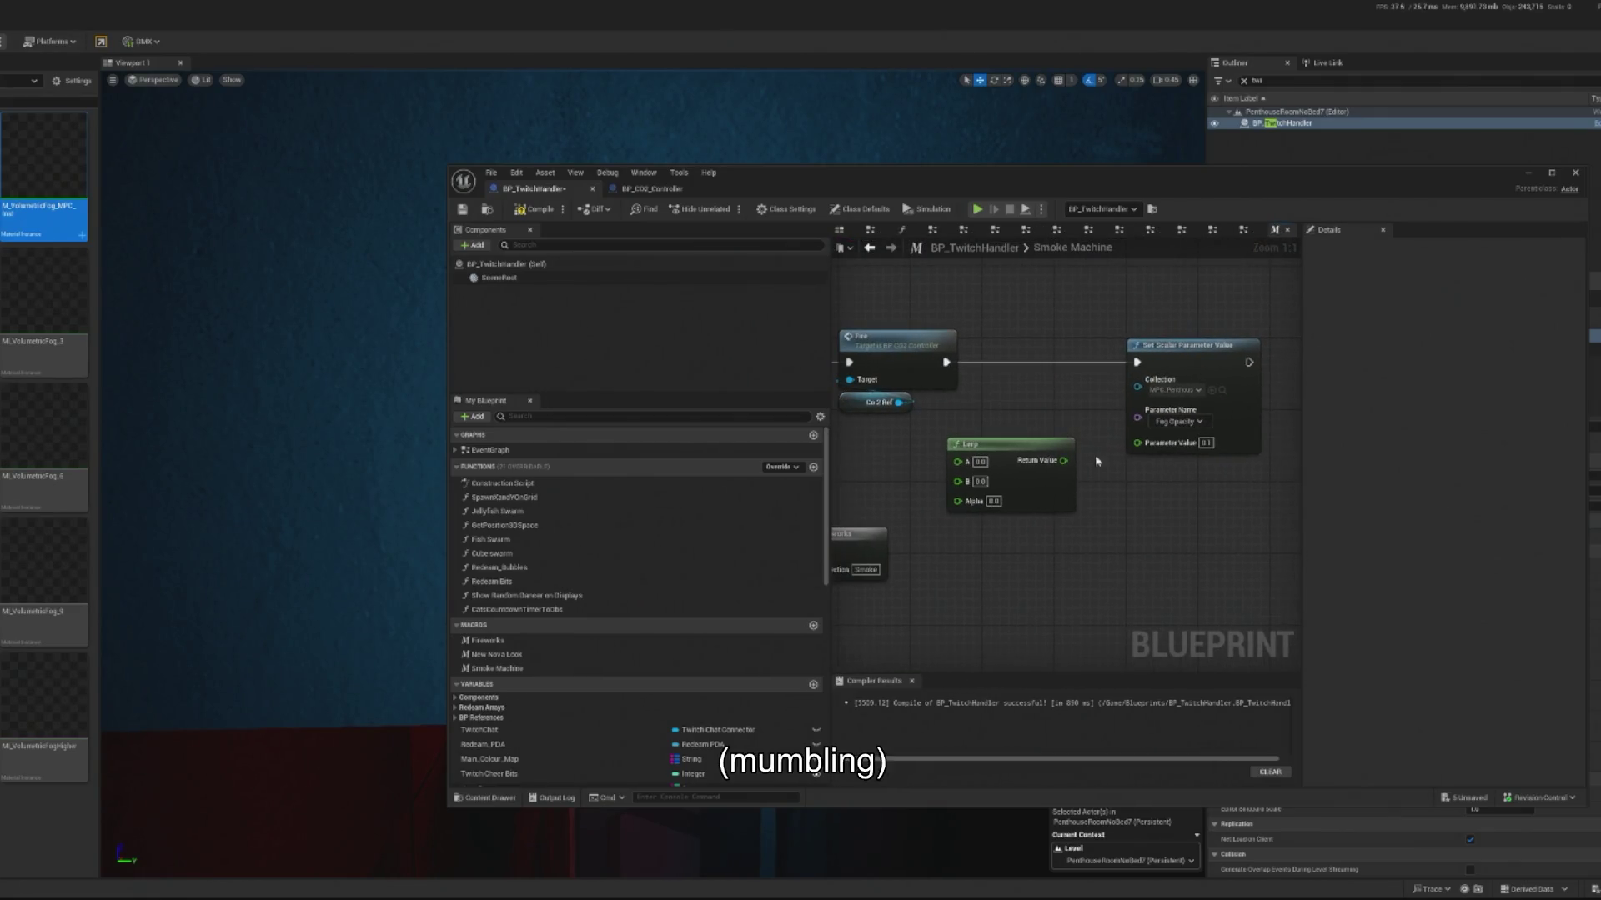
drag(1021, 446, 1057, 472)
drag(942, 464, 976, 465)
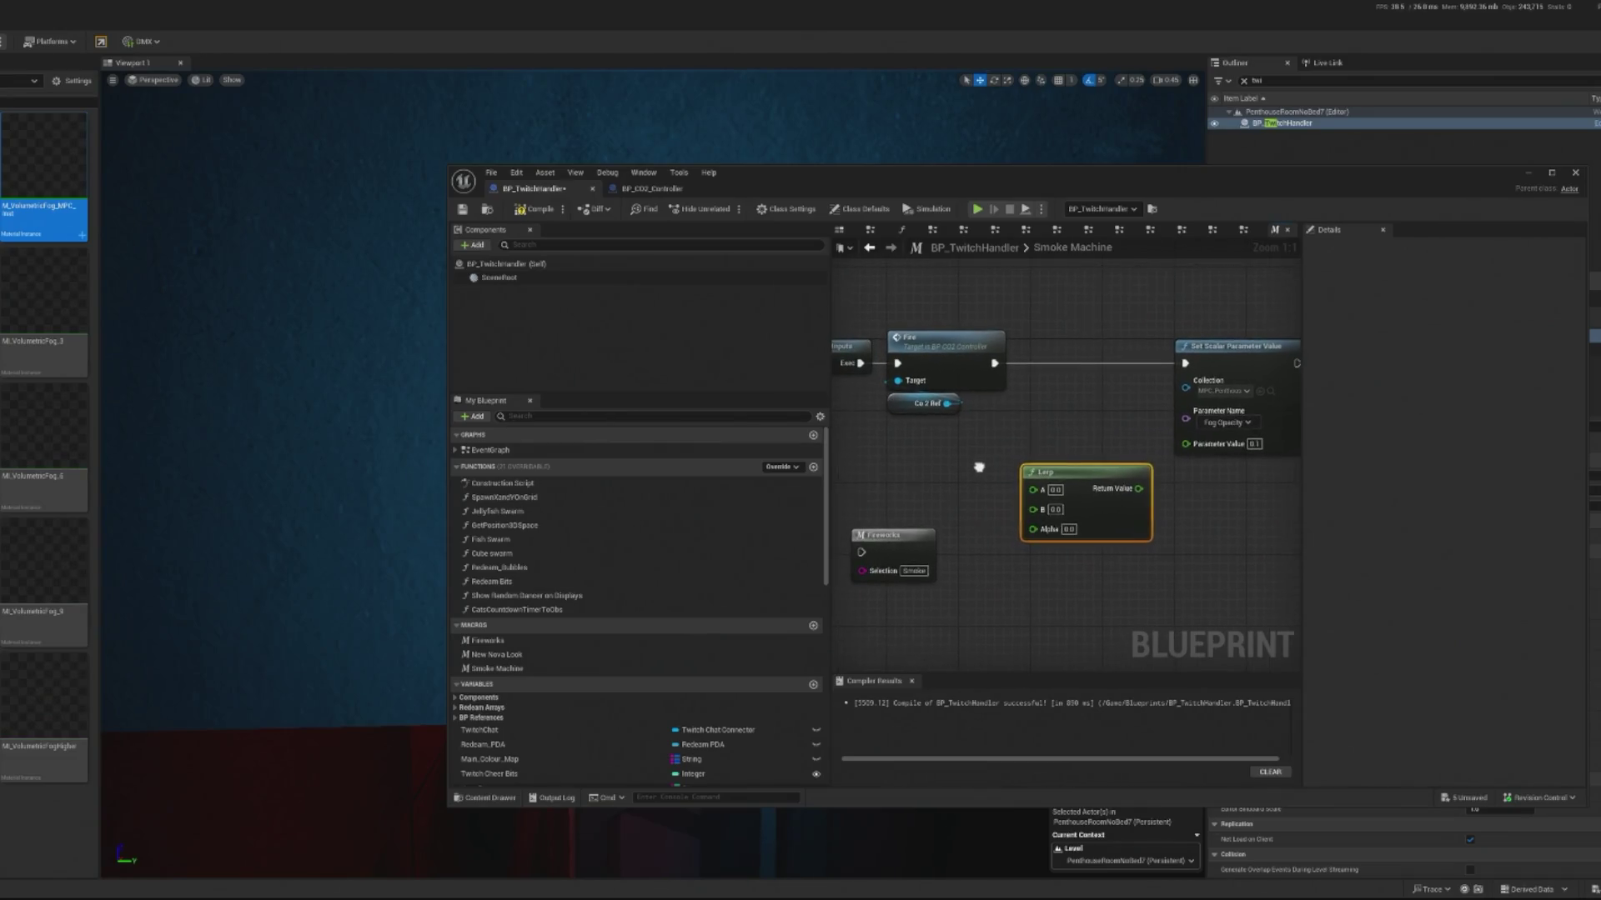
right_click(1037, 429)
text(timeline)
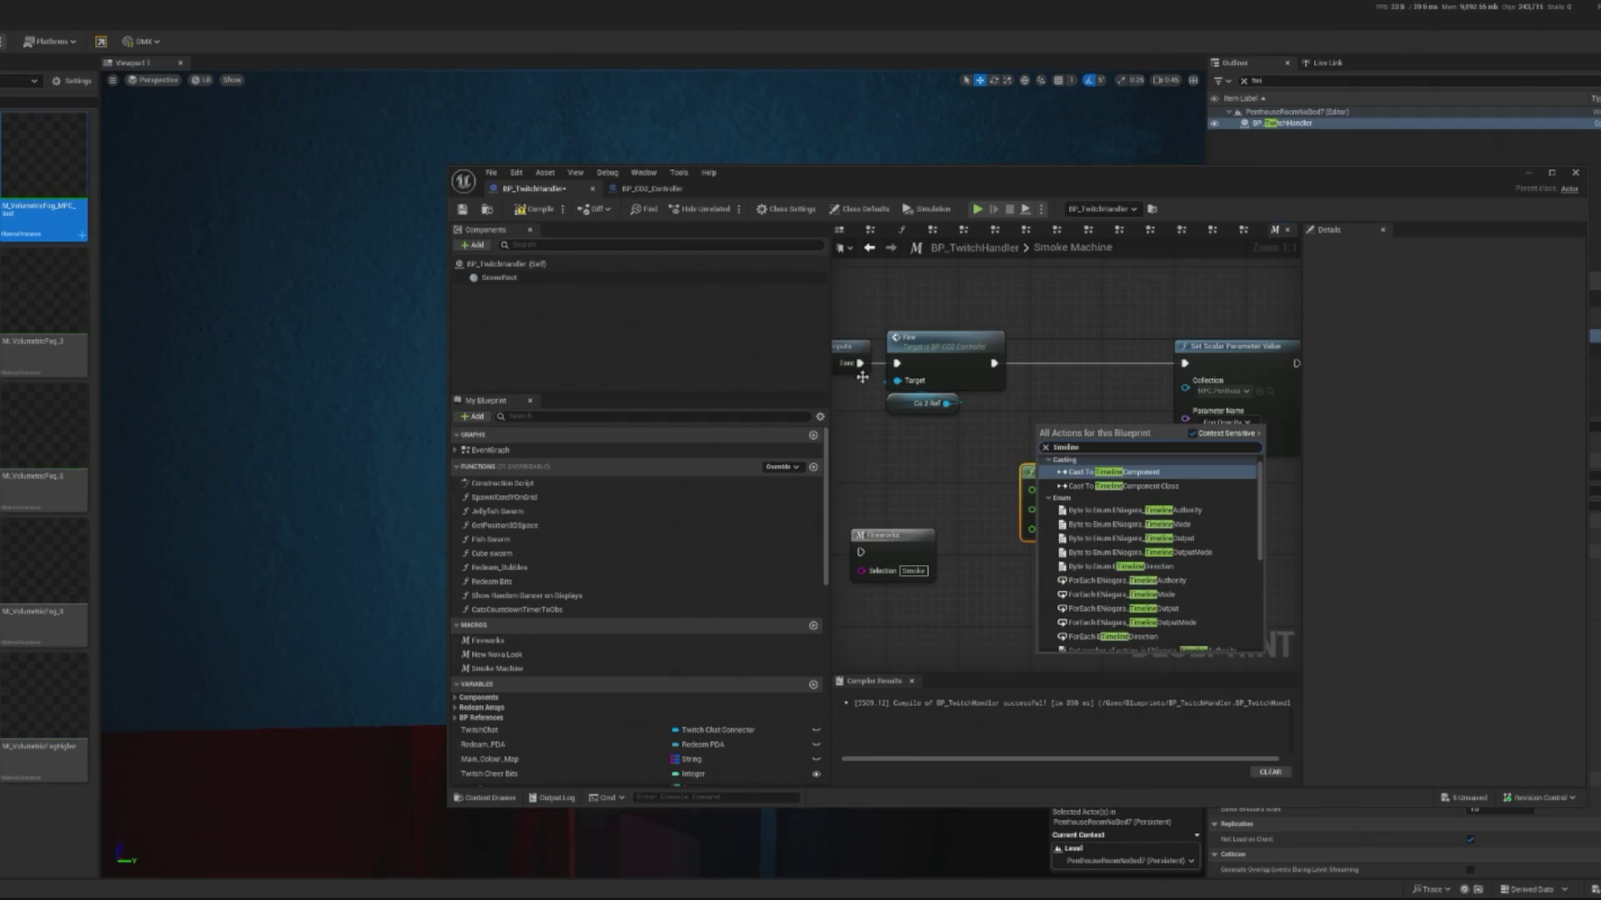
key(Escape)
click(504, 451)
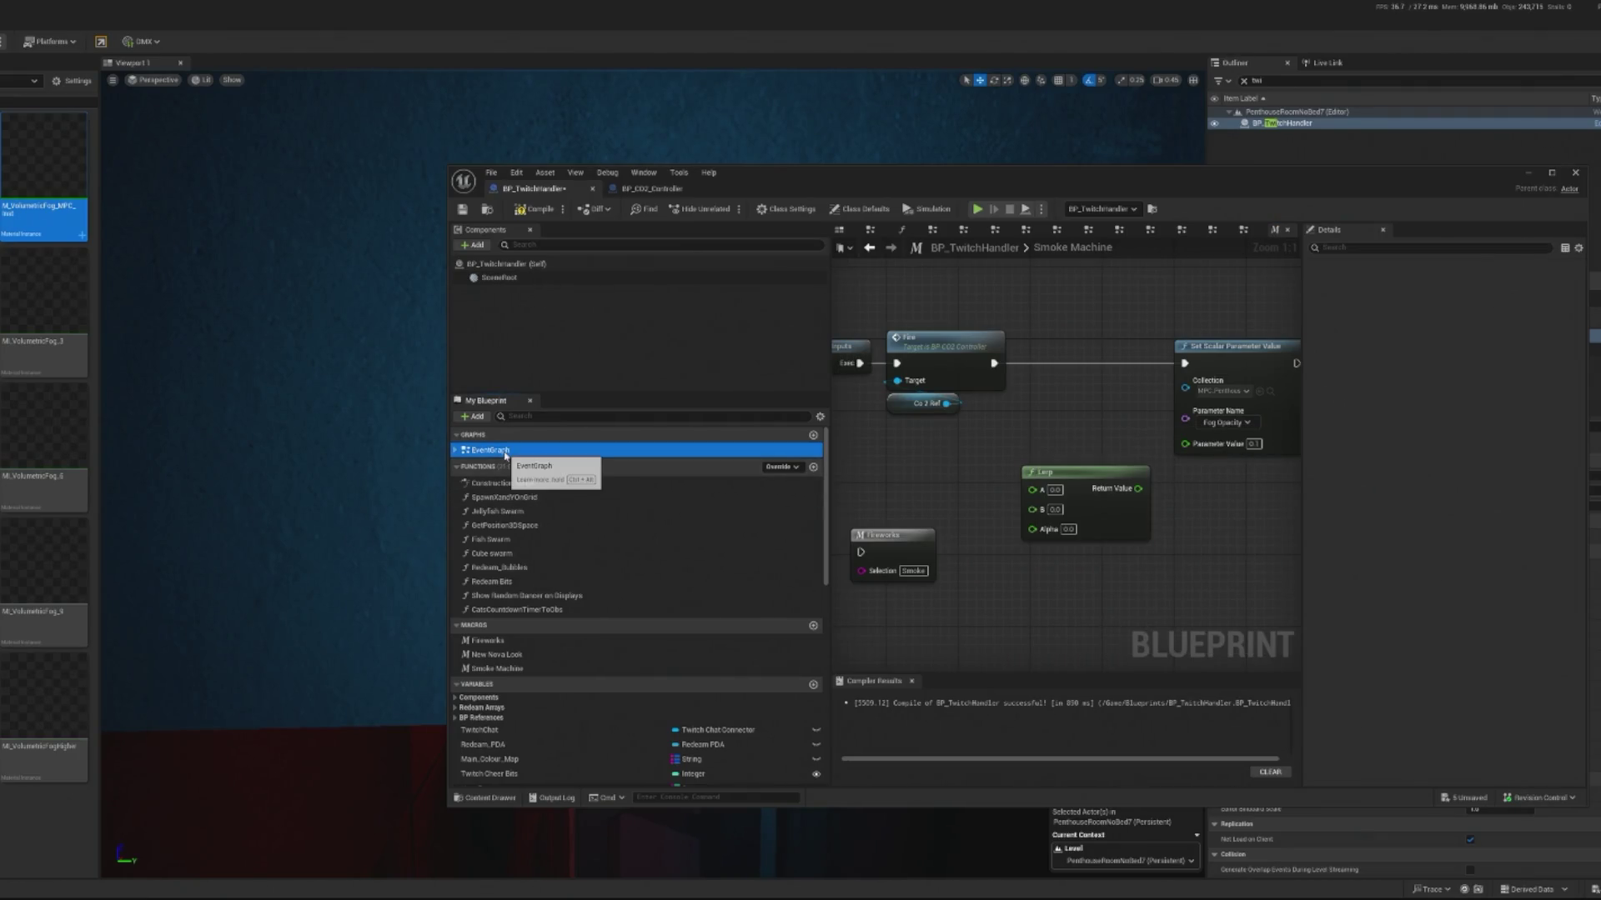
double_click(504, 451)
scroll(1056, 385, up, 8)
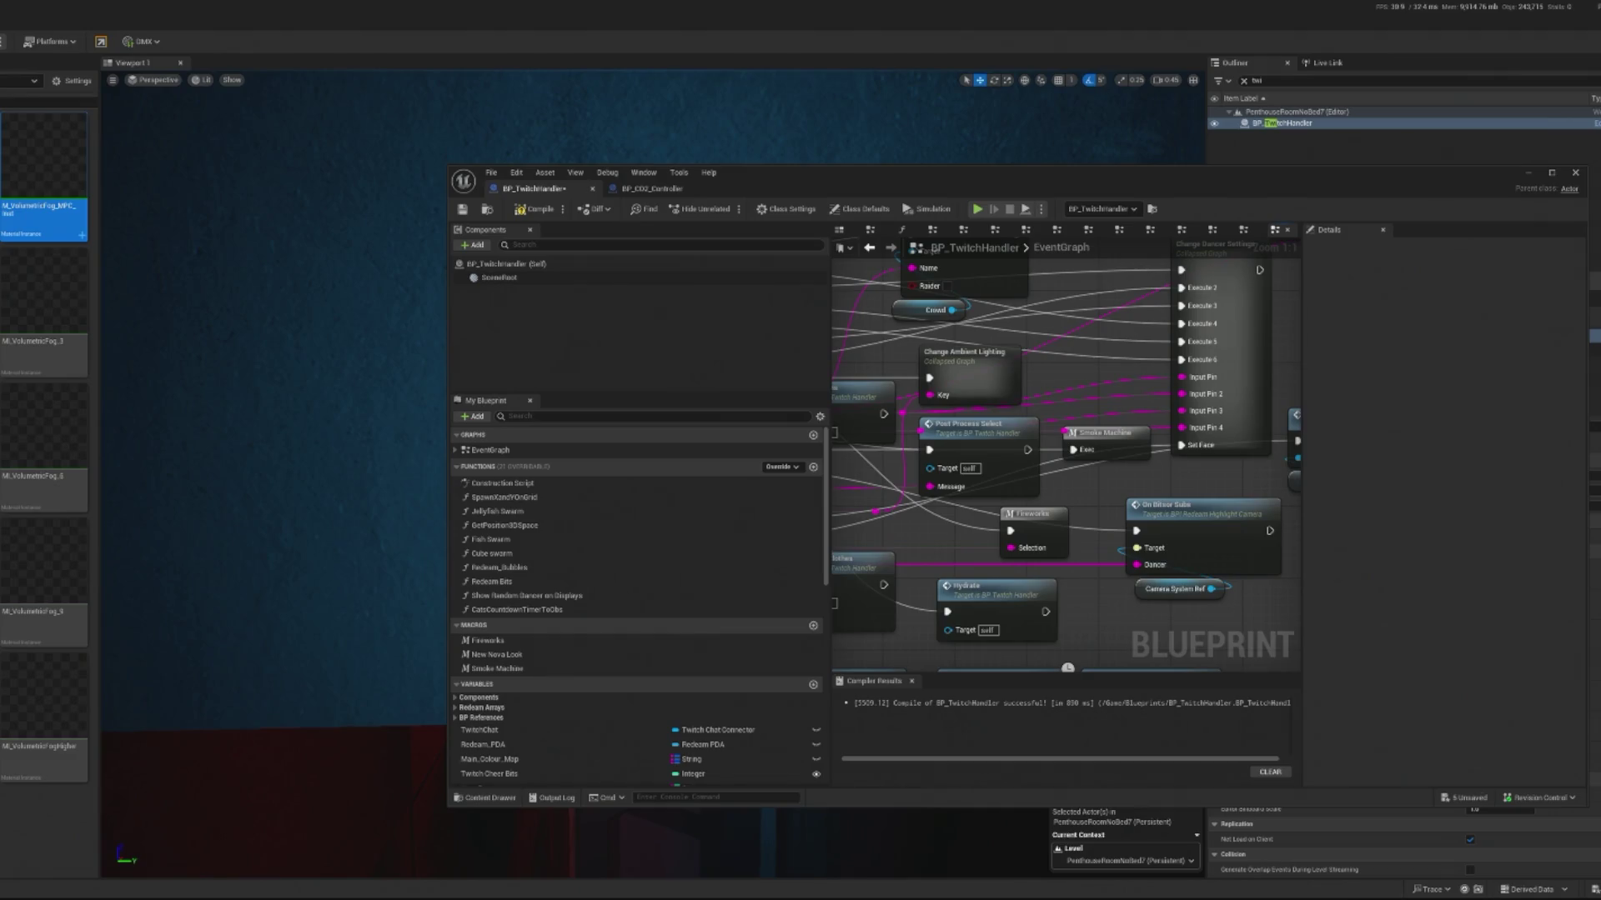
right_click(1088, 490)
text(finter)
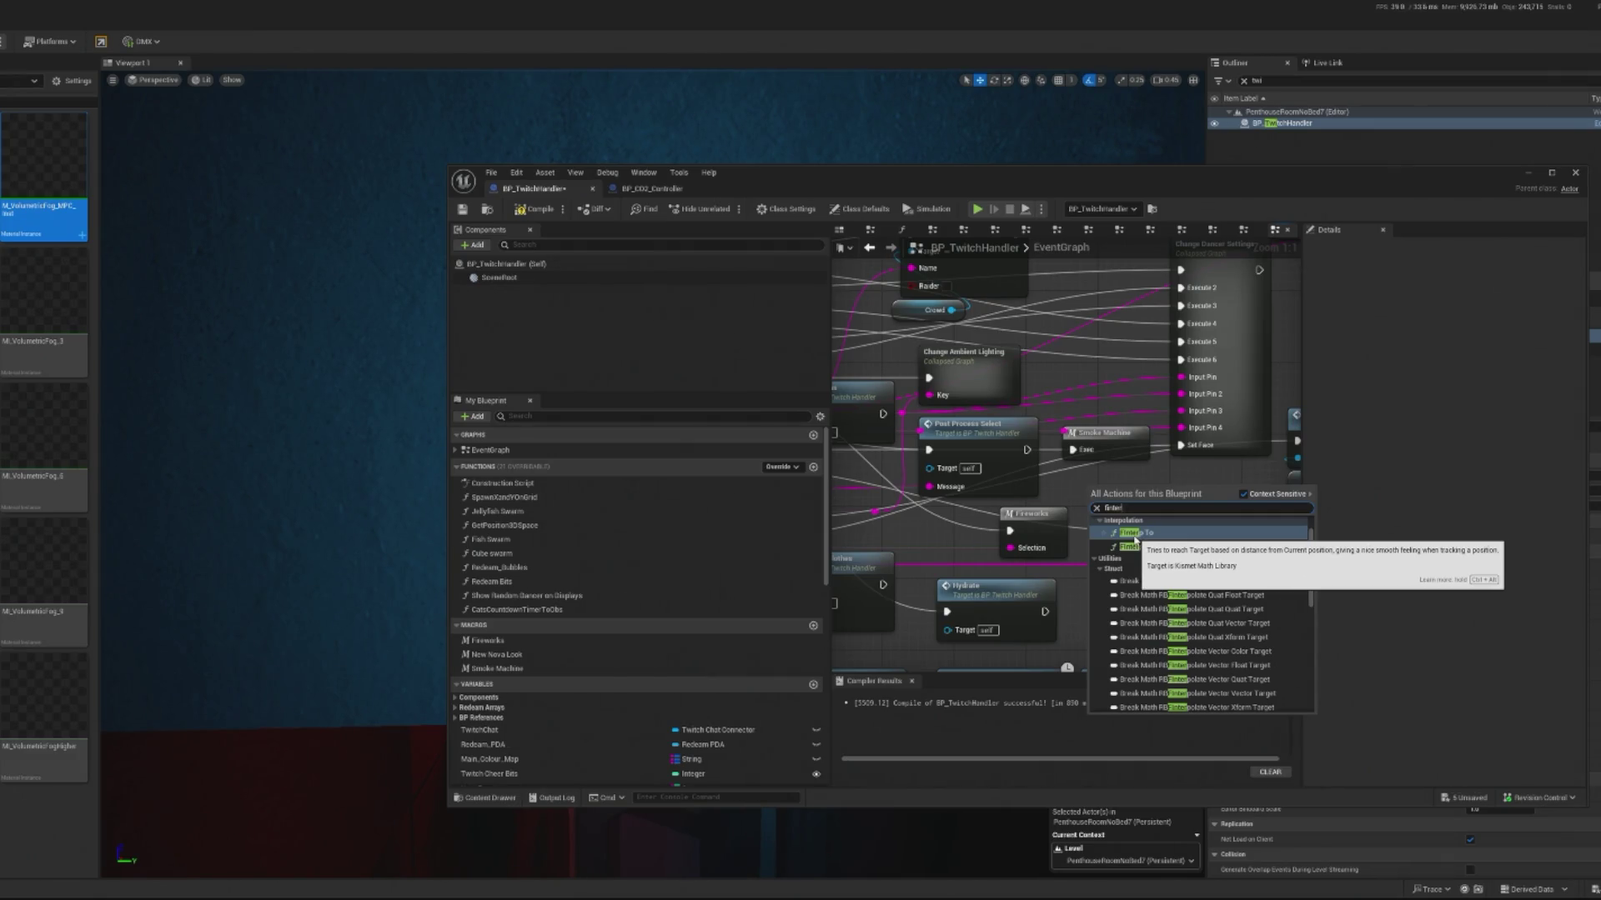
double_click(1090, 434)
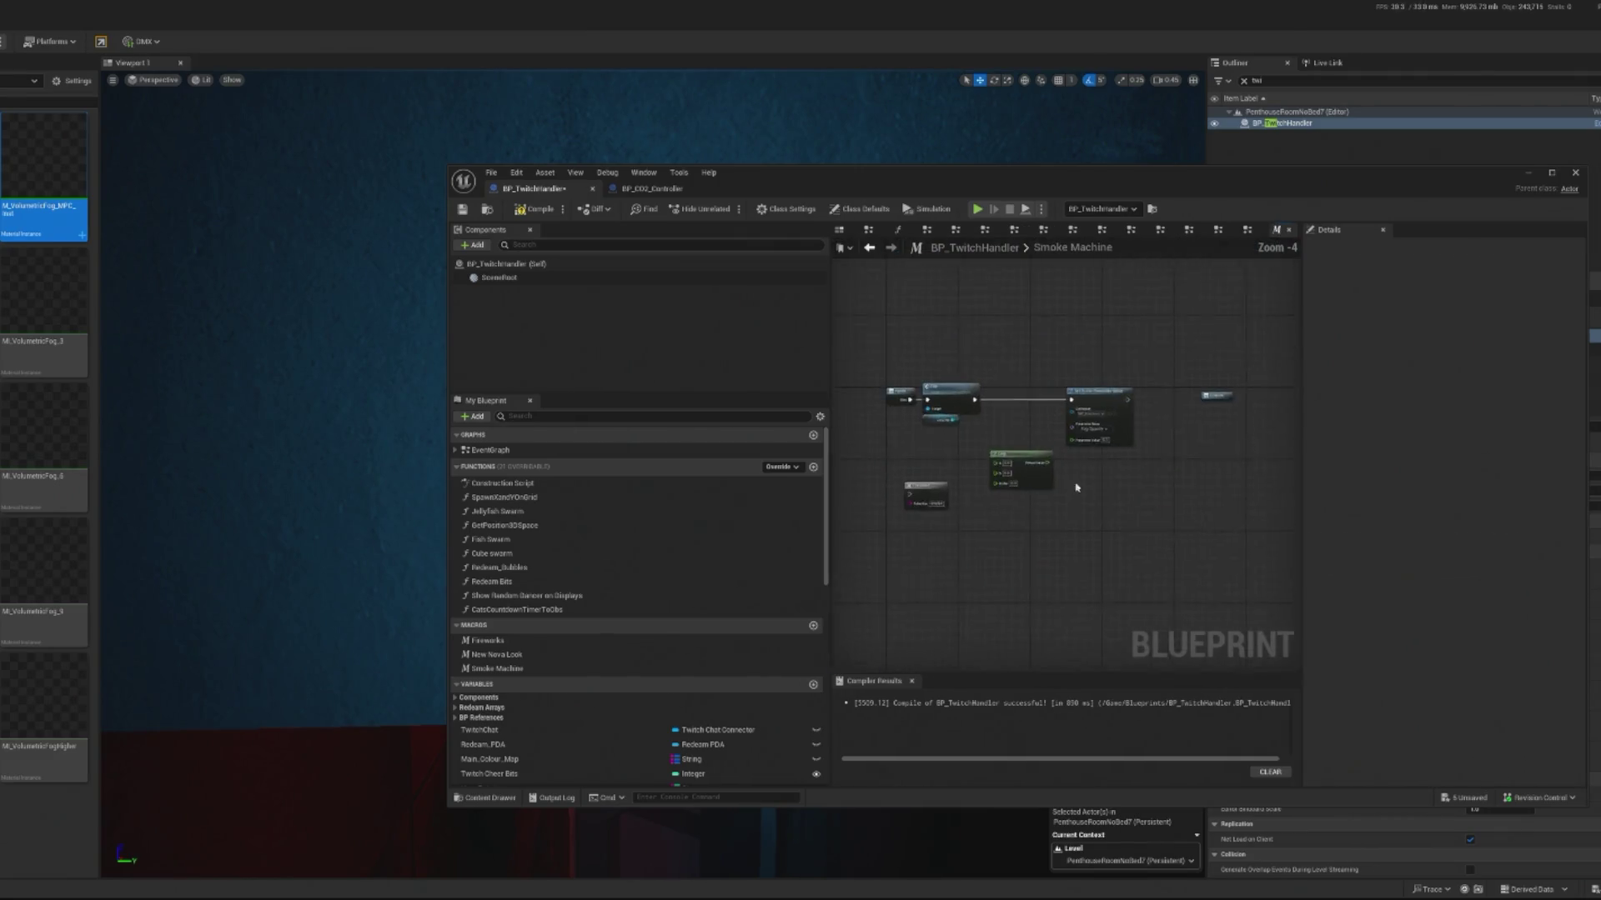
Step: Add an FInterp To node beside Set Scalar Parameter Value and move the Lerp node lower
right_click(1074, 505)
text(finterp)
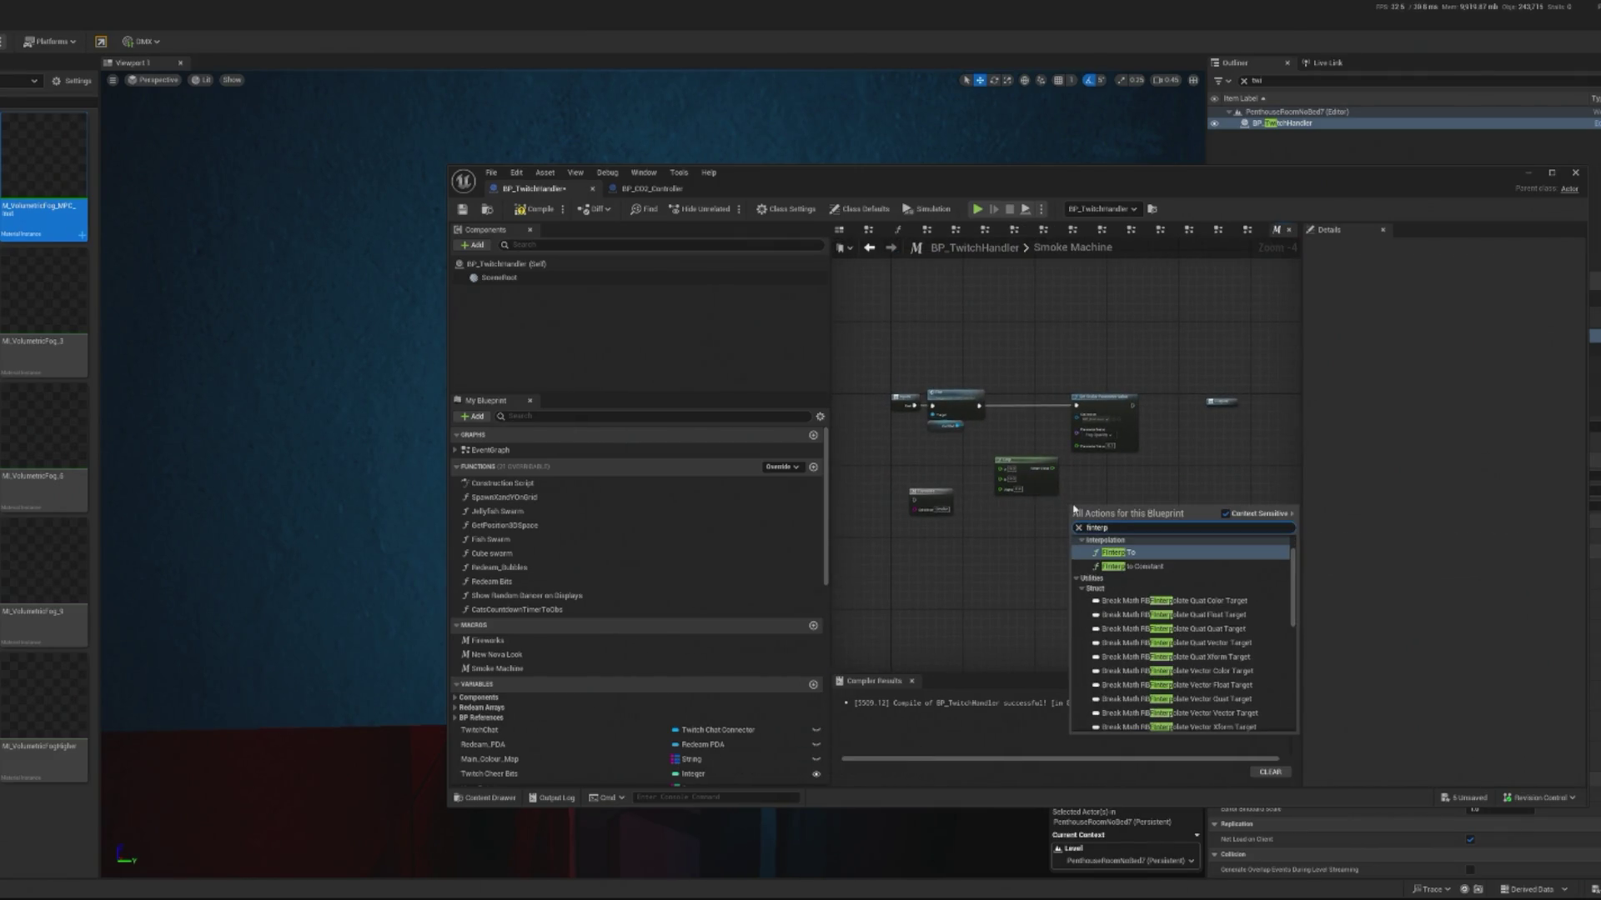
click(1121, 553)
scroll(1118, 532, up, 4)
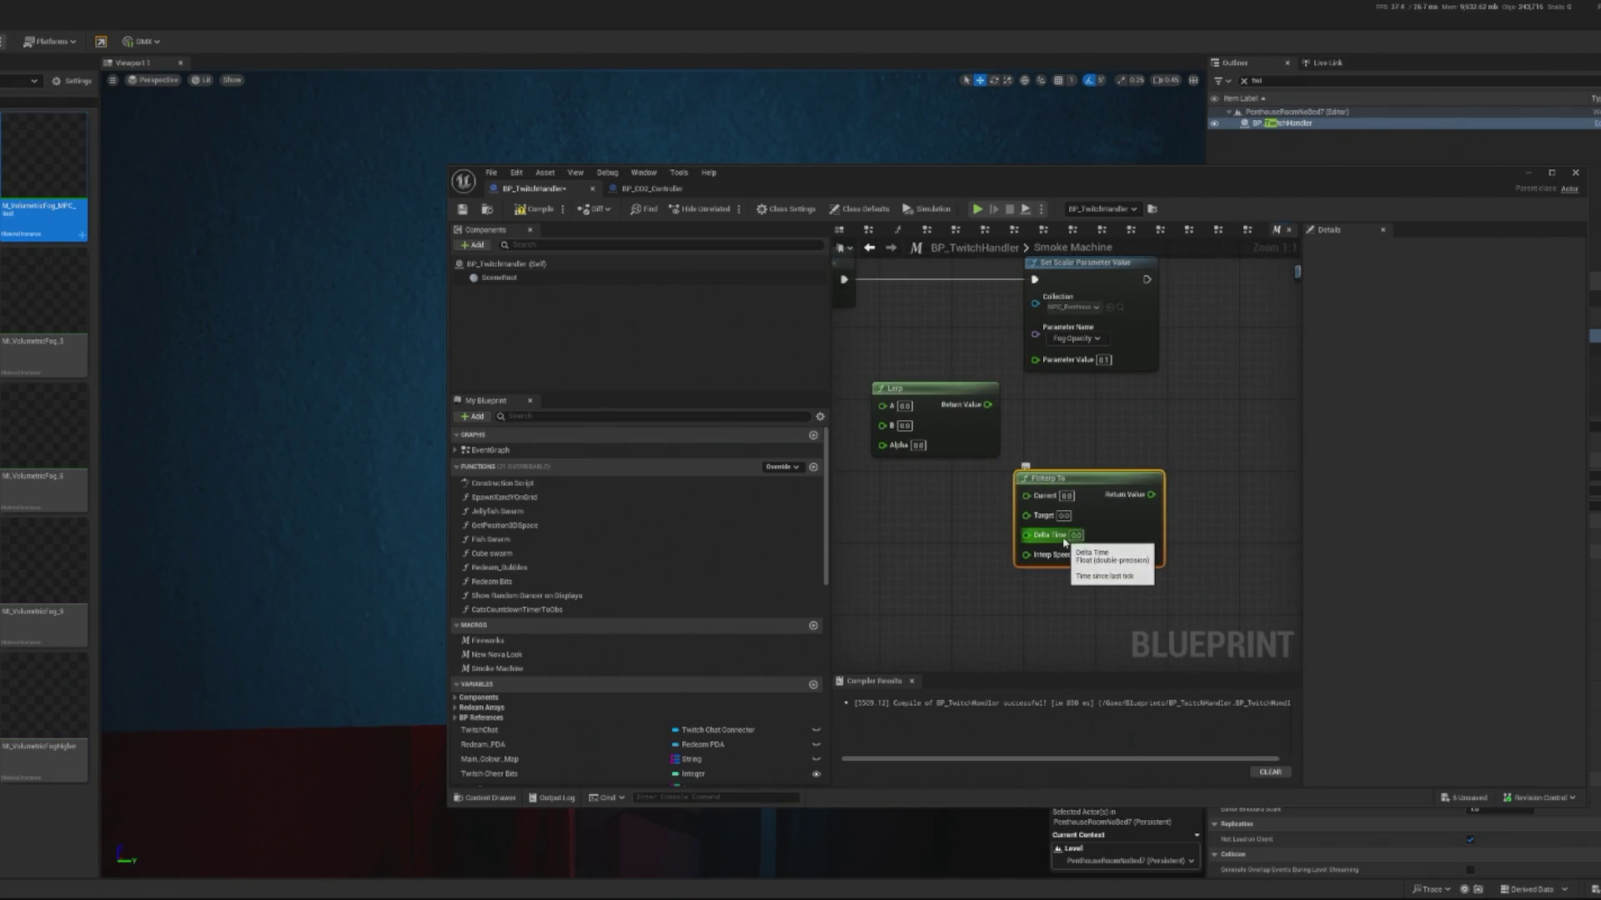
drag(1052, 478, 902, 282)
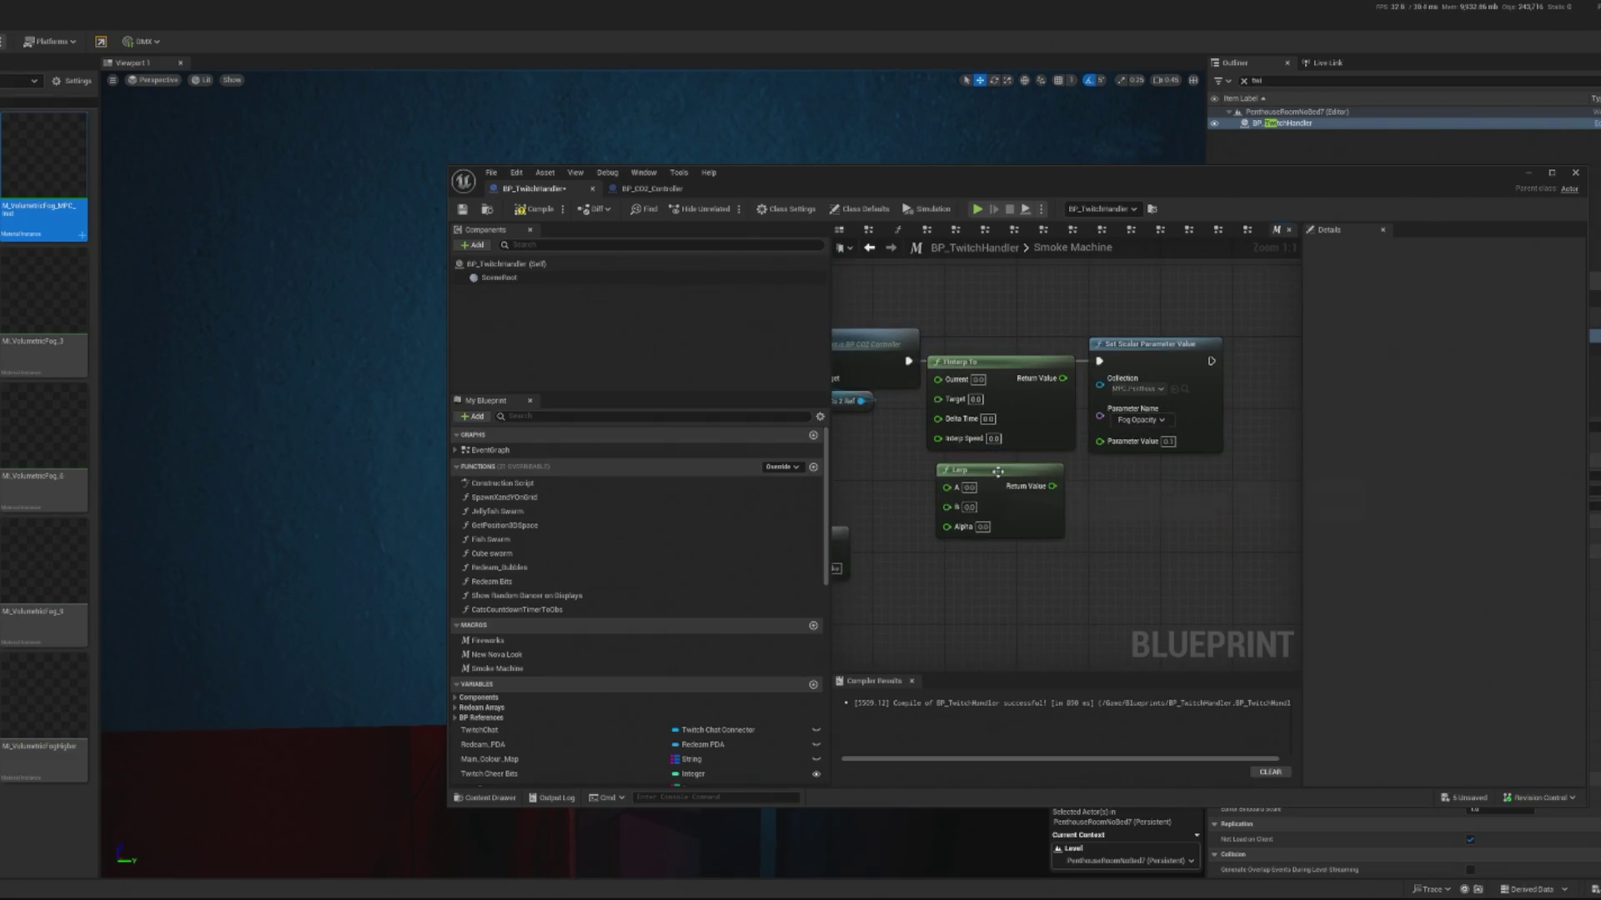
drag(998, 471, 1008, 543)
click(1005, 368)
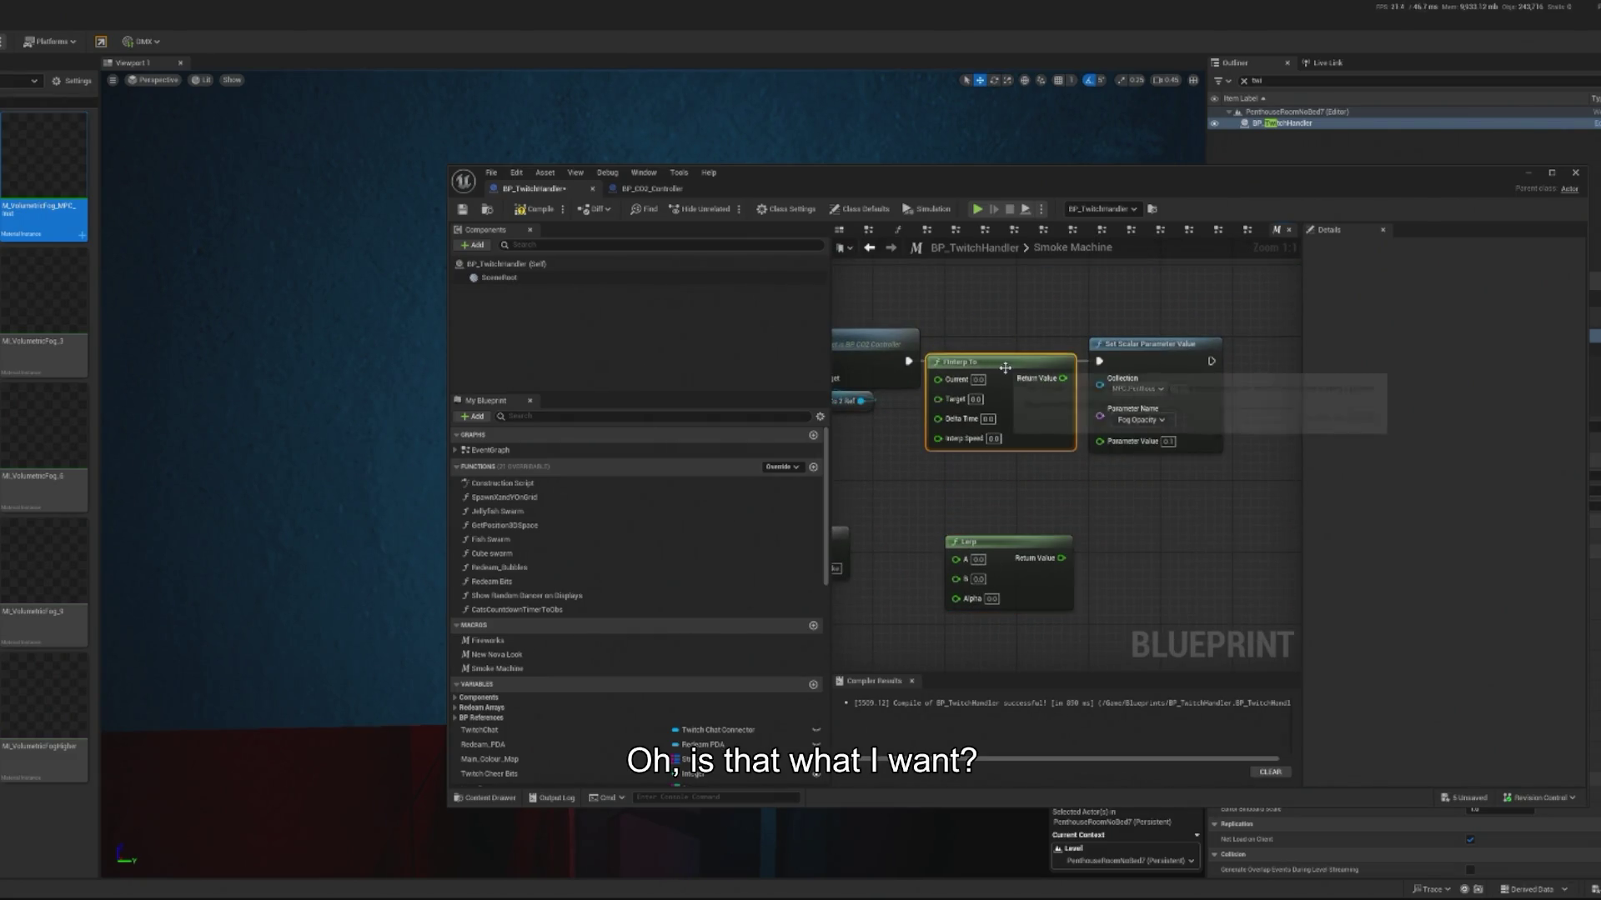
drag(1006, 368, 1014, 376)
Step: Set FInterp To's Target to 1.0 and shift Set Scalar Parameter Value further right
click(982, 409)
text(1)
click(1036, 497)
click(998, 427)
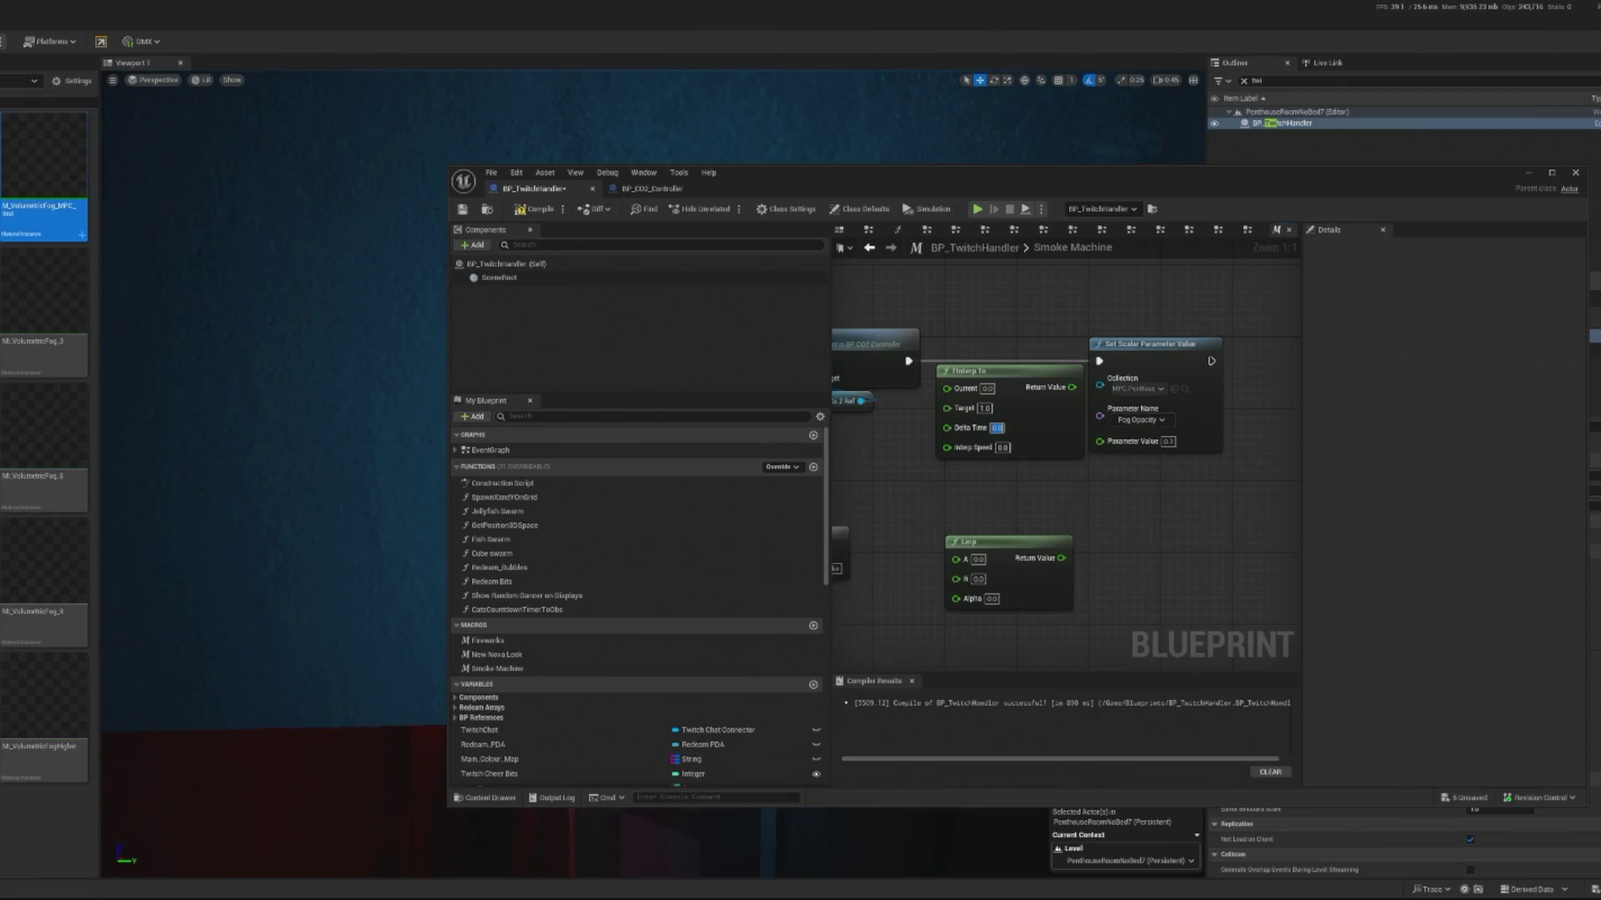
mouse_move(985, 522)
mouse_down()
mouse_move(1067, 593)
mouse_move(903, 572)
mouse_up()
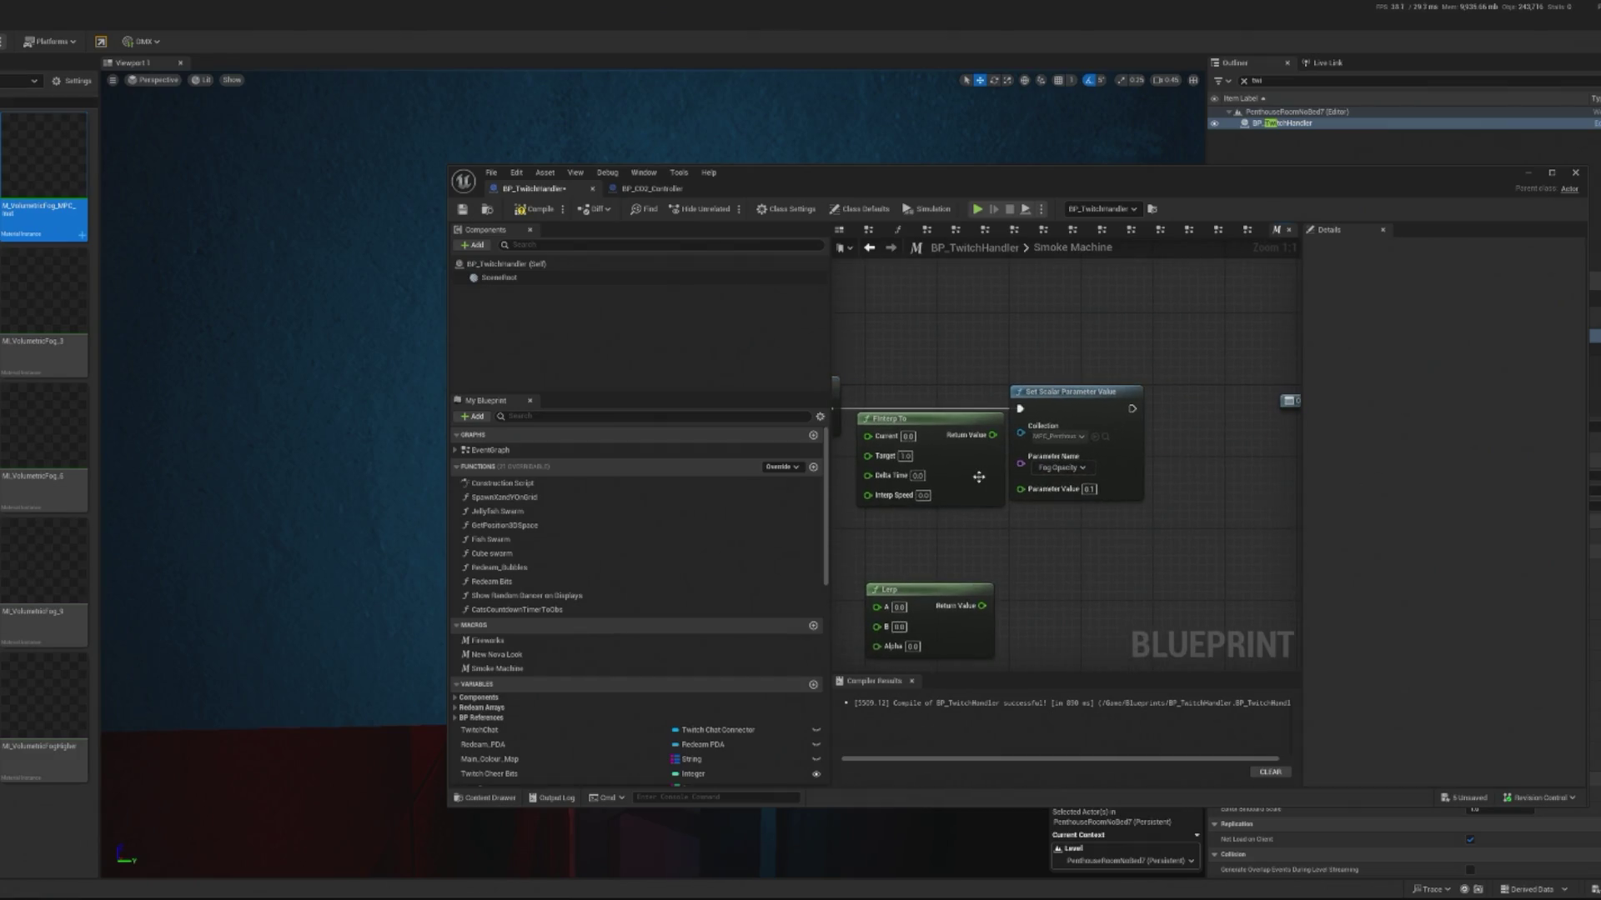
drag(1110, 415, 1181, 415)
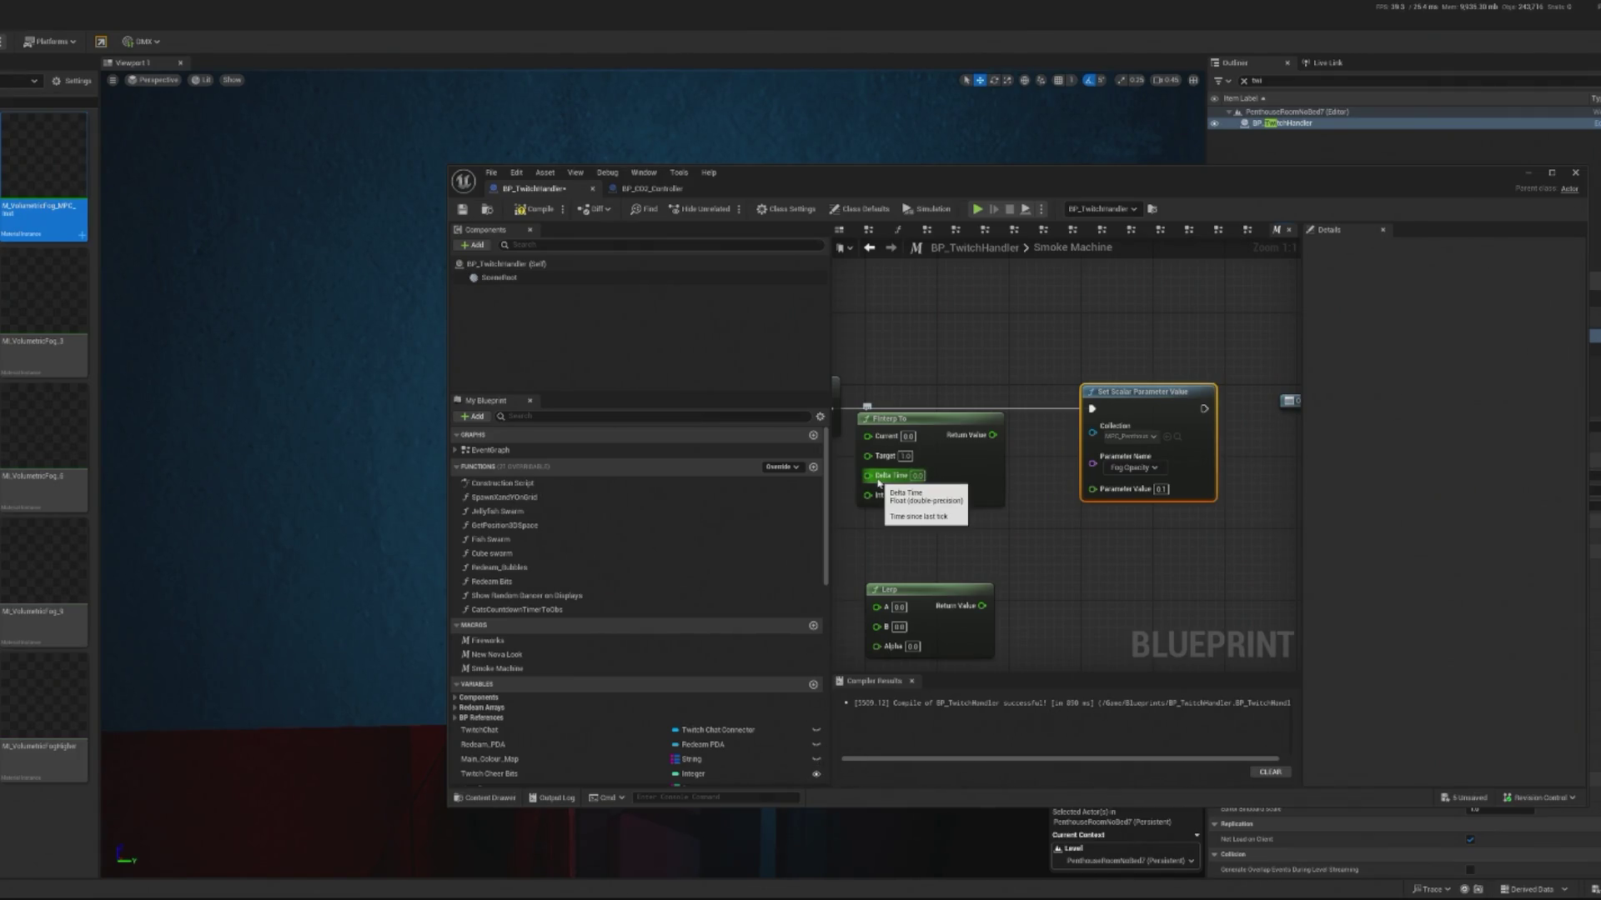
drag(889, 485, 1128, 505)
right_click(987, 521)
text(cusotm)
key(BackSpace)
key(BackSpace)
key(BackSpace)
text(lerp)
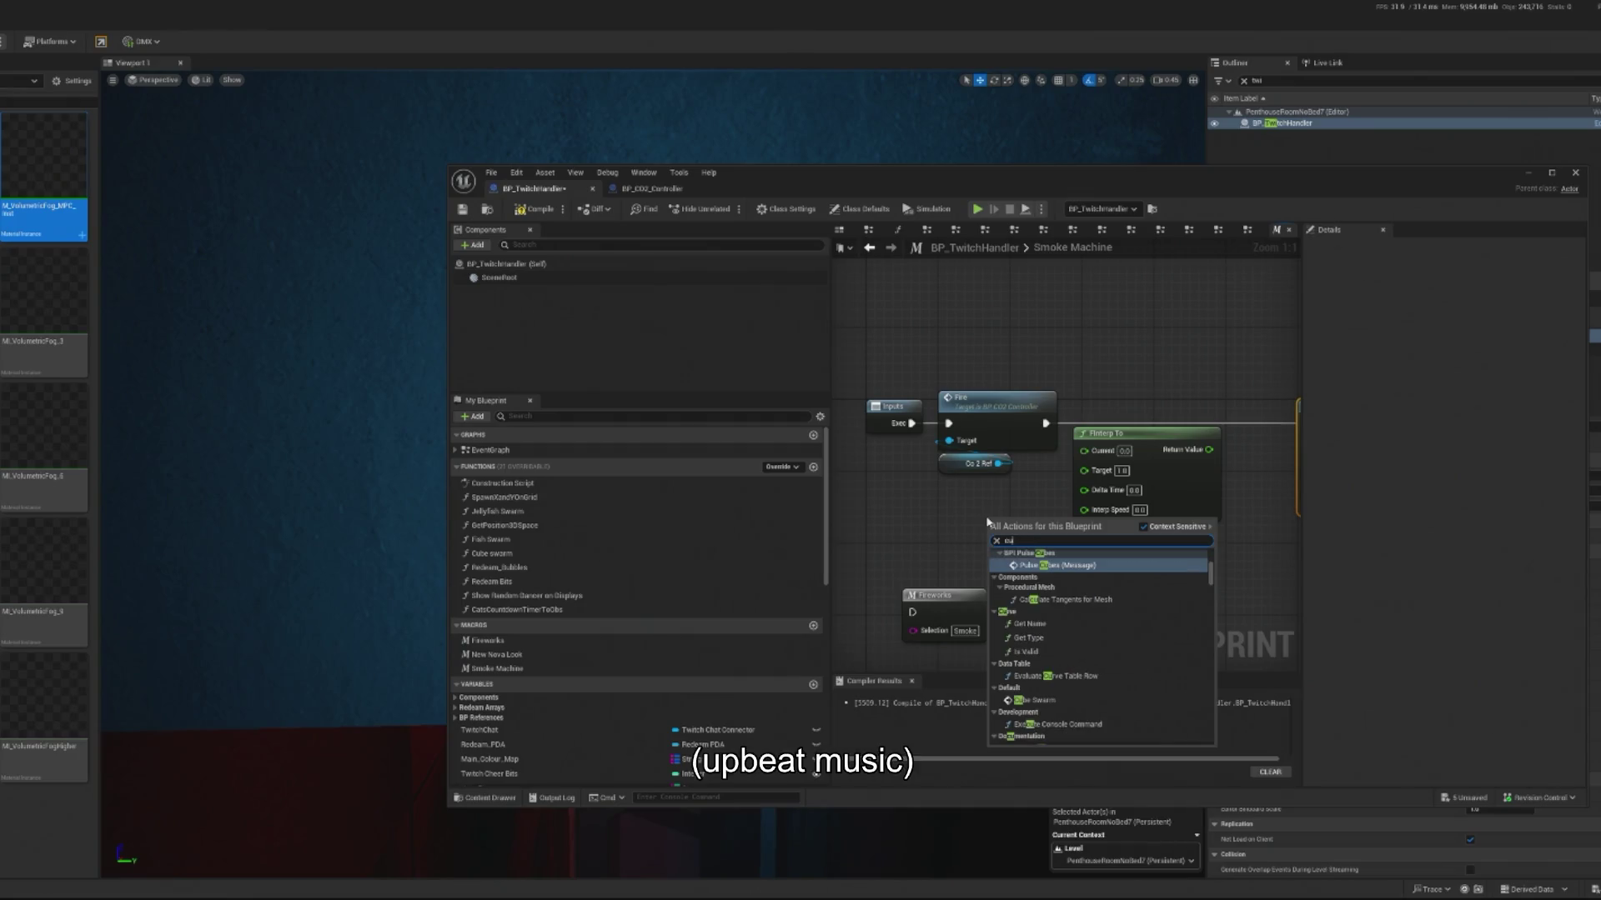
click(1034, 583)
drag(1124, 494, 1114, 493)
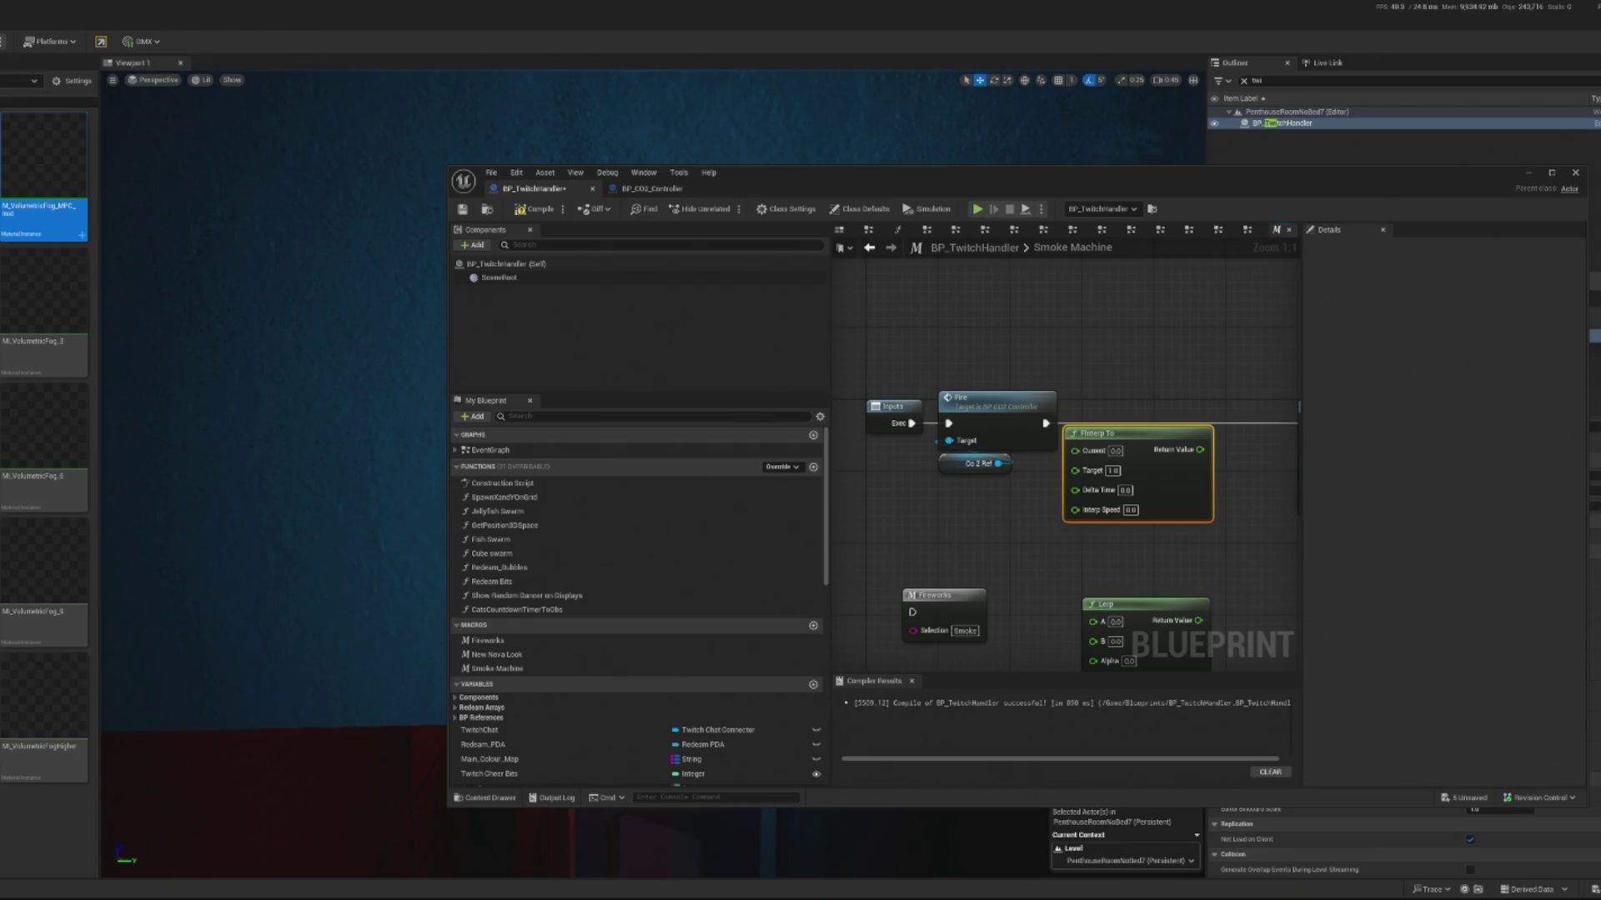
drag(1106, 551, 1014, 534)
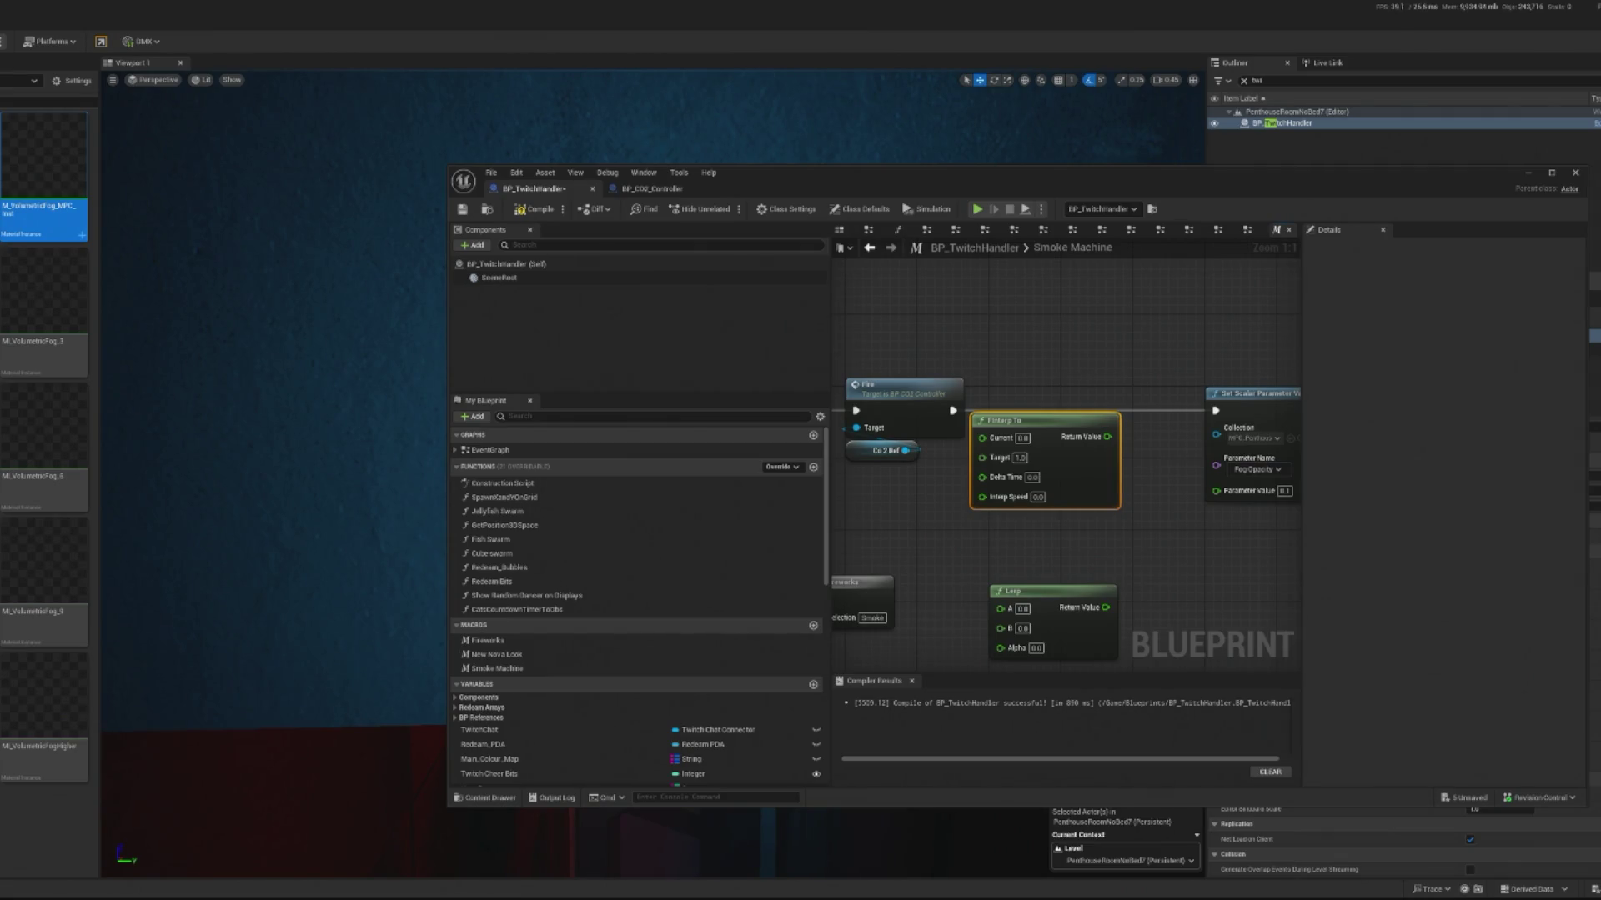
Step: Add a Get Game Time in Seconds node and position it beside FInterp To for its Delta Time
right_click(912, 561)
text(gamr)
key(BackSpace)
text(e time)
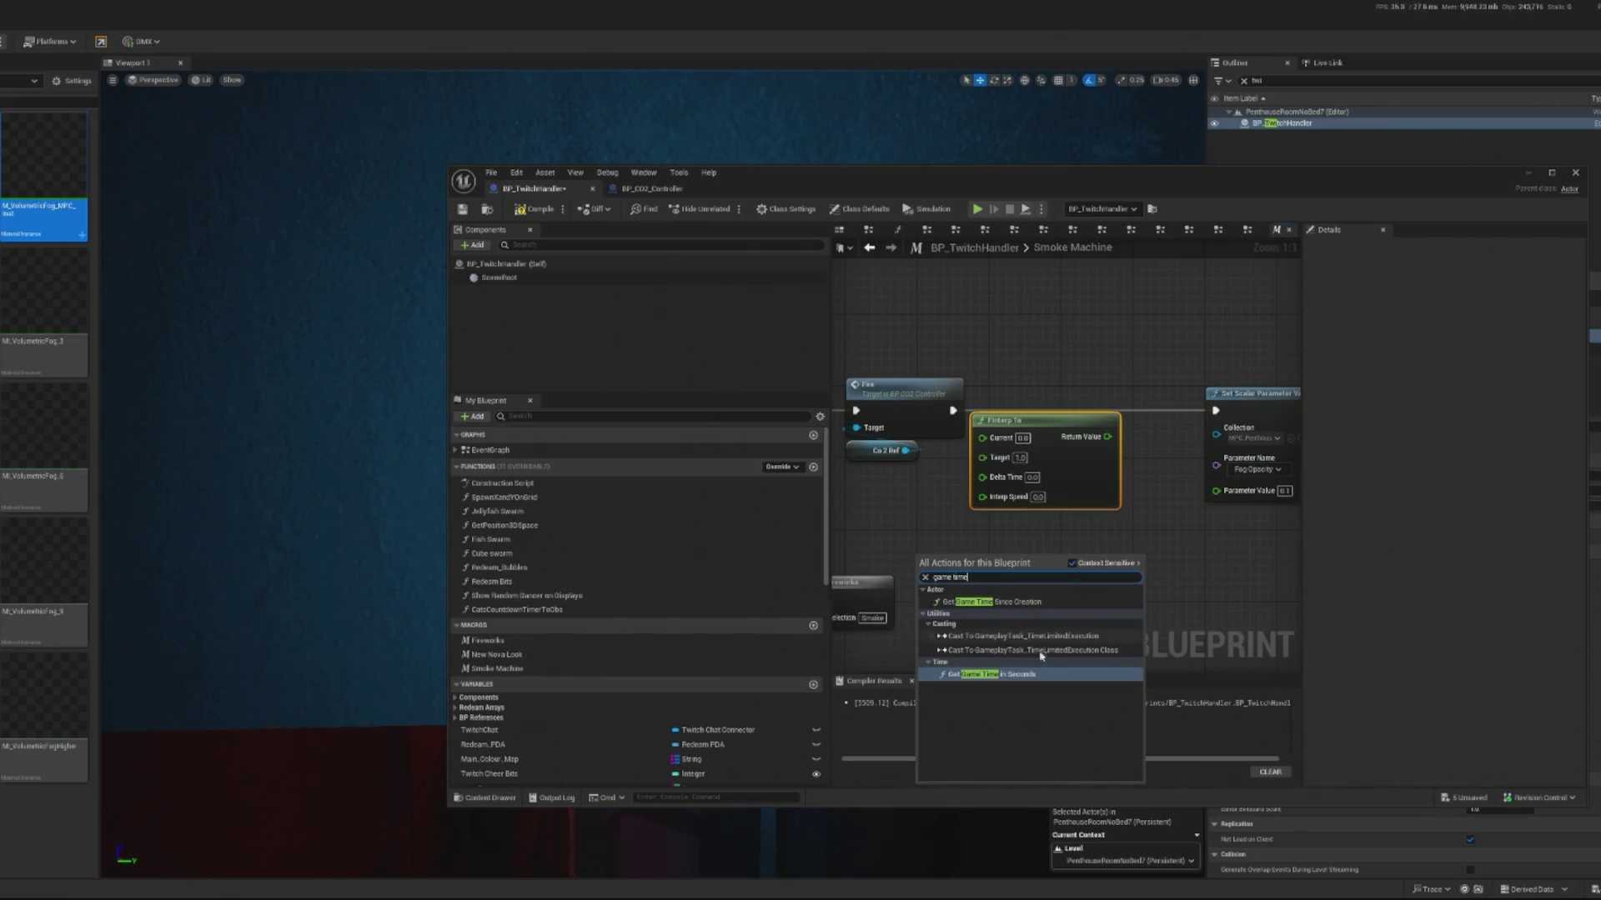
click(992, 672)
mouse_move(952, 564)
mouse_down()
mouse_move(875, 528)
mouse_move(959, 517)
mouse_move(982, 476)
mouse_up()
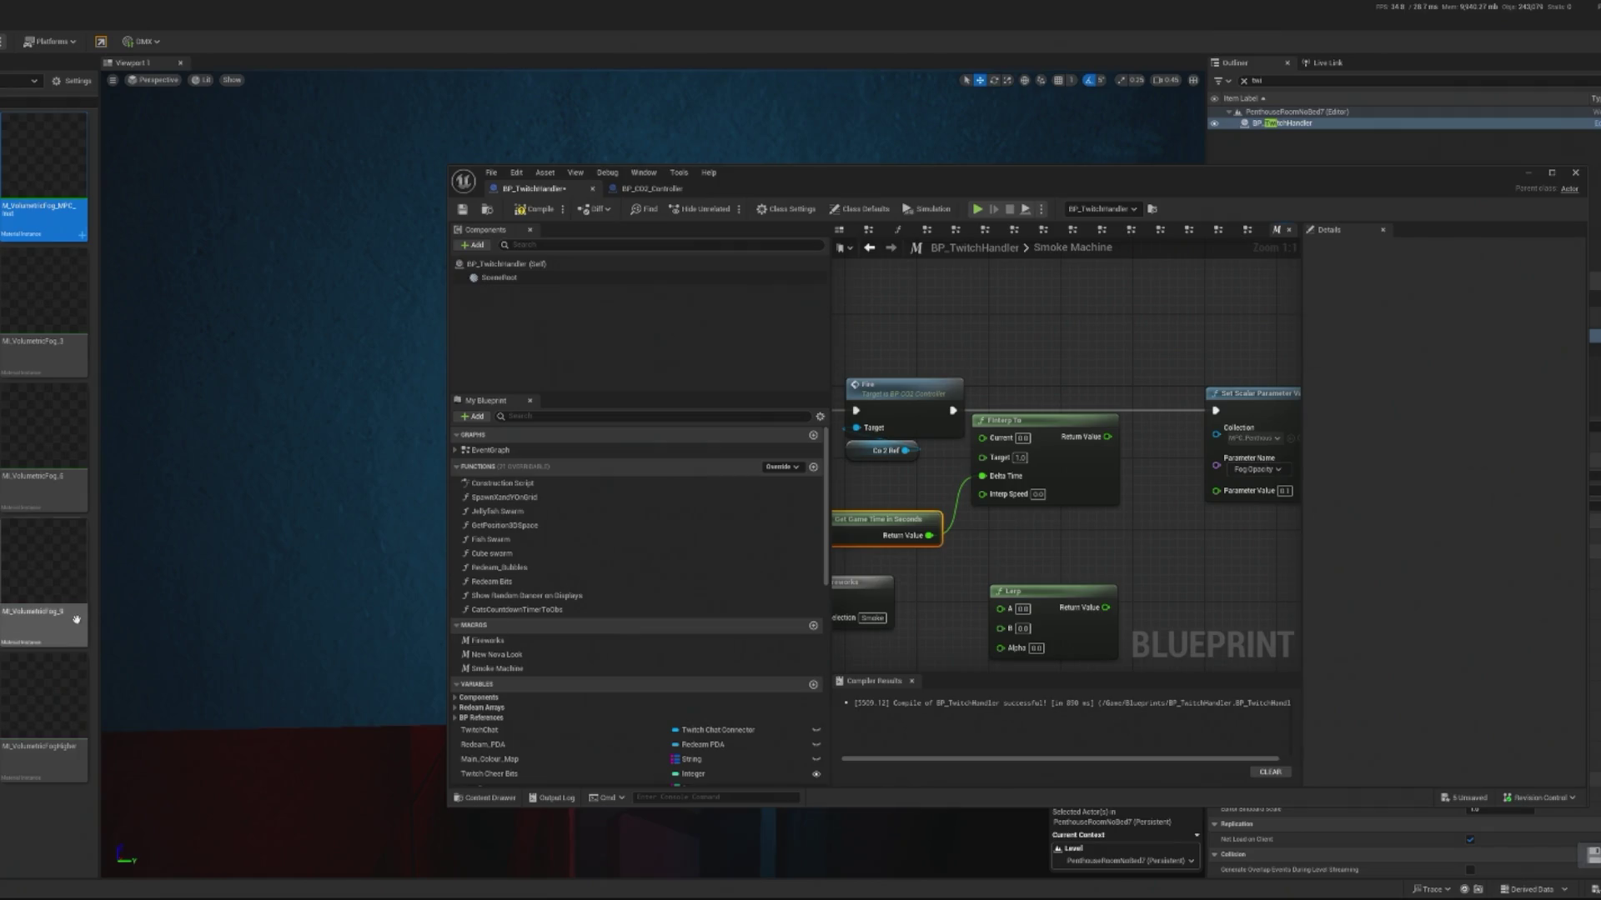
drag(1026, 546, 1094, 550)
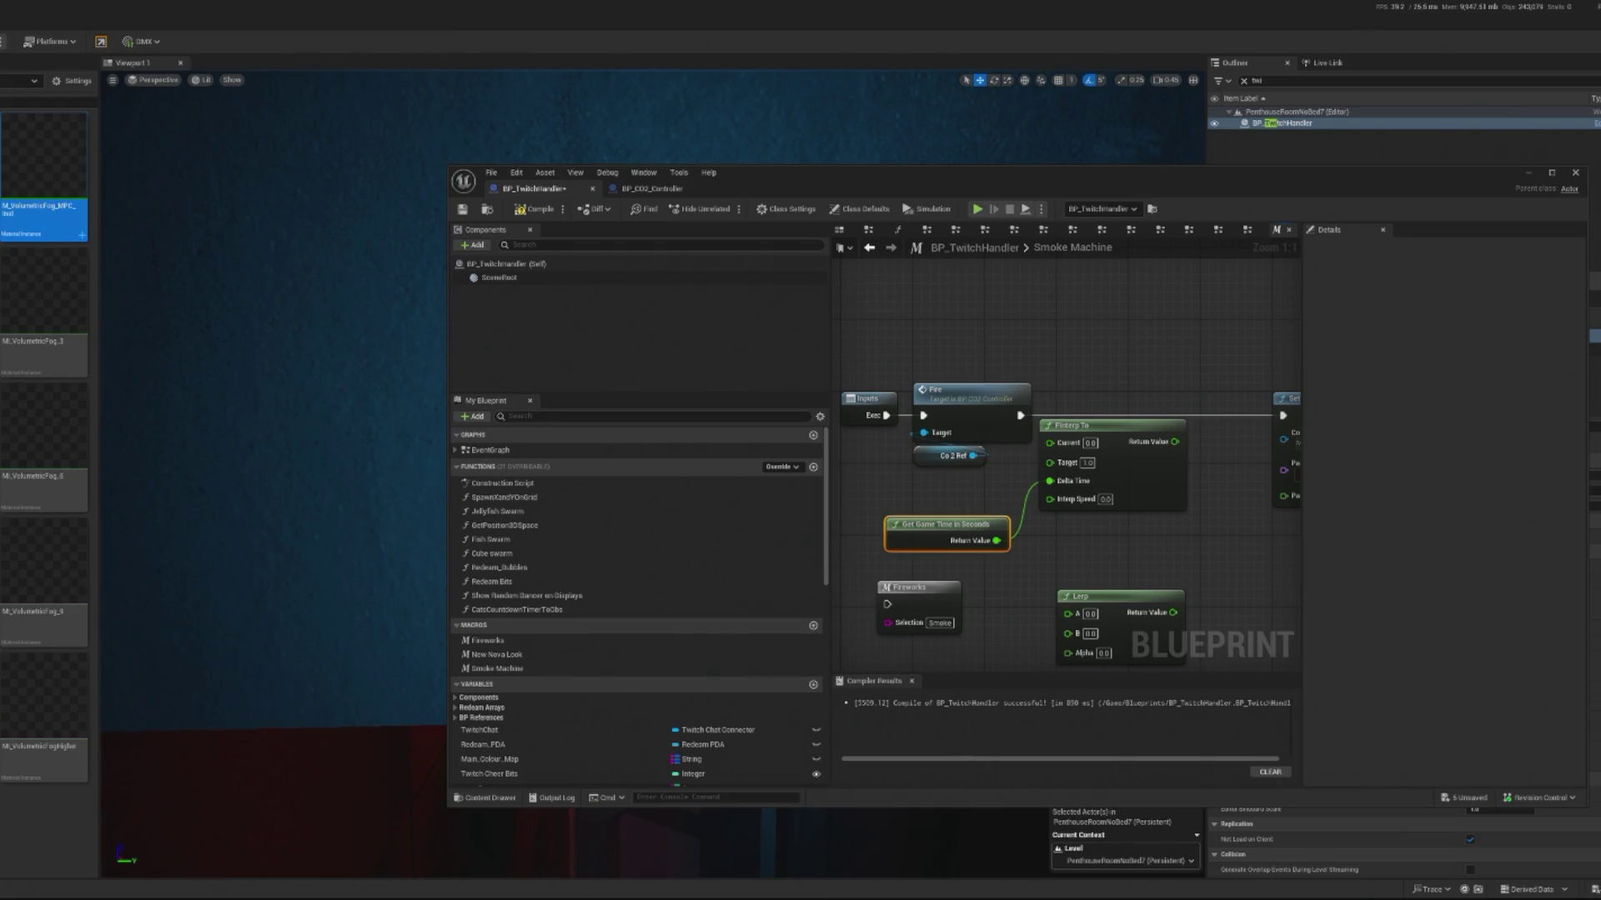
Step: Search the Smoke Machine macro graph for a 'tick' action, then dismiss it without adding anything
right_click(1038, 325)
text(tick)
scroll(1122, 455, down, 5)
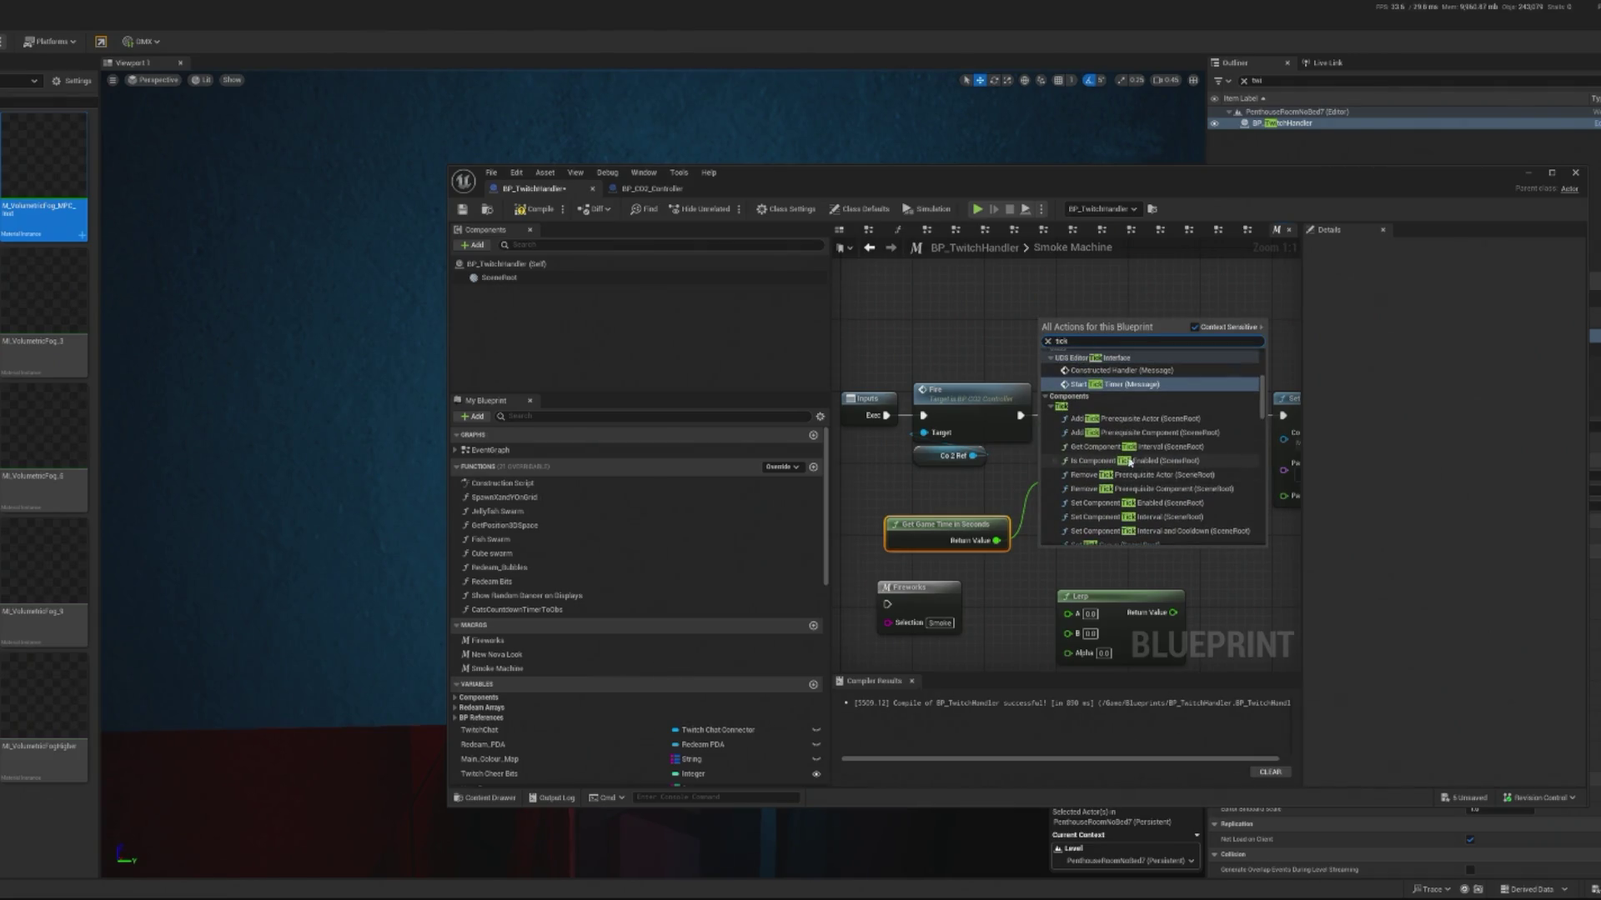
scroll(1122, 456, up, 2)
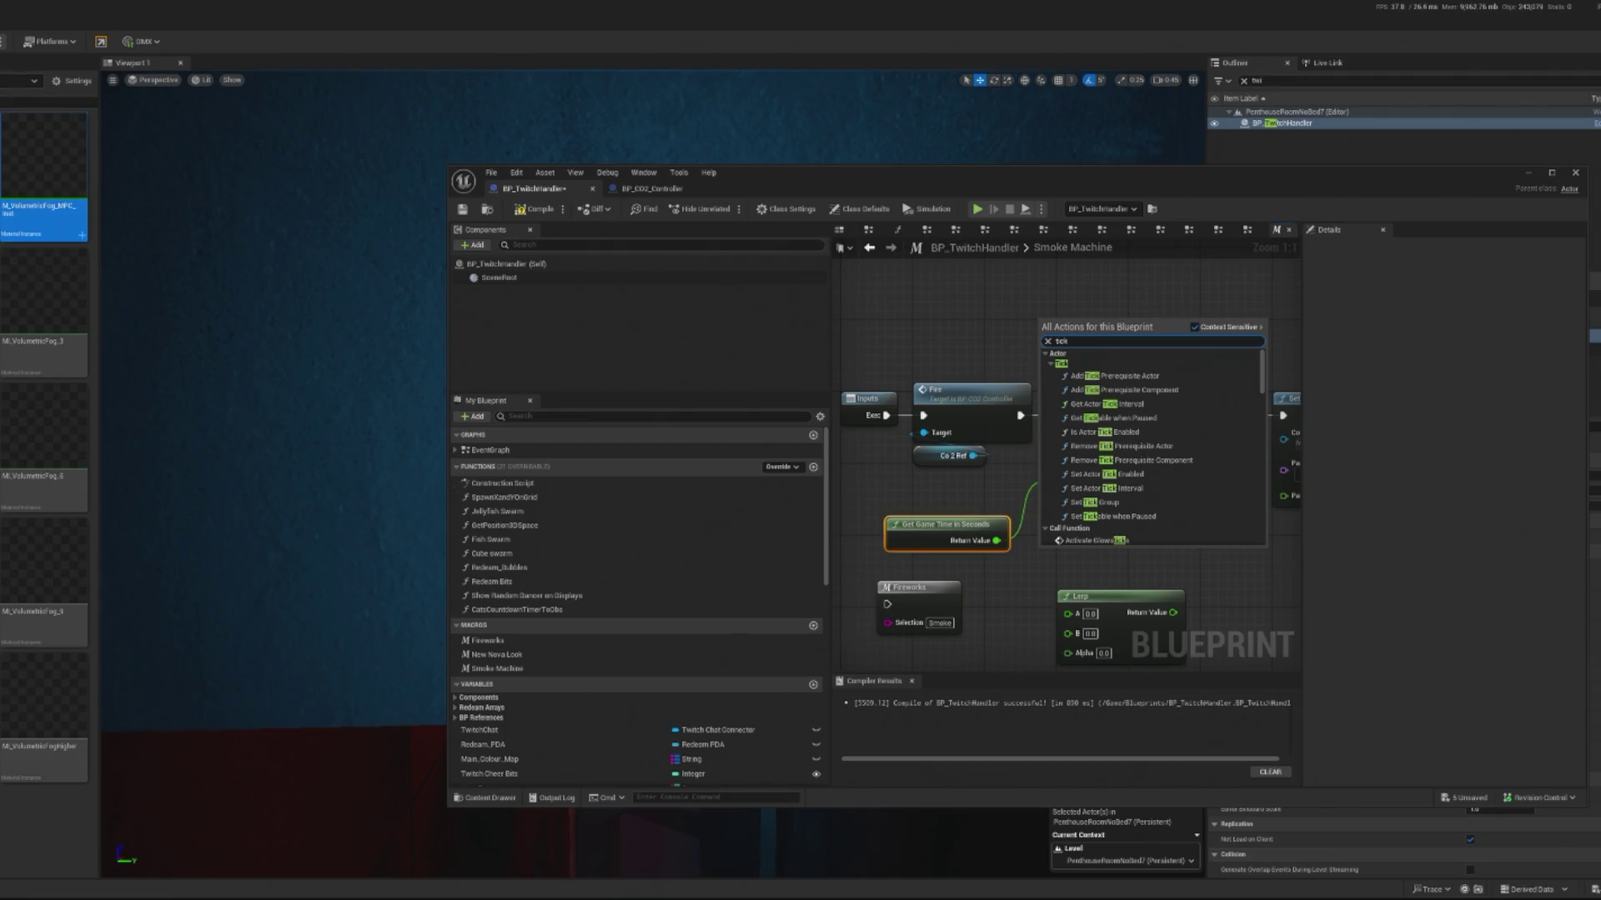
key(Escape)
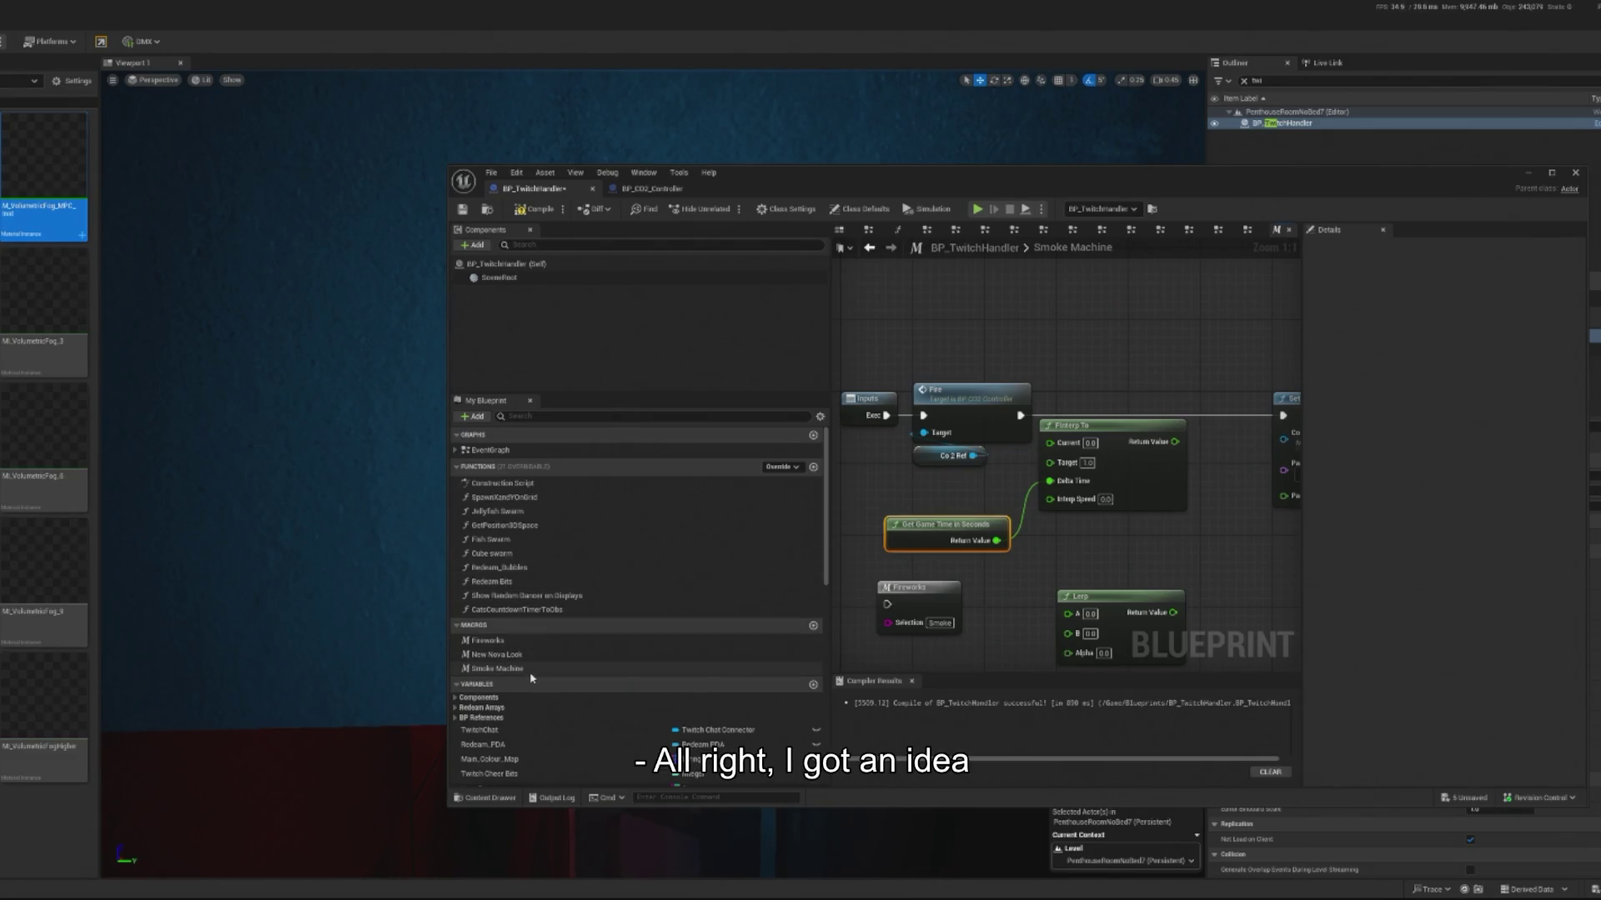
Step: Add a Float input parameter named Time to the Smoke Machine macro
click(507, 670)
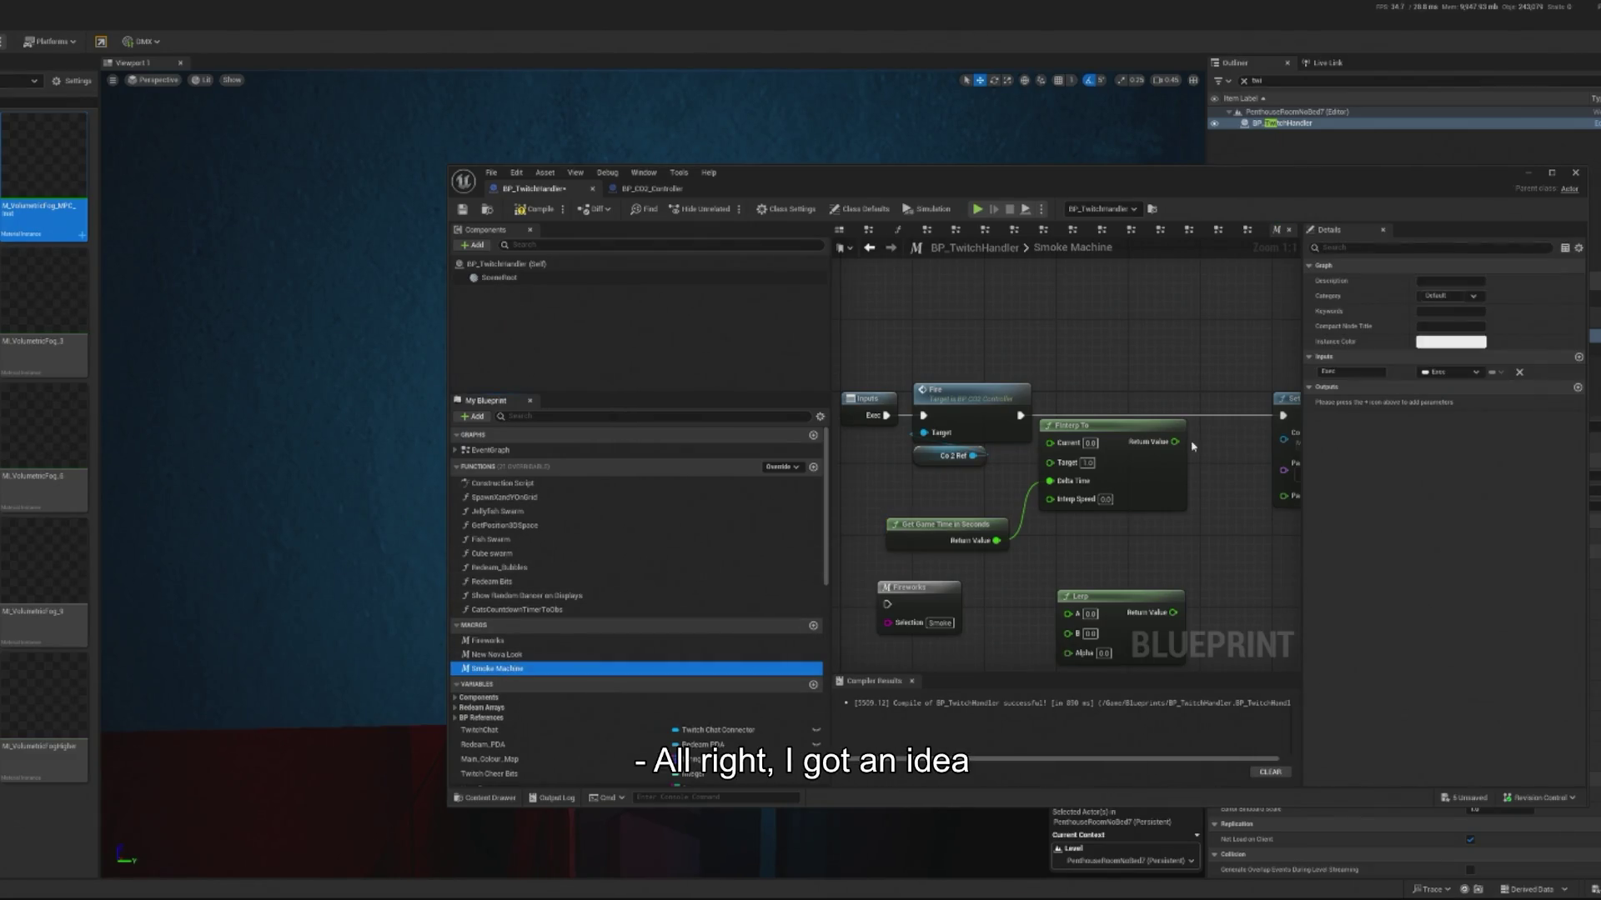
drag(914, 338, 940, 332)
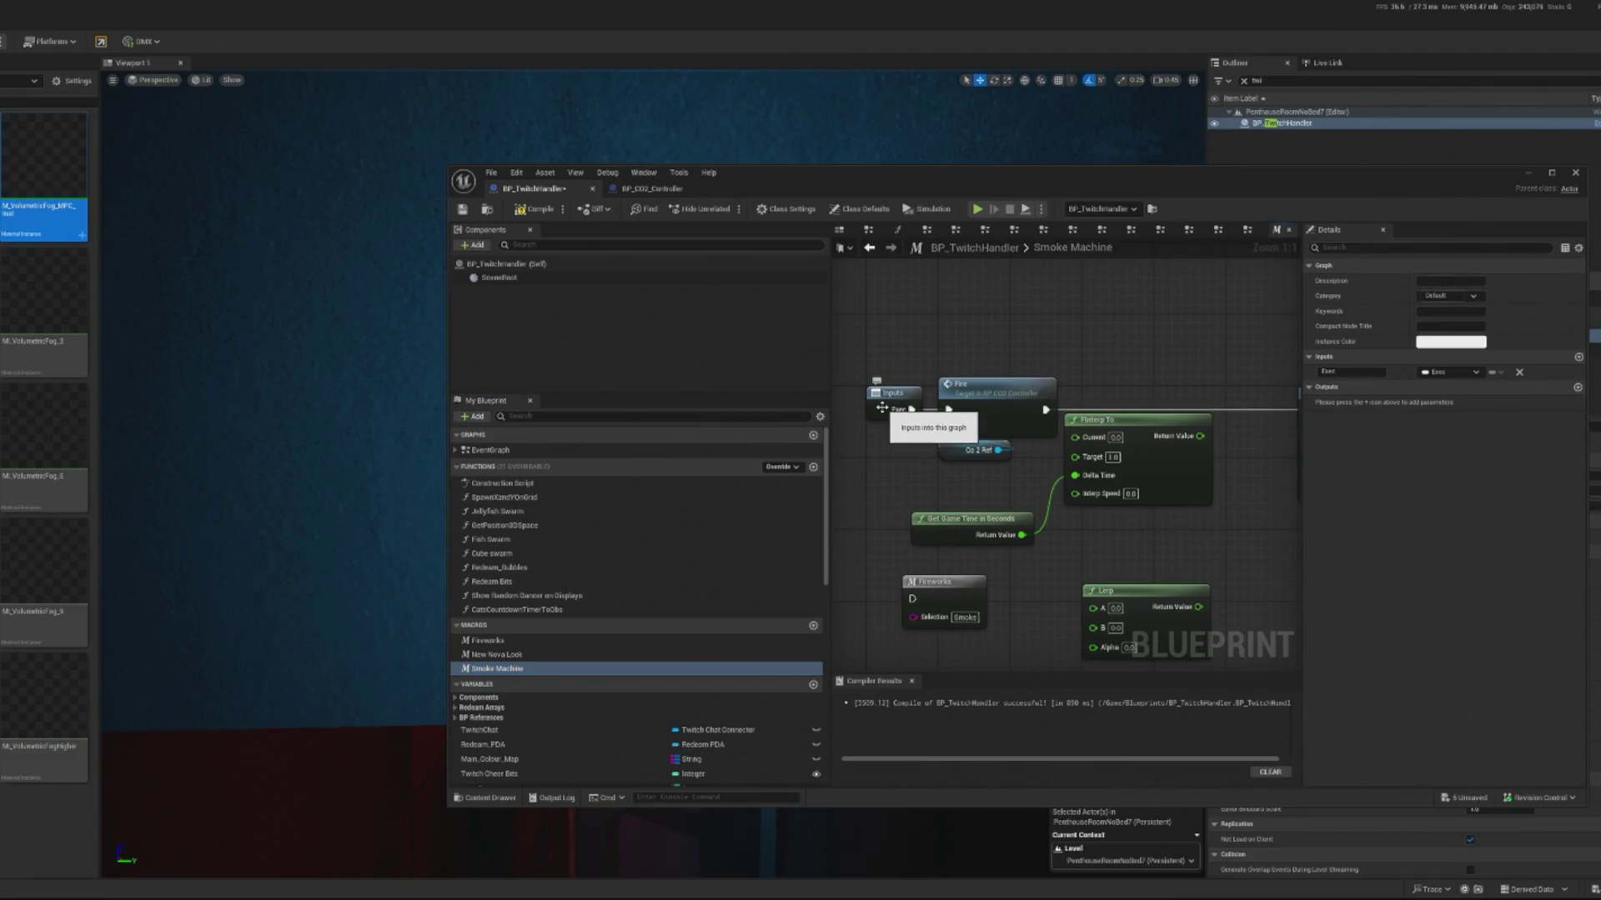
click(1578, 357)
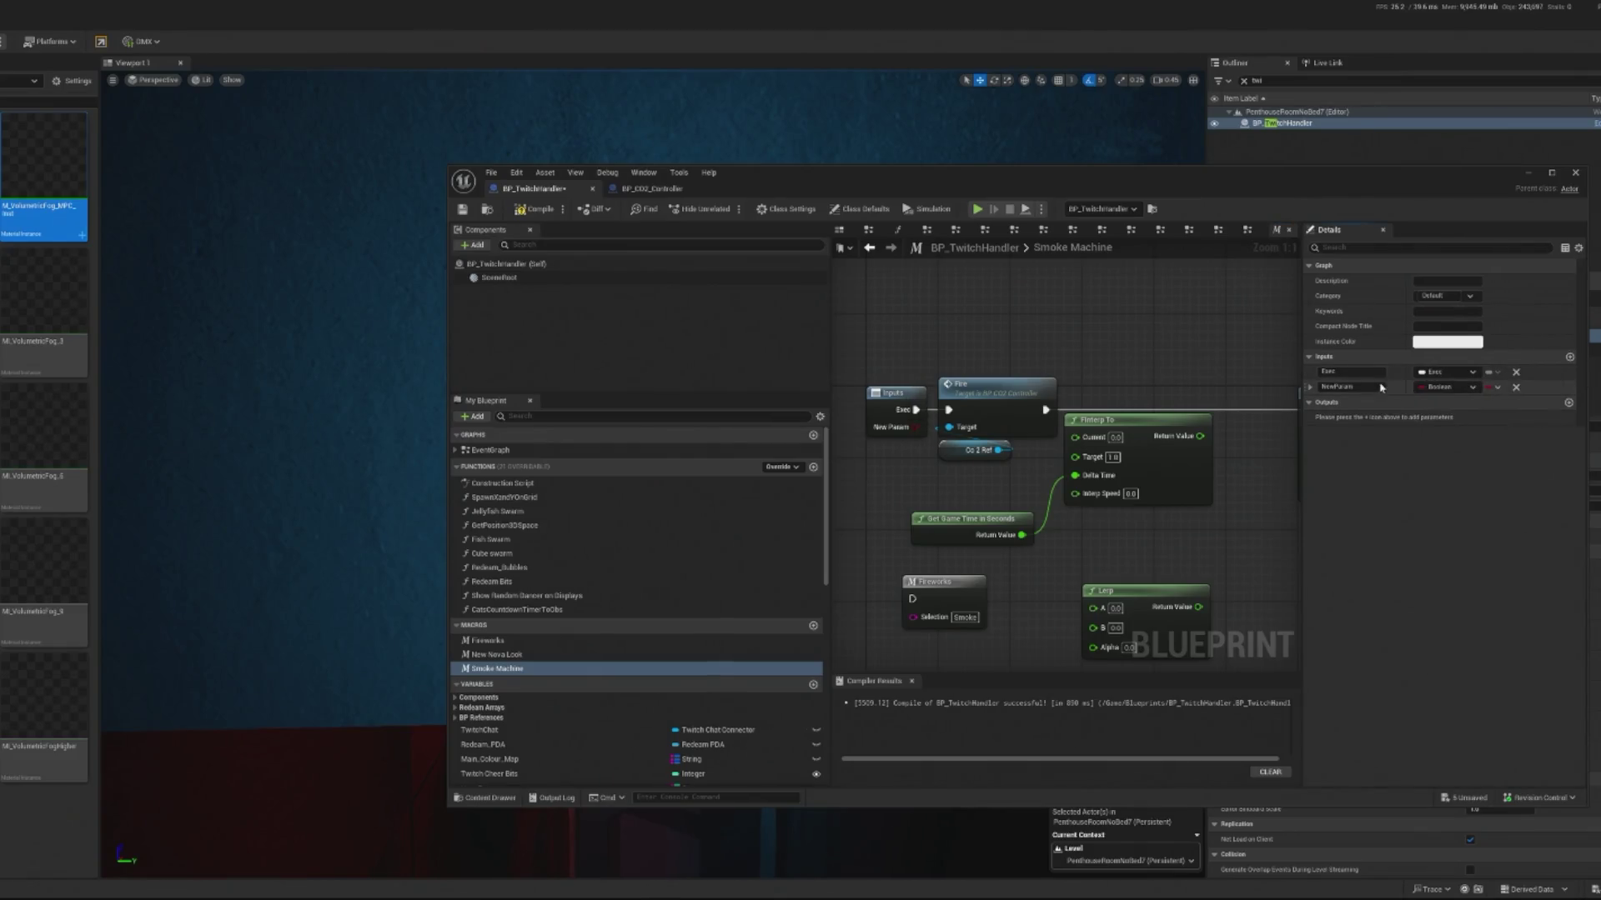
text(E)
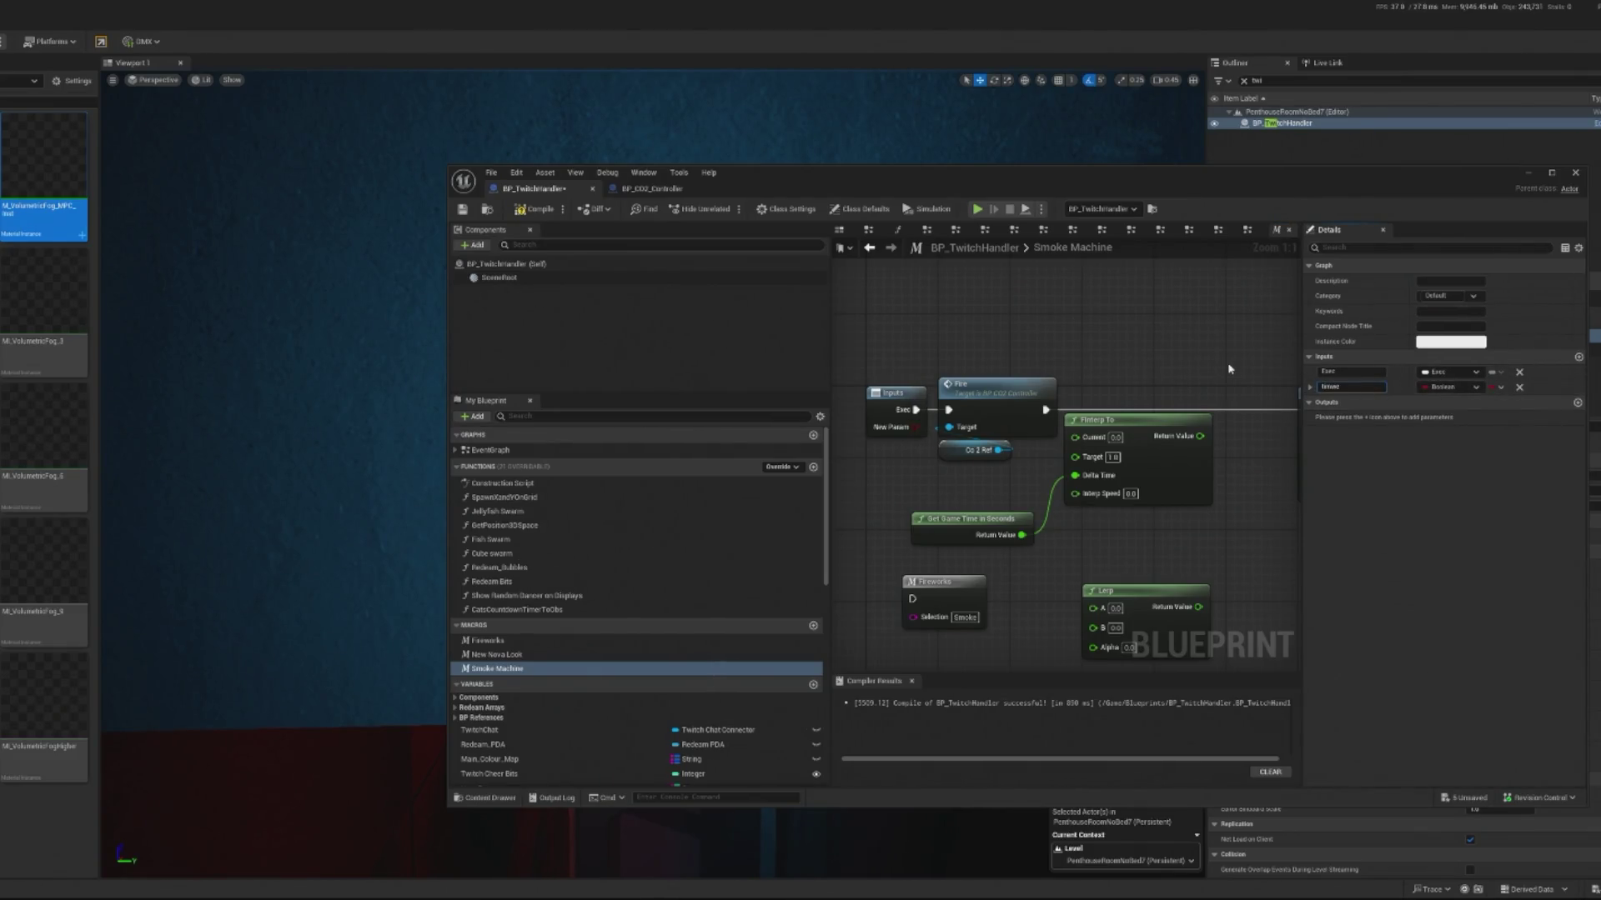
key(Return)
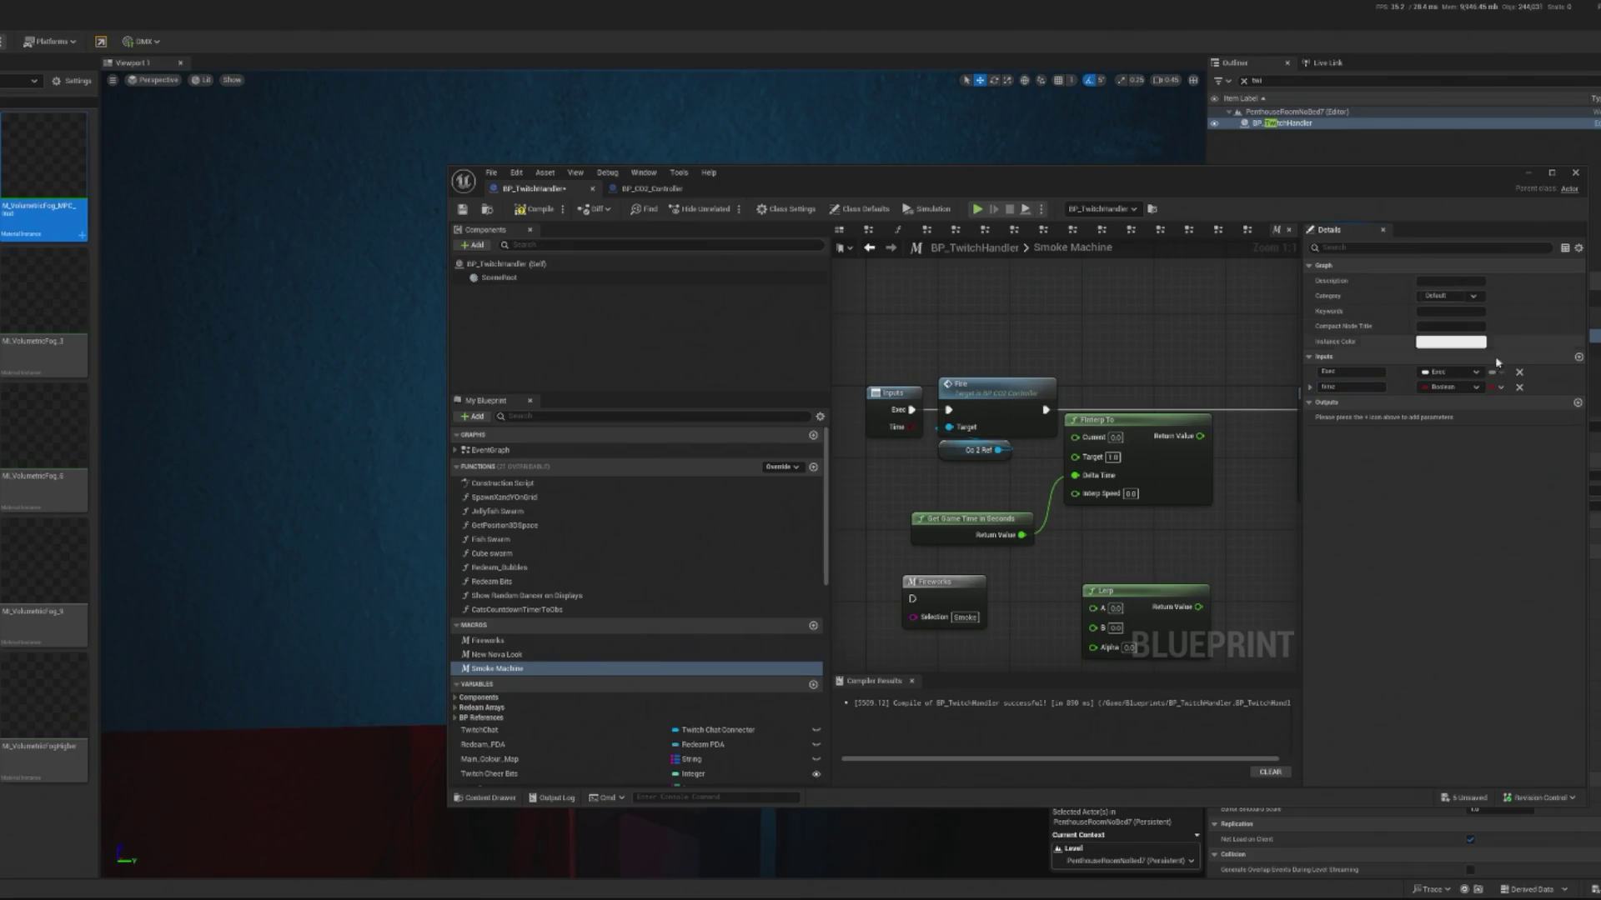
click(1451, 387)
click(1457, 474)
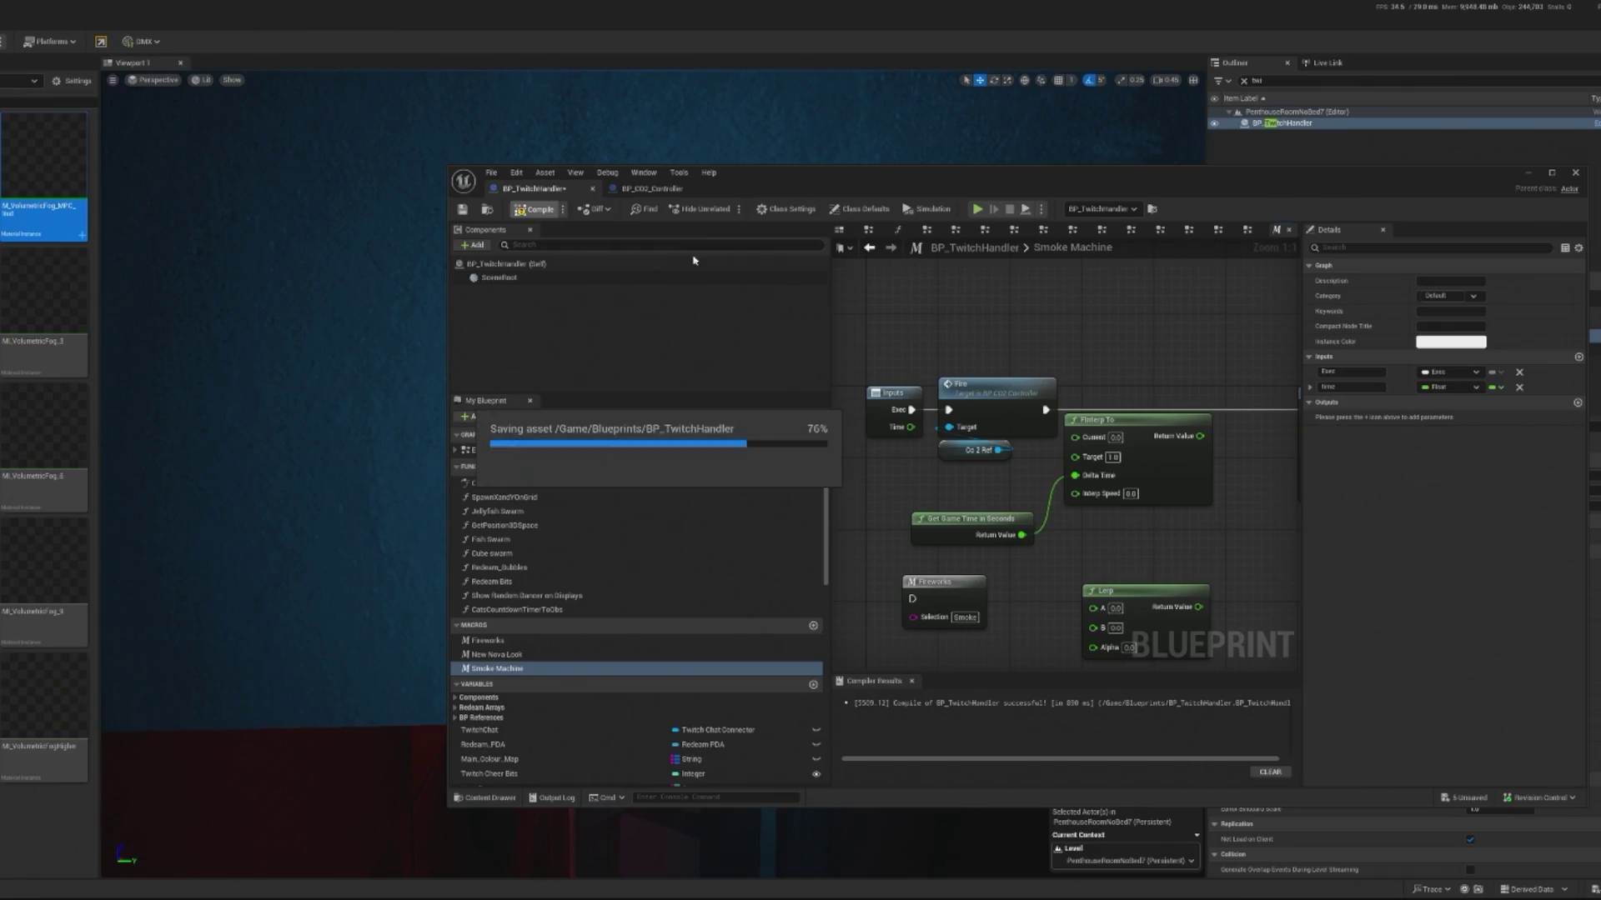
drag(1080, 419, 1056, 414)
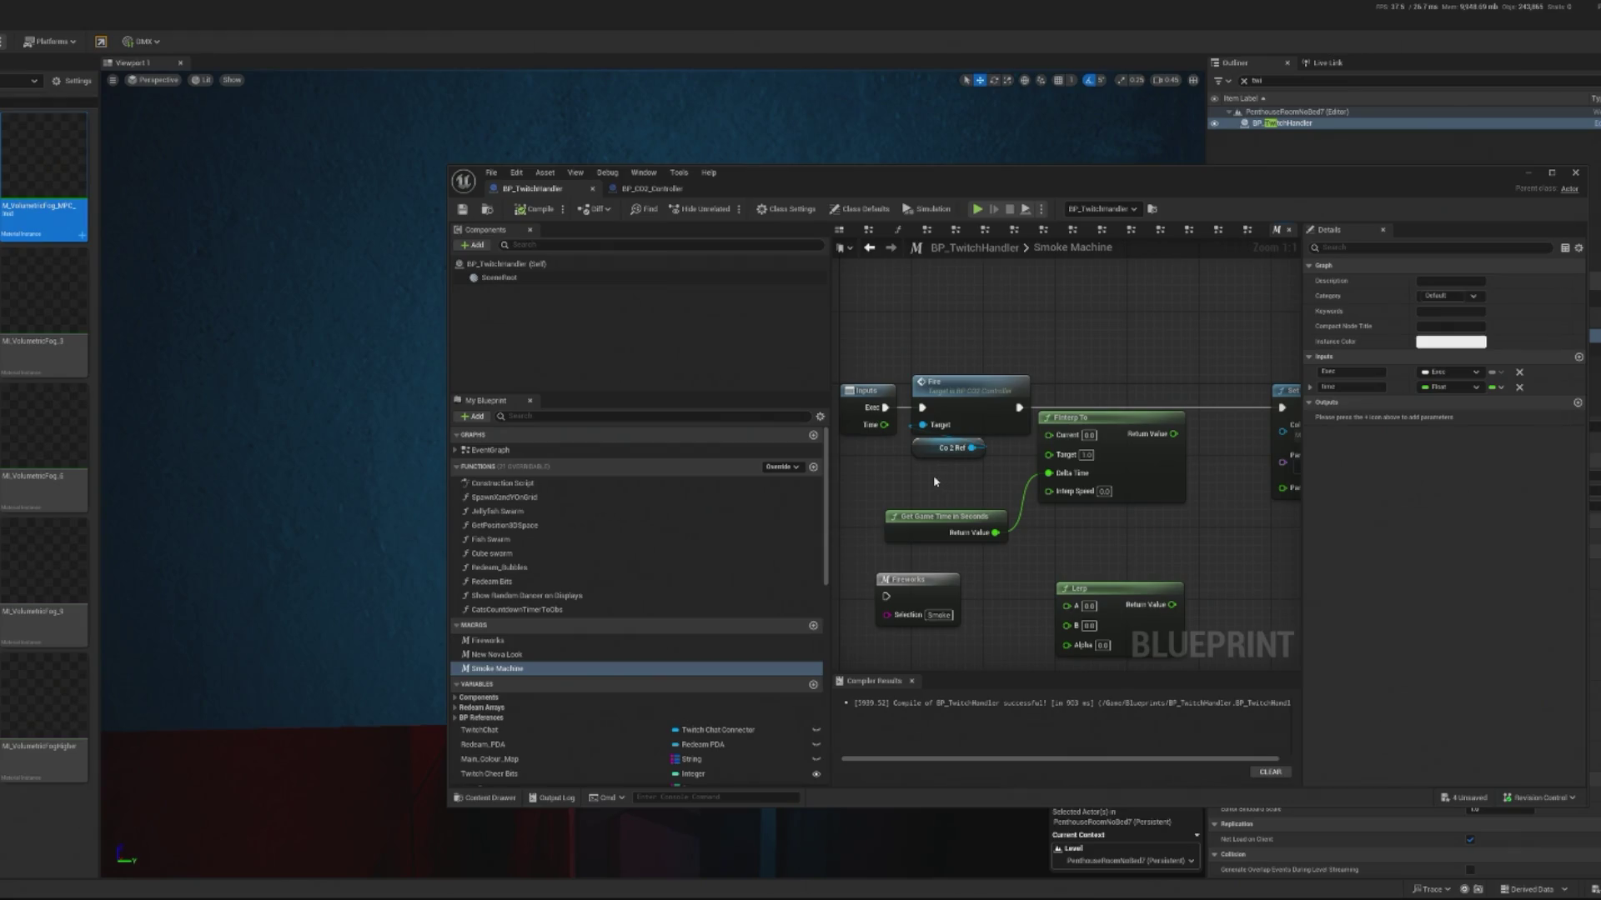
drag(933, 477, 952, 482)
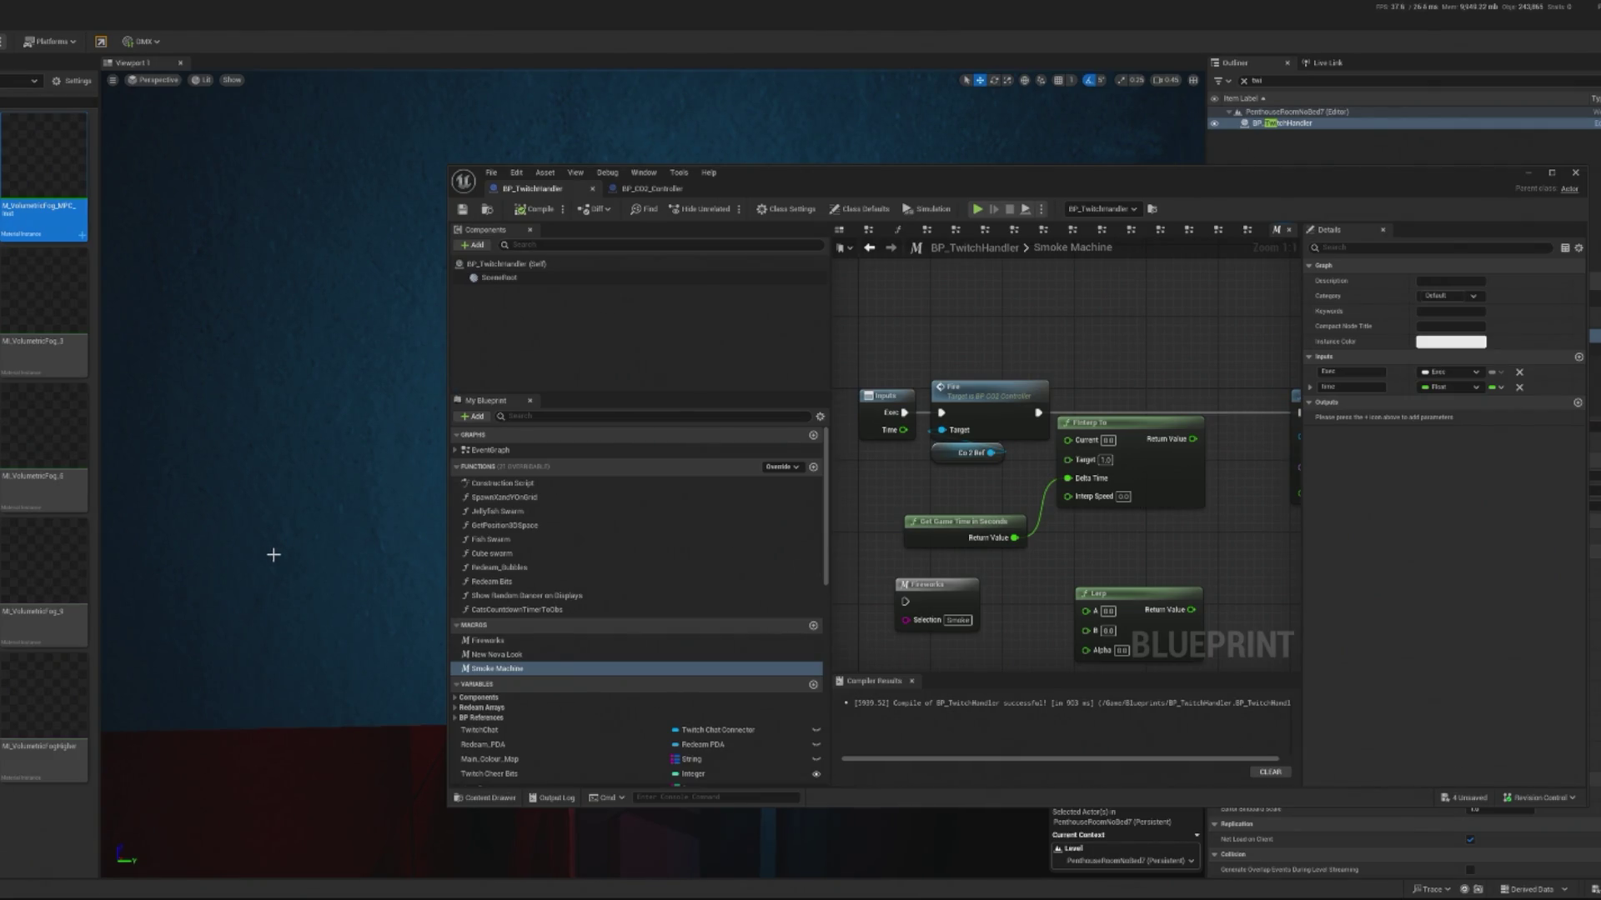
Step: Open the EventGraph and move the Smoke Machine node to a new spot
click(496, 452)
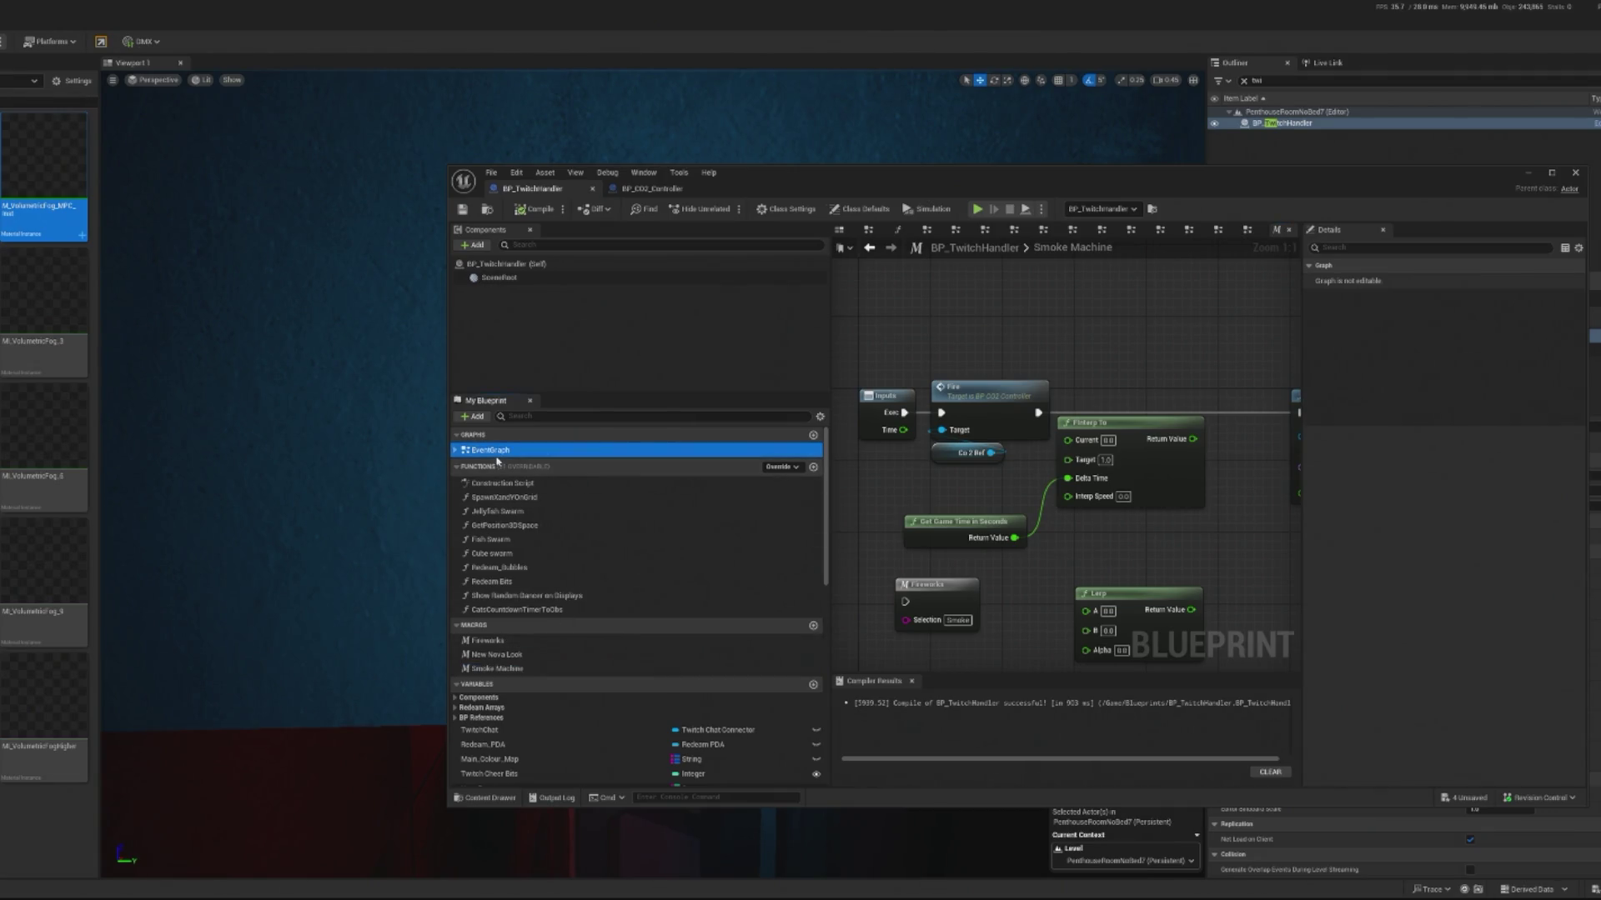
double_click(497, 453)
mouse_move(981, 435)
mouse_down()
mouse_move(1300, 457)
mouse_move(1251, 392)
mouse_move(1057, 366)
mouse_move(1094, 372)
mouse_up()
Step: Search the action list for 'timer' and place a Set Timer by Event node
right_click(962, 373)
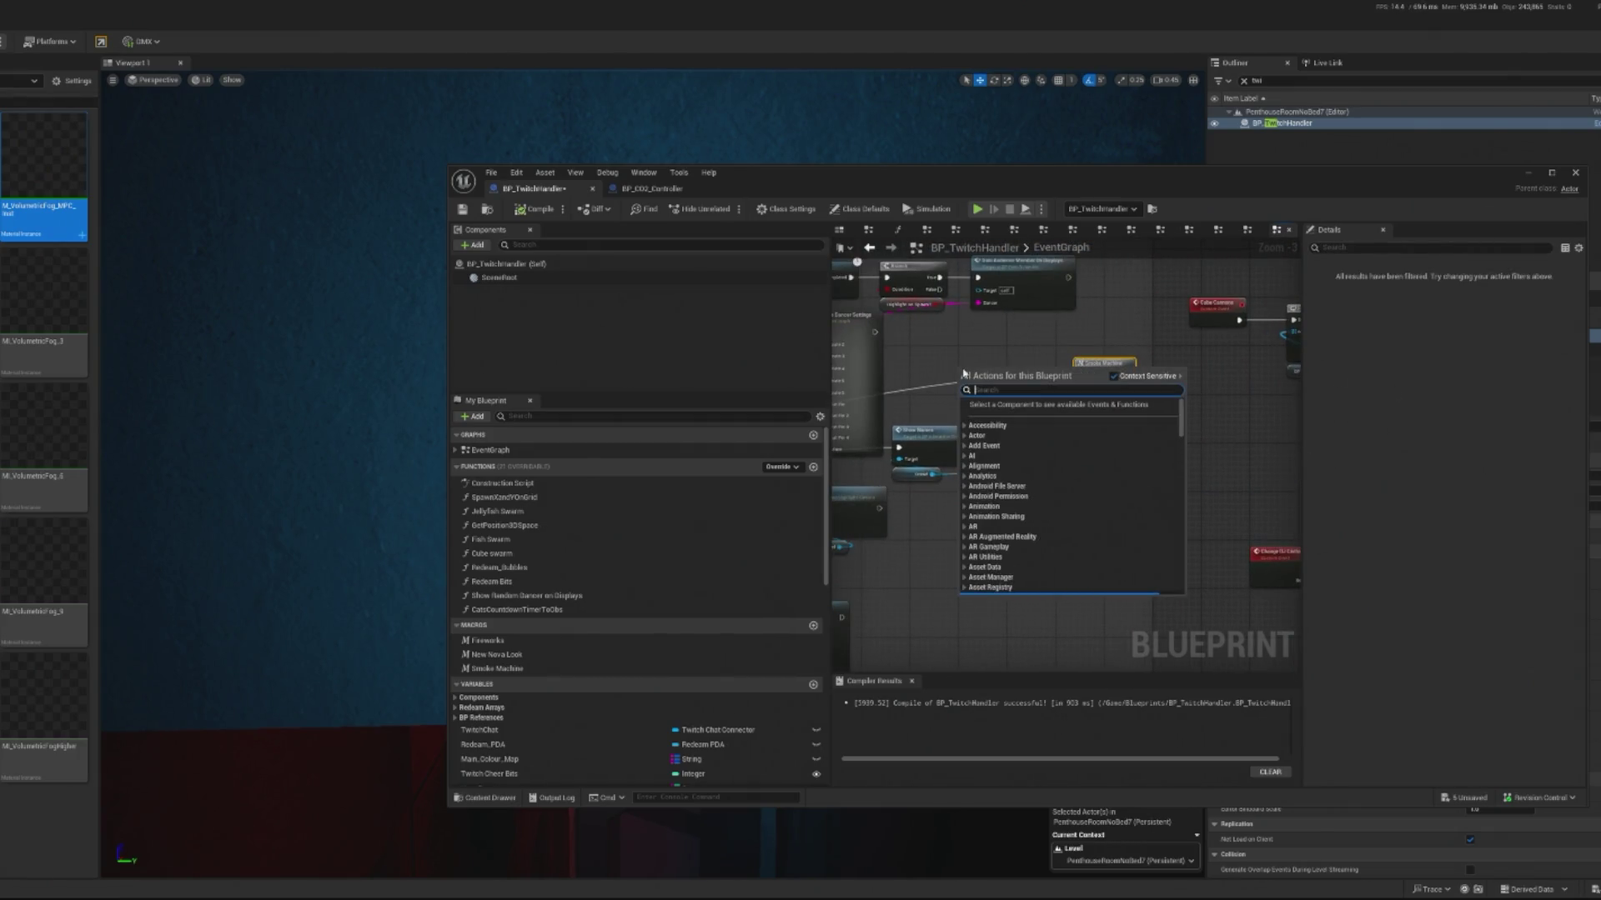
text(timer)
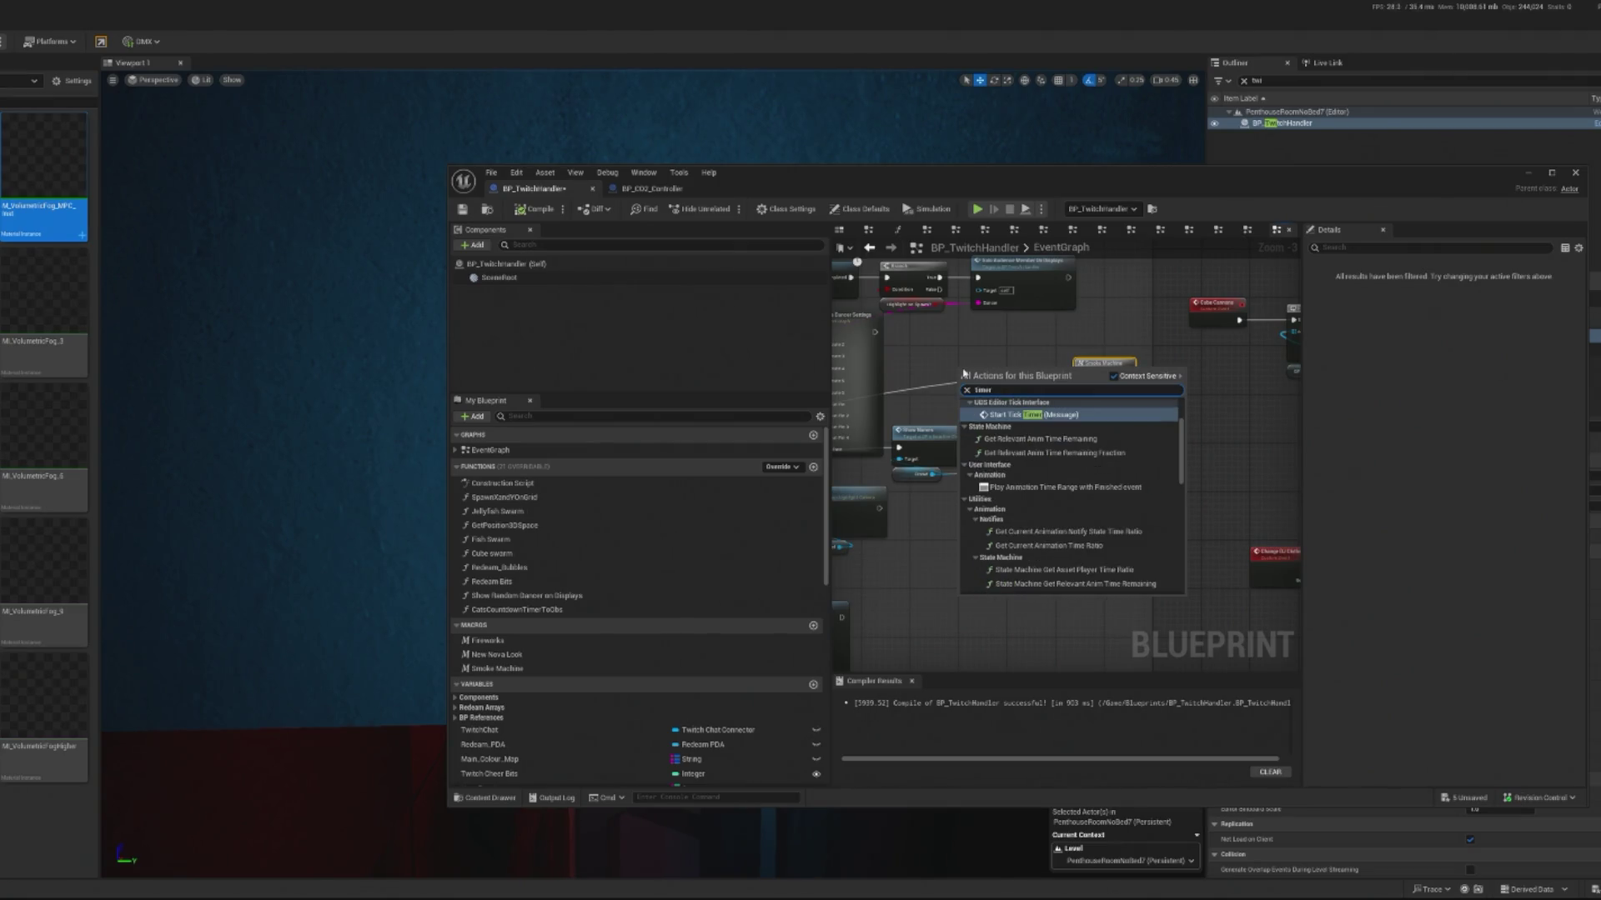
key(ctrl+a)
text(event on time)
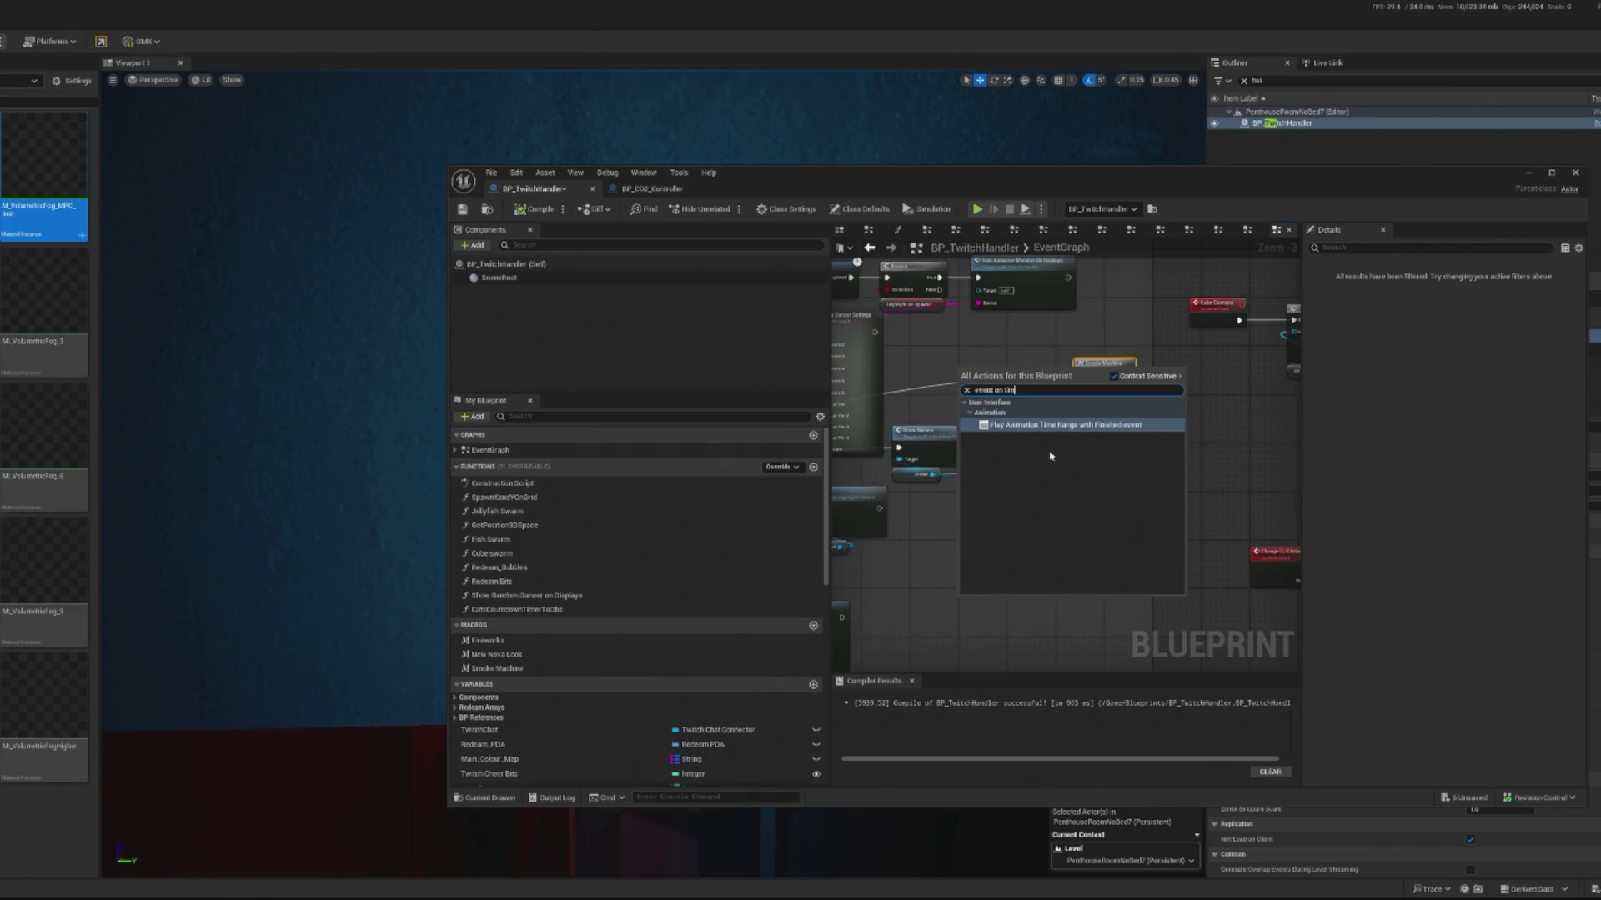
key(BackSpace)
key(BackSpace)
key(BackSpace)
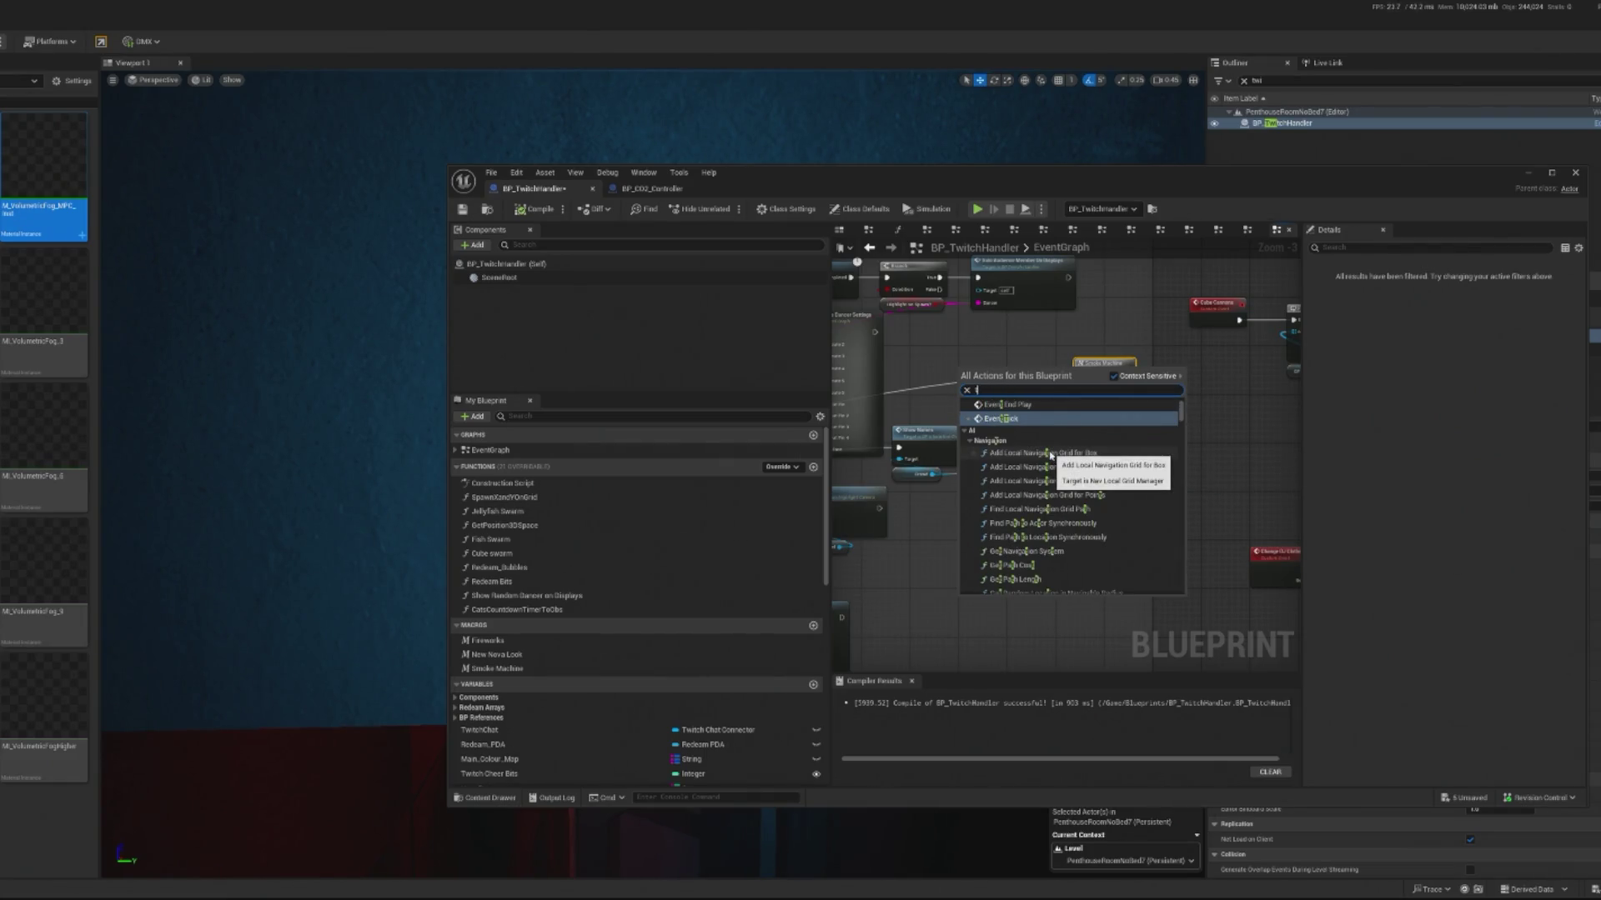
text(im)
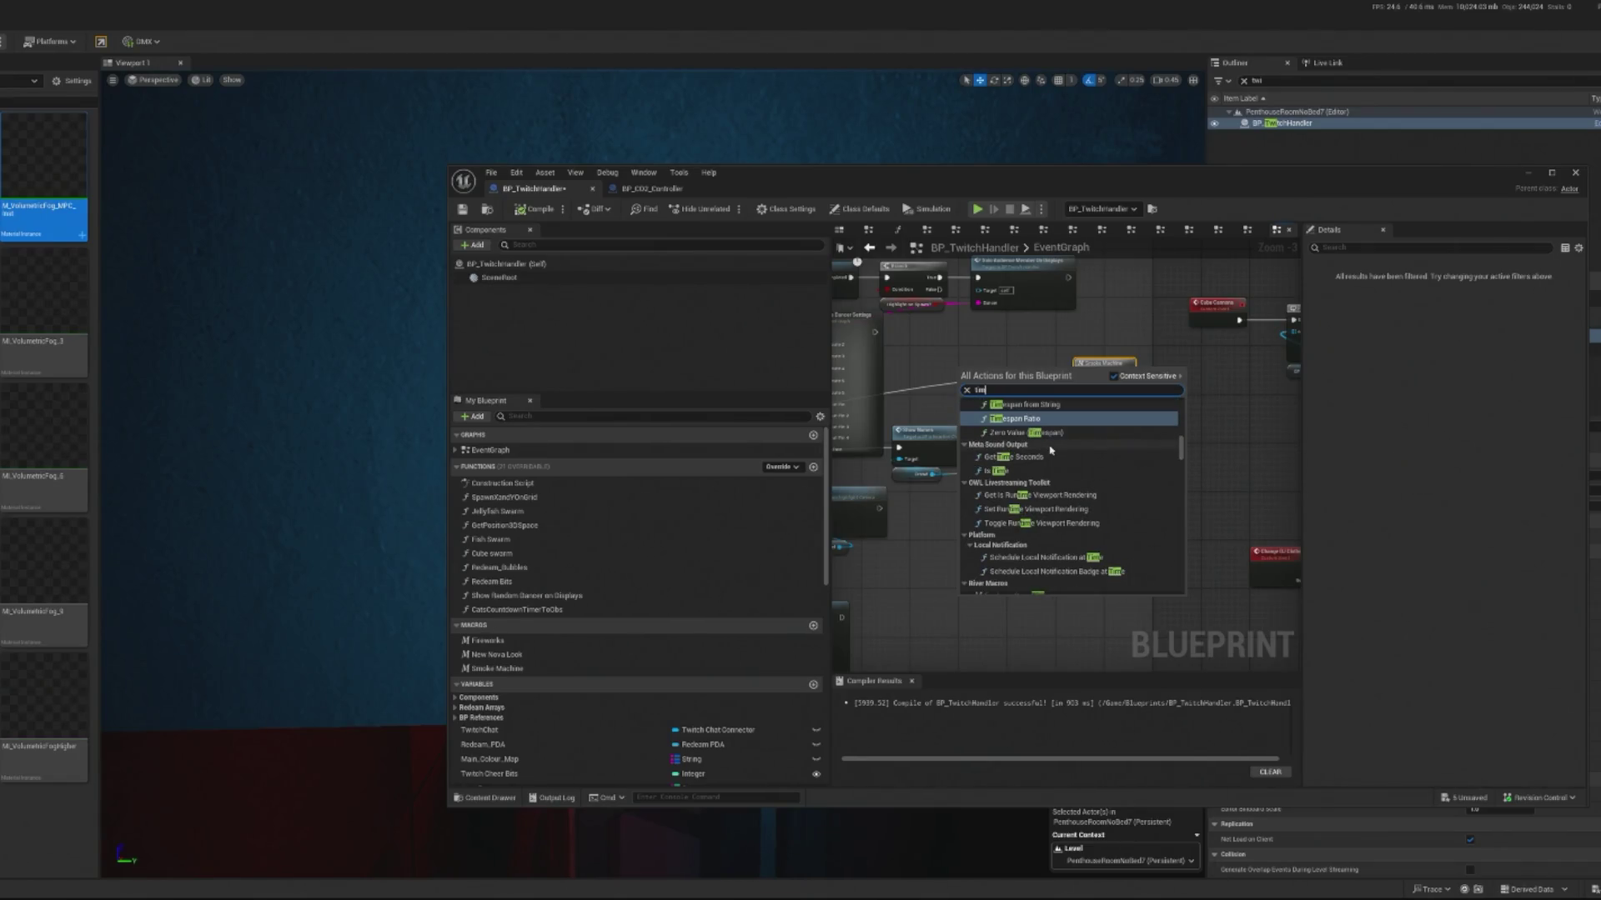
key(BackSpace)
key(BackSpace)
key(BackSpace)
text(set i)
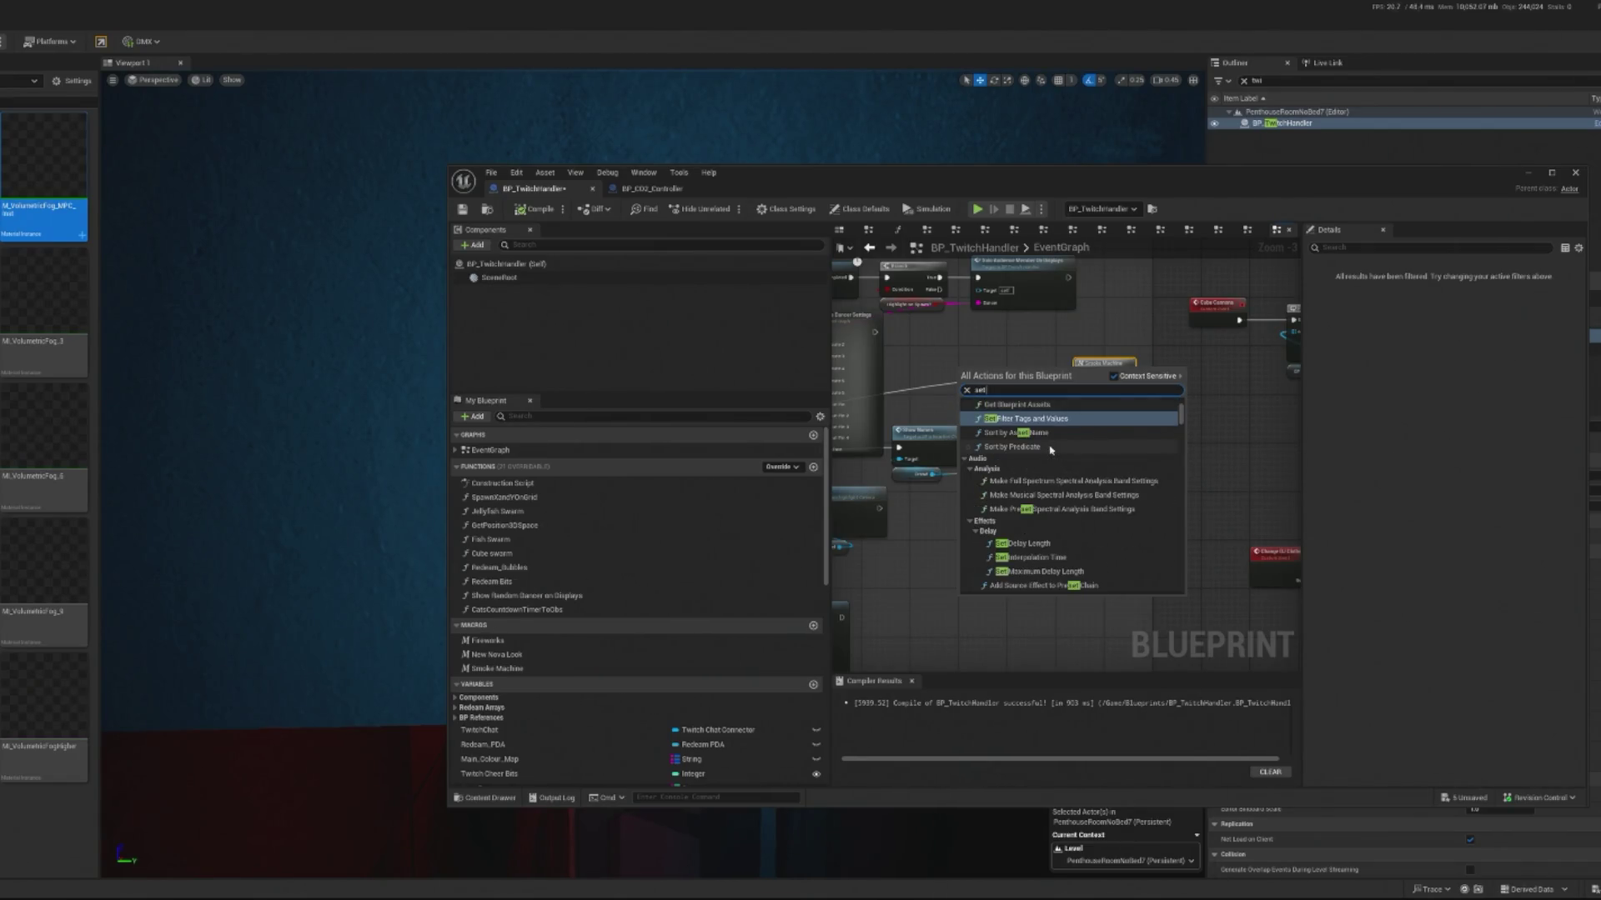
key(BackSpace)
text(timer)
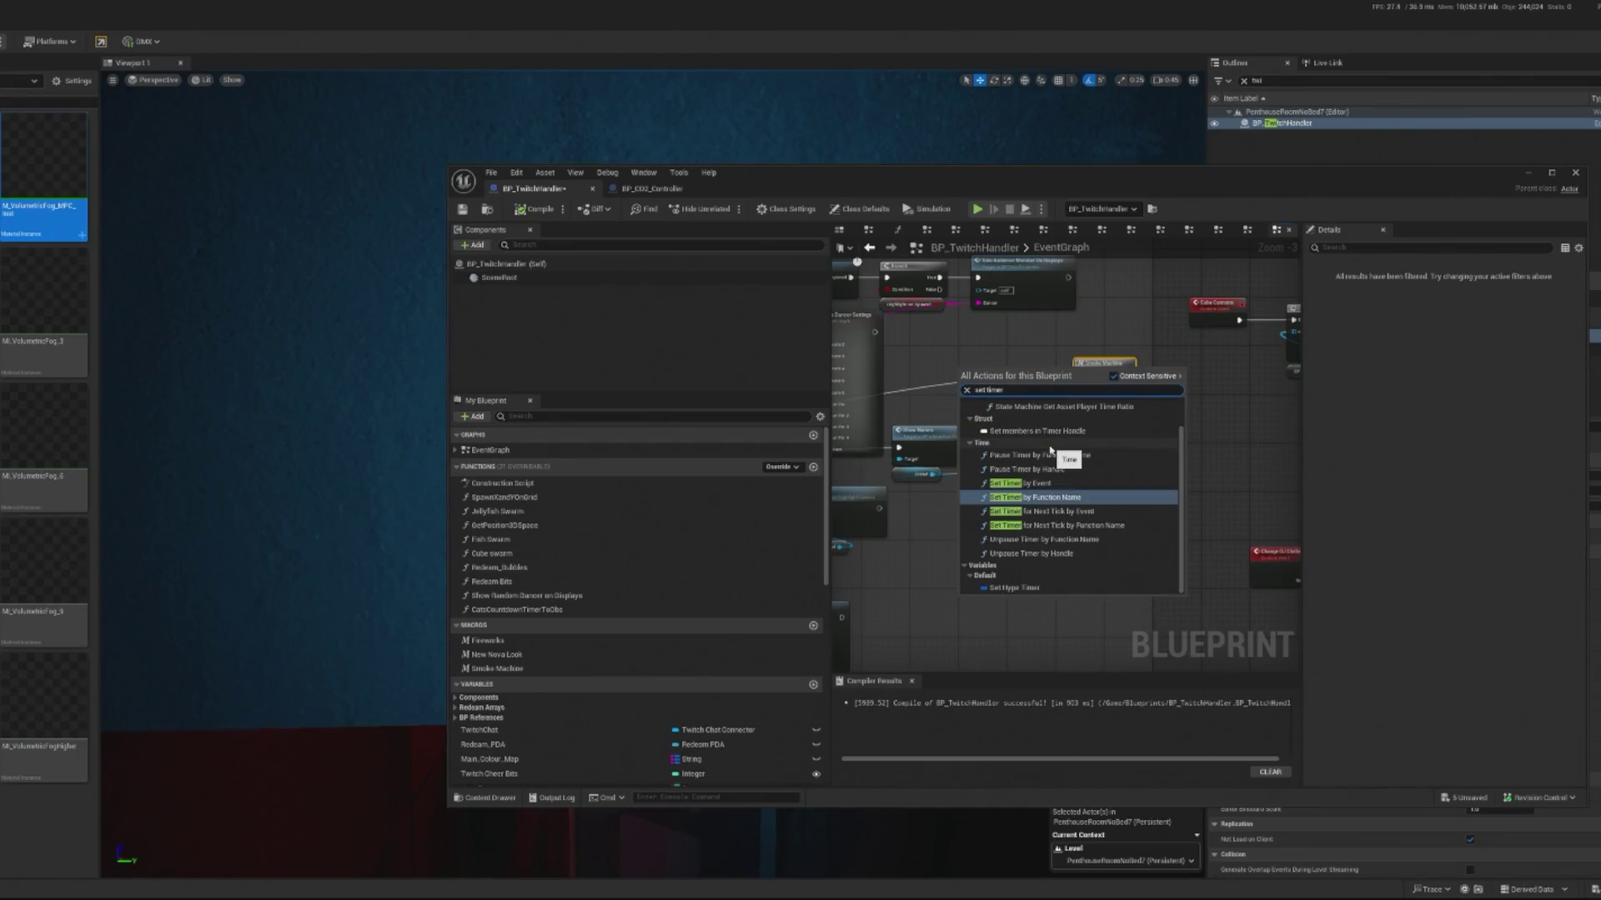
click(1042, 483)
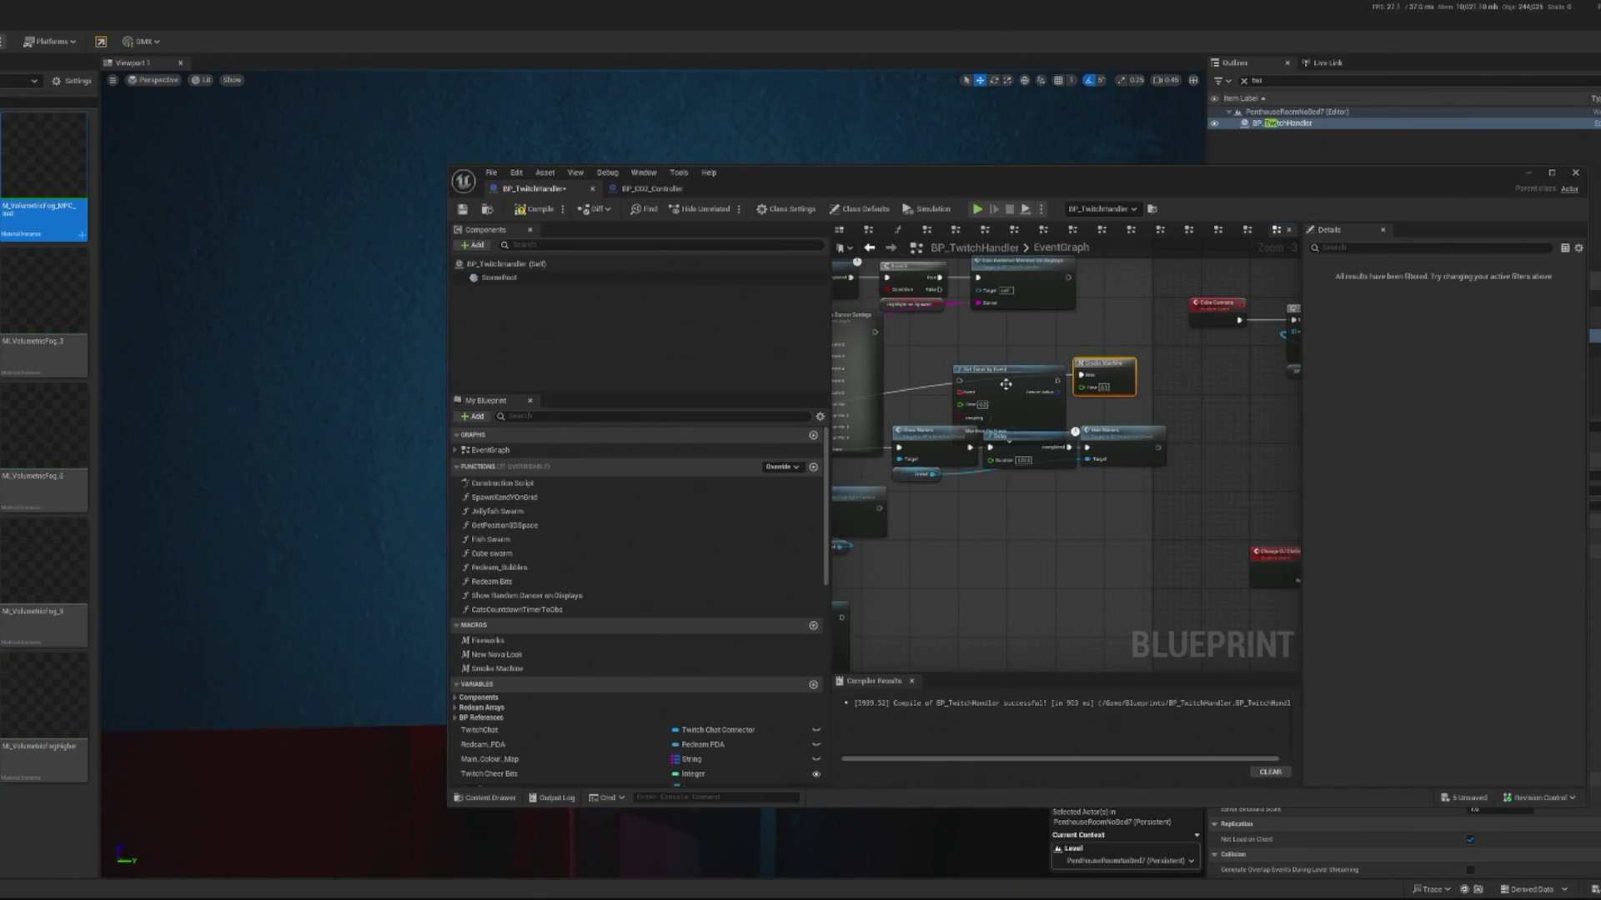
Step: Delete the Set Timer by Event node and shift the Smoke Machine node left
click(1041, 435)
scroll(1109, 430, up, 1)
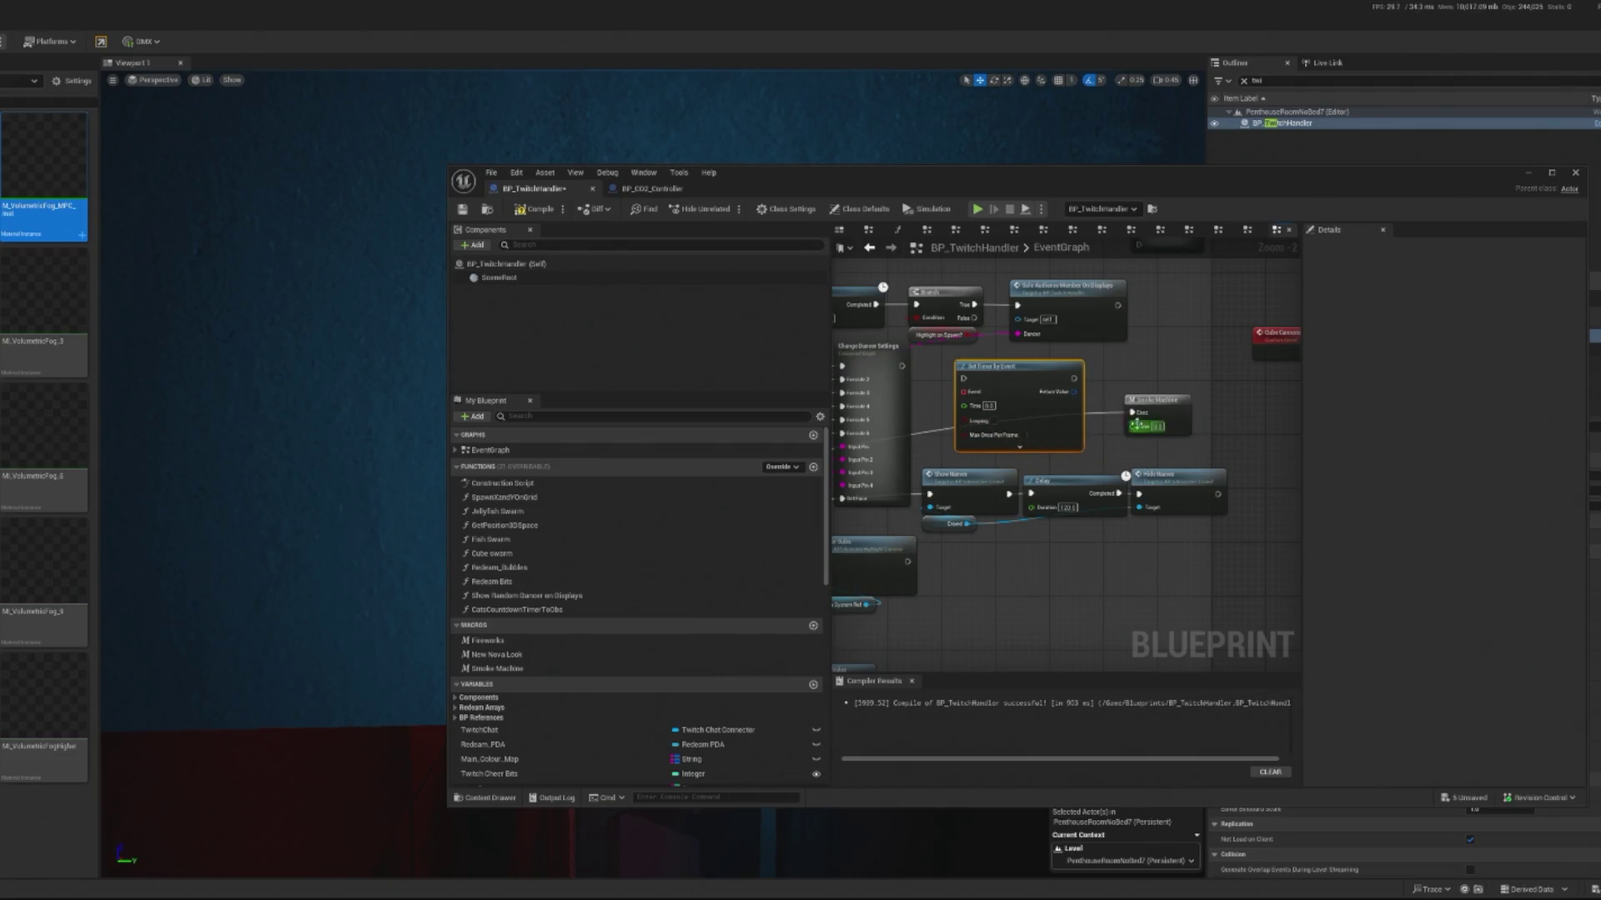
key(Delete)
drag(1177, 402, 1094, 408)
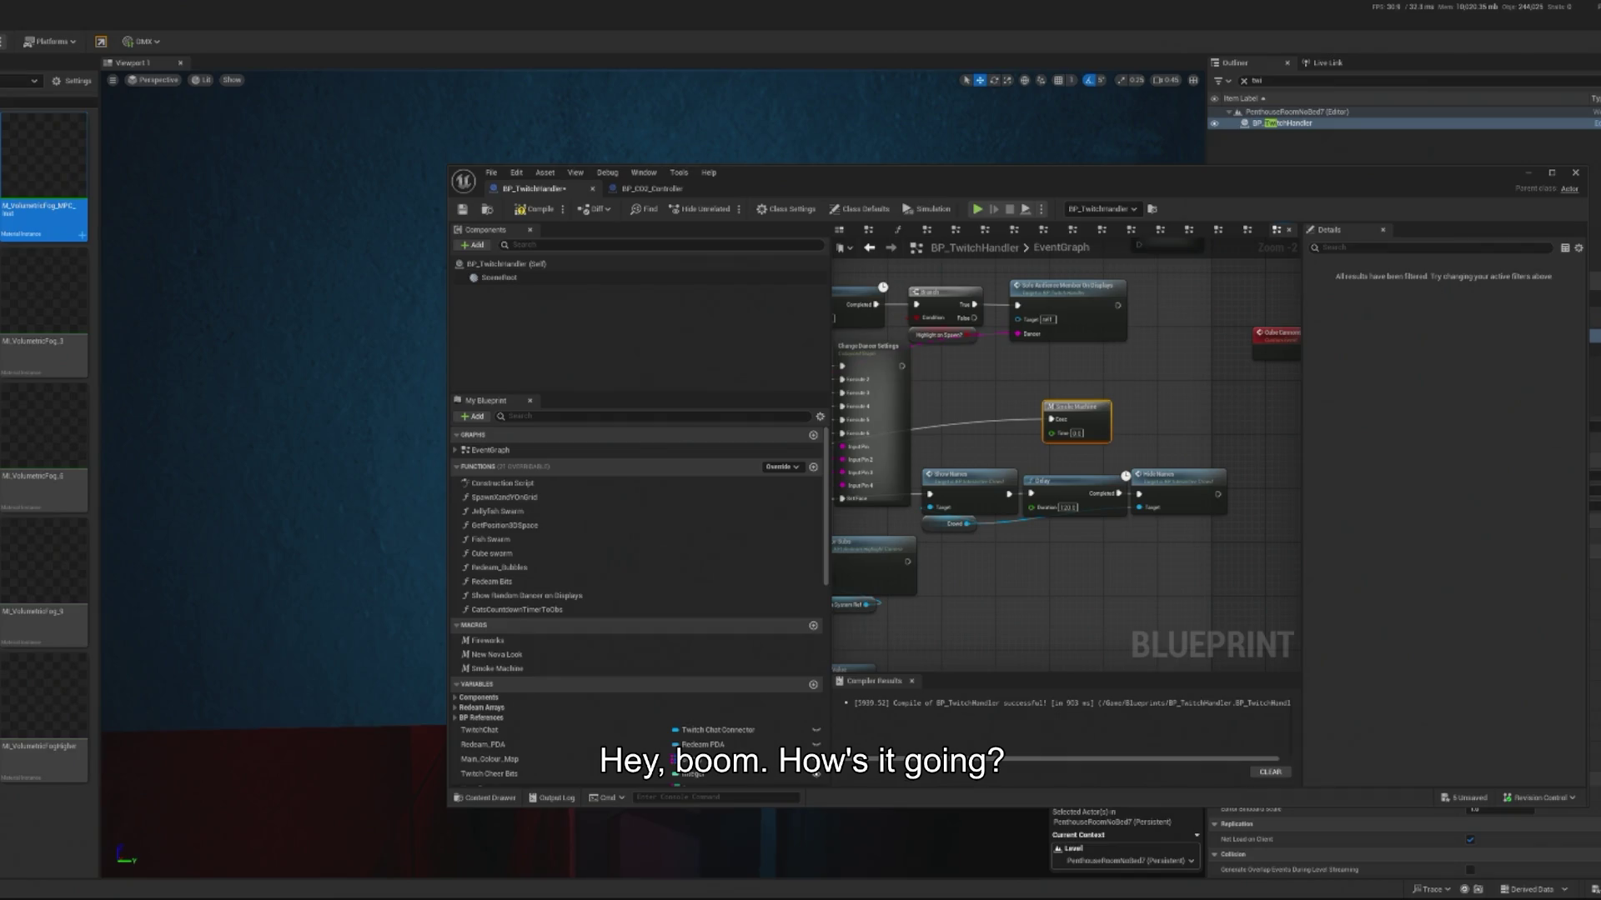
Step: Search the EventGraph actions for a Timeline node
scroll(1042, 425, up, 2)
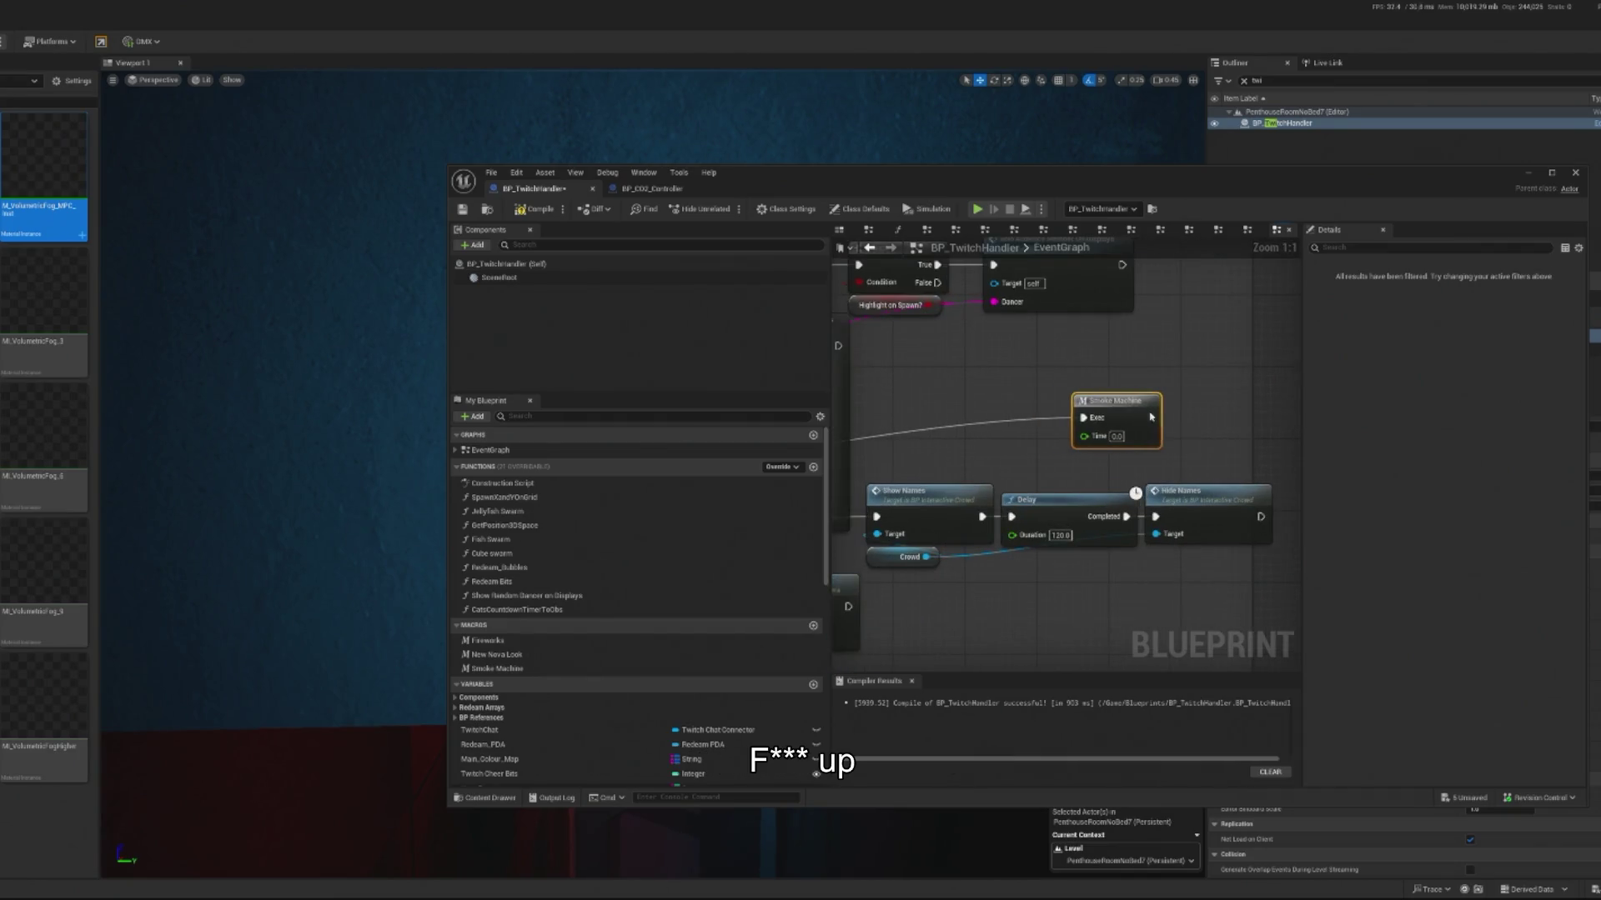
scroll(1114, 411, down, 2)
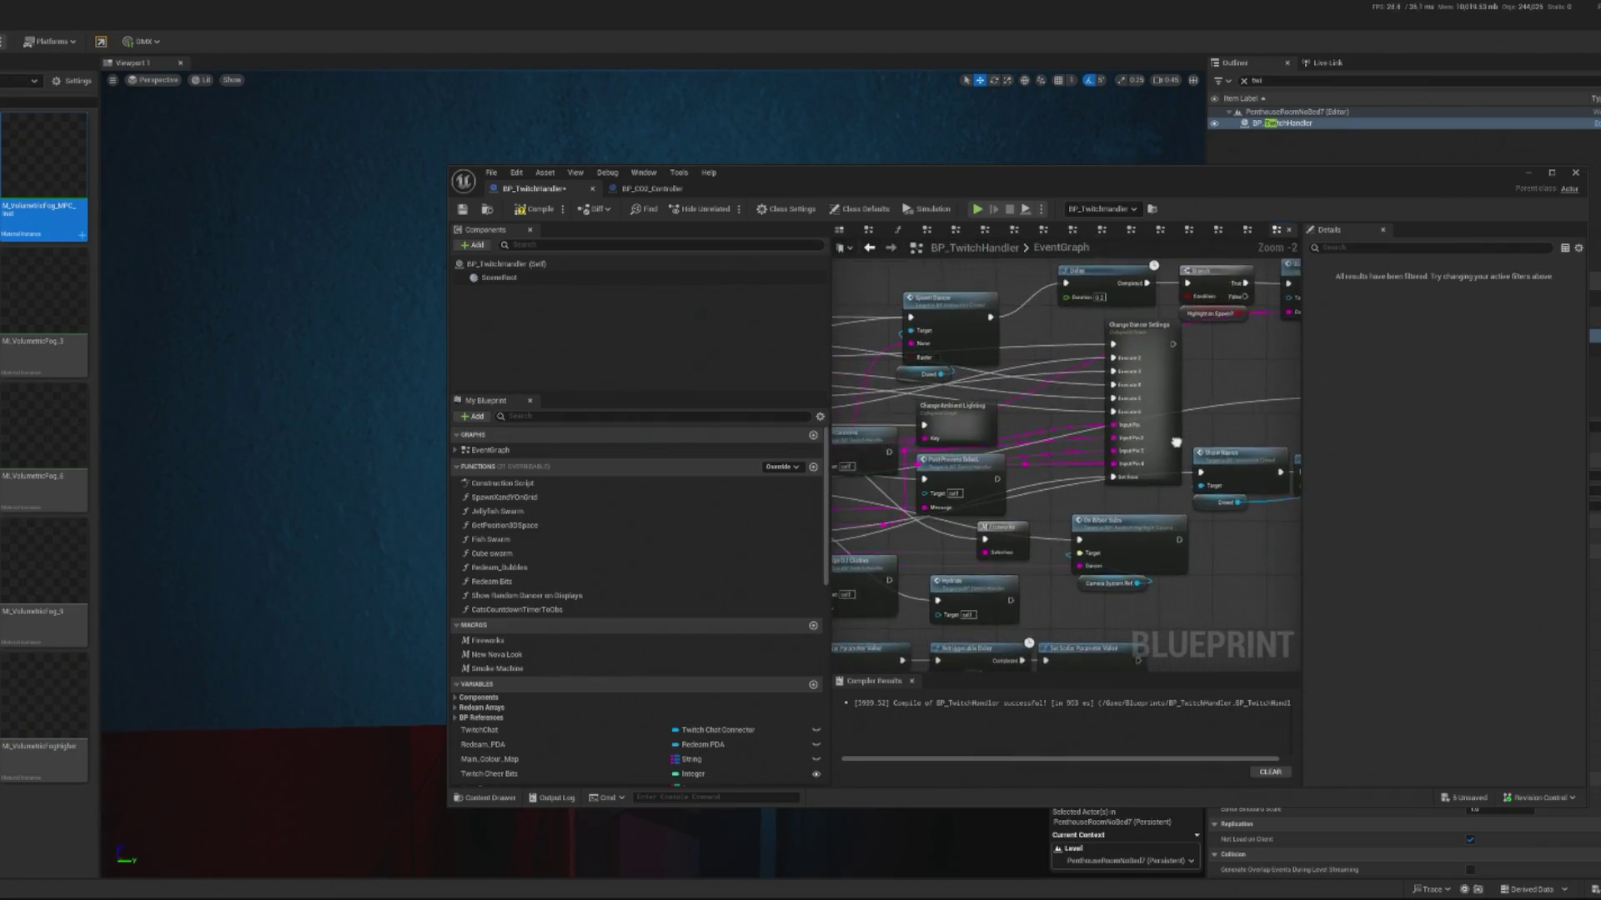
scroll(957, 430, up, 2)
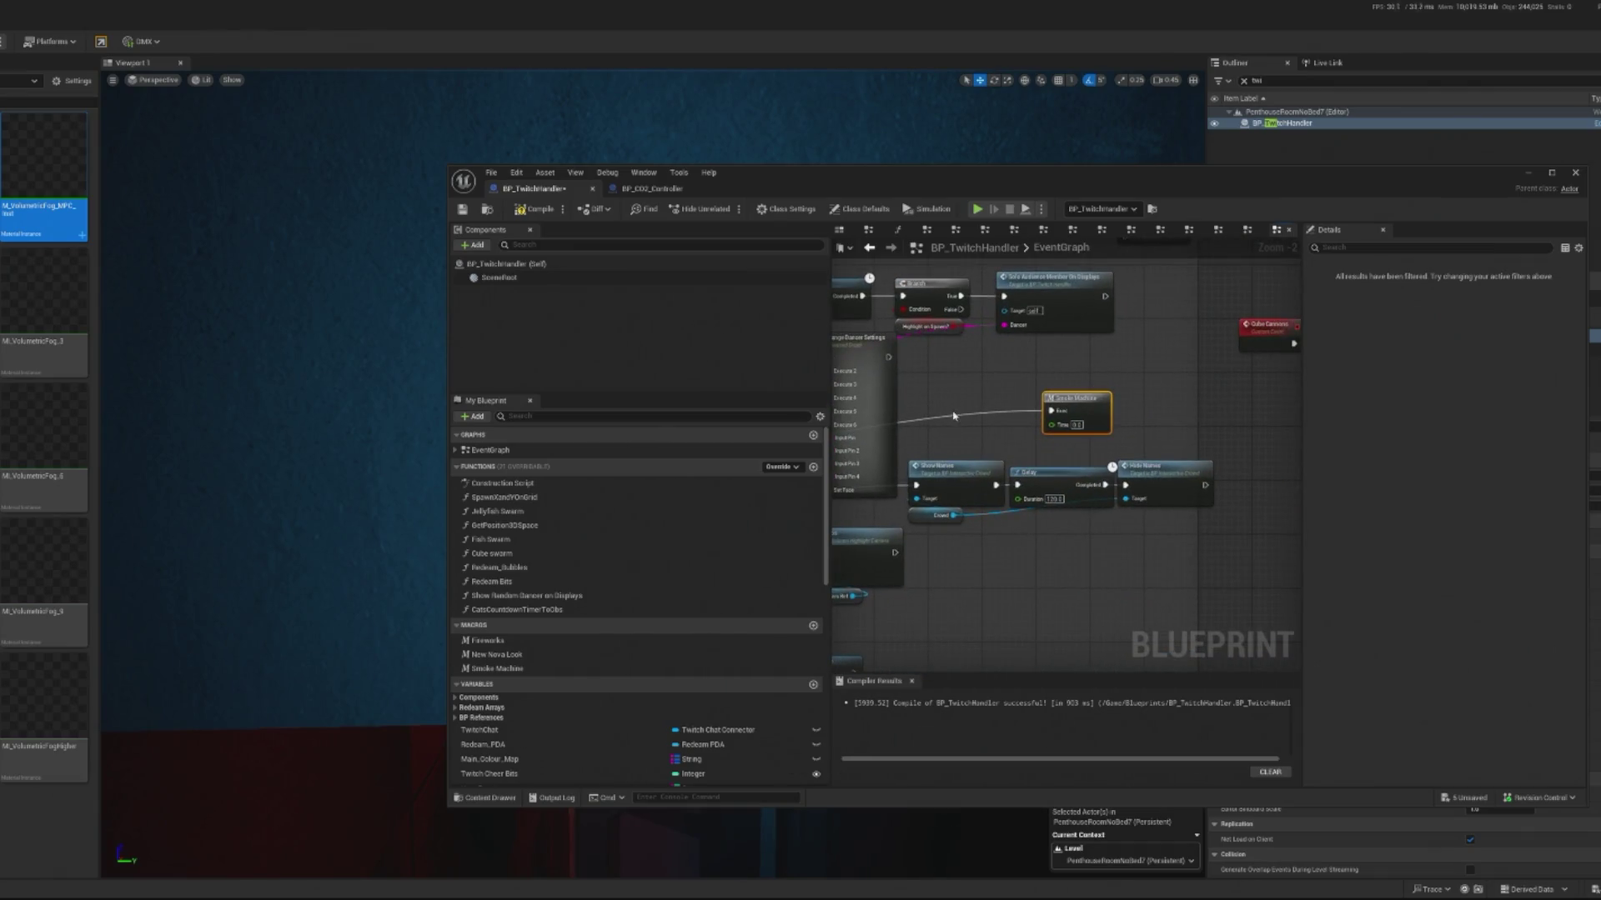
right_click(924, 405)
text(timel)
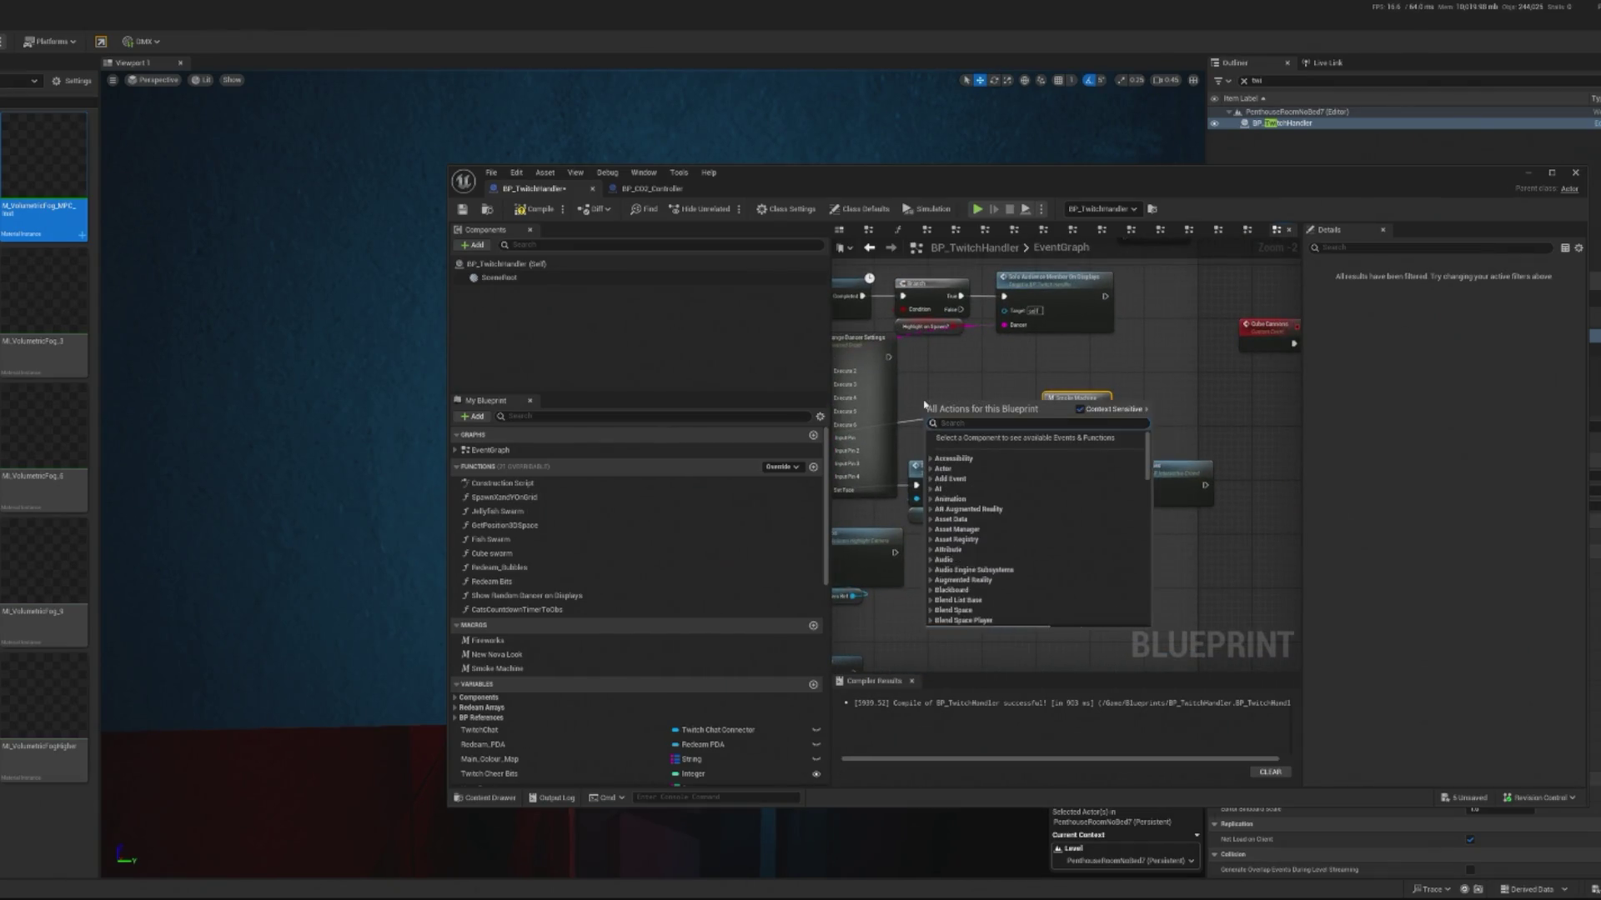
text(ine)
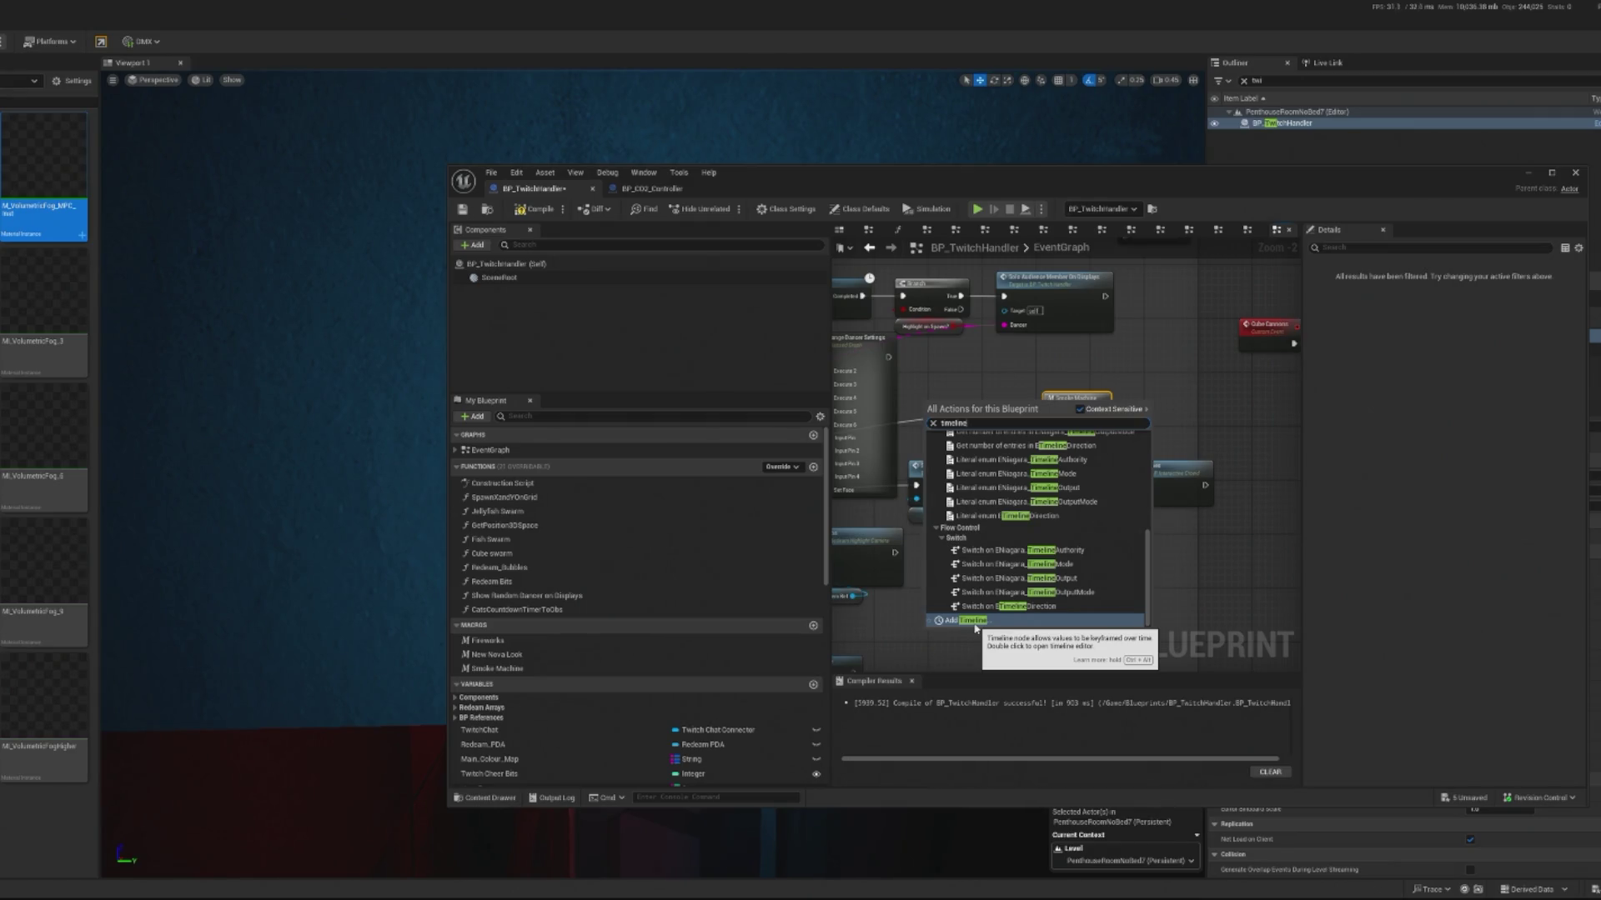
key(Escape)
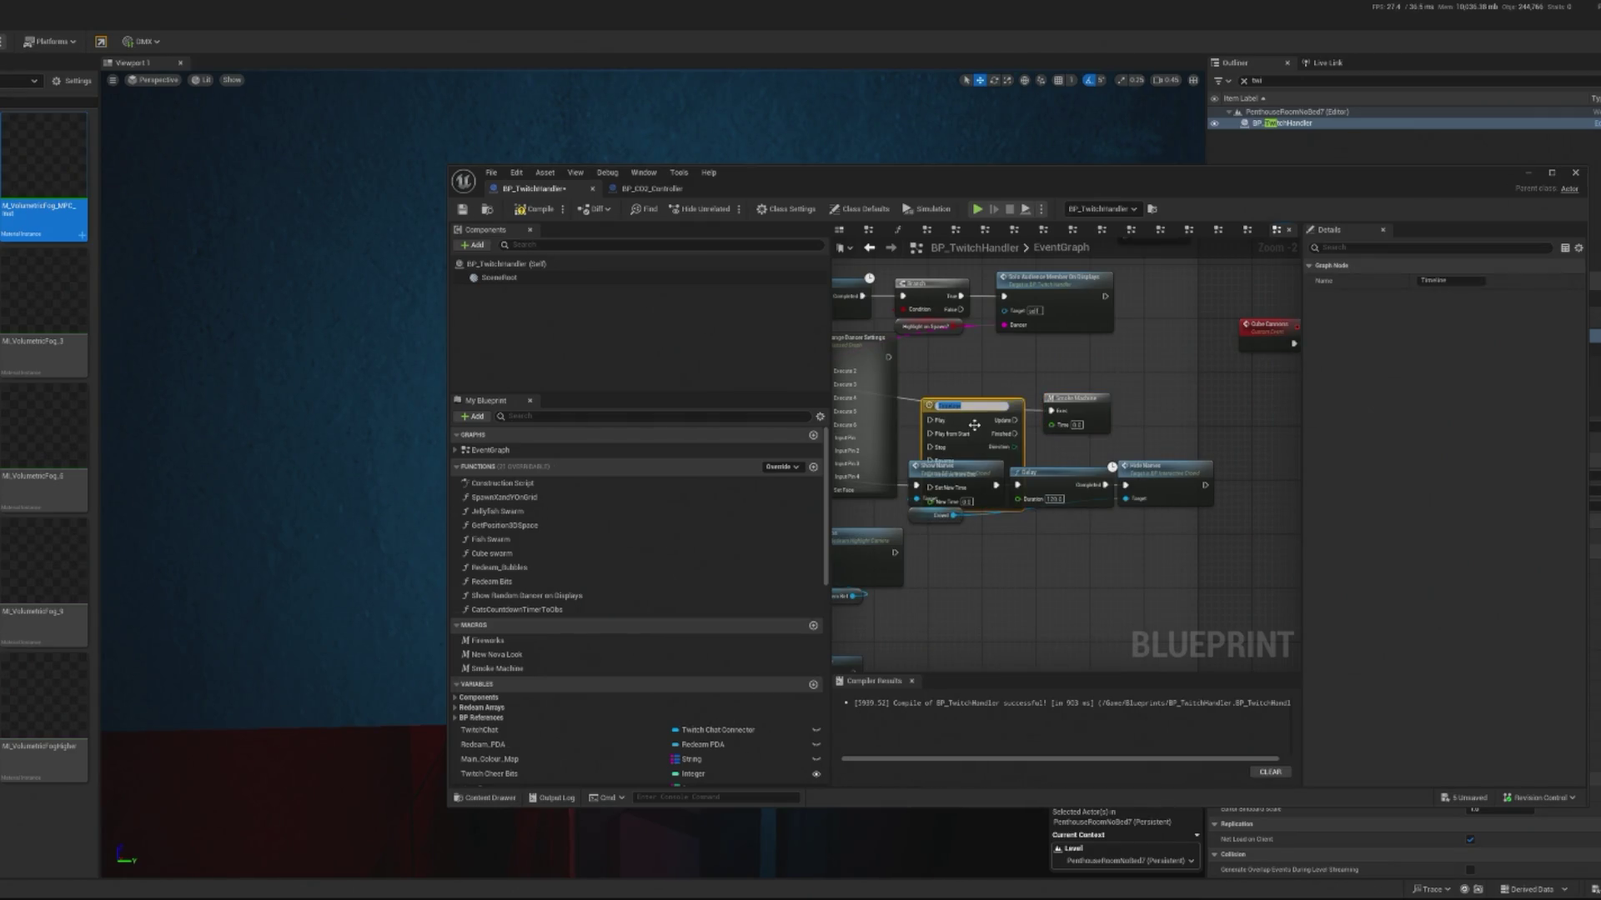
Step: Arrange the Timeline beside Smoke Machine and wire Smoke Machine to its Play from Start input
mouse_move(972, 399)
mouse_down()
mouse_move(963, 363)
mouse_move(1117, 388)
mouse_move(1035, 389)
mouse_up()
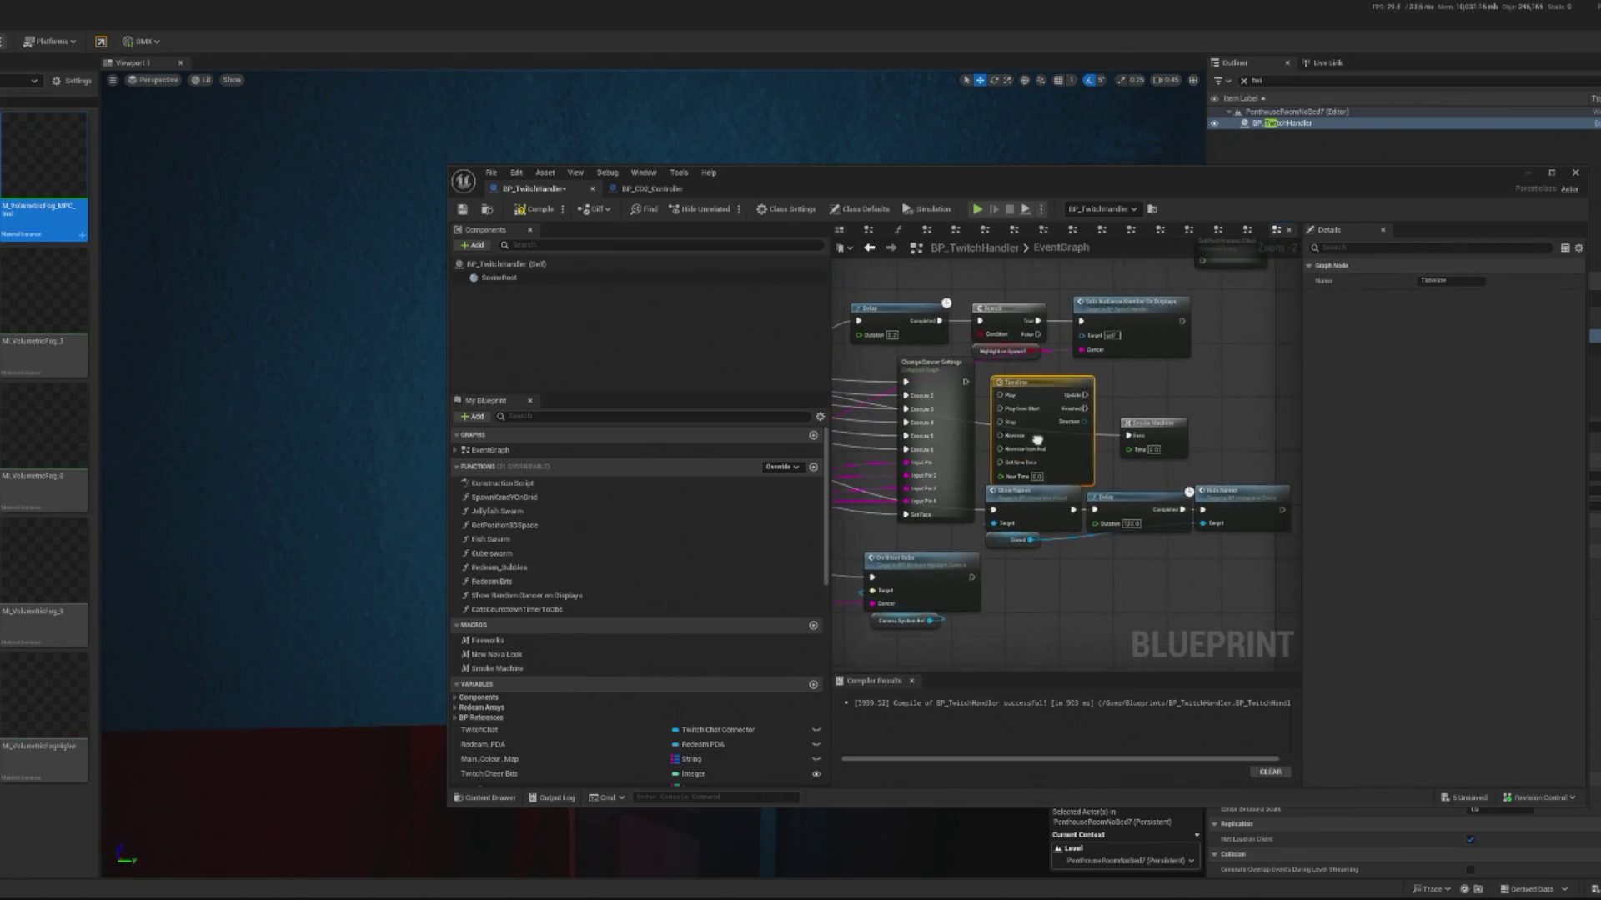
mouse_move(1135, 451)
mouse_down()
mouse_move(1042, 456)
mouse_move(1111, 414)
mouse_up()
mouse_move(921, 473)
mouse_down()
mouse_move(1049, 470)
mouse_move(1183, 417)
mouse_move(1109, 429)
mouse_move(1079, 386)
mouse_up()
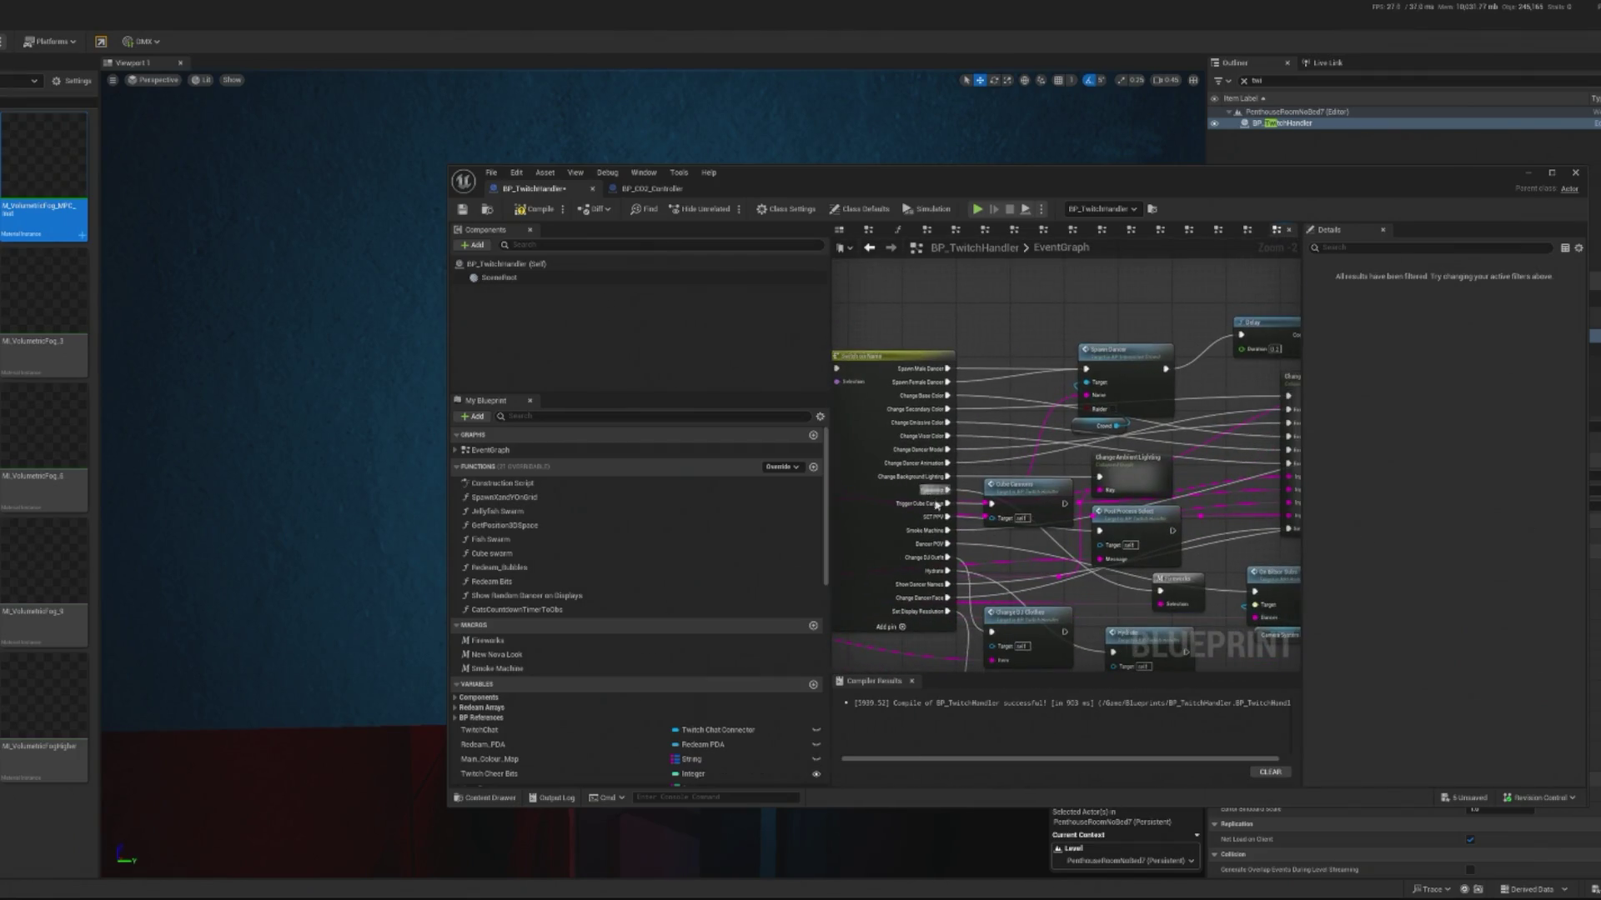
mouse_move(948, 531)
mouse_down()
mouse_move(1035, 534)
mouse_move(983, 450)
mouse_move(990, 421)
mouse_move(1016, 426)
mouse_up()
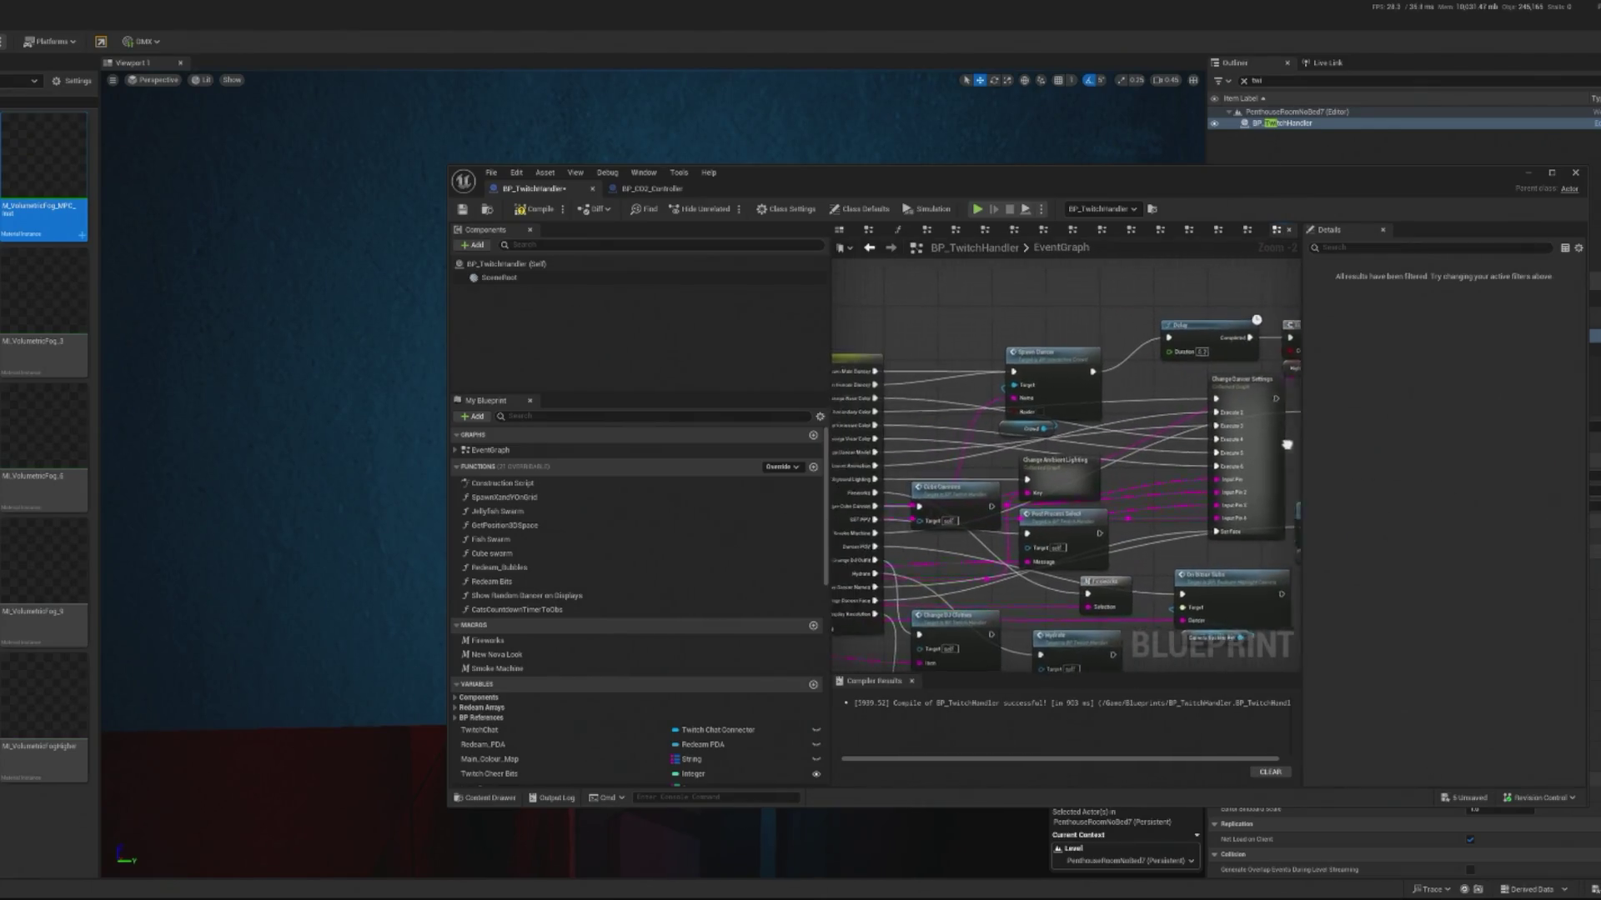
mouse_move(923, 530)
mouse_down()
mouse_move(1325, 446)
mouse_move(1239, 431)
mouse_up()
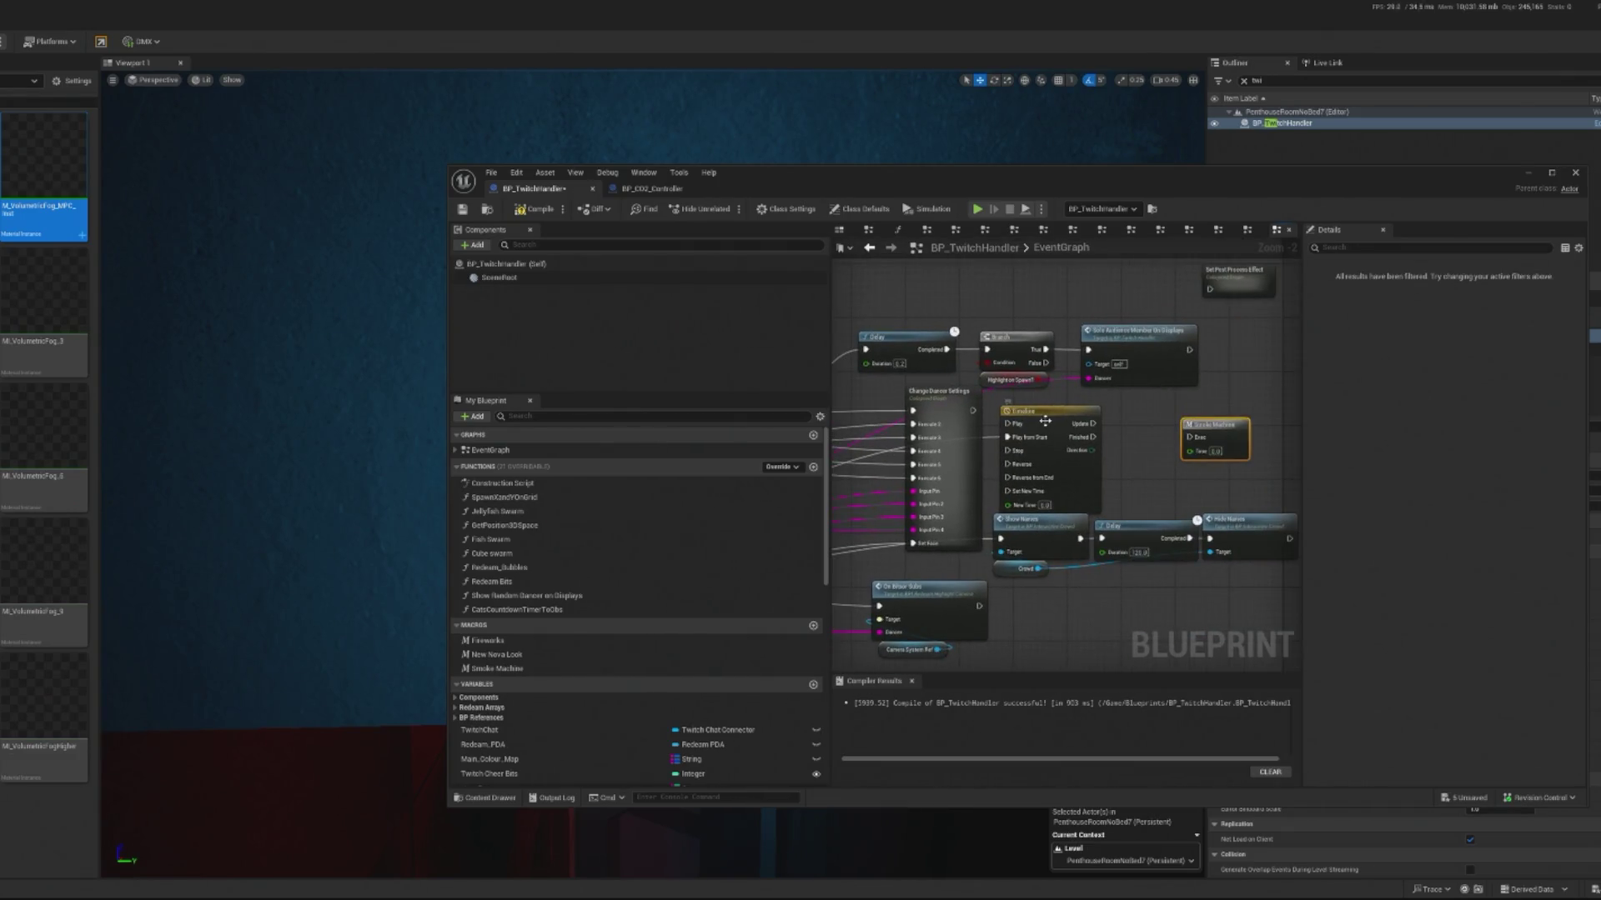
Step: Add a float track to the Timeline with a first key at time 0 using smooth interpolation
double_click(1065, 404)
click(859, 262)
click(888, 280)
right_click(960, 369)
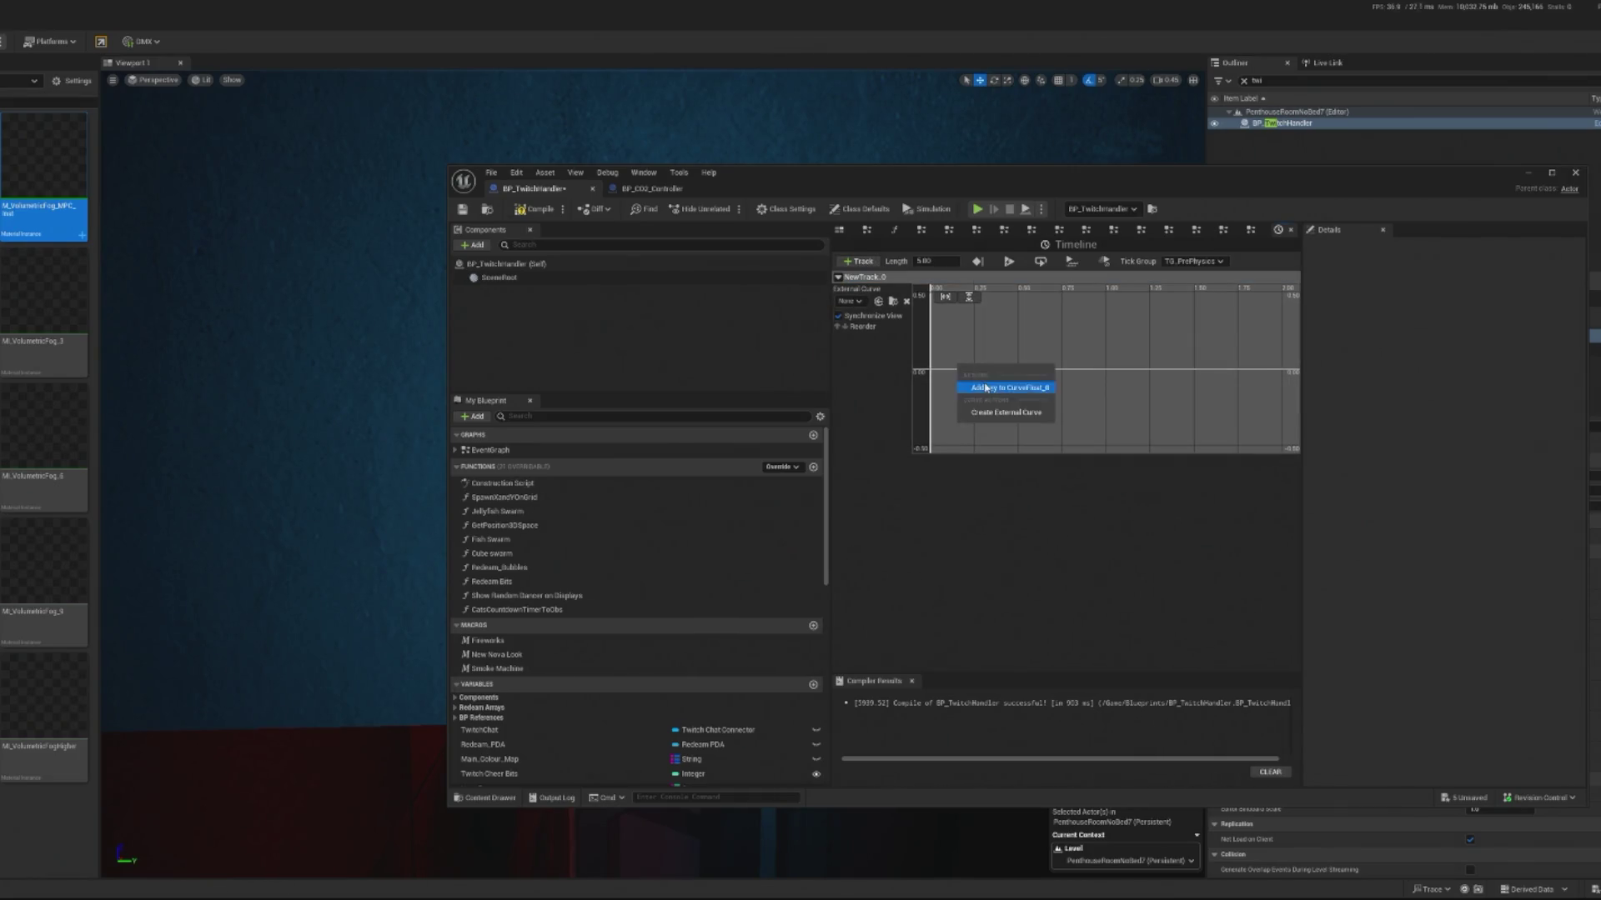
click(1000, 386)
drag(942, 350, 1012, 392)
click(1024, 298)
text(0)
key(Return)
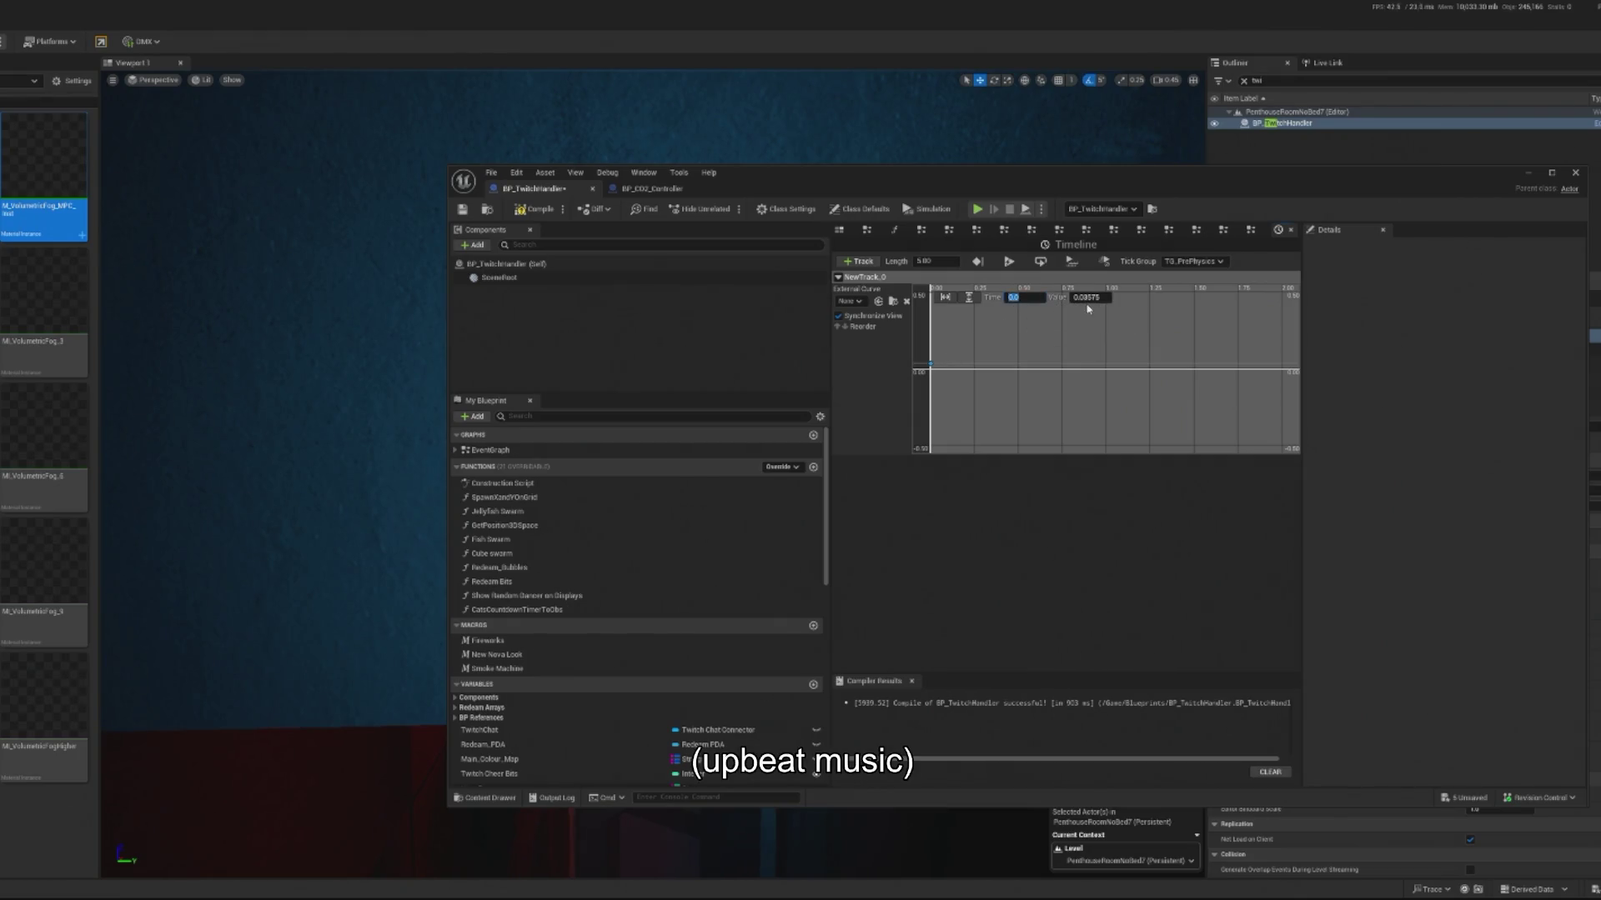
right_click(930, 371)
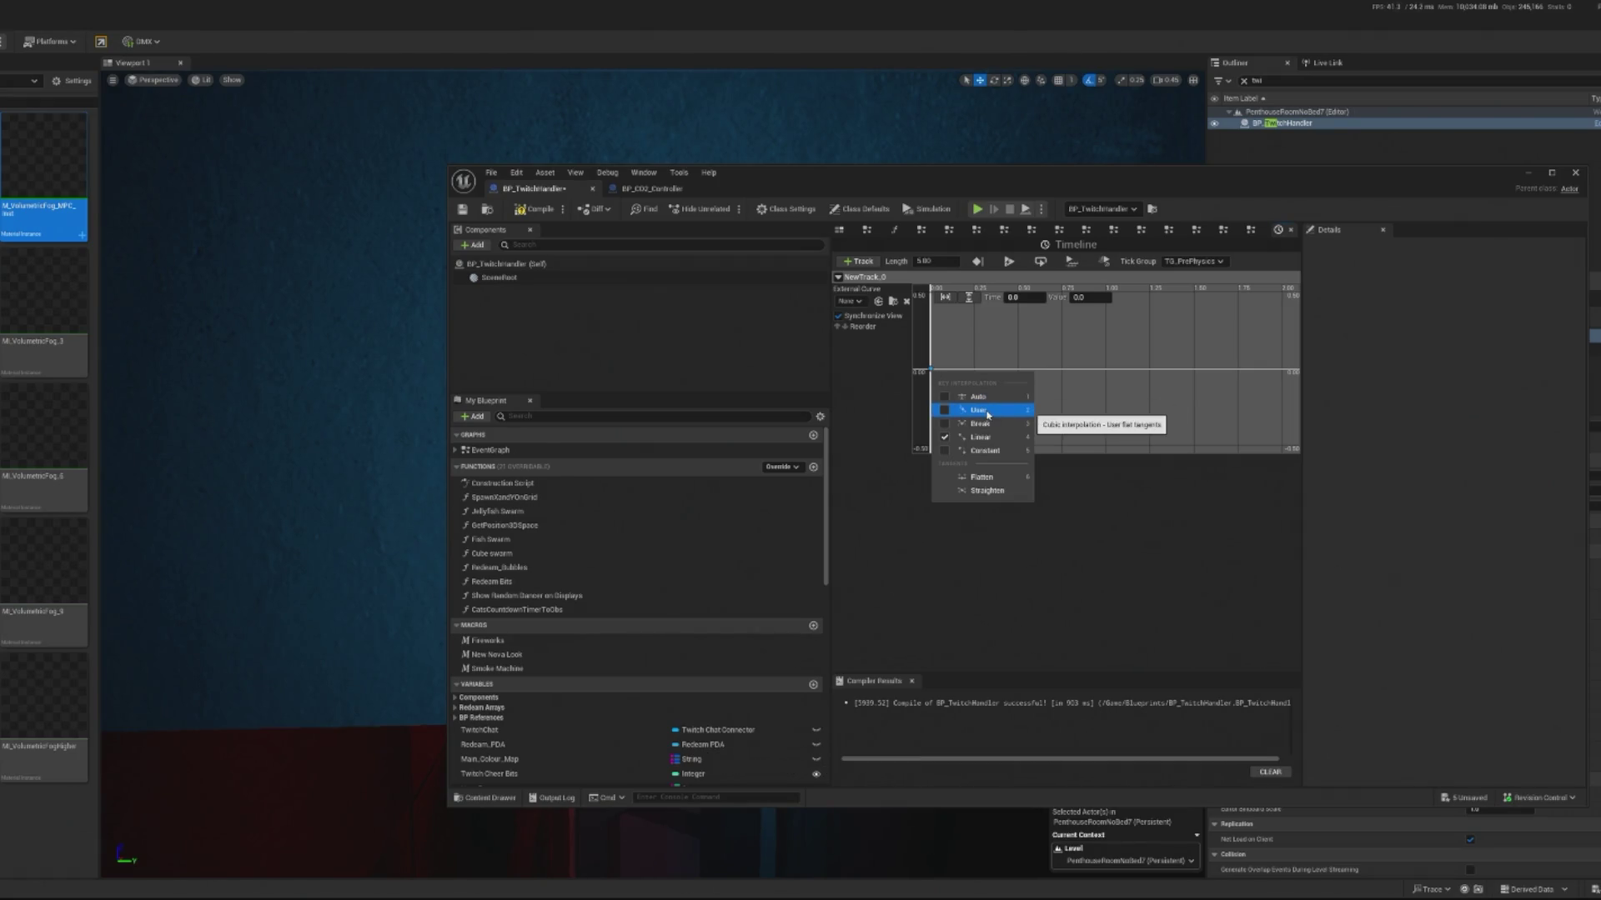
click(984, 397)
Step: Add a second curve key at 5 seconds with value 1.0
right_click(1032, 358)
click(1050, 373)
click(1022, 298)
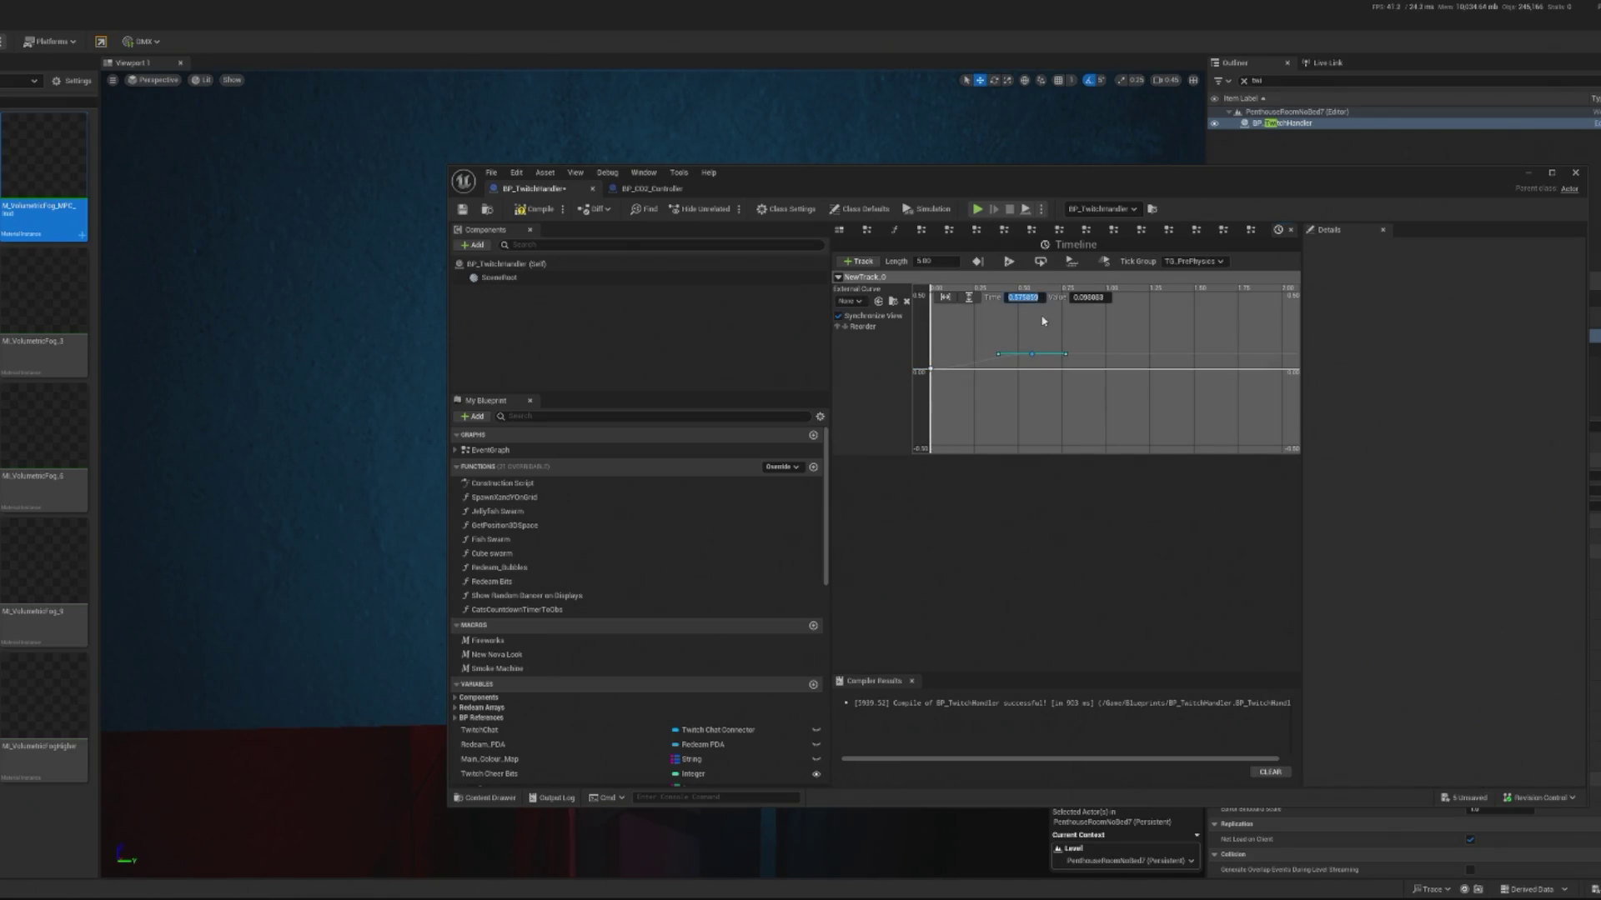
text(5)
key(Return)
mouse_move(1169, 411)
mouse_down()
mouse_move(1109, 421)
mouse_move(918, 393)
mouse_up()
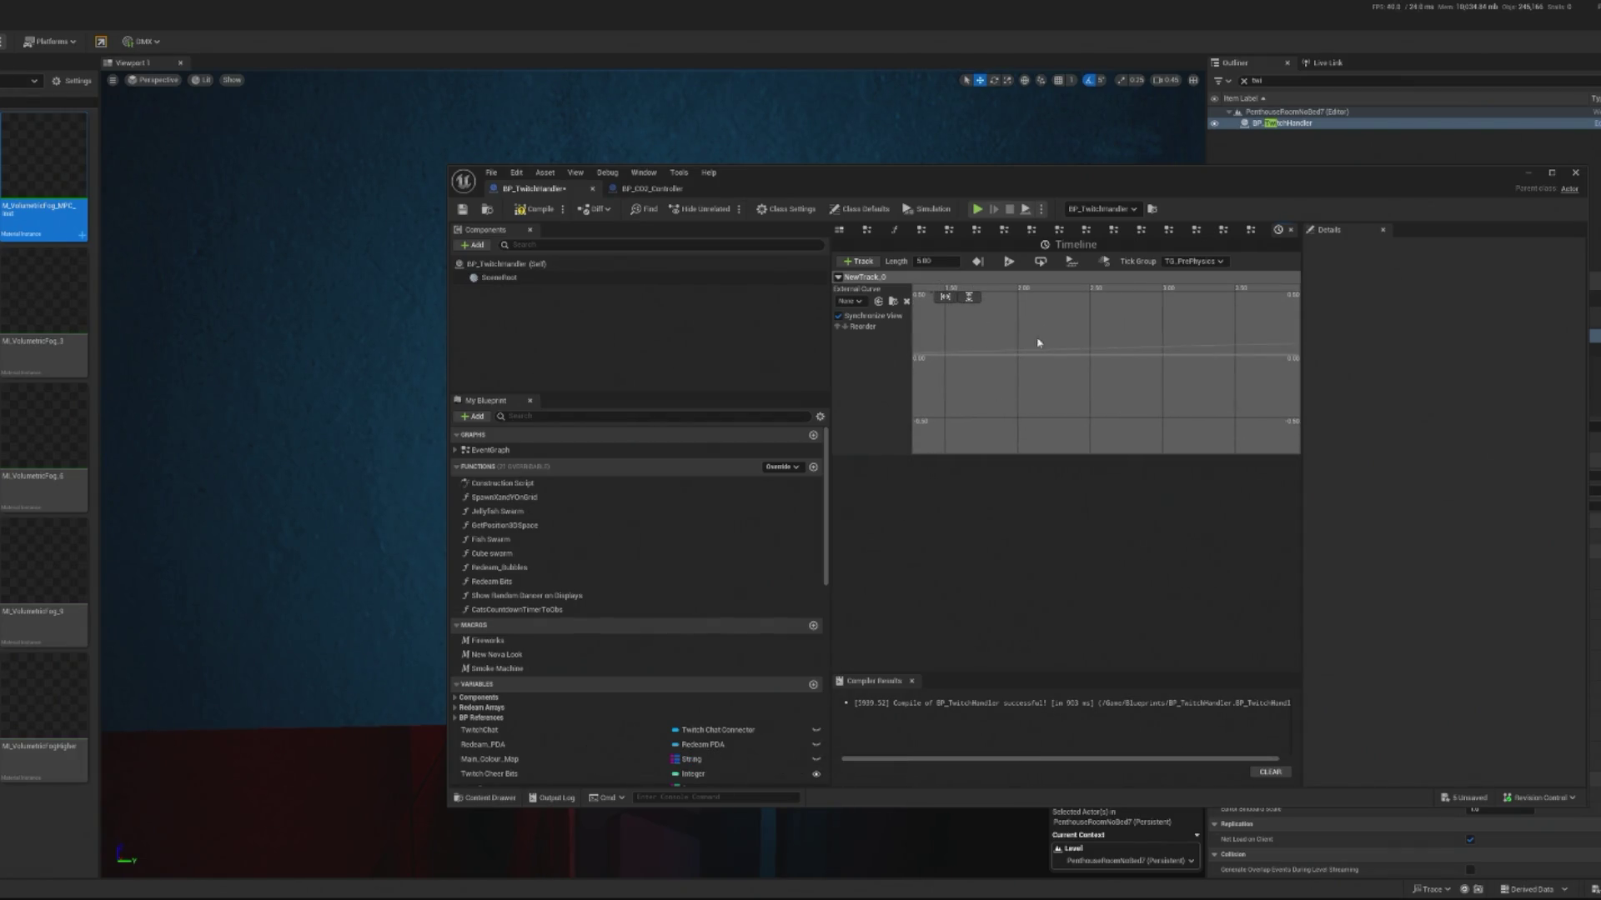
click(951, 300)
click(1084, 298)
text(1.0)
key(Return)
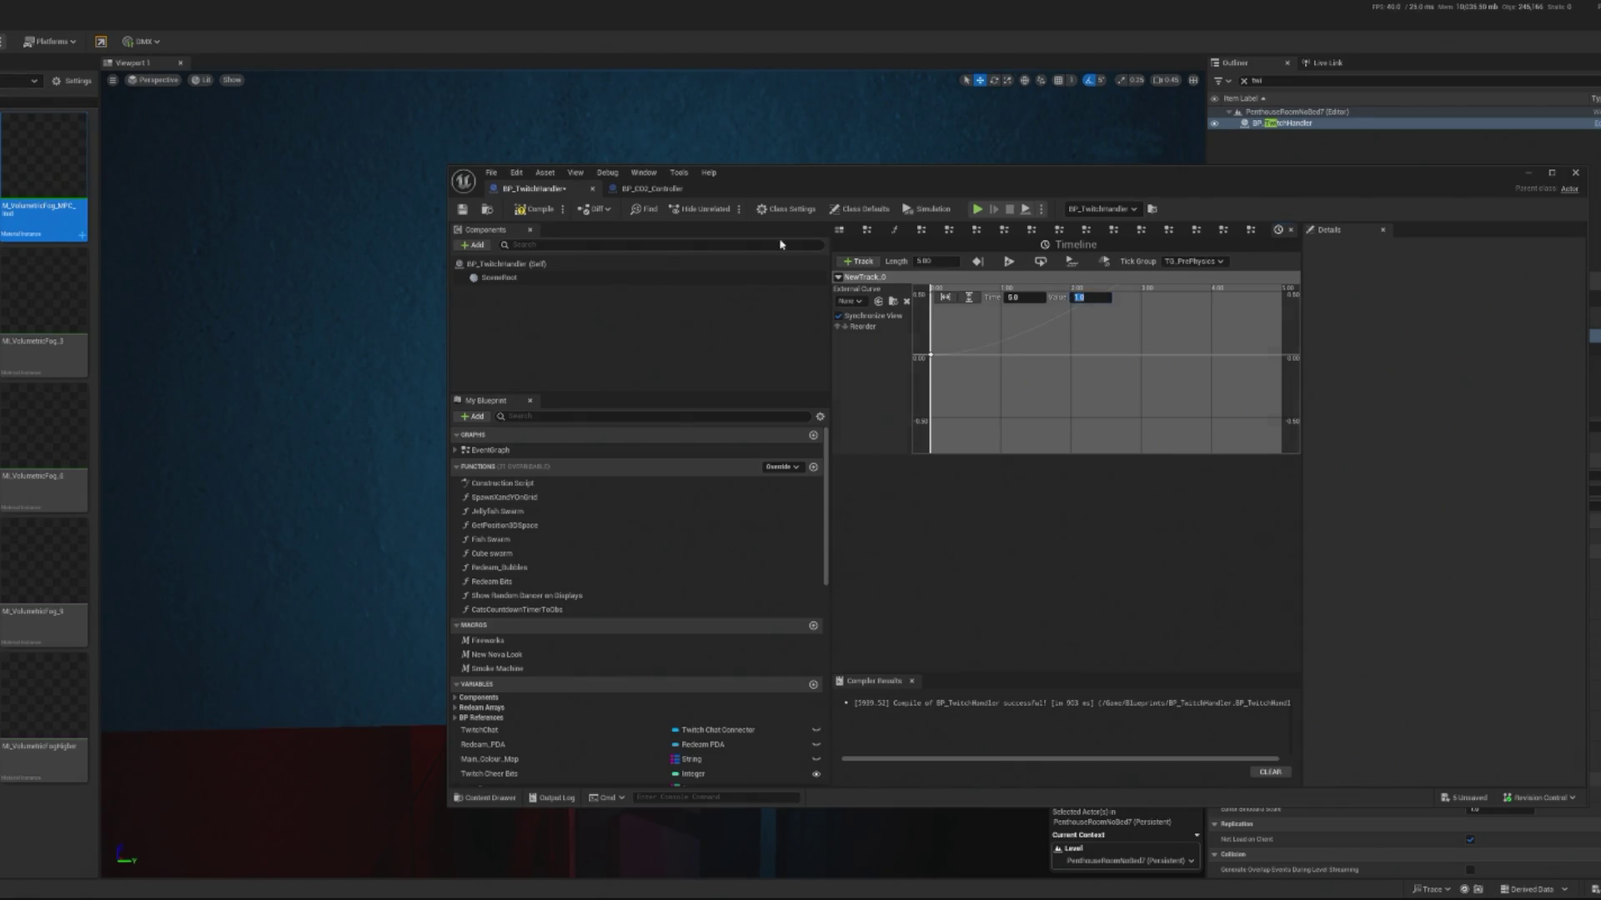
scroll(1022, 308, down, 4)
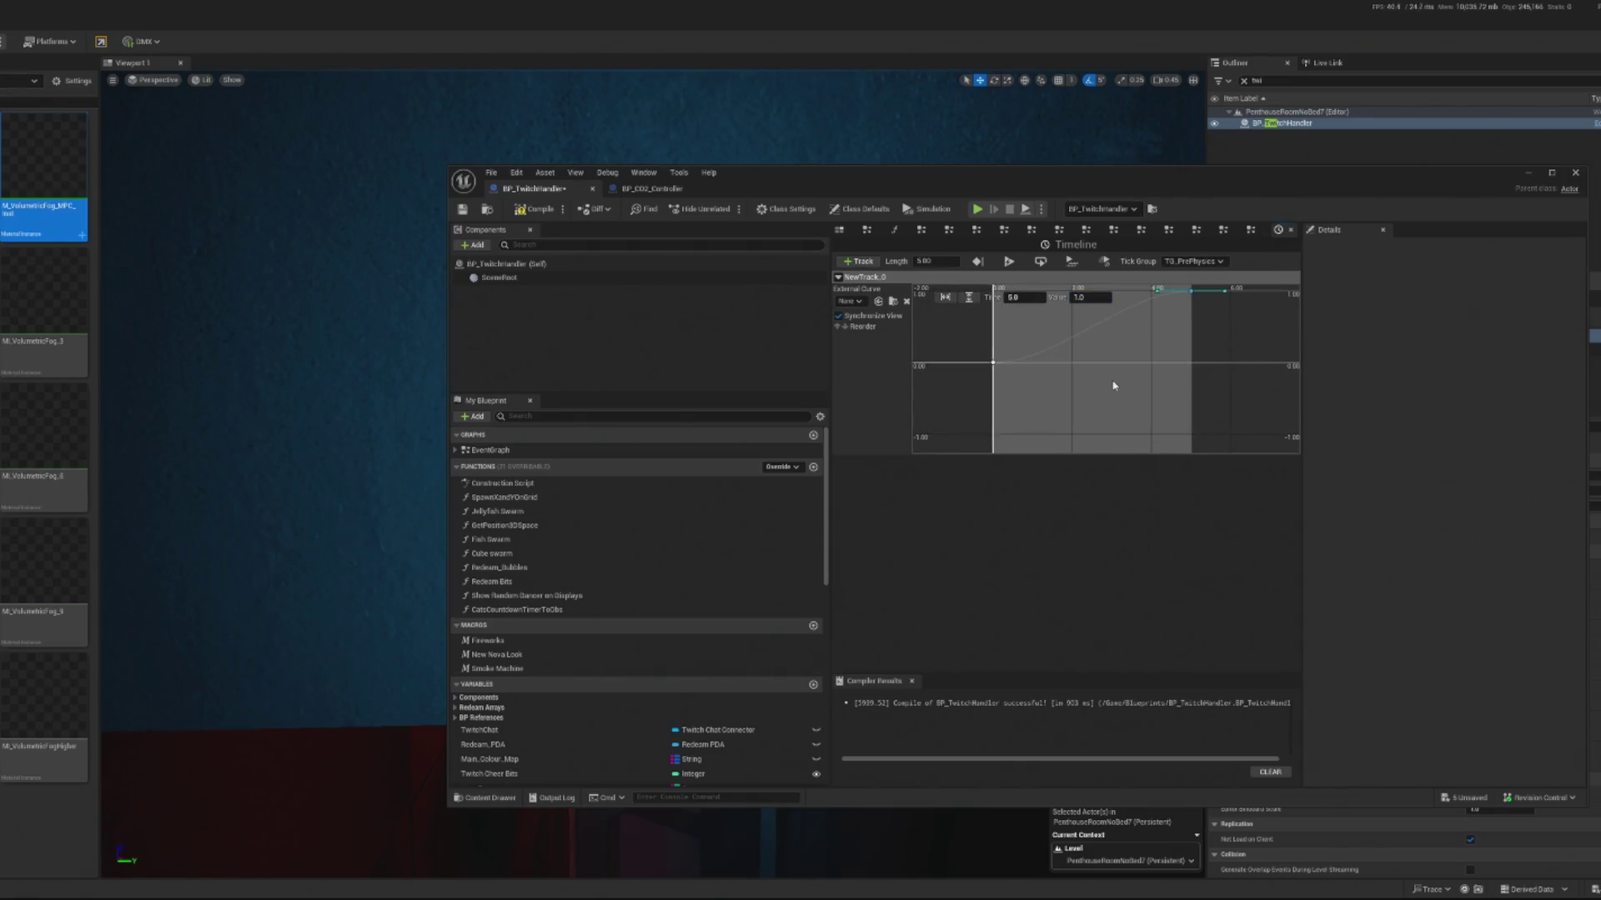
drag(1114, 385, 1019, 396)
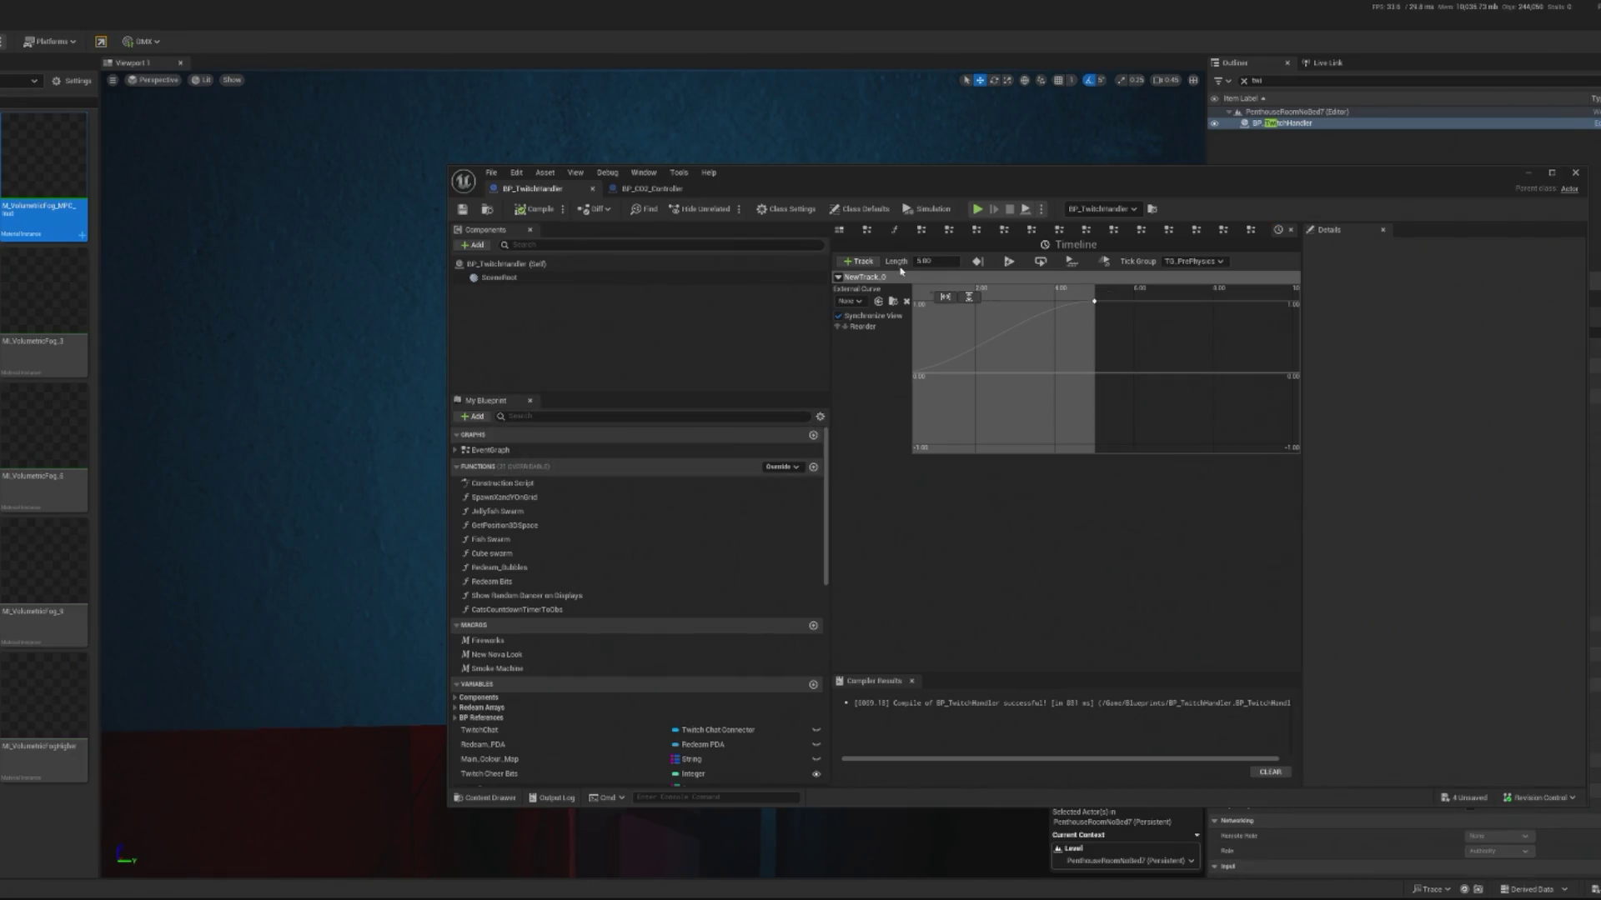
Step: Rename the NewTrack_0 track to Time and save the blueprint
click(525, 450)
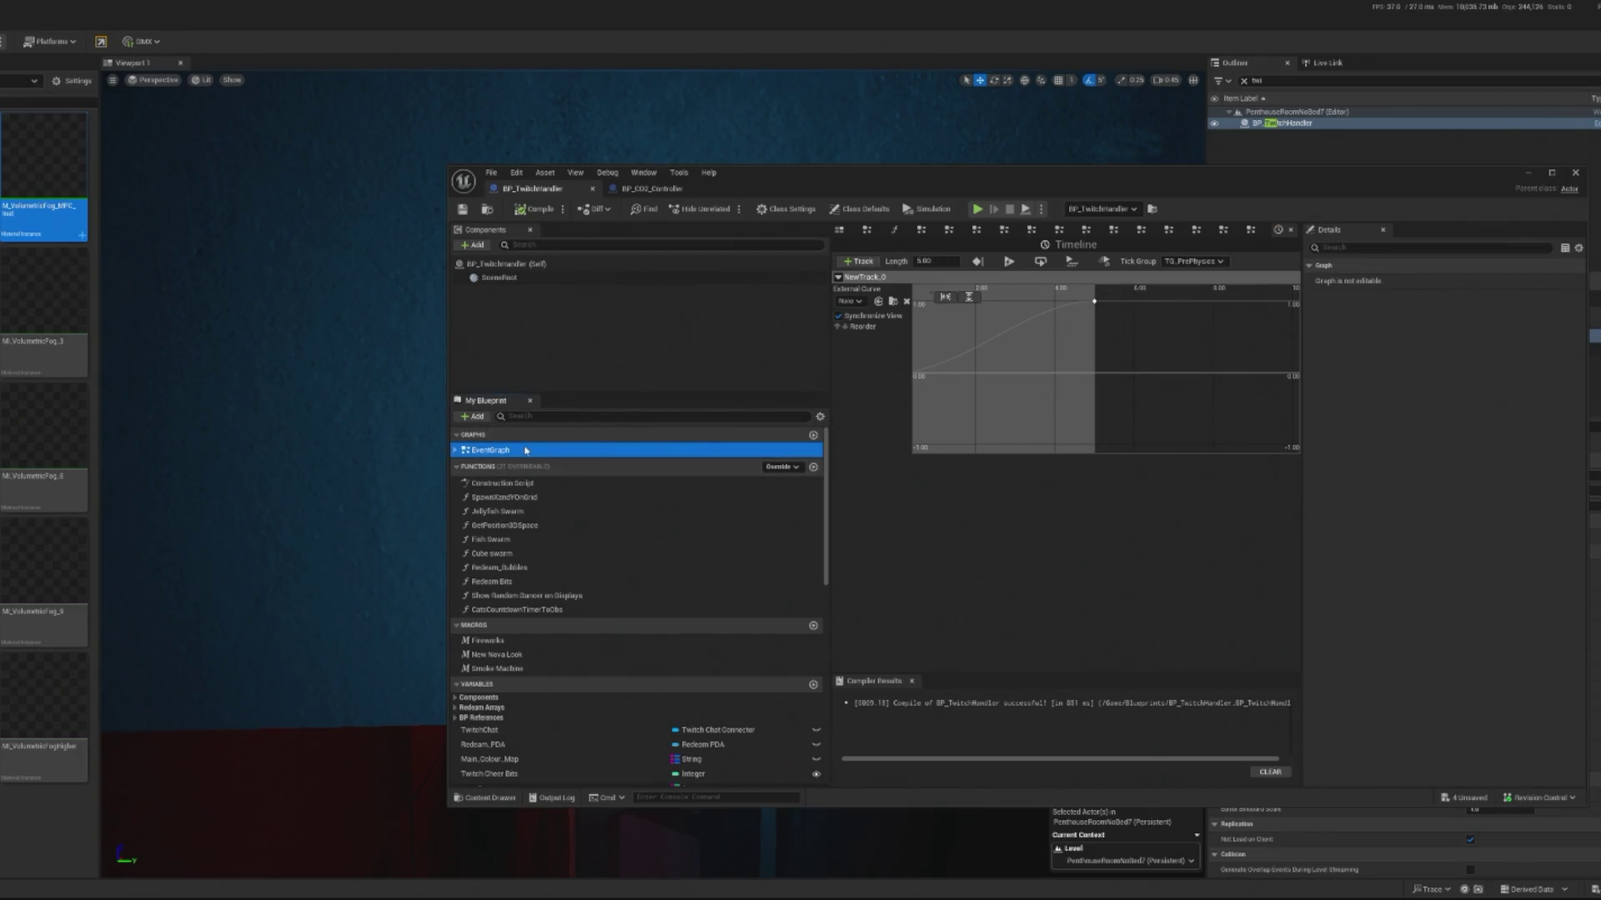
double_click(525, 450)
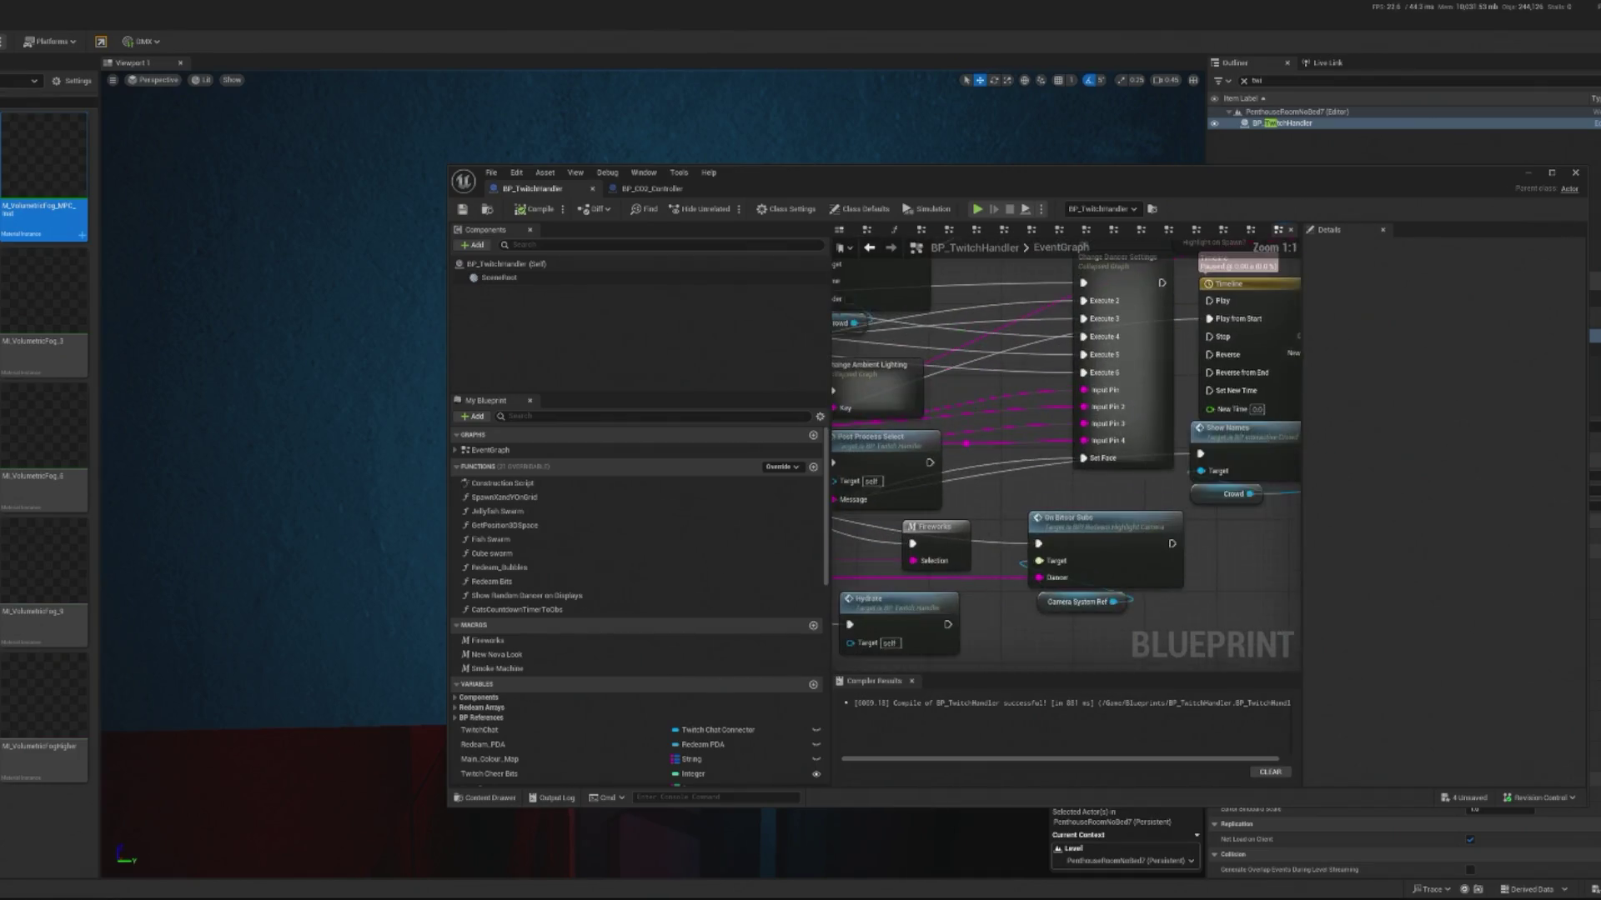
double_click(909, 334)
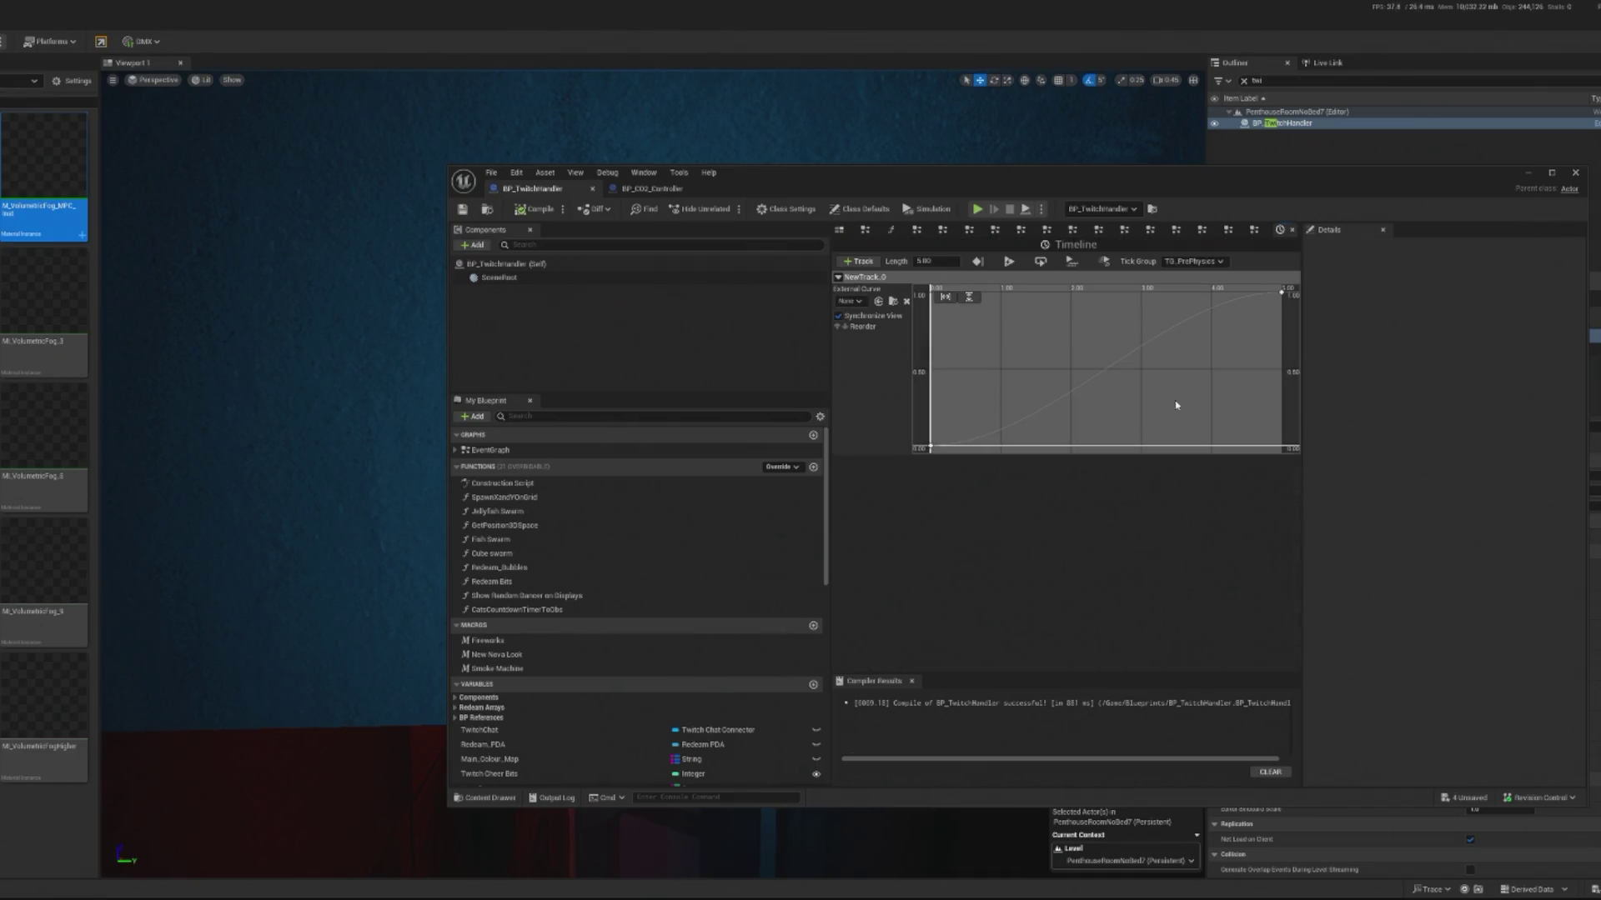
right_click(866, 283)
click(912, 296)
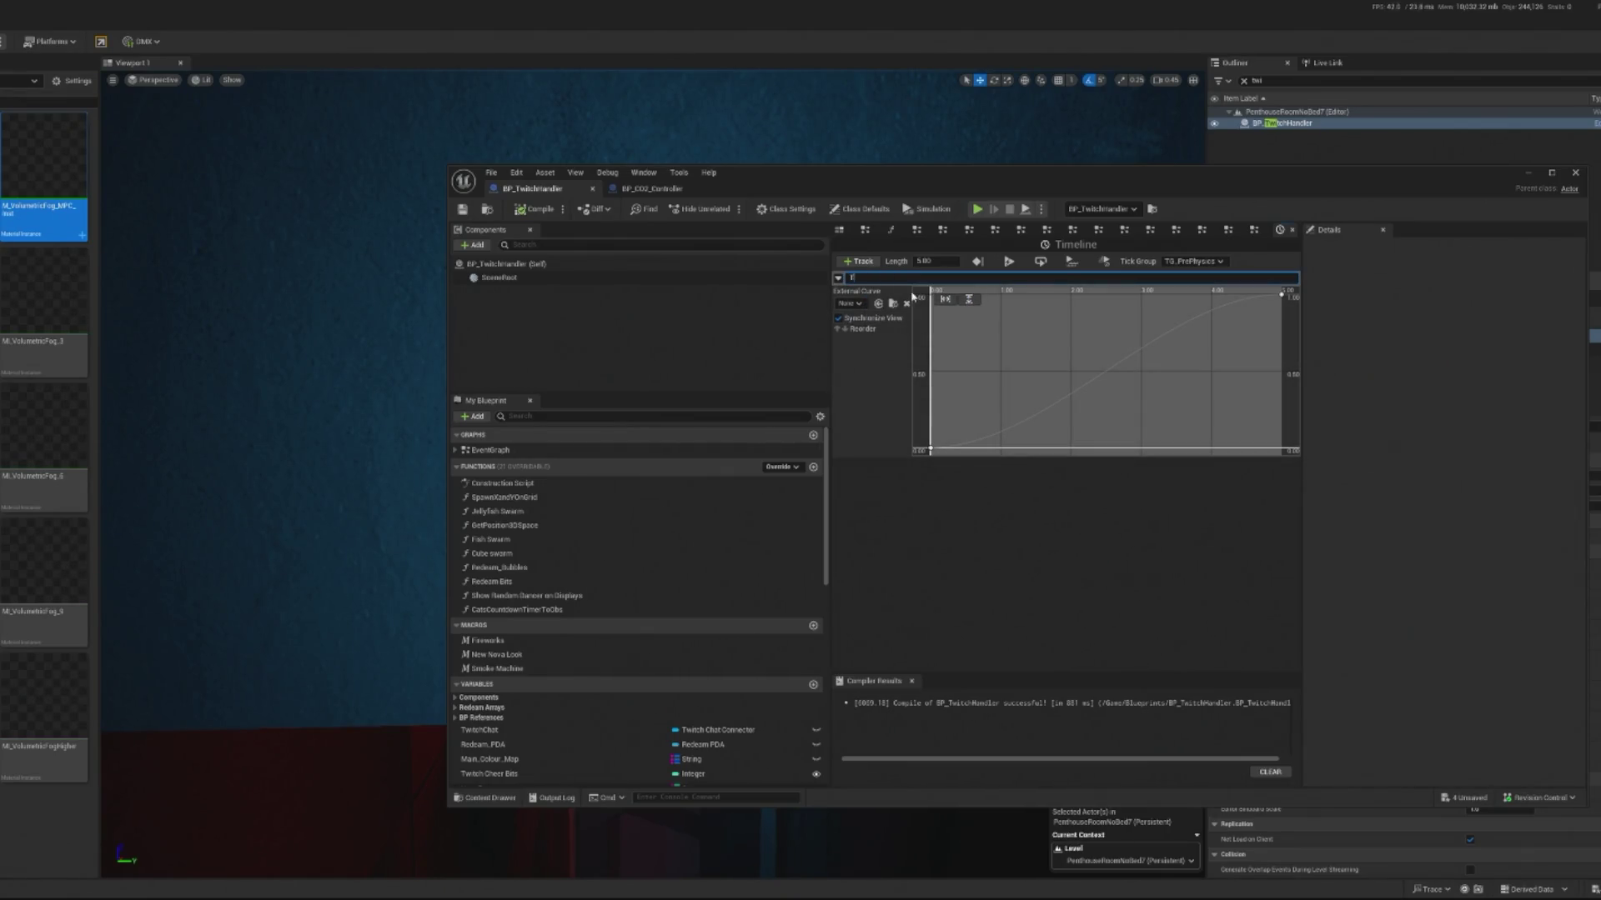
key(Return)
key(ctrl+s)
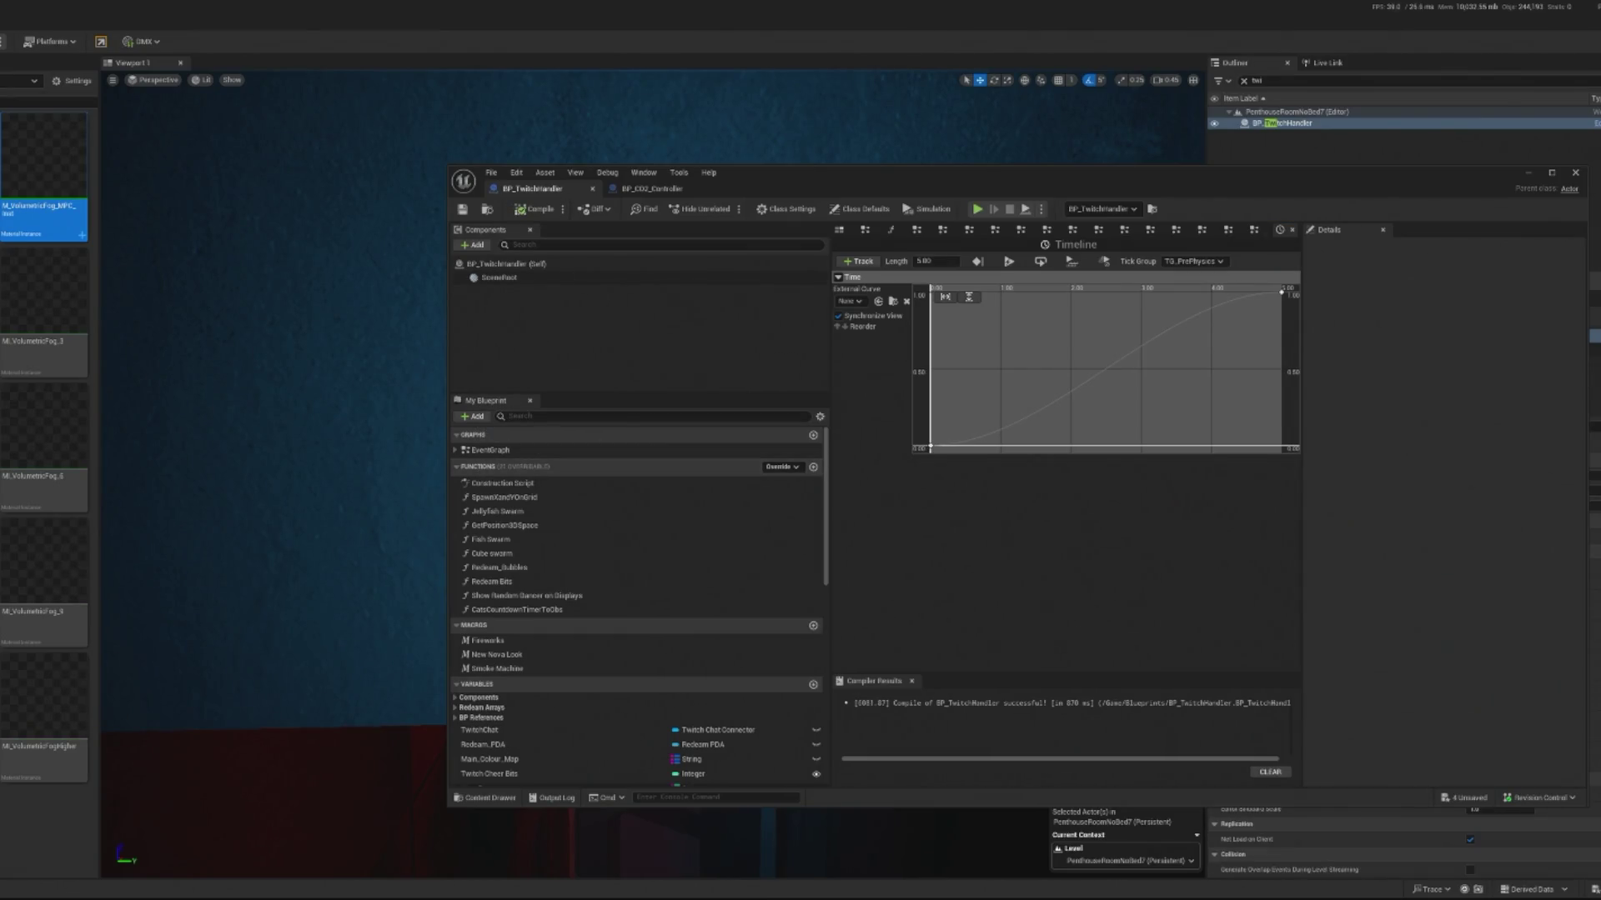
click(498, 451)
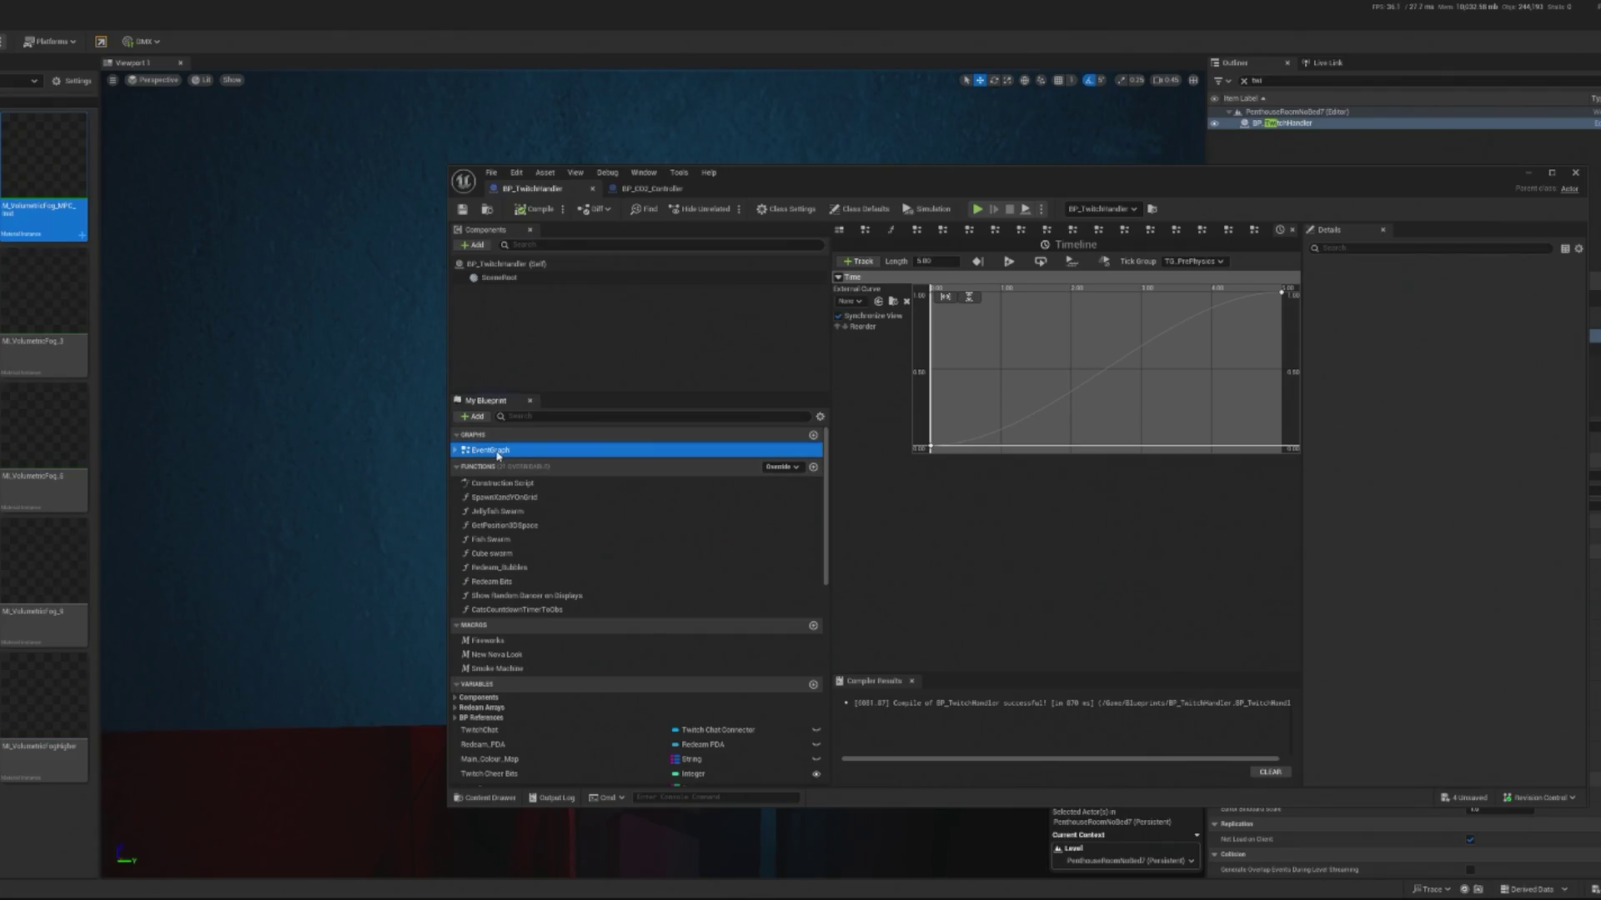
Step: Connect the Timeline's Update and Time outputs to Smoke Machine, then open the Smoke Machine graph
double_click(631, 451)
scroll(1150, 432, up, 7)
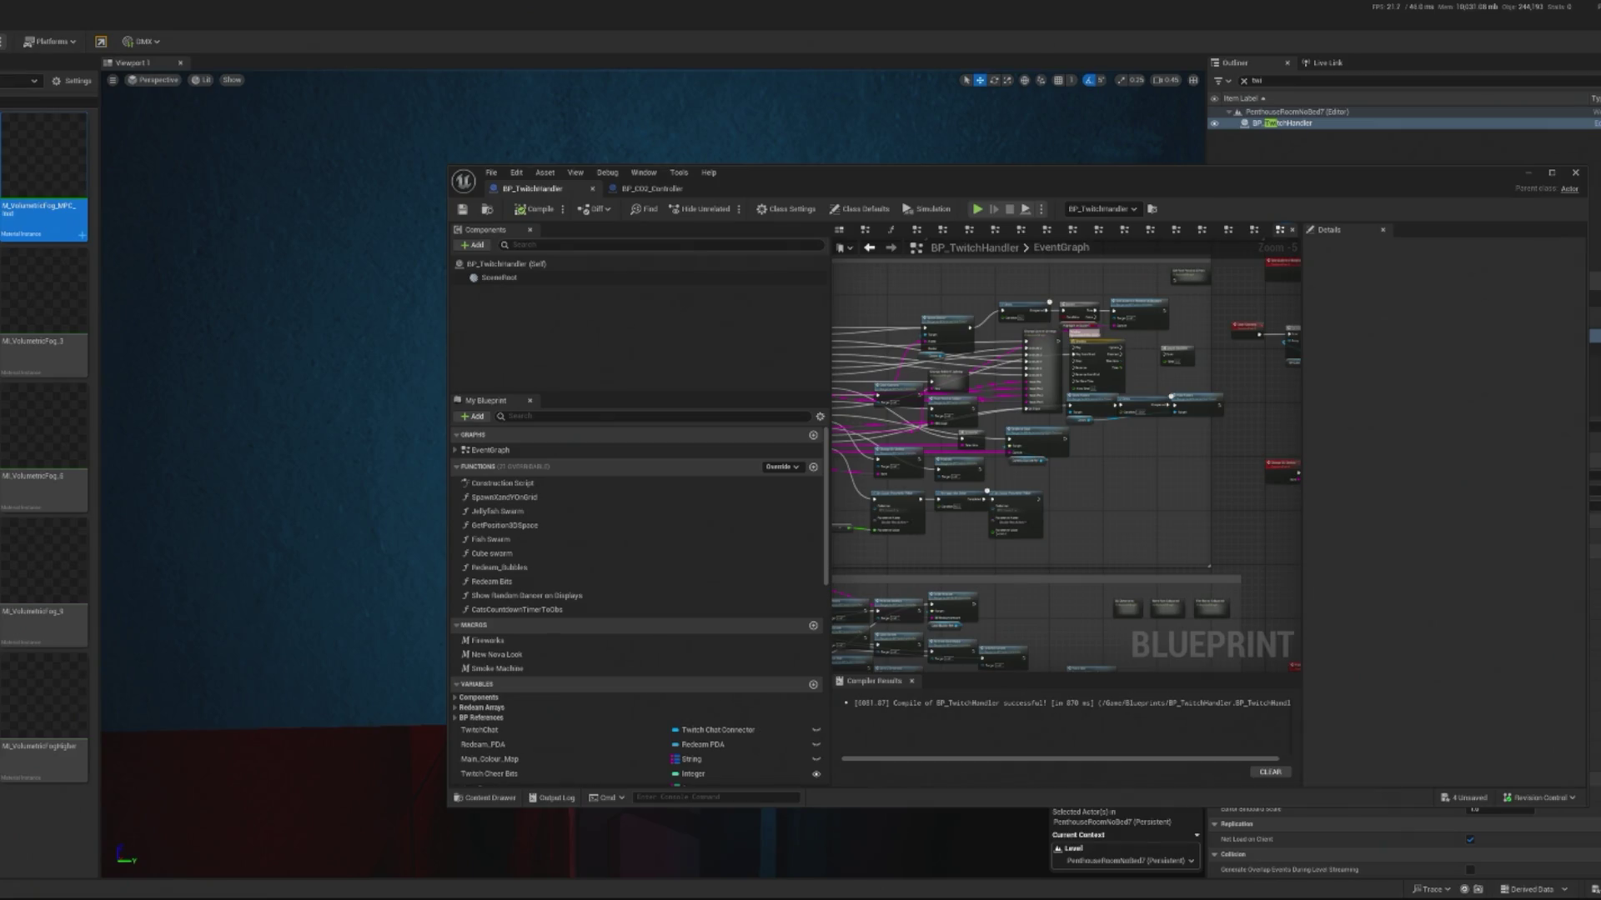
scroll(951, 392, up, 3)
click(948, 395)
mouse_move(961, 428)
mouse_down()
mouse_move(1052, 424)
mouse_move(1048, 411)
mouse_up()
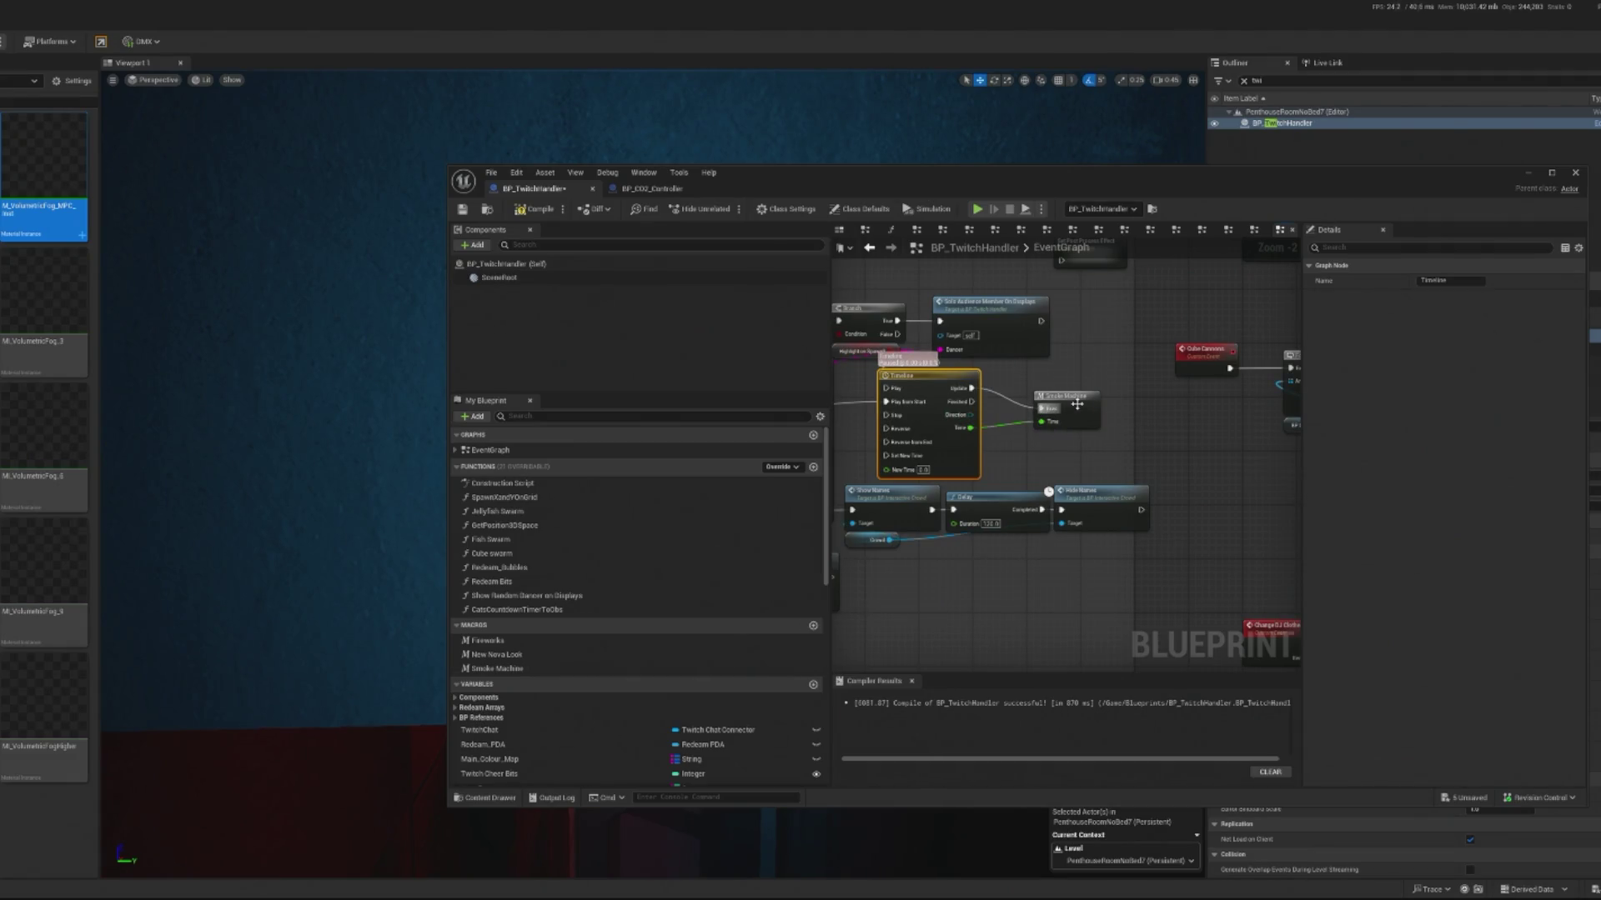
double_click(1077, 404)
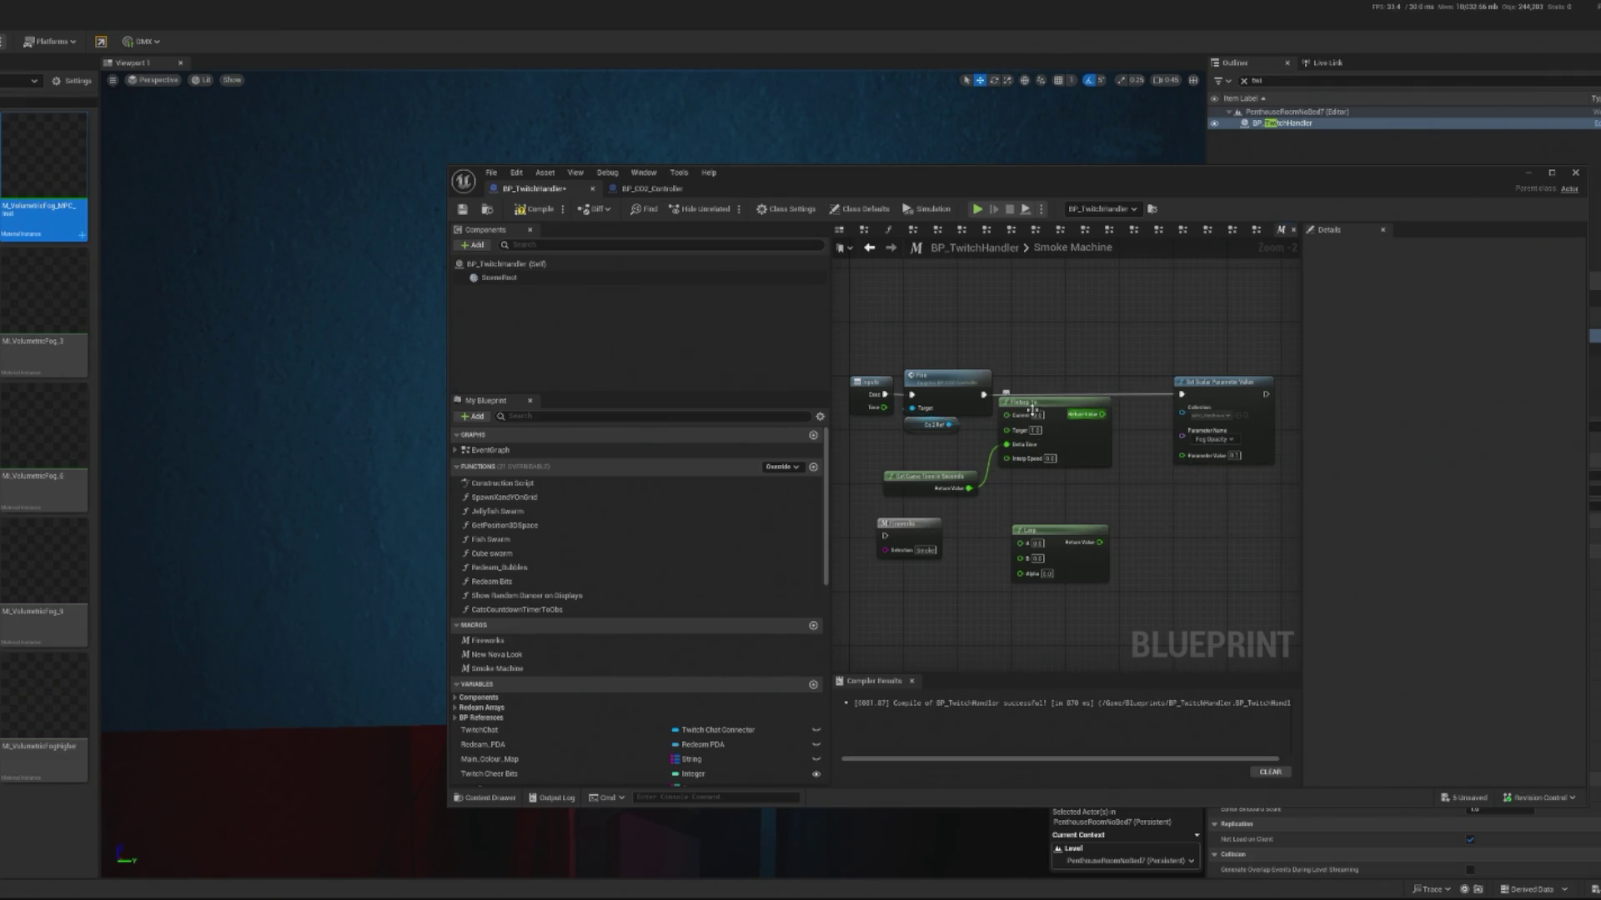
Step: Route the Time input through a Multiply node into Set Scalar Parameter Value
mouse_move(884, 408)
mouse_down()
mouse_move(1193, 458)
mouse_move(1092, 500)
mouse_move(1053, 492)
mouse_up()
text(mi)
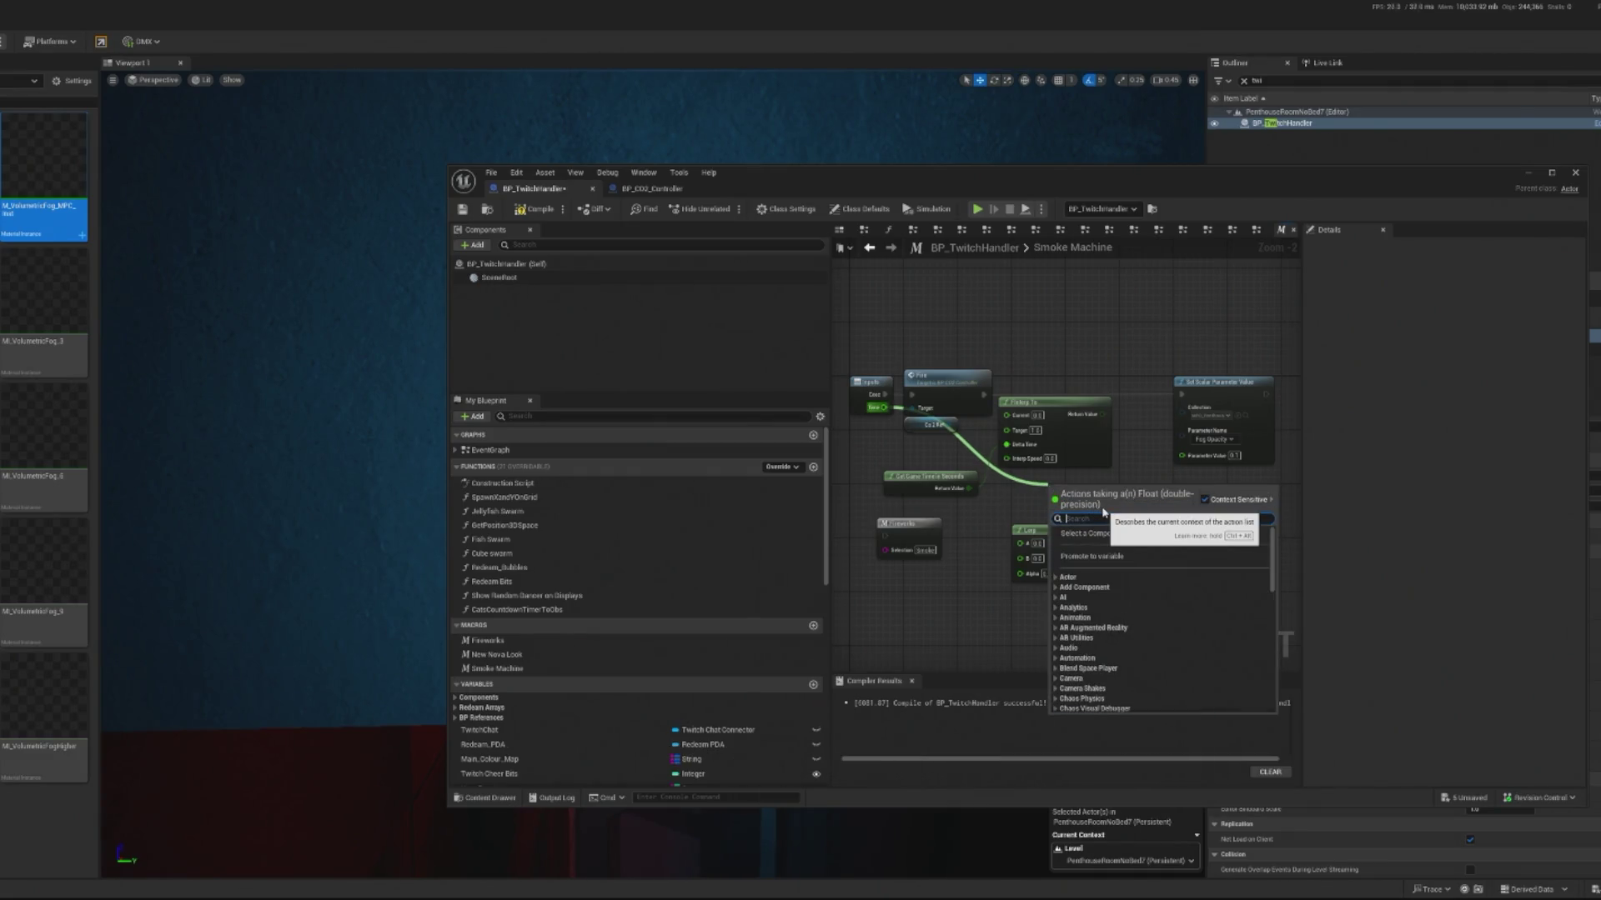
text(lter)
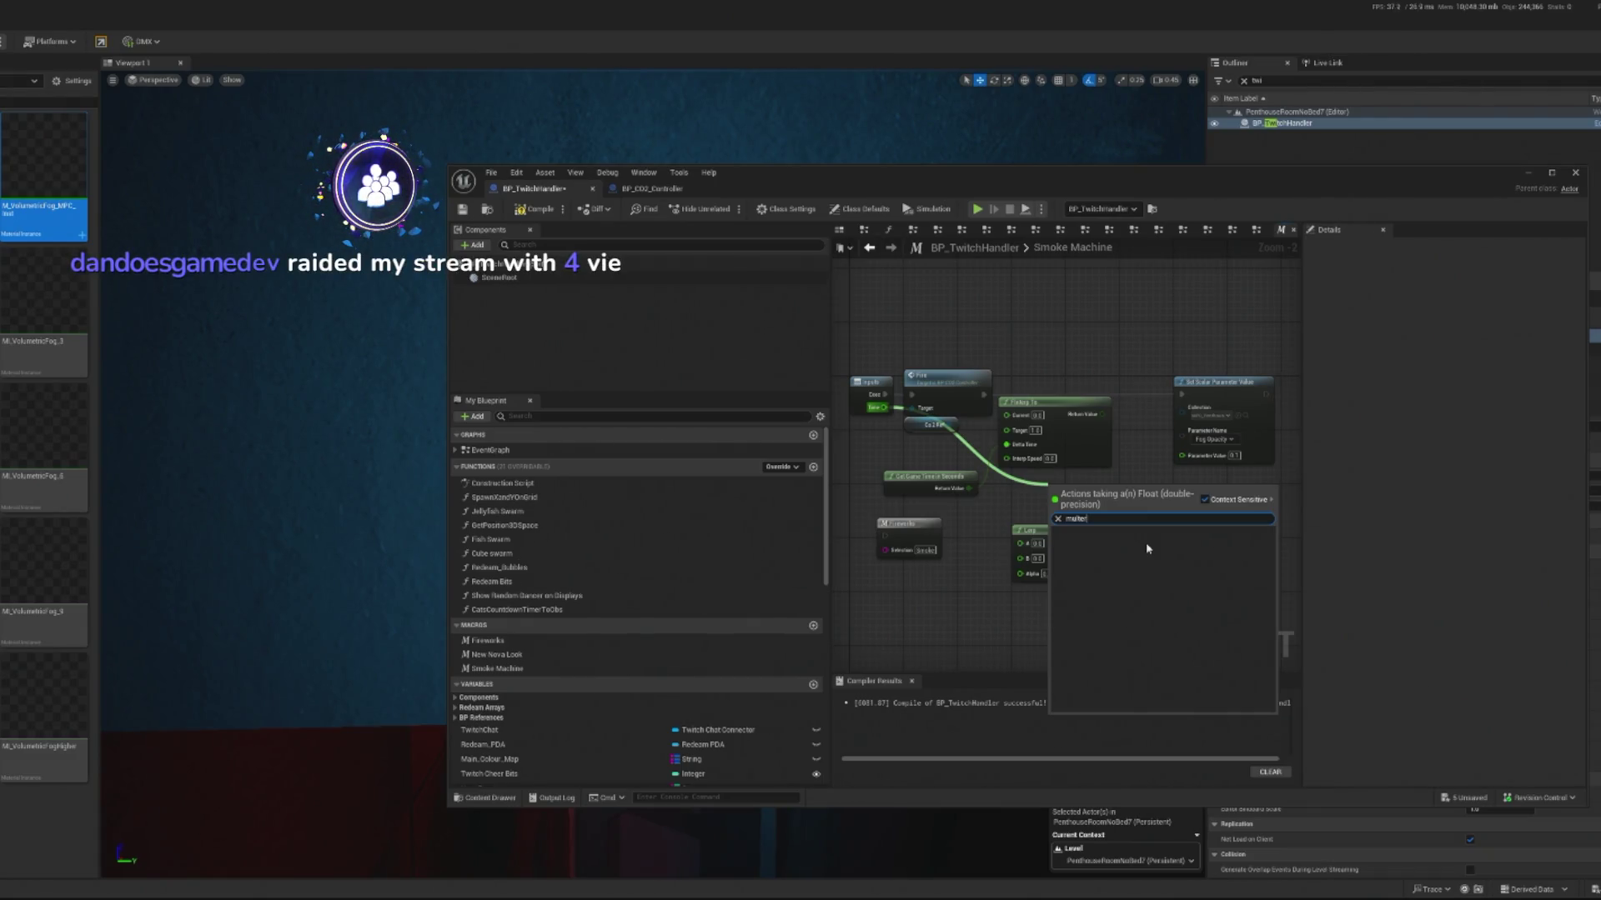
key(BackSpace)
key(BackSpace)
text(iply)
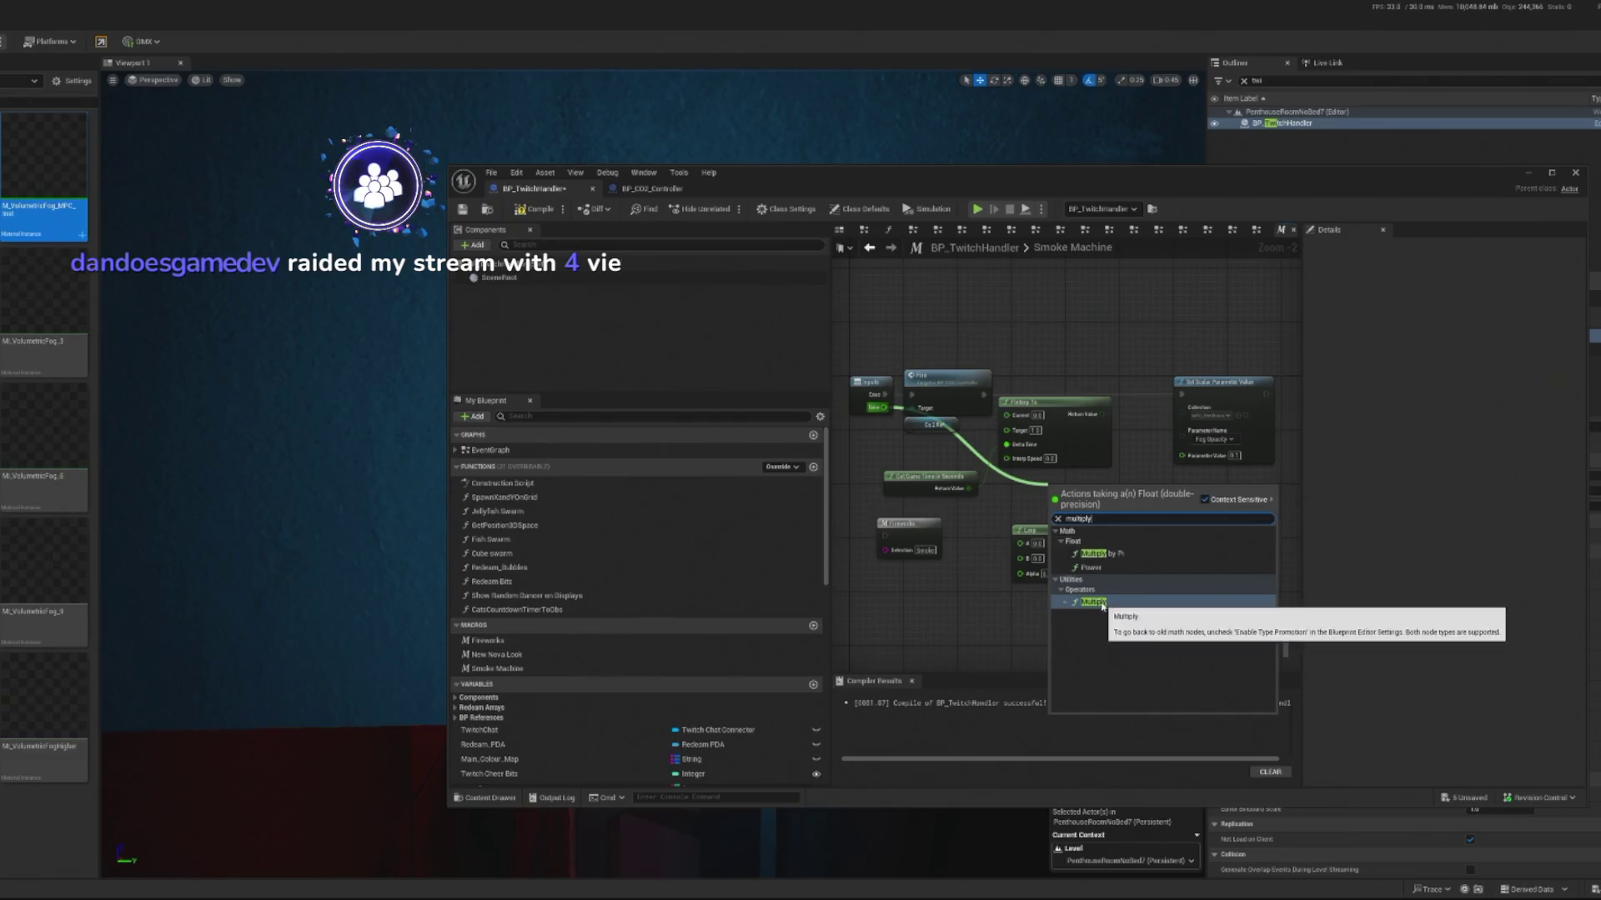
click(1088, 602)
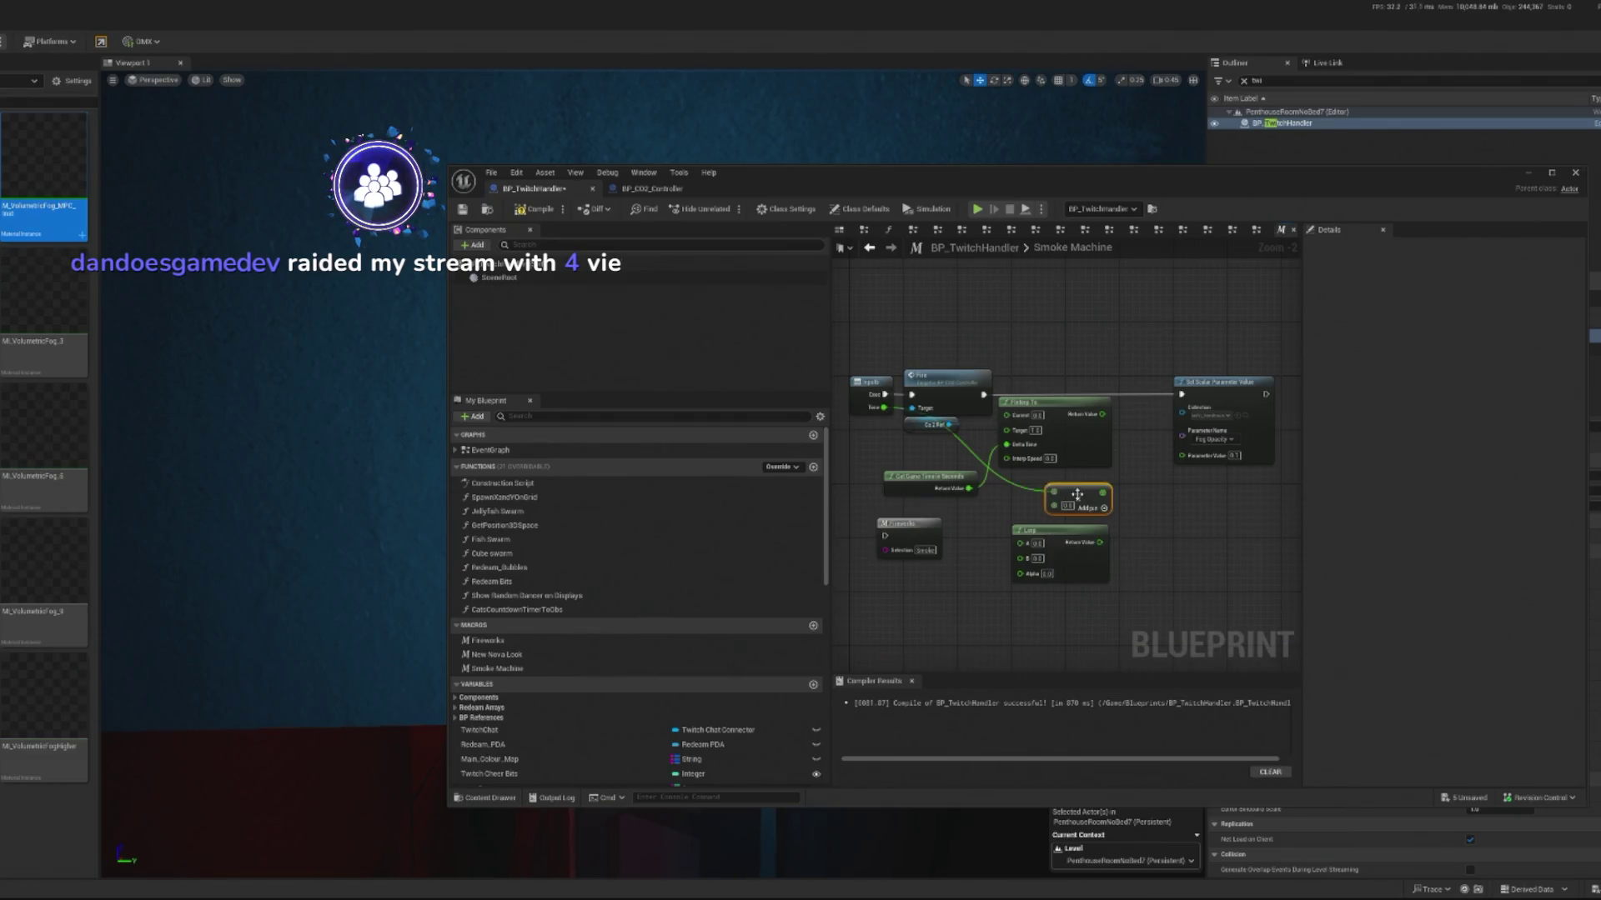
click(1067, 505)
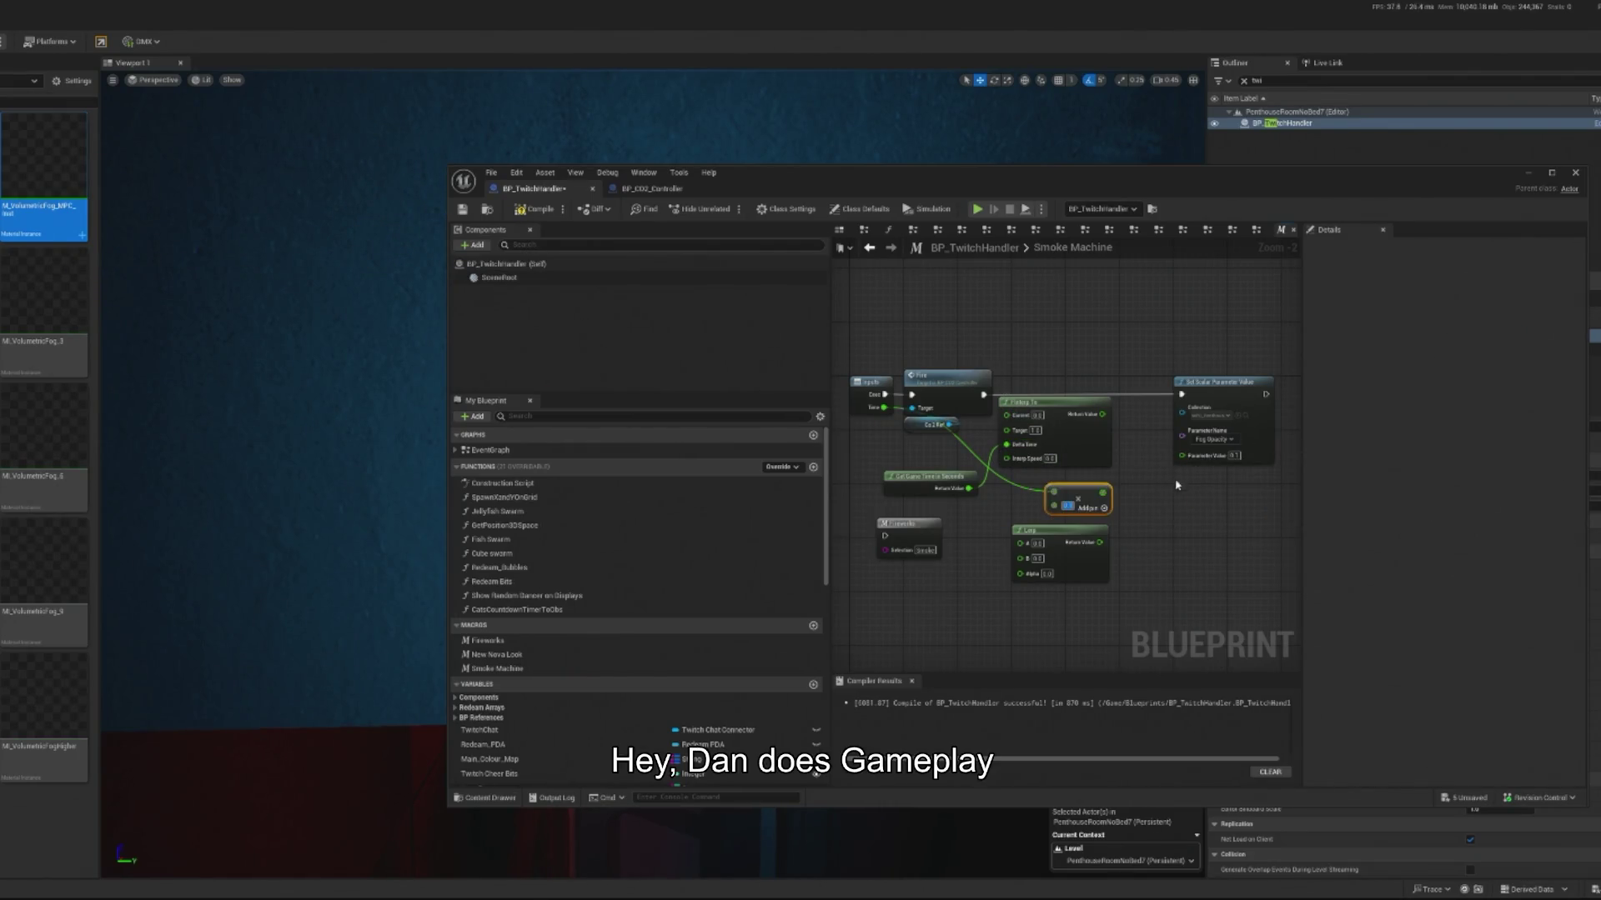
drag(1102, 493, 1232, 455)
Step: Delete the FInterp To, Get Game Time and Lerp nodes, then compile the blueprint
click(1057, 419)
key(Delete)
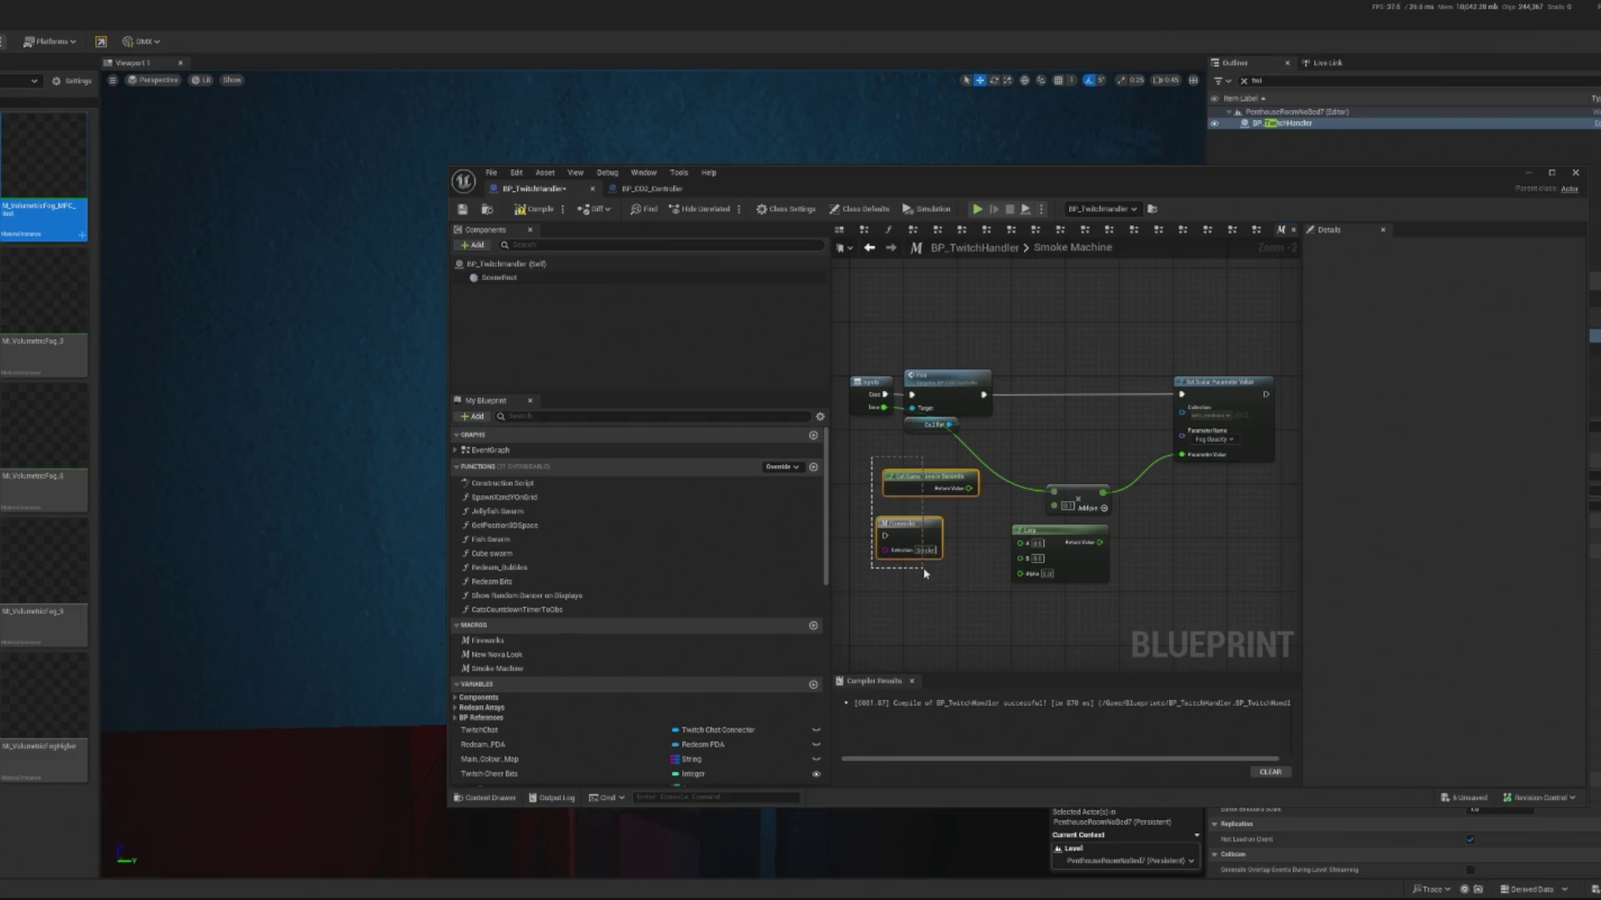
key(Delete)
click(1059, 531)
key(Delete)
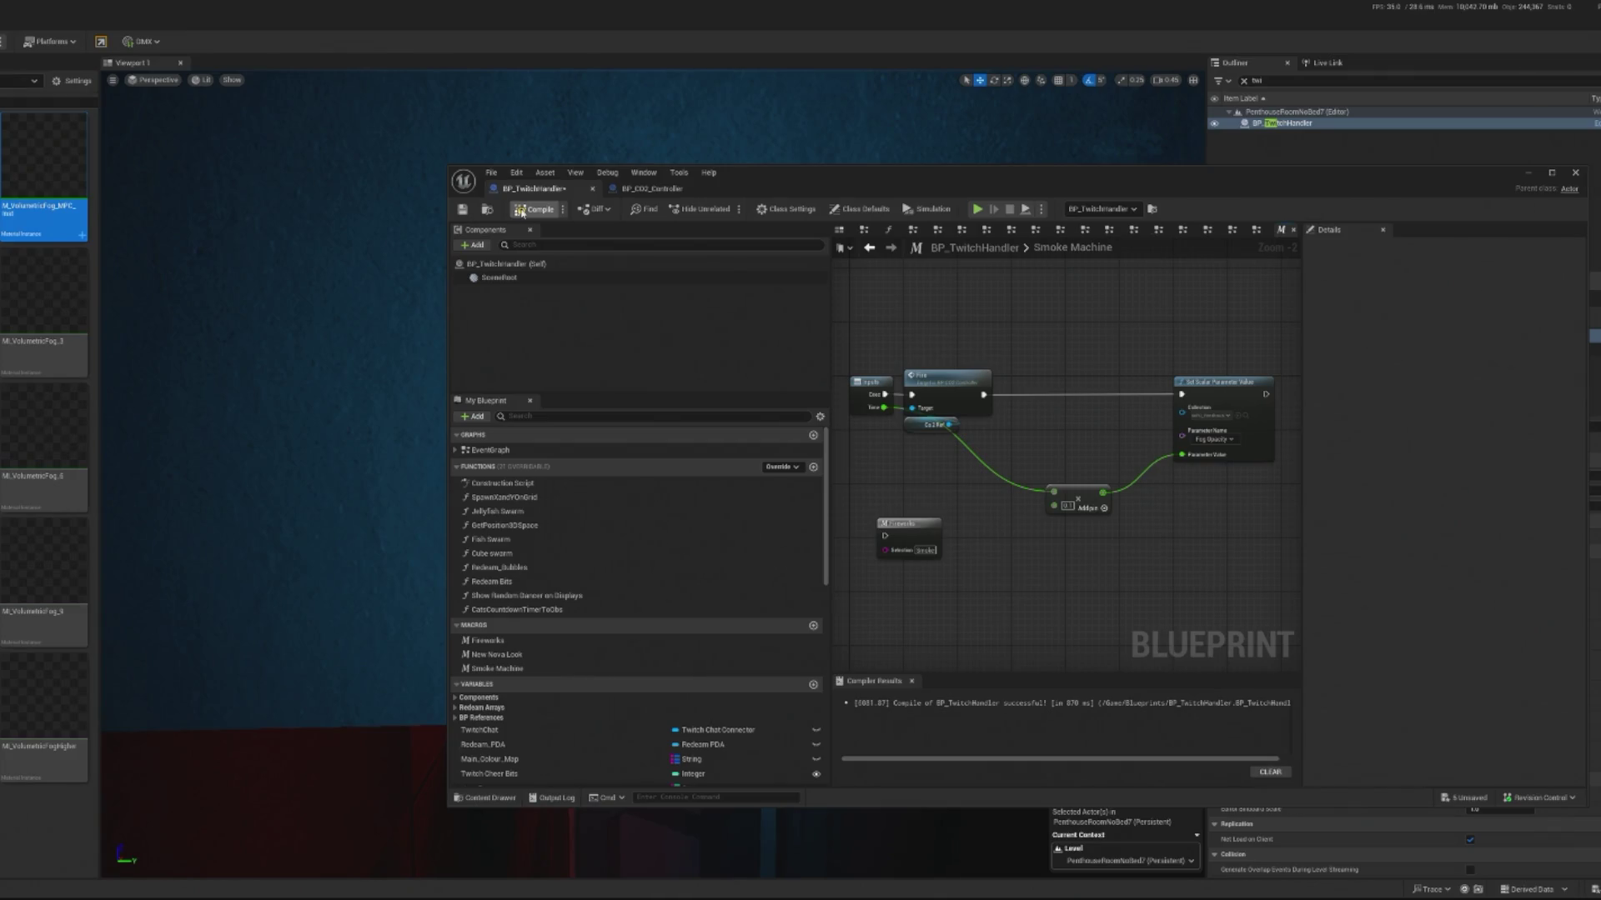
click(521, 211)
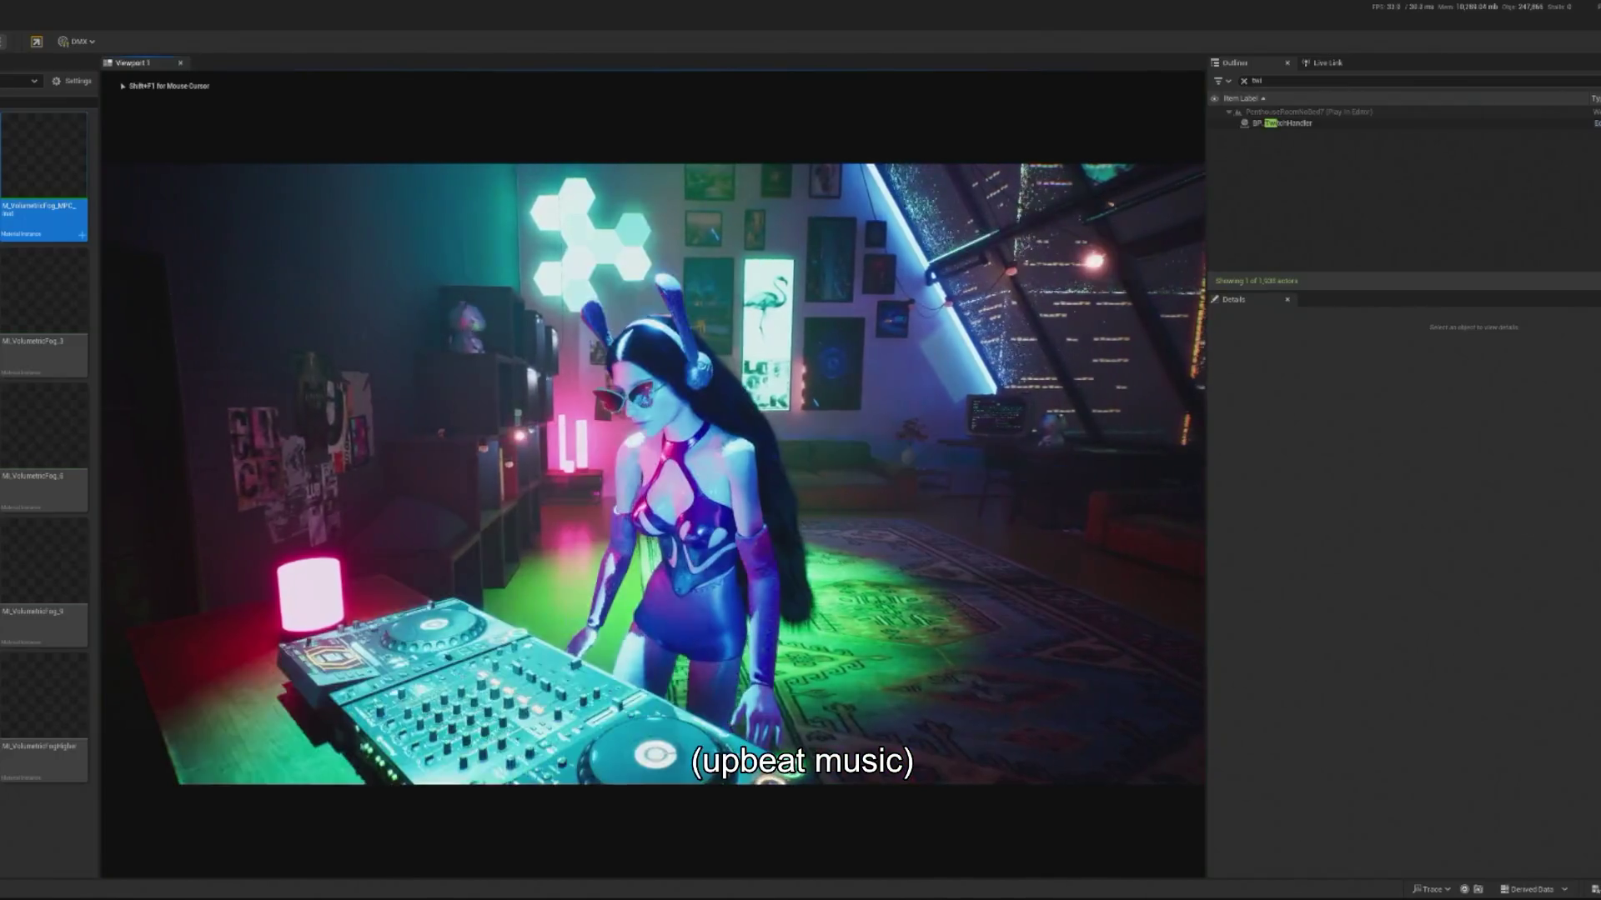
Step: Watch the DJ penthouse Play In Editor session, then stop it with Esc
key(shift+F1)
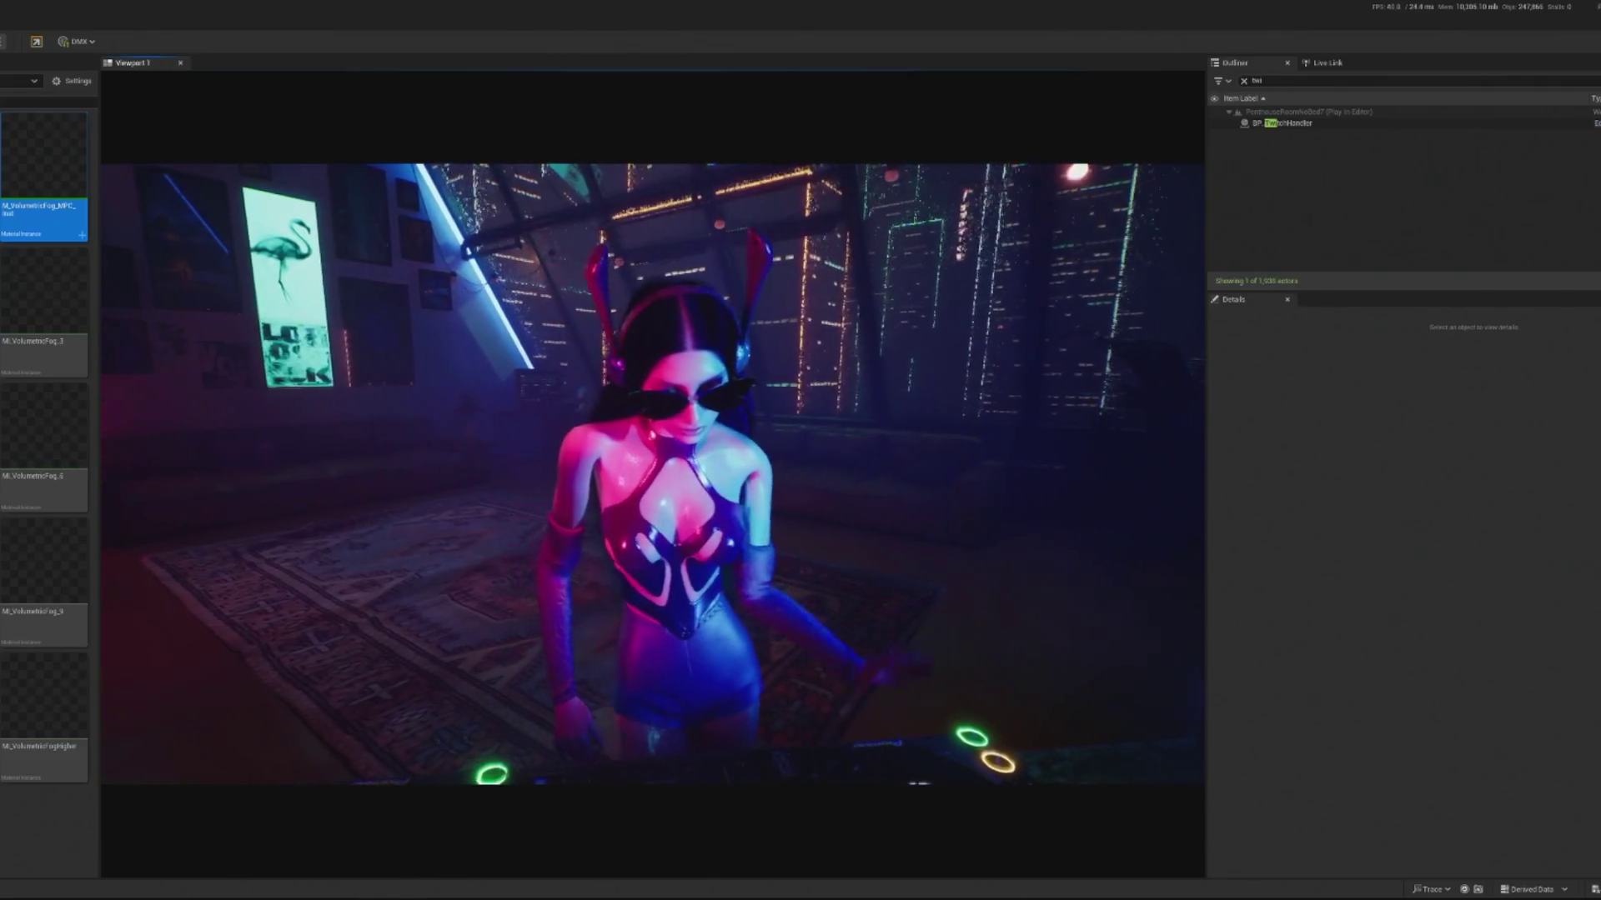
click(300, 364)
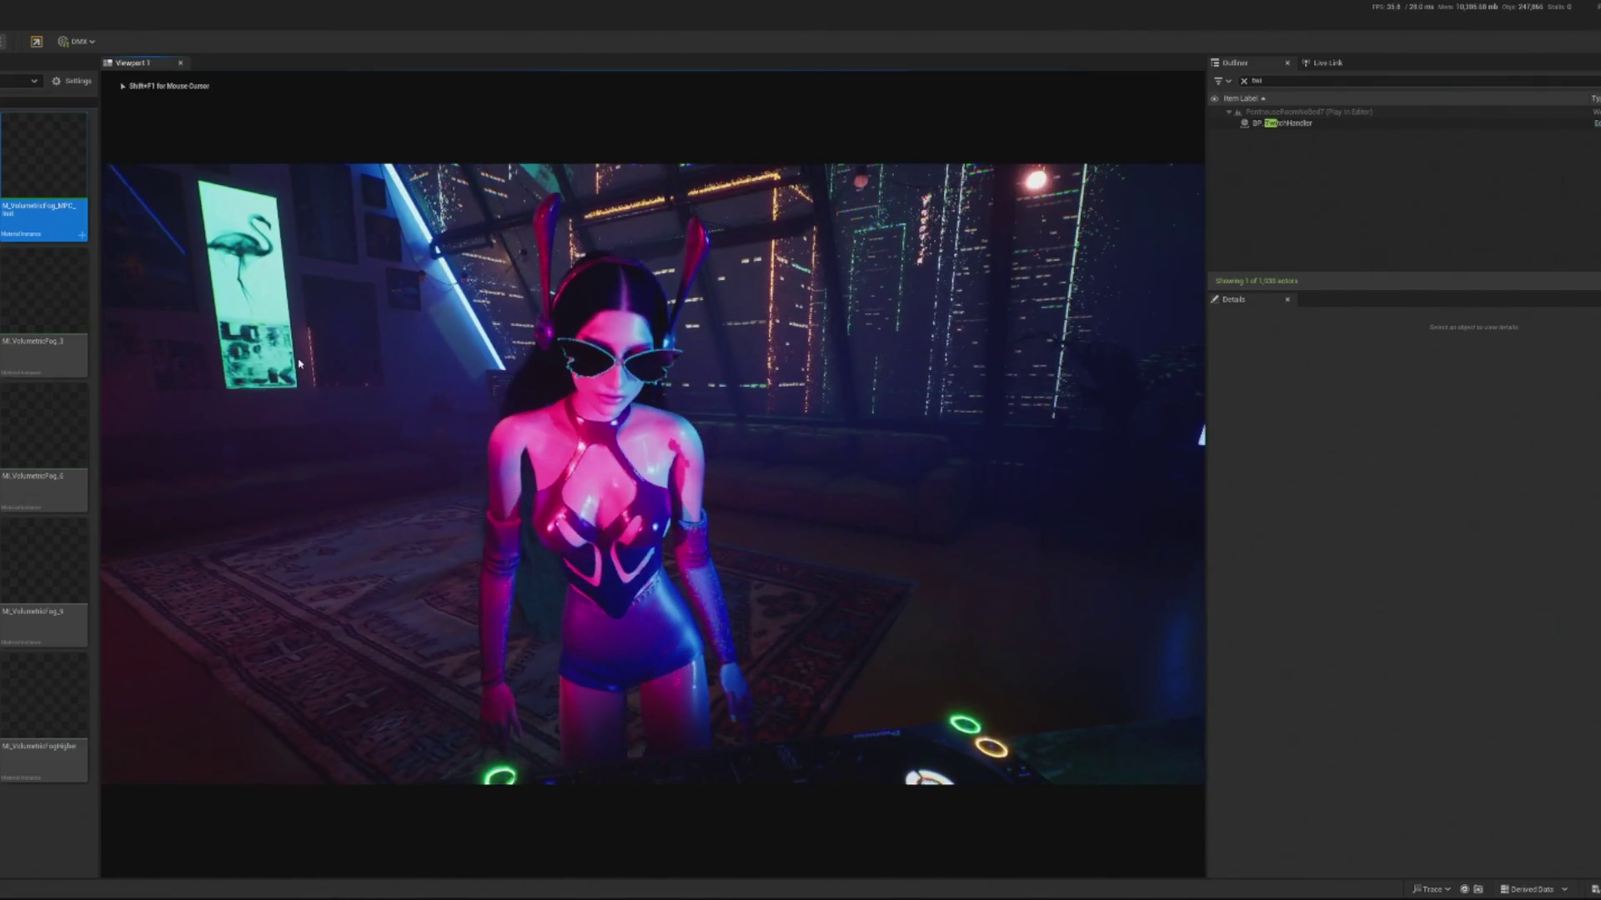
key(Escape)
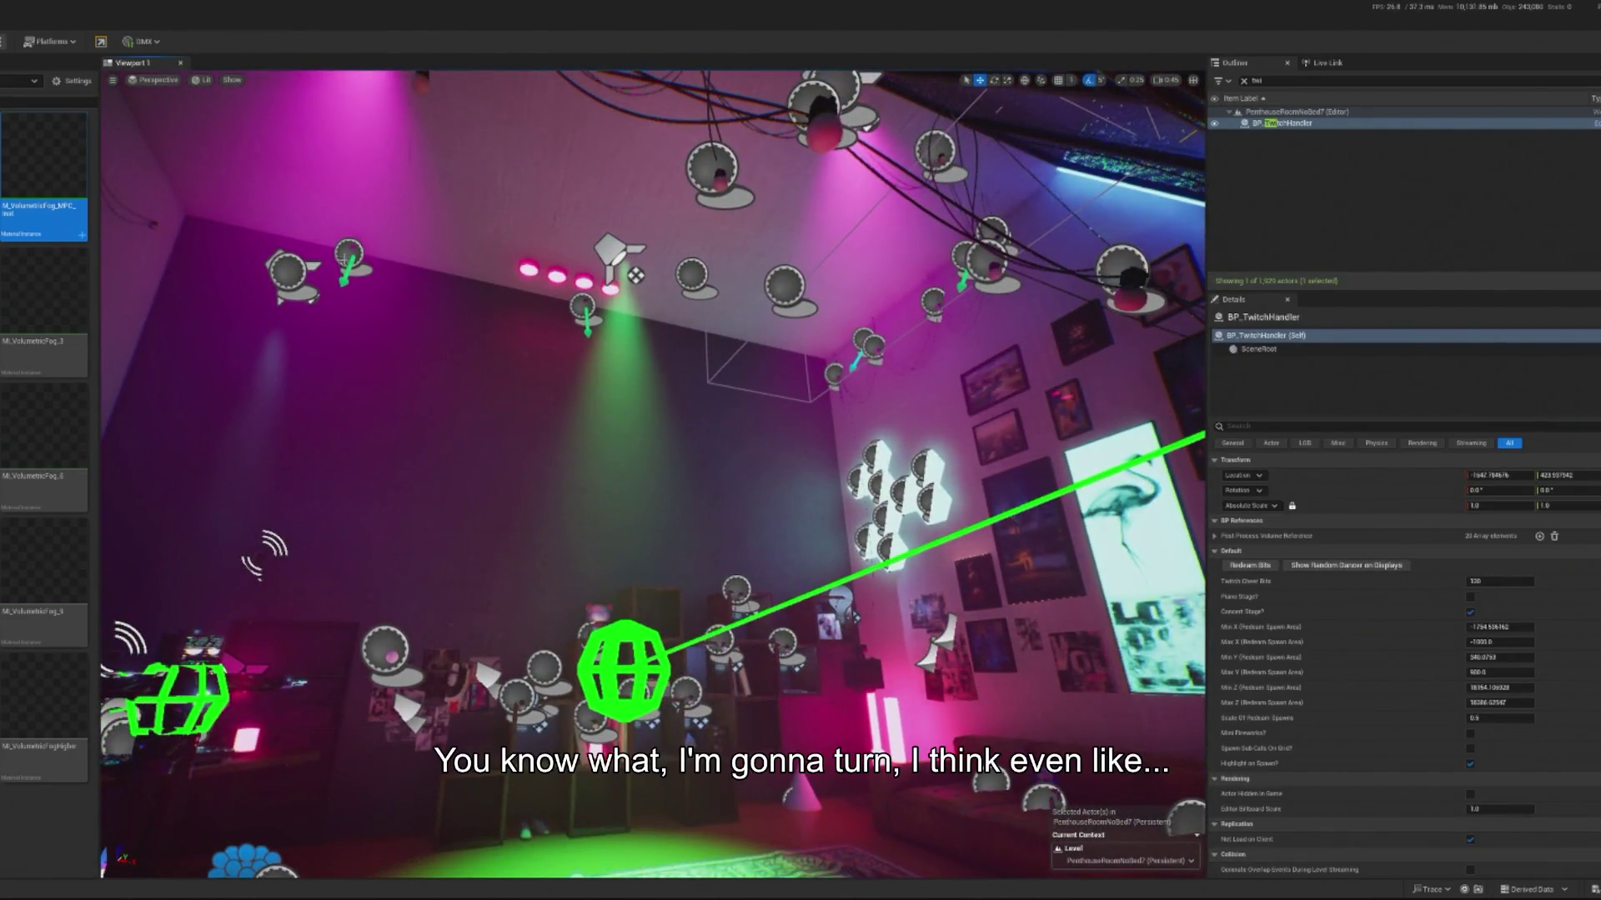
Step: Delete BP_CO2_Spawner2 despite its references and launch a Play In Editor preview with Alt+P
click(555, 179)
click(602, 185)
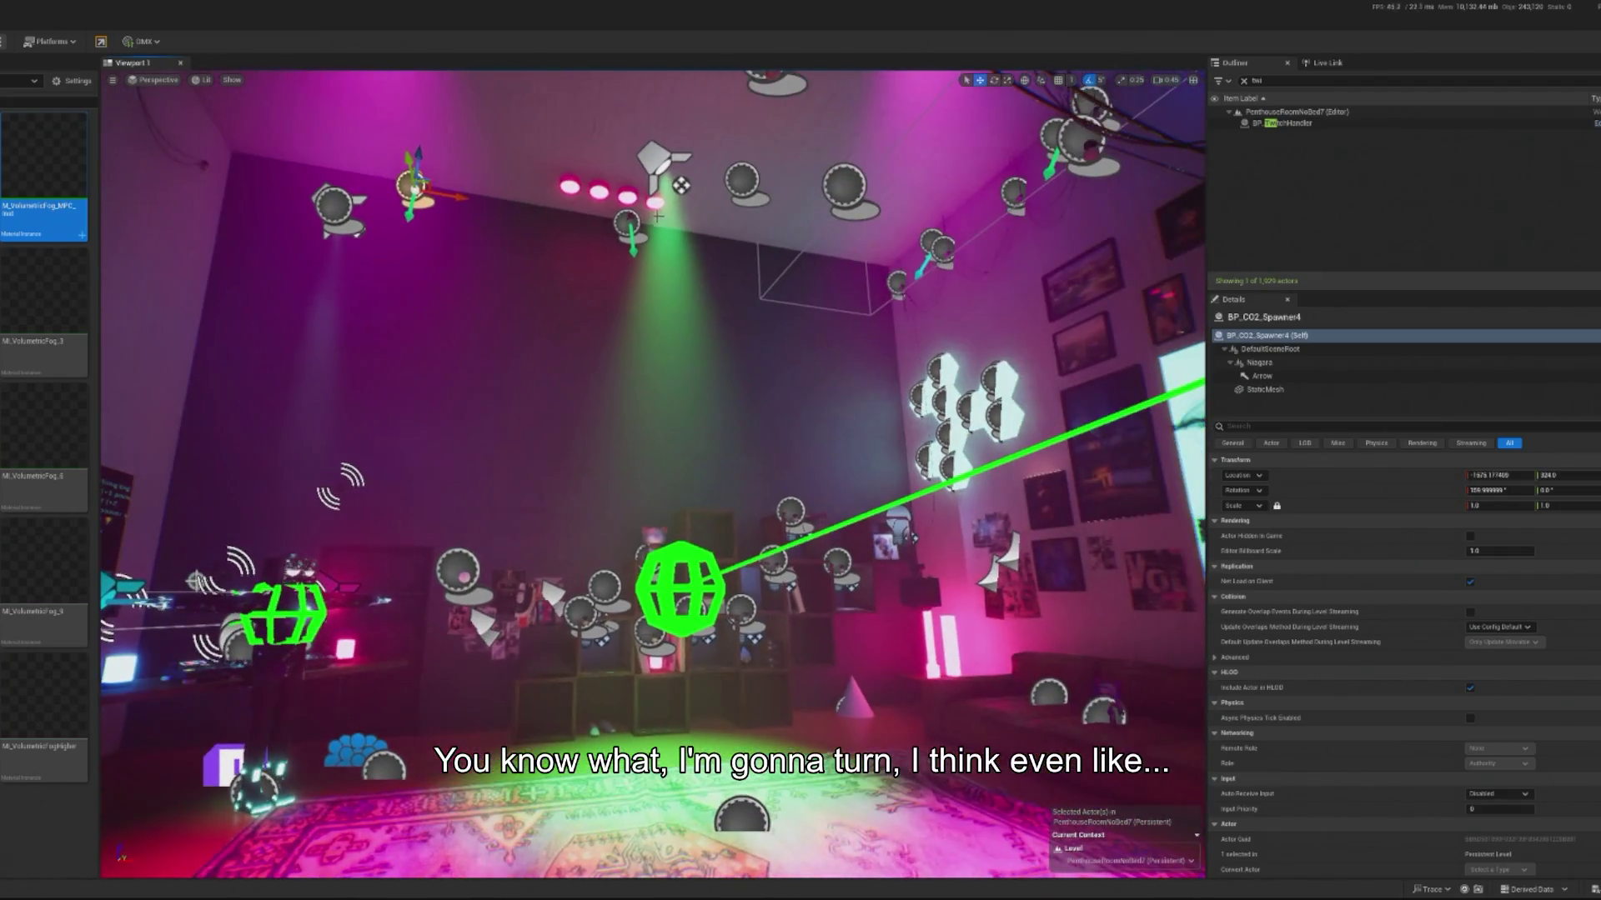
key(Delete)
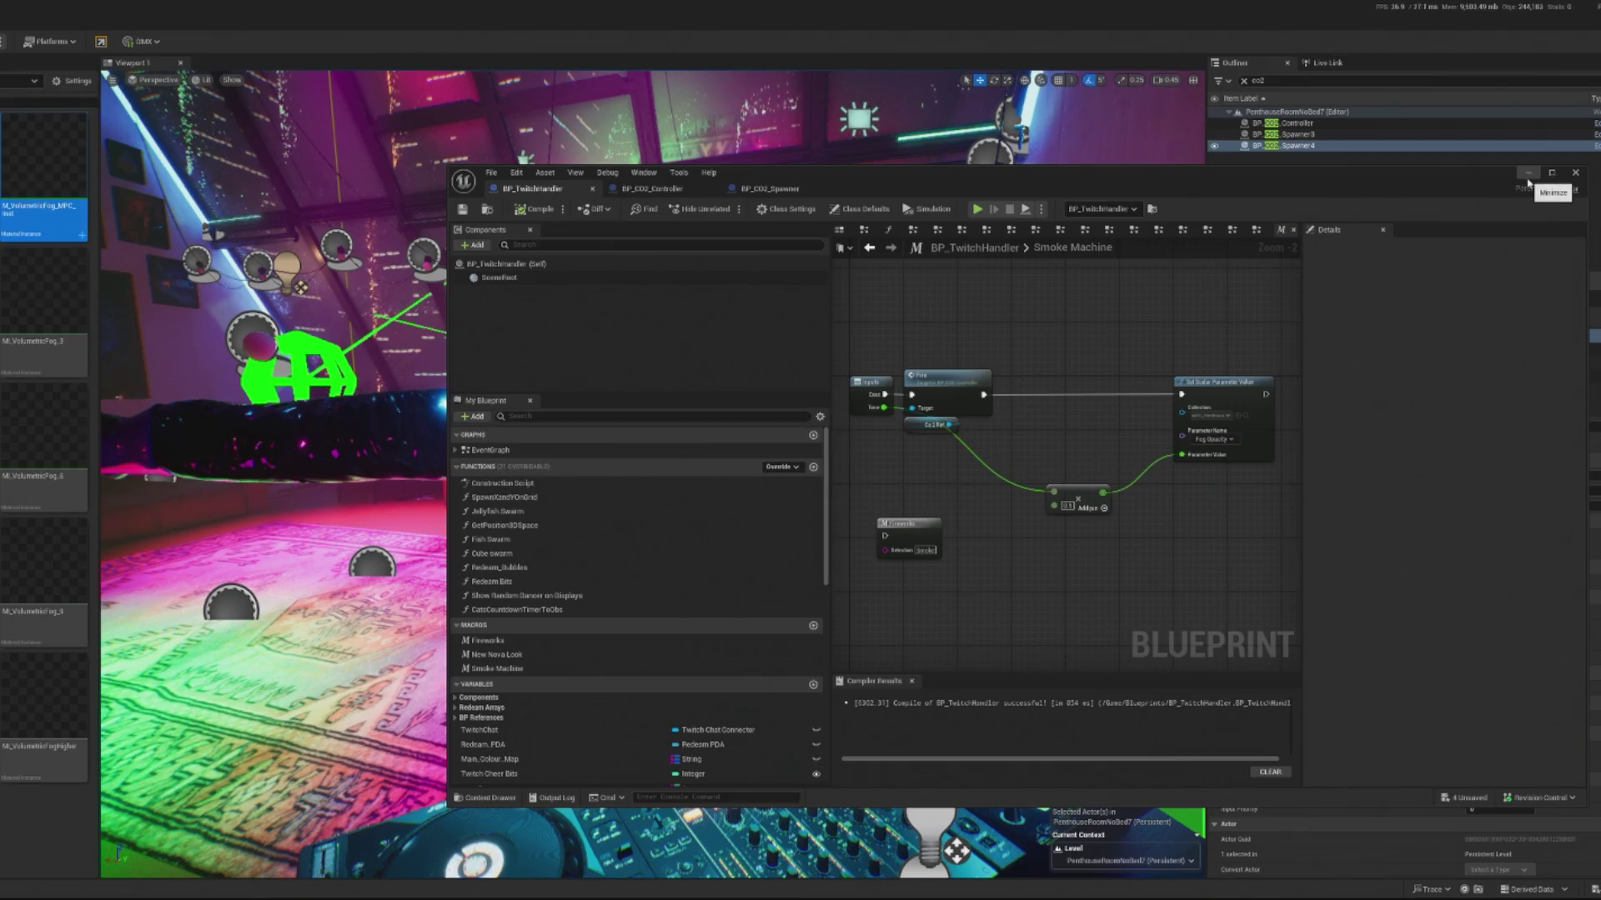
click(1528, 173)
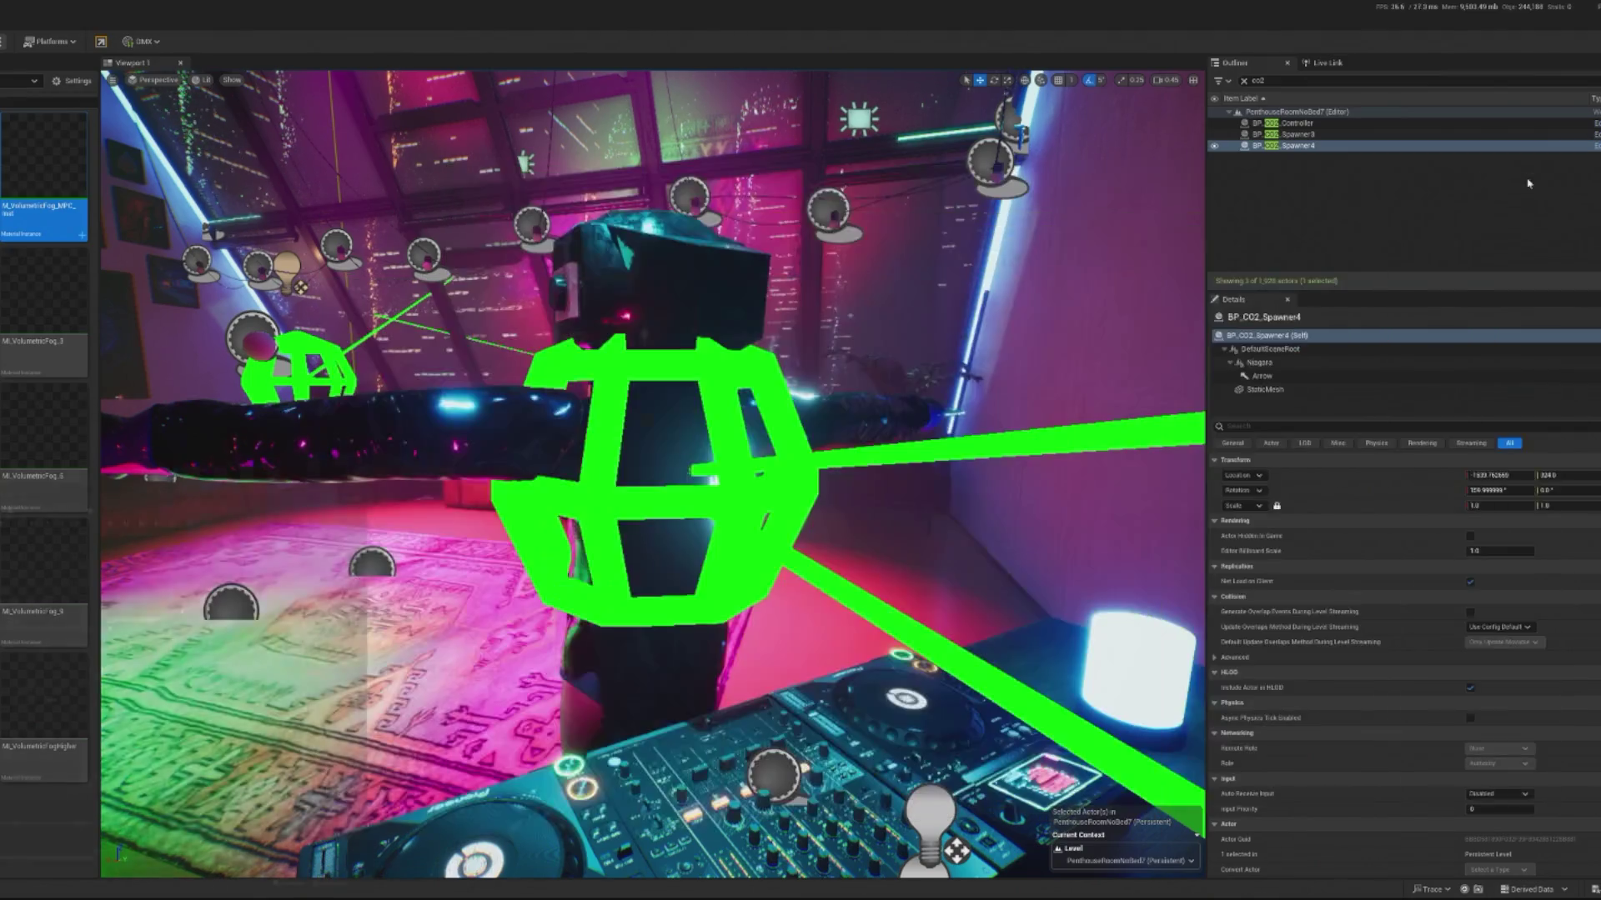
key(alt+p)
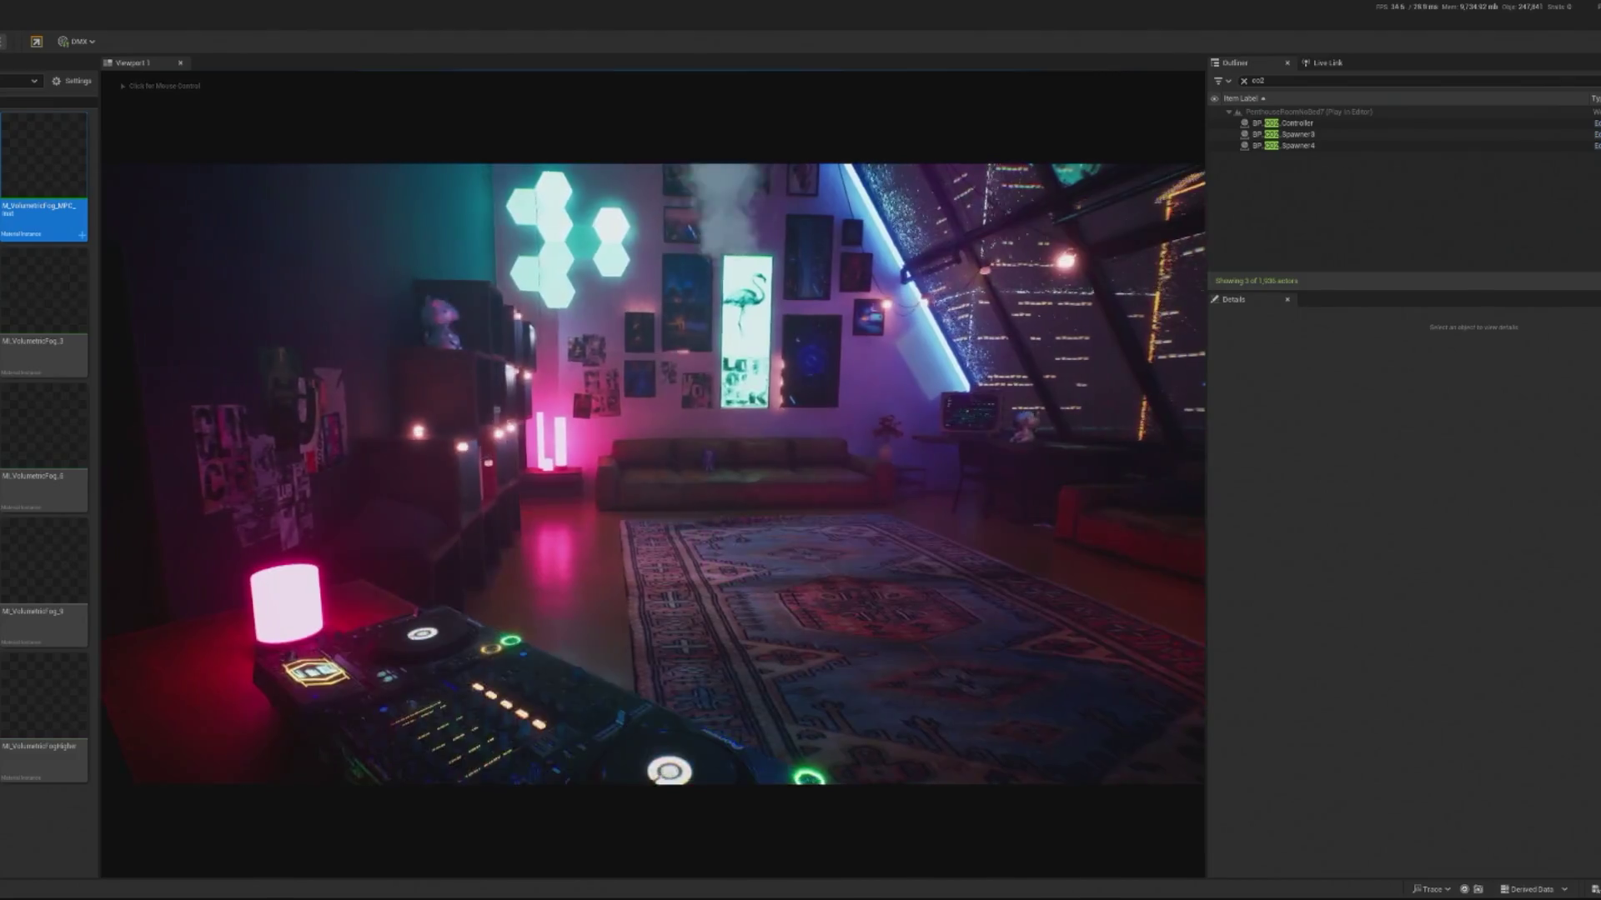
Step: Filter the Outliner to 'crowd', select BP_InteractiveCrowd and spawn debug dancers during the preview
click(654, 473)
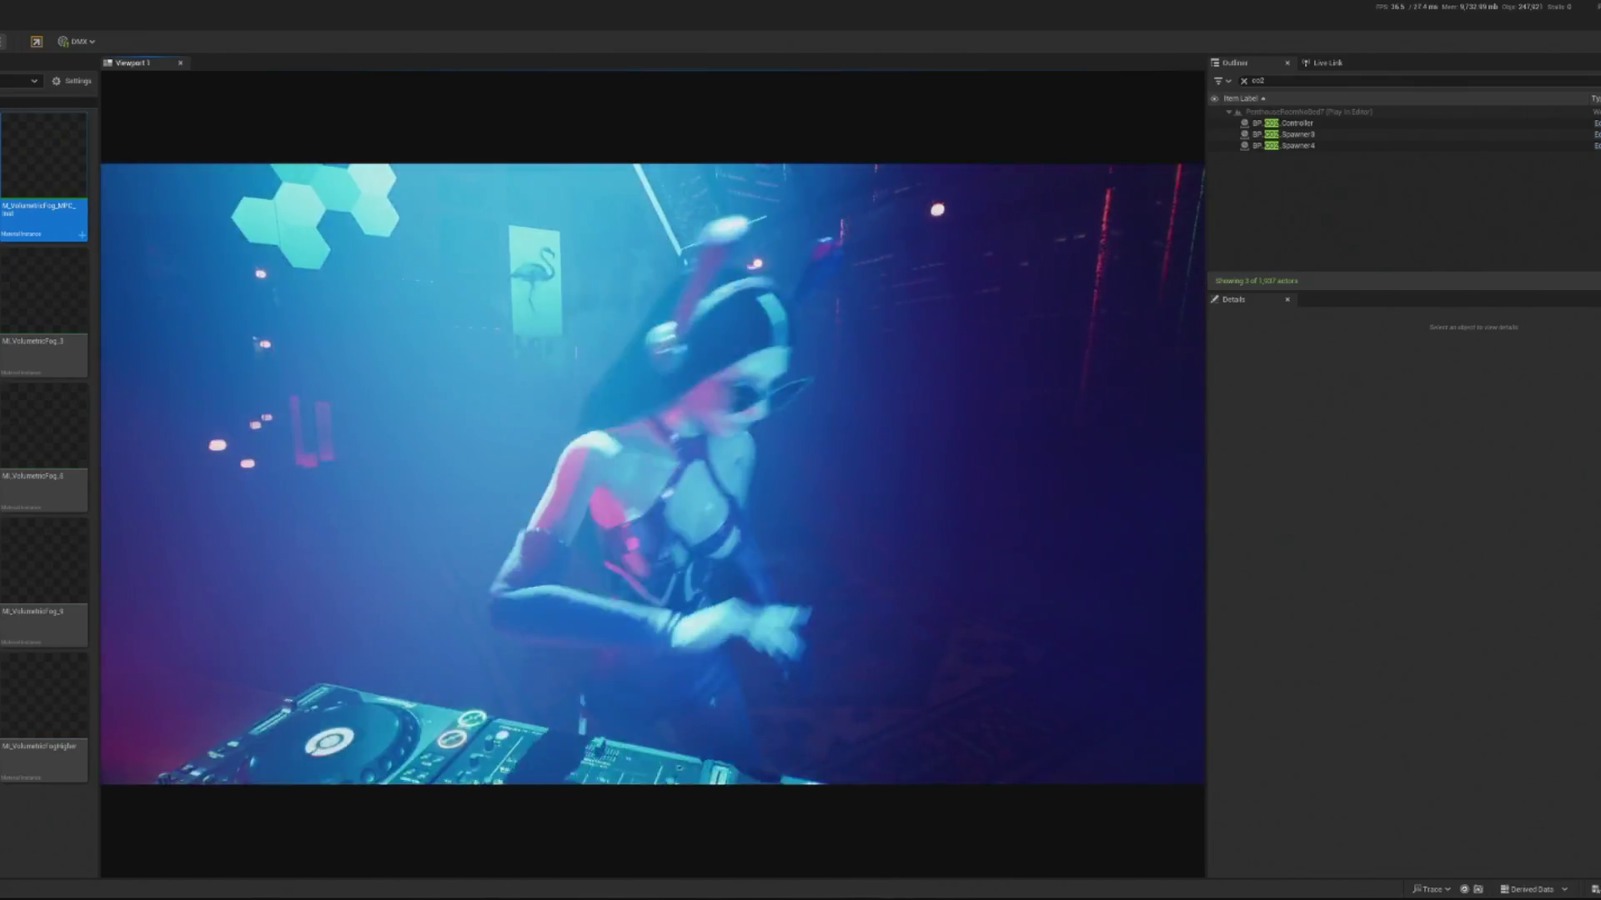
key(shift+F1)
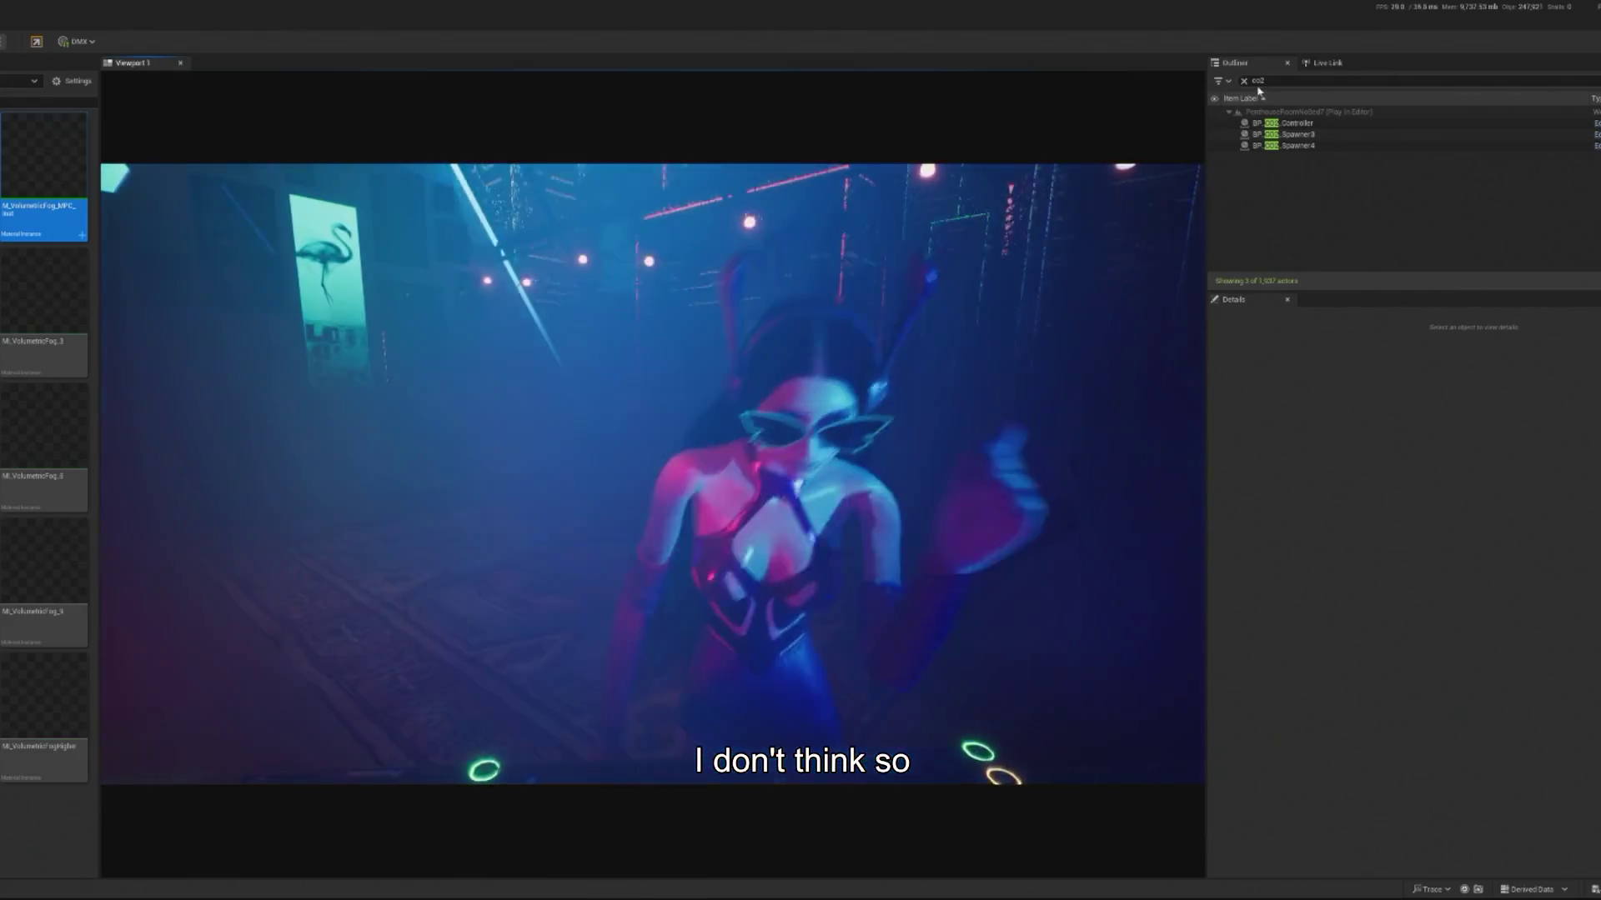
drag(1275, 81, 1190, 83)
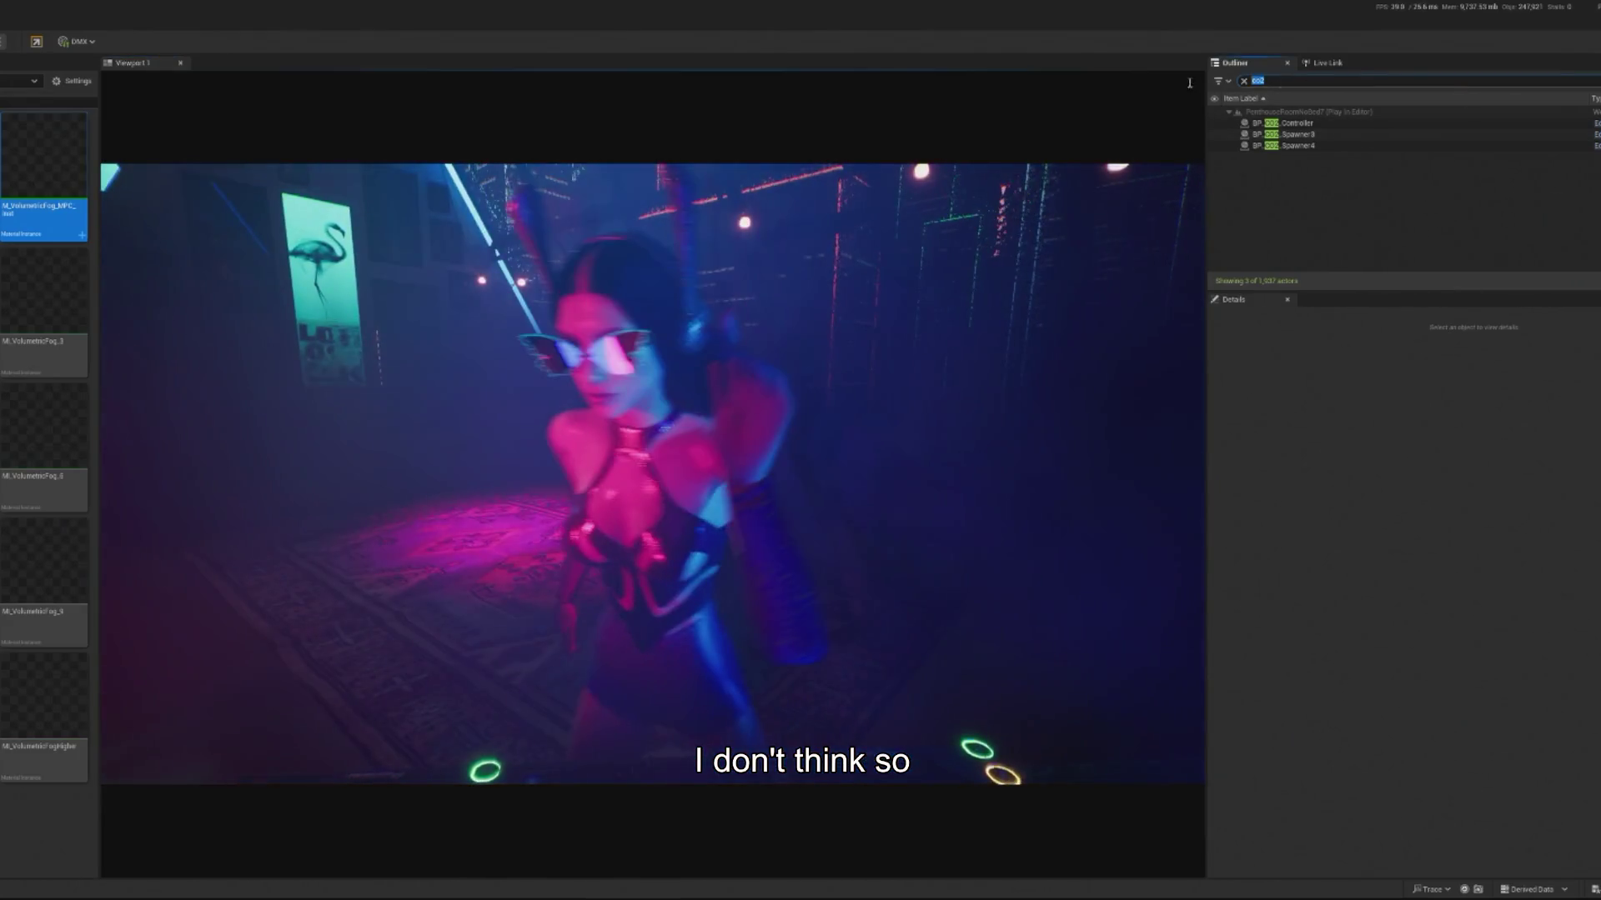
text(rowd)
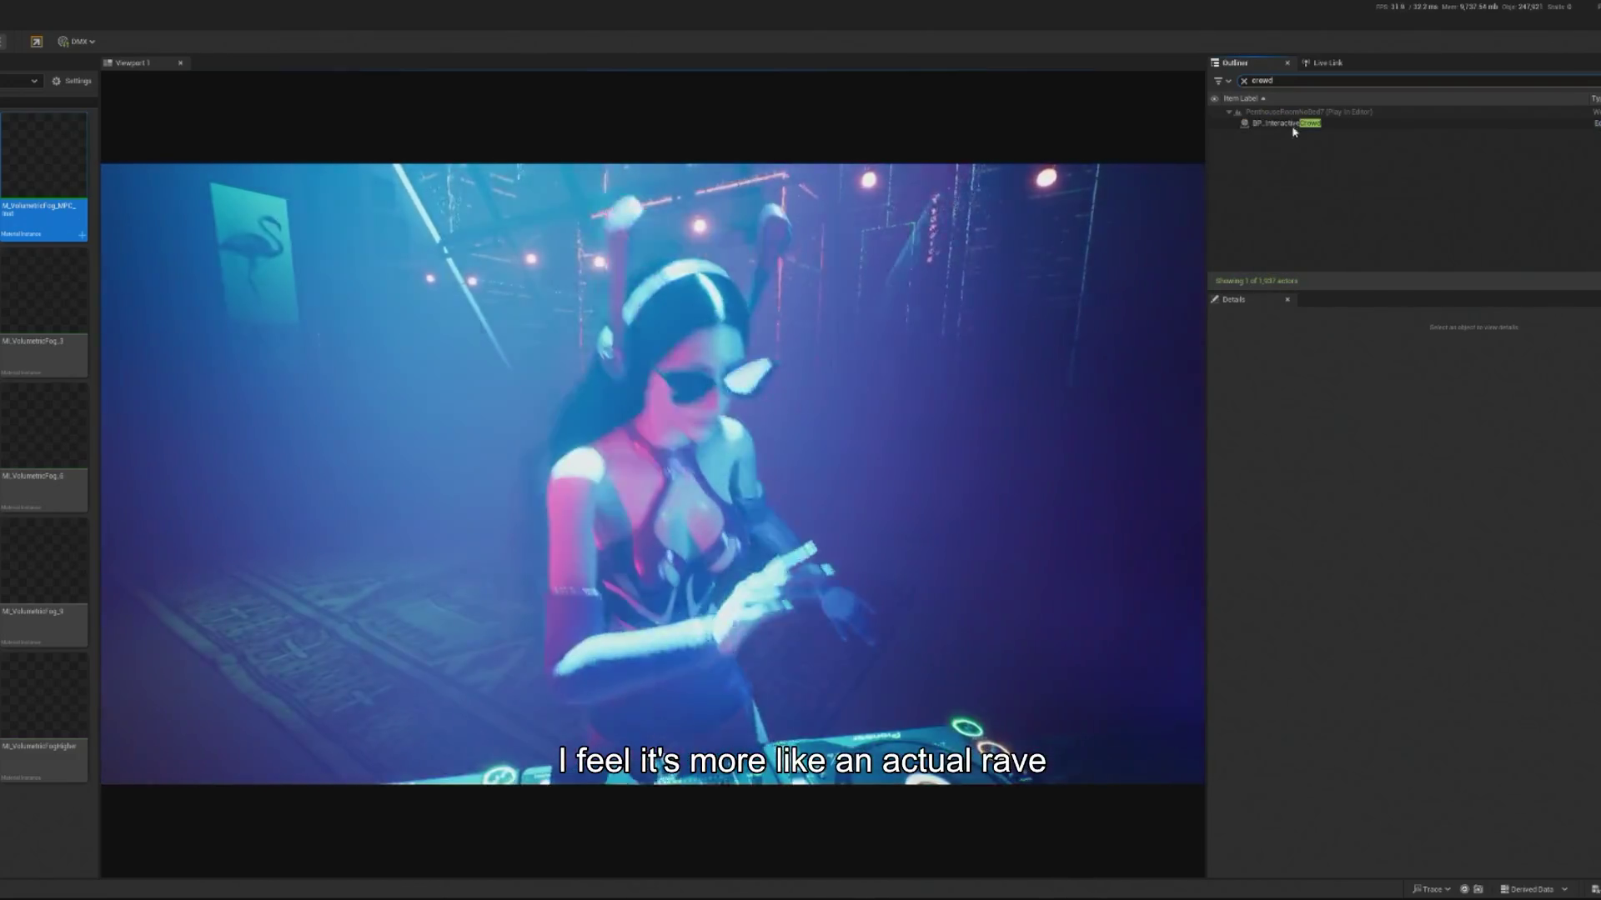
click(1280, 124)
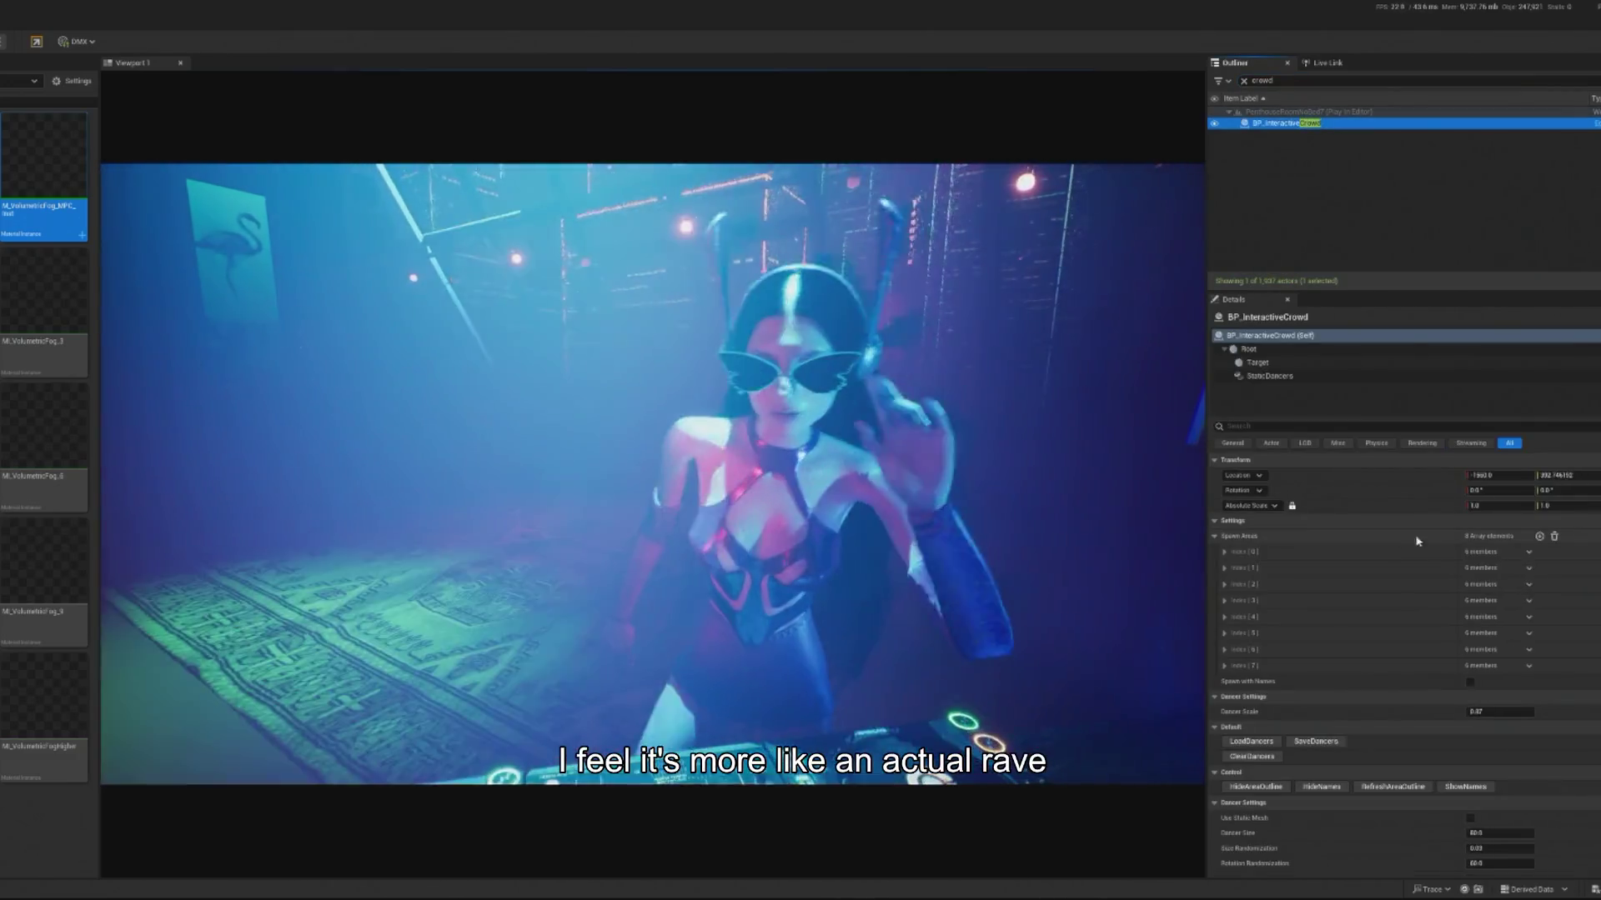
scroll(1409, 710, down, 2)
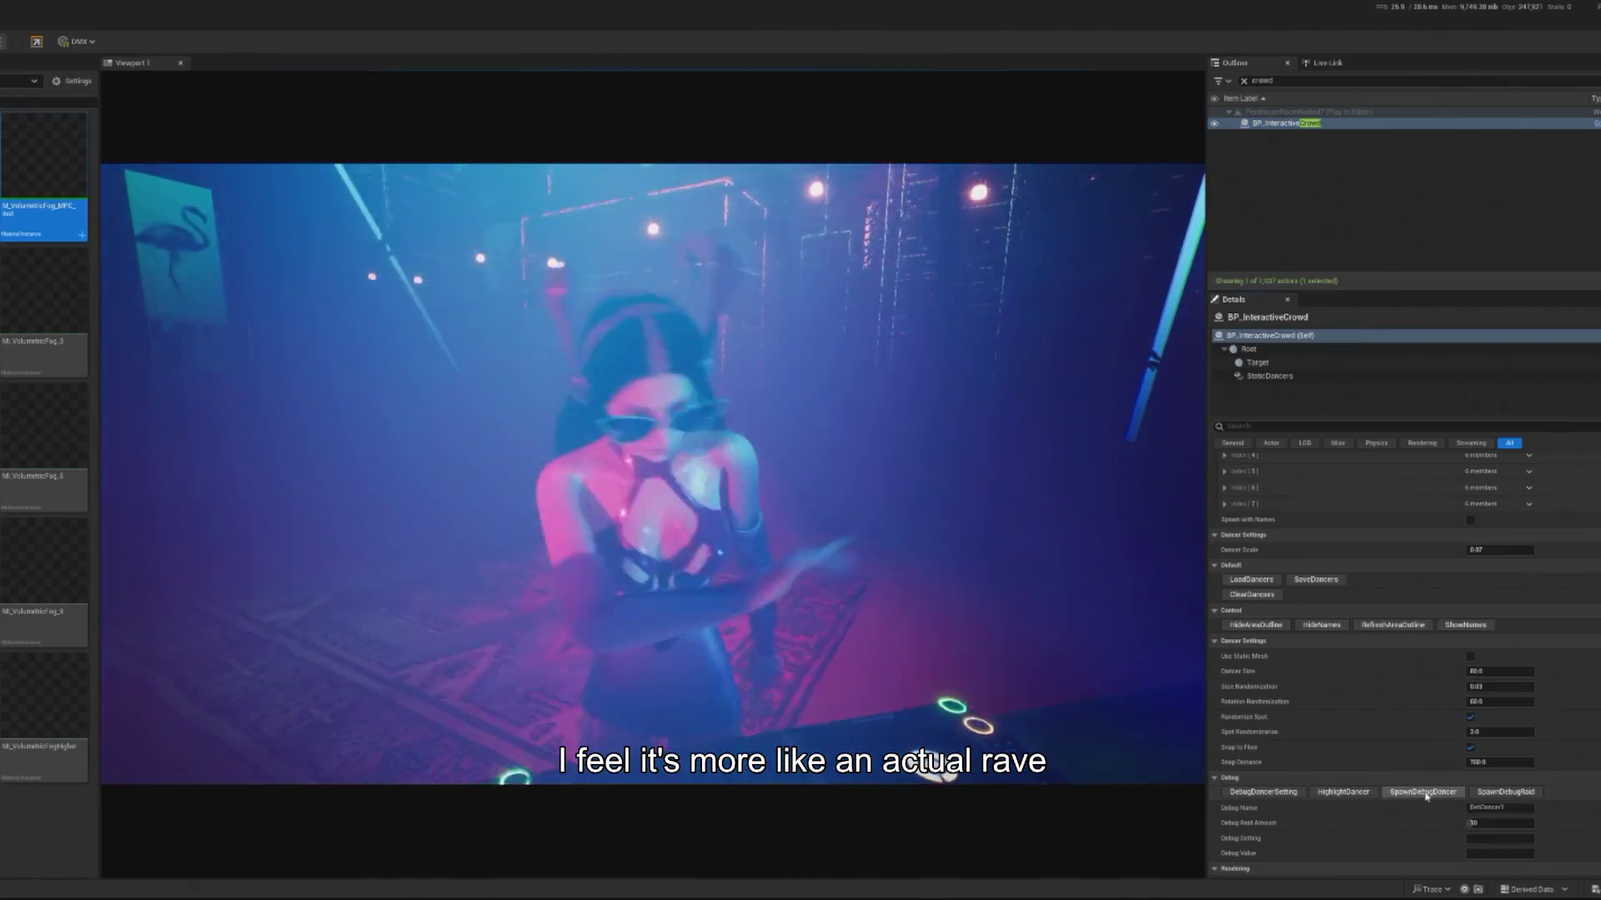
click(1426, 796)
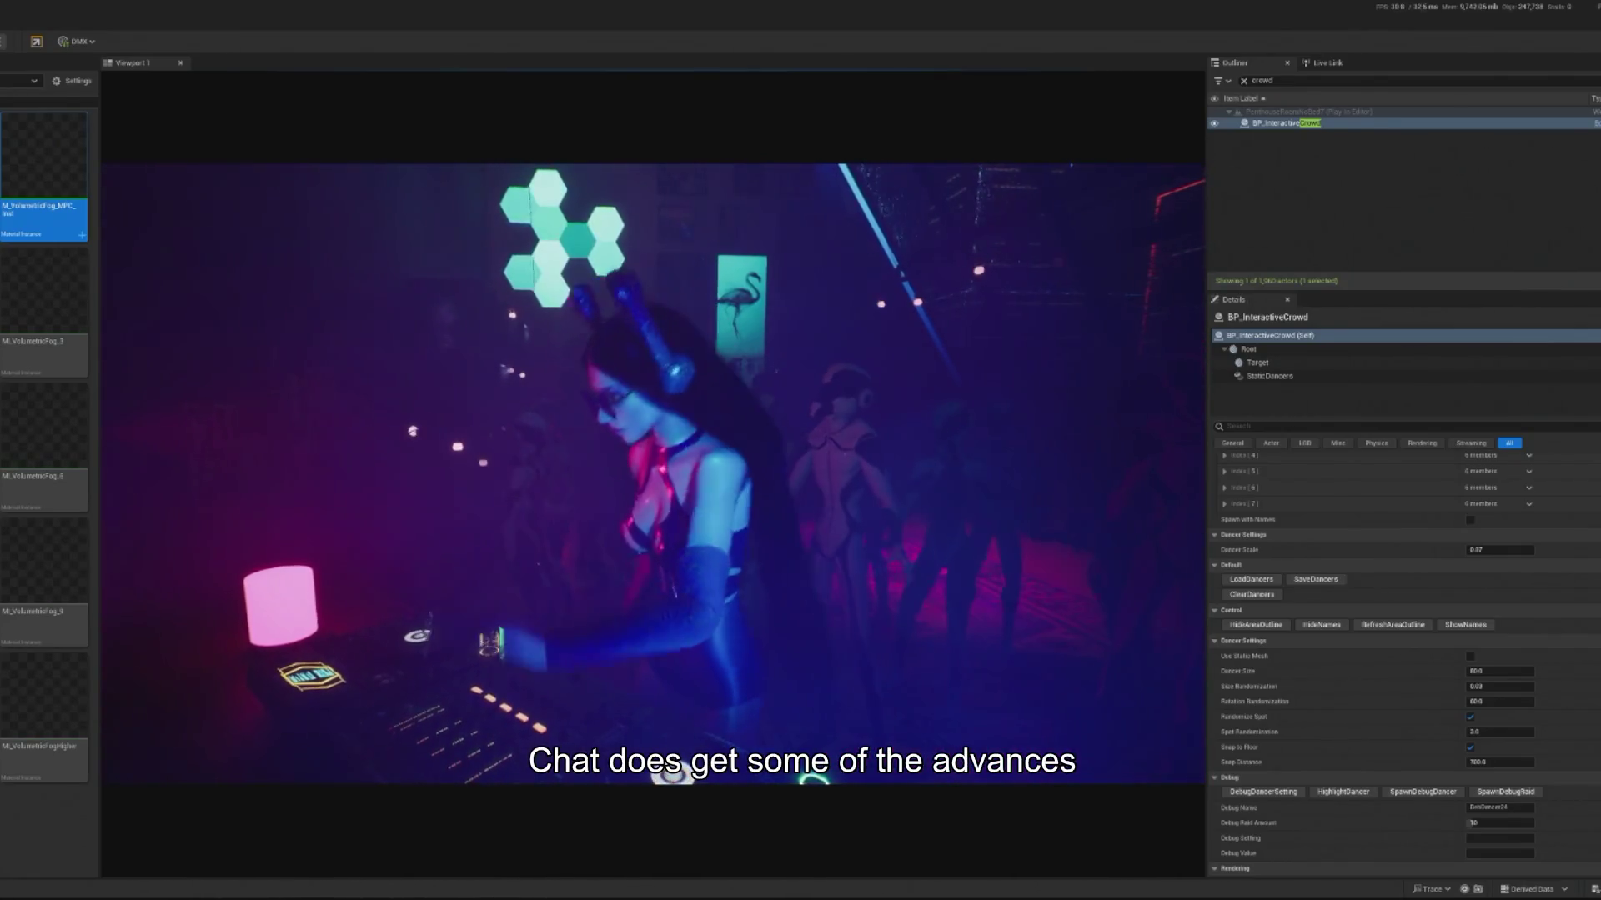
Step: End the running Play In Editor session with Esc
mouse_move(43, 158)
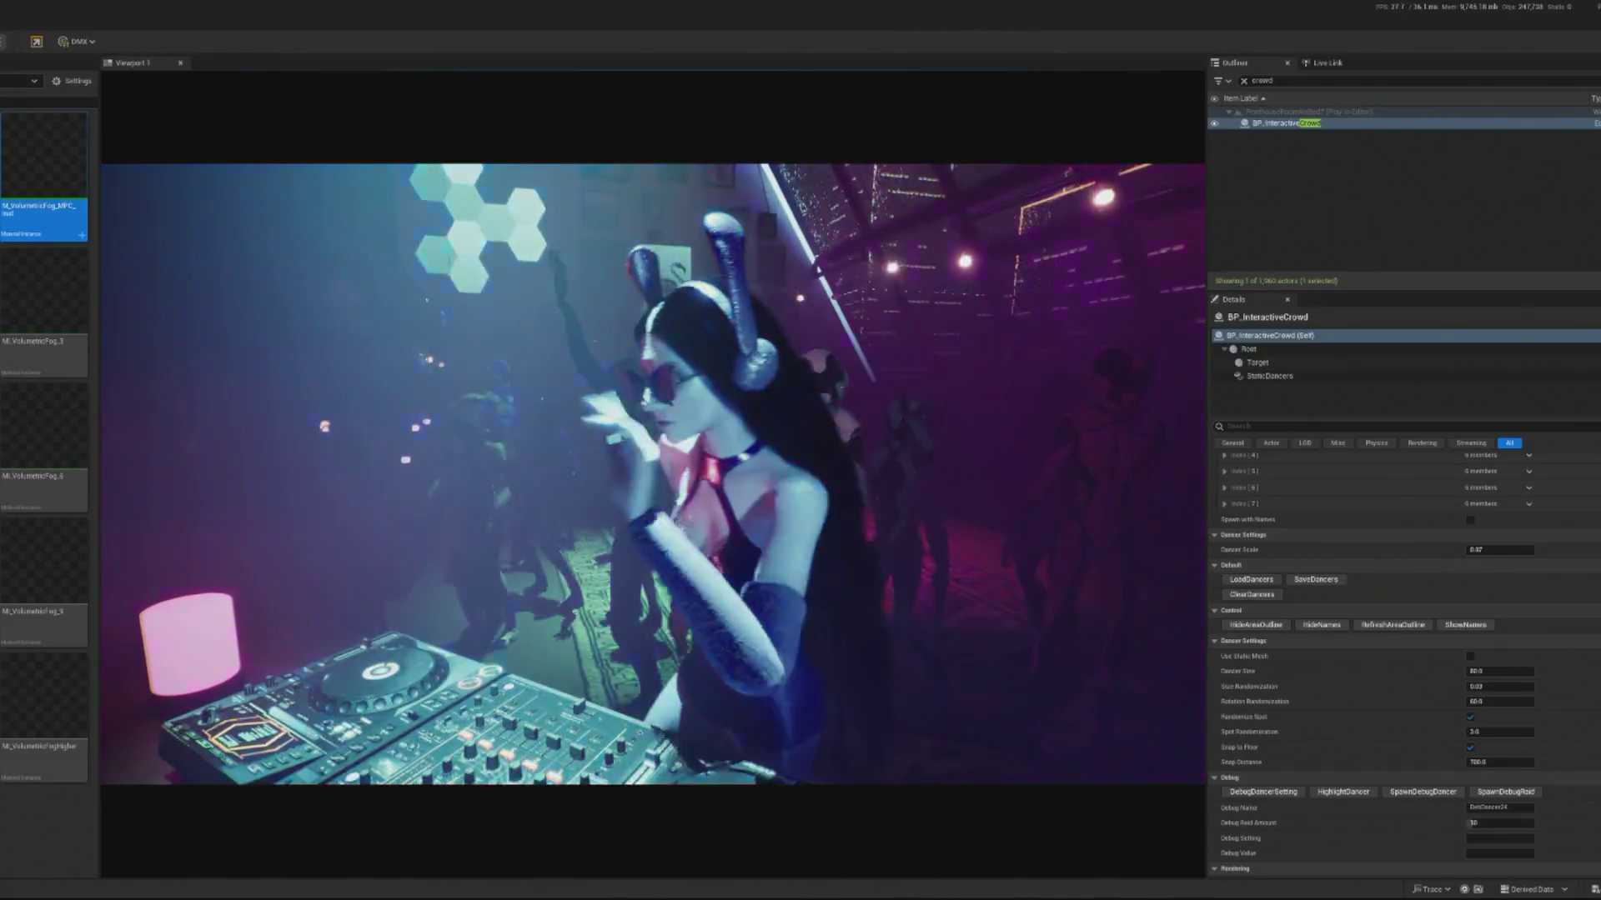
key(Escape)
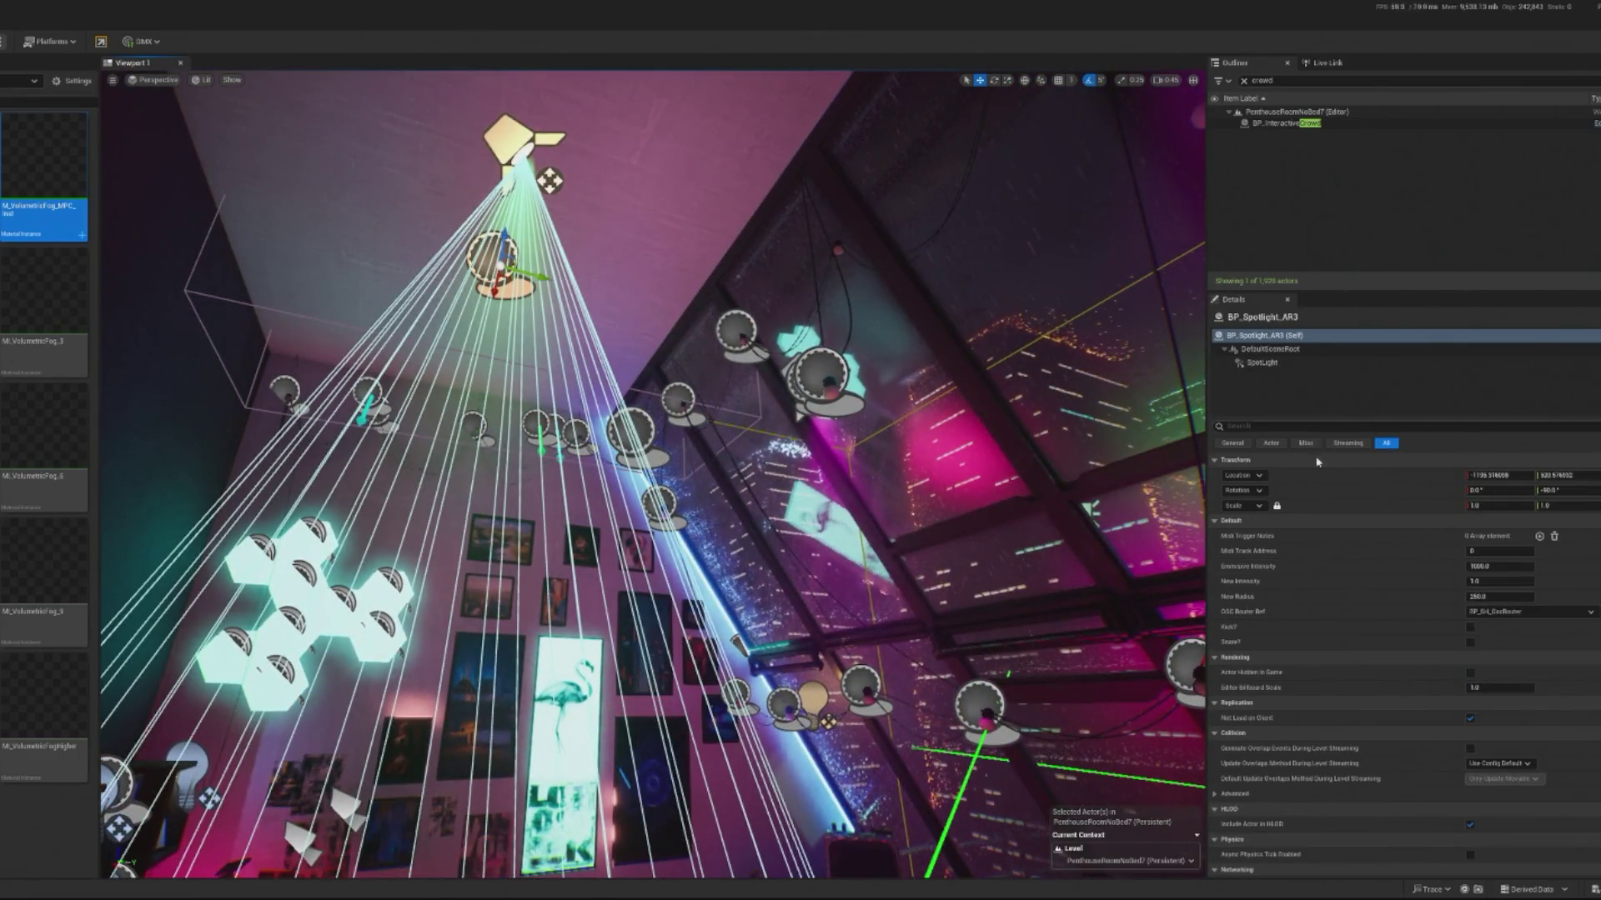
Step: Set Volumetric Scattering Intensity to 0 on the selected spotlight's light component and start editing Indirect Lighting Intensity
click(1284, 363)
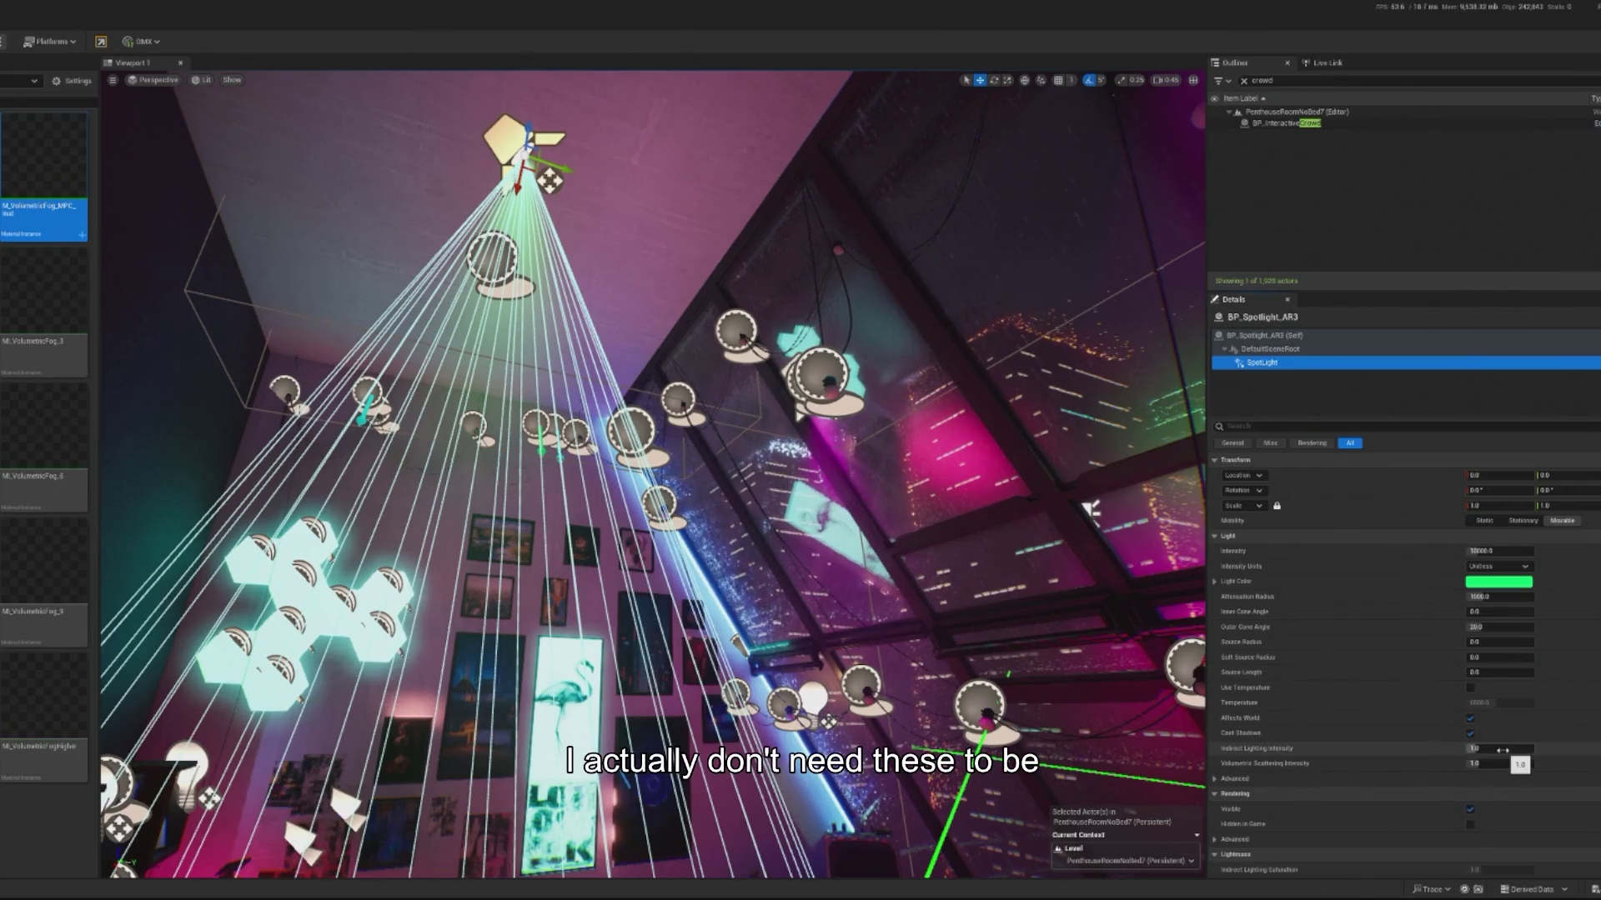
drag(1507, 764, 1495, 750)
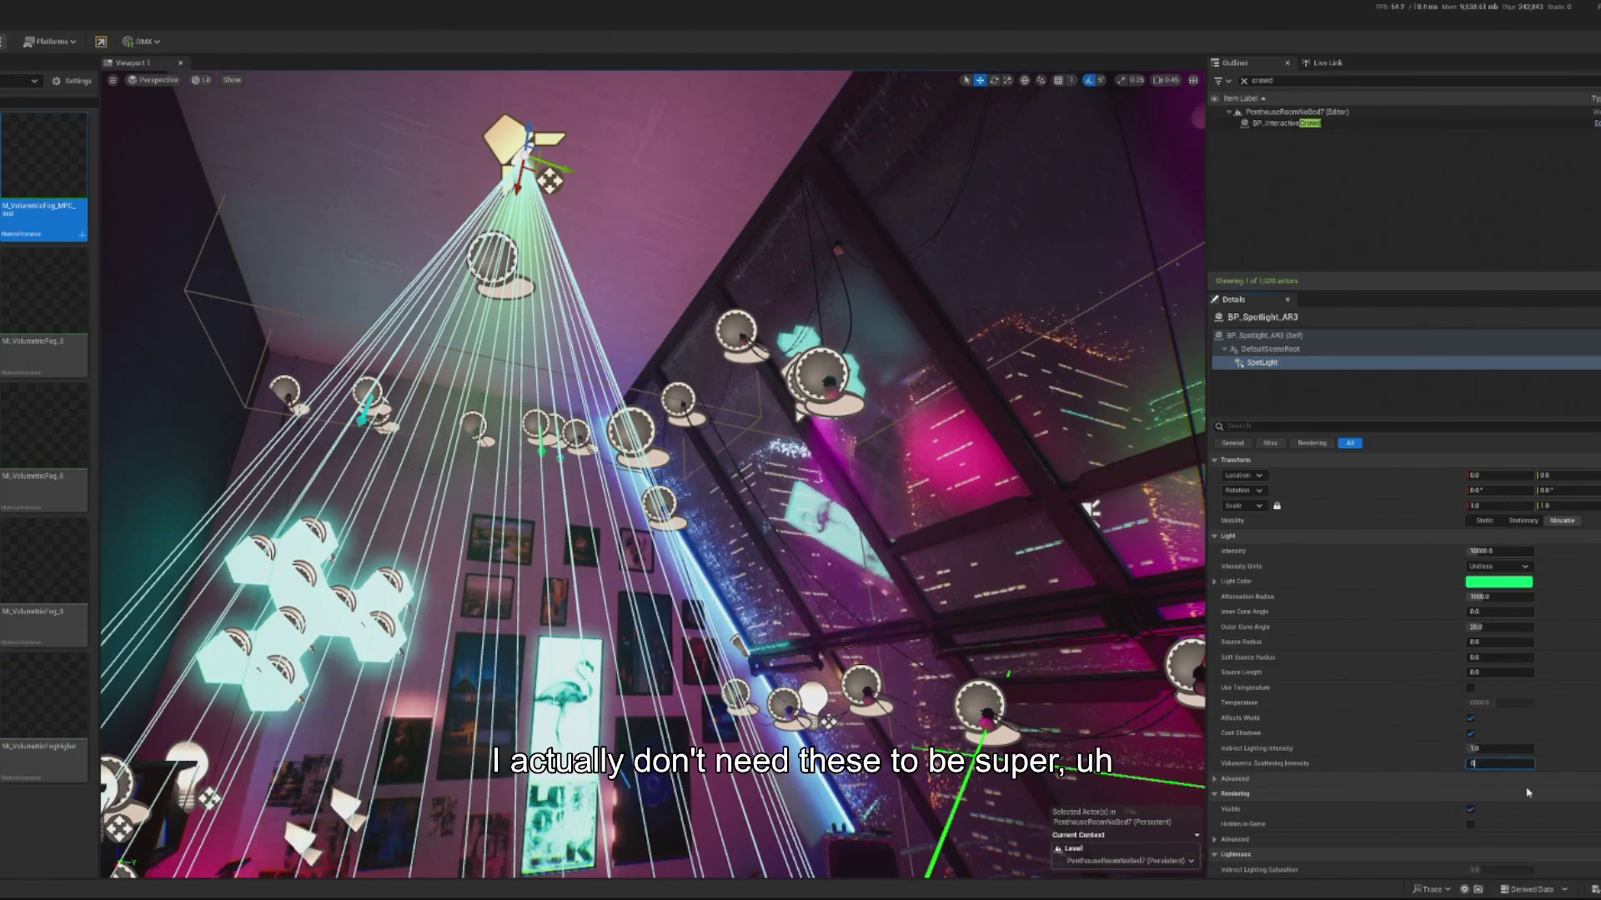
click(1495, 750)
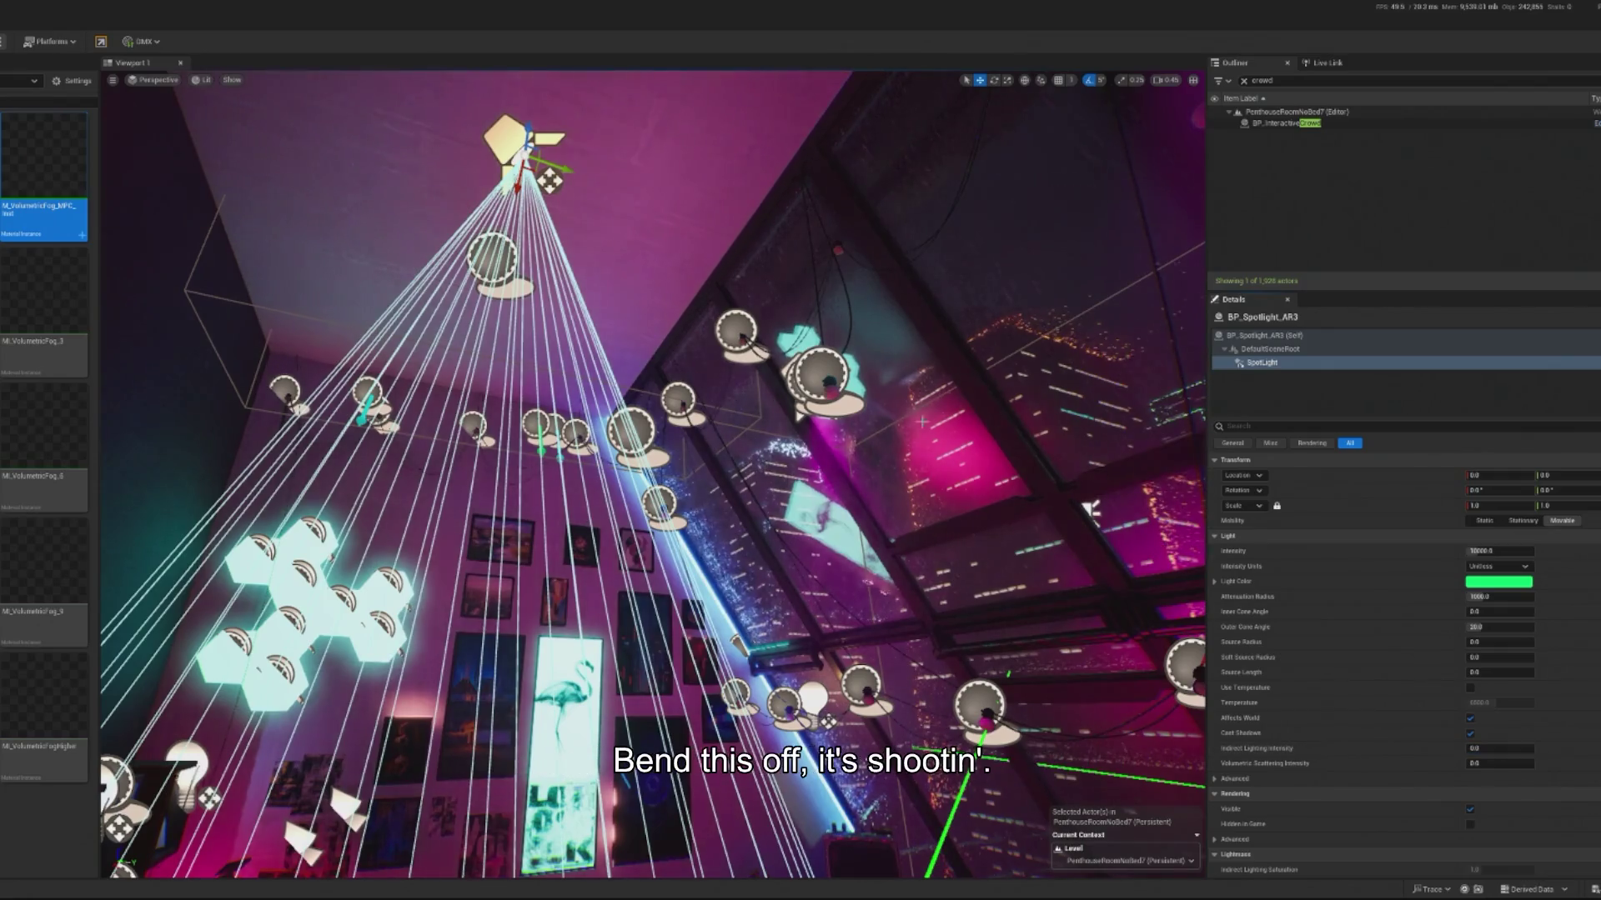
Step: Select BP_Spotlight_AR4 and set its Volumetric Scattering Intensity to 0
click(633, 433)
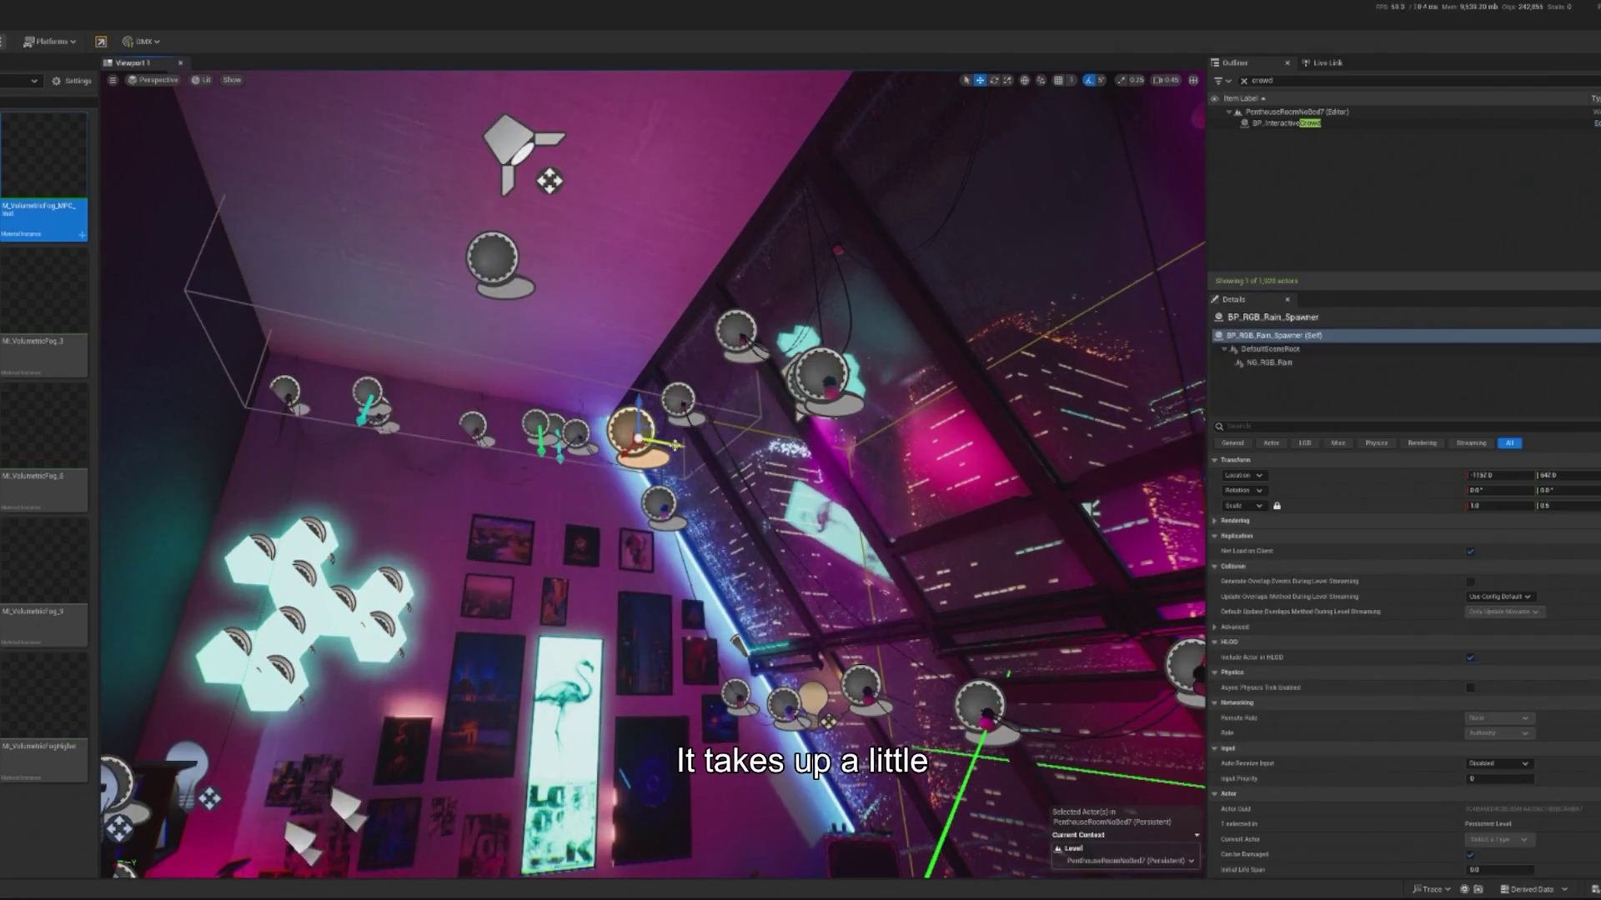
click(663, 504)
drag(786, 431, 821, 637)
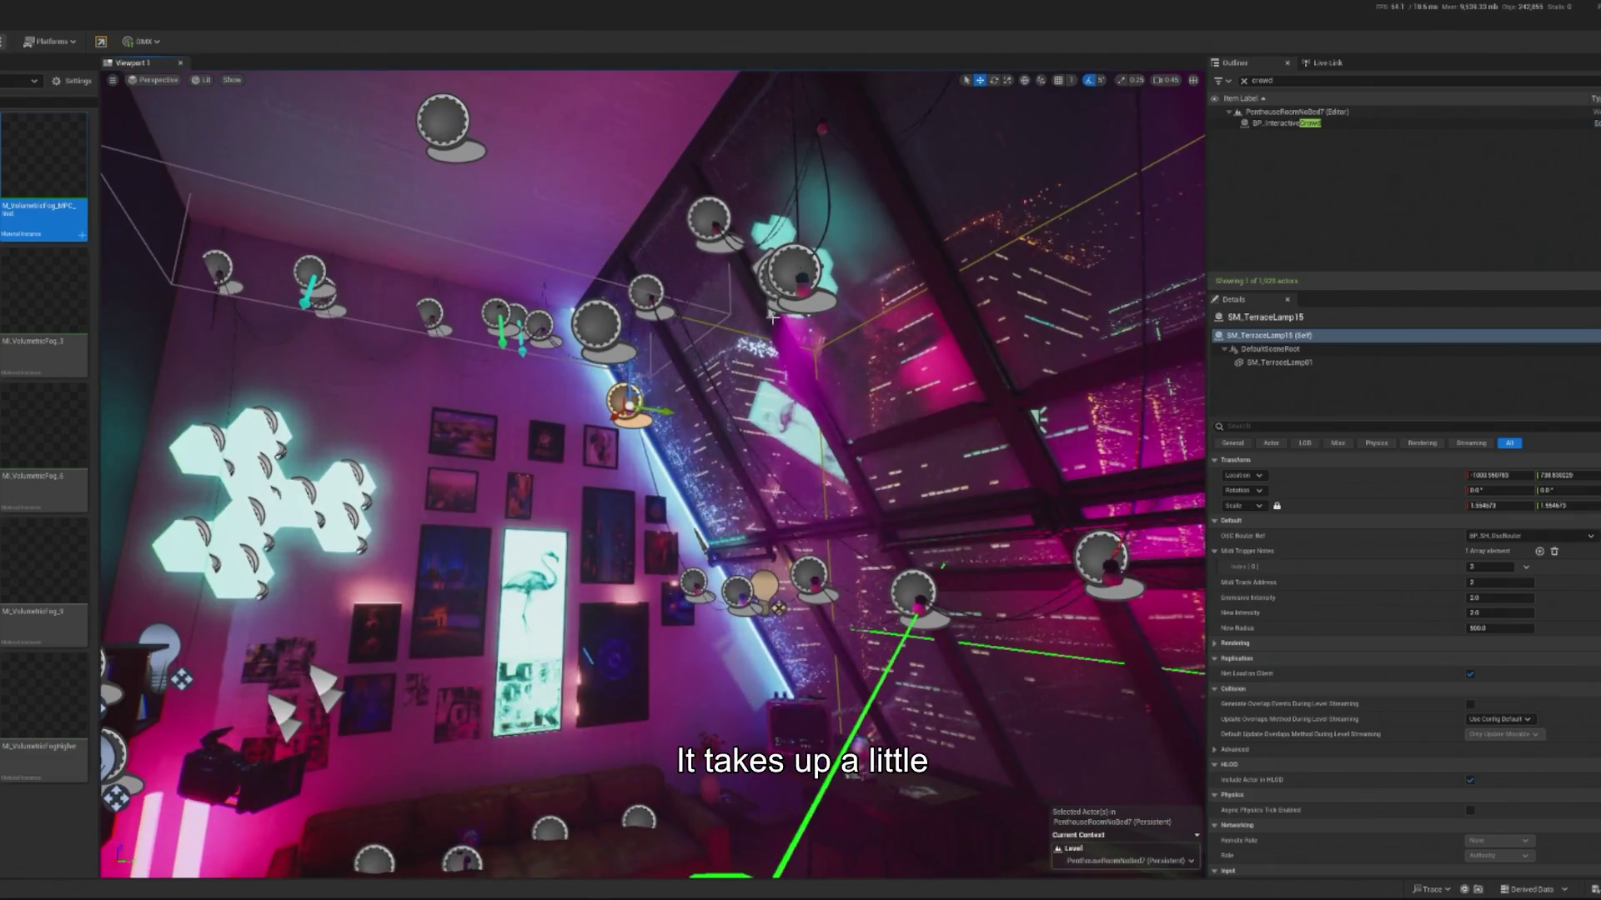
click(773, 317)
drag(772, 318, 691, 368)
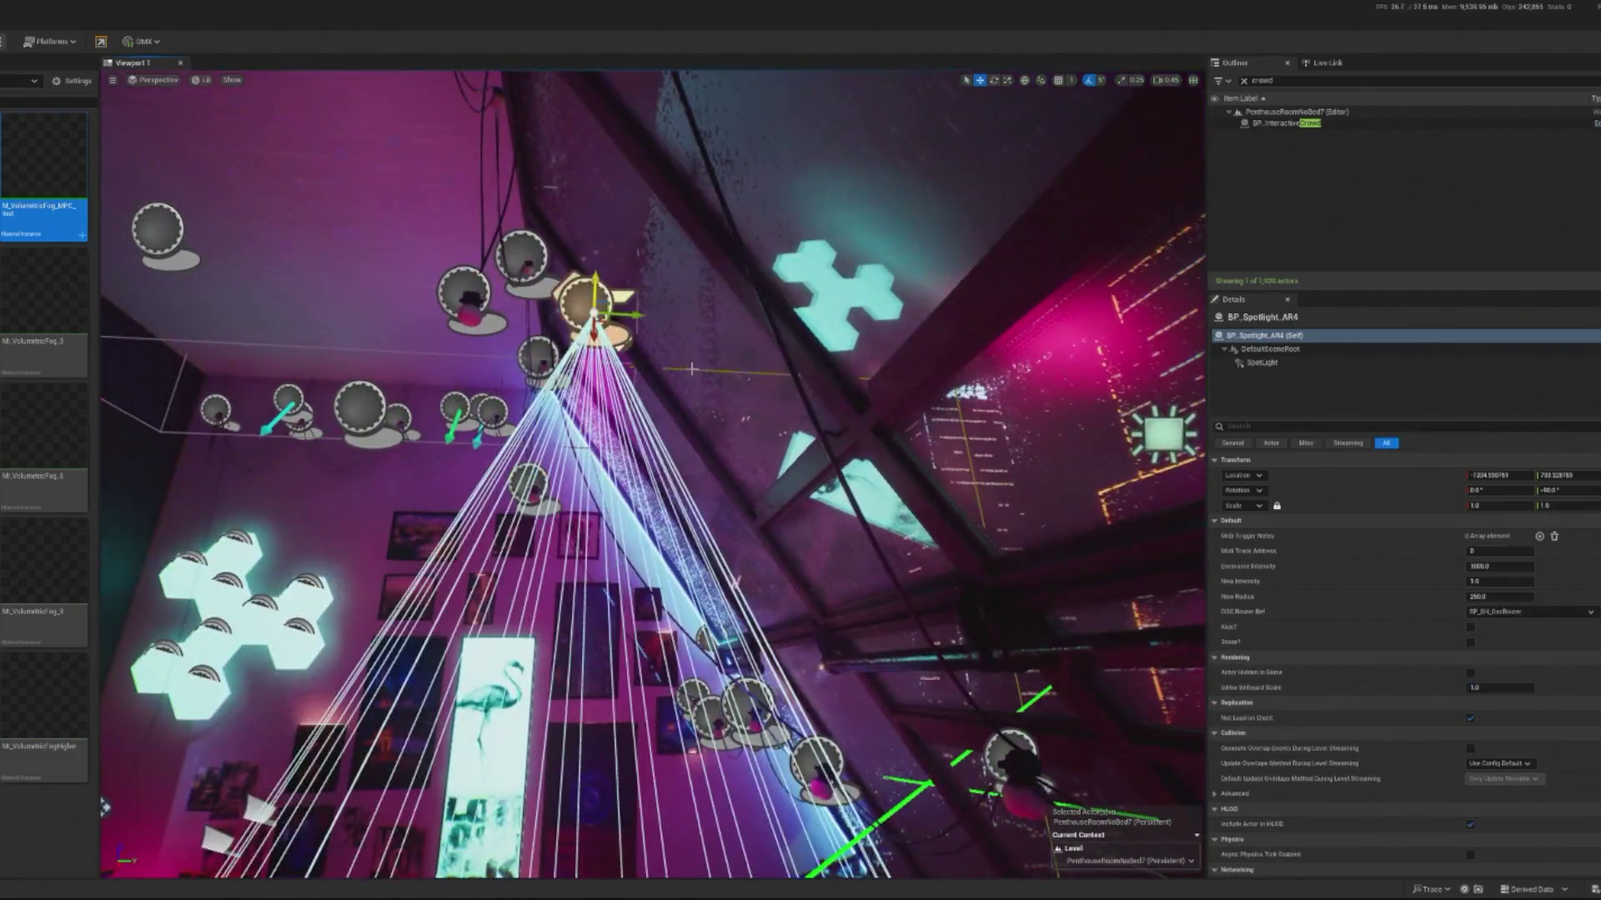
click(1262, 364)
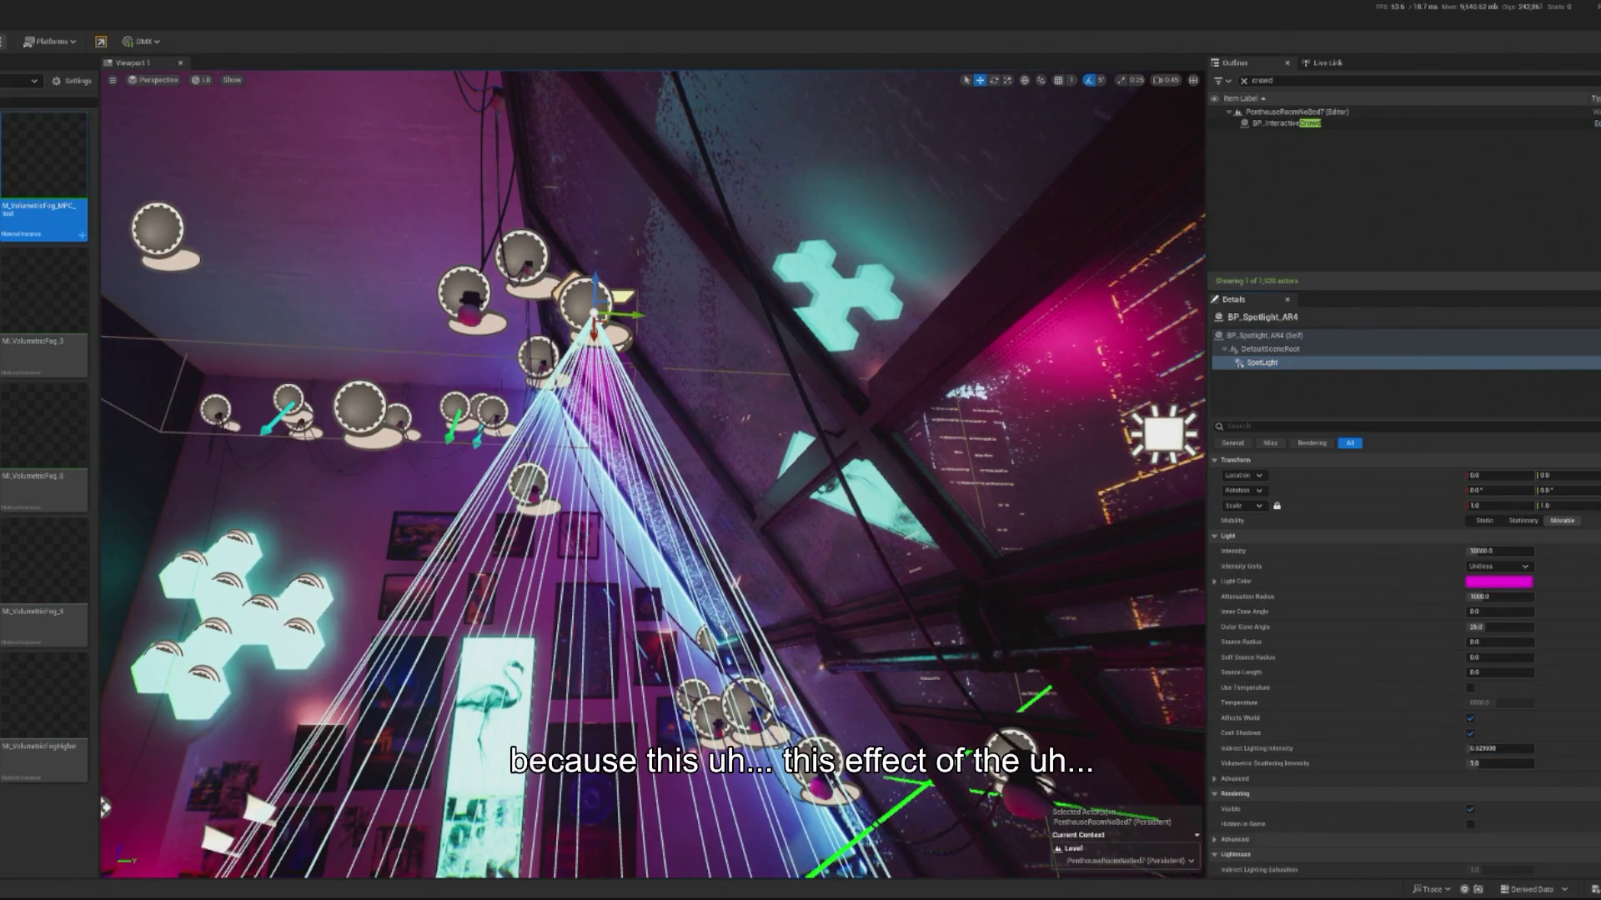
click(1519, 763)
text(0)
key(Return)
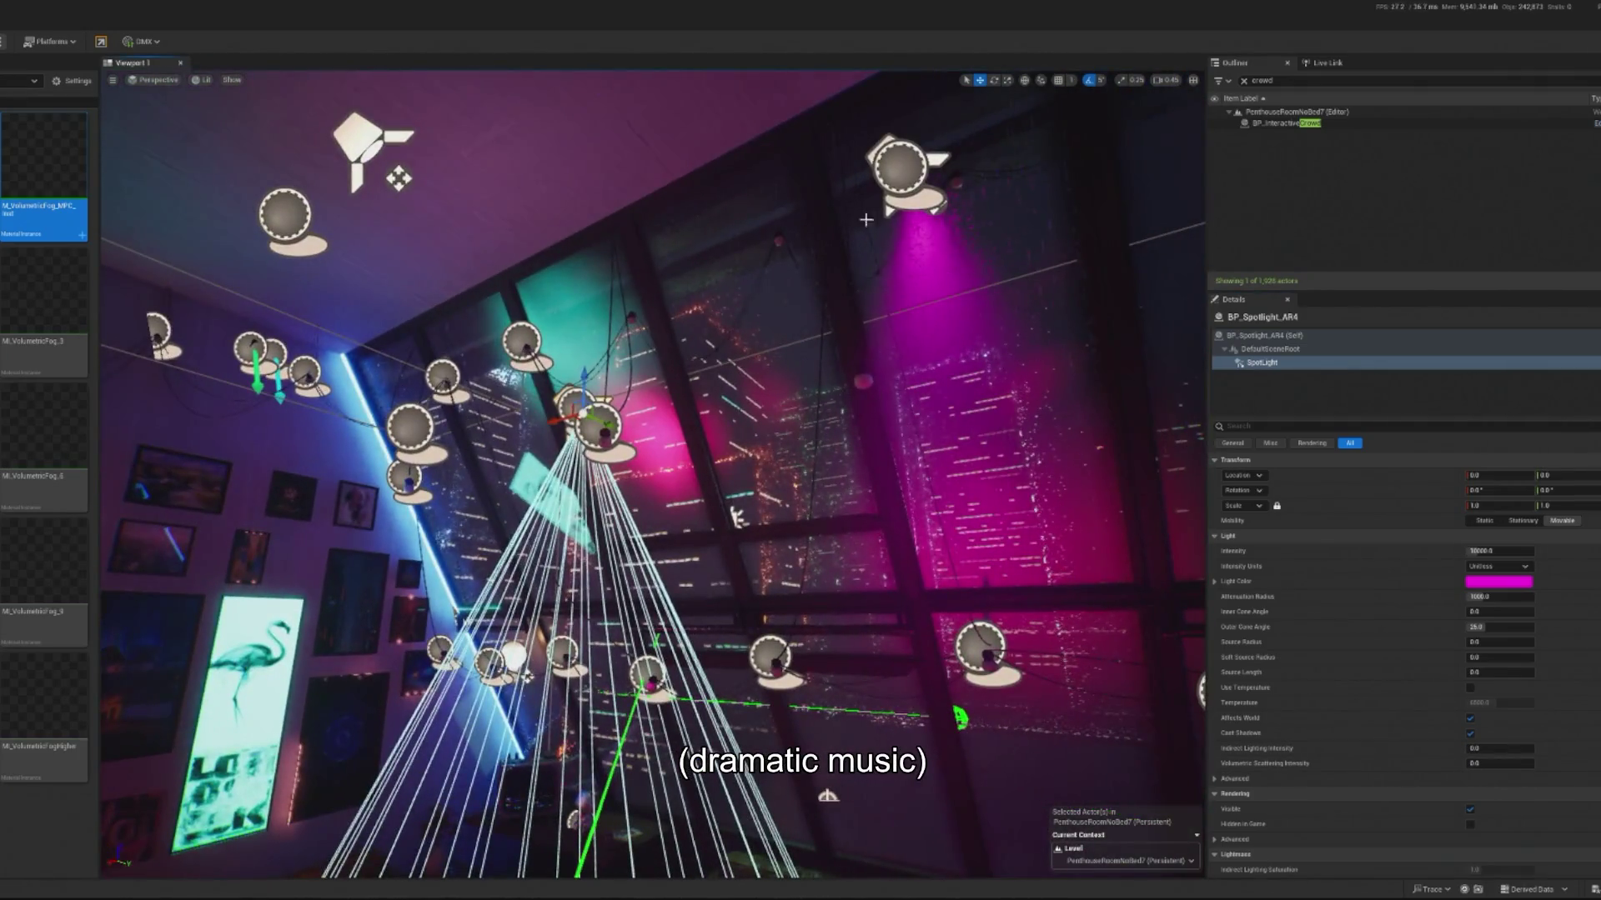
Step: Set BP_Spotlight_AR2's Indirect Lighting and Volumetric Scattering Intensity both to 0
click(902, 165)
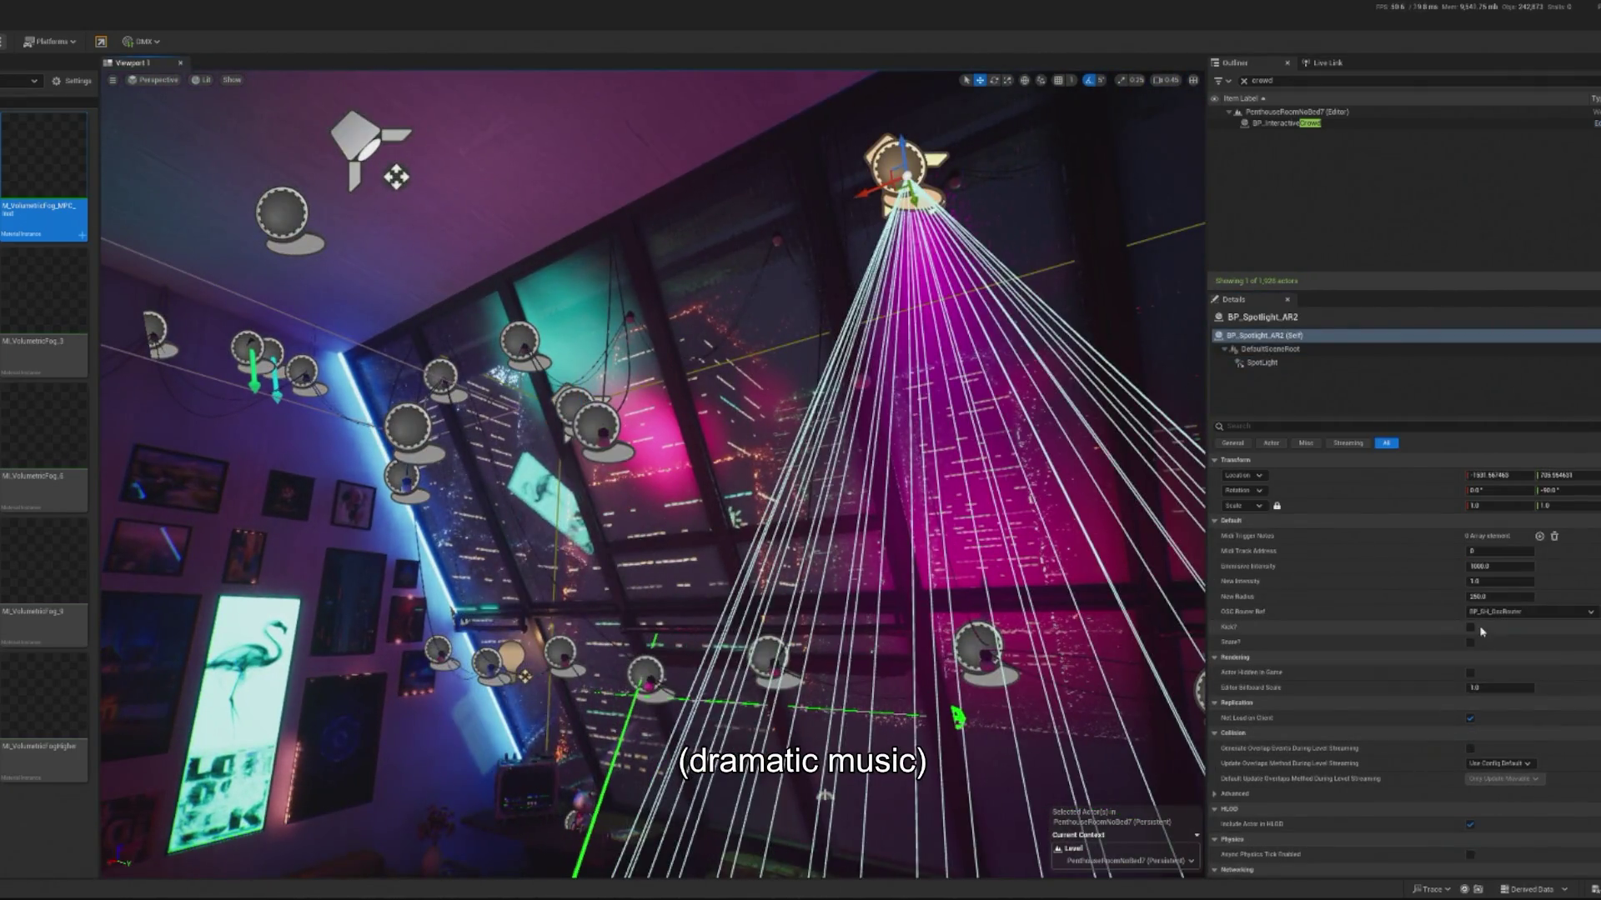
click(1260, 363)
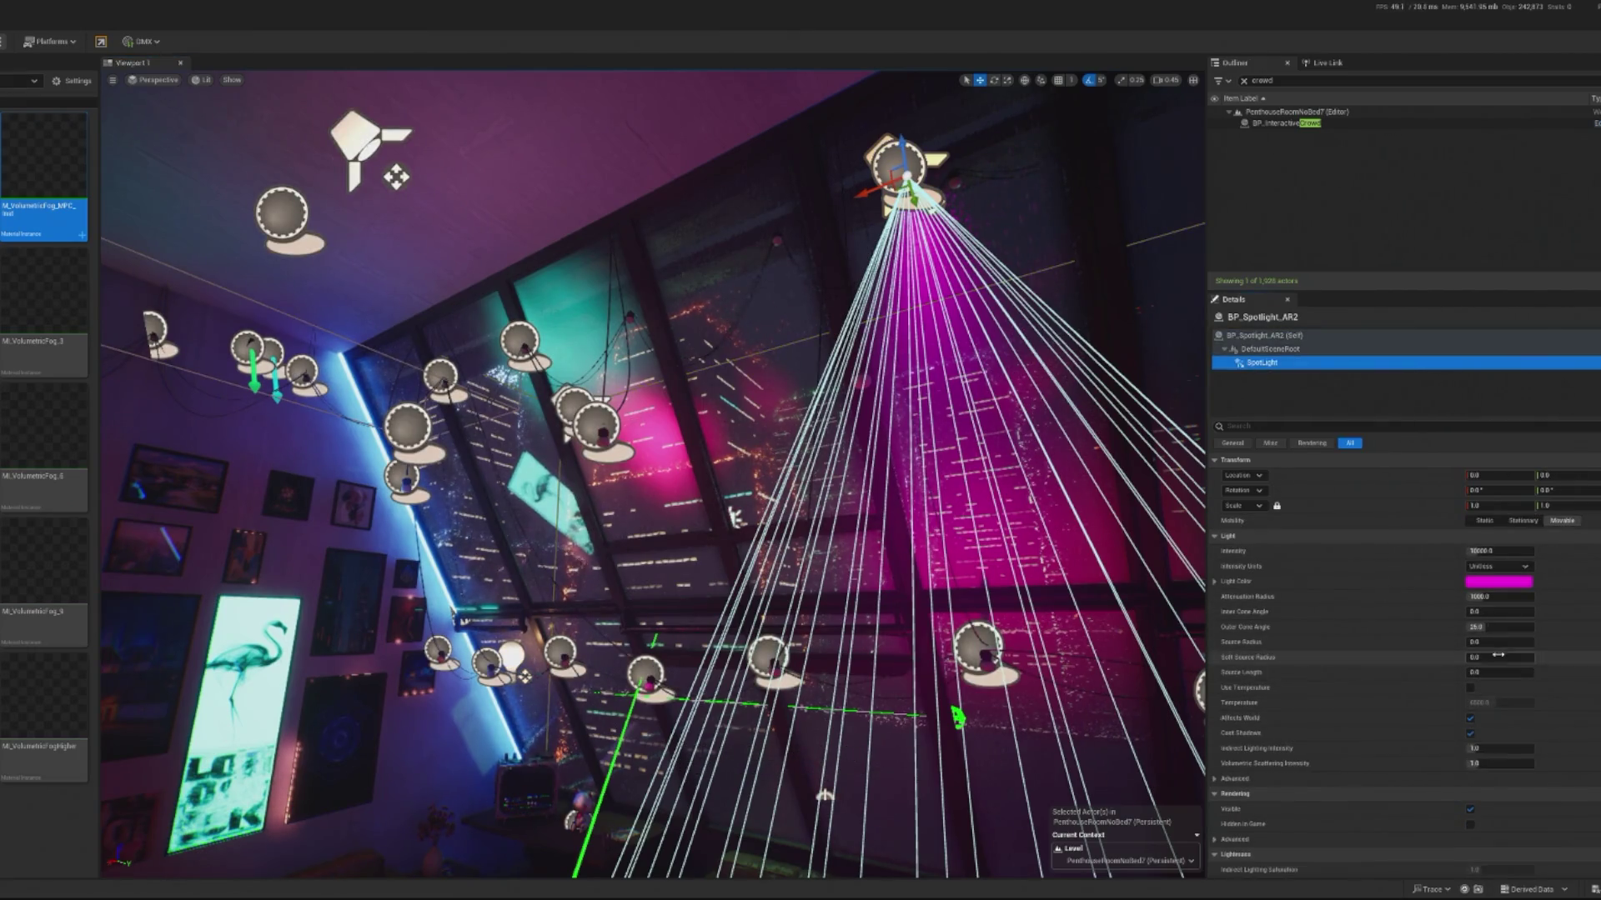
click(1480, 750)
text(0)
key(Return)
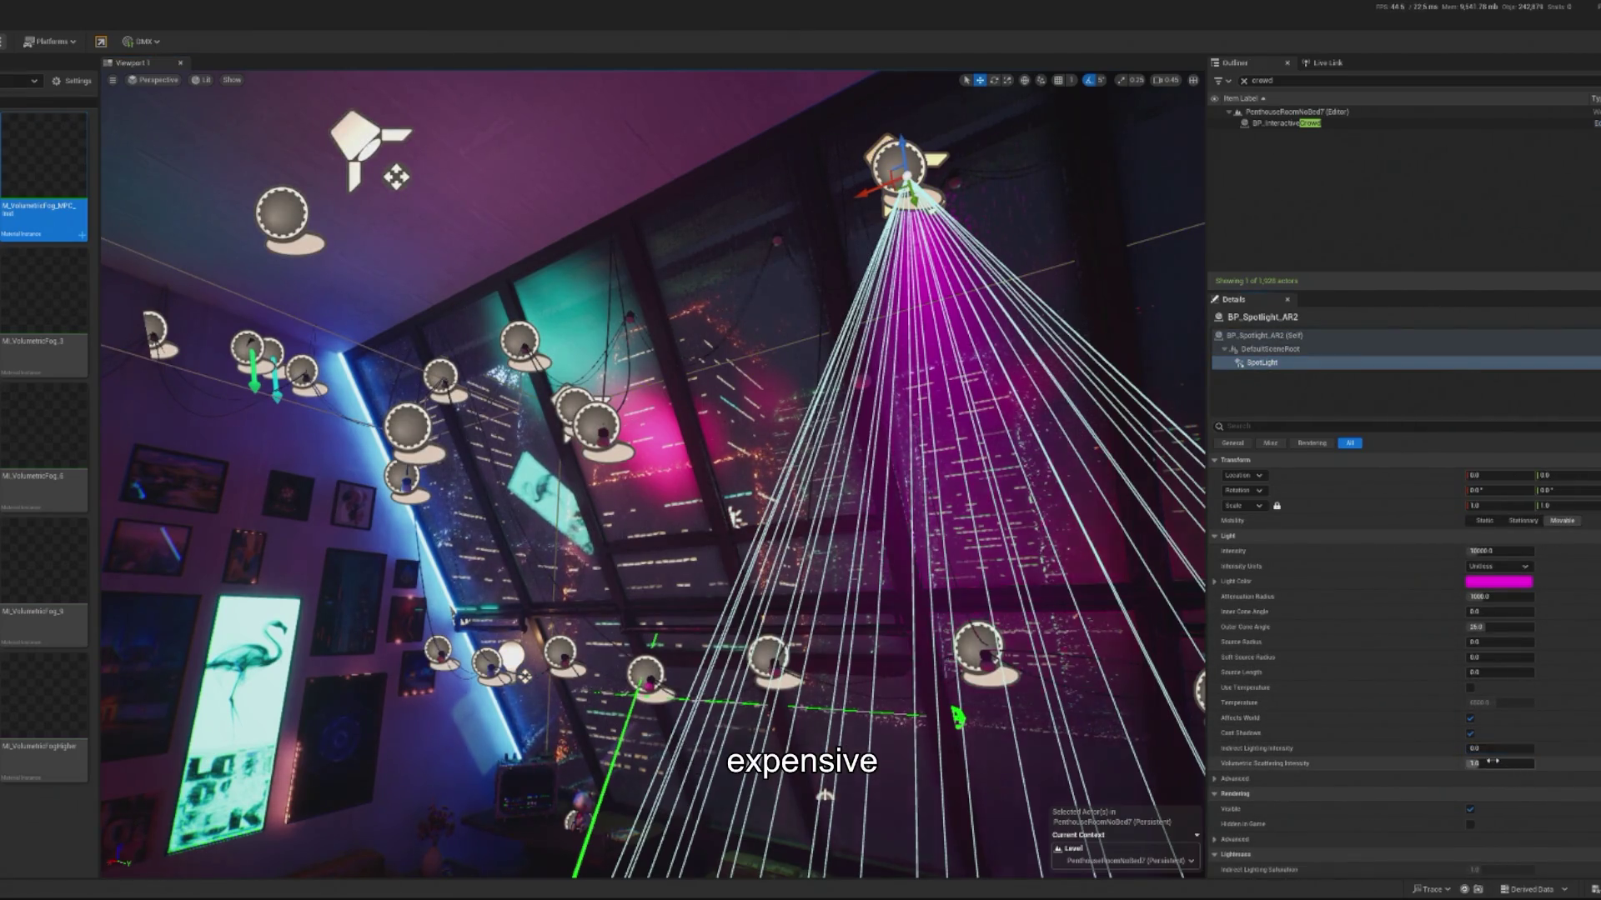
text(0)
key(Return)
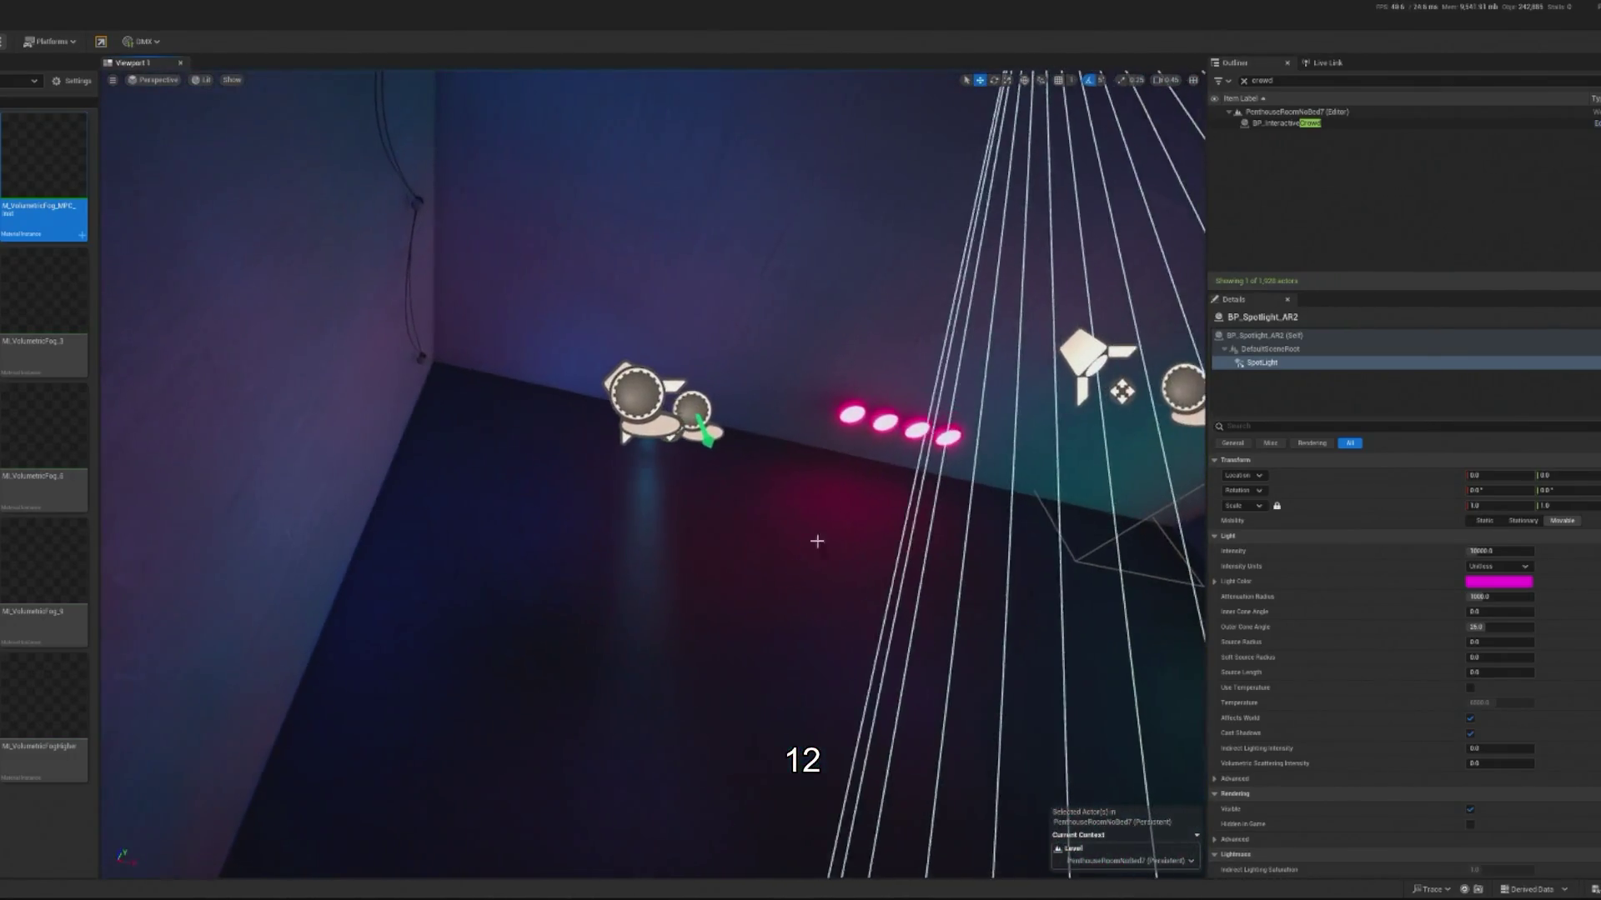
Step: Enter 0 in BP_Spotlight_AR's light settings, then start a play-in-editor preview
click(640, 407)
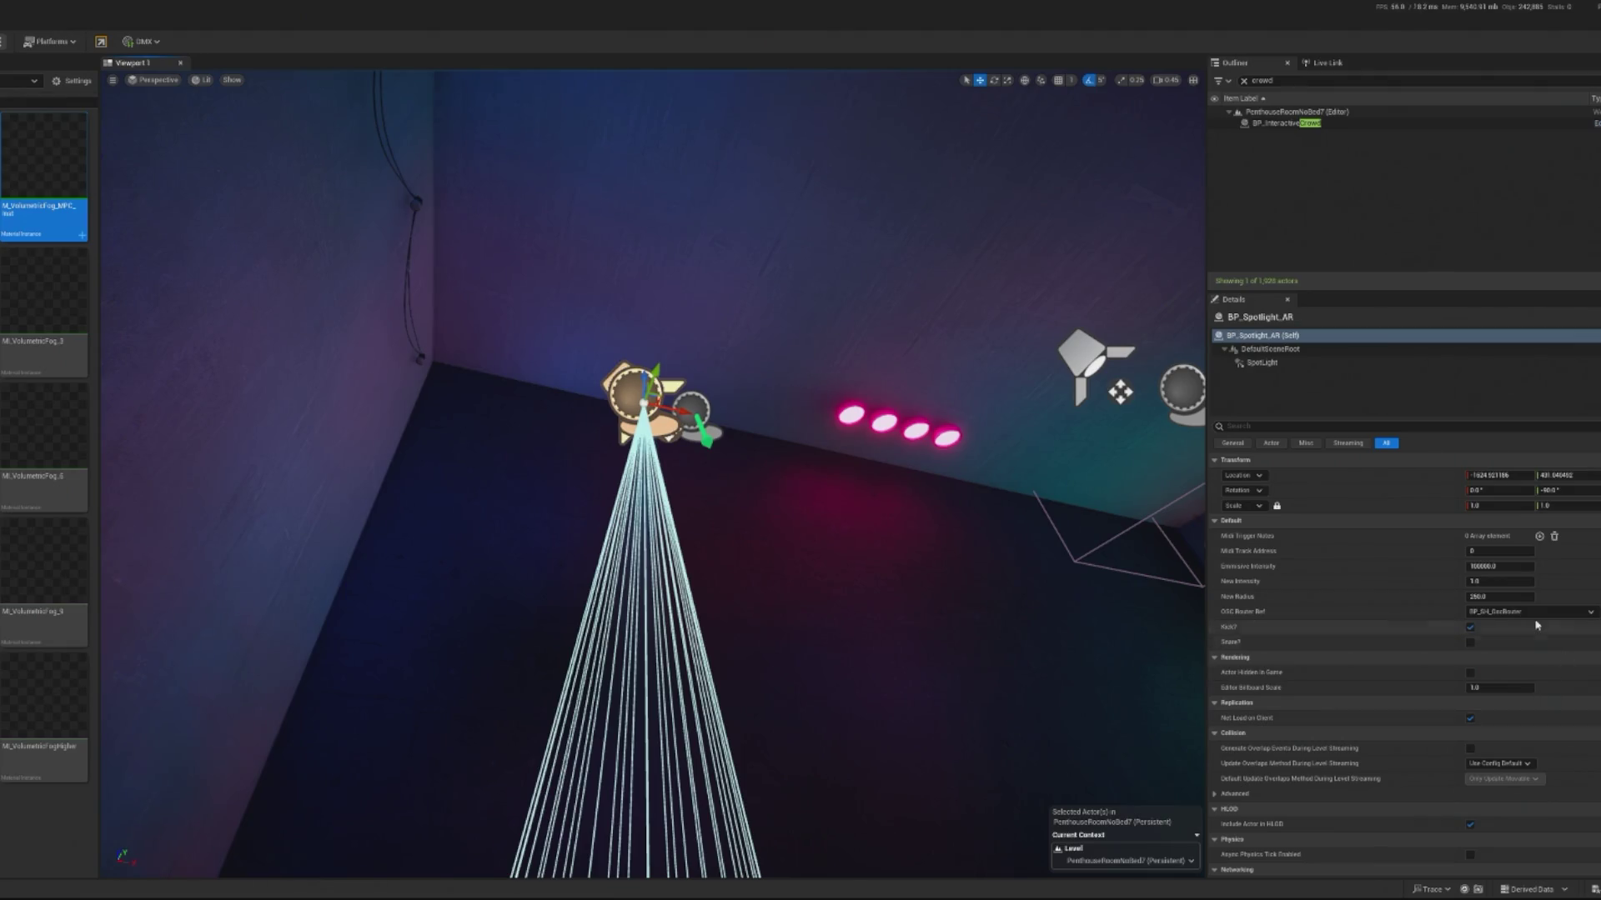
click(1326, 364)
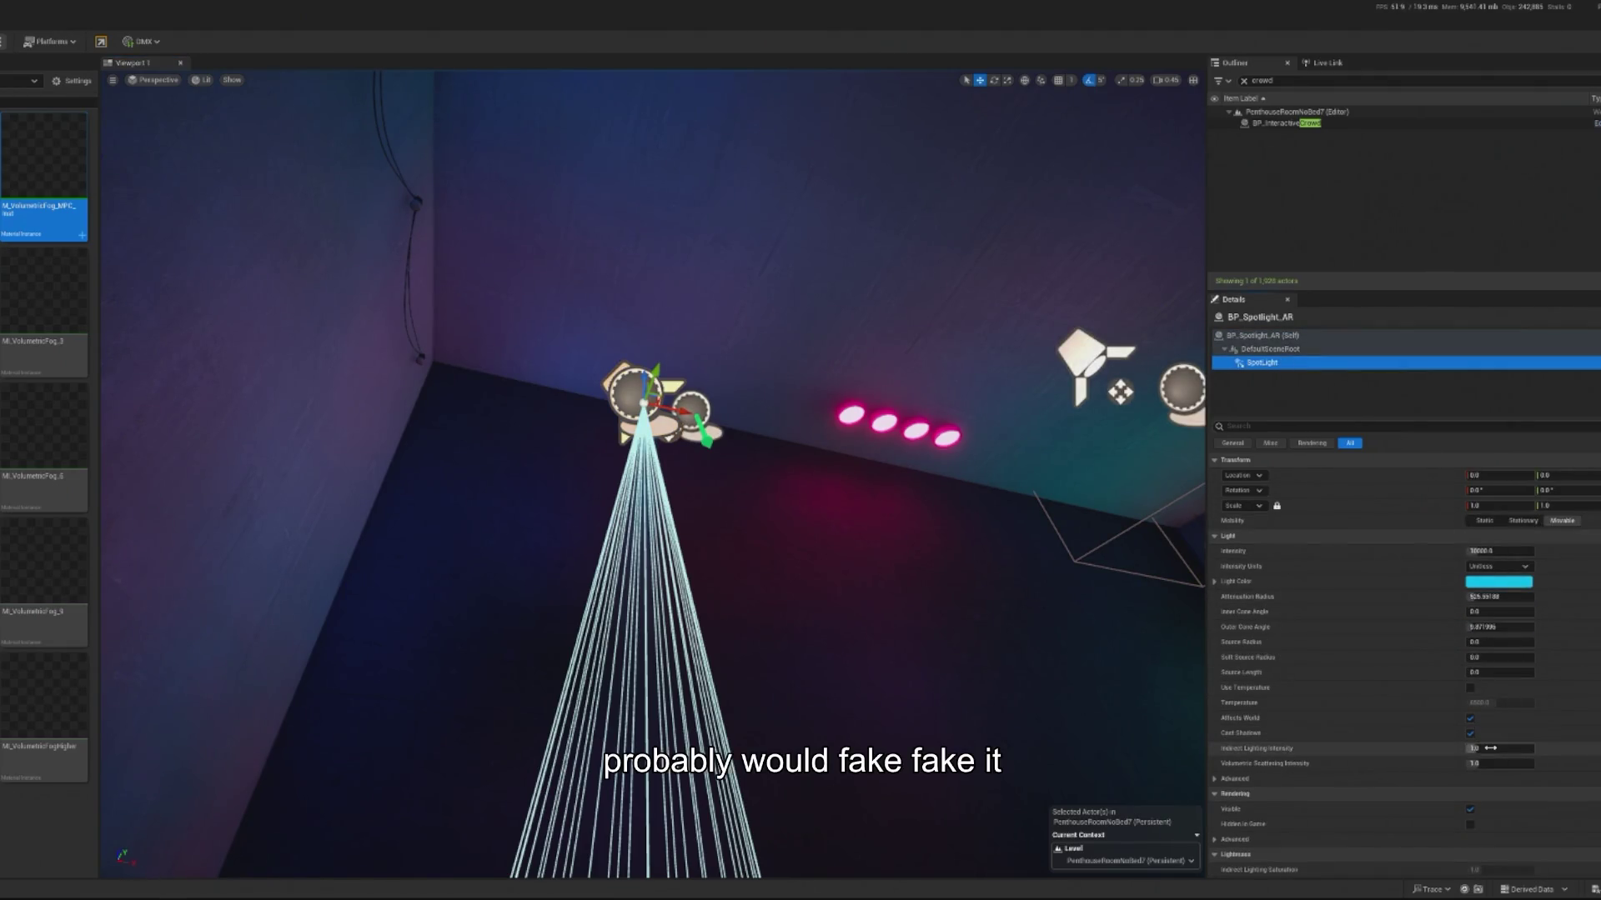
text(0)
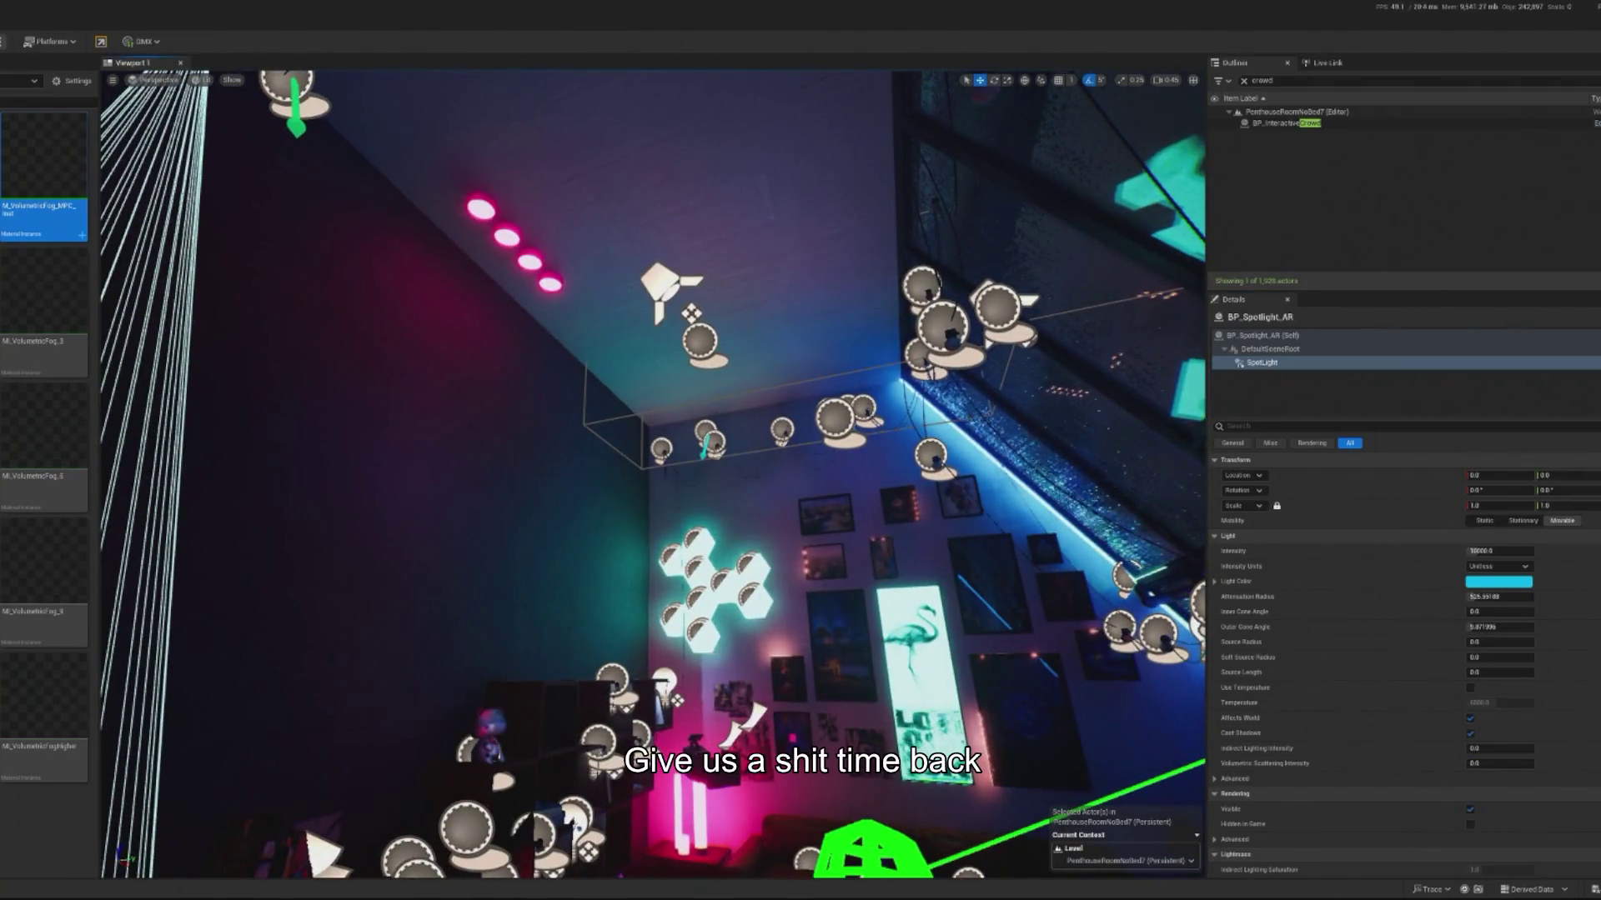
key(alt+p)
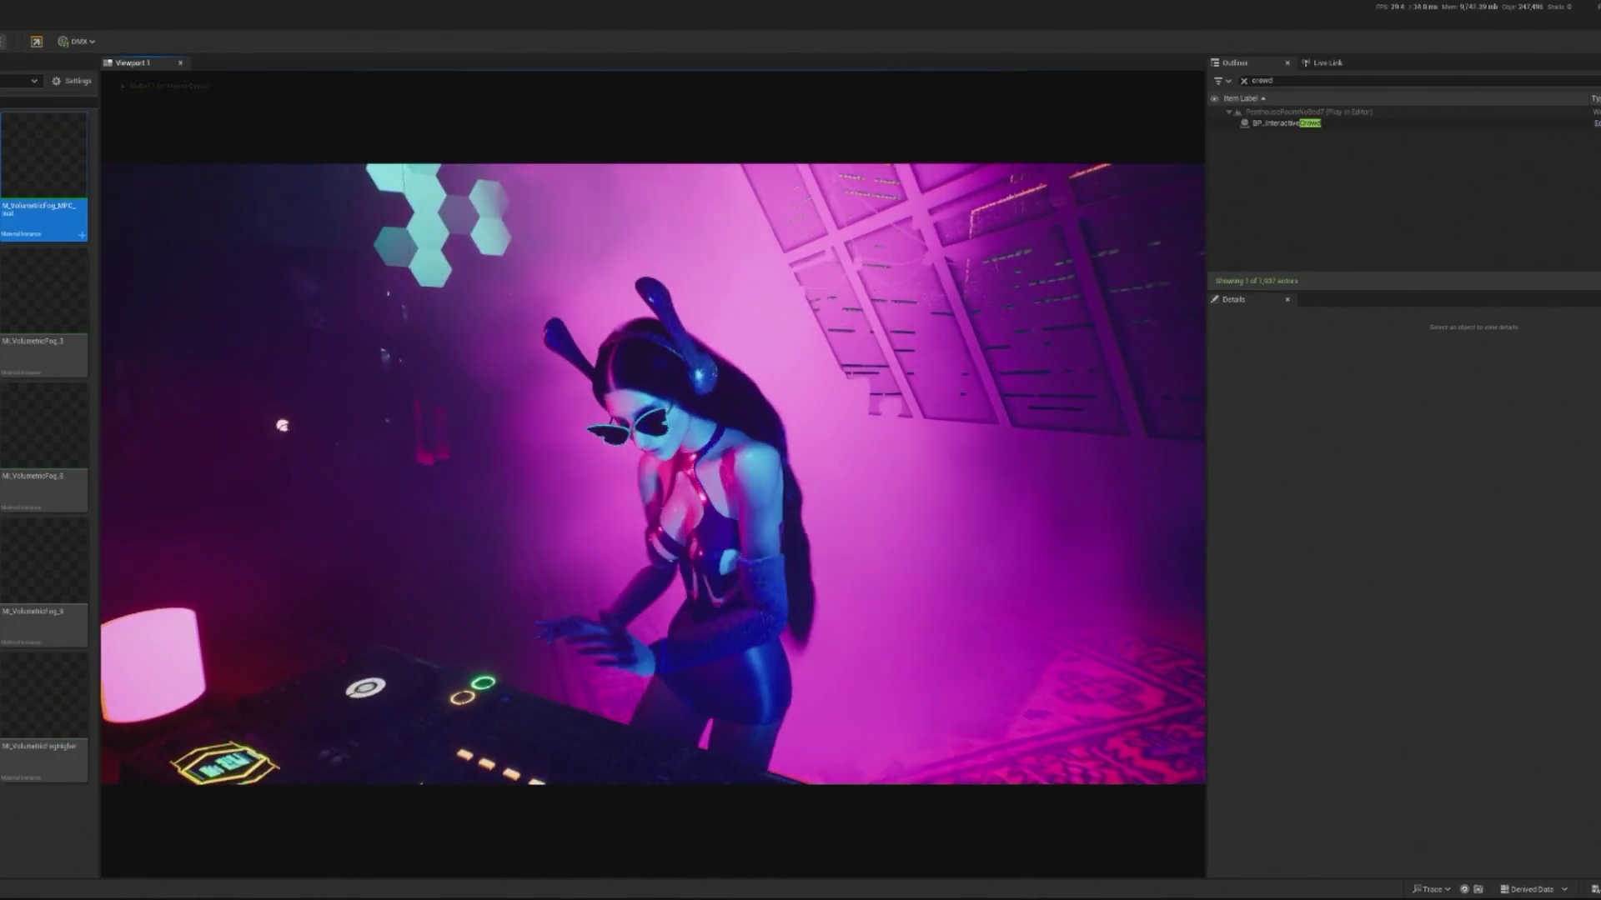
key(shift+F1)
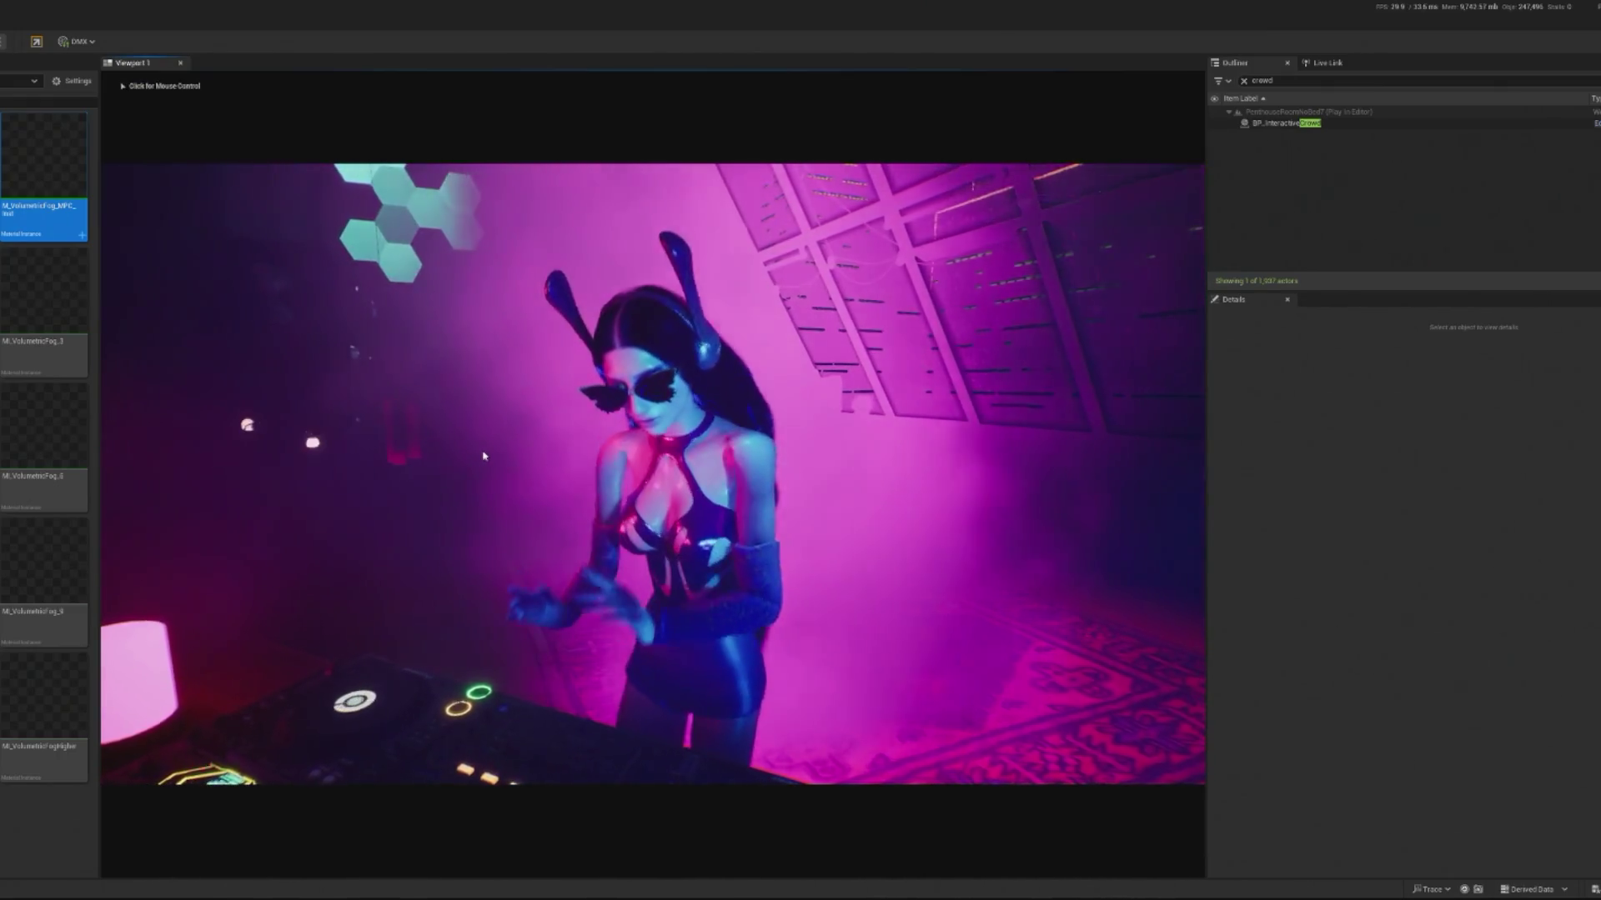
click(350, 467)
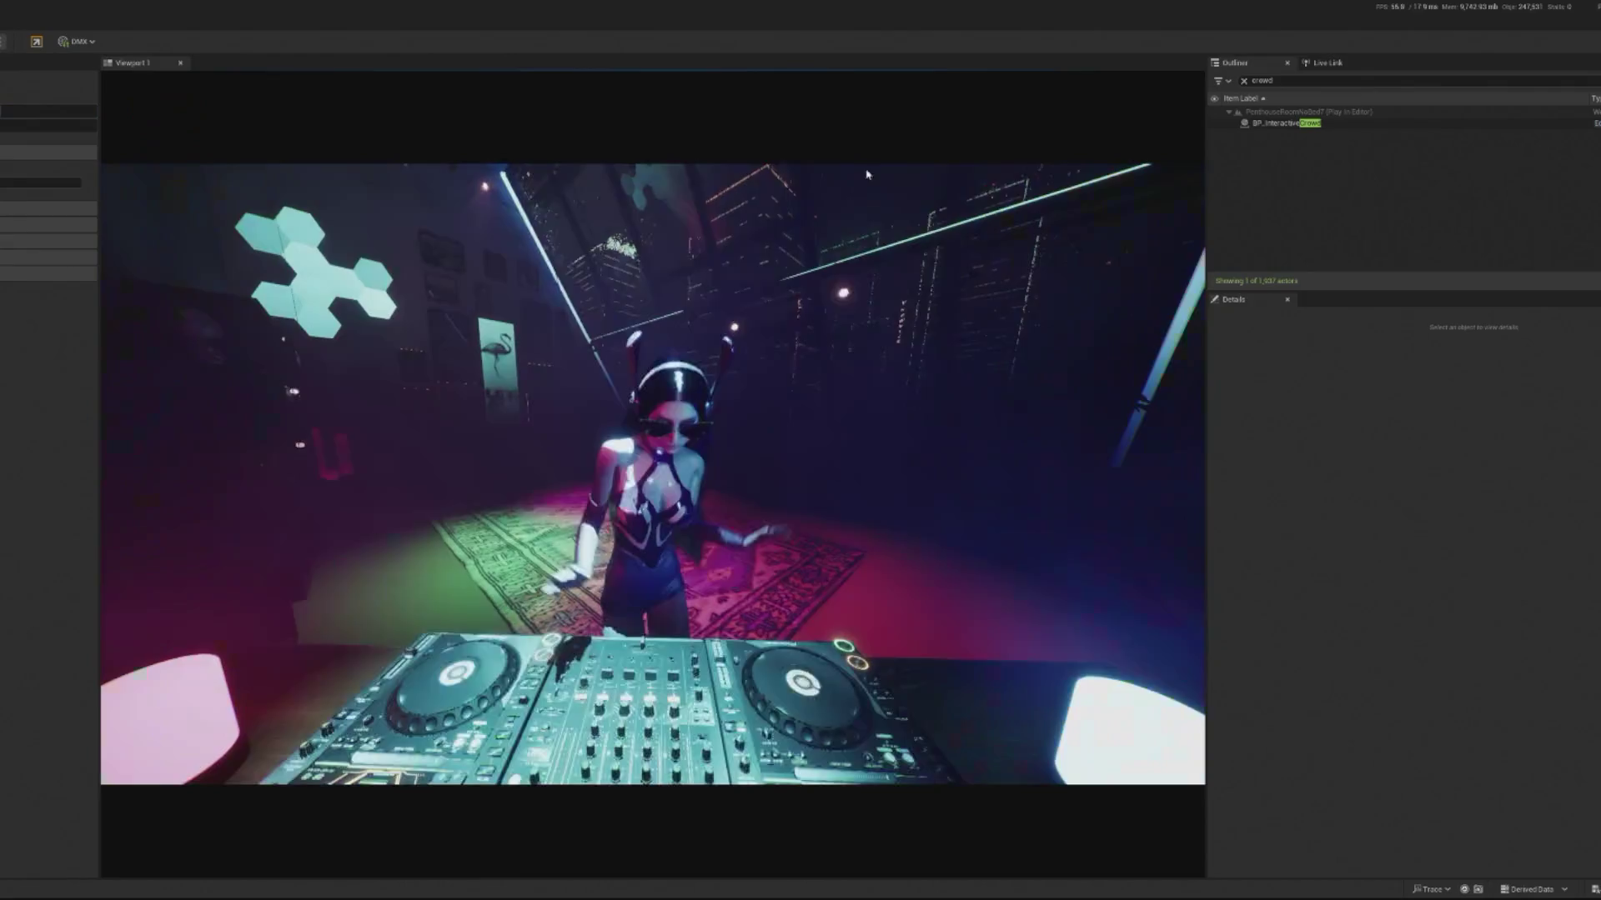
click(1283, 123)
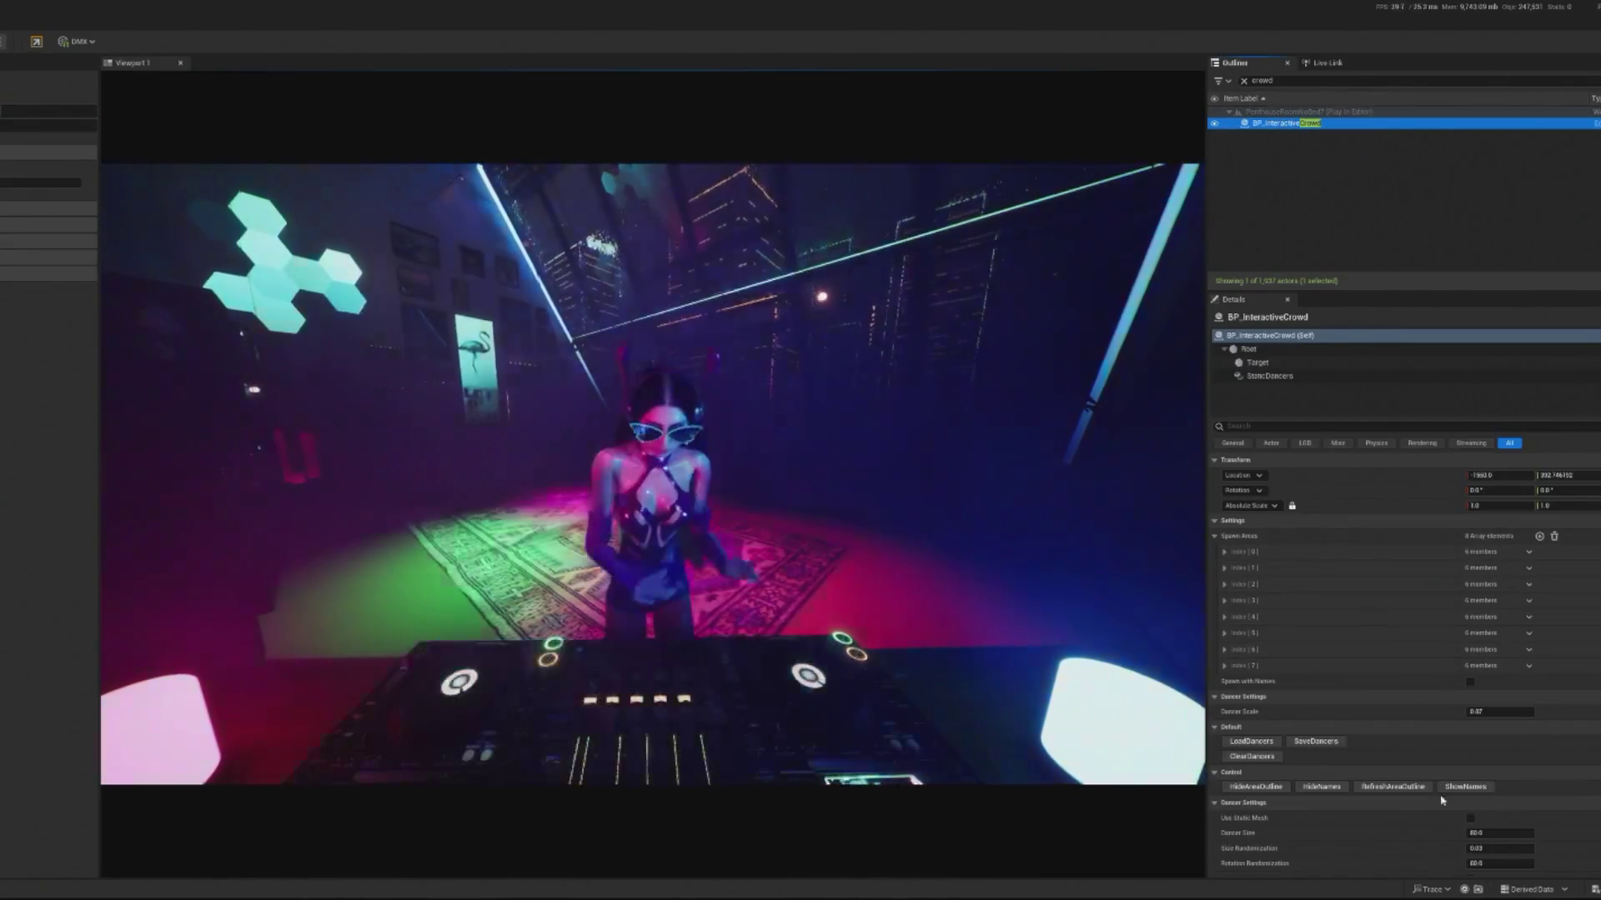
Step: Spawn several batches of debug dancers with SpawnDebugDancer, then stop the play session
scroll(1417, 799, down, 3)
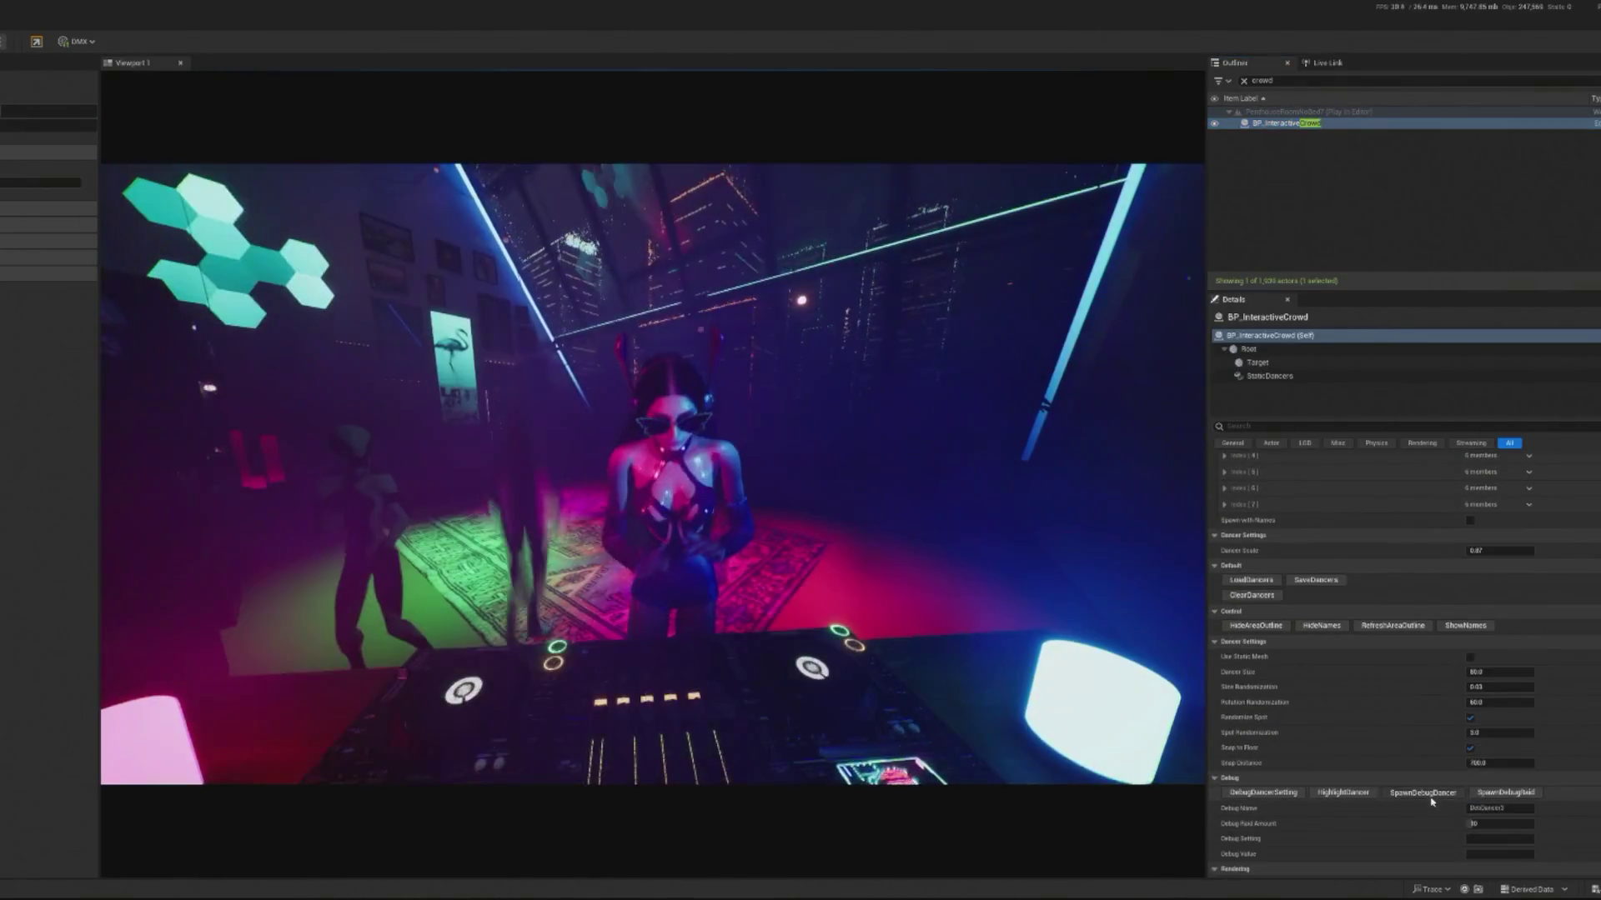
click(1431, 794)
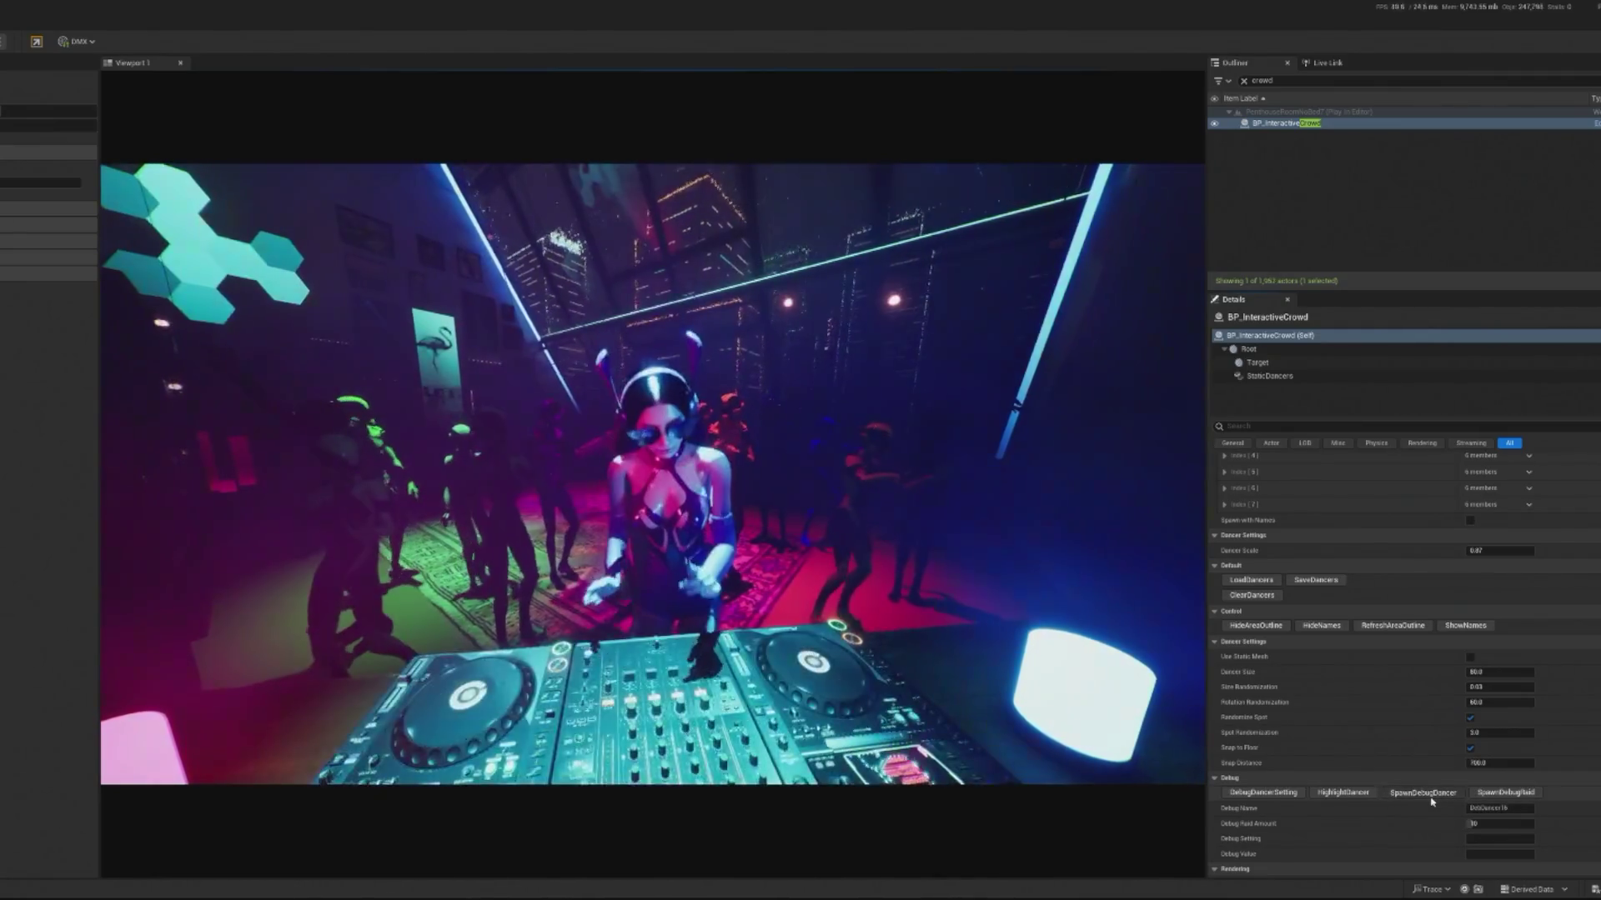
click(1432, 794)
click(650, 467)
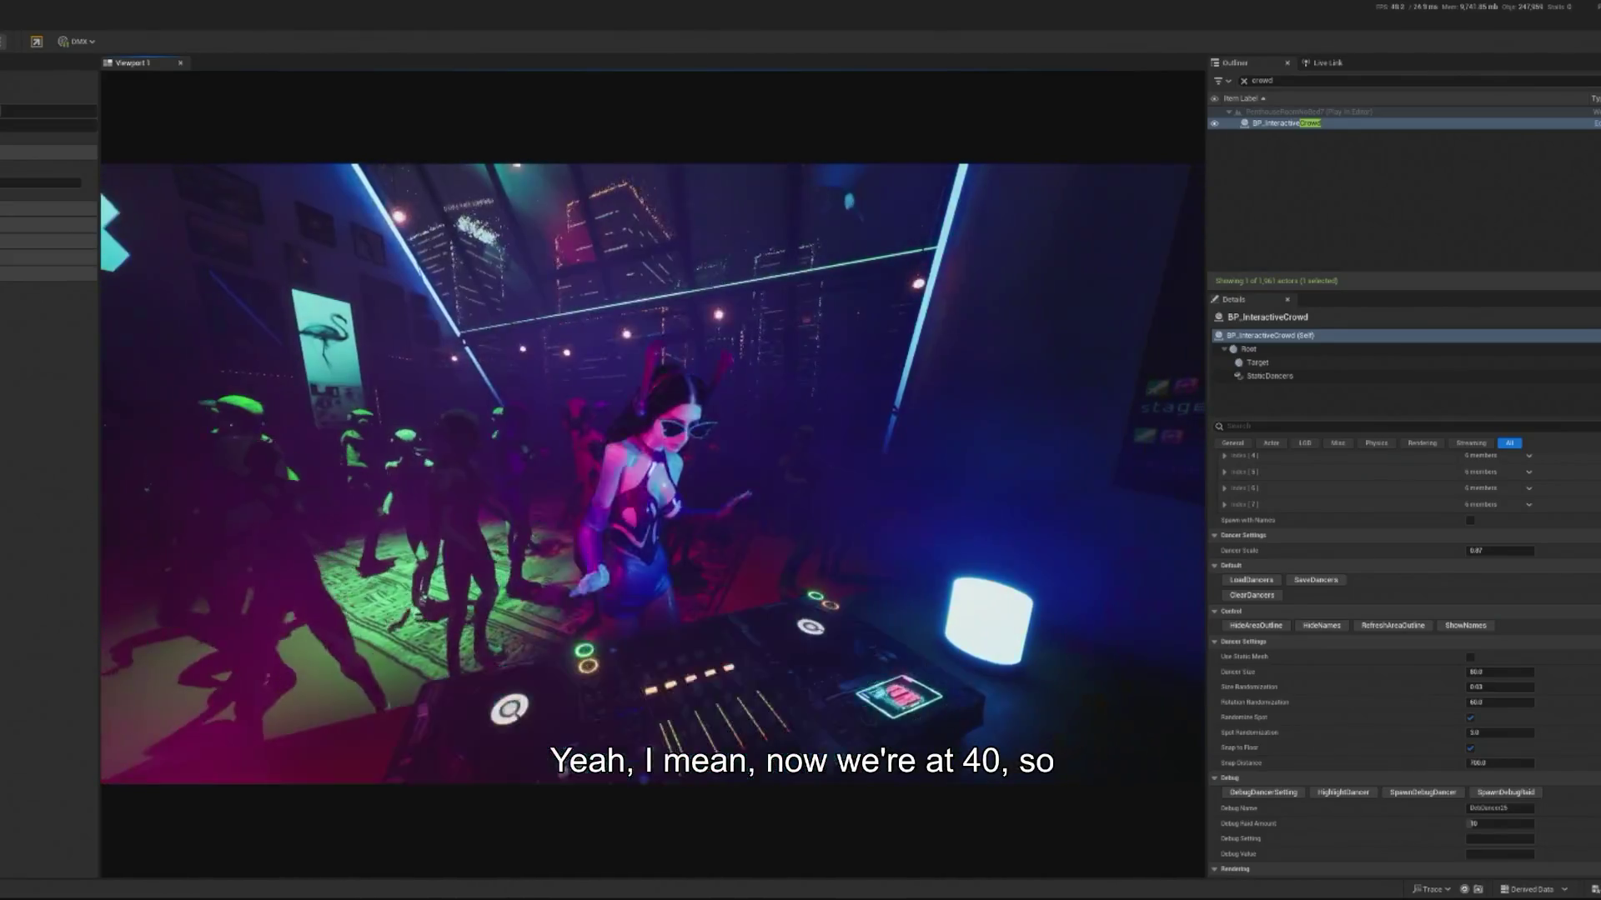
key(shift+F1)
click(1419, 792)
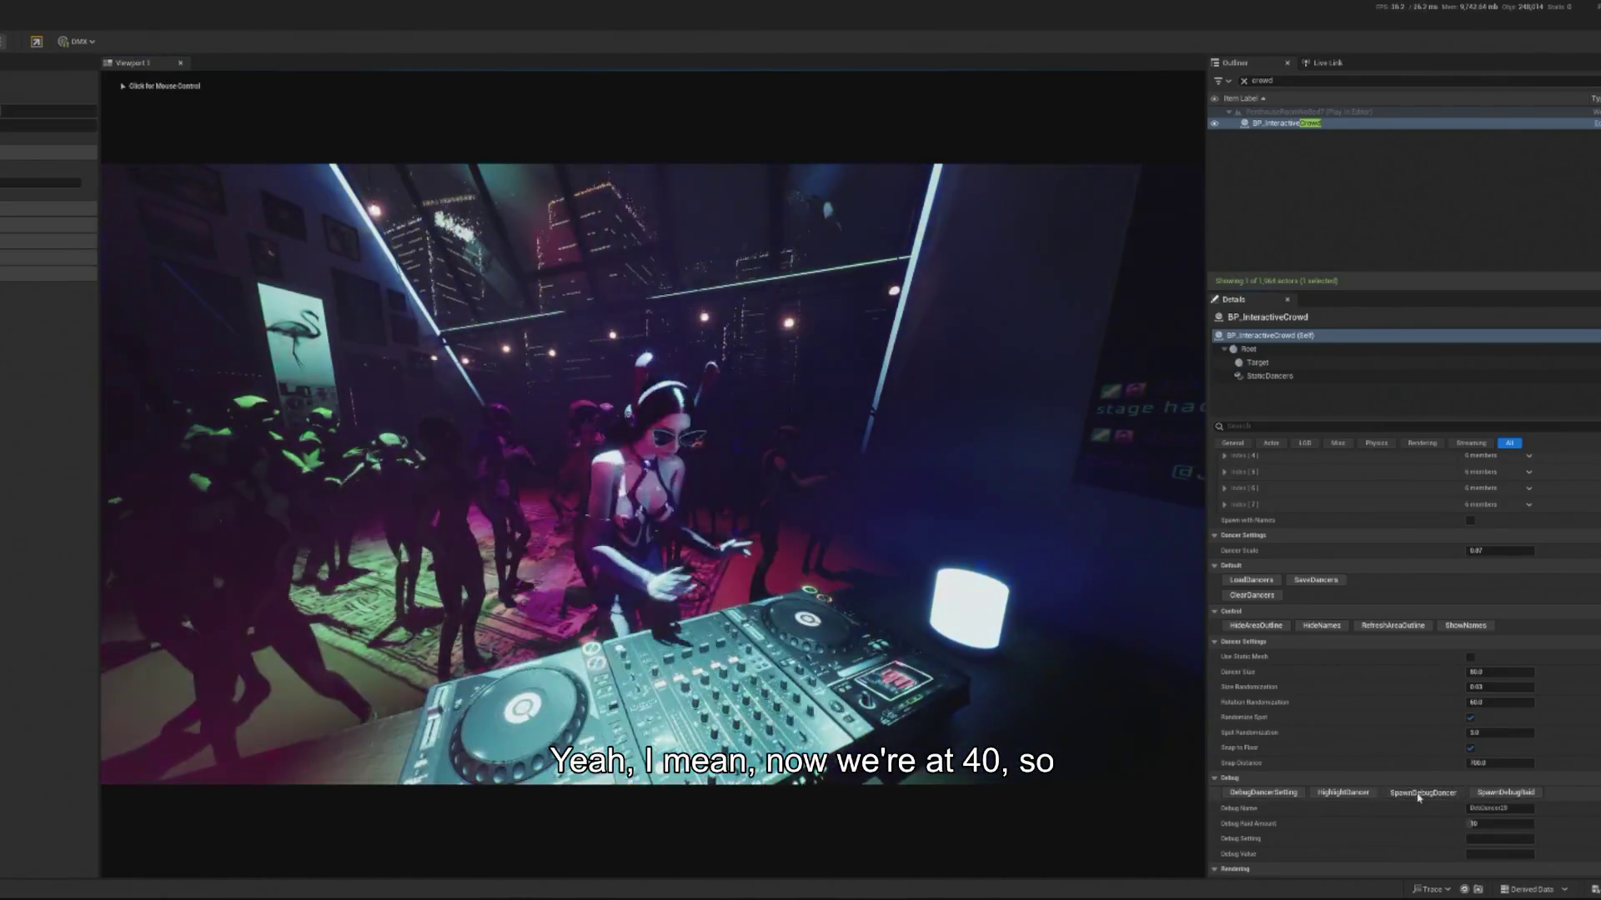
click(584, 501)
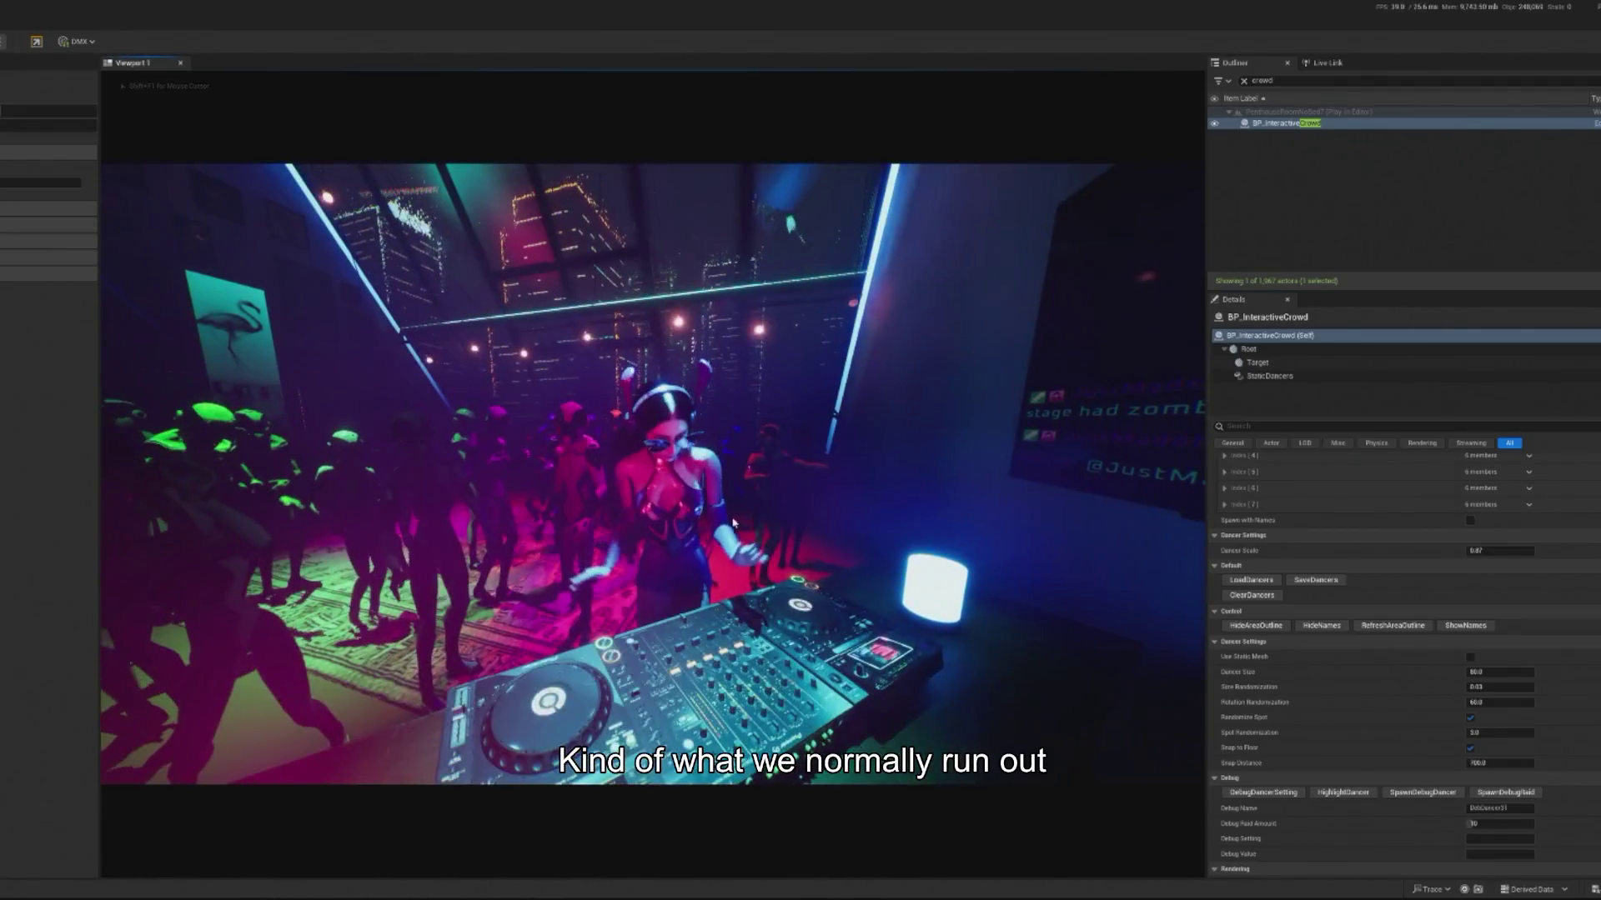
key(Escape)
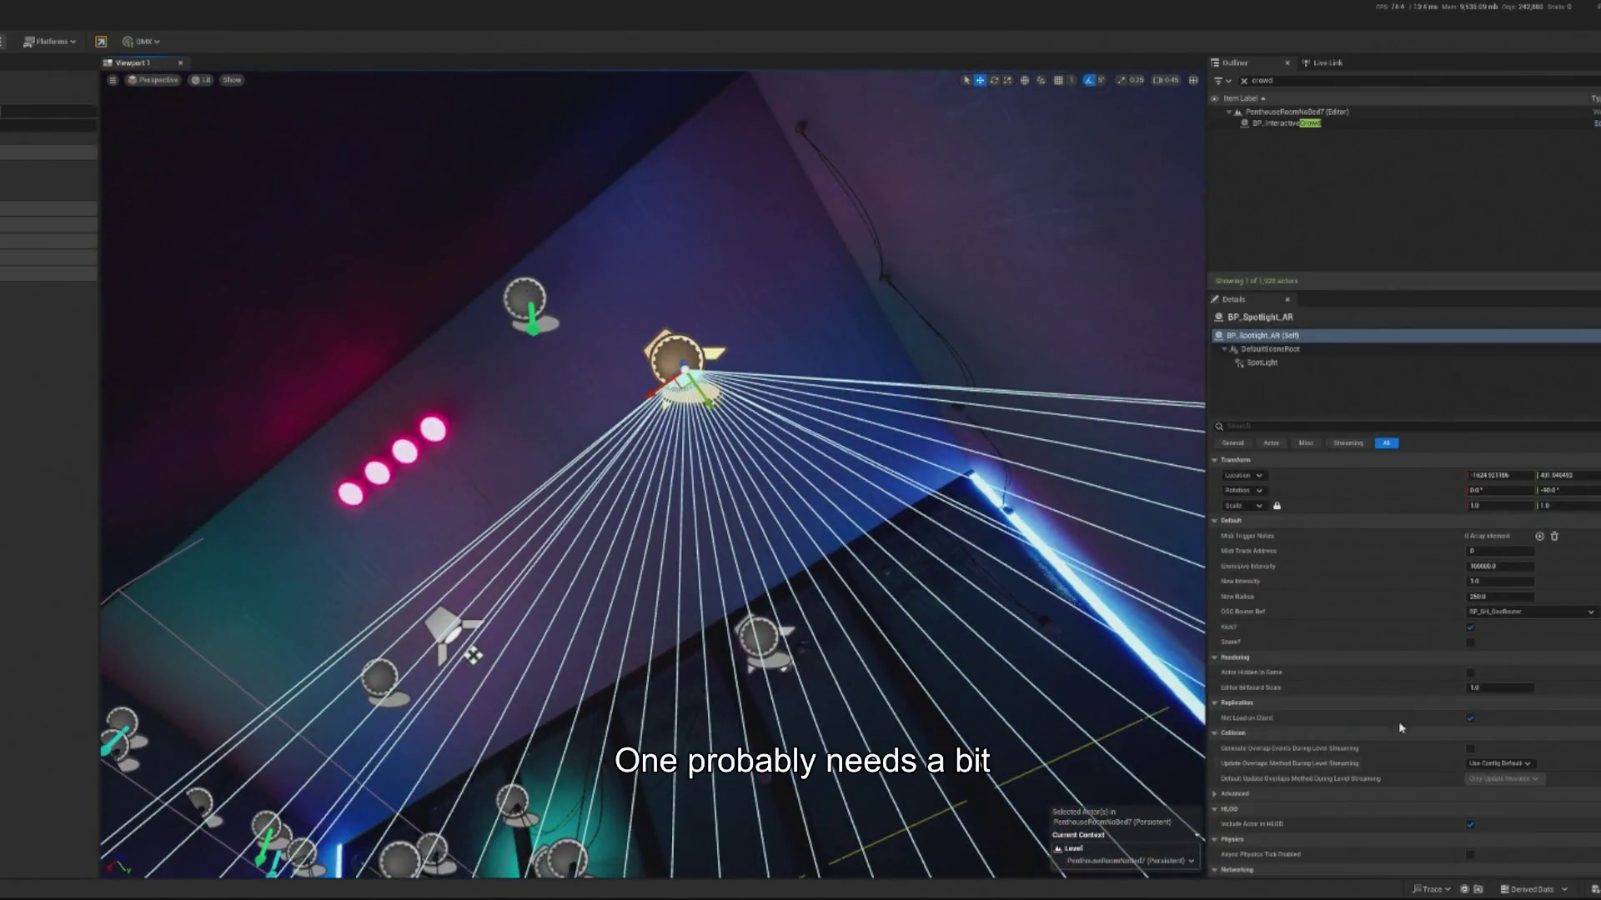
Step: Select BP_Spotlight_AR's SpotLight component and frame it in the viewport
key(Down)
key(Down)
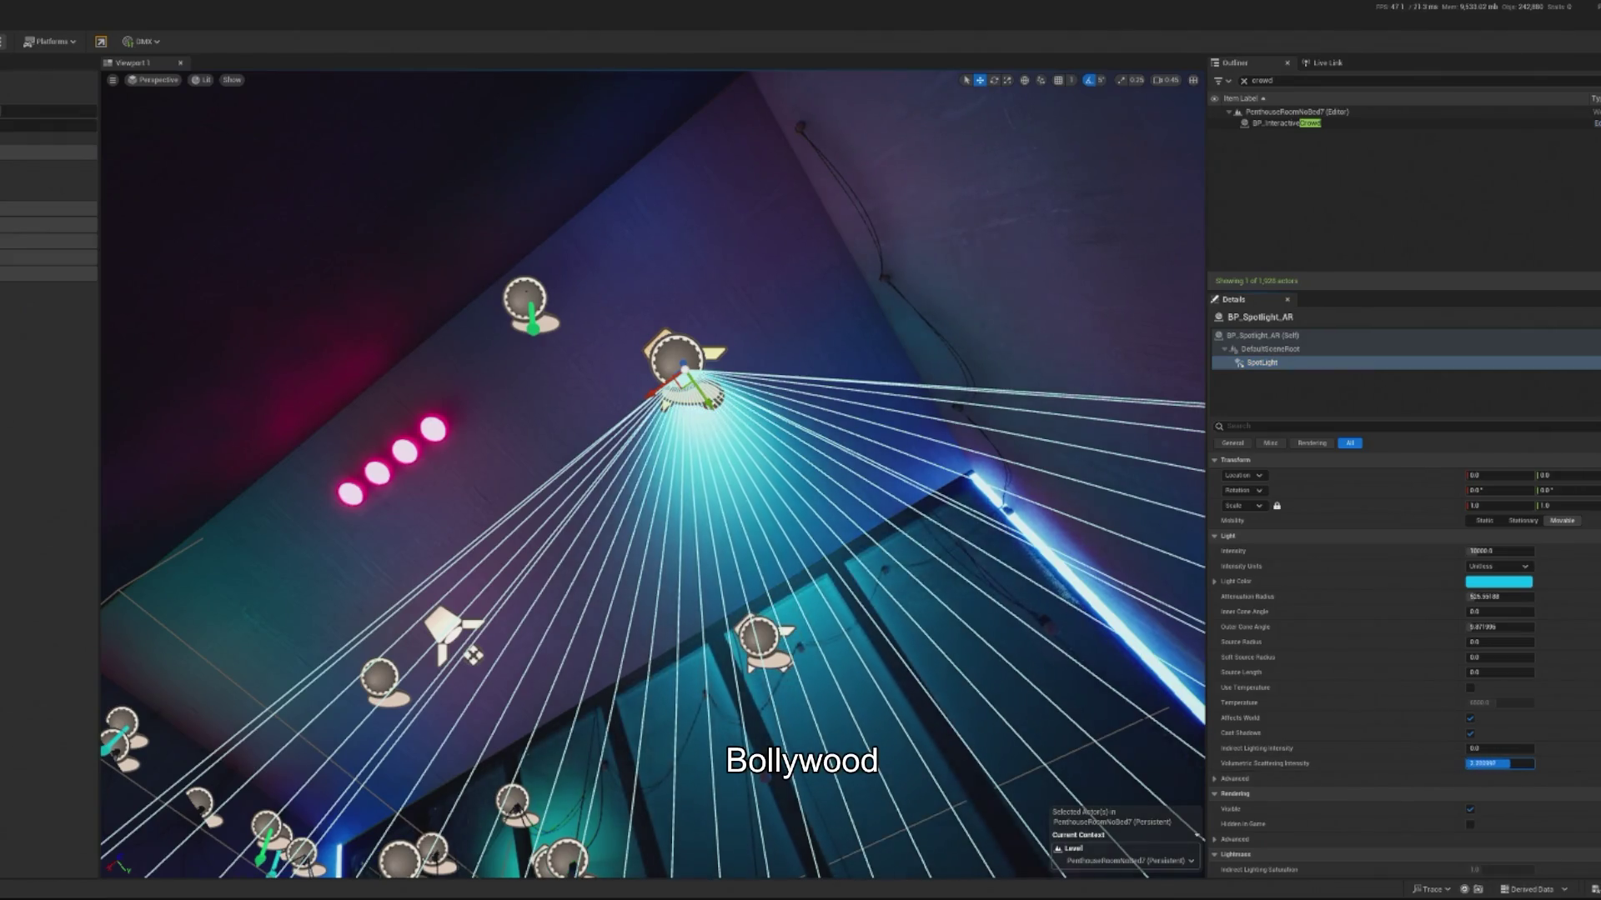
key(f)
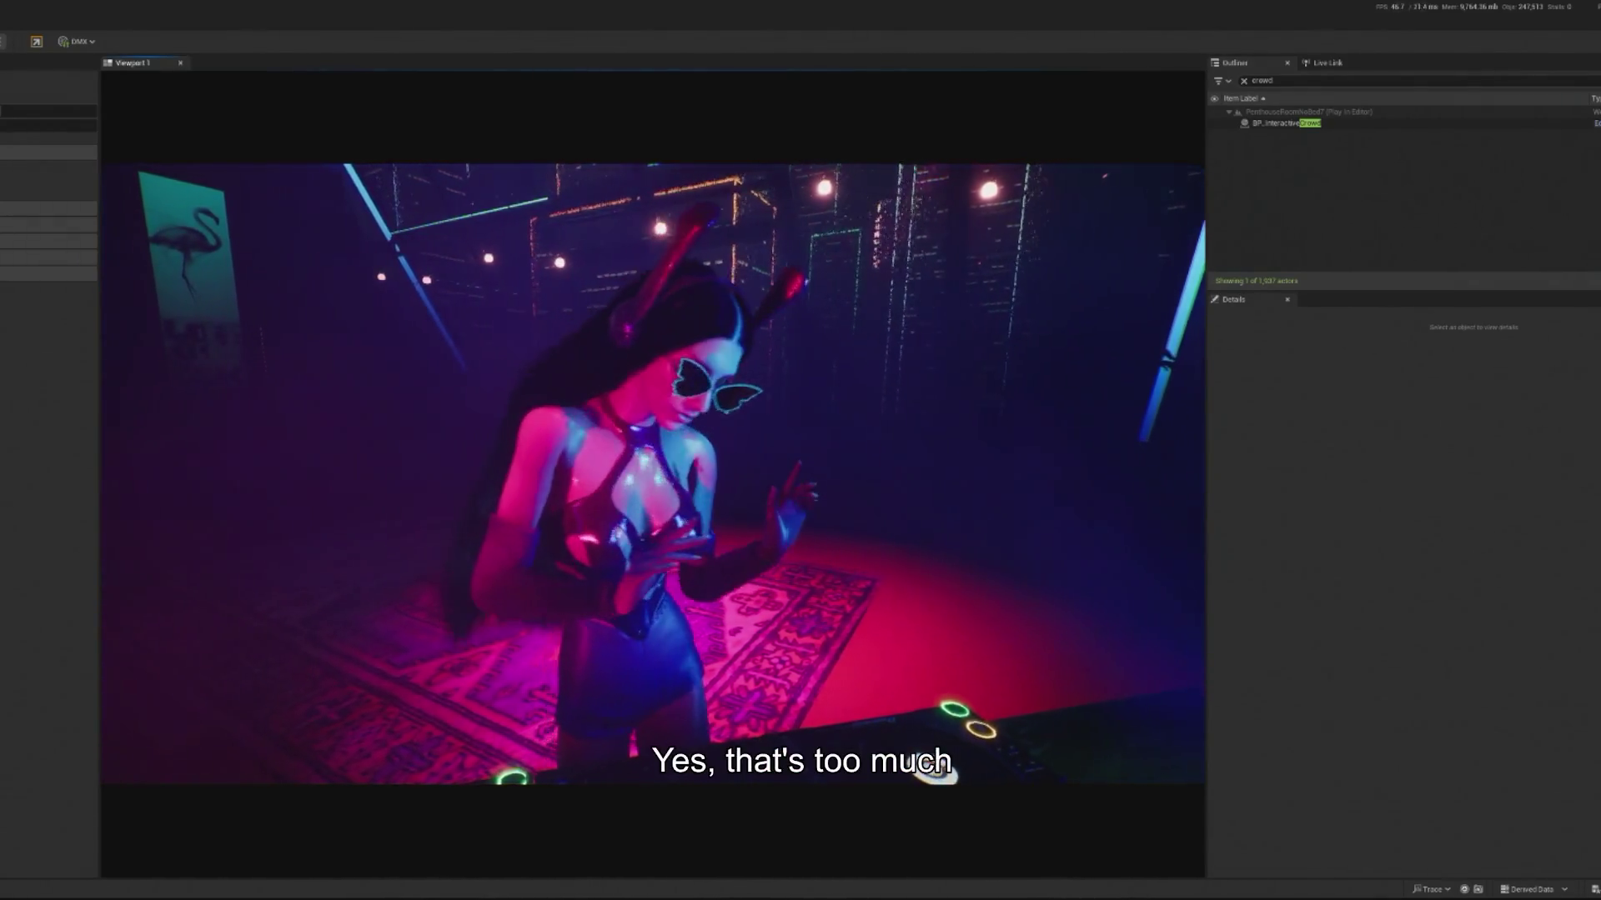
Step: Stop the play session and select the interactive crowd actor
key(Escape)
click(1440, 125)
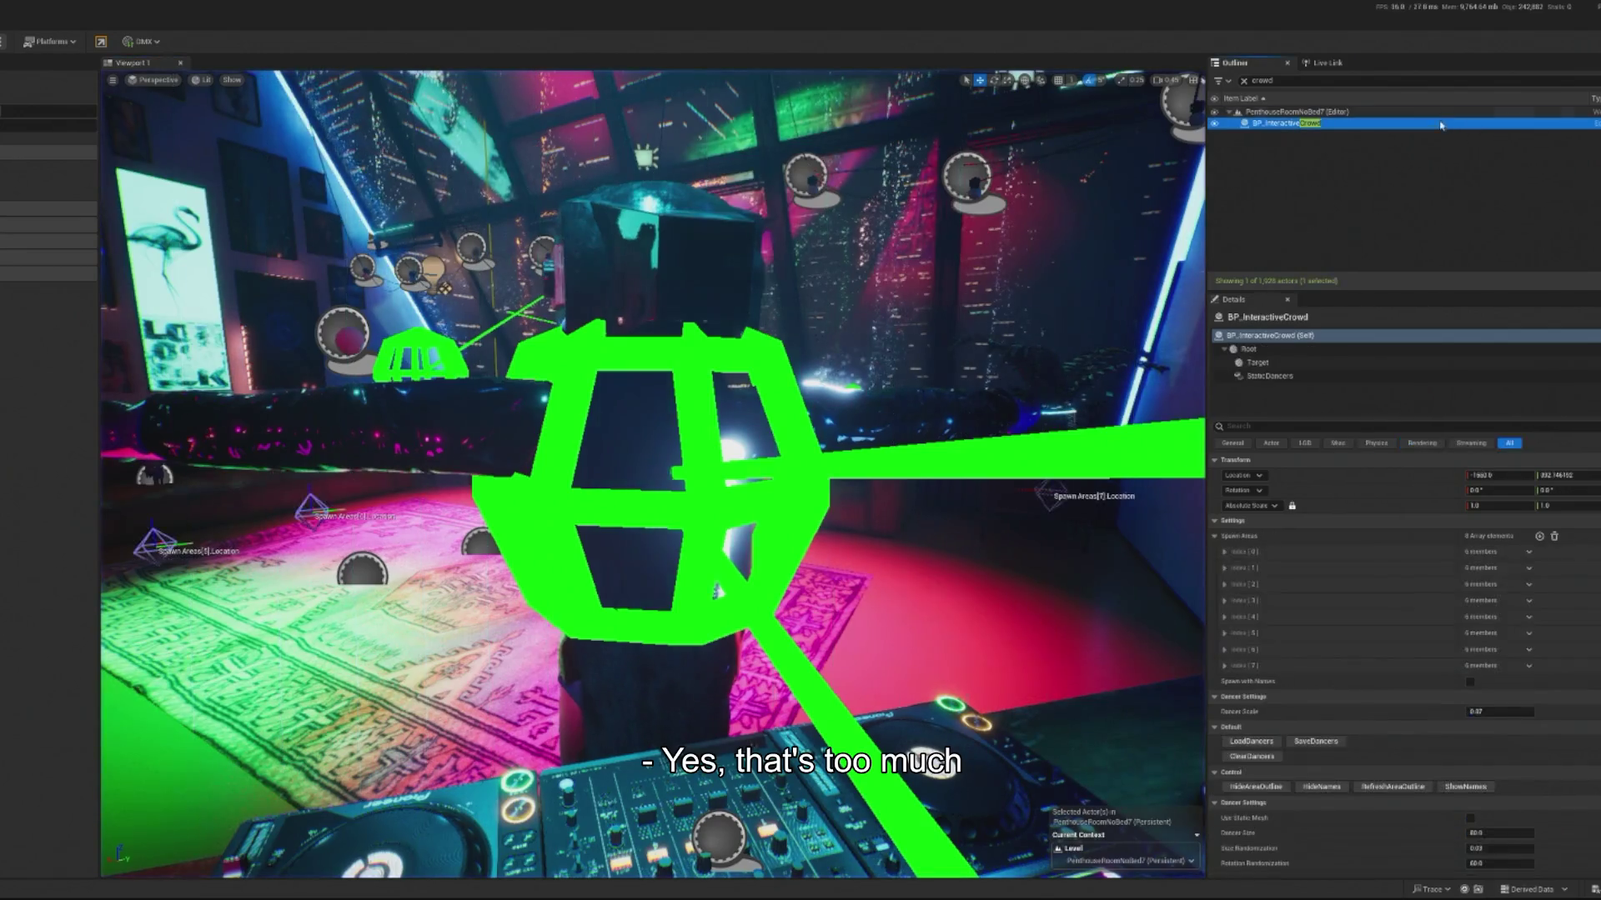
scroll(1533, 582, down, 5)
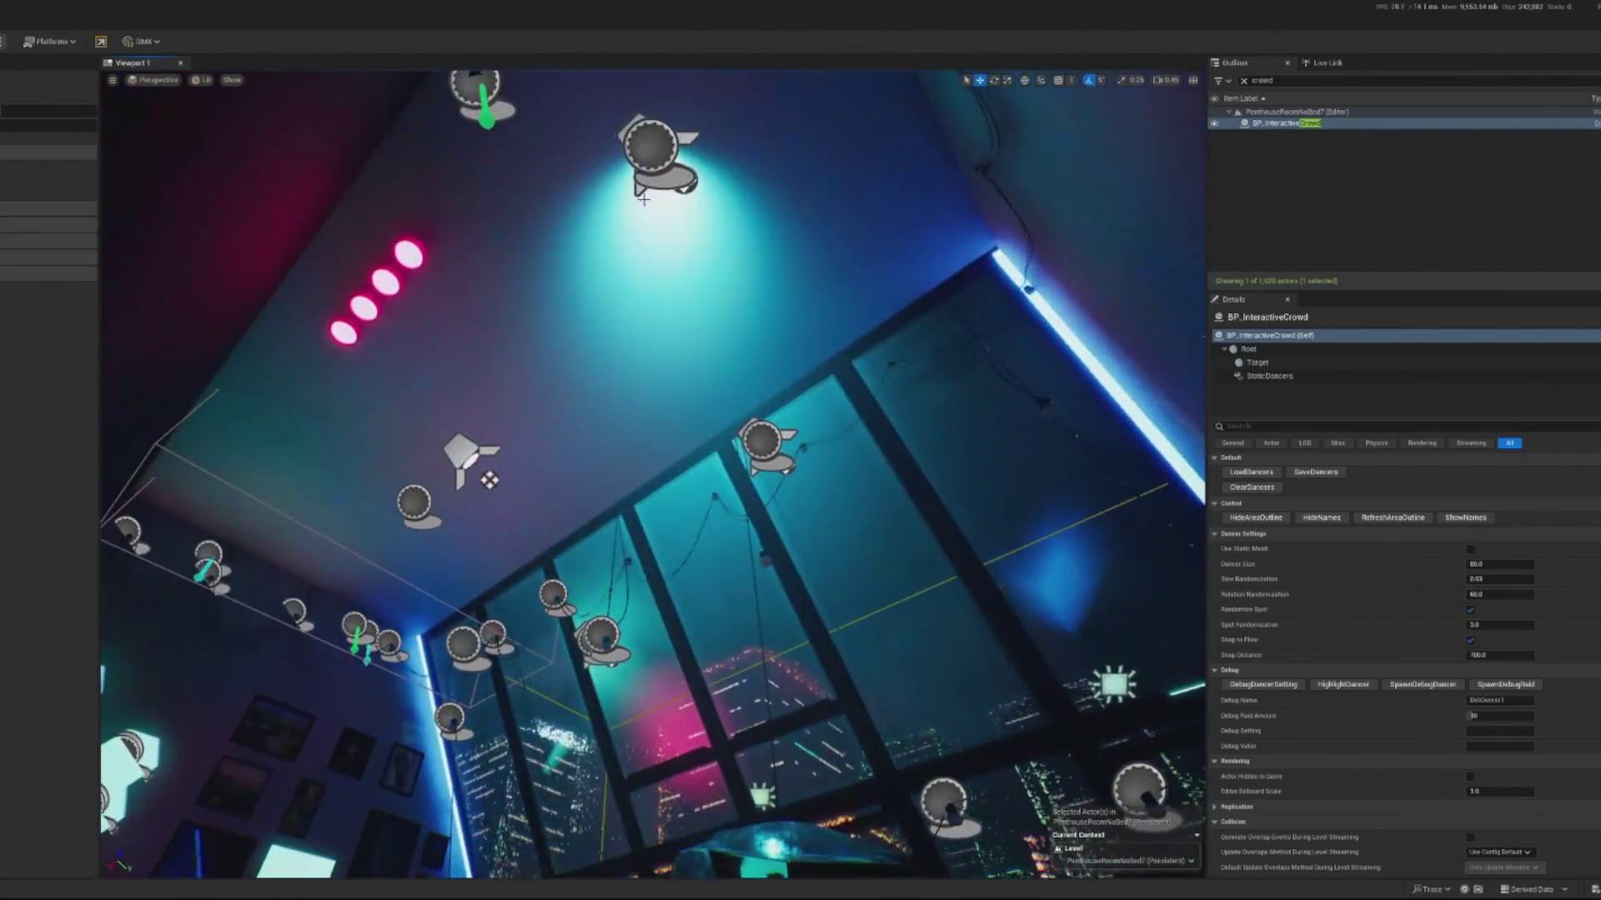
Step: Select the ceiling spotlight's SpotLight component, review its Light settings, and play again
click(654, 151)
click(1261, 363)
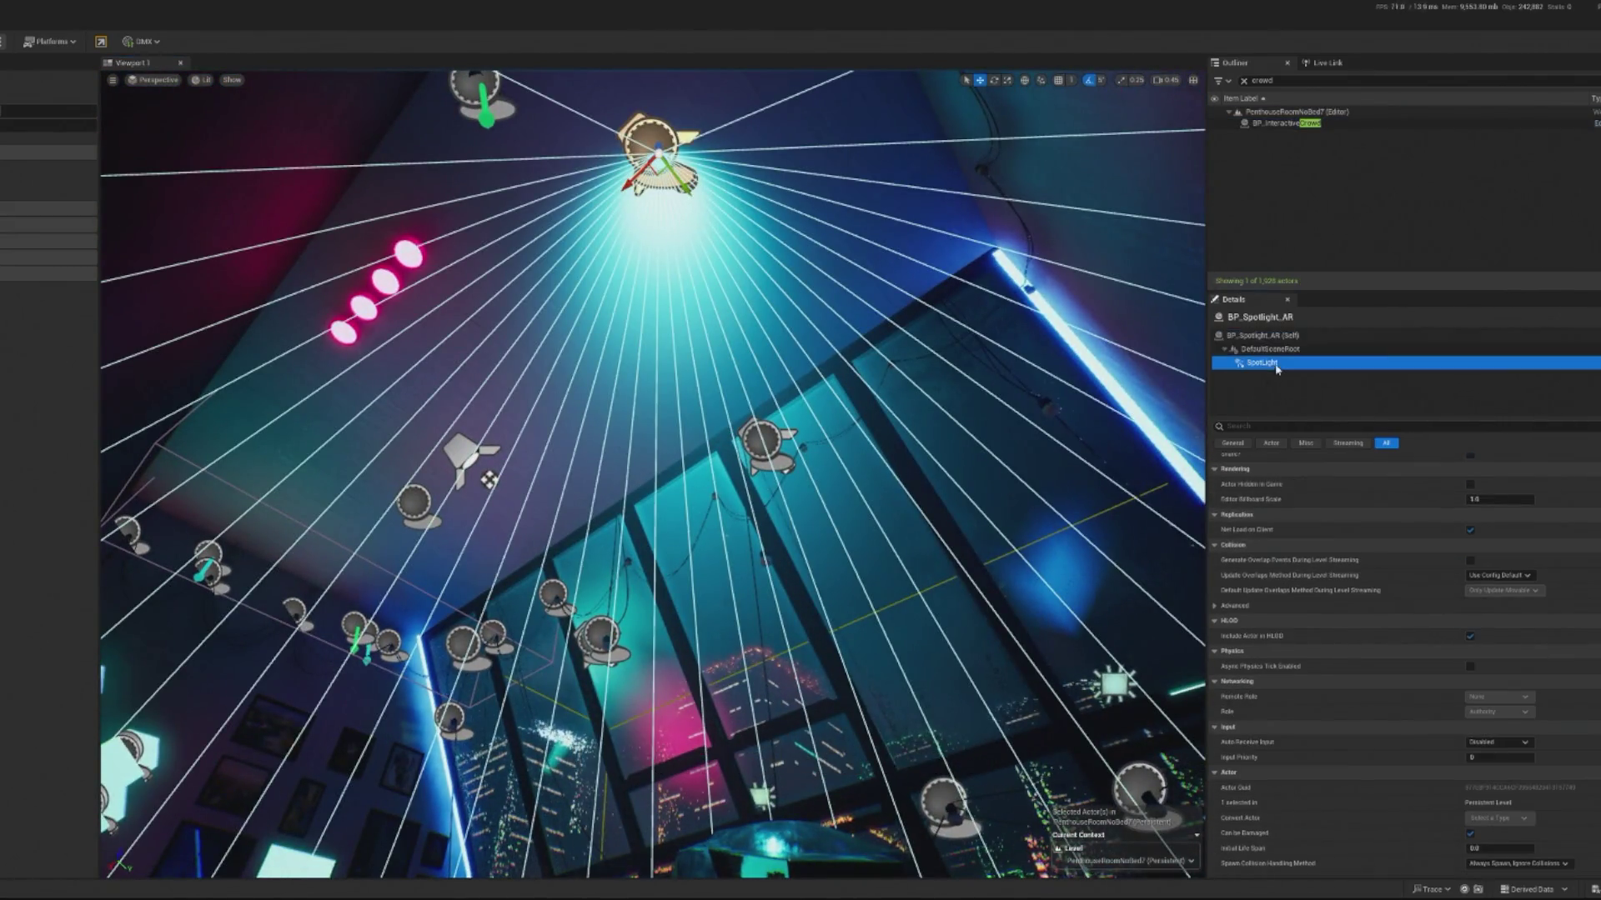
scroll(1528, 553, down, 5)
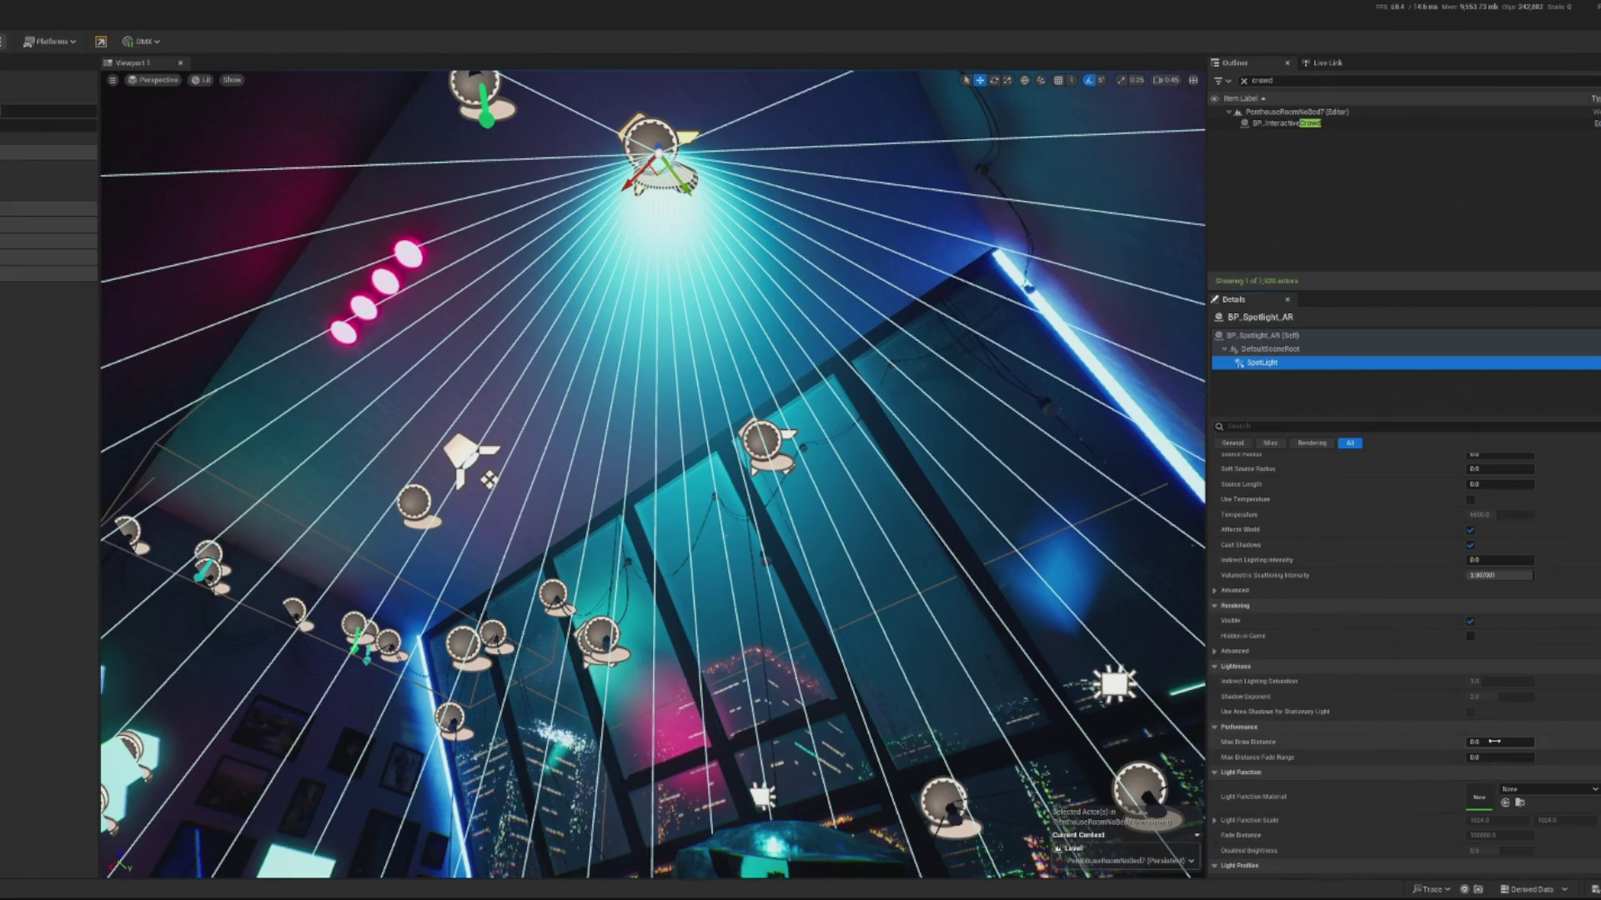
scroll(1494, 742, up, 4)
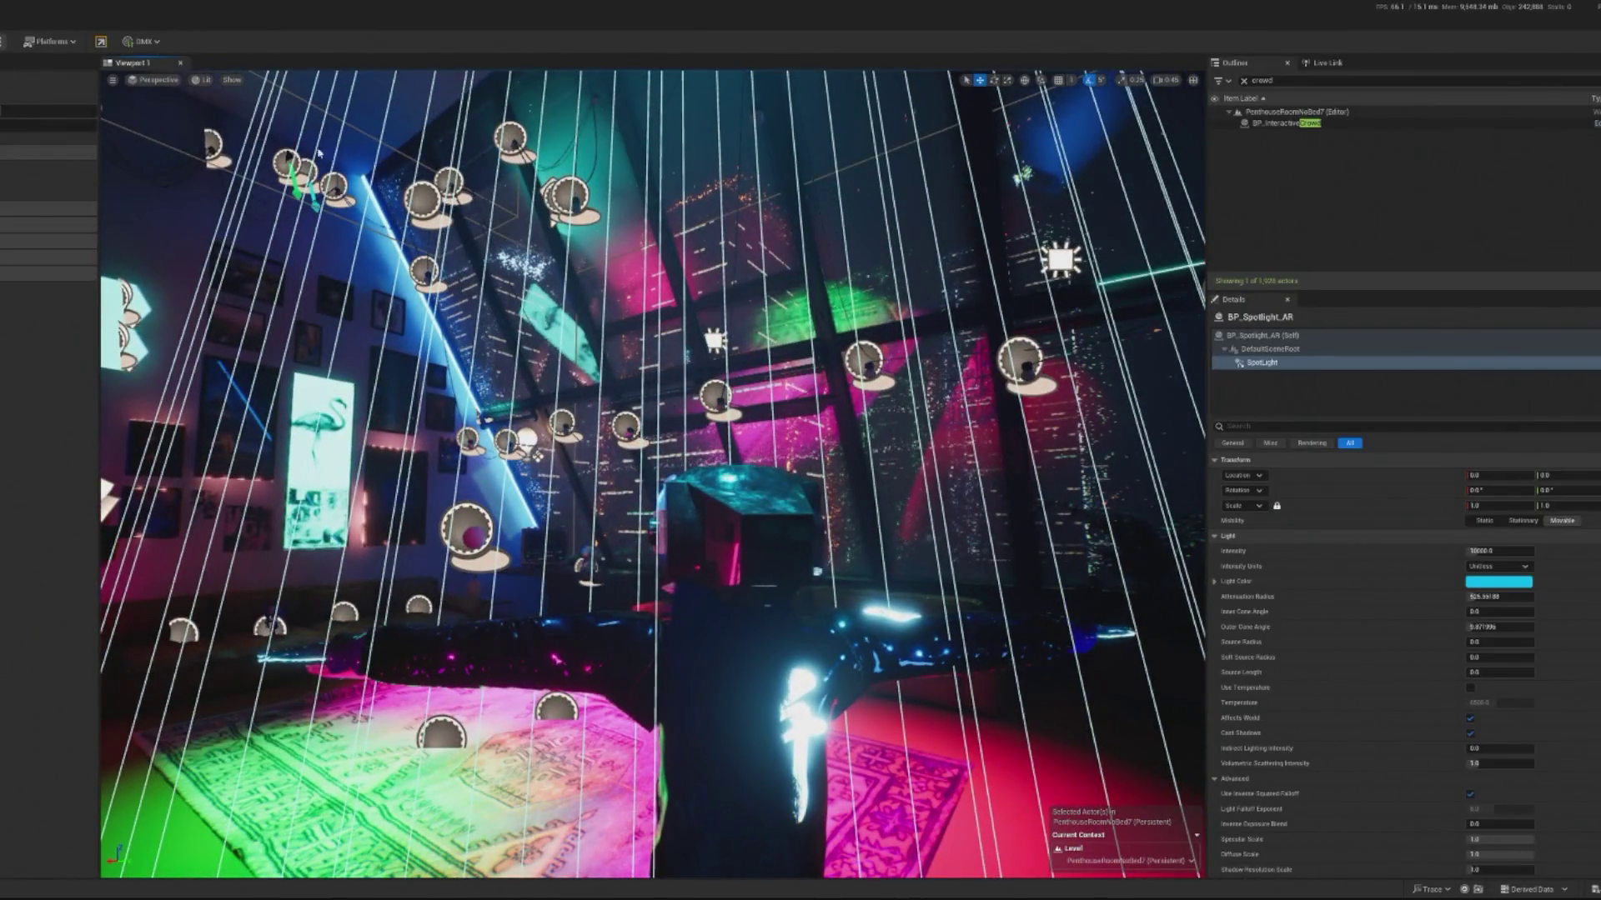
key(alt+p)
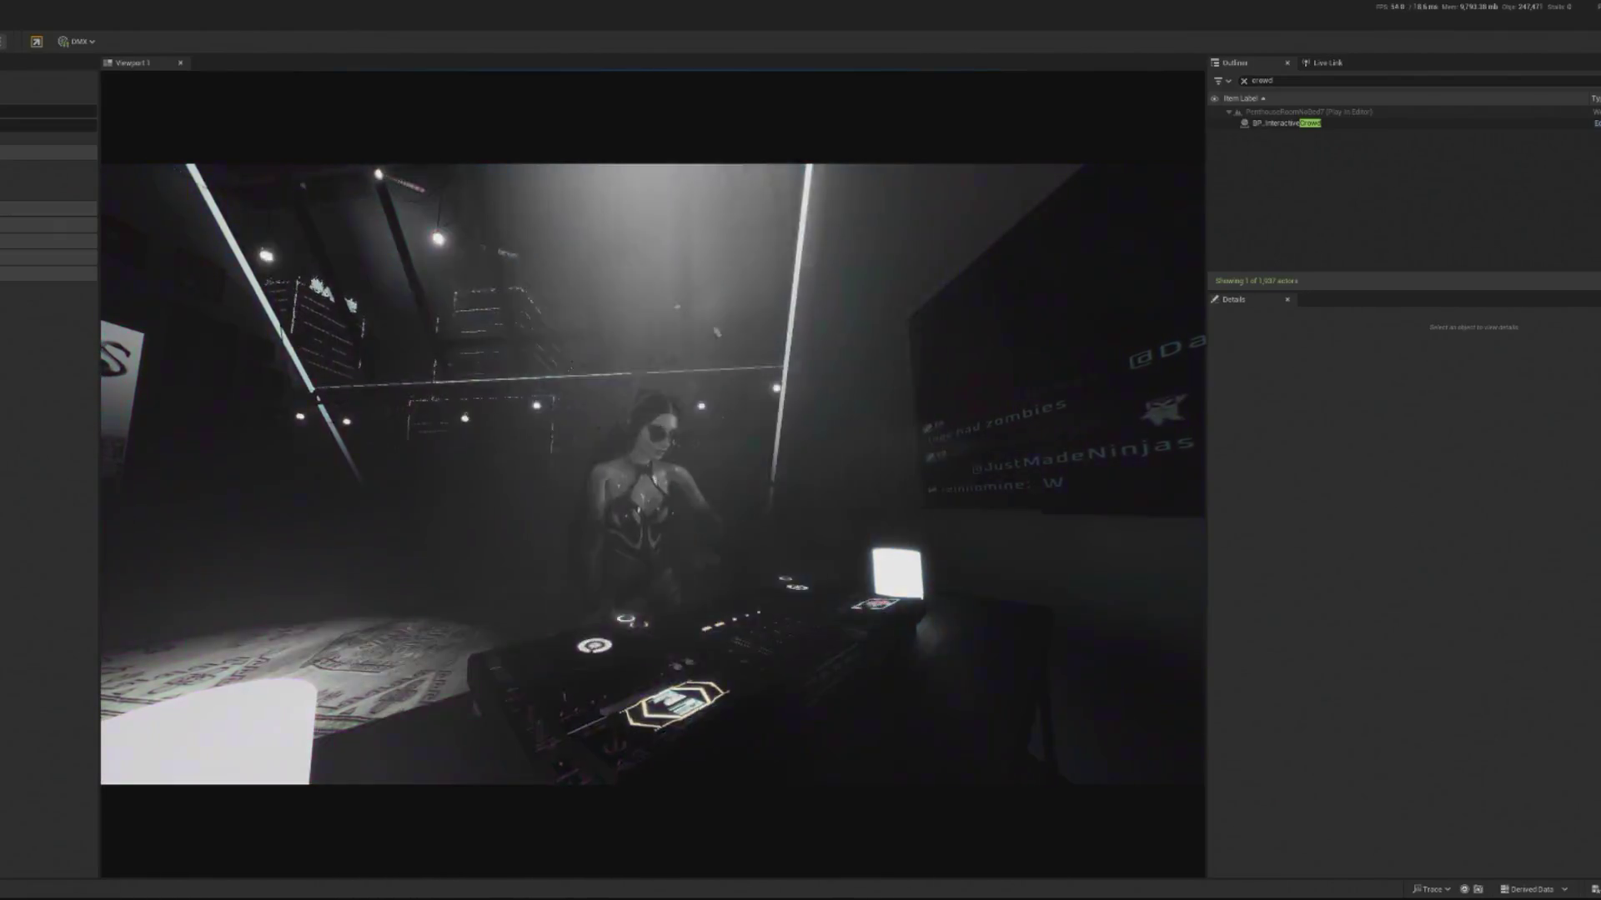
Step: Stop the play session and reselect the spotlight's light component
key(Escape)
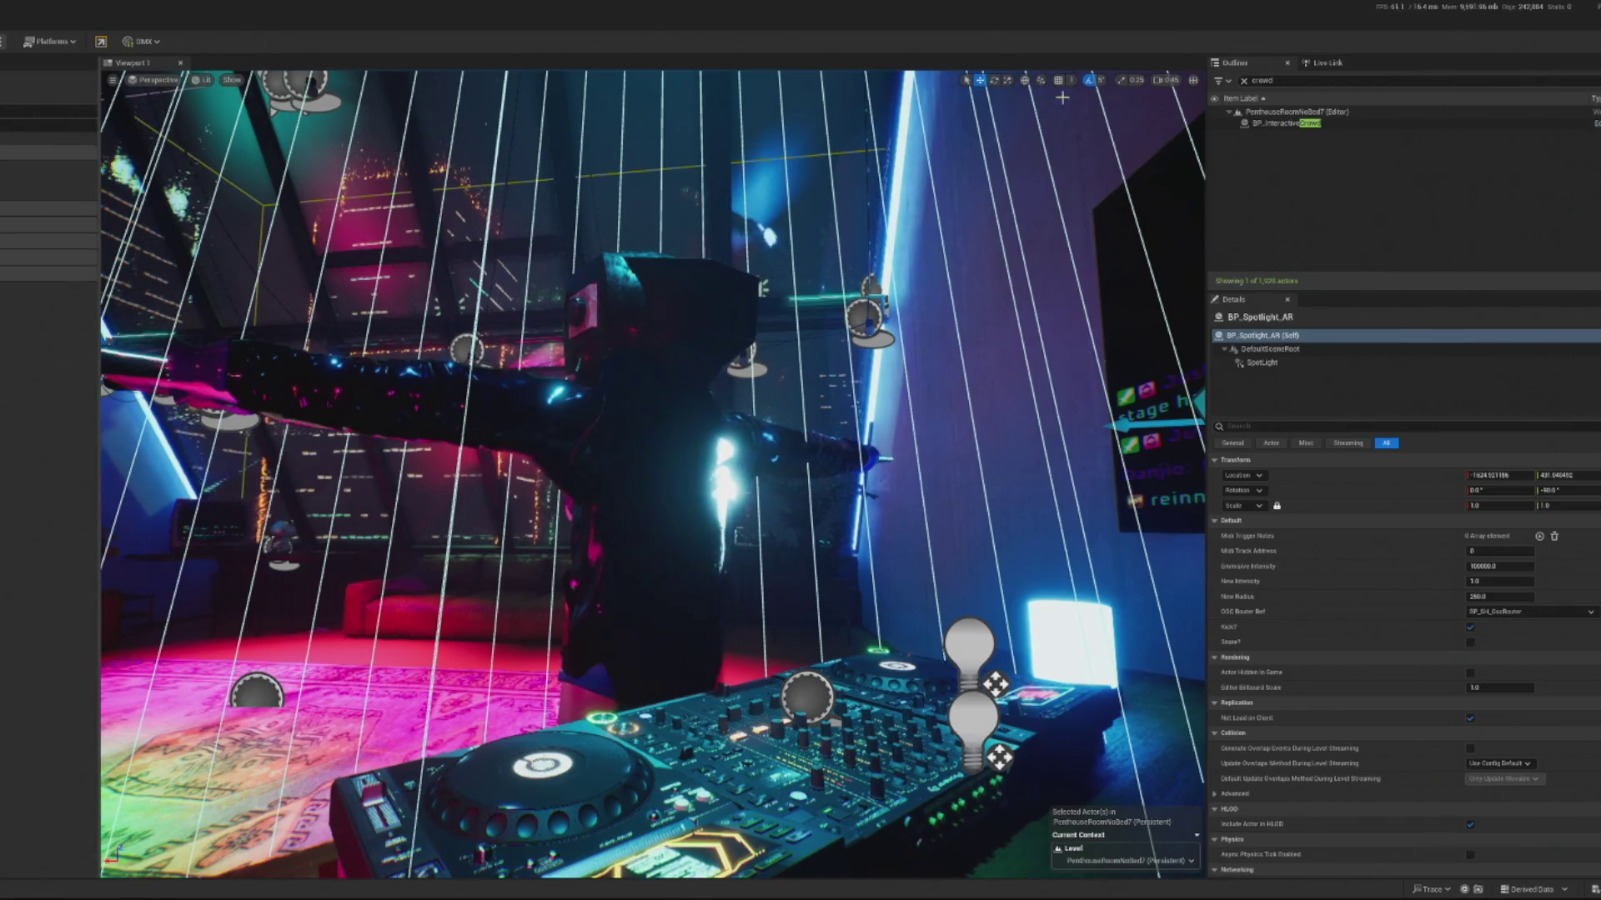
click(1262, 363)
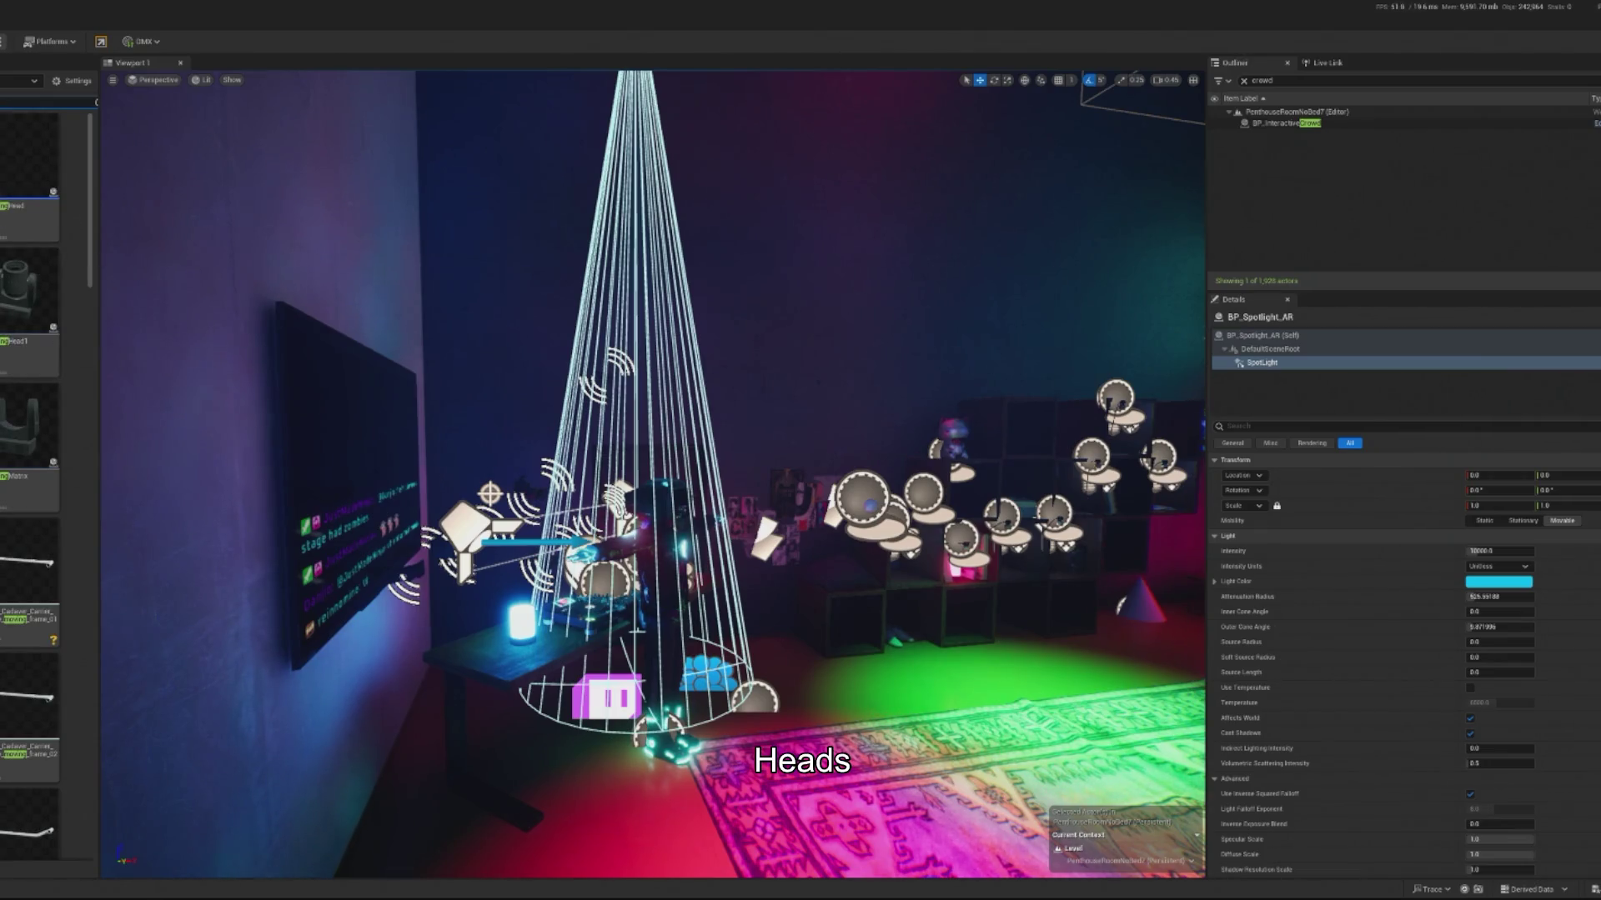
Step: Open the BP_MovingHead blueprint from the Content Browser
double_click(29, 154)
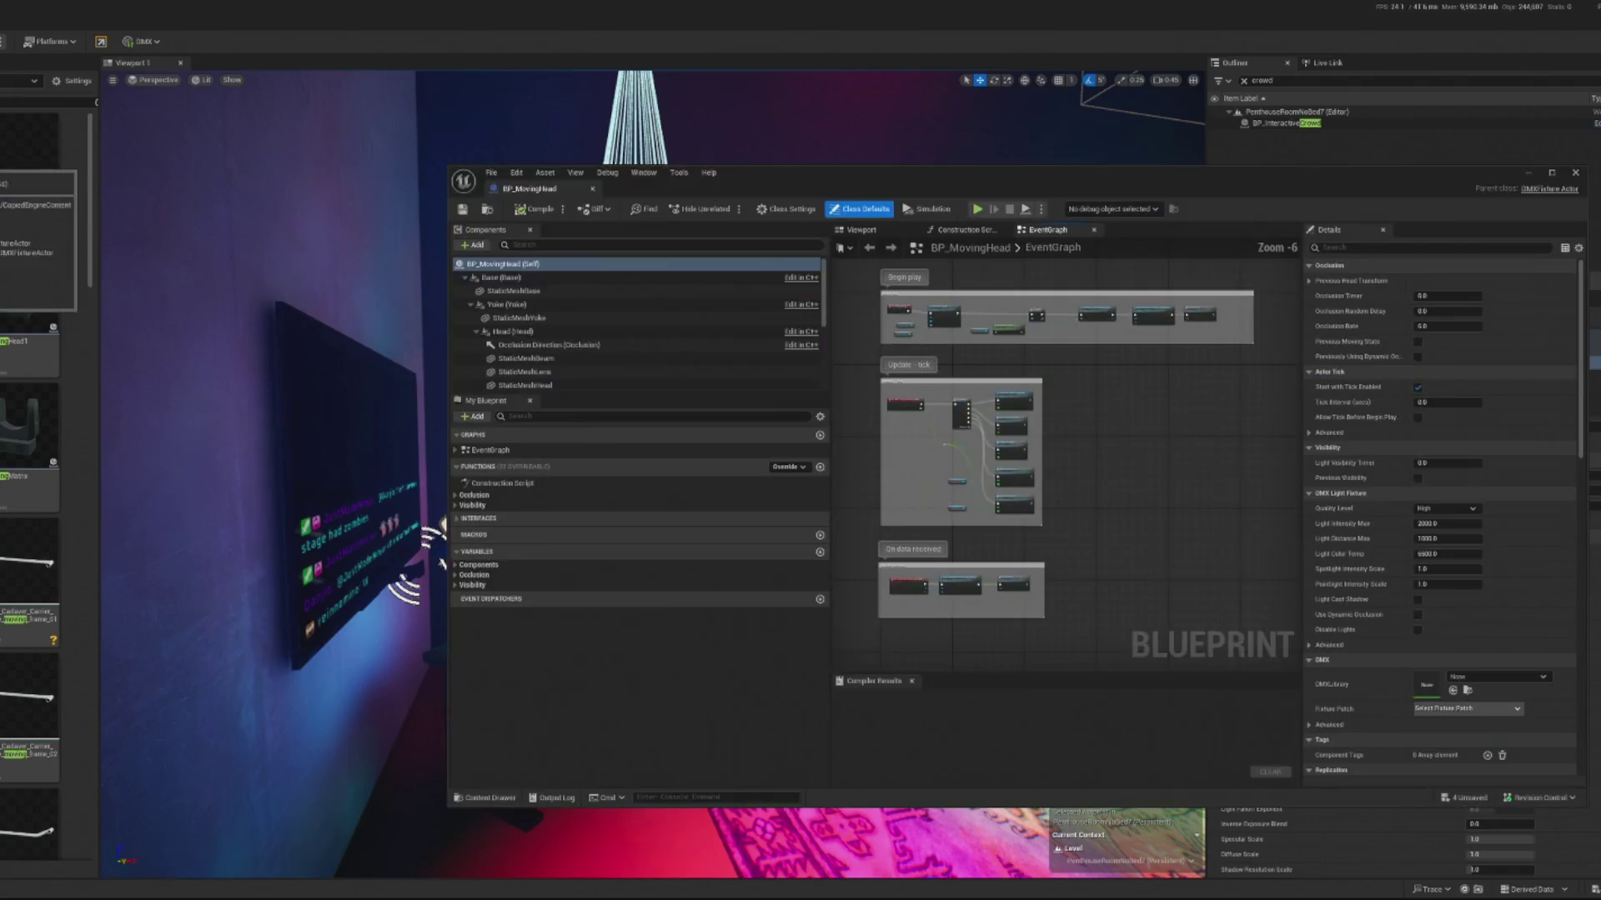
Step: Pan BP_MovingHead's graph to the BeginPlay nodes, then open BP_MovingHead1's event graph
scroll(932, 387, up, 3)
drag(921, 383, 951, 508)
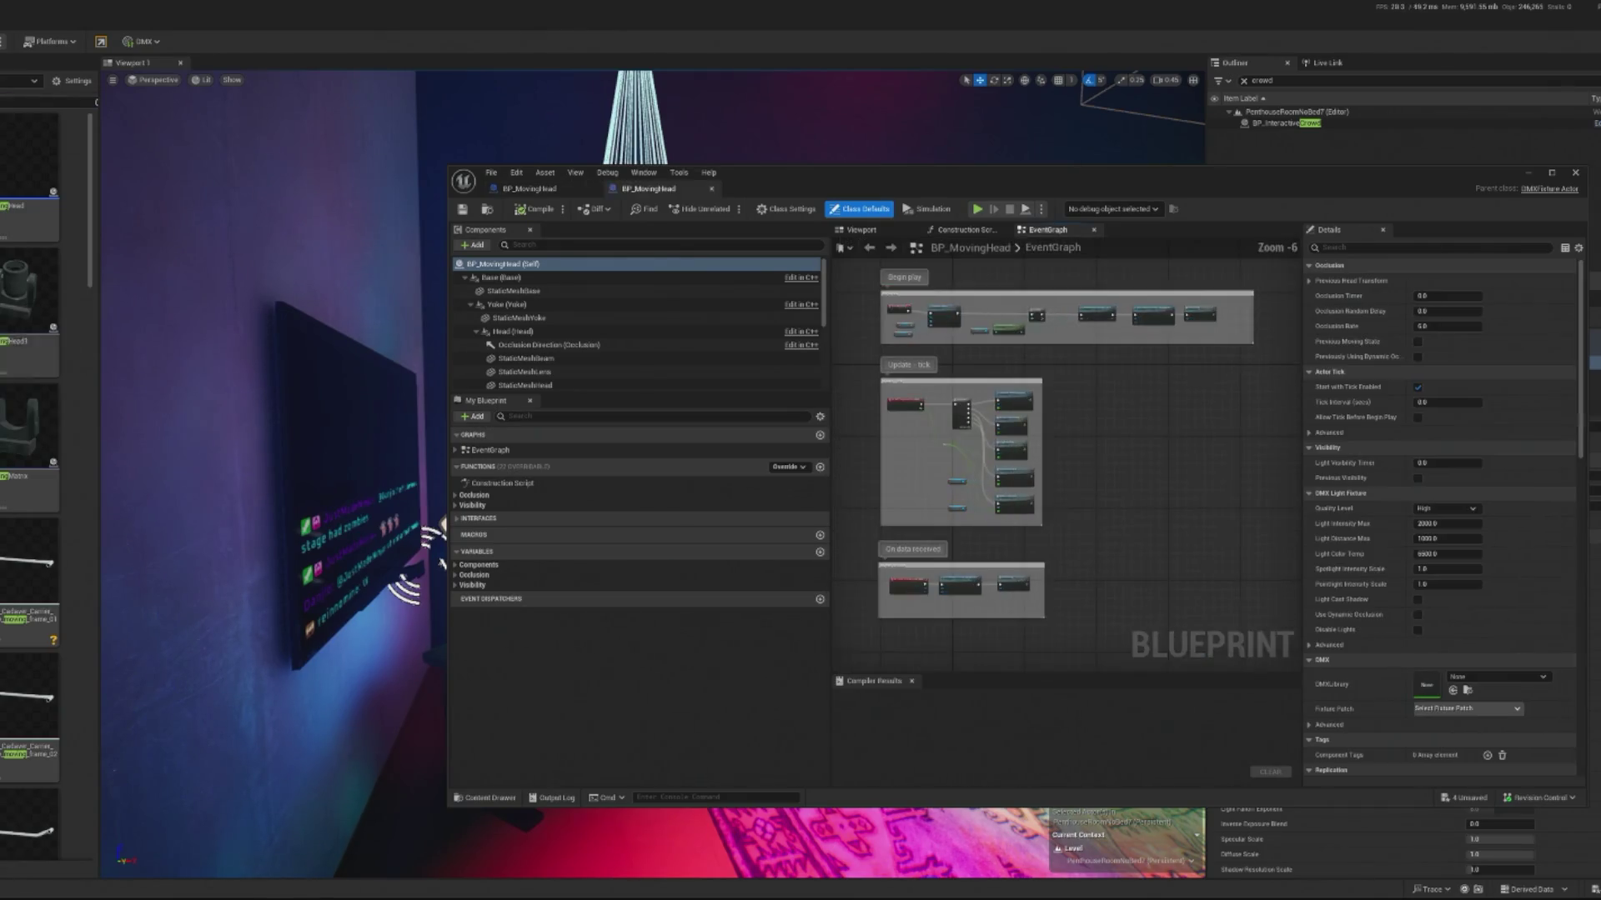
double_click(28, 308)
scroll(29, 334, down, 3)
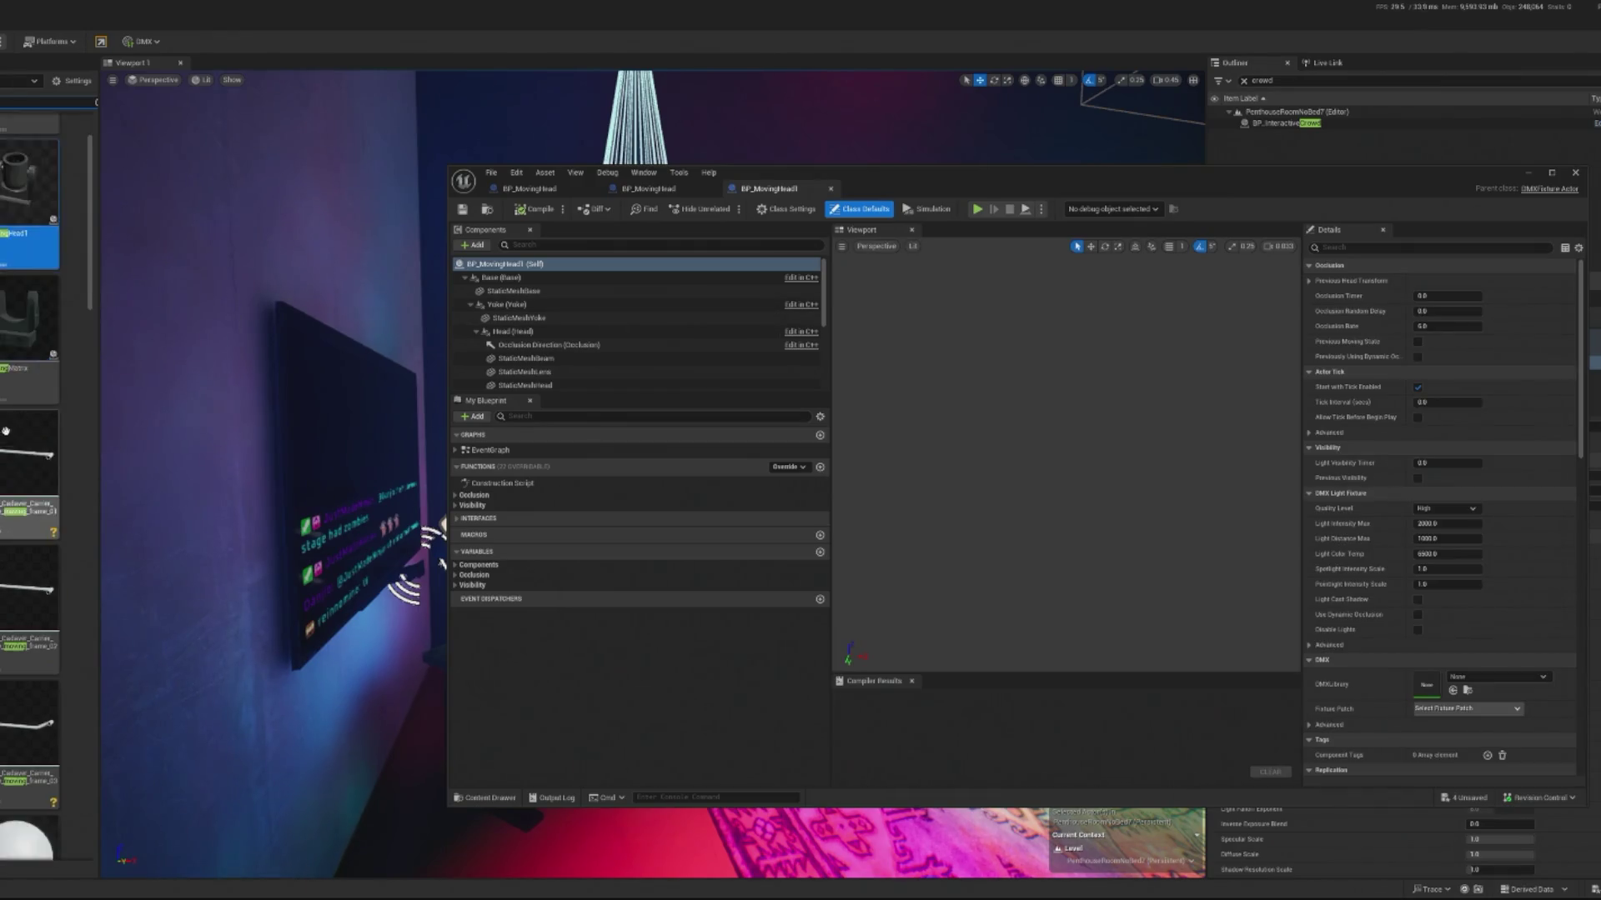
double_click(490, 450)
Step: Zoom through BP_MovingHead1's event graph, then minimize the blueprint editor
scroll(92, 287, down, 5)
scroll(53, 575, down, 15)
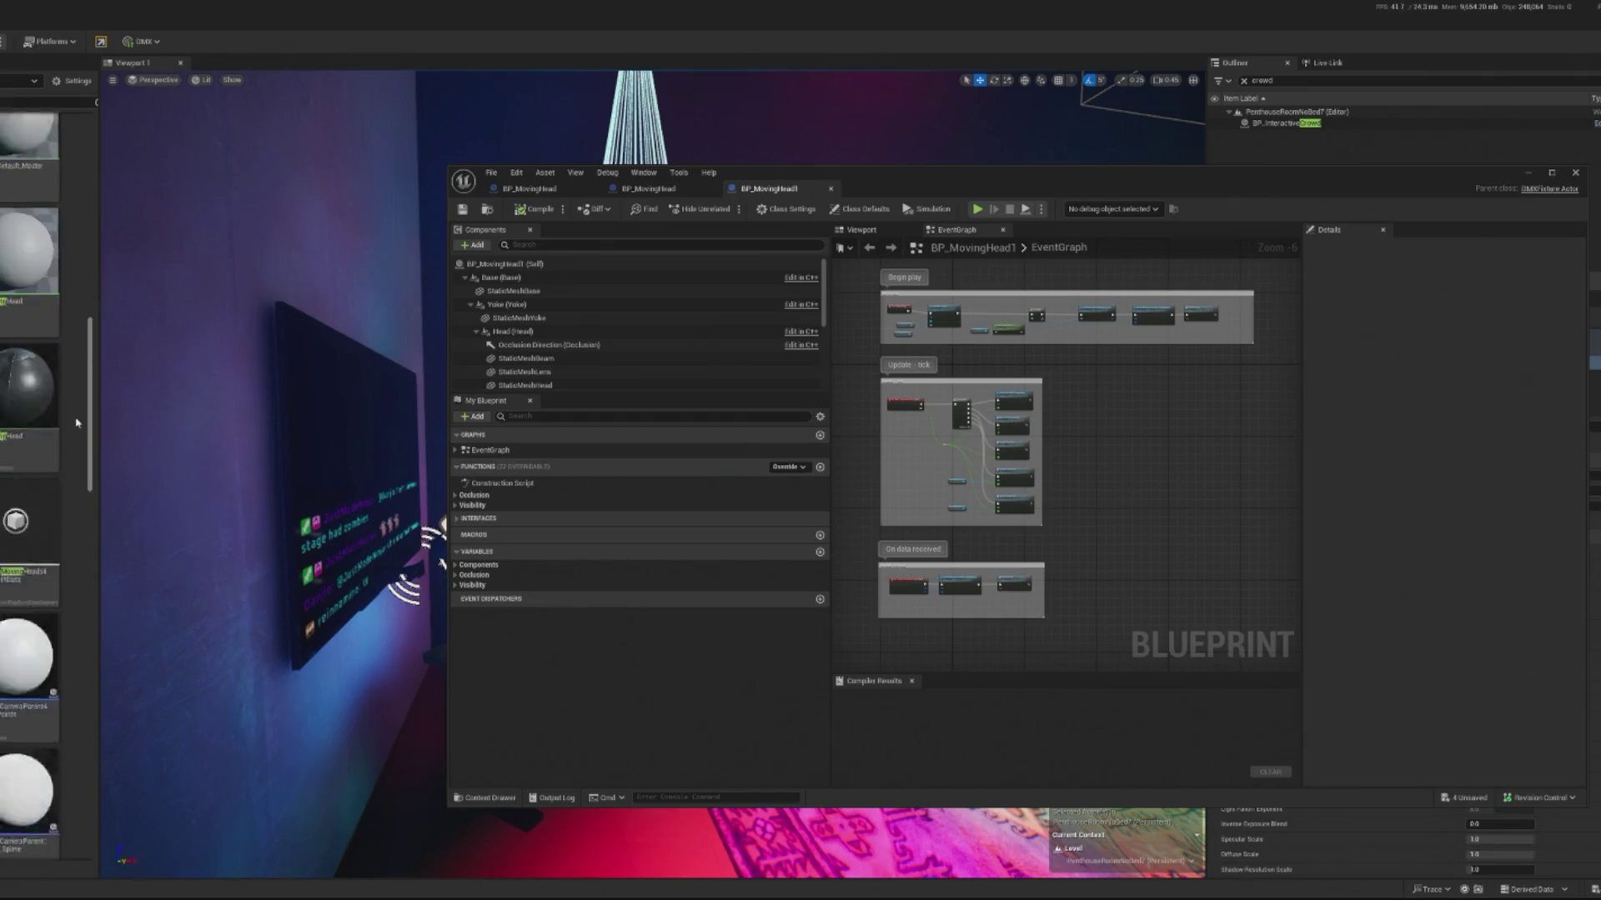
scroll(33, 605, down, 5)
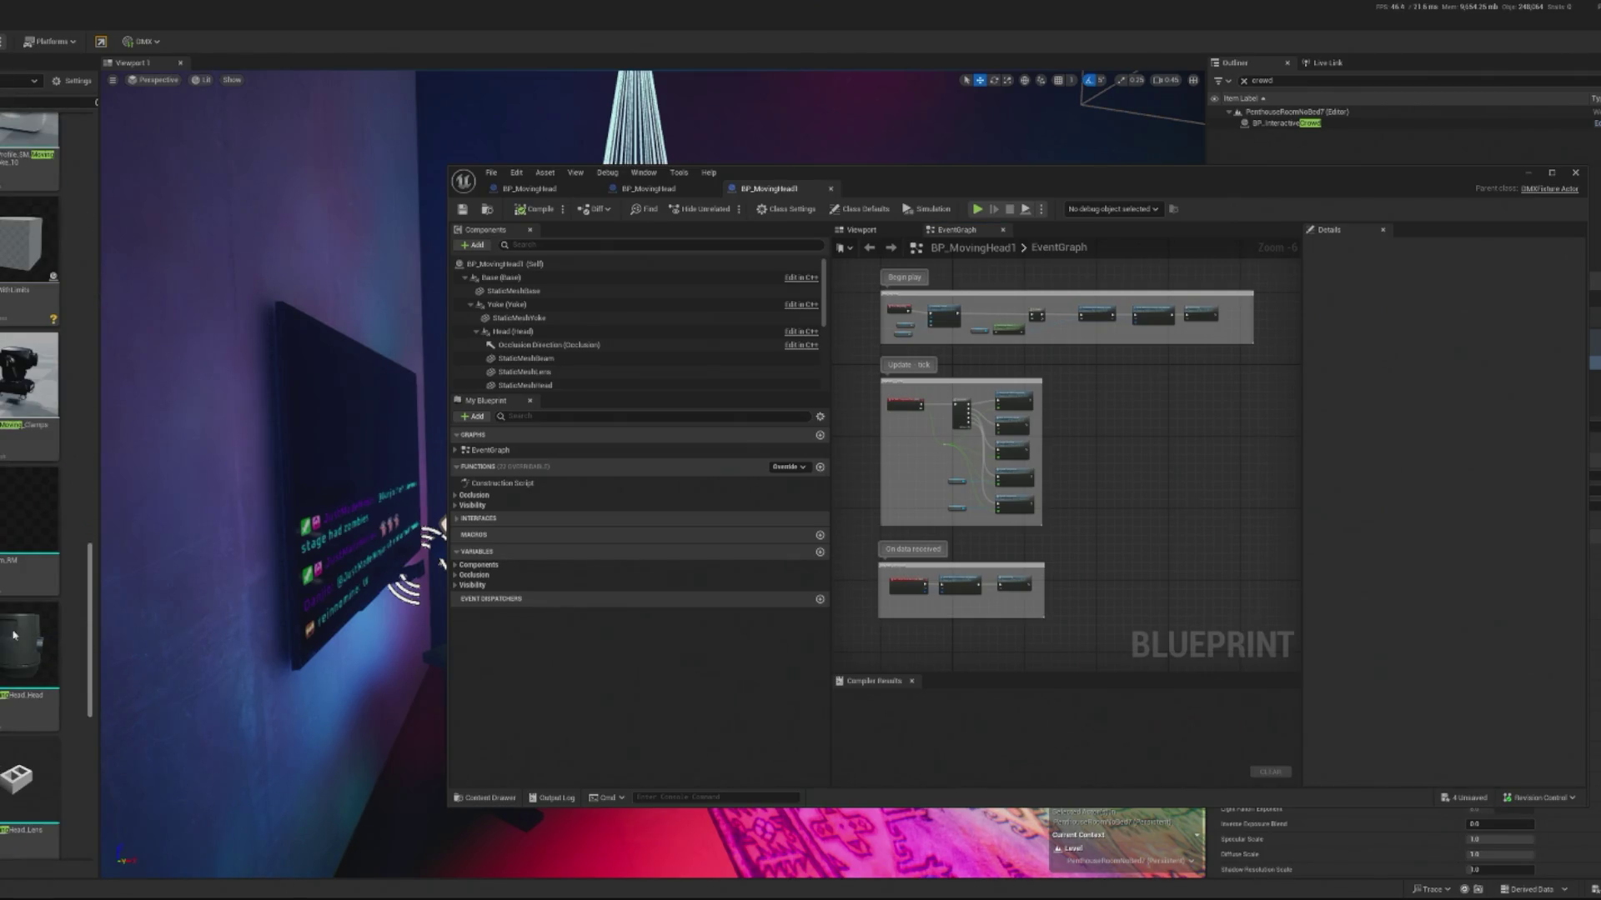
scroll(14, 635, down, 15)
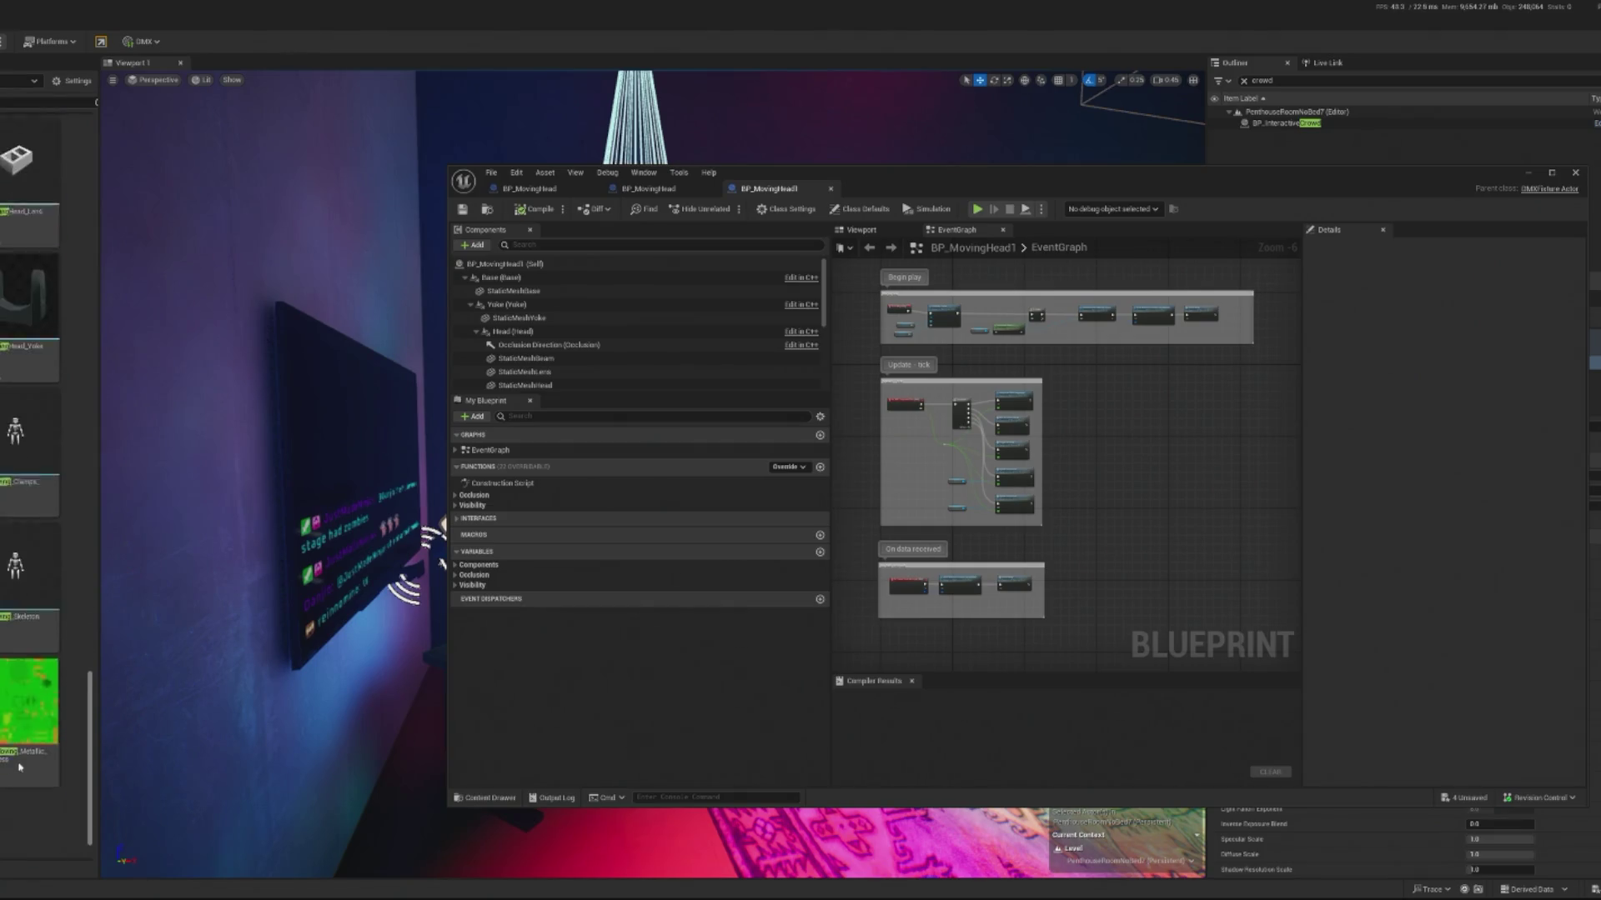
scroll(20, 766, down, 1)
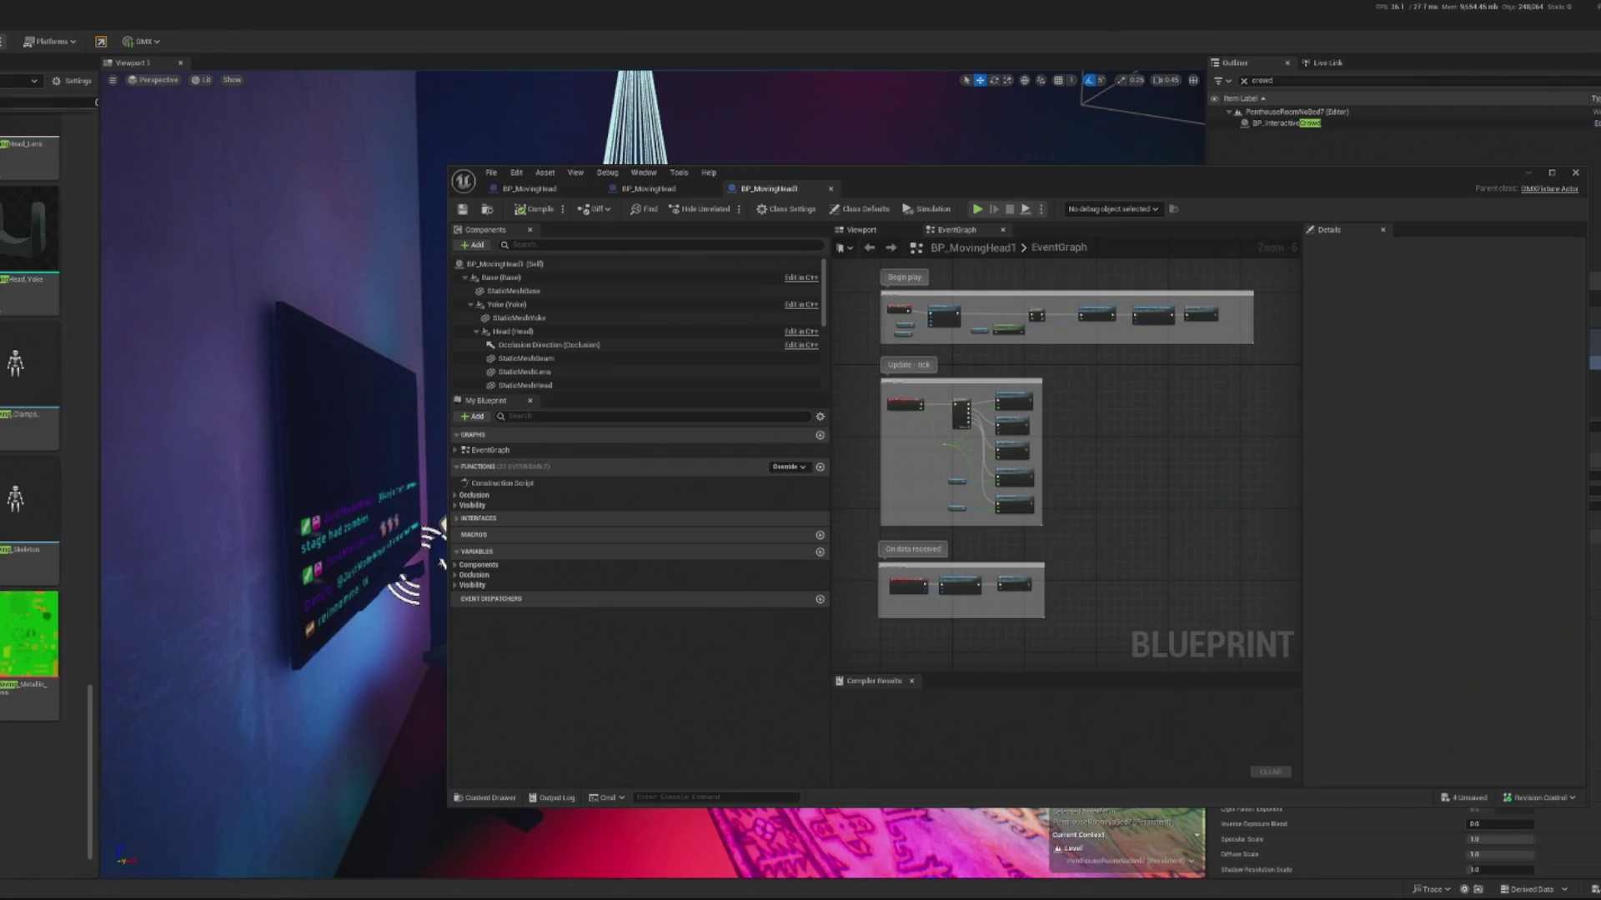
scroll(30, 458, up, 10)
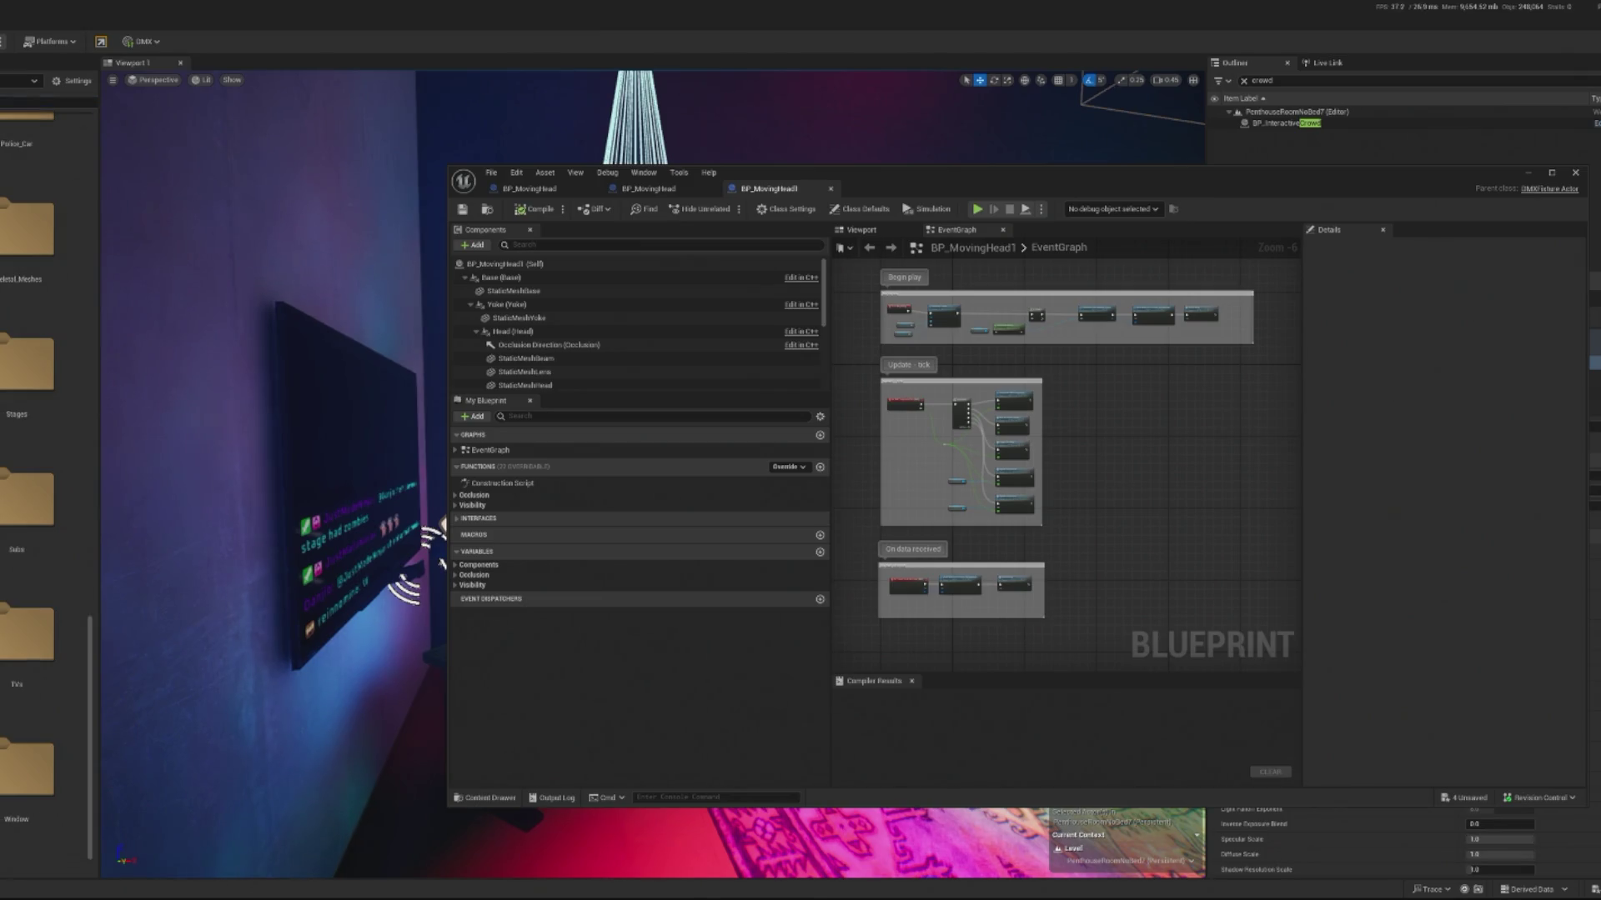
scroll(30, 458, up, 5)
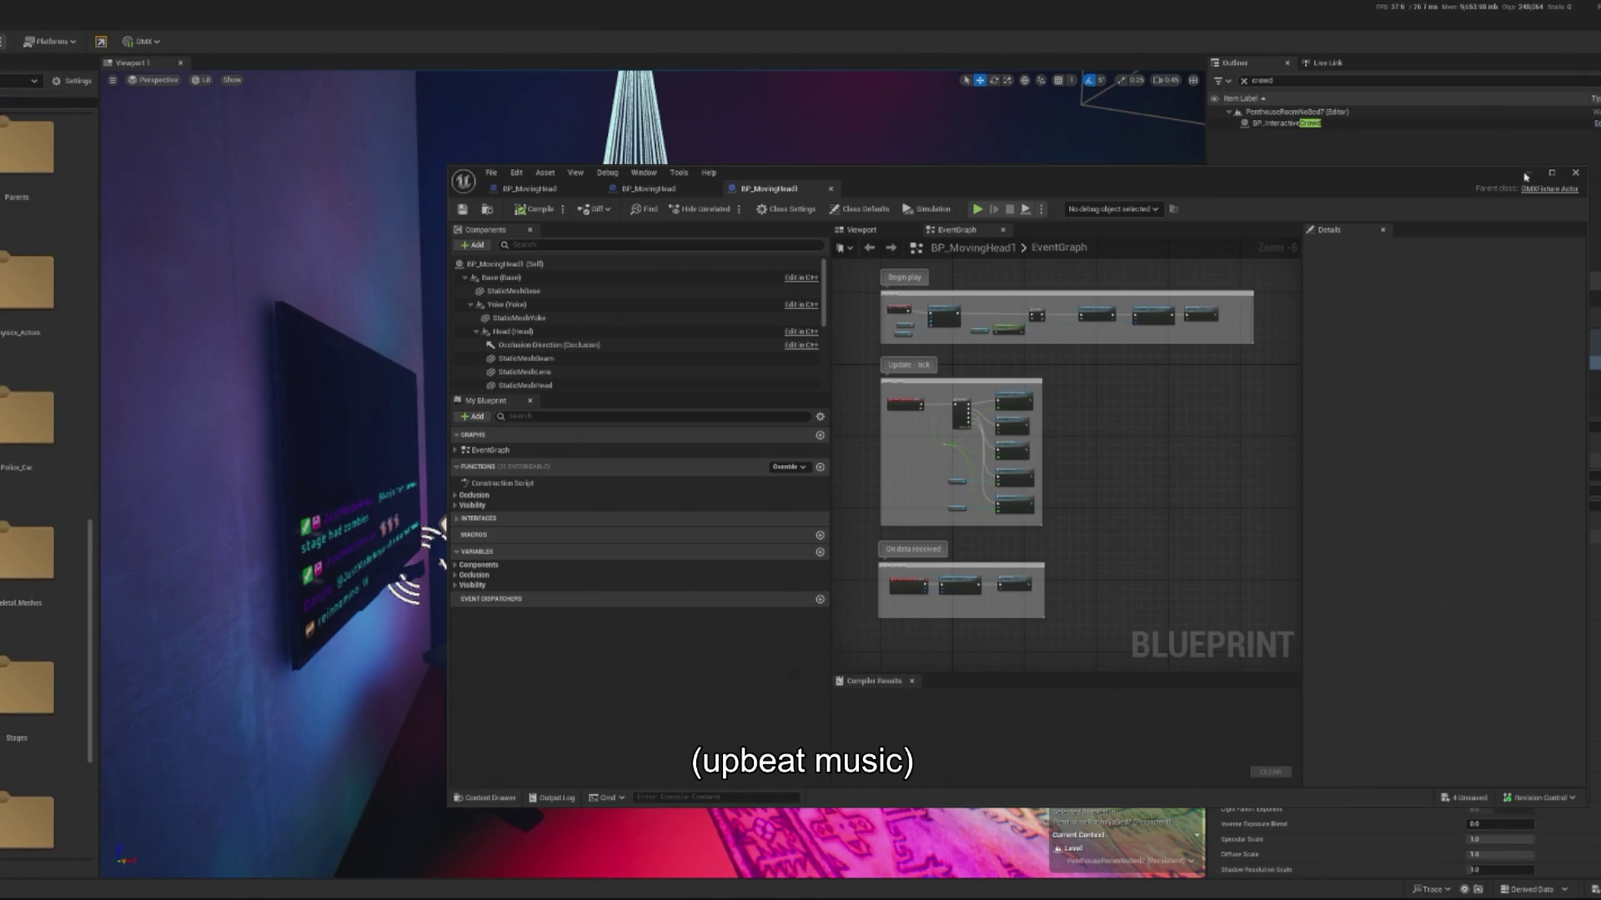
click(1525, 177)
Step: Browse the look-at blueprints folder, open the Lights folder, and turn the view toward the couch
double_click(26, 146)
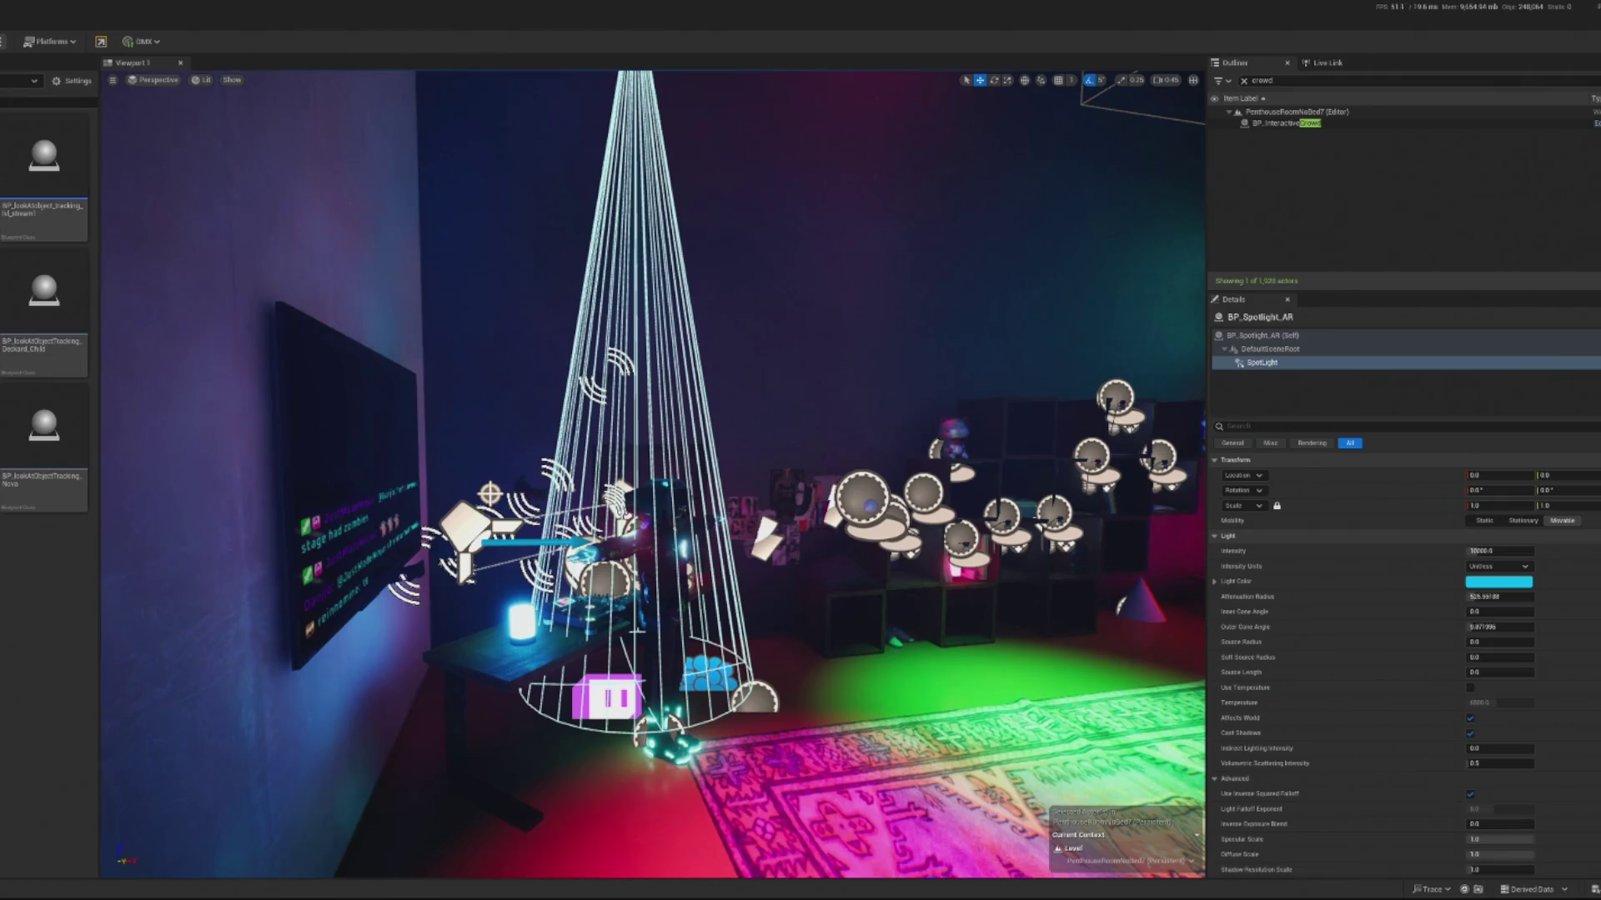
key(alt+Left)
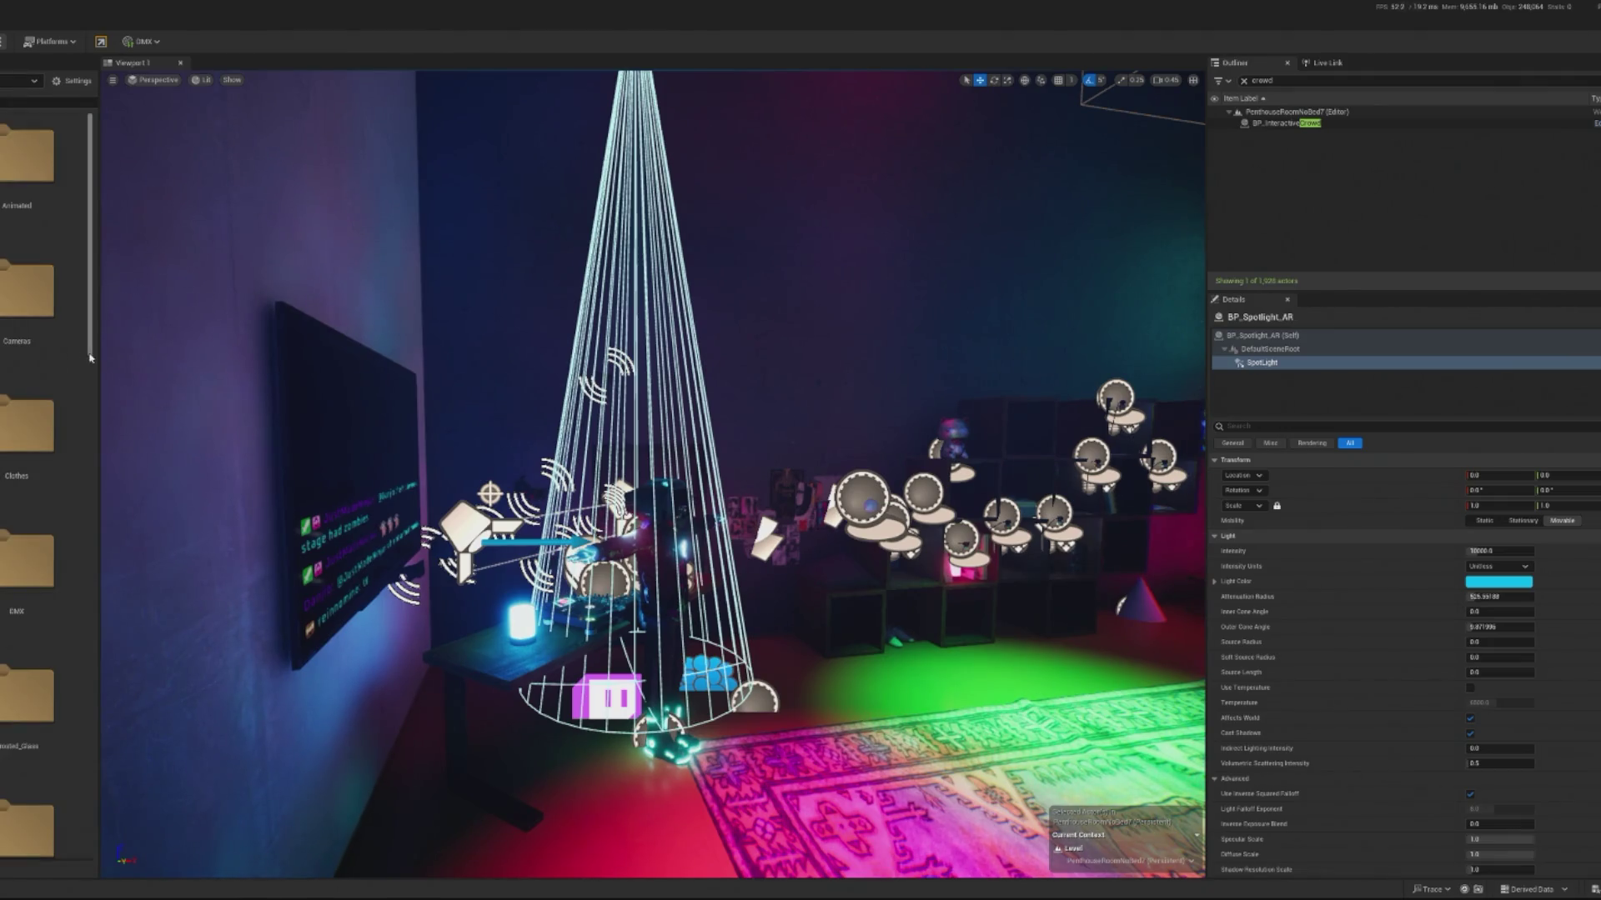
scroll(45, 484, down, 5)
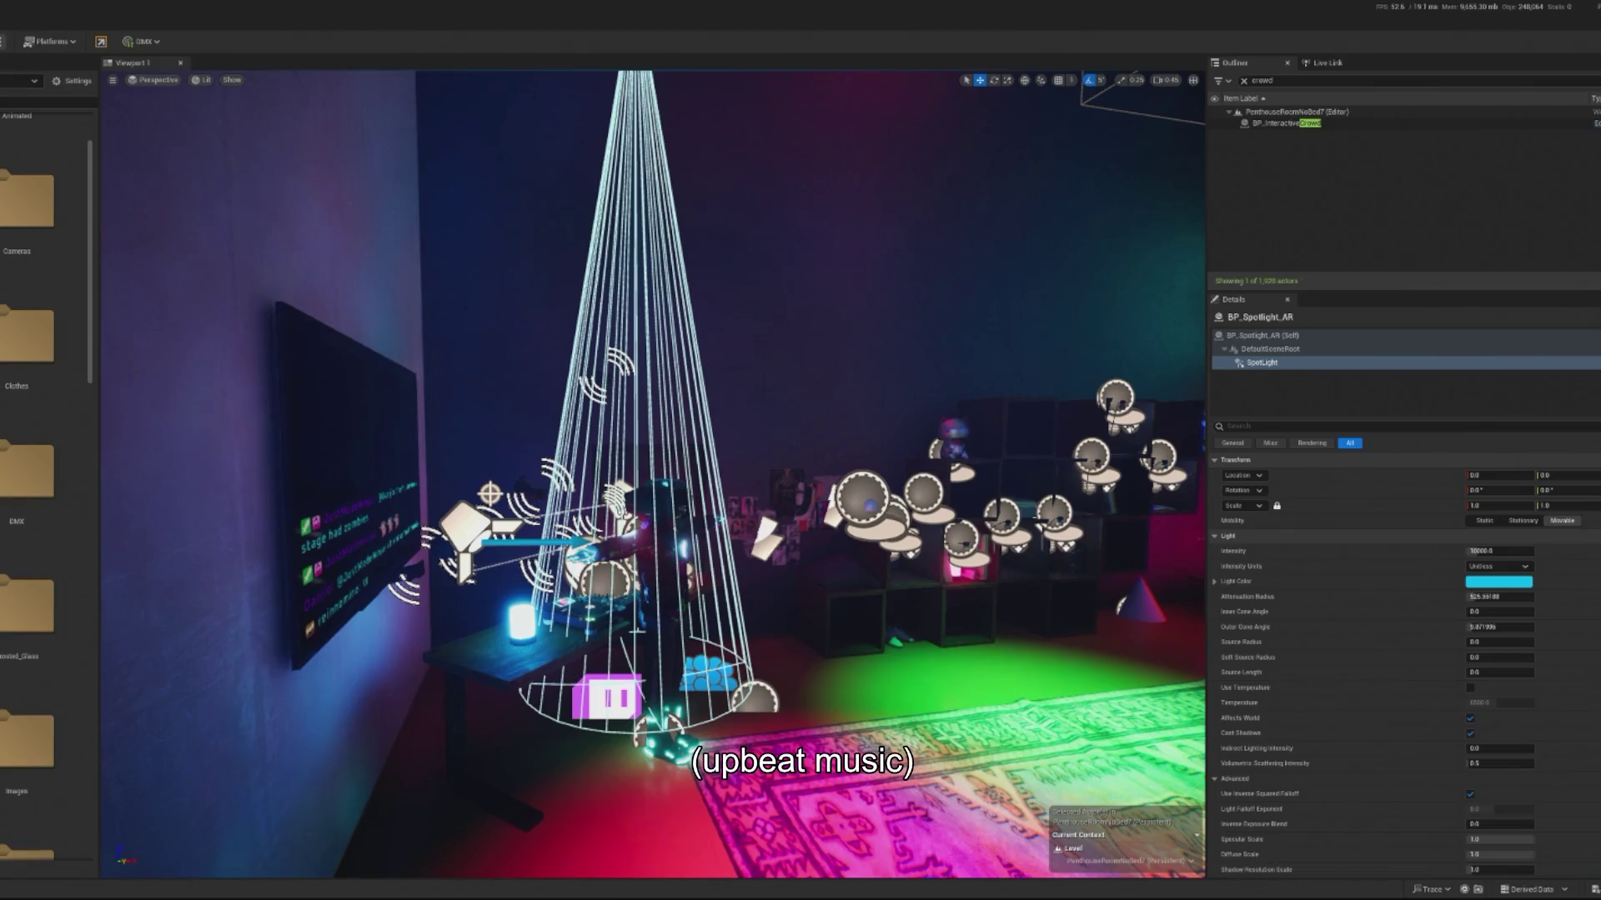
scroll(25, 425, down, 3)
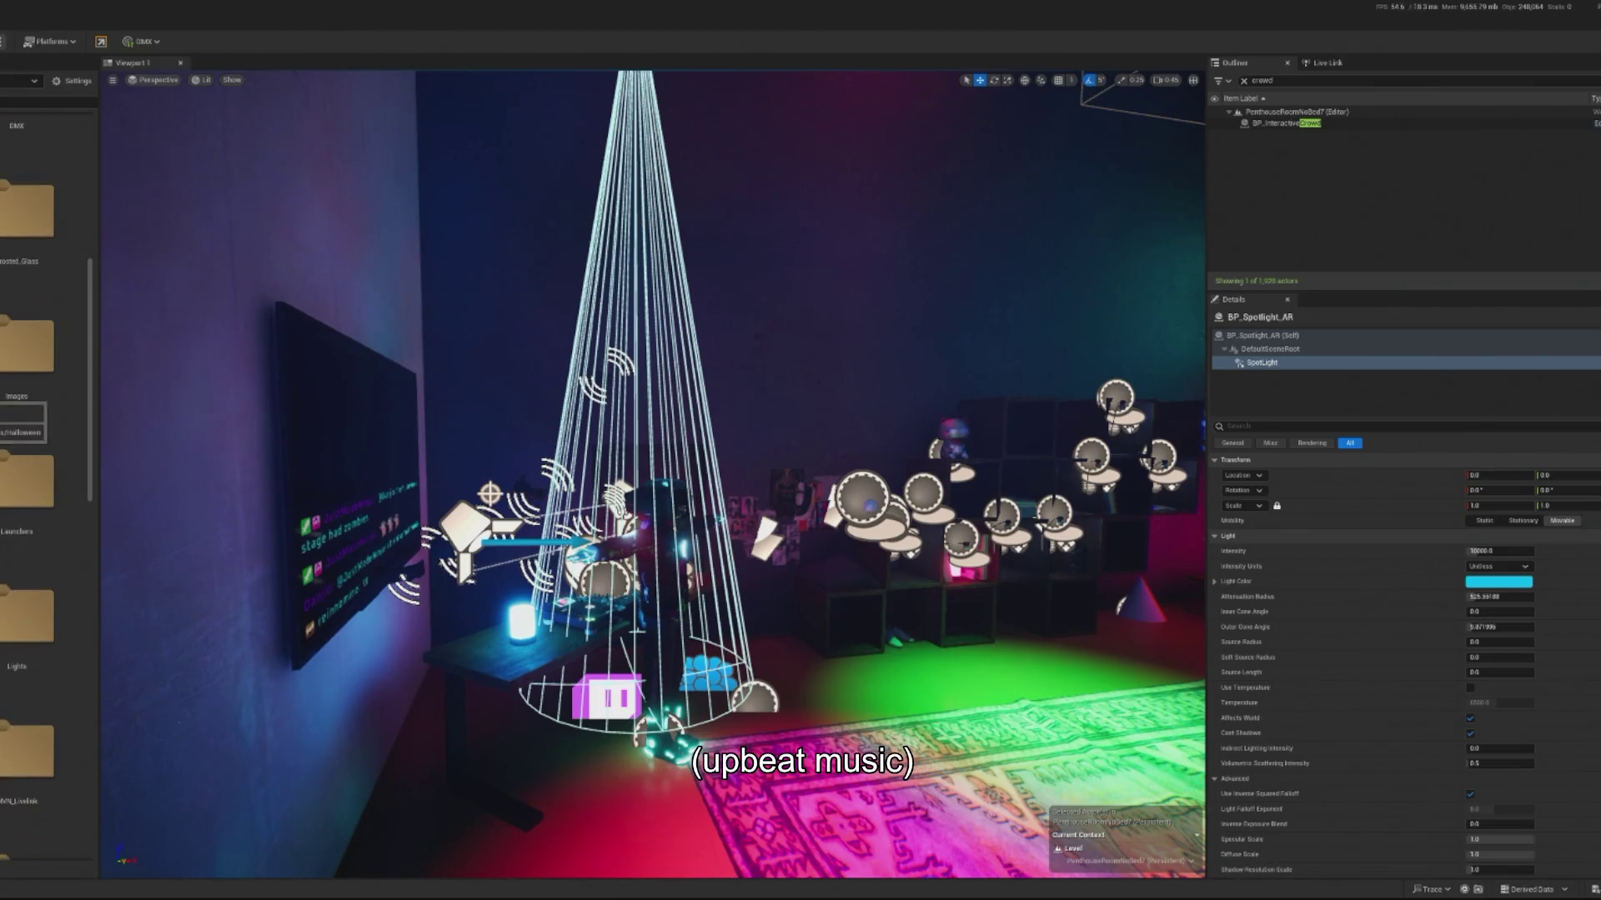
double_click(37, 504)
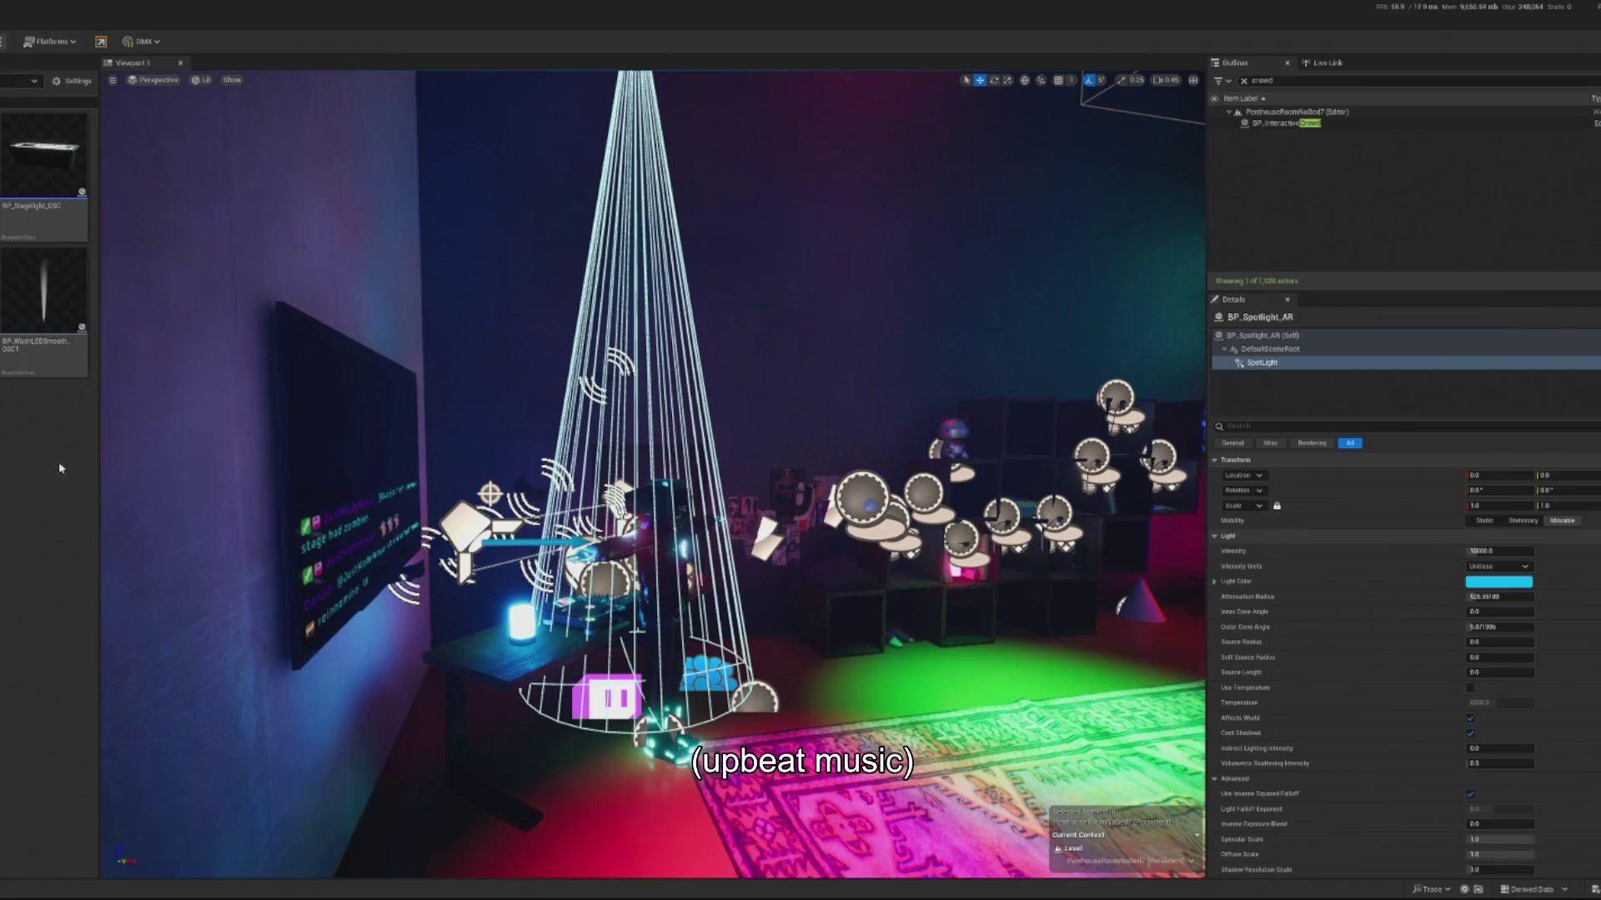
drag(246, 475, 476, 463)
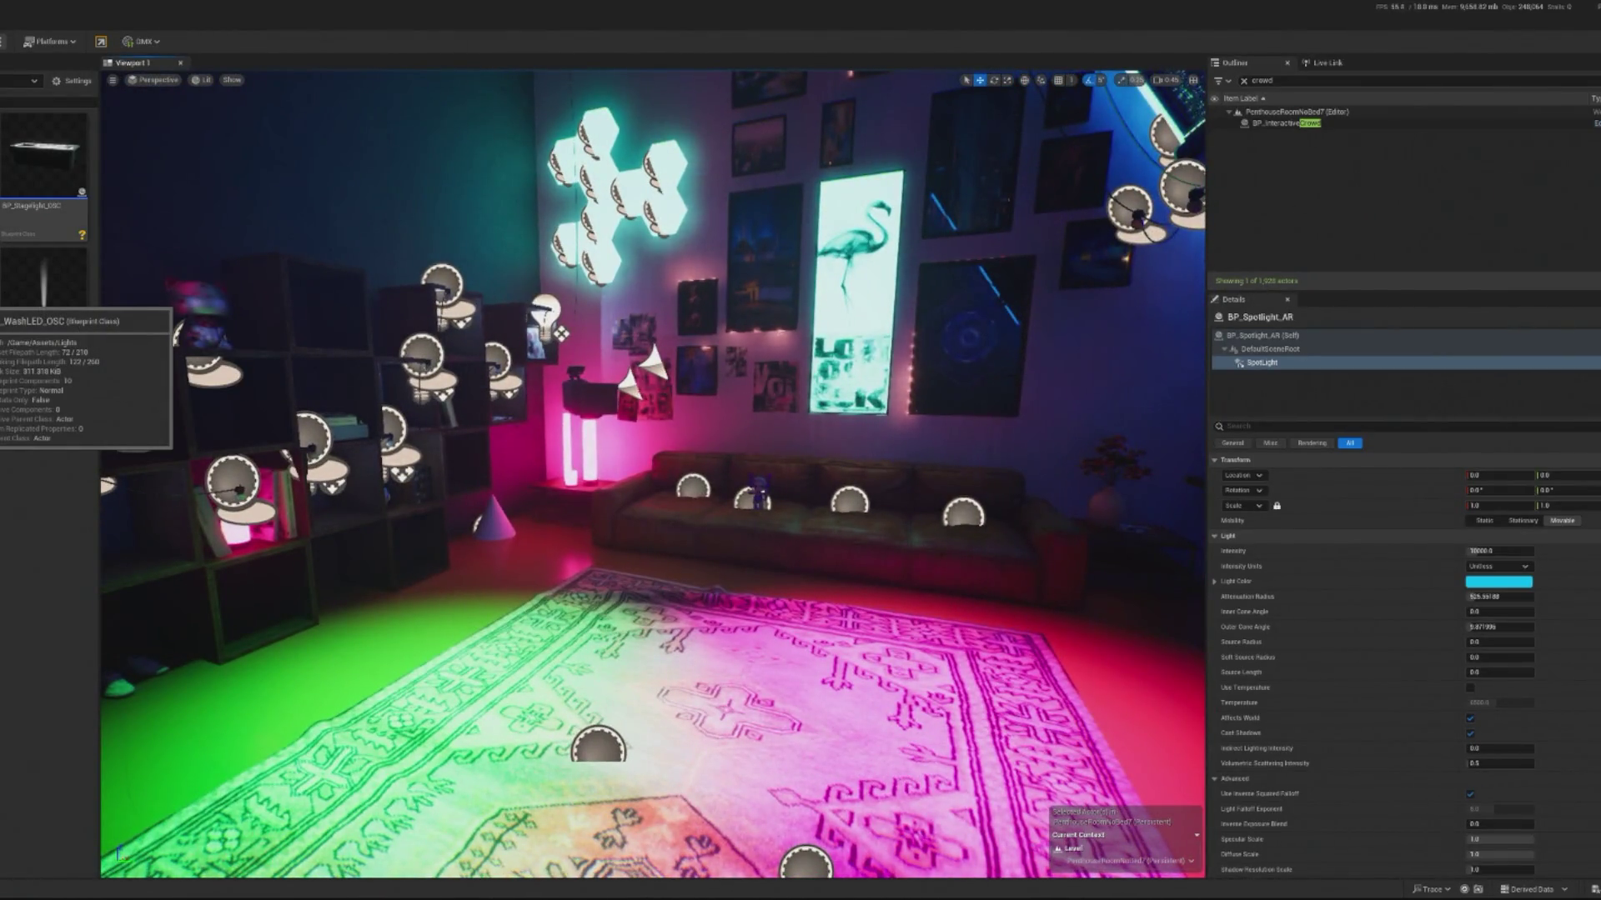
Step: Open BP_WashLED_OSC, select its Beam component, and open its M_EV_Lightbeam_Master_01 material
double_click(44, 283)
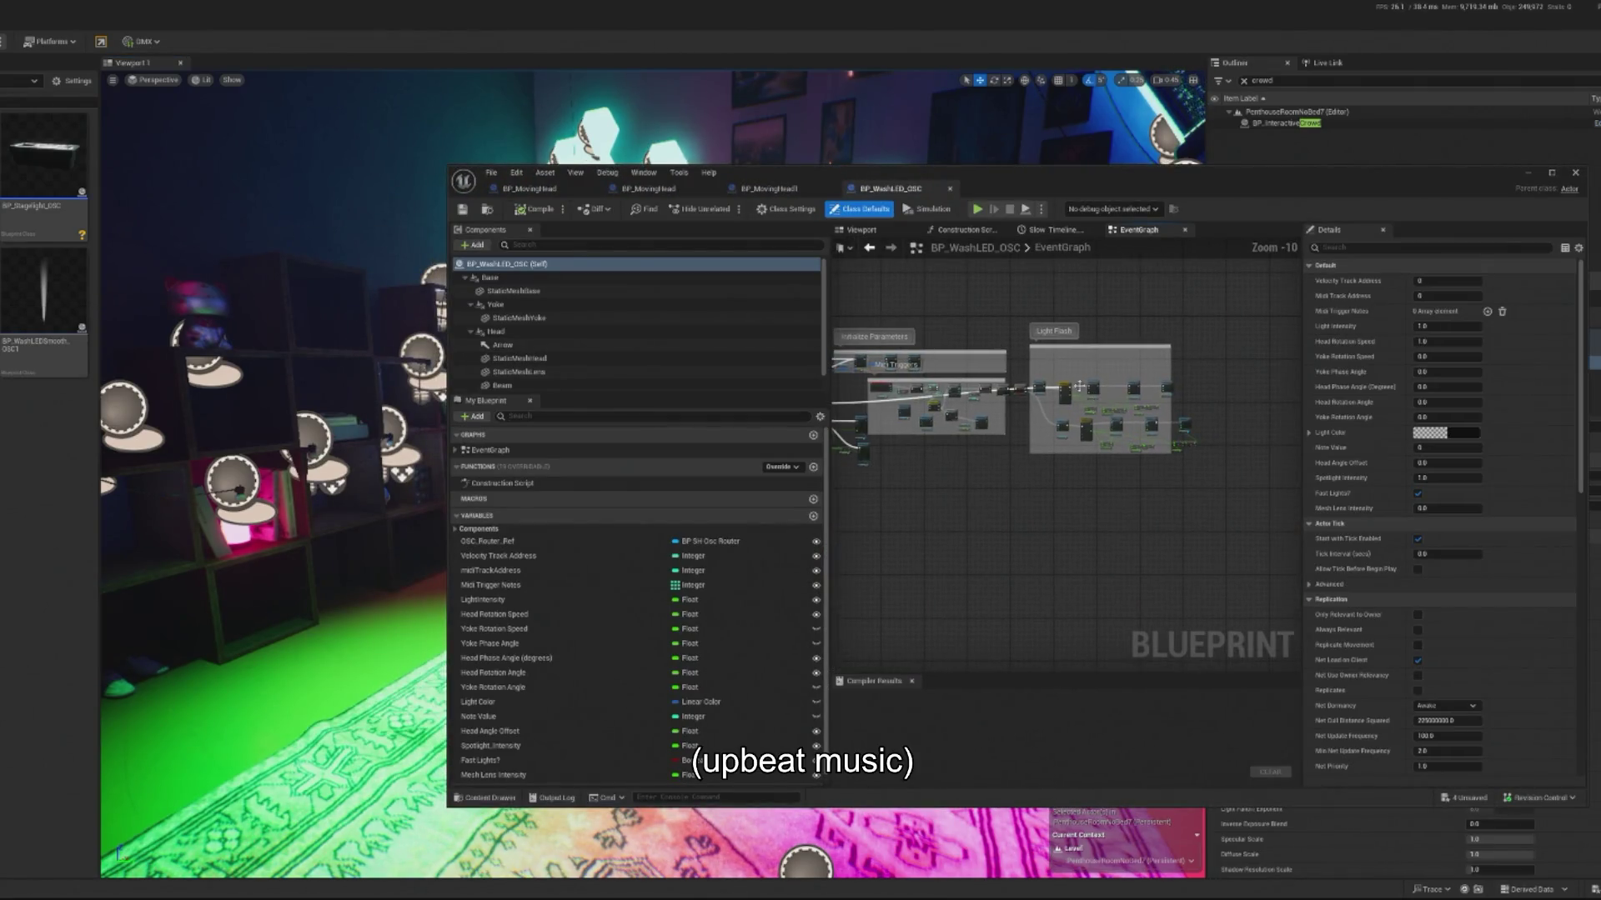
scroll(917, 405, up, 2)
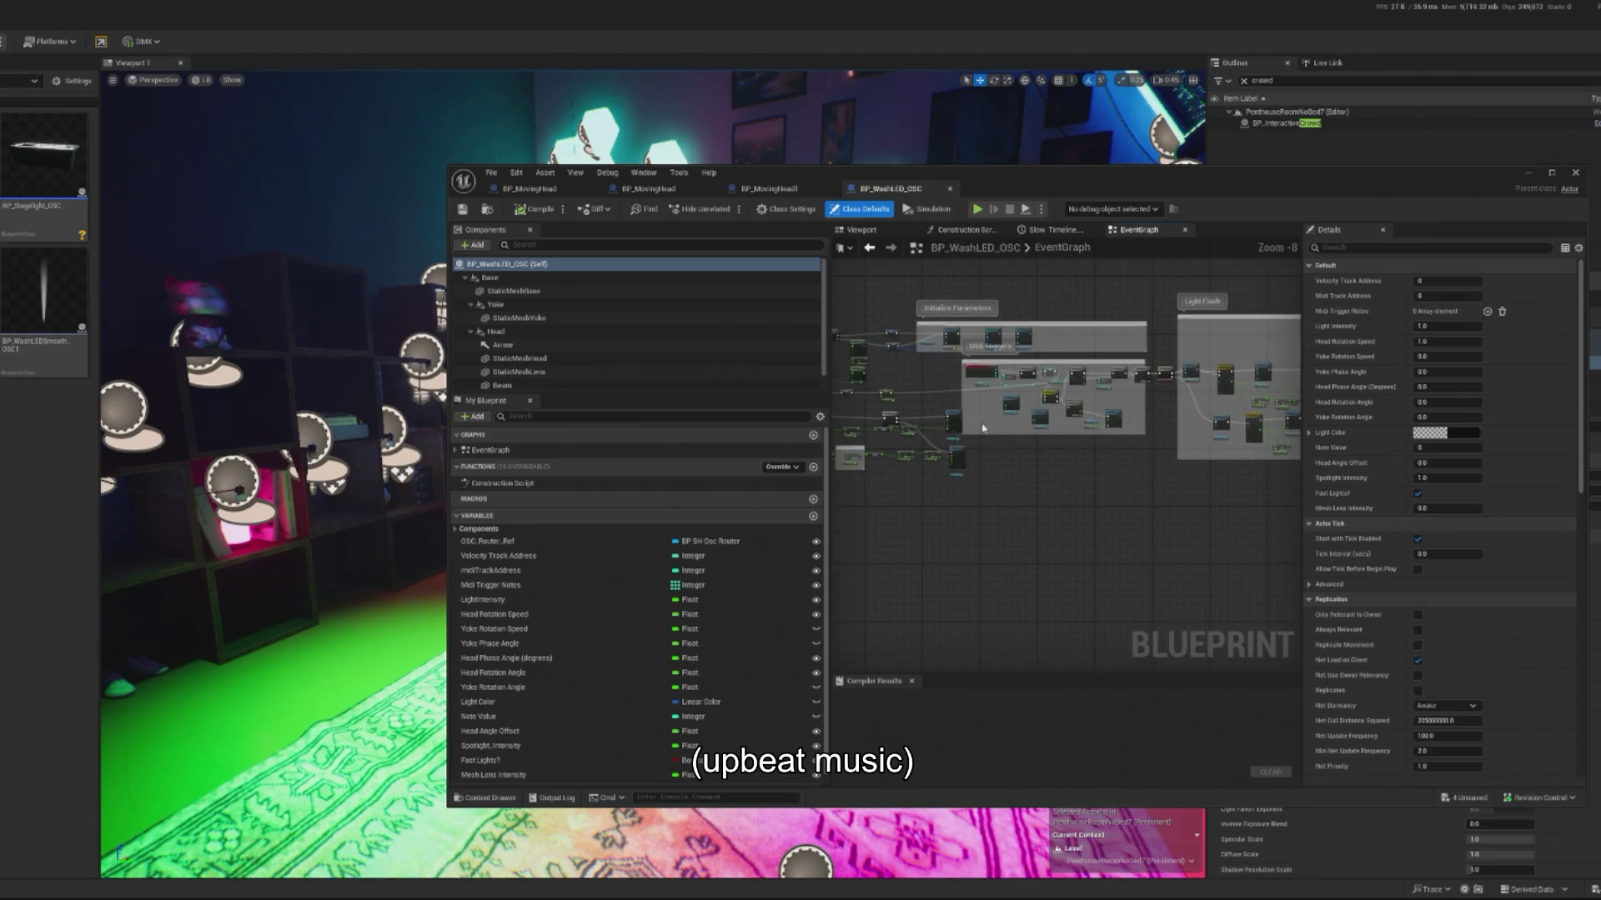
click(892, 237)
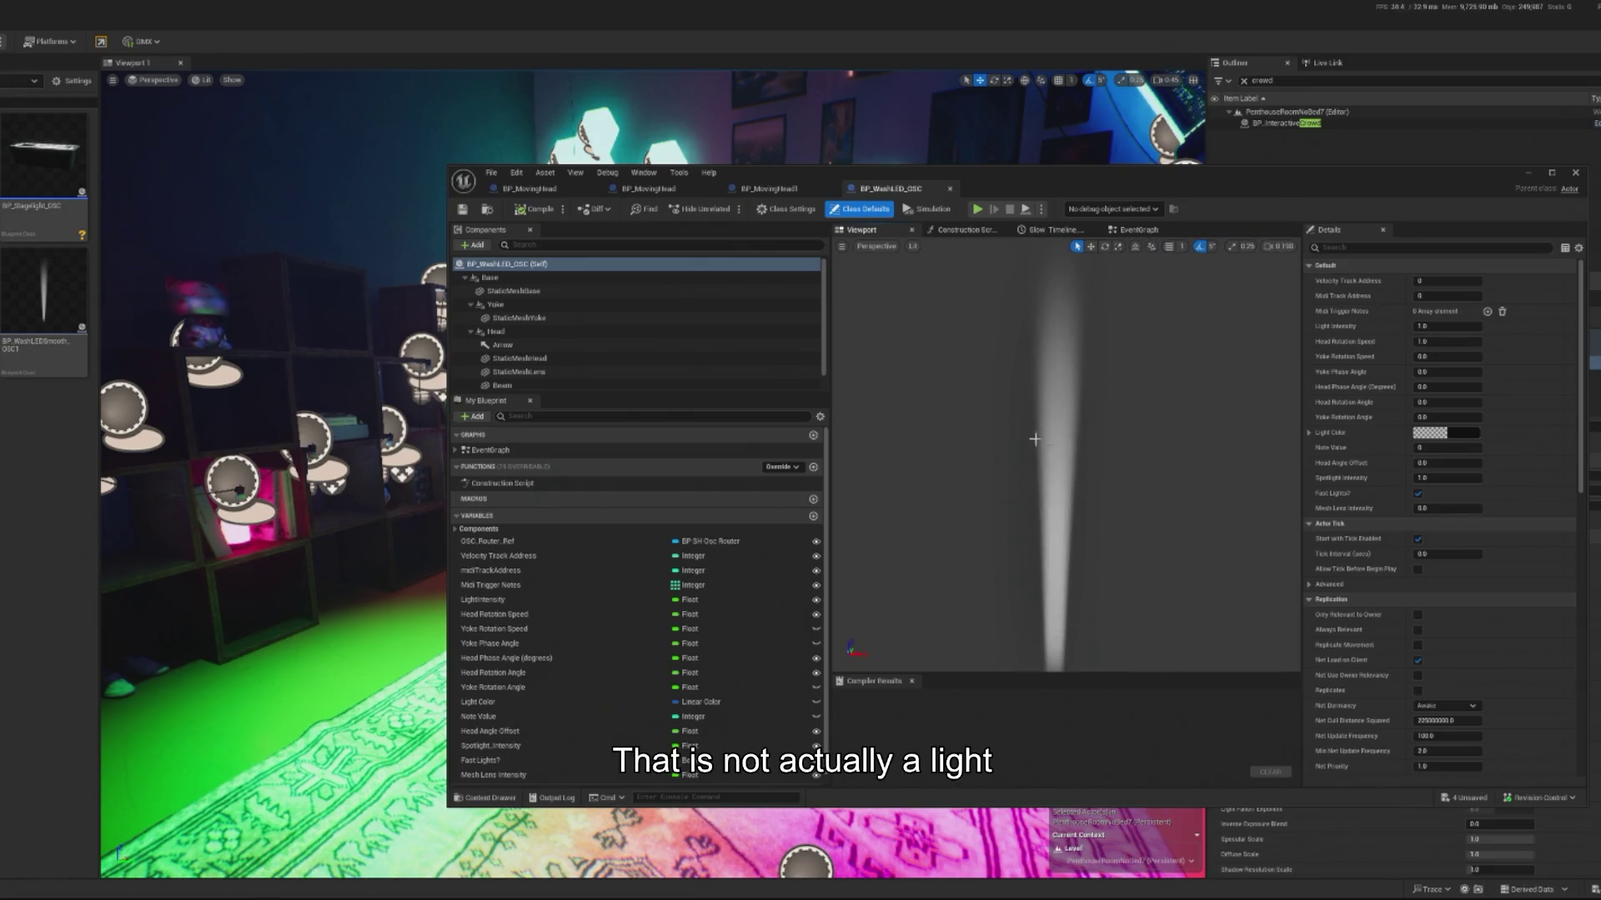
click(1038, 437)
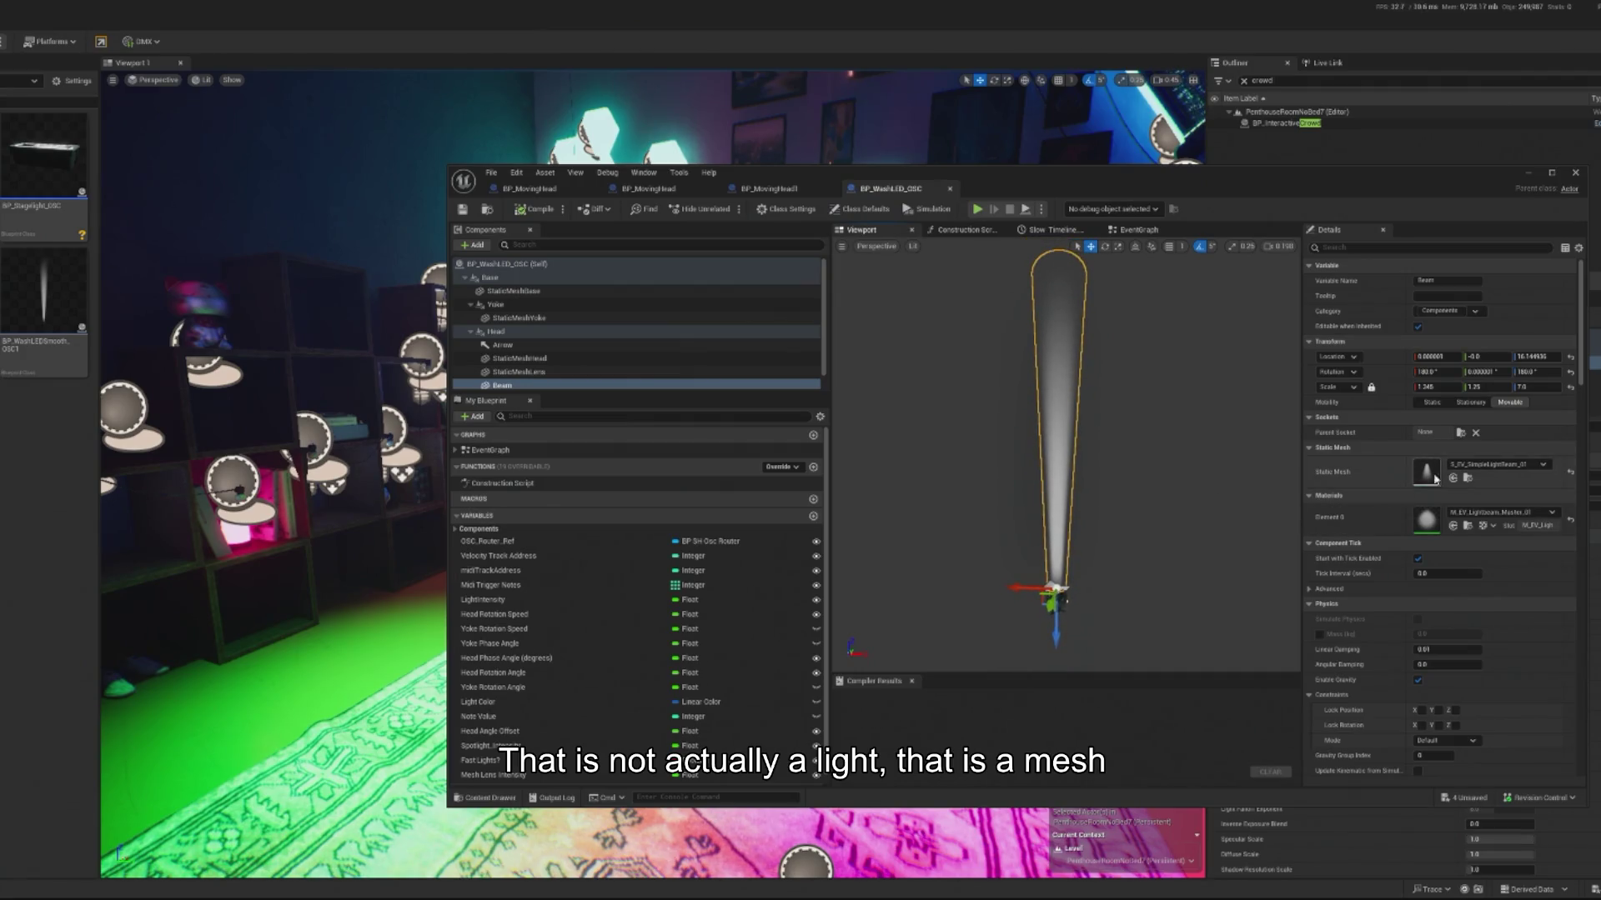
double_click(1432, 522)
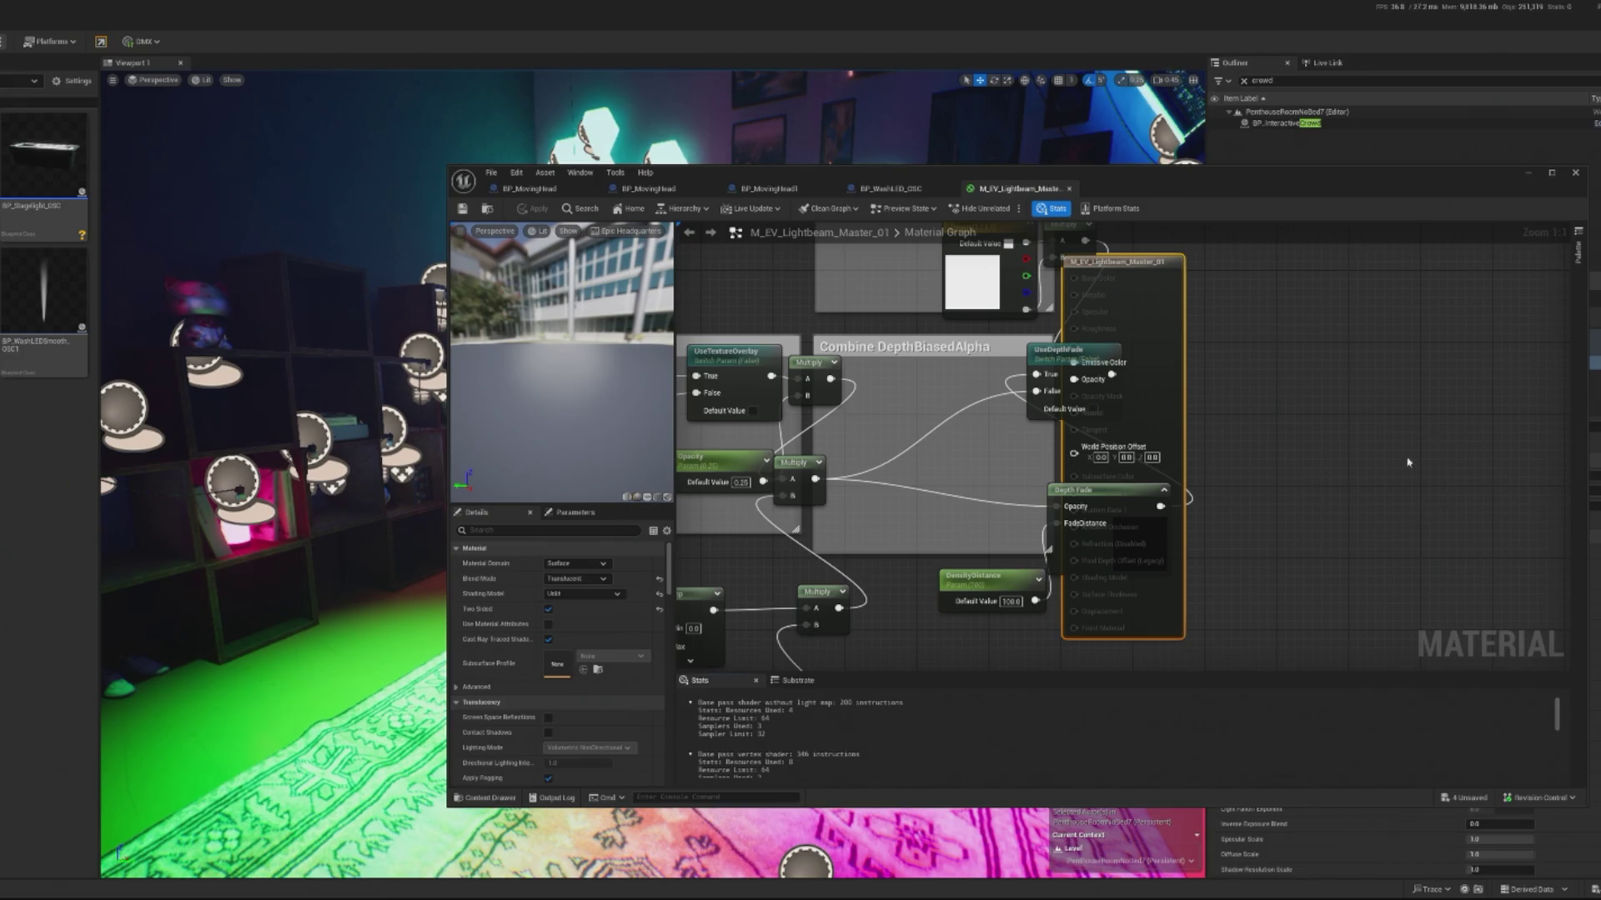
Step: Zoom around the M_EV_Lightbeam_Master_01 graph, then minimize the material editor
scroll(1346, 375, down, 3)
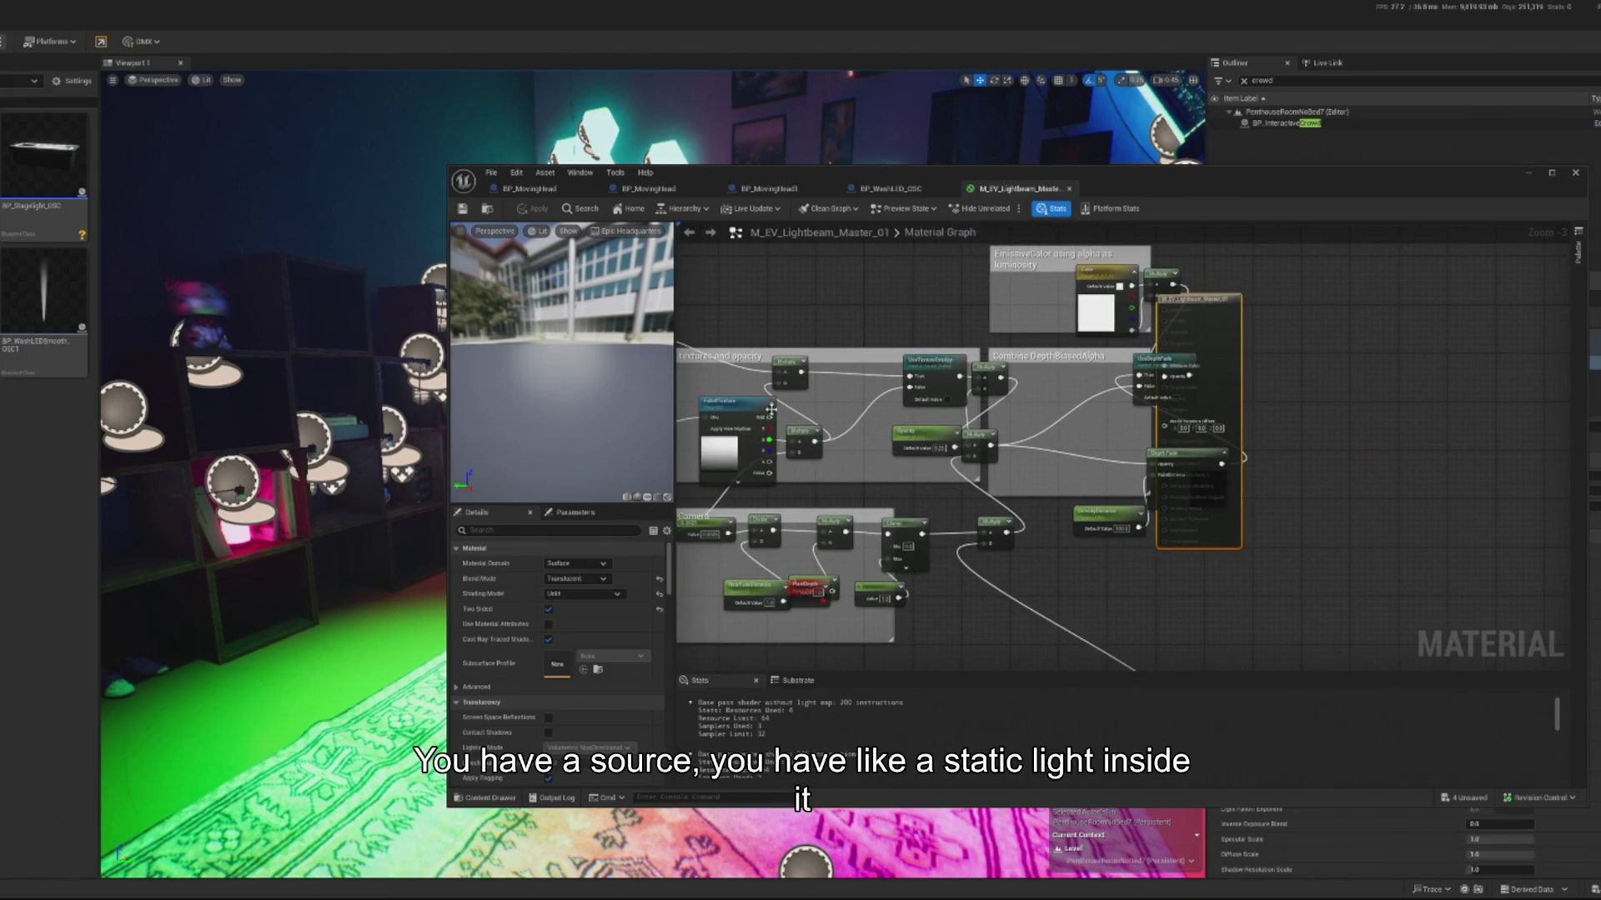
scroll(1161, 513, up, 3)
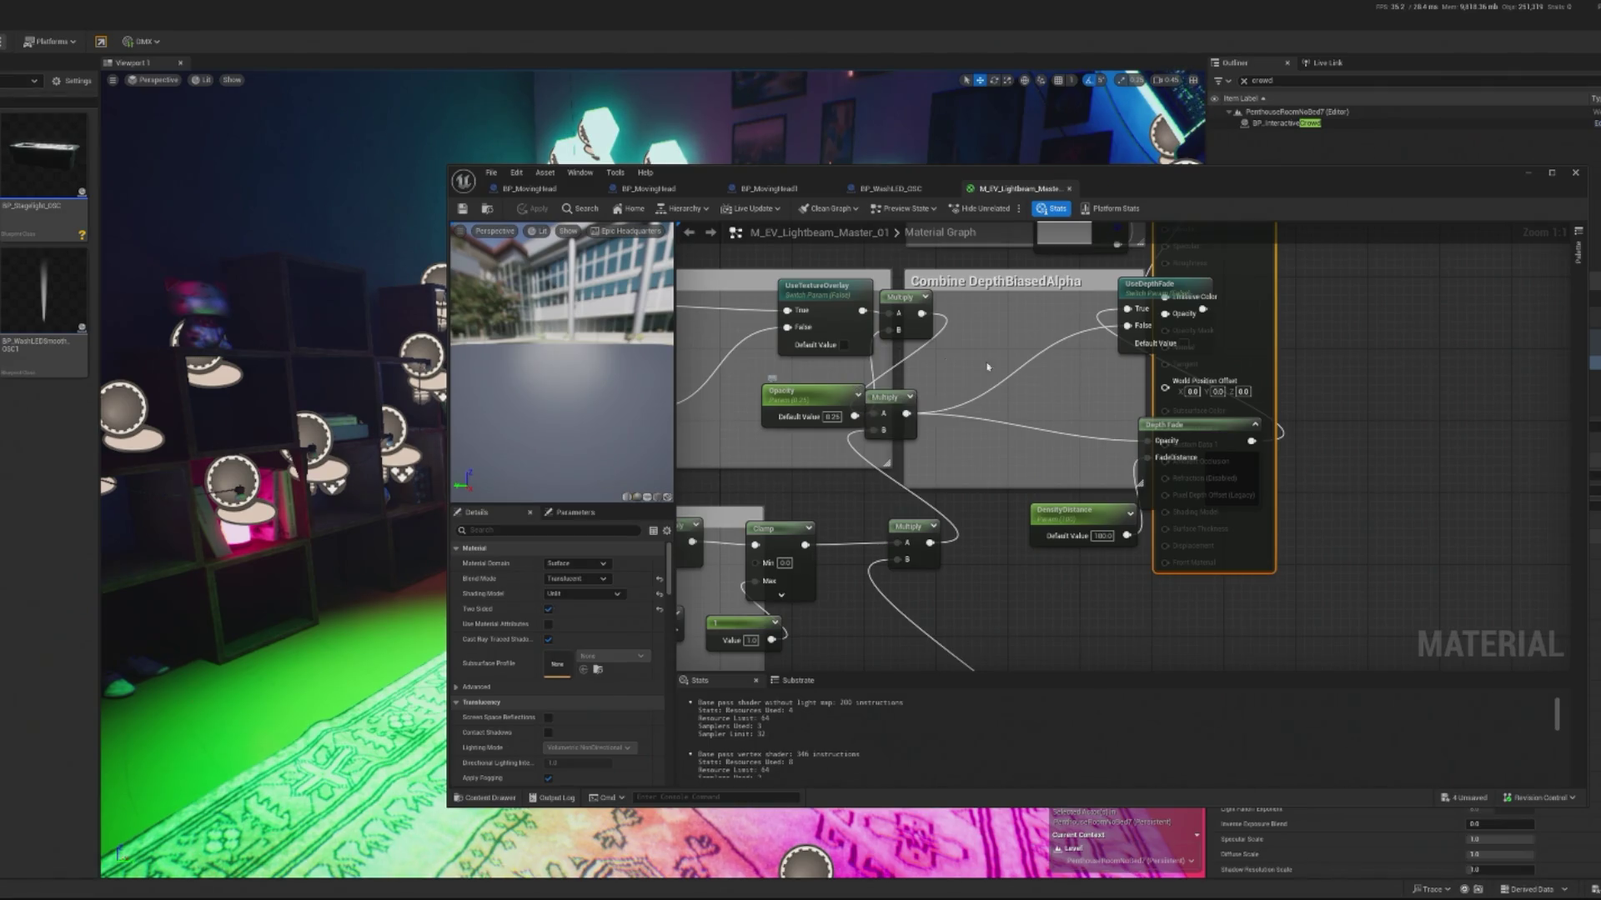
click(1530, 175)
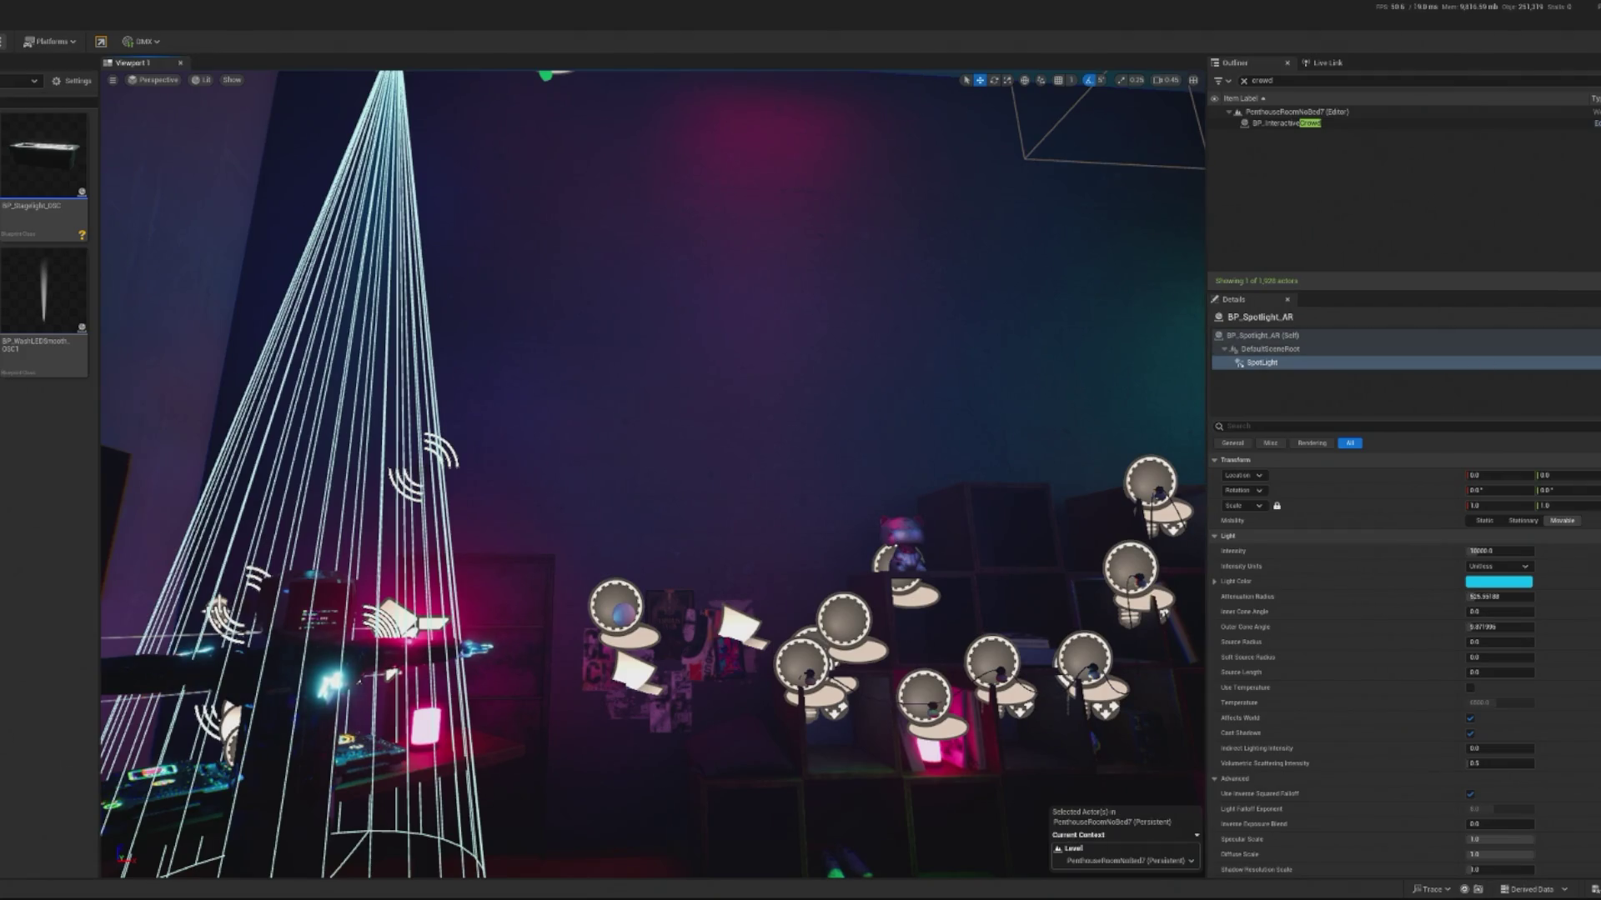
Step: In BP_Spotlight_AR, add a Static Mesh component and attach it under SpotLight
double_click(1261, 362)
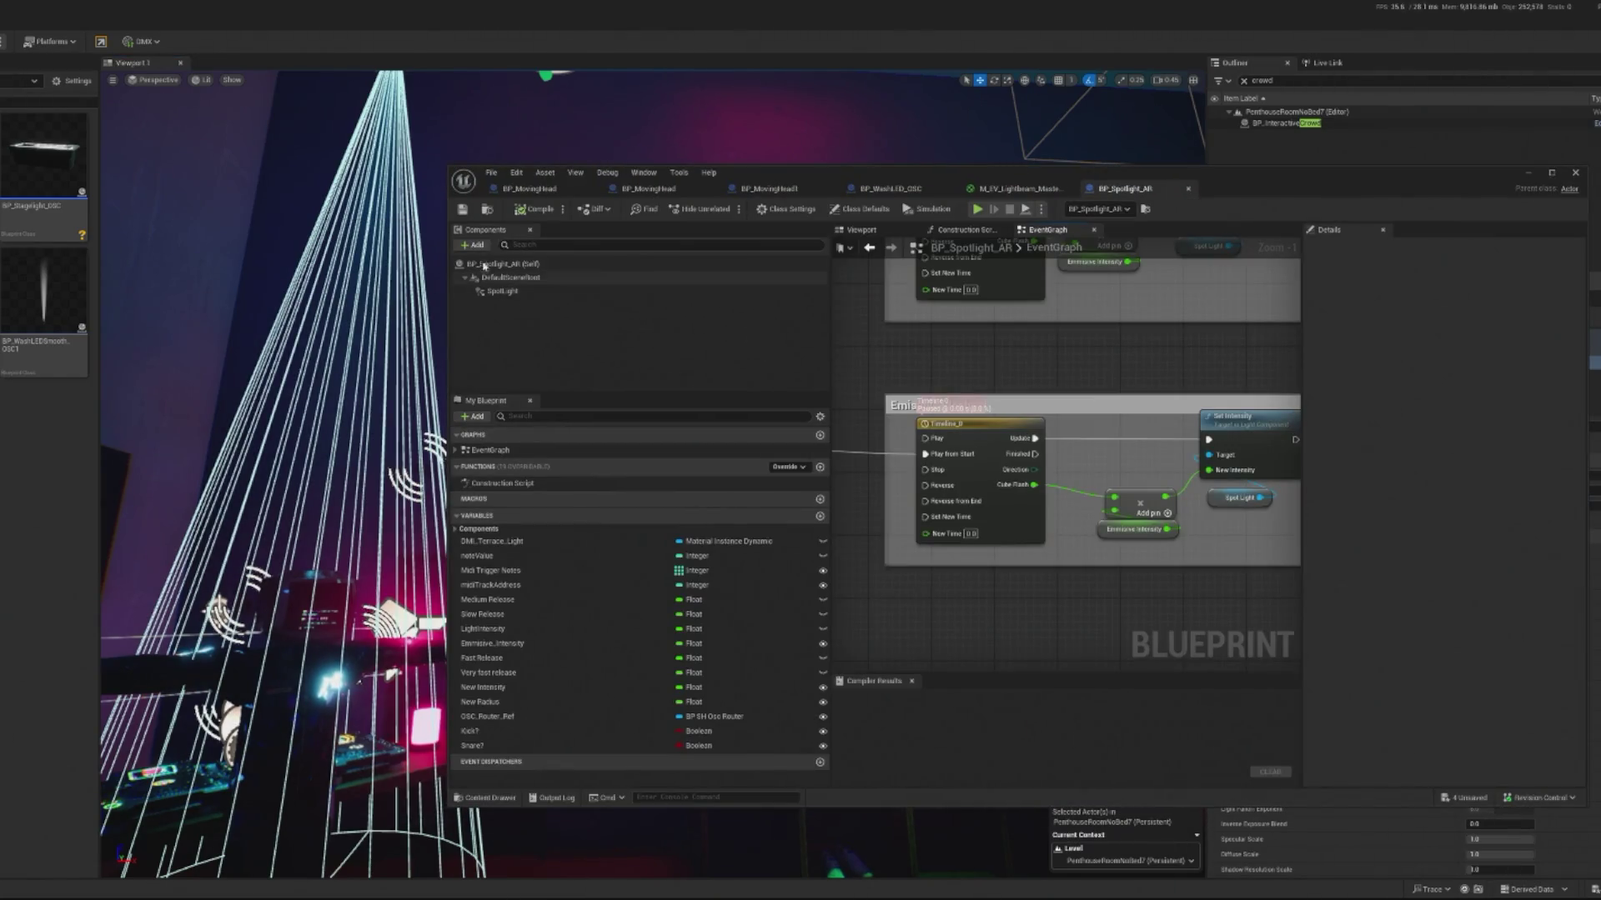
click(473, 245)
text(tat)
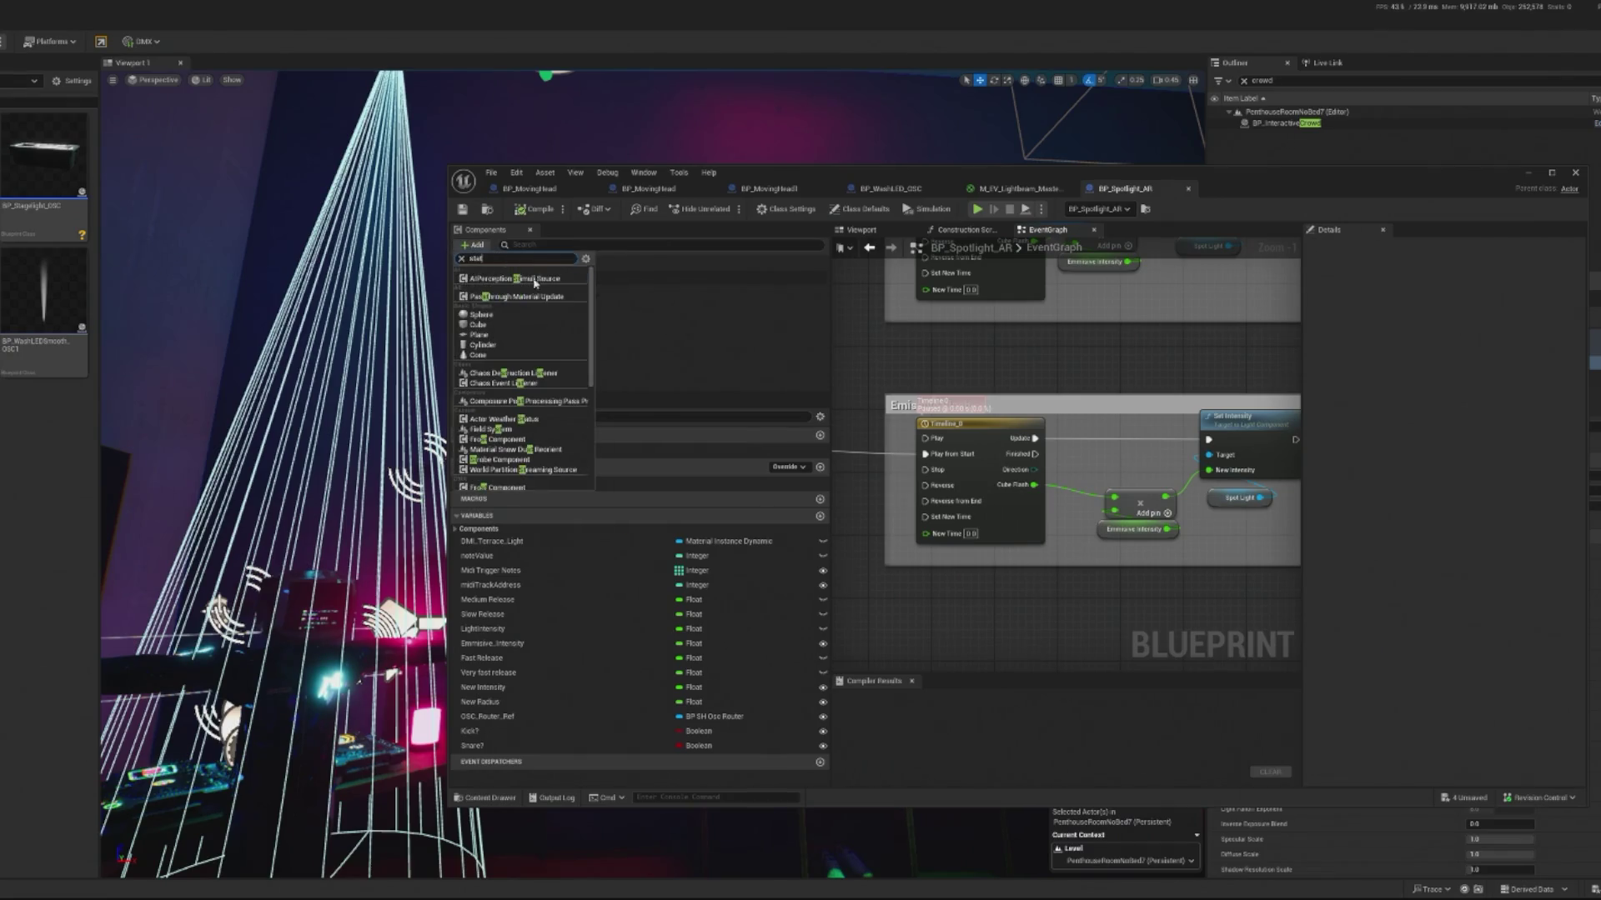
click(492, 393)
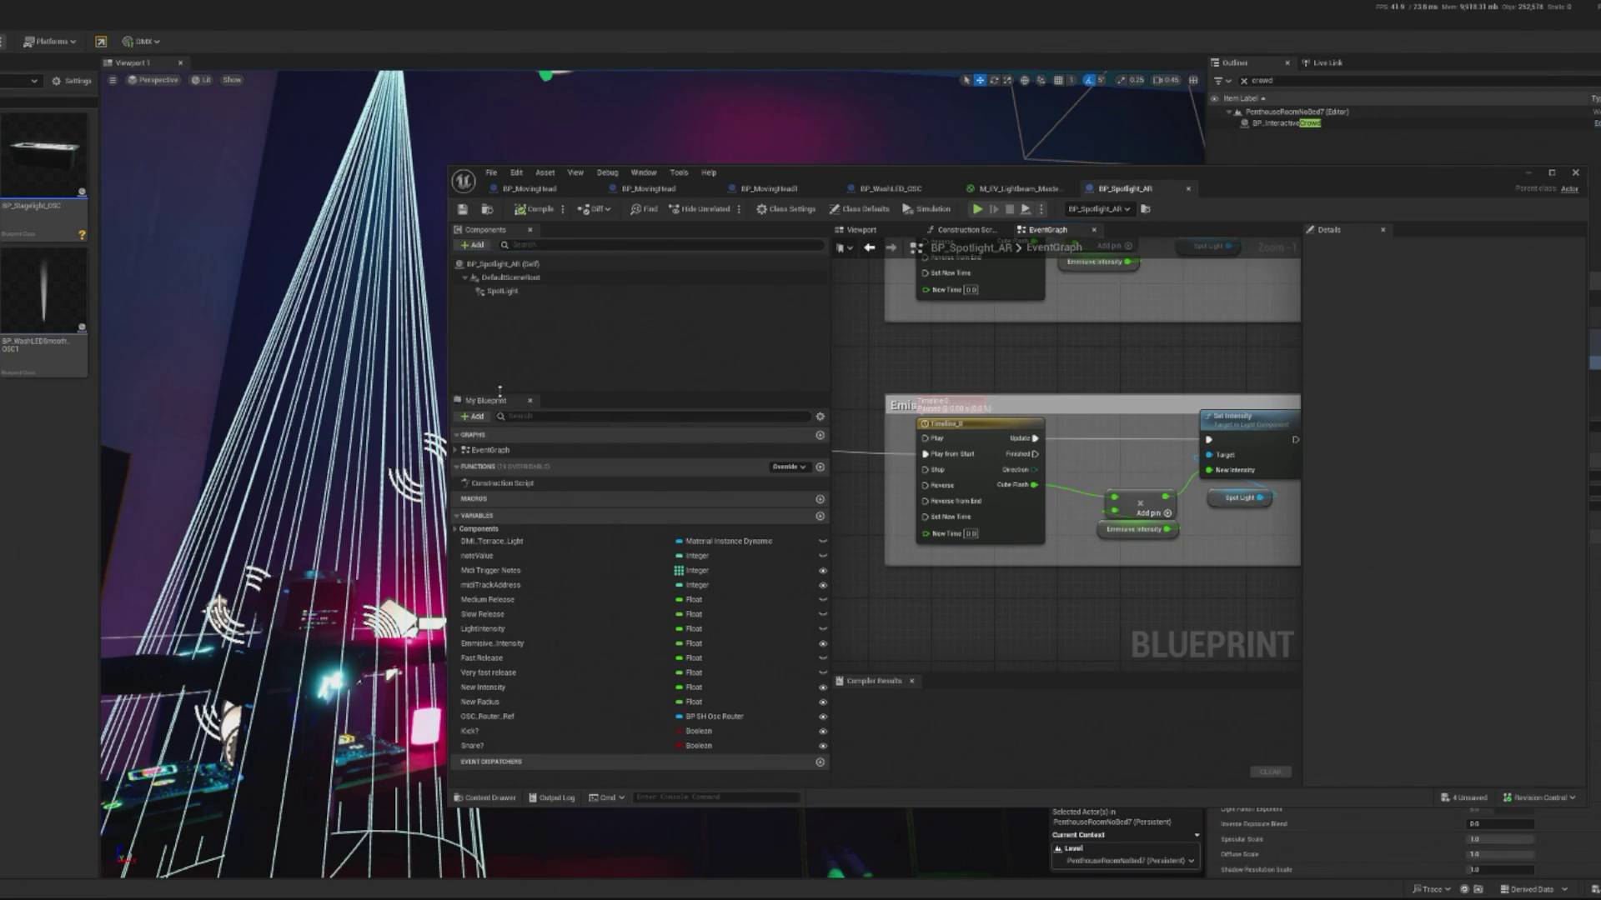
drag(521, 305, 517, 304)
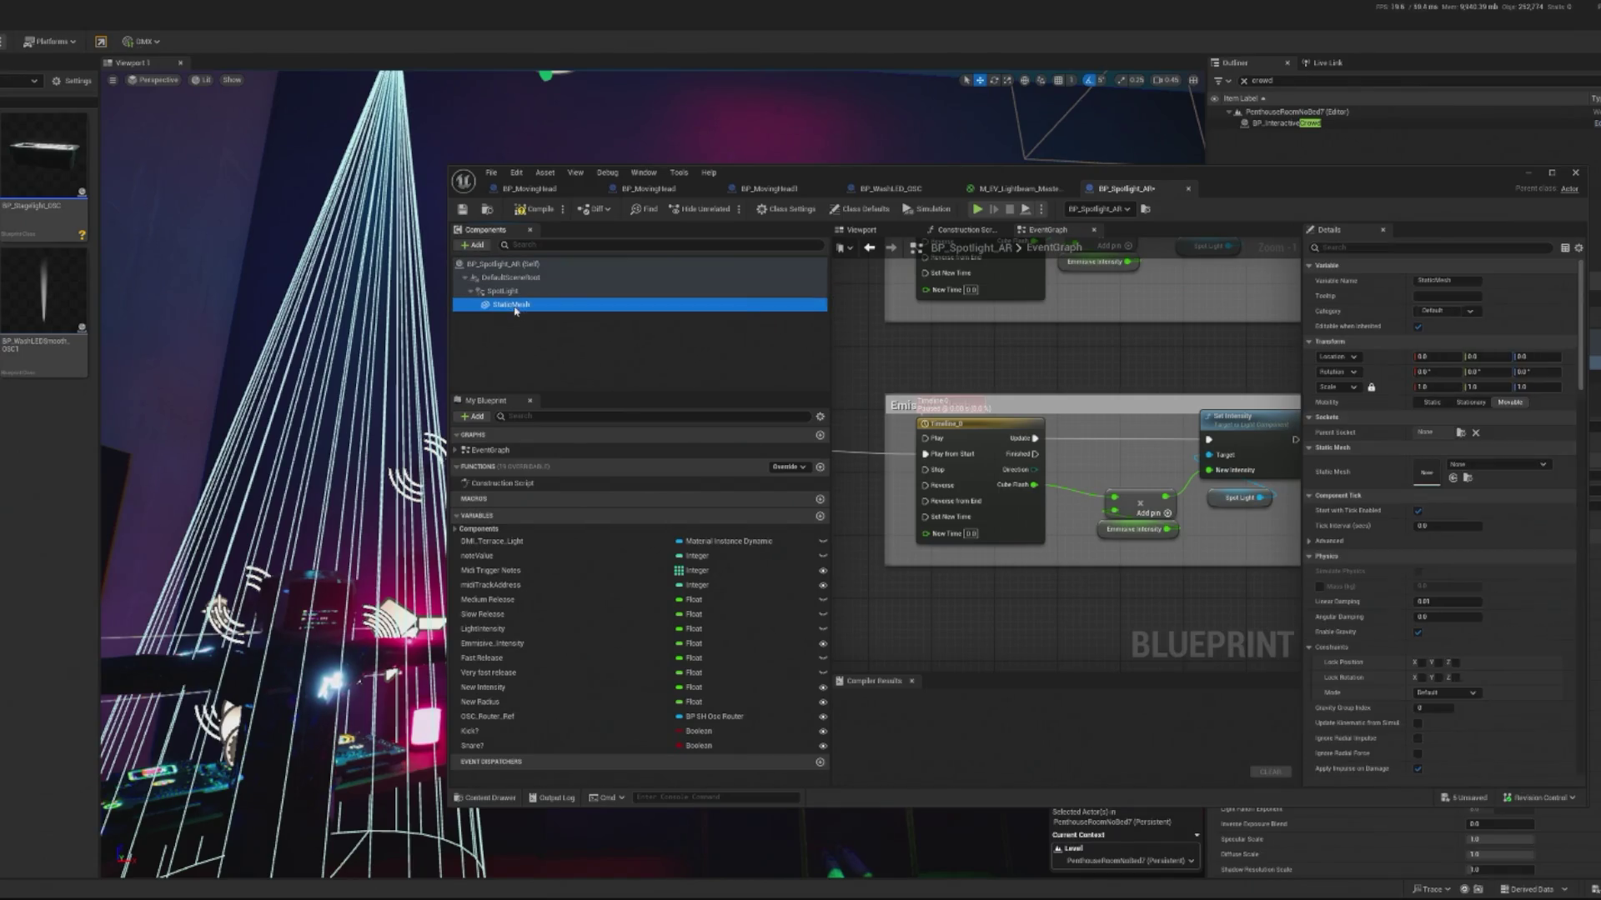
Step: Find BP_WashLED_OSC's Beam mesh and assign S_EV_SimpleLightBeam_03 to the new Static Mesh
click(860, 230)
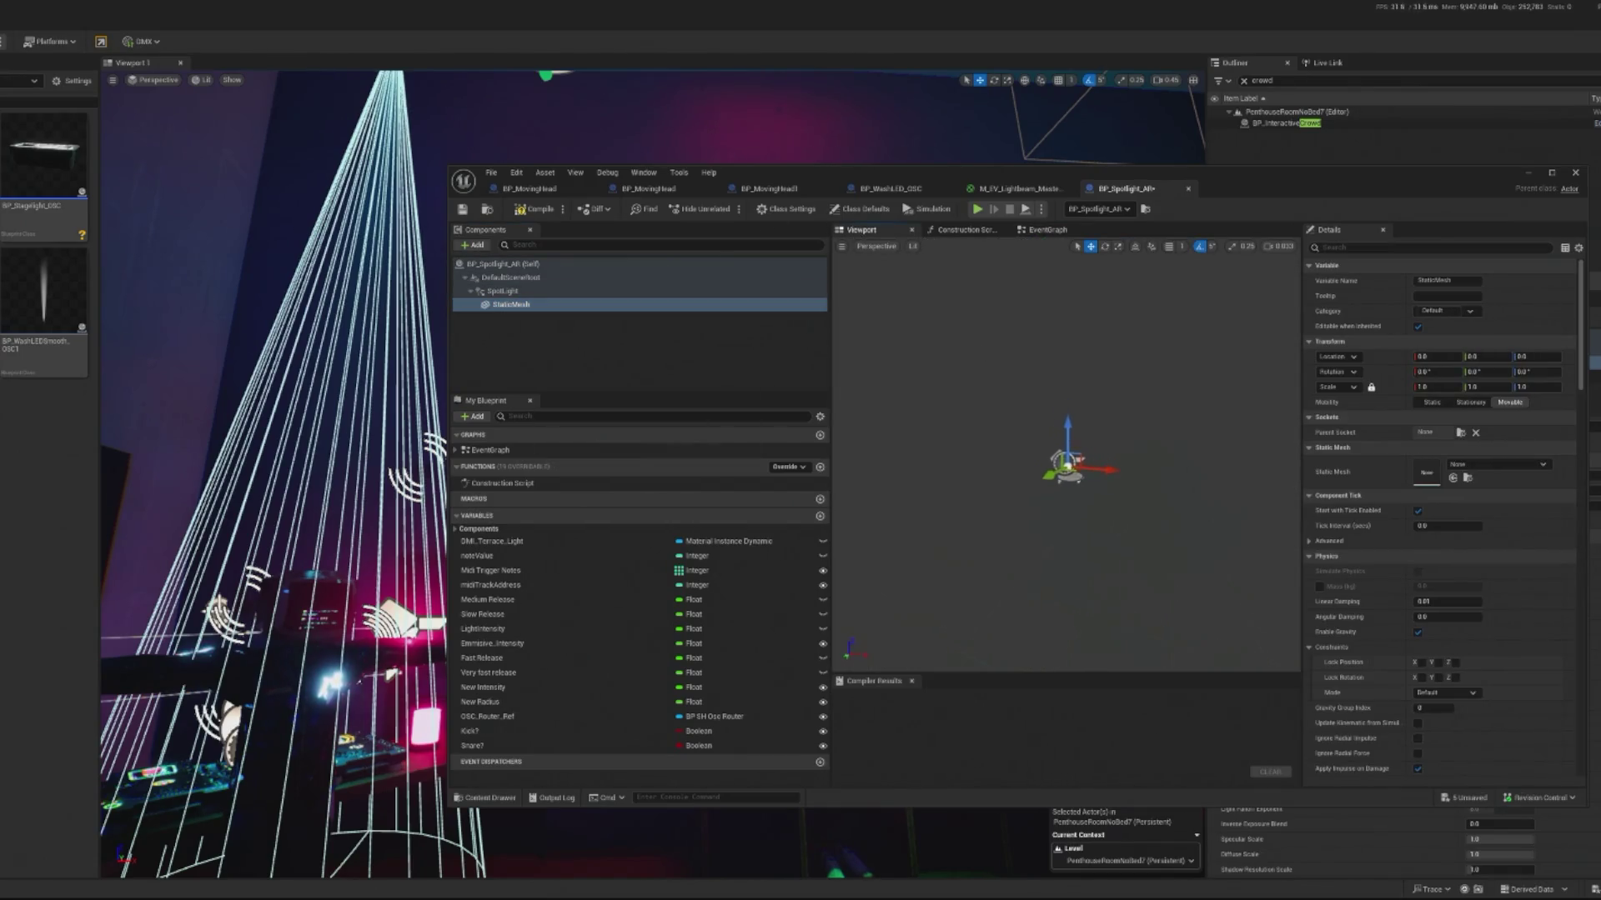
click(955, 190)
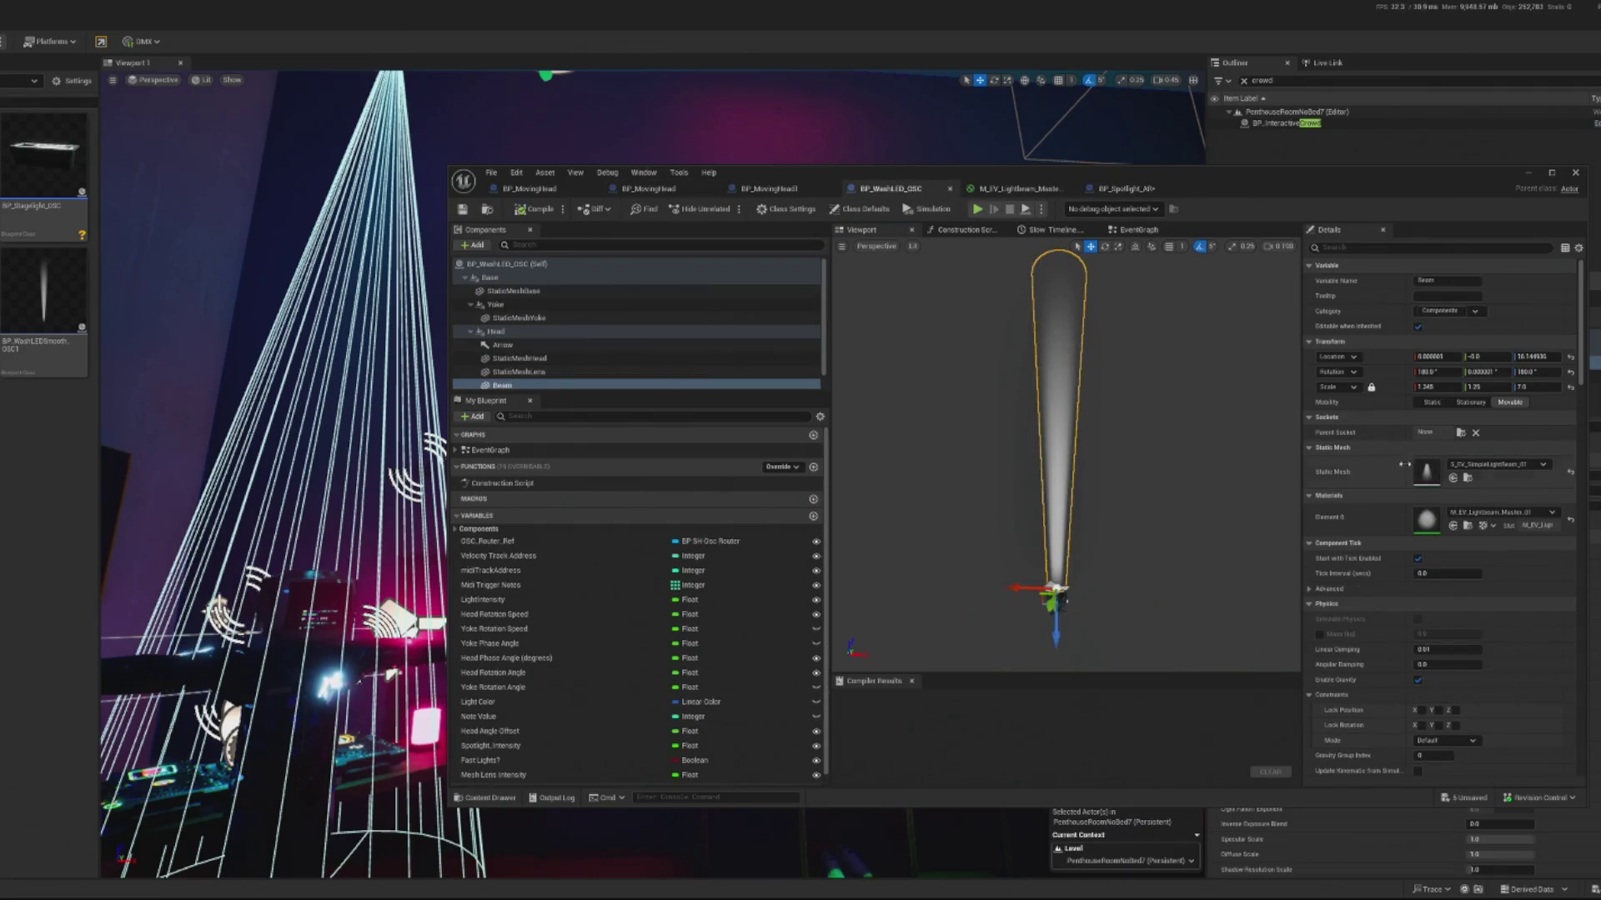
click(515, 387)
click(1467, 478)
click(1125, 189)
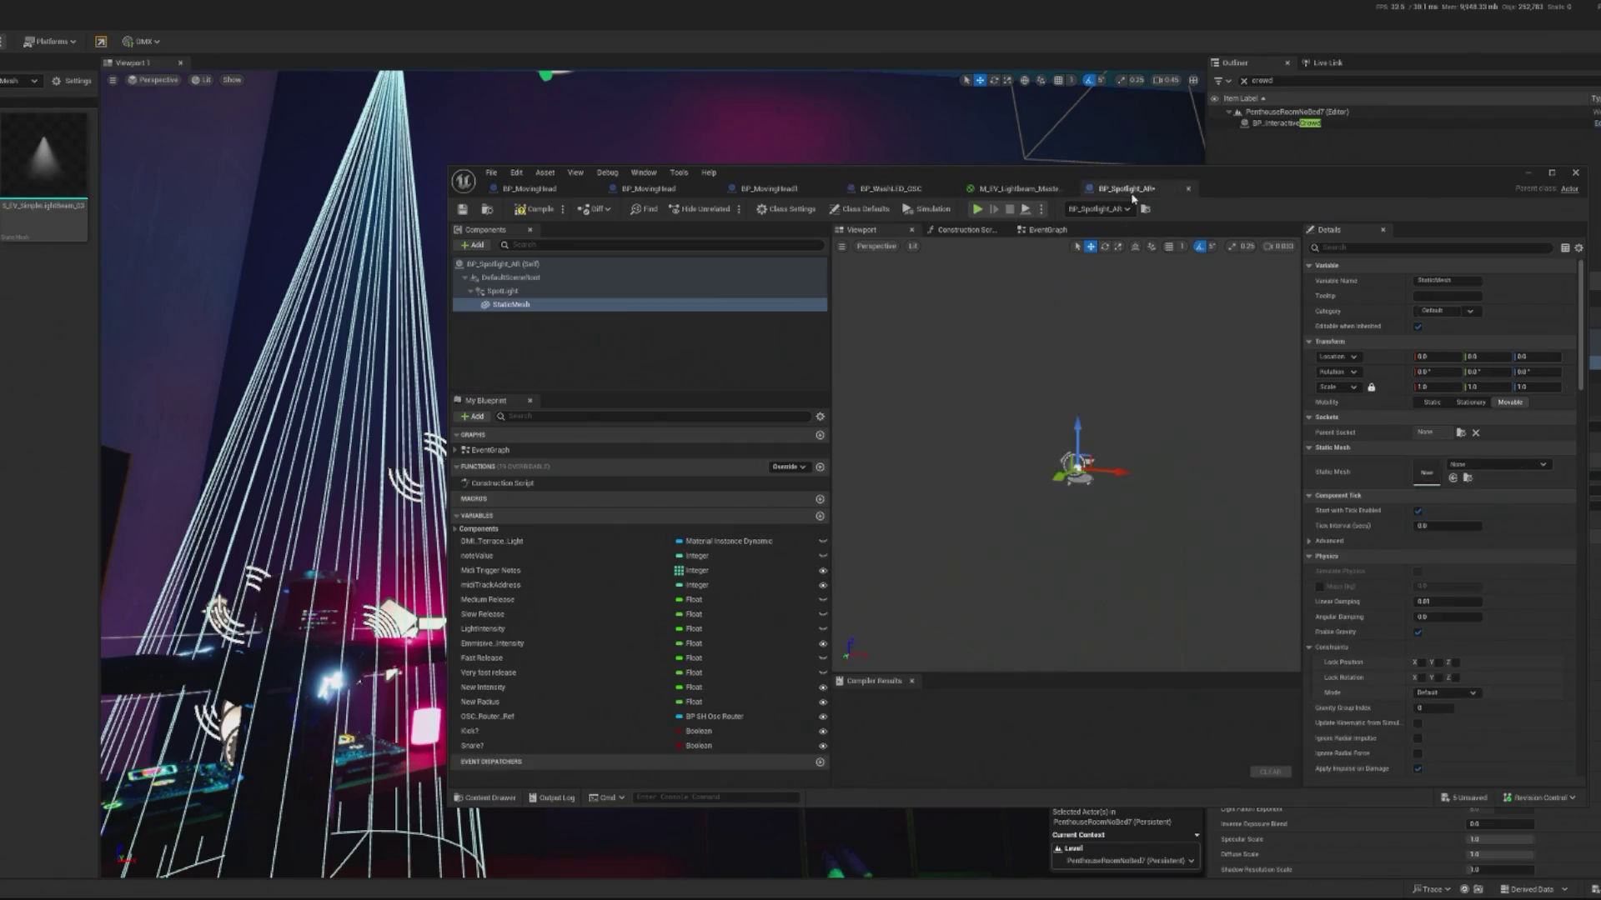
click(1453, 478)
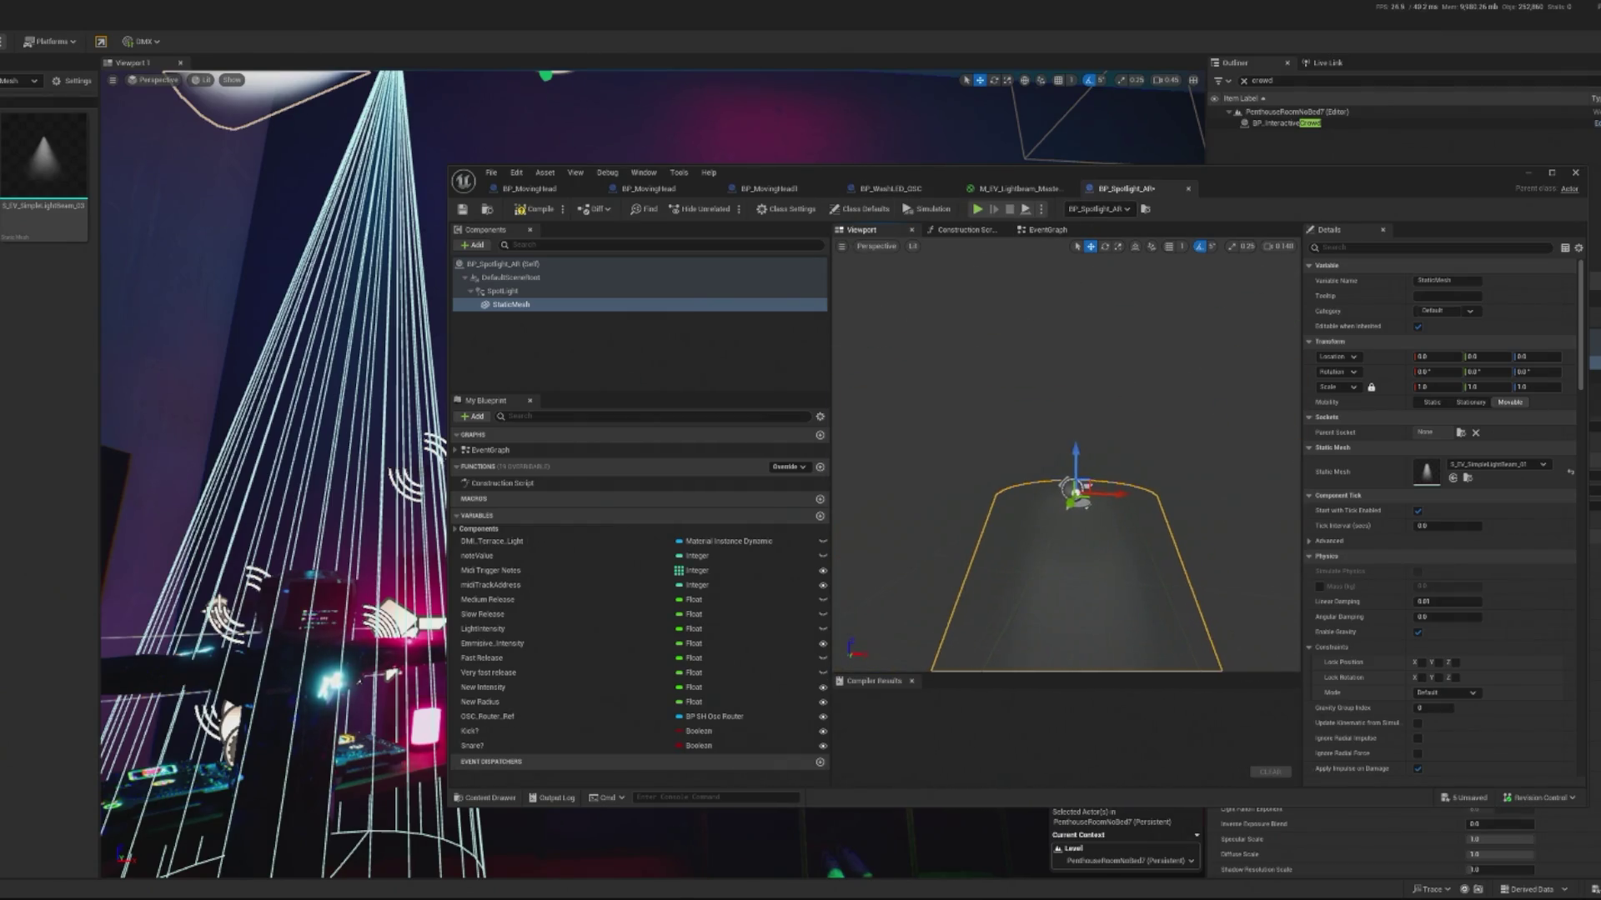
Step: Rotate the beam cone about 85° in pitch, then scale it to roughly 3.35 Z and 1.62 X
key(e)
mouse_move(1098, 436)
mouse_down()
mouse_move(1136, 457)
mouse_move(1071, 485)
mouse_up()
scroll(1105, 514, down, 3)
drag(990, 473, 922, 473)
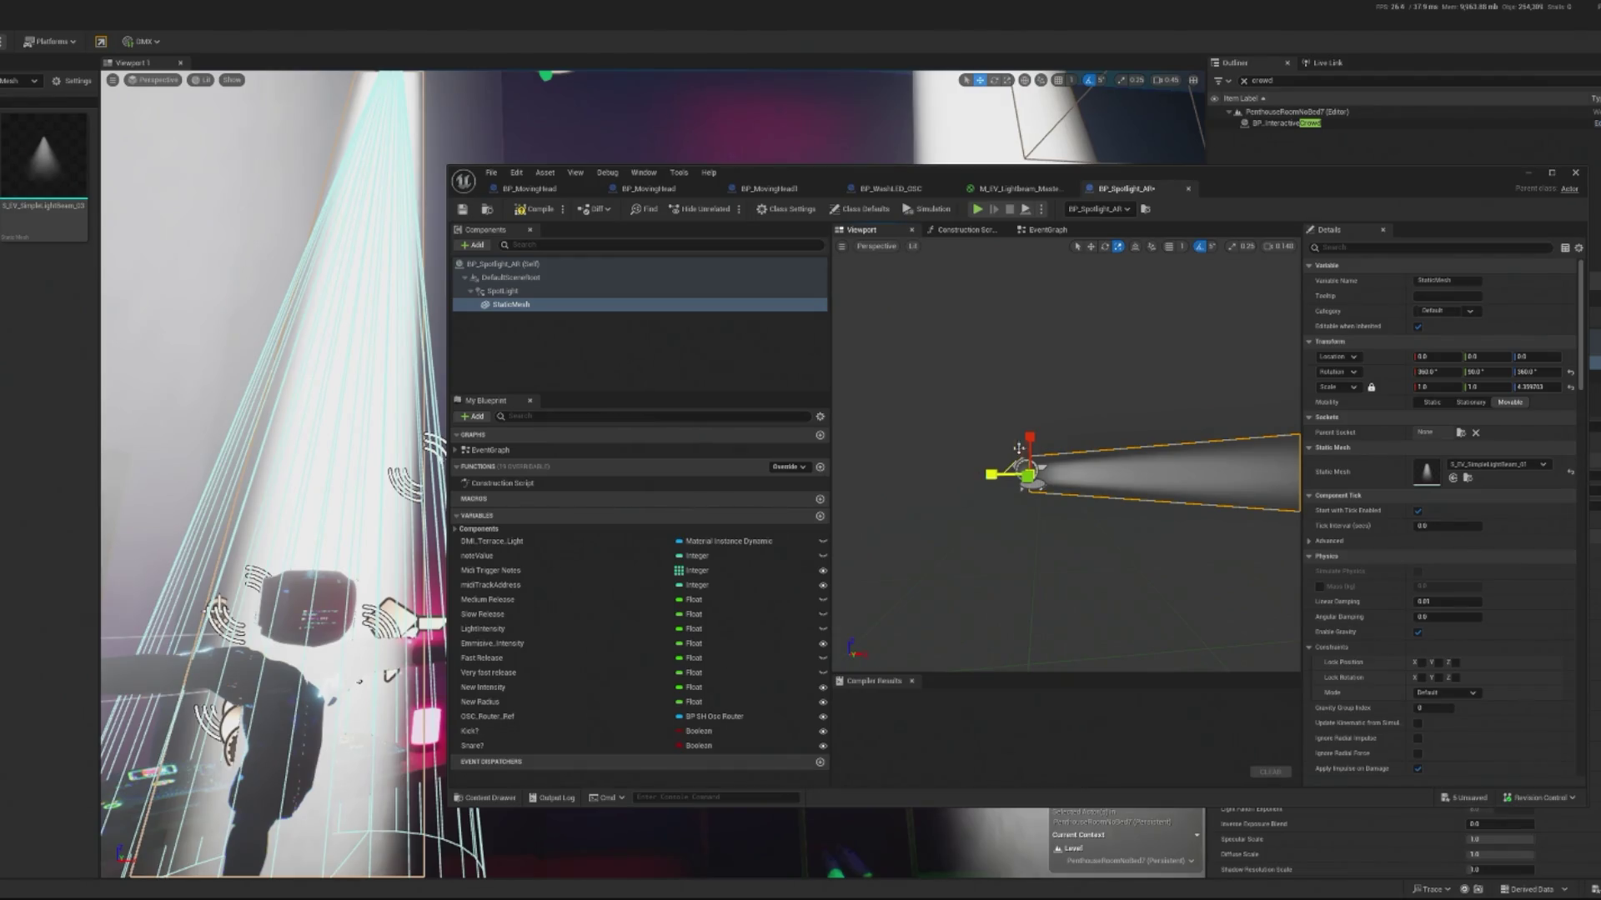
mouse_move(1029, 435)
mouse_down()
mouse_move(1029, 417)
mouse_move(1029, 476)
mouse_up()
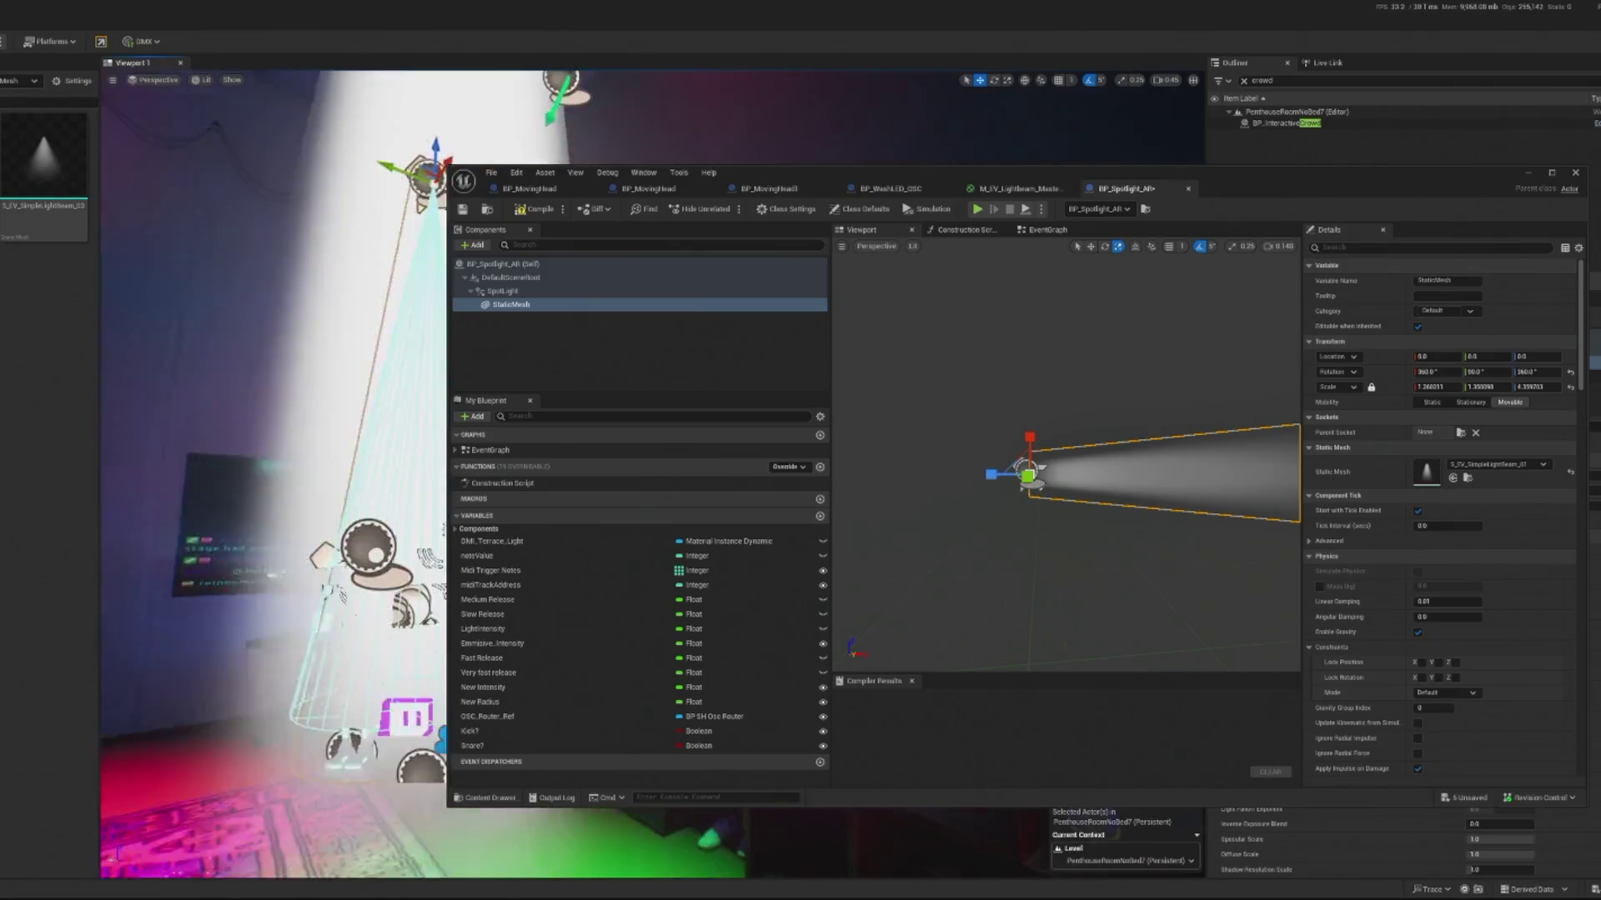
mouse_move(1352, 222)
mouse_down()
mouse_move(727, 289)
mouse_move(0, 289)
mouse_up()
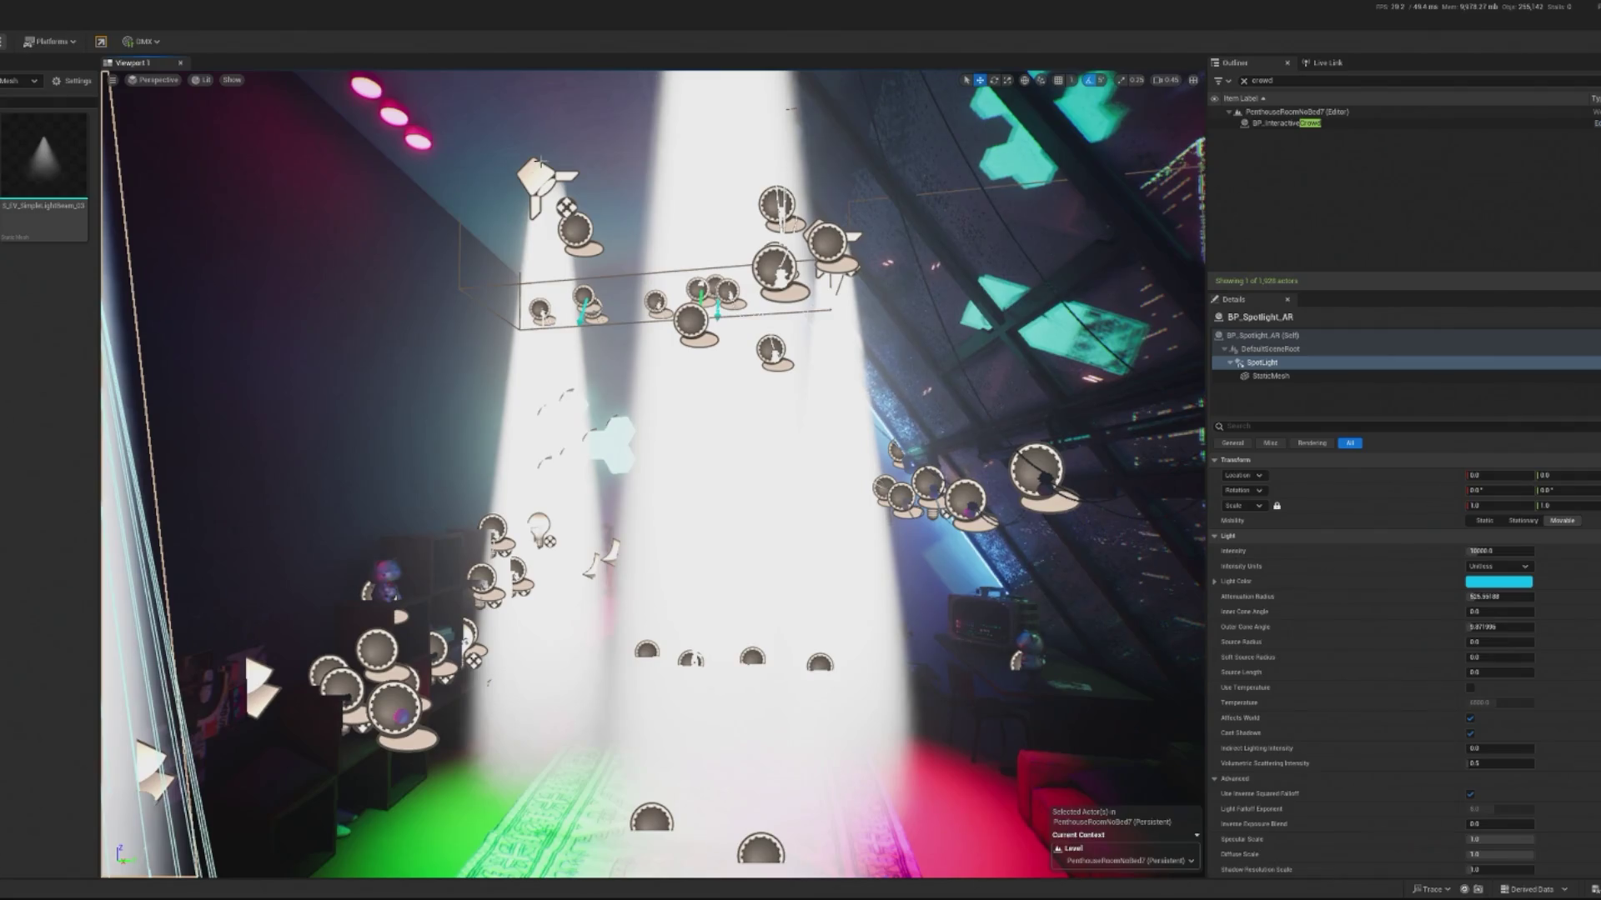
Step: Narrow BP_Spotlight_AR3's beam mesh to about 1.16 scale on X and Y
click(533, 183)
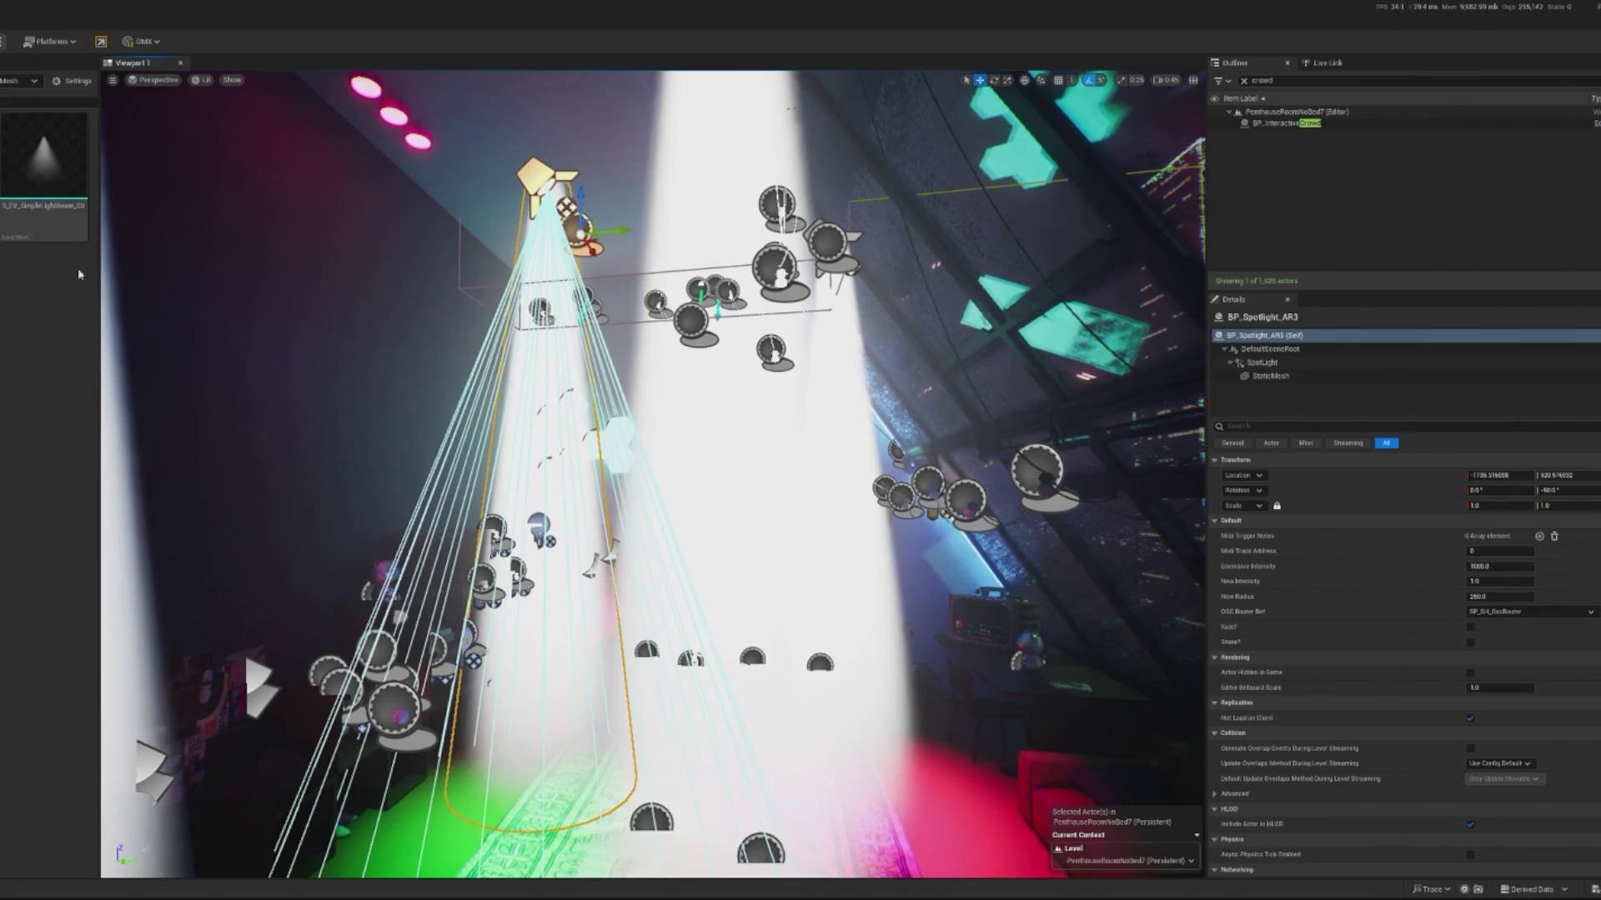
click(1294, 379)
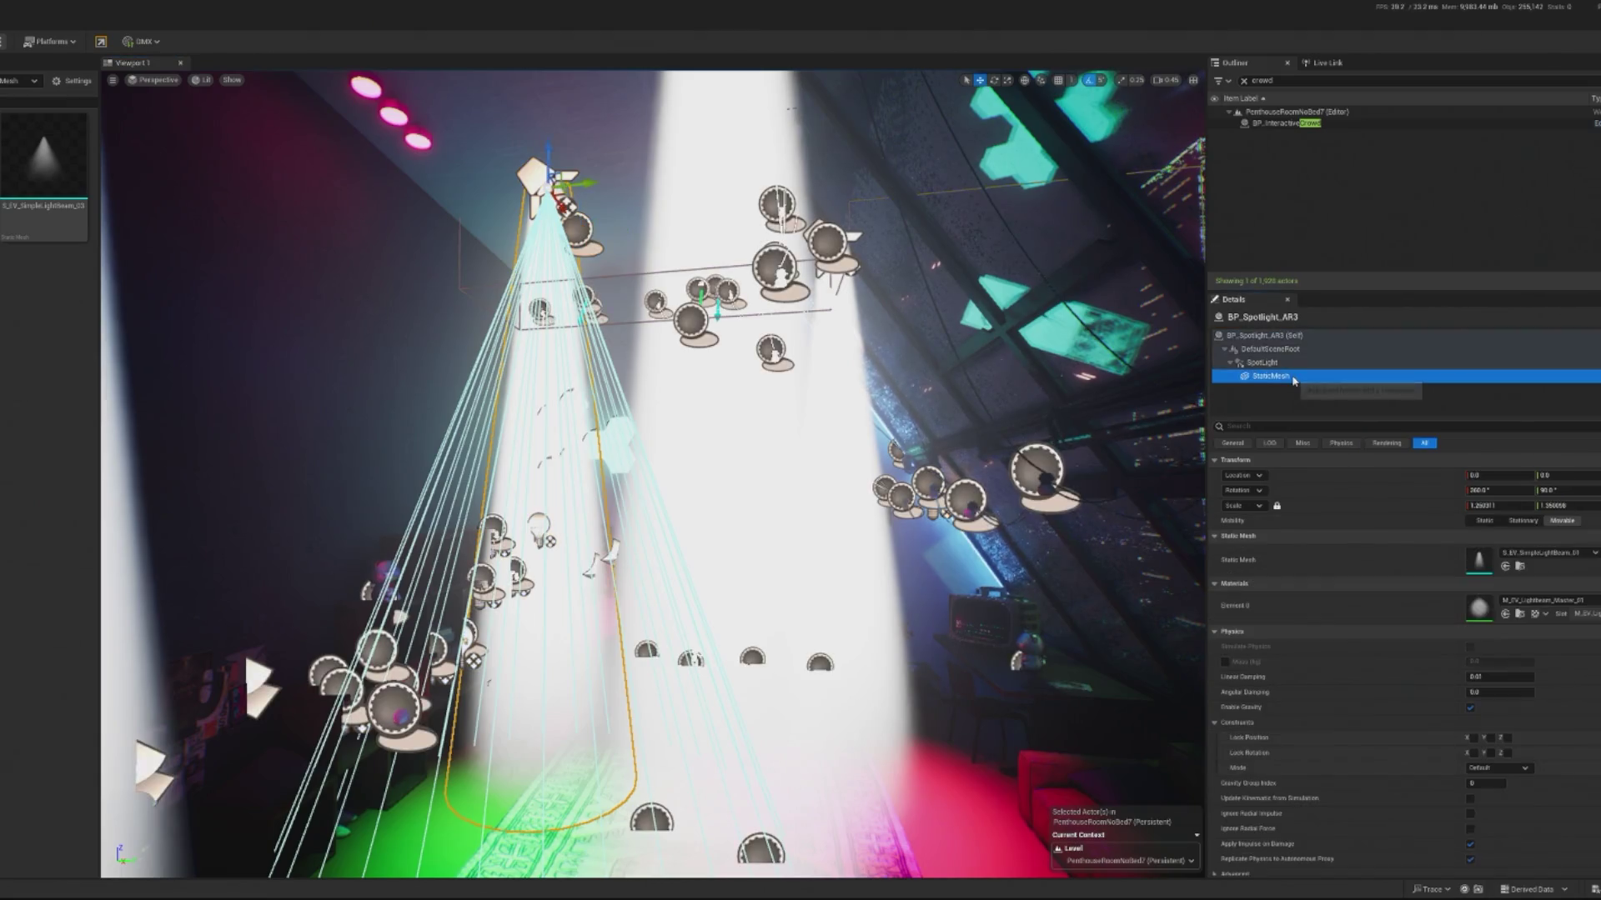
click(1498, 506)
mouse_move(1498, 506)
mouse_down()
mouse_move(1455, 506)
mouse_move(1567, 506)
mouse_up()
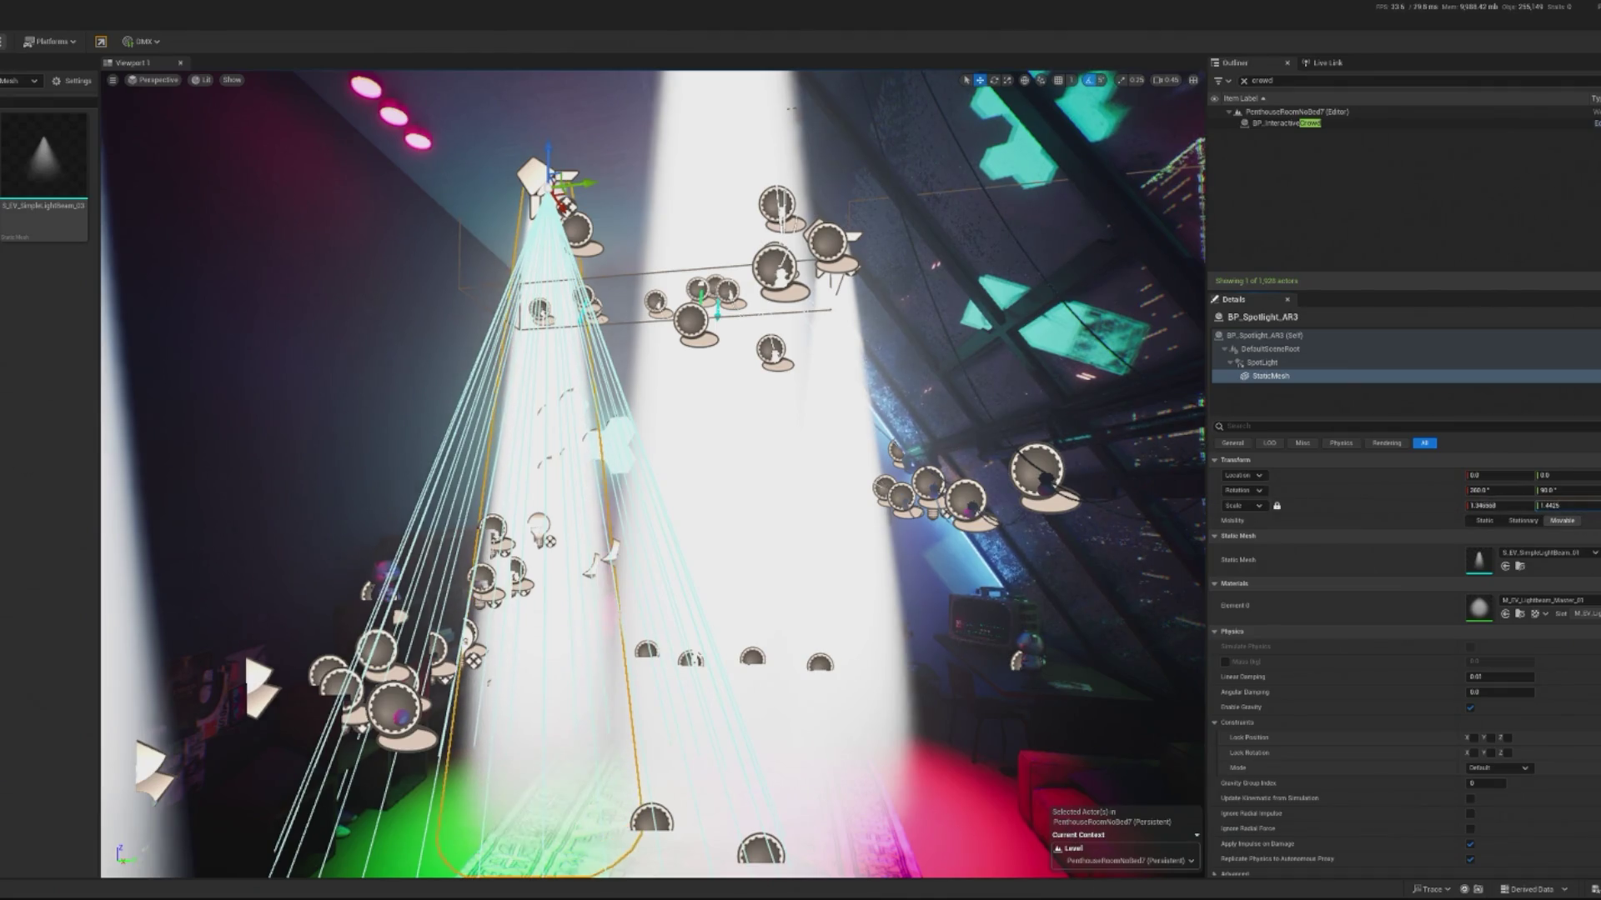
key(ctrl+z)
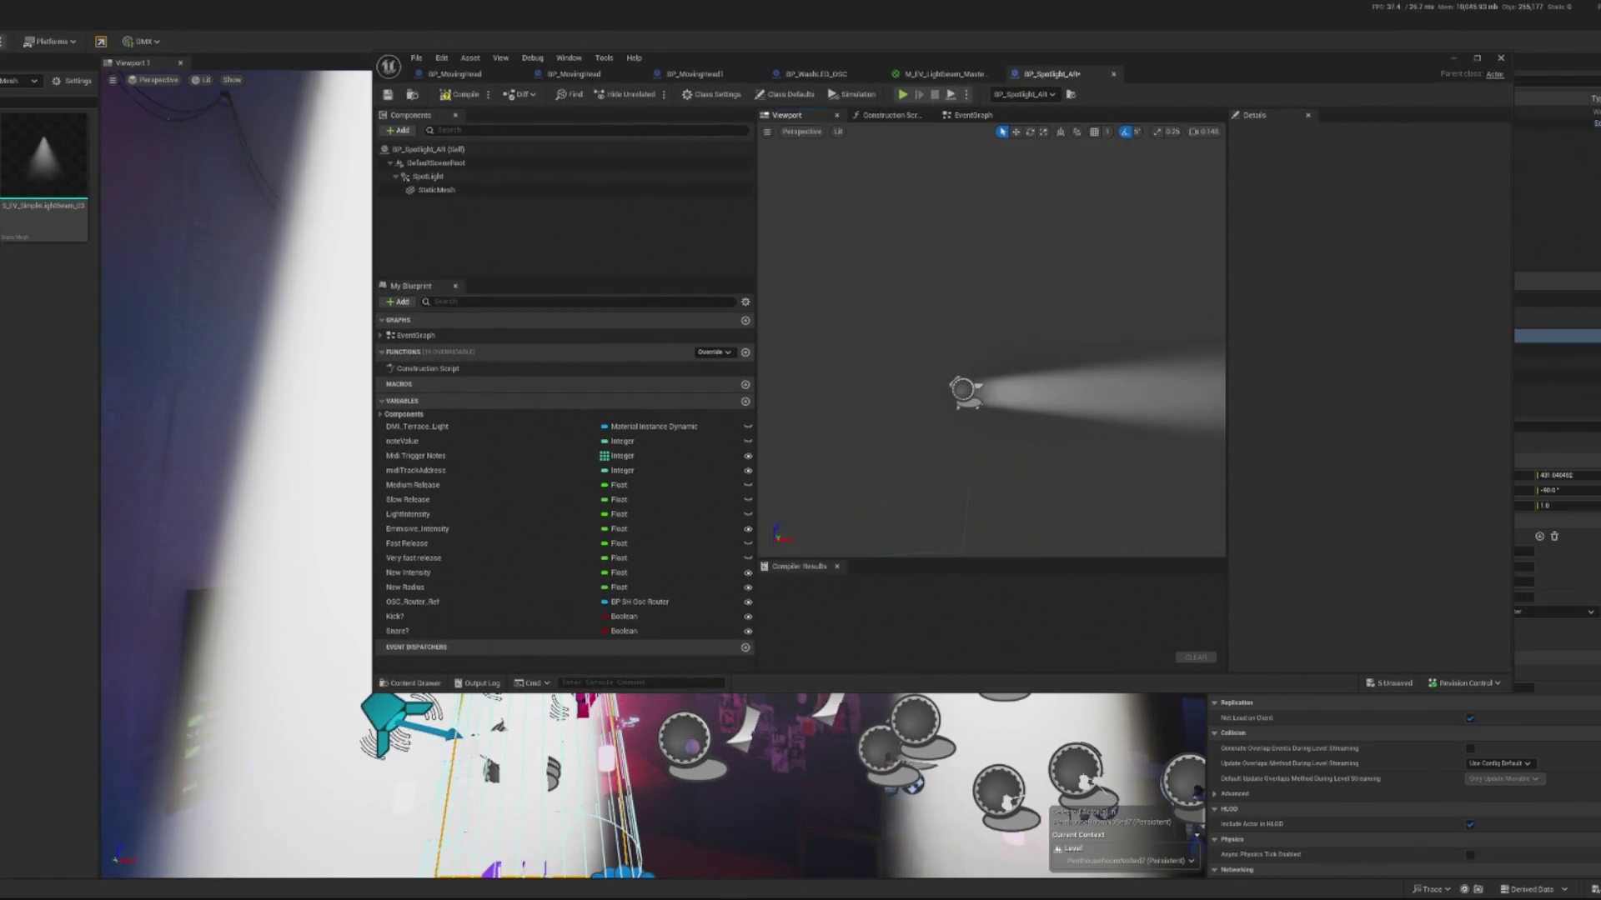
Step: Set the spotlight blueprint's beam Static Mesh to S_EV_SimpleLightBeam_03
drag(864, 308, 865, 308)
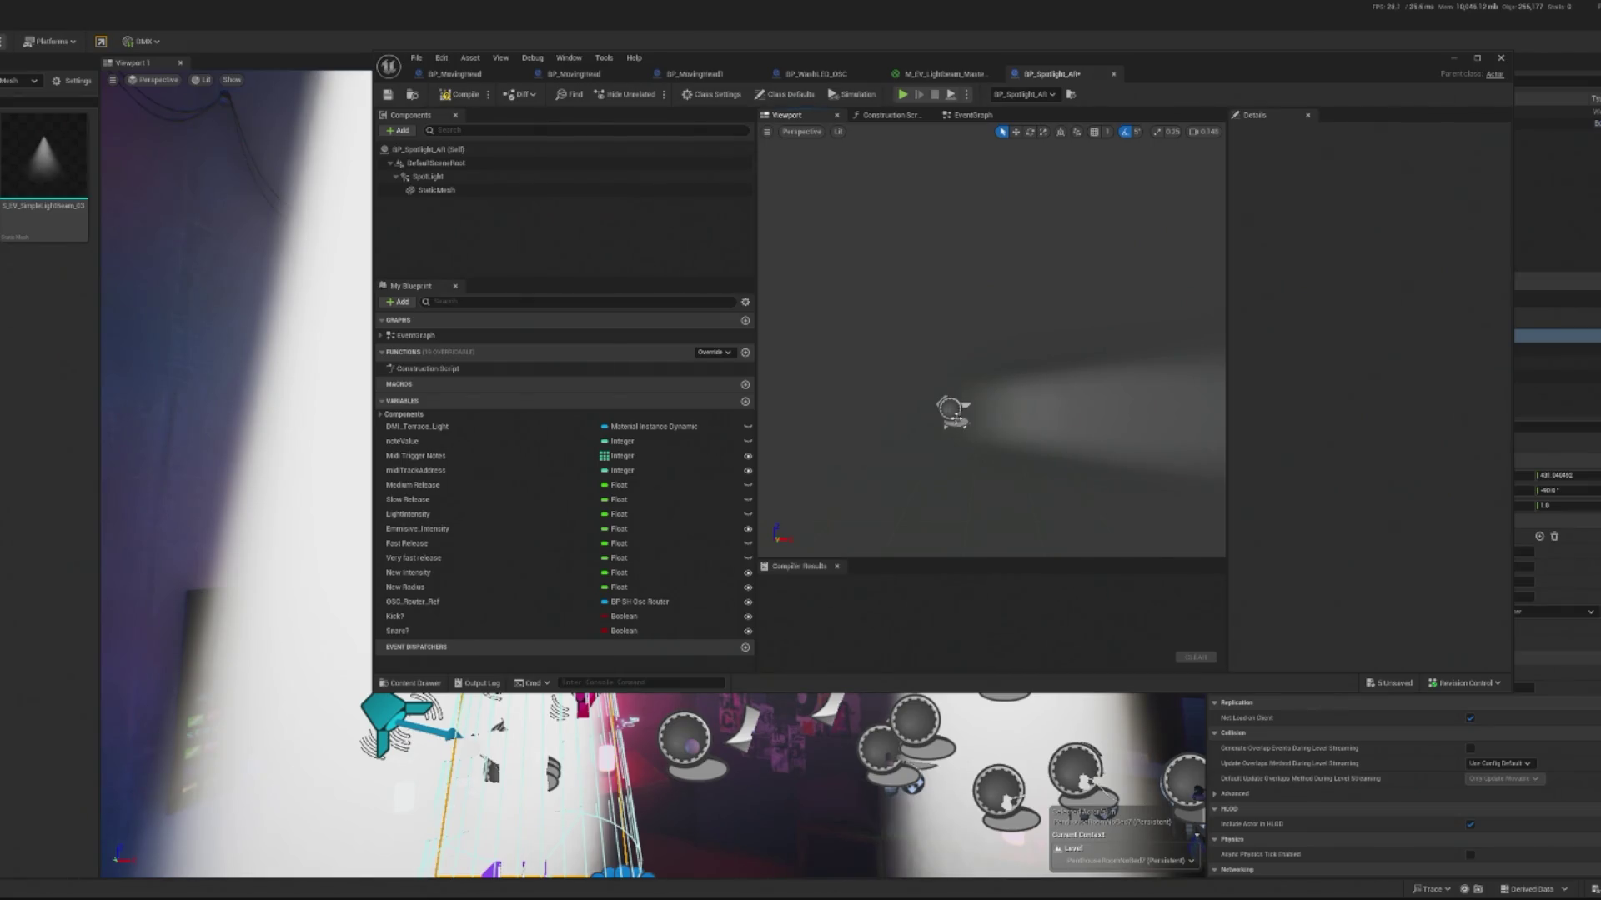
click(953, 410)
mouse_move(932, 368)
mouse_down()
mouse_move(955, 369)
mouse_move(898, 375)
mouse_up()
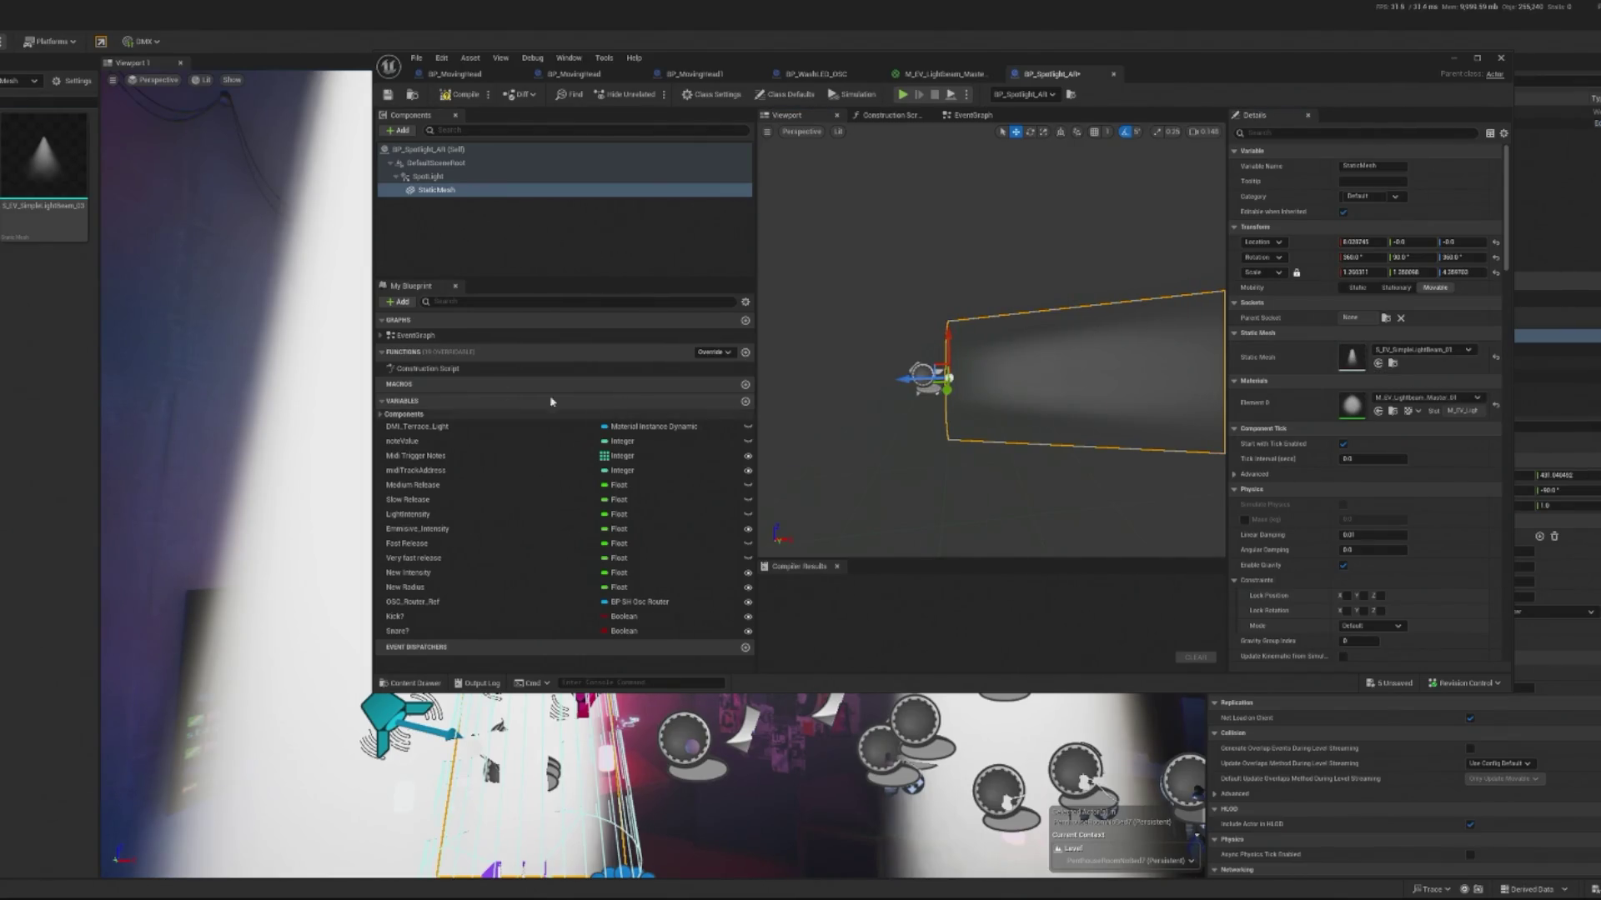
click(84, 163)
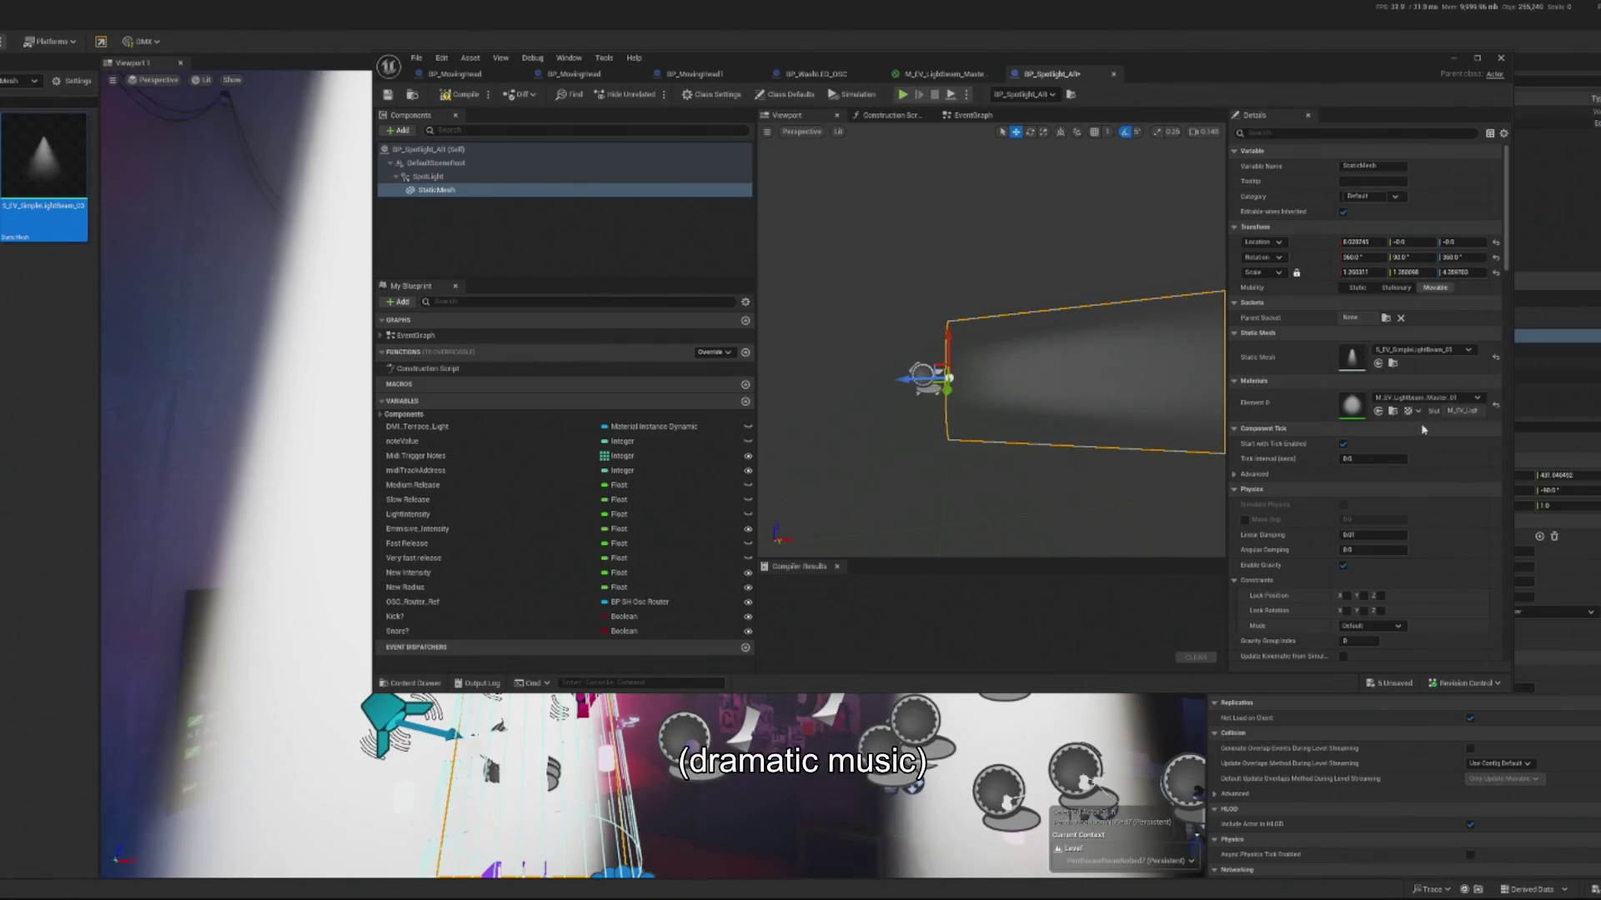
click(1378, 363)
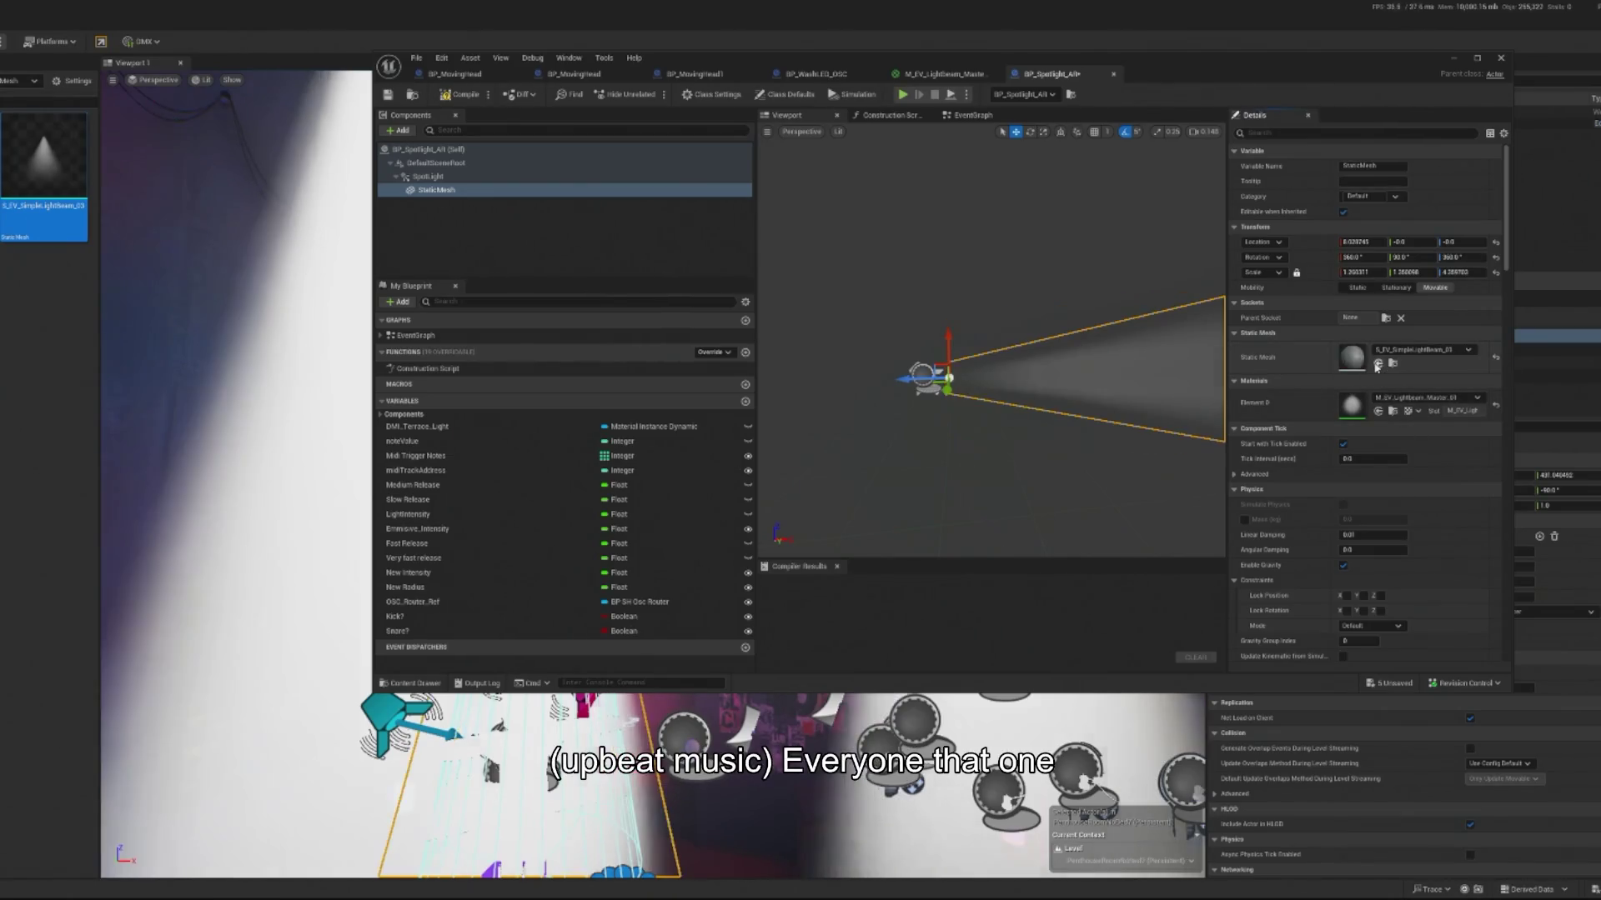
scroll(1176, 162, up, 5)
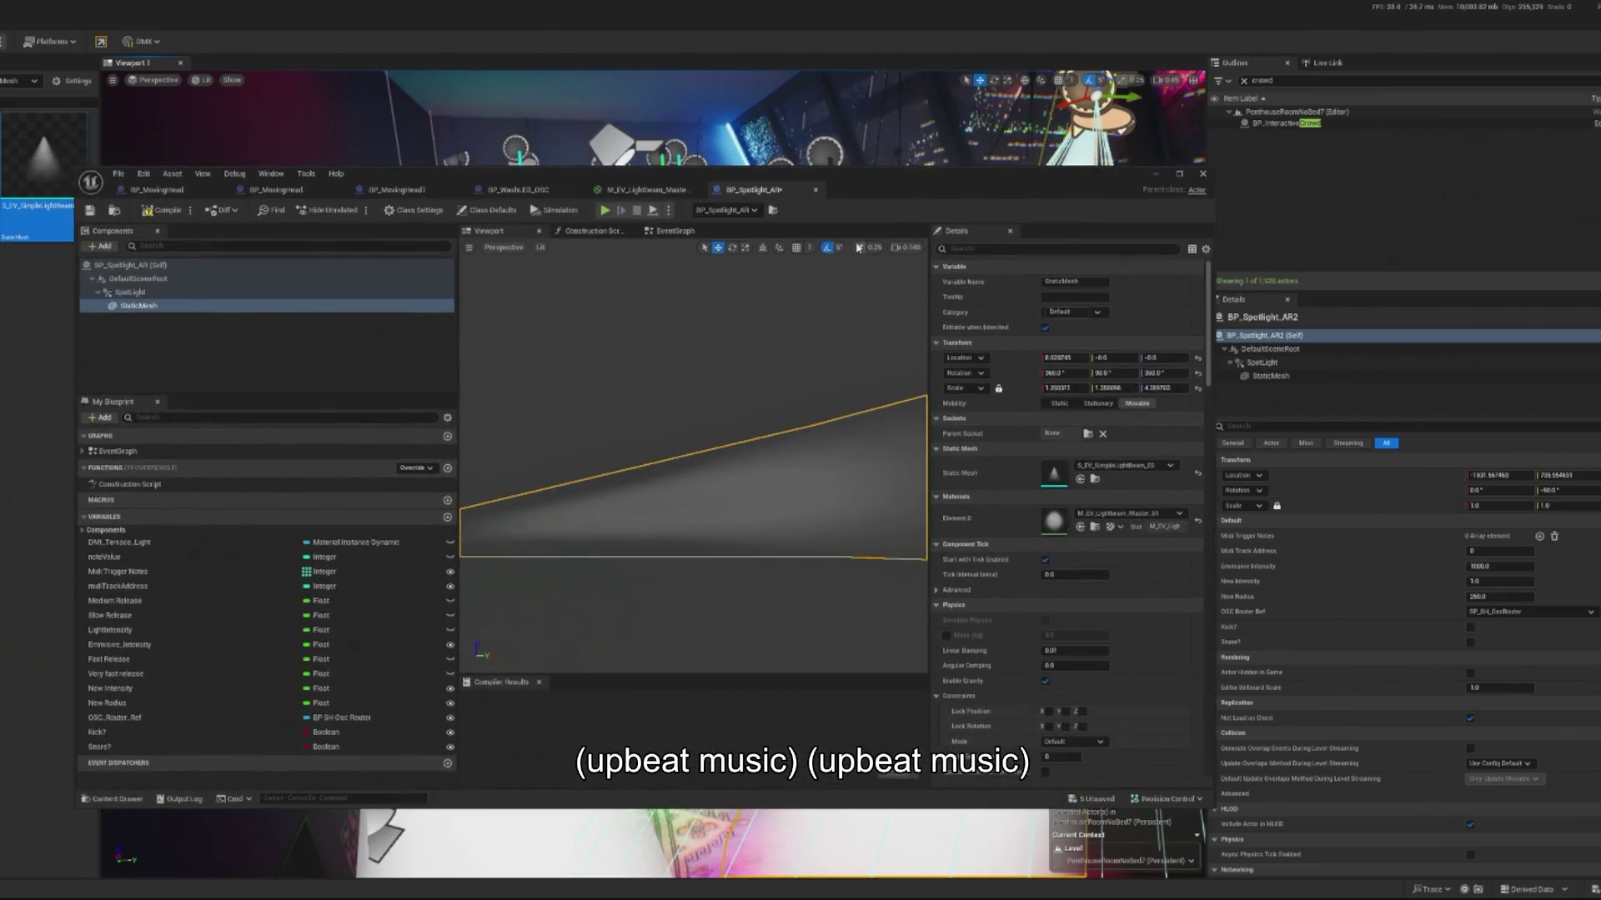
Step: Open the M_EV_LightBeam_Master material and look over its node graph
click(1080, 527)
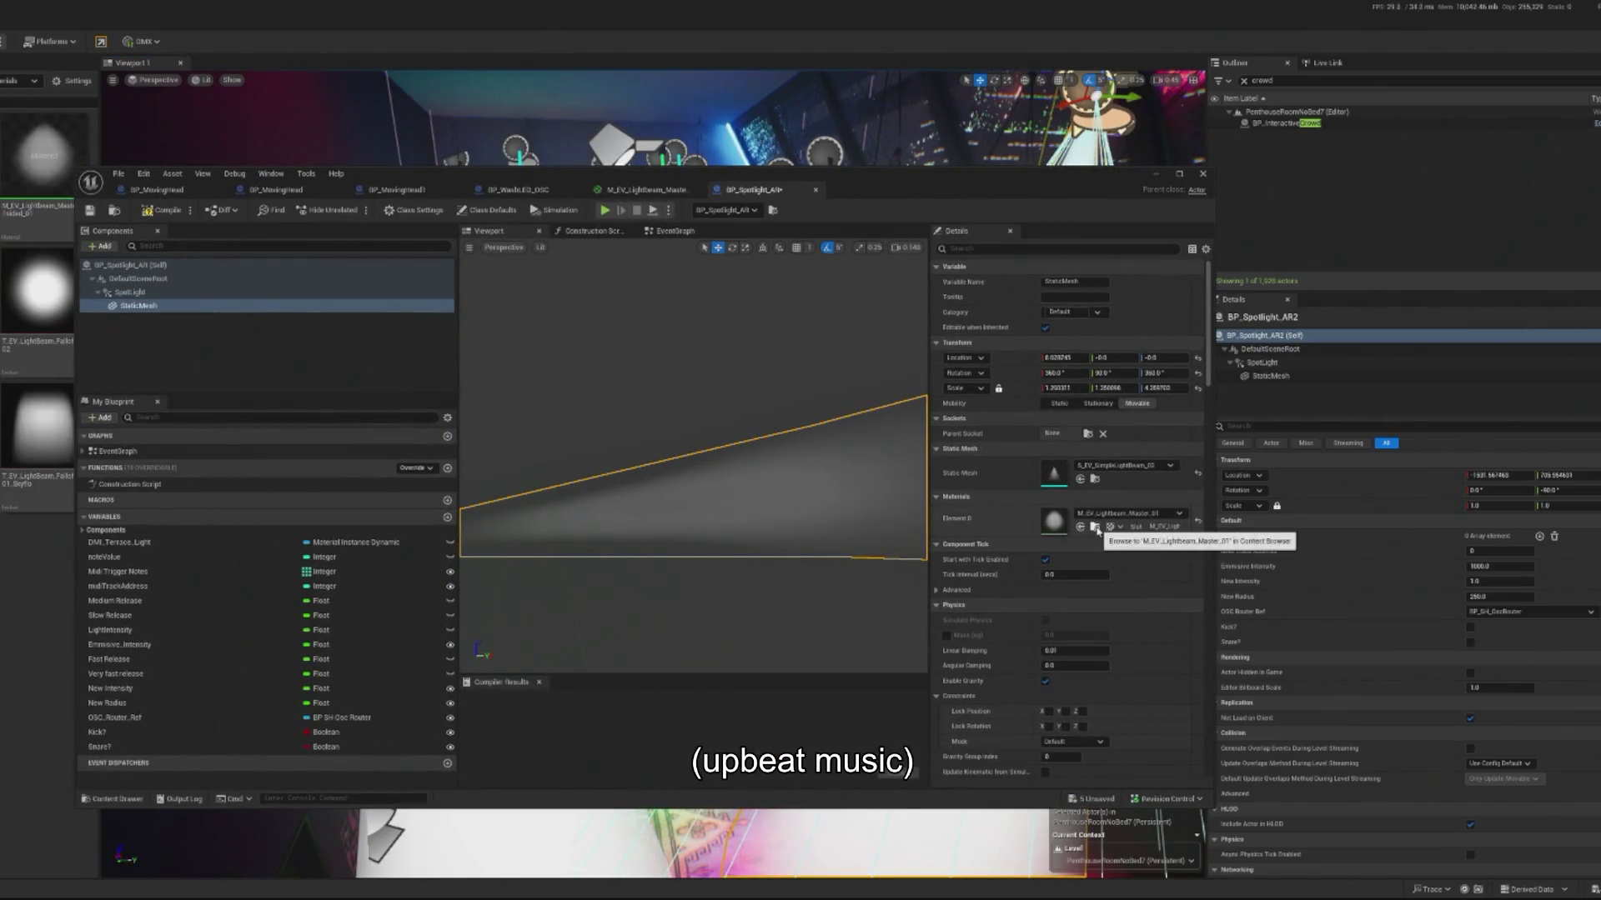
drag(864, 194, 975, 179)
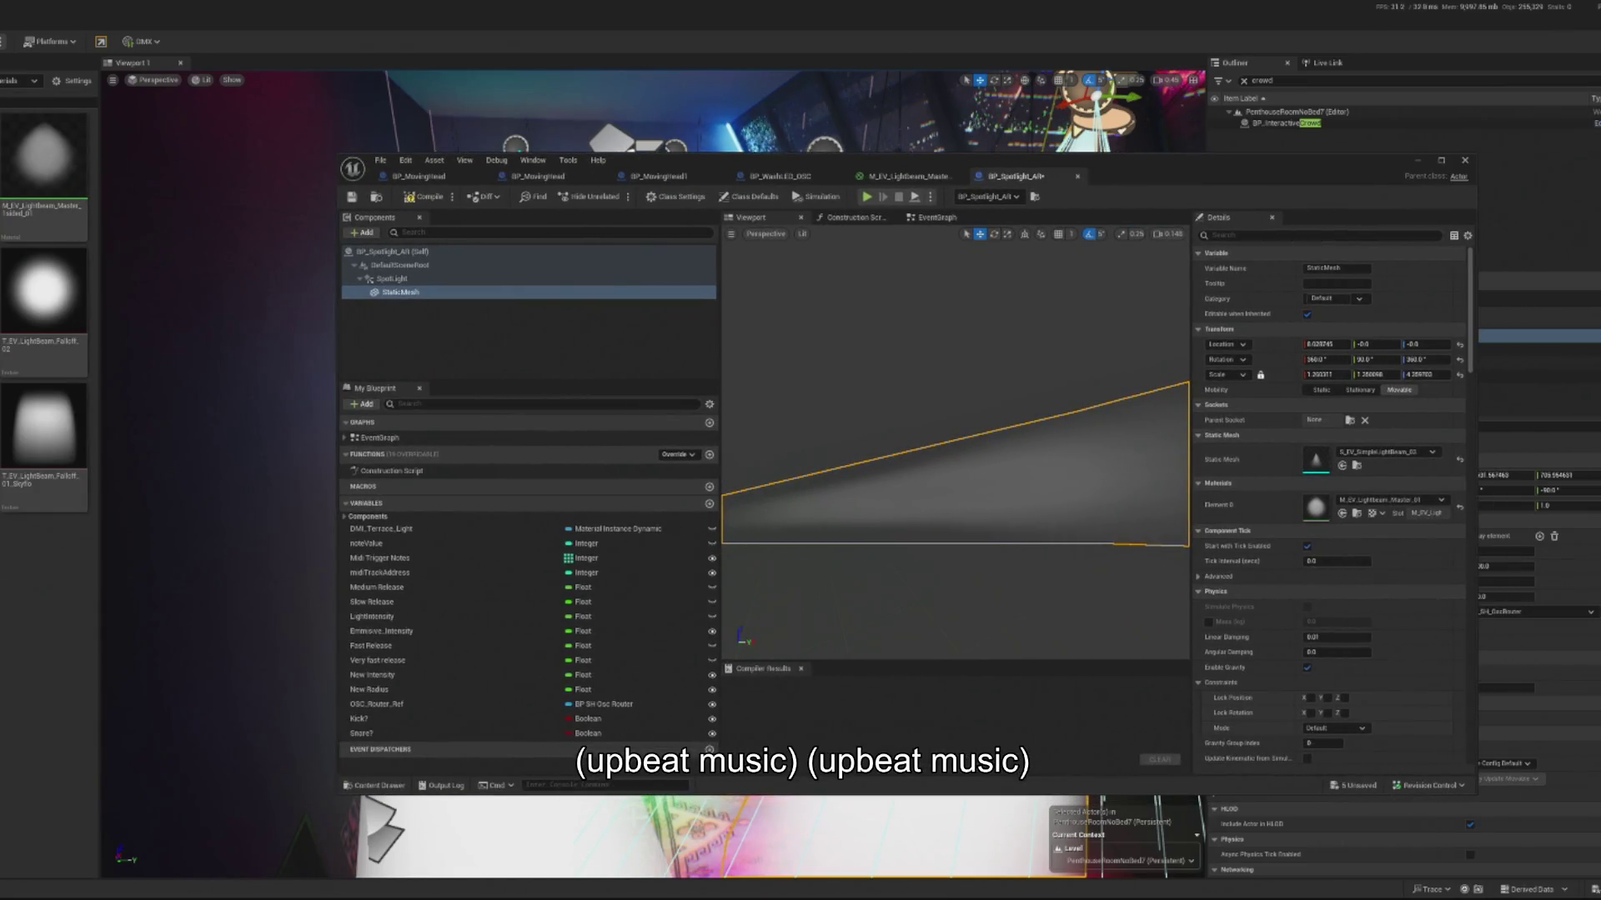
mouse_move(42, 171)
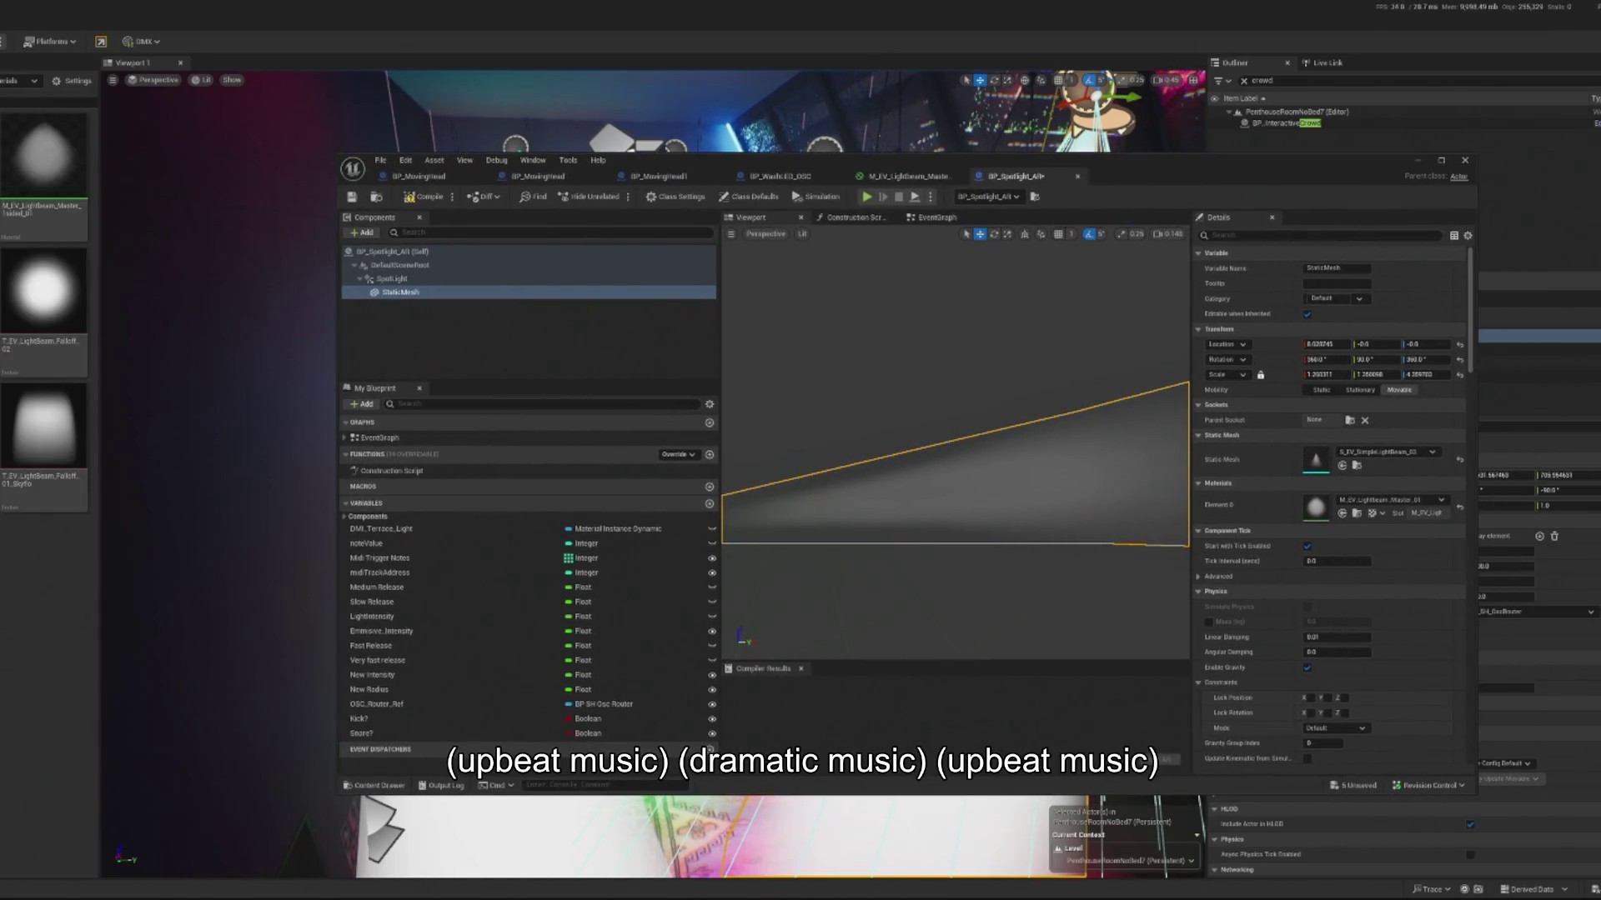
double_click(41, 158)
drag(815, 431, 954, 431)
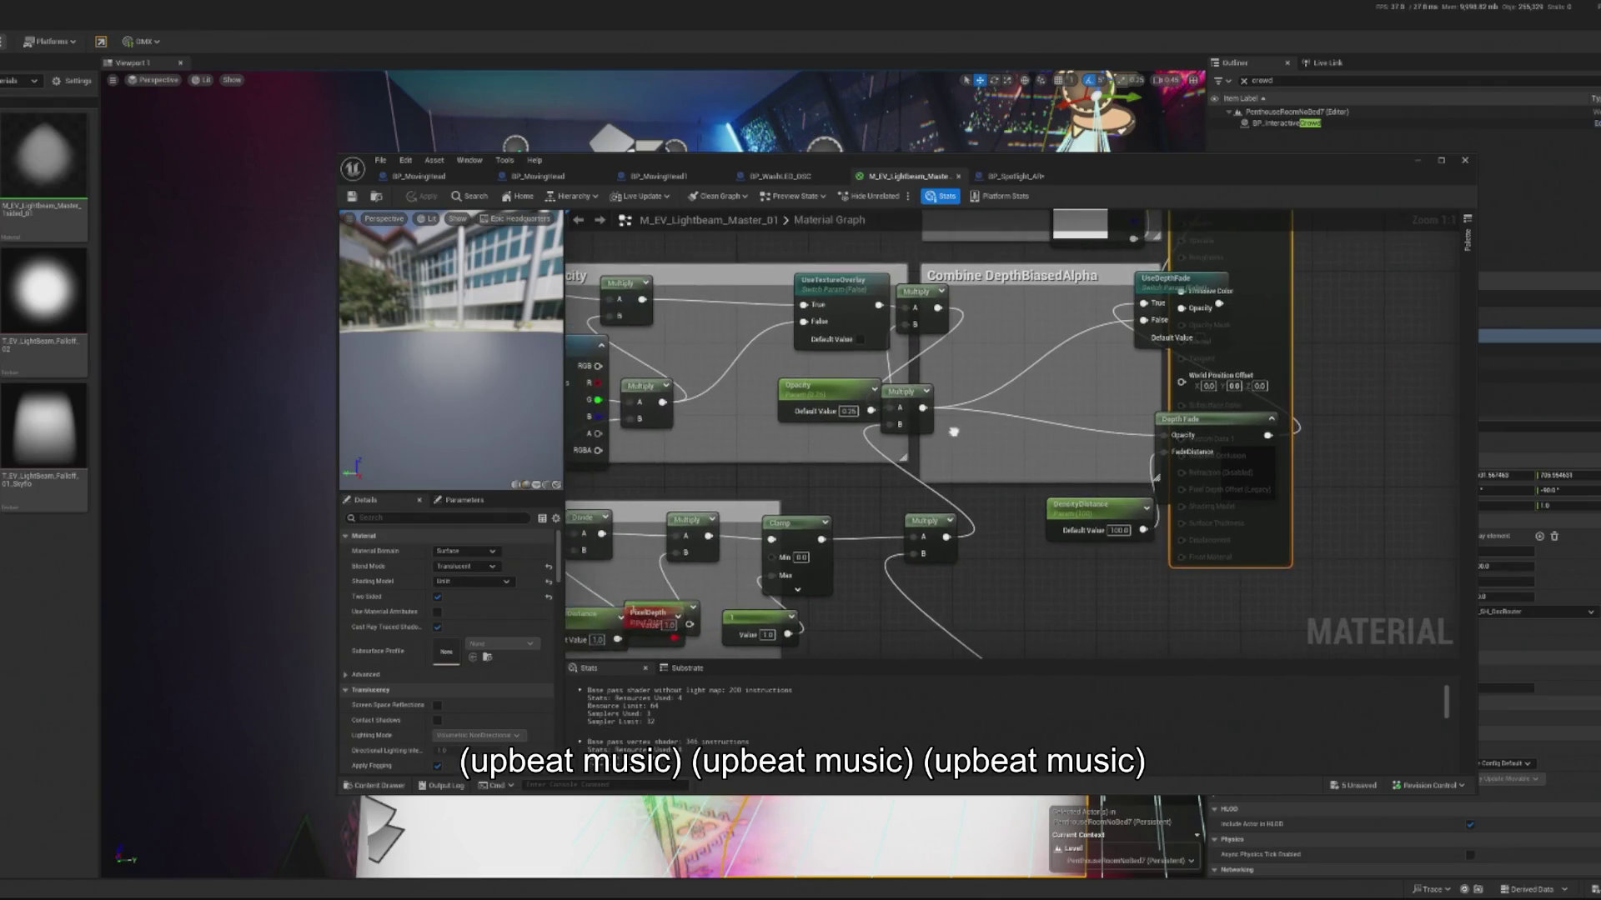
drag(835, 398, 904, 420)
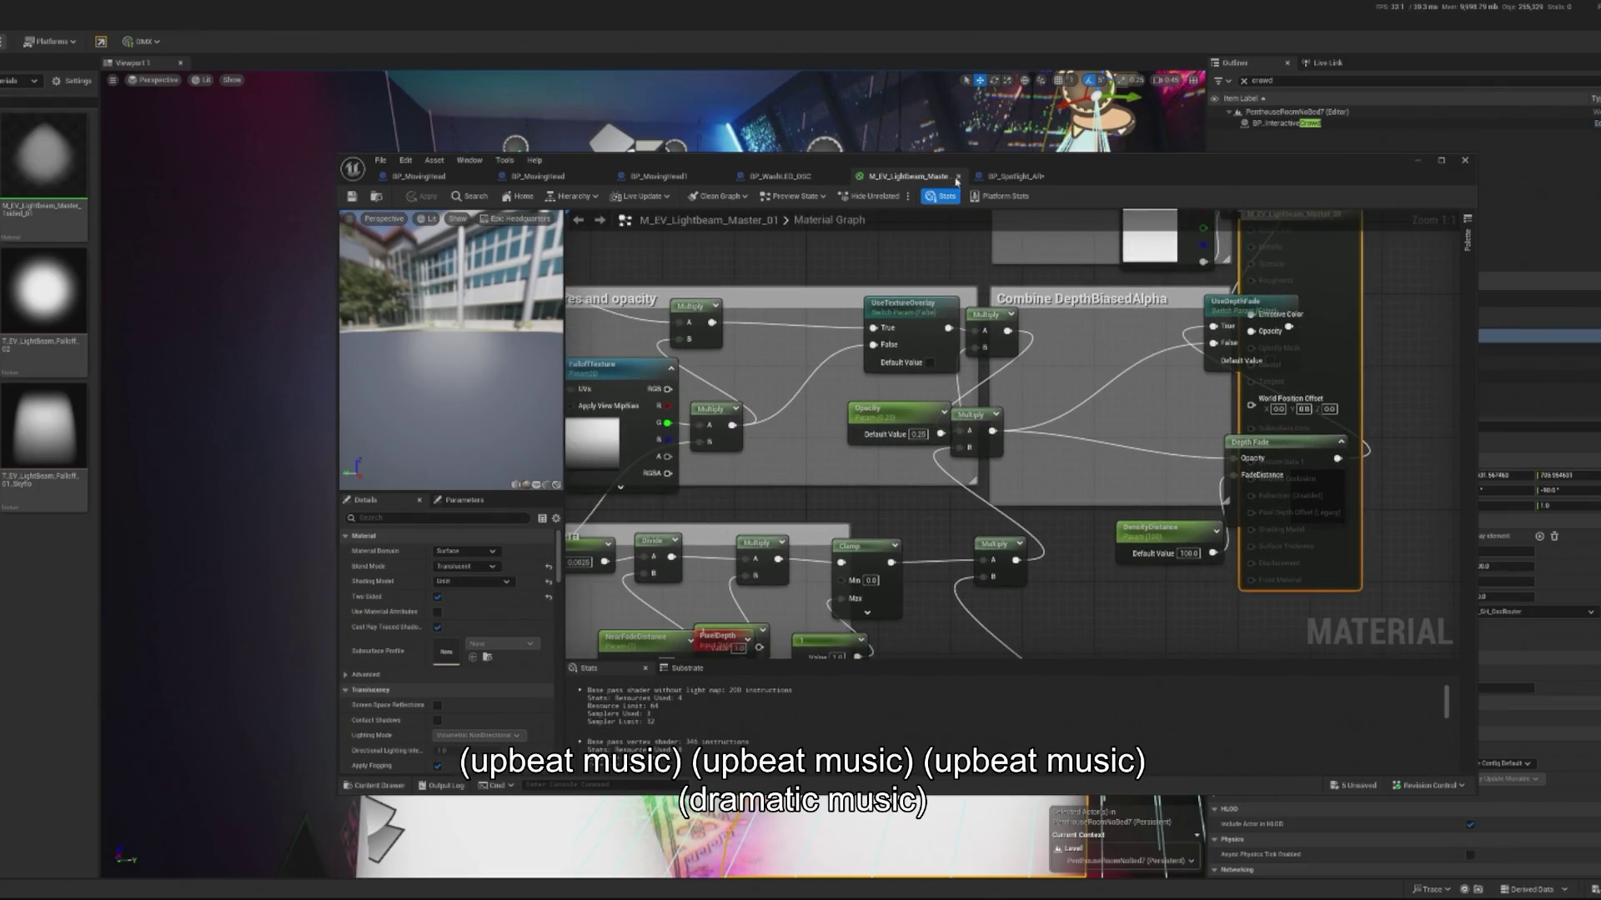
Step: Go back to the spotlight blueprint's EventGraph, showing the Set Intensity nodes
click(1022, 176)
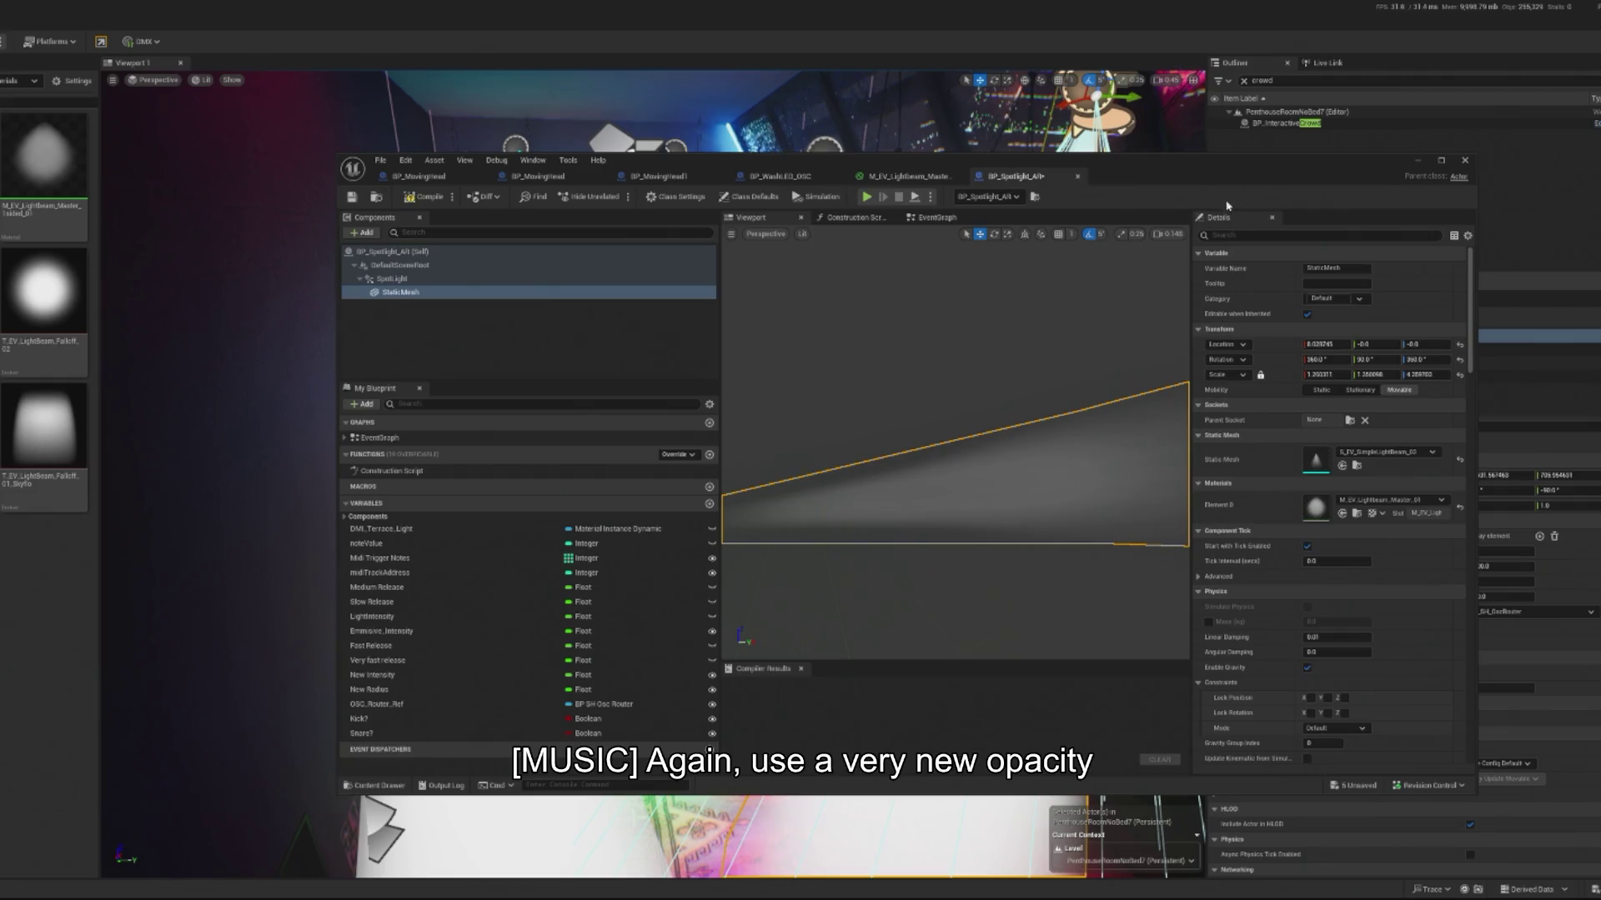
click(940, 219)
drag(1030, 358, 908, 335)
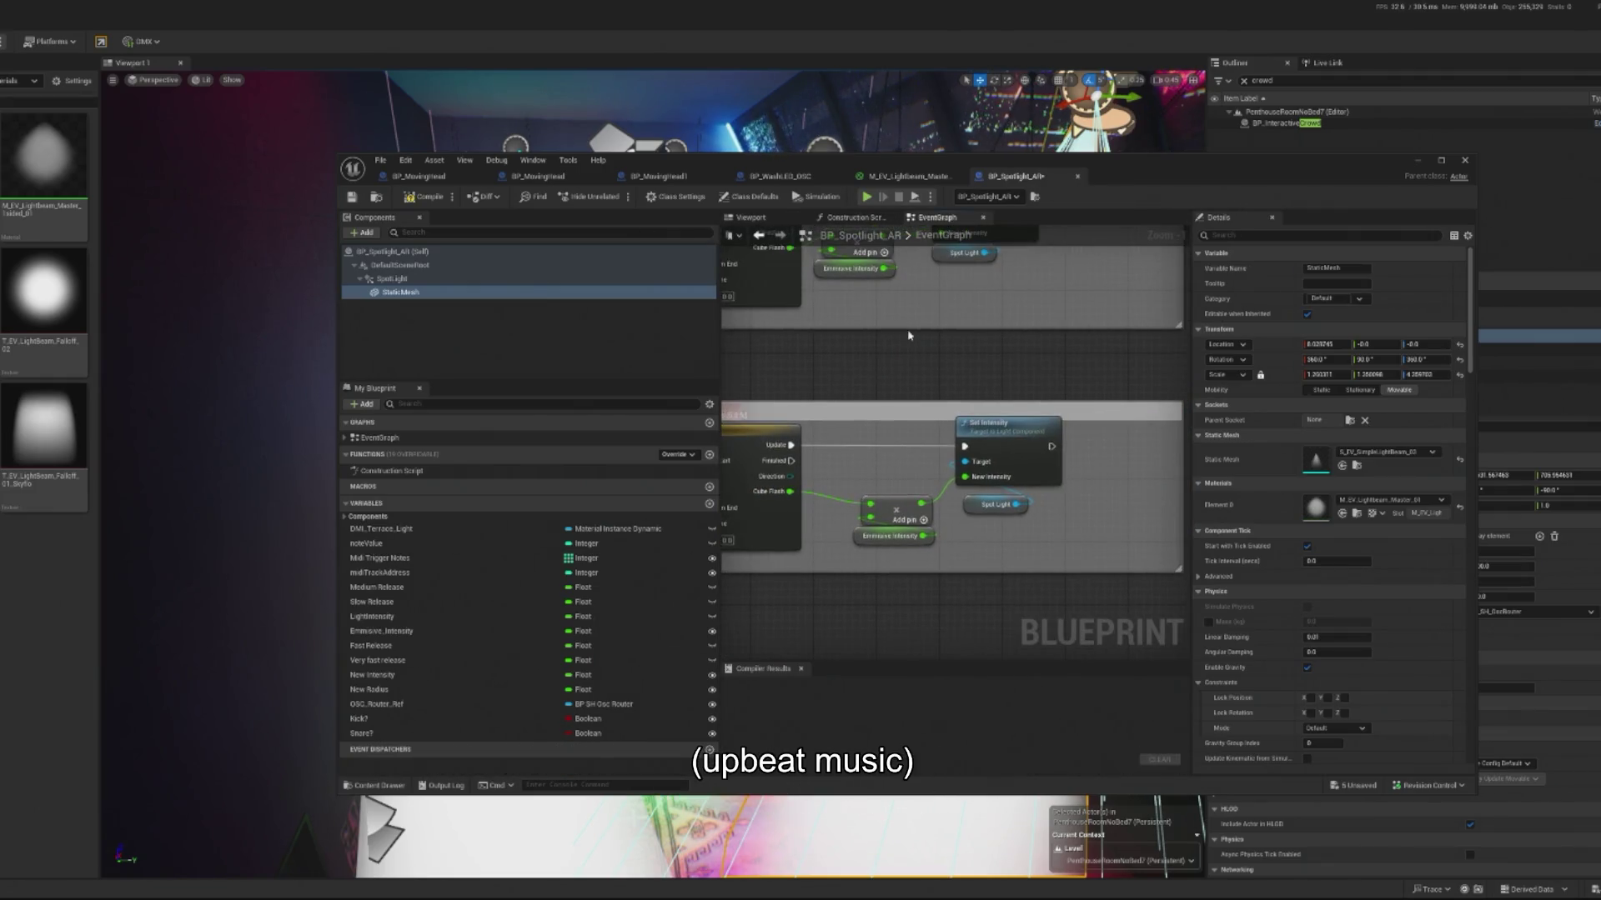
Step: Add a Set Scalar Parameter Value node for Opacity on the StaticMesh in the EventGraph
scroll(983, 350, down, 2)
mouse_move(400, 295)
mouse_down()
mouse_move(864, 517)
mouse_move(863, 542)
mouse_move(944, 511)
mouse_up()
text(set scalar)
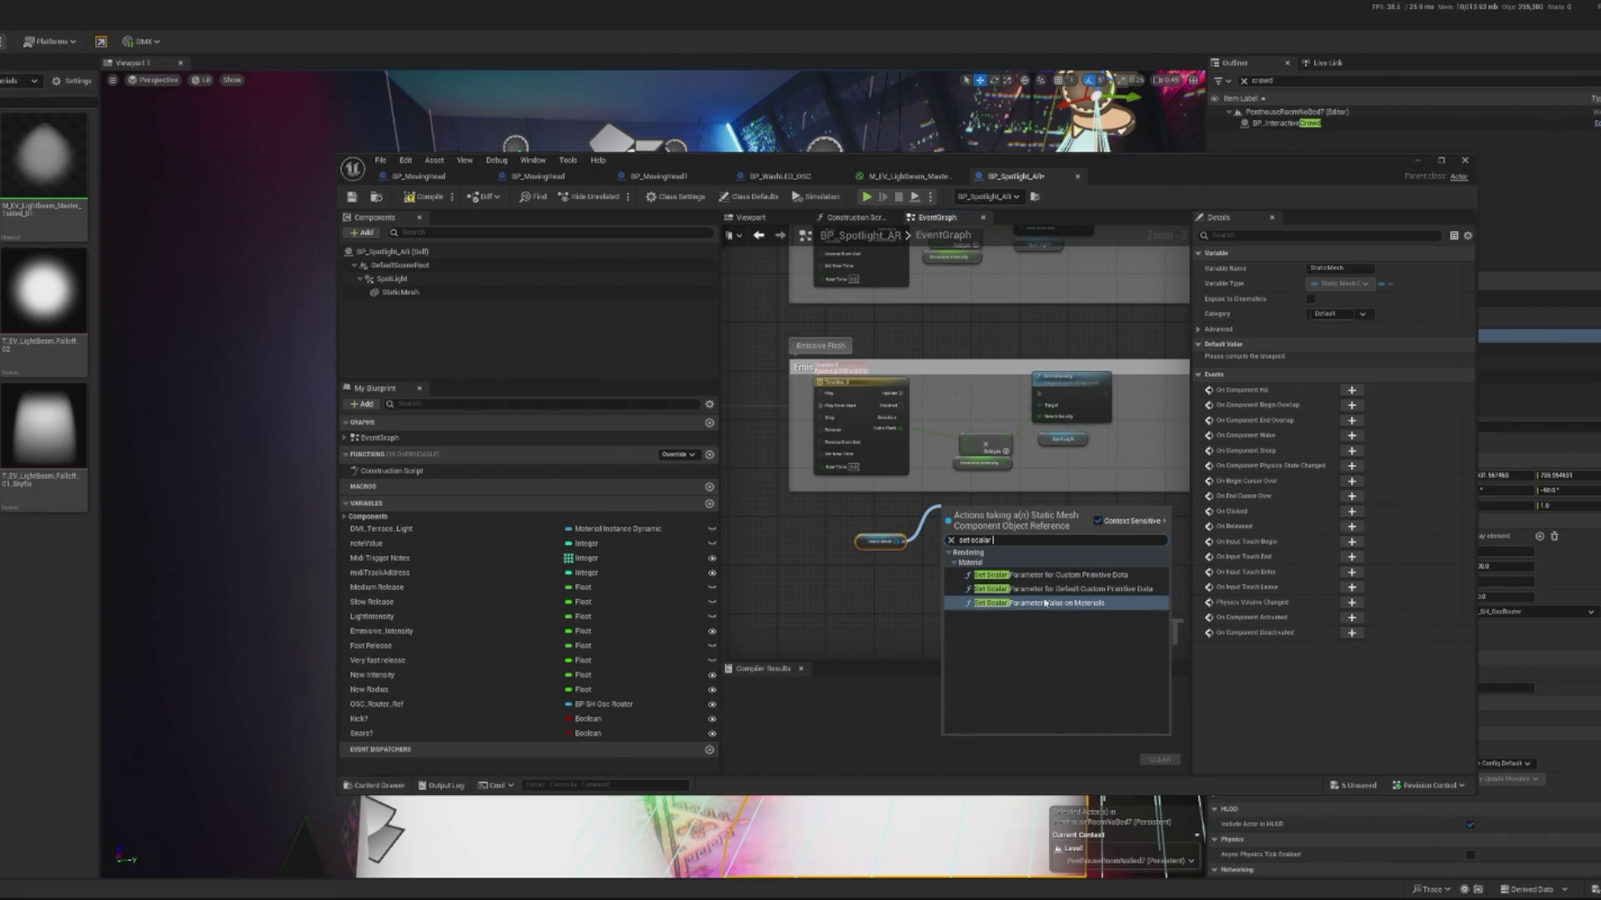
click(1045, 603)
scroll(985, 538, up, 2)
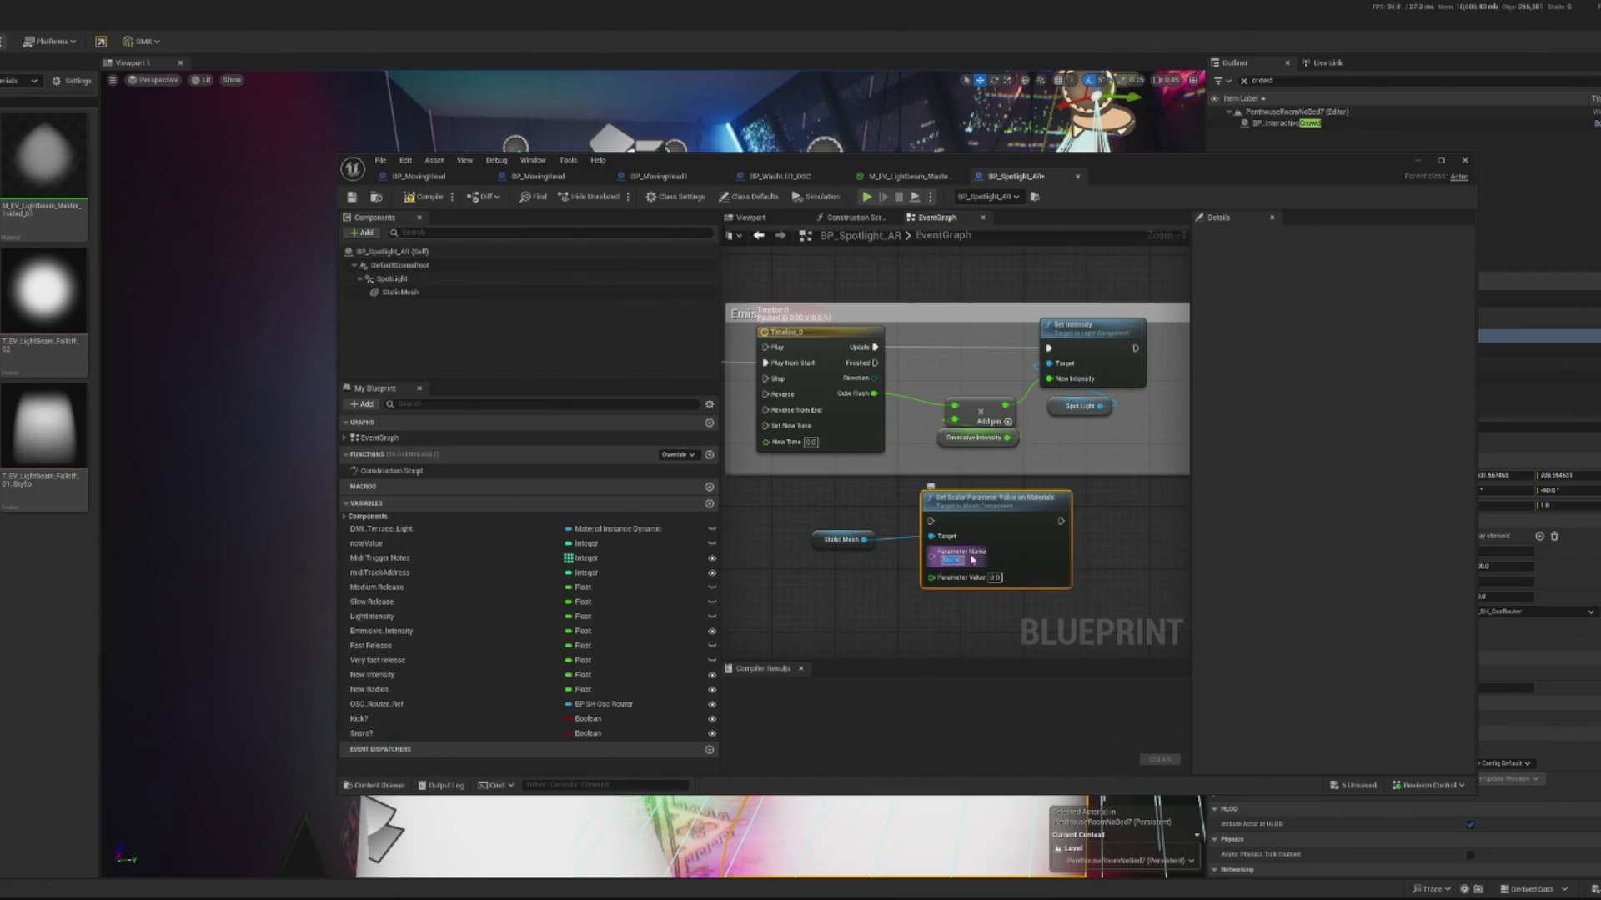
key(Escape)
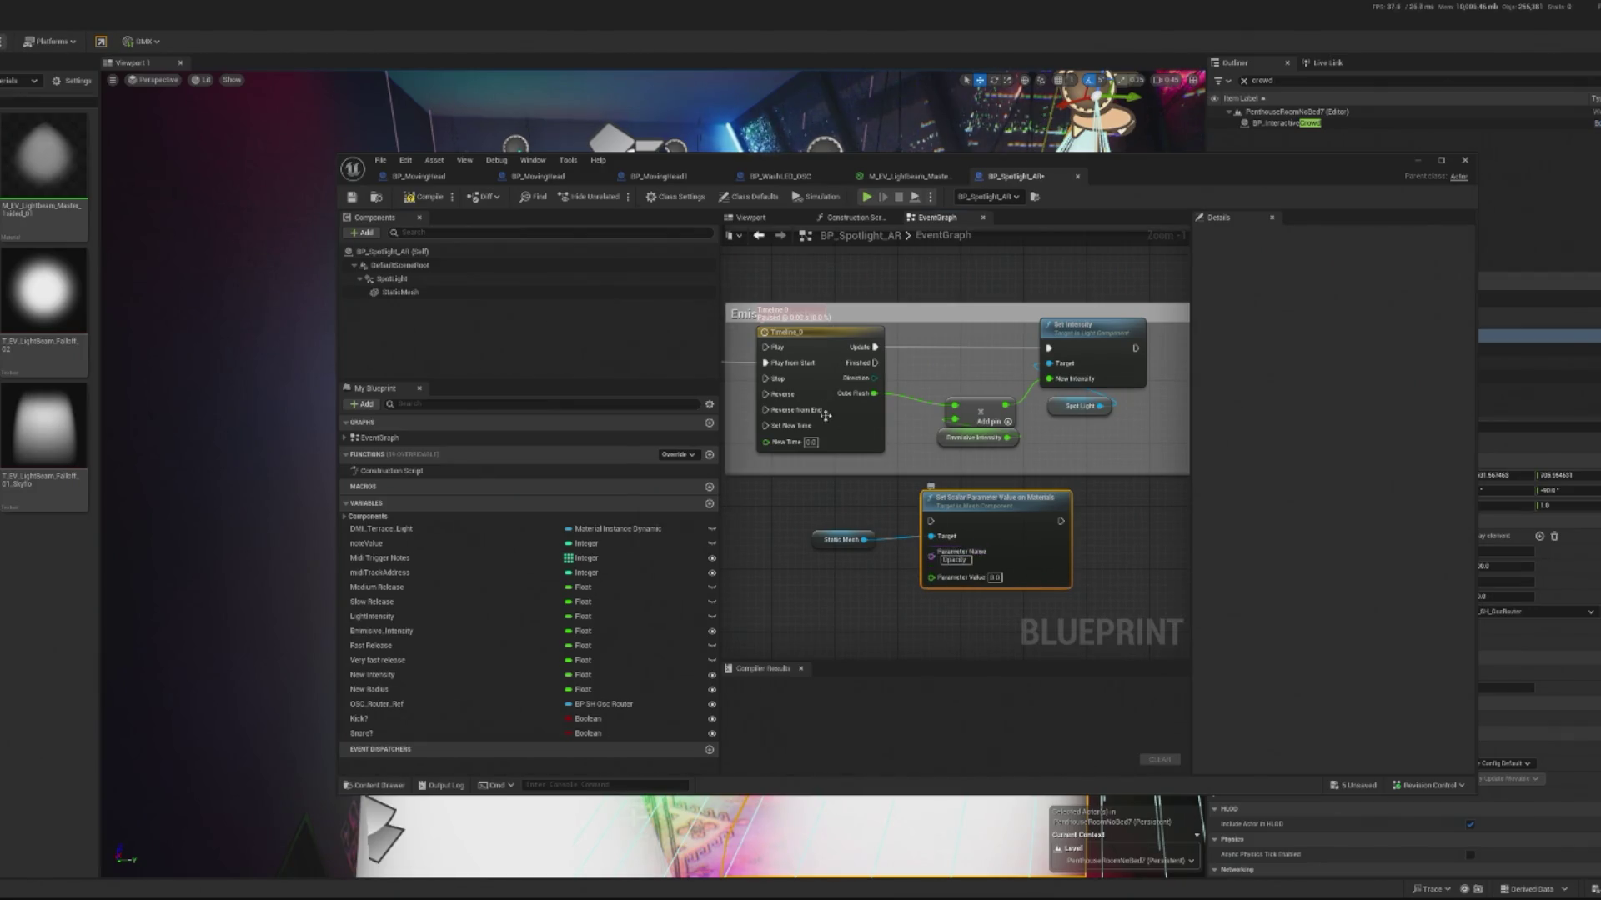
drag(984, 498, 1029, 514)
Step: Multiply the Cube Flash output by 0.25 and feed it into Parameter Value
drag(874, 392, 889, 512)
text(mult)
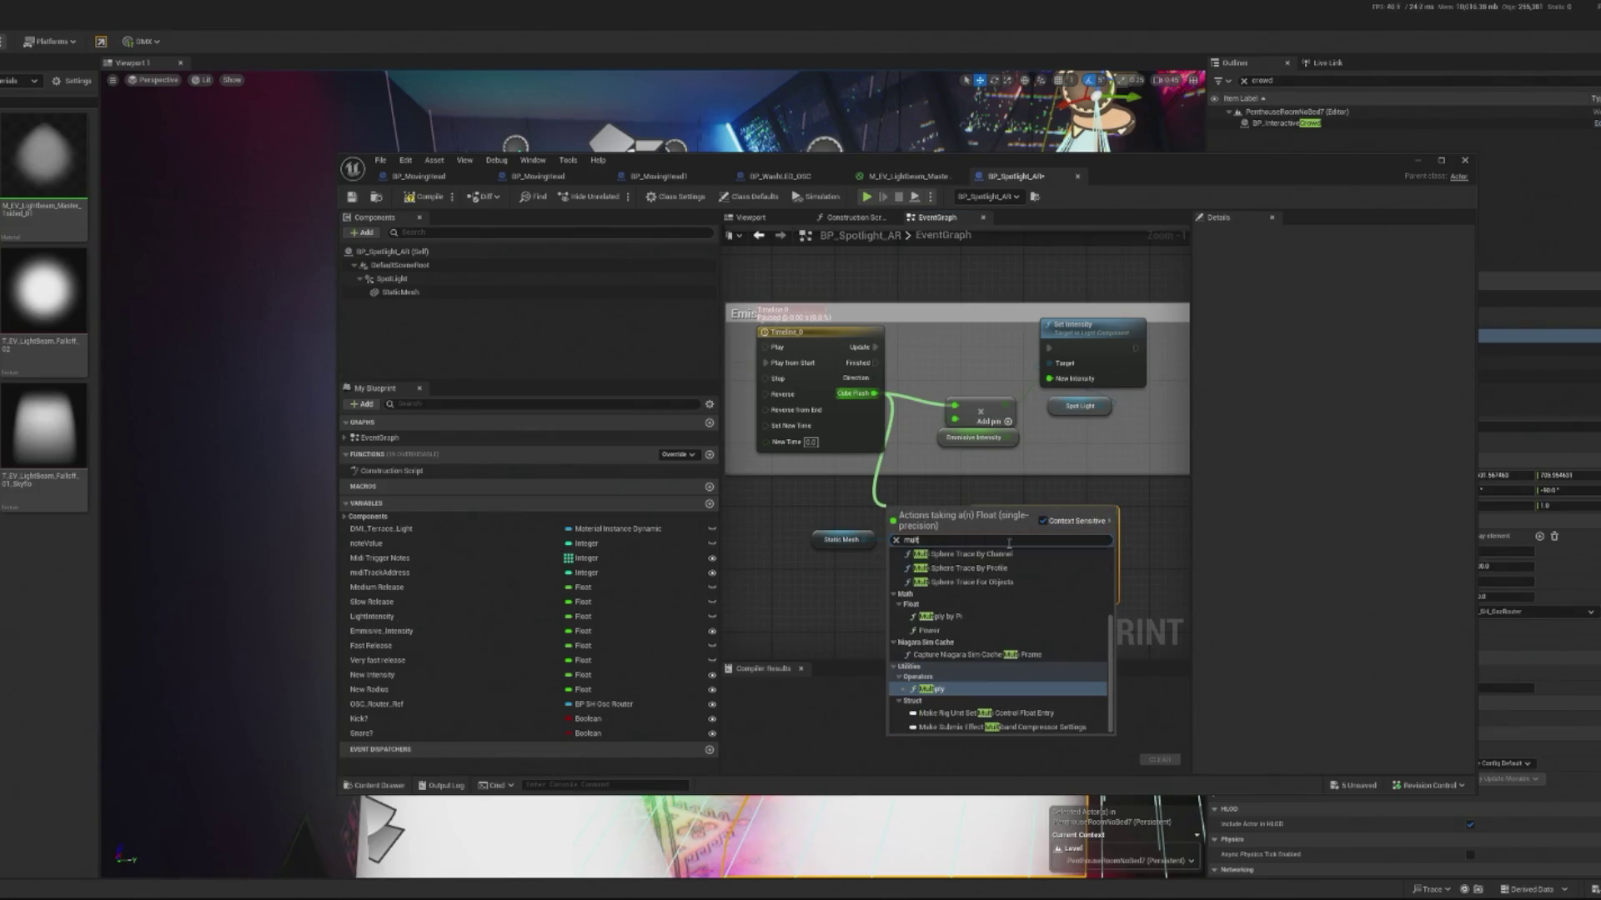
click(932, 688)
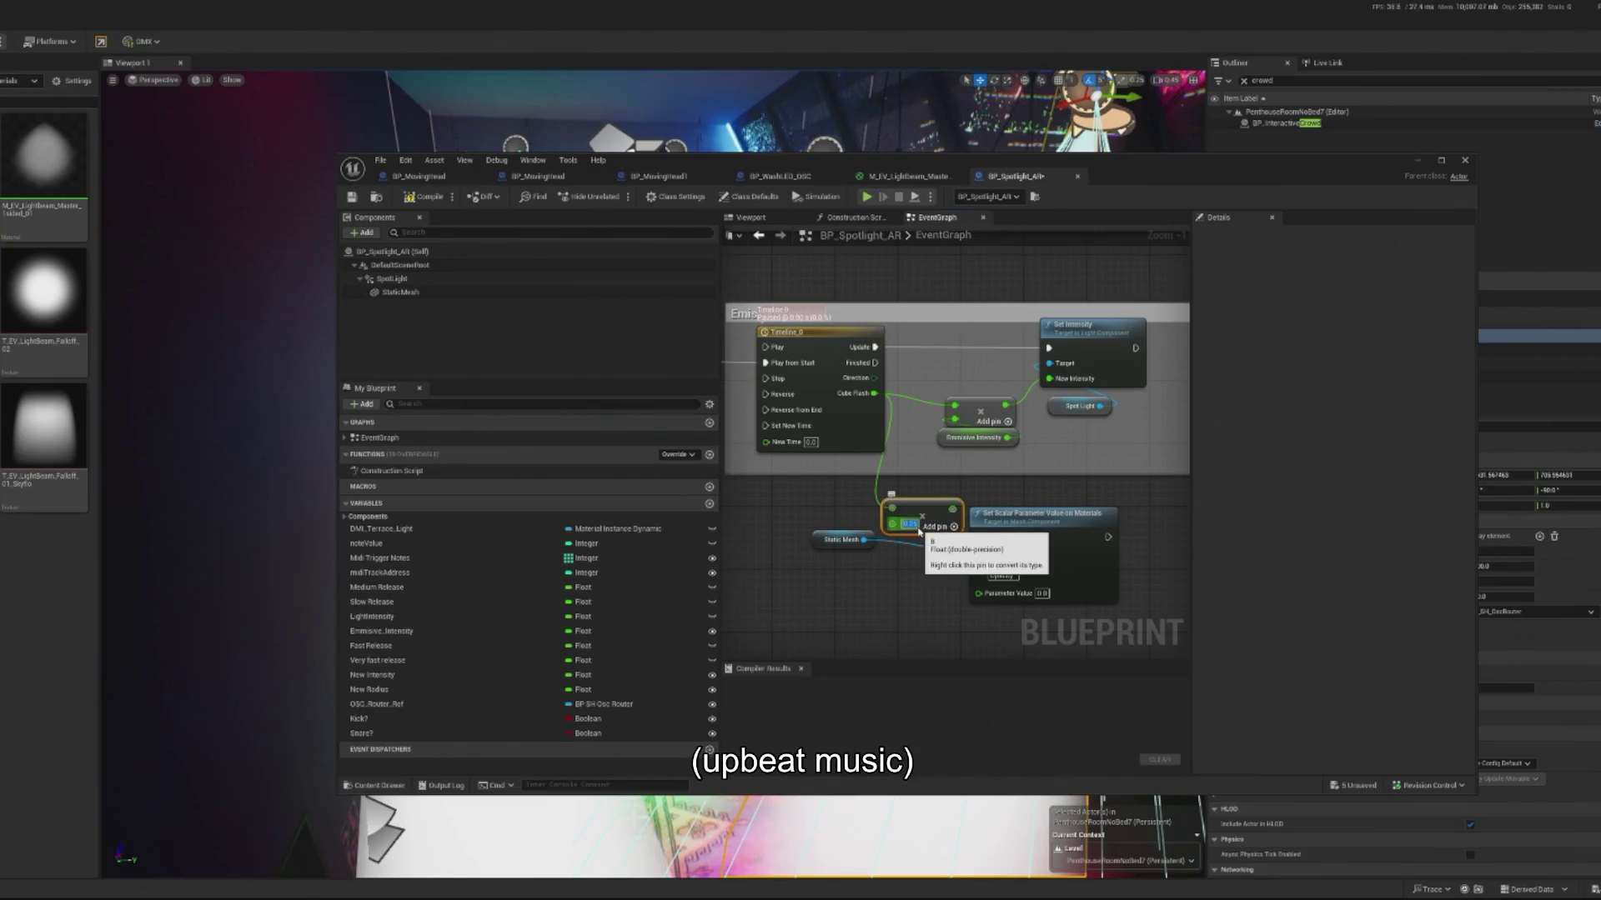
click(911, 524)
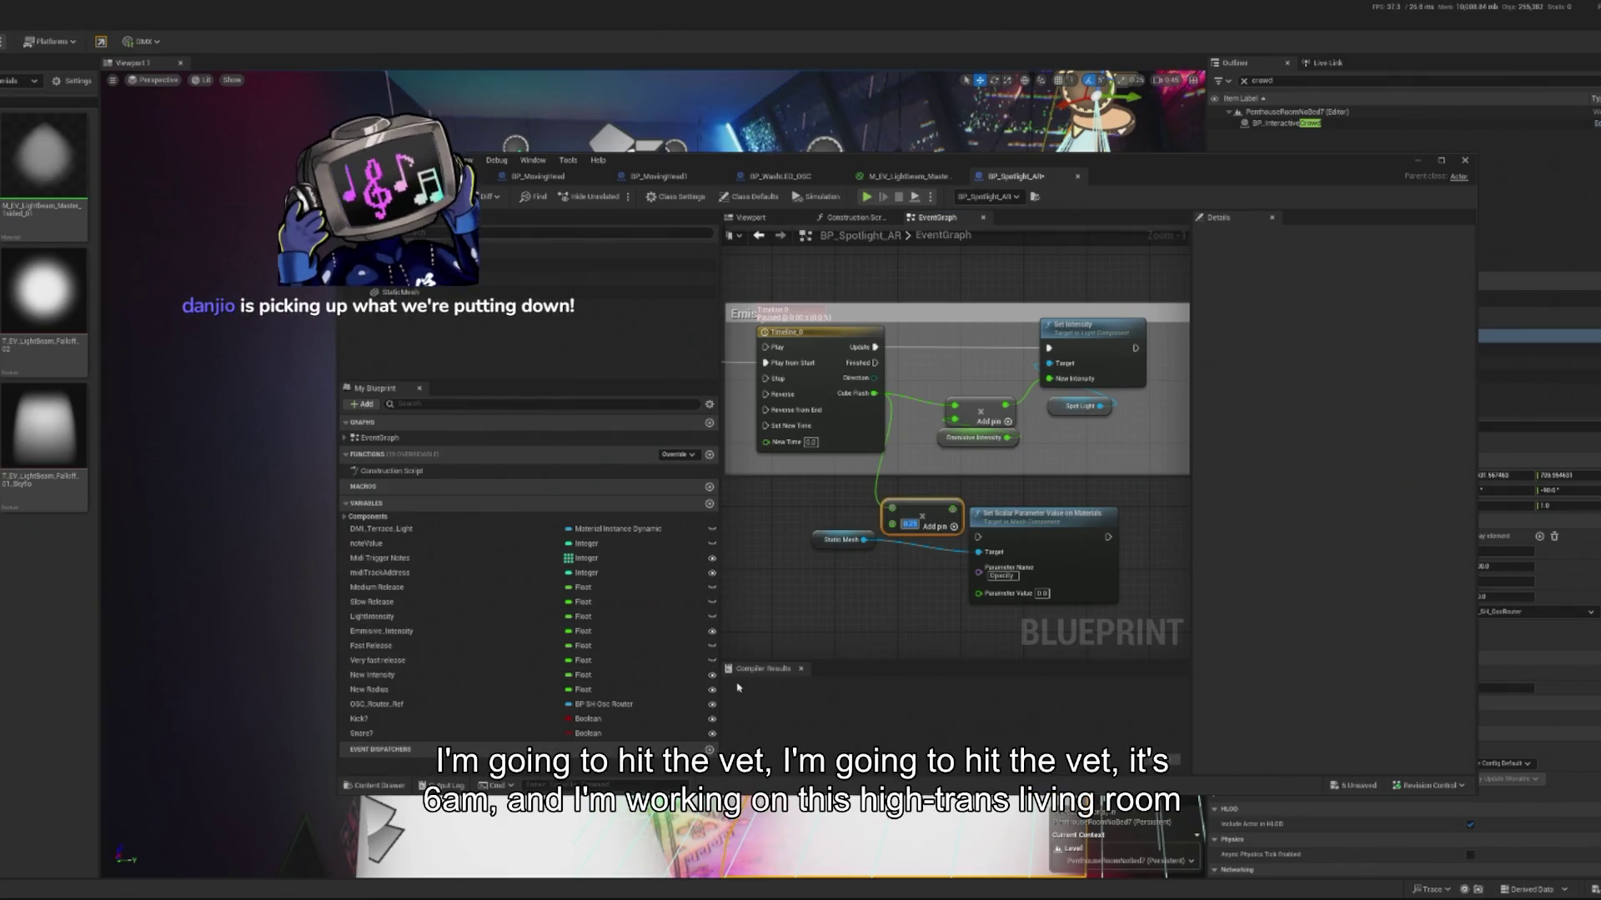
mouse_move(953, 509)
mouse_down()
mouse_move(1033, 405)
mouse_move(977, 592)
mouse_up()
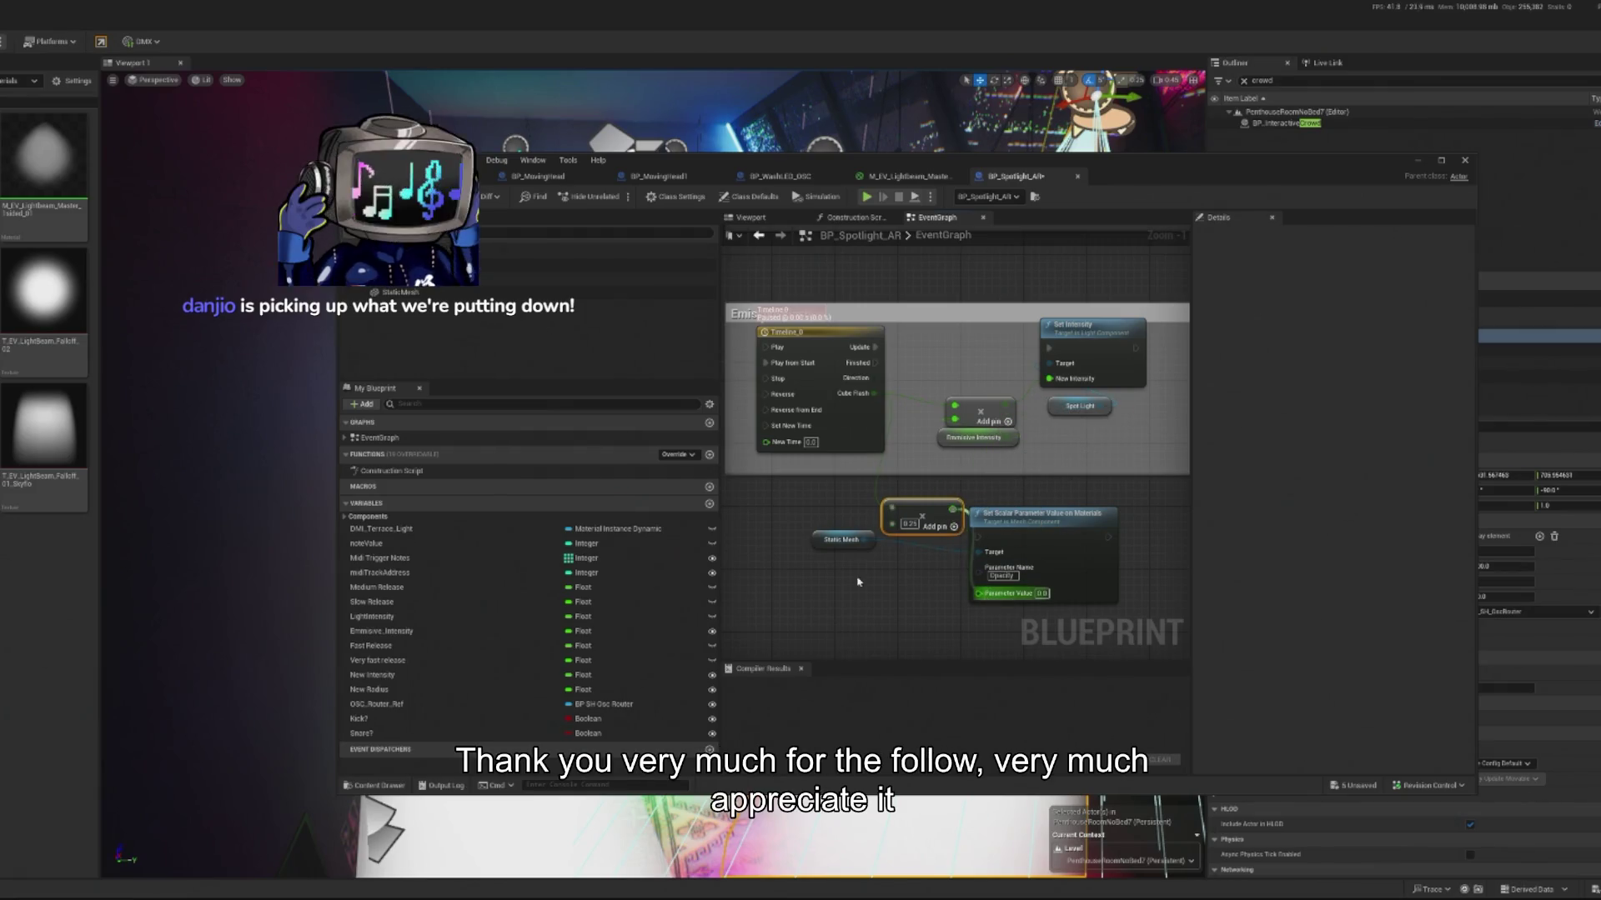
click(849, 539)
Step: Group the opacity nodes in the flash comment box and chain them after Set Intensity
drag(849, 539, 998, 618)
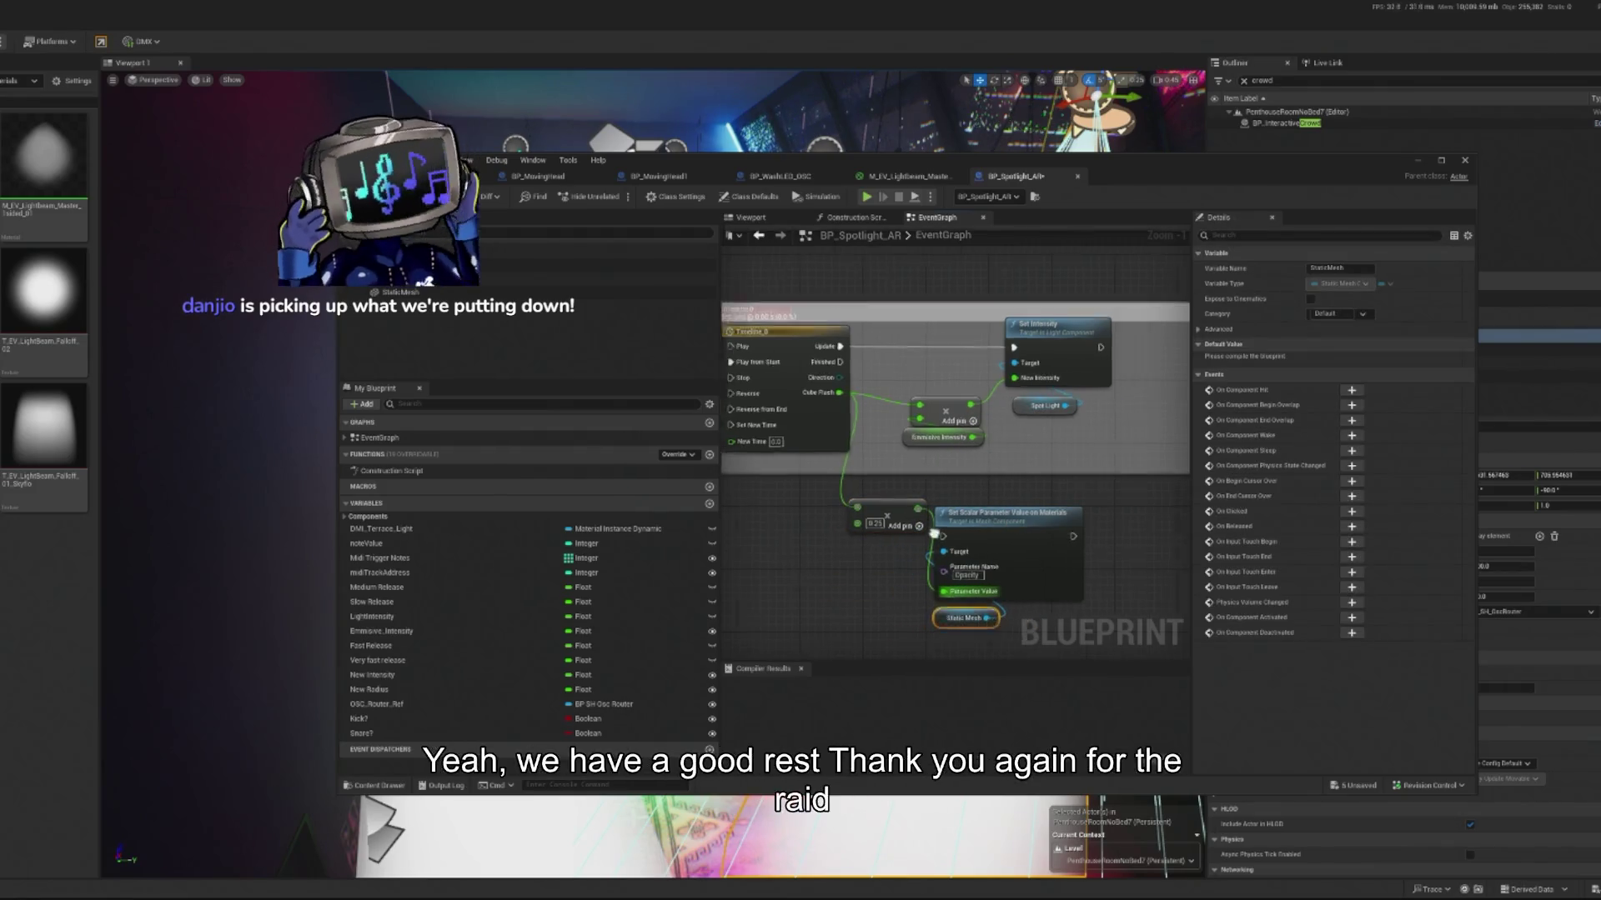
mouse_move(1010, 559)
mouse_down()
mouse_move(1184, 455)
mouse_move(1041, 371)
mouse_up()
drag(1024, 426, 1176, 426)
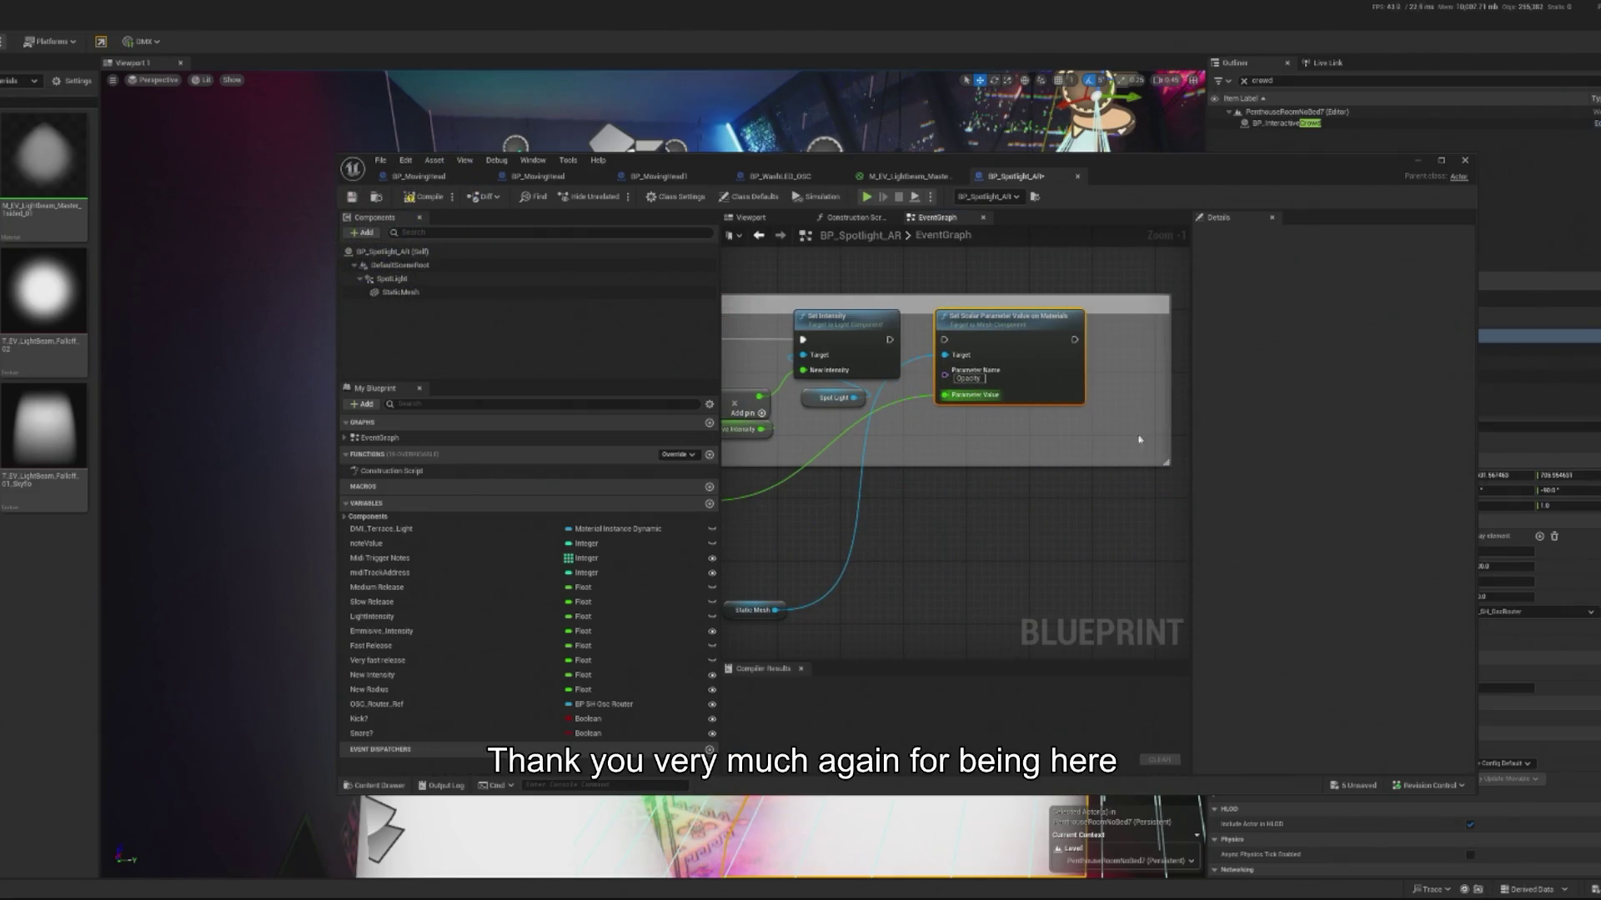
drag(825, 610, 1030, 426)
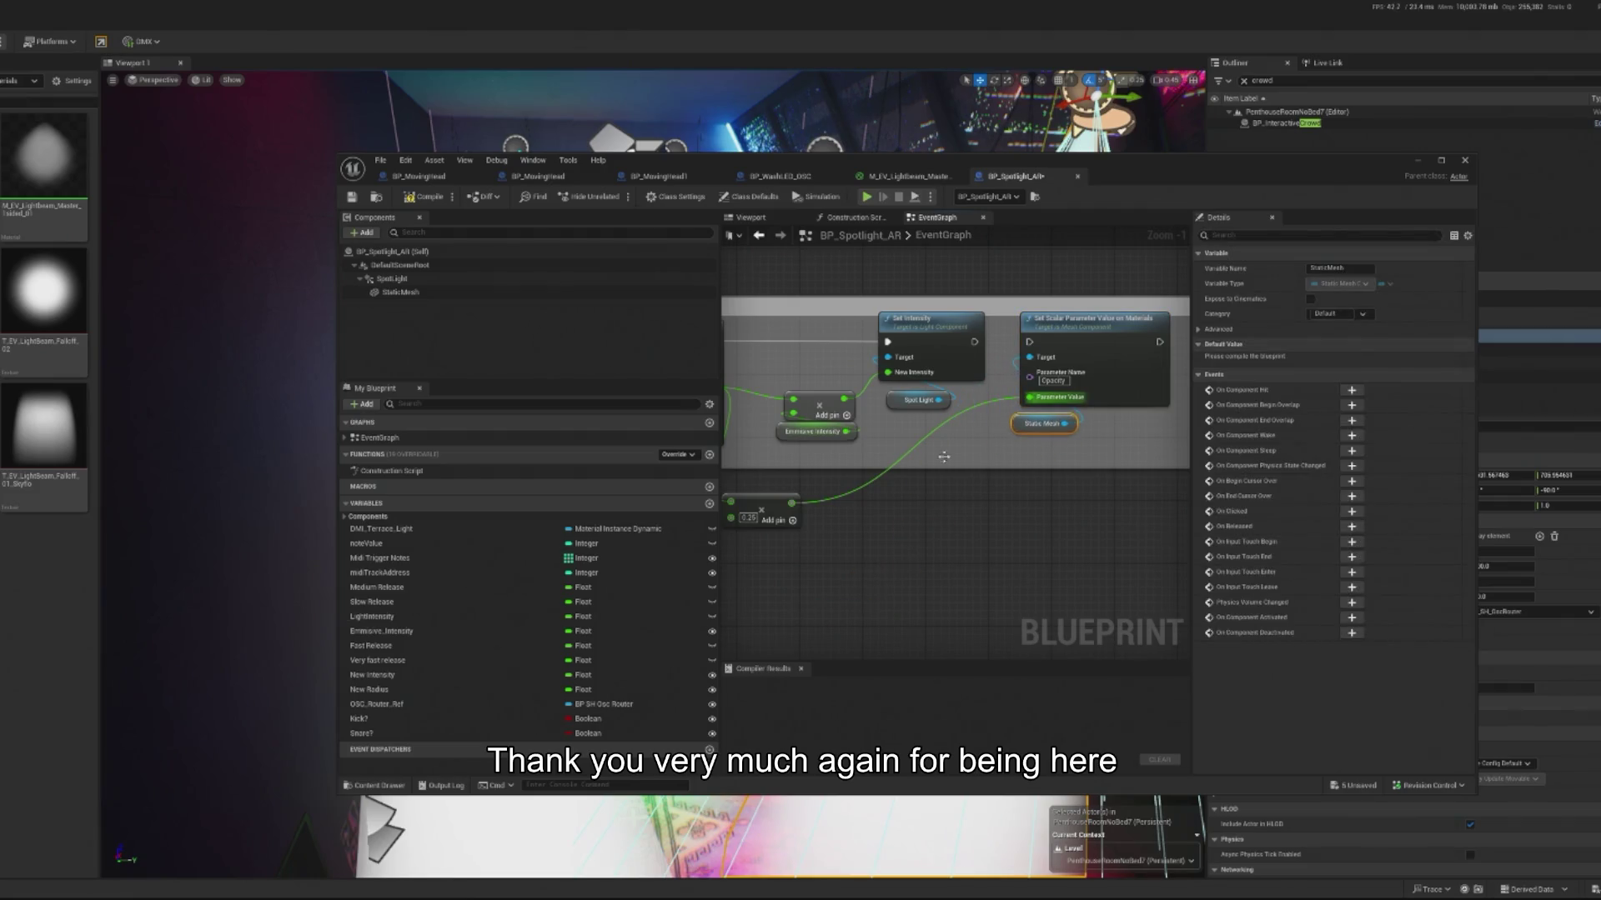
drag(973, 342, 1031, 344)
scroll(958, 480, down, 2)
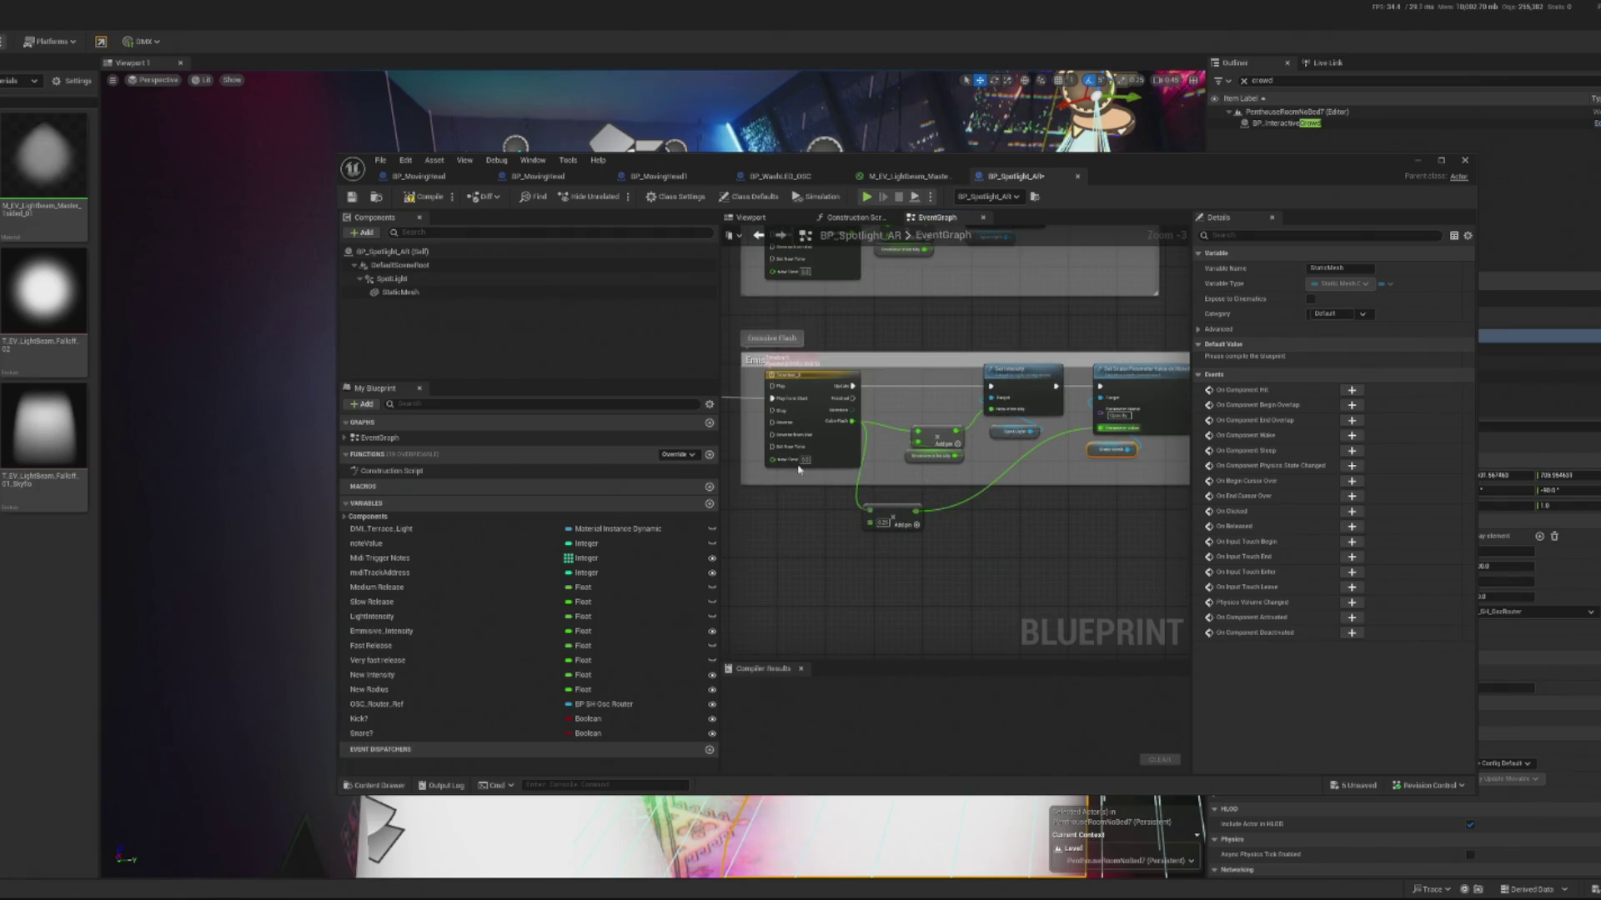
drag(890, 511, 941, 506)
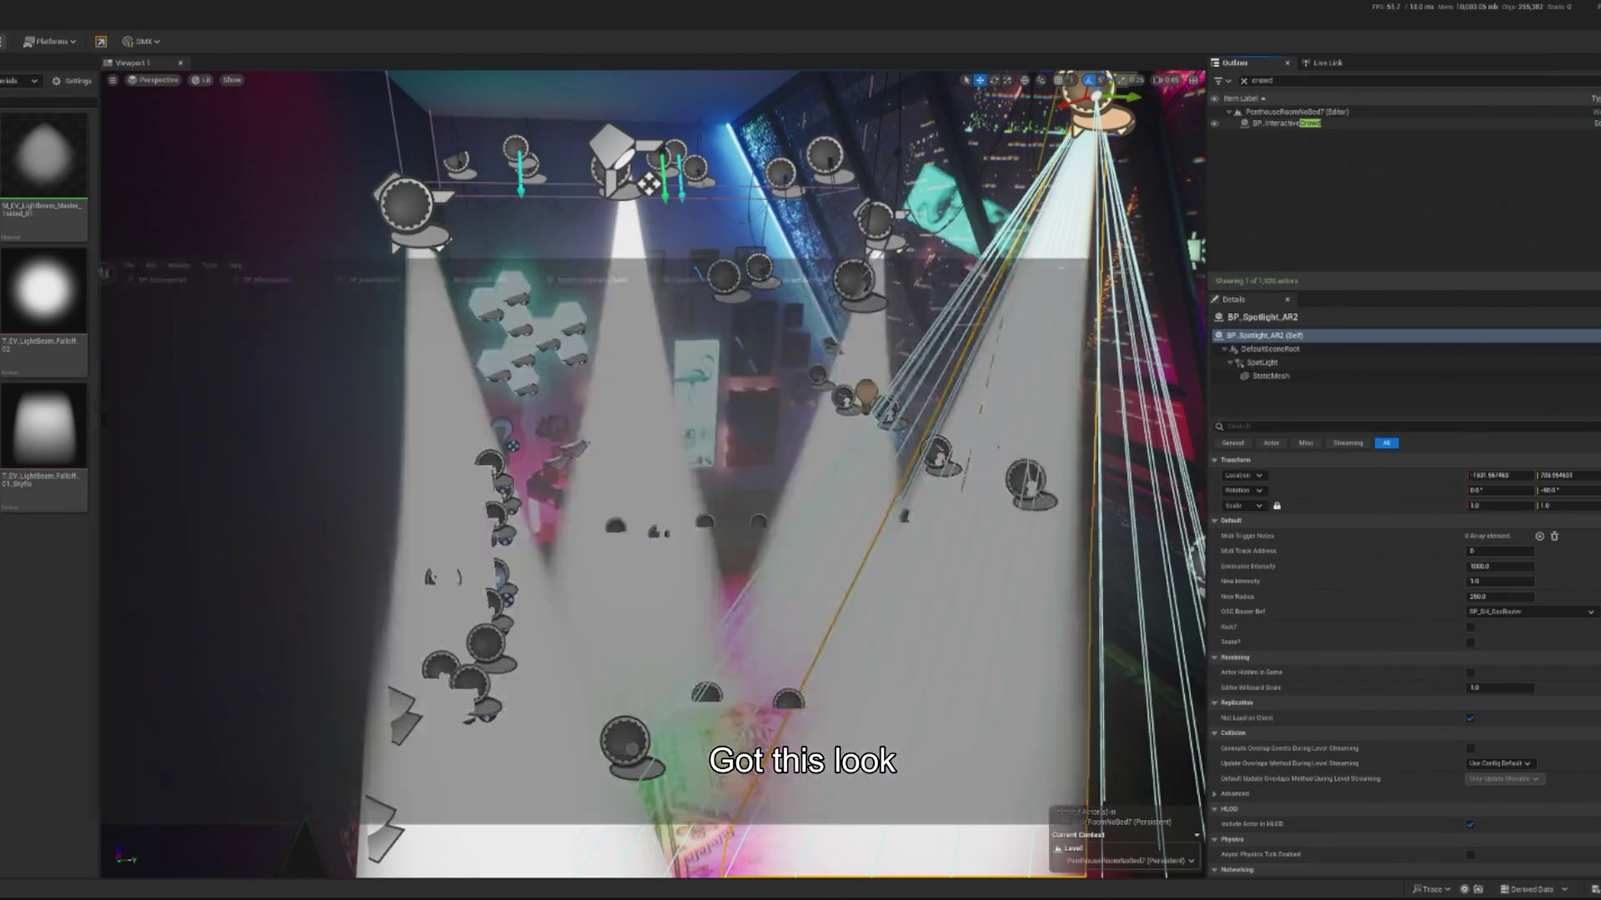
scroll(845, 451, down, 5)
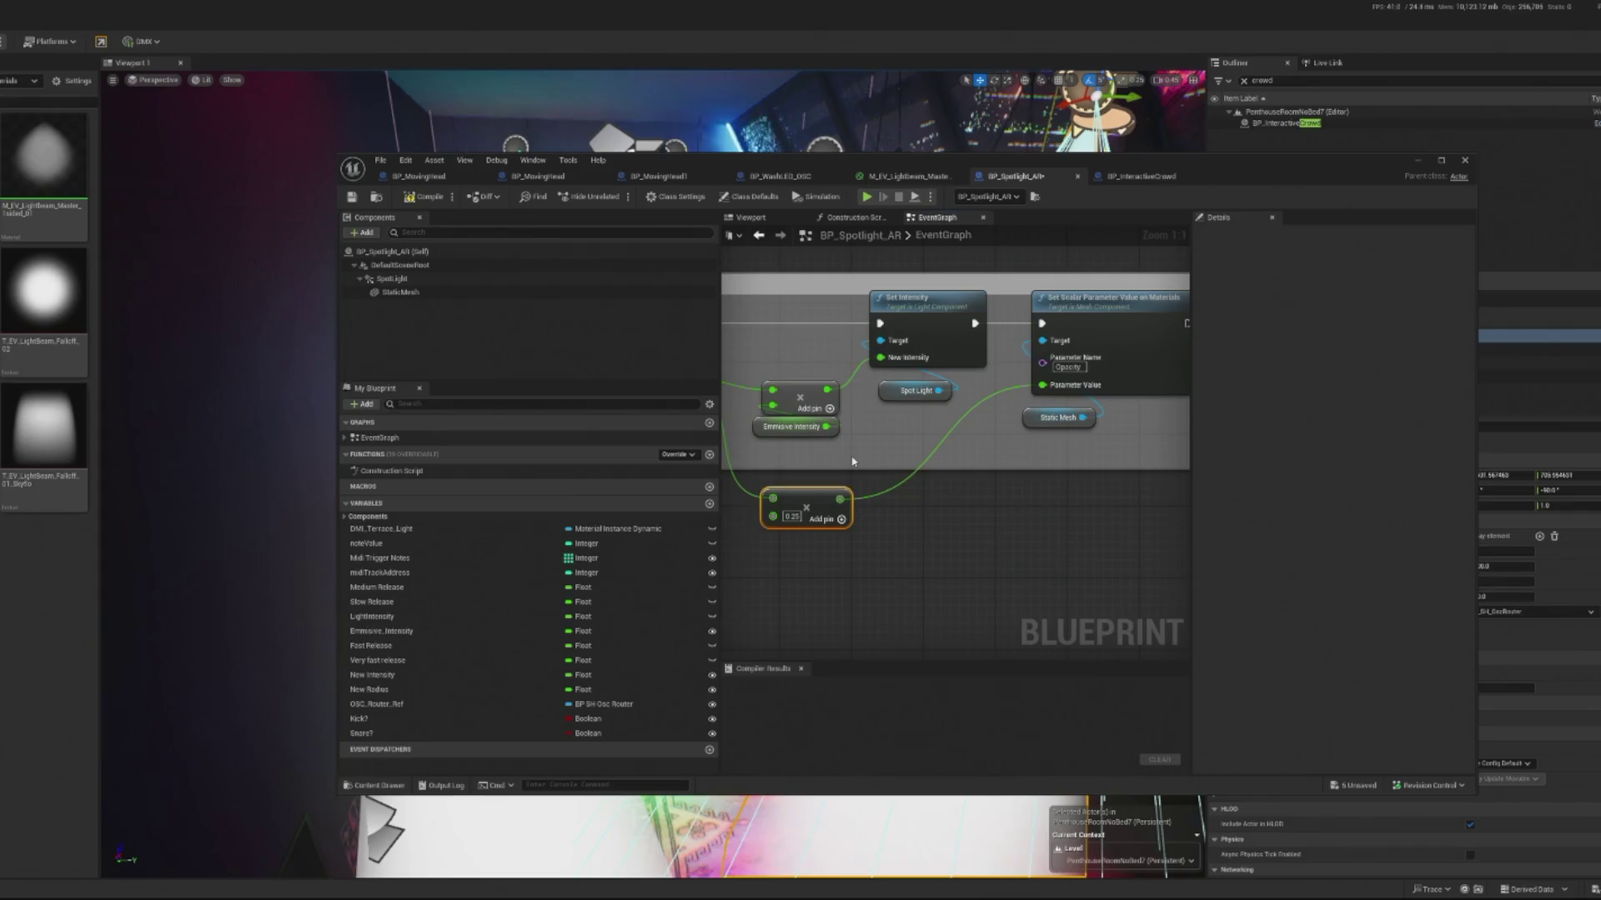
Step: Drag the StaticMesh reference into the Initialize Parameters graph
scroll(958, 497, down, 3)
scroll(917, 369, up, 3)
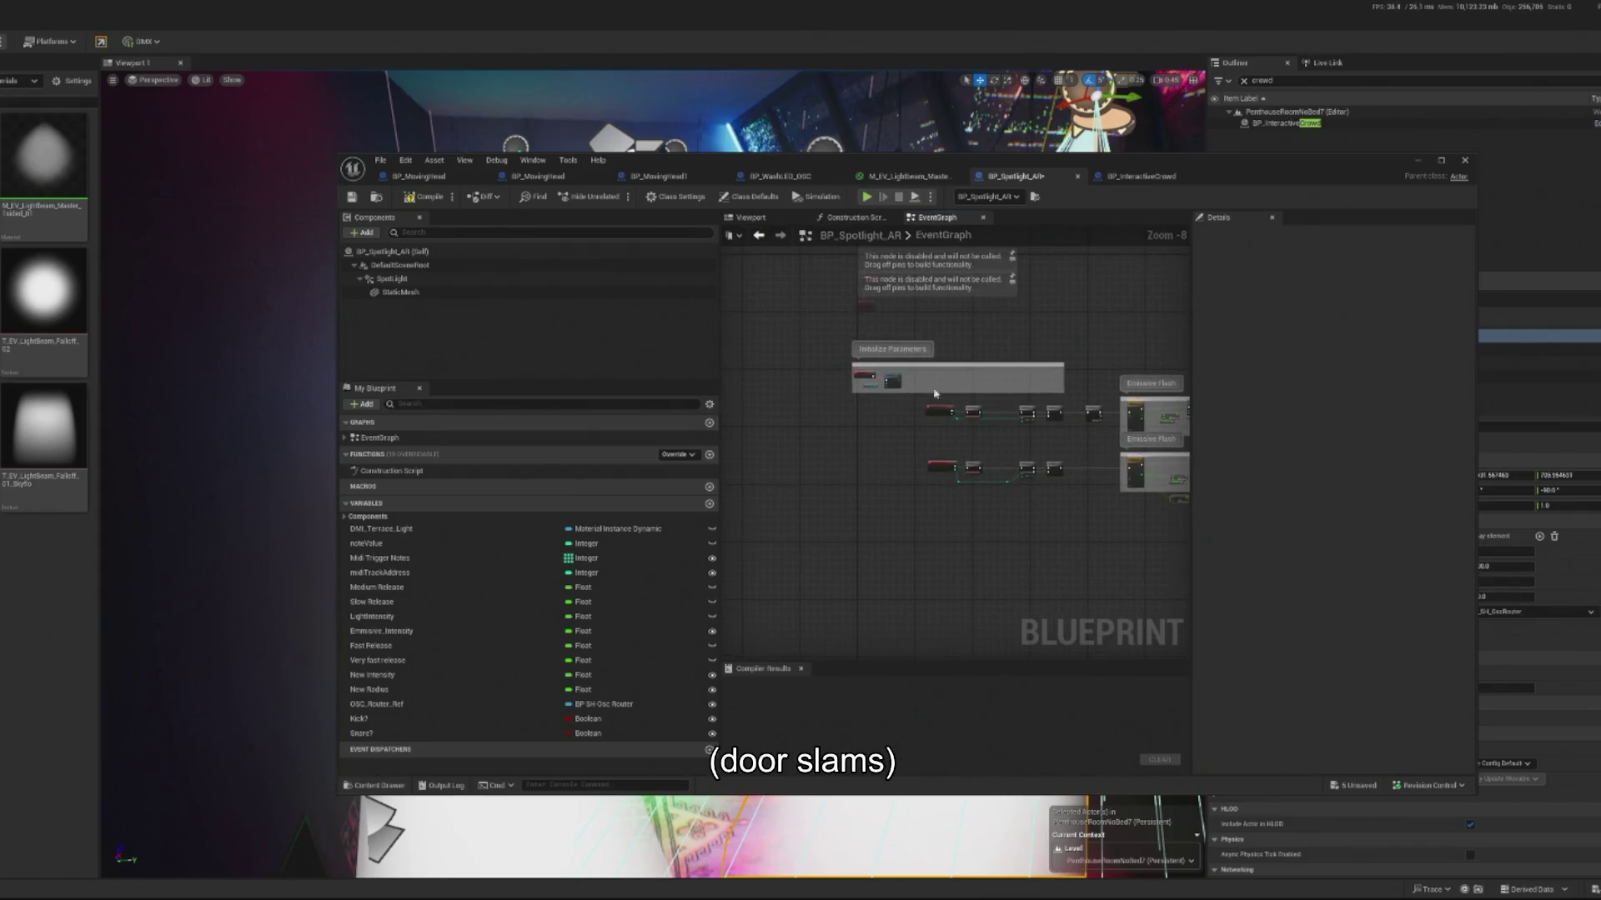
mouse_move(400, 292)
mouse_down()
mouse_move(801, 384)
mouse_move(1001, 474)
mouse_move(1062, 439)
mouse_up()
text(set opaci)
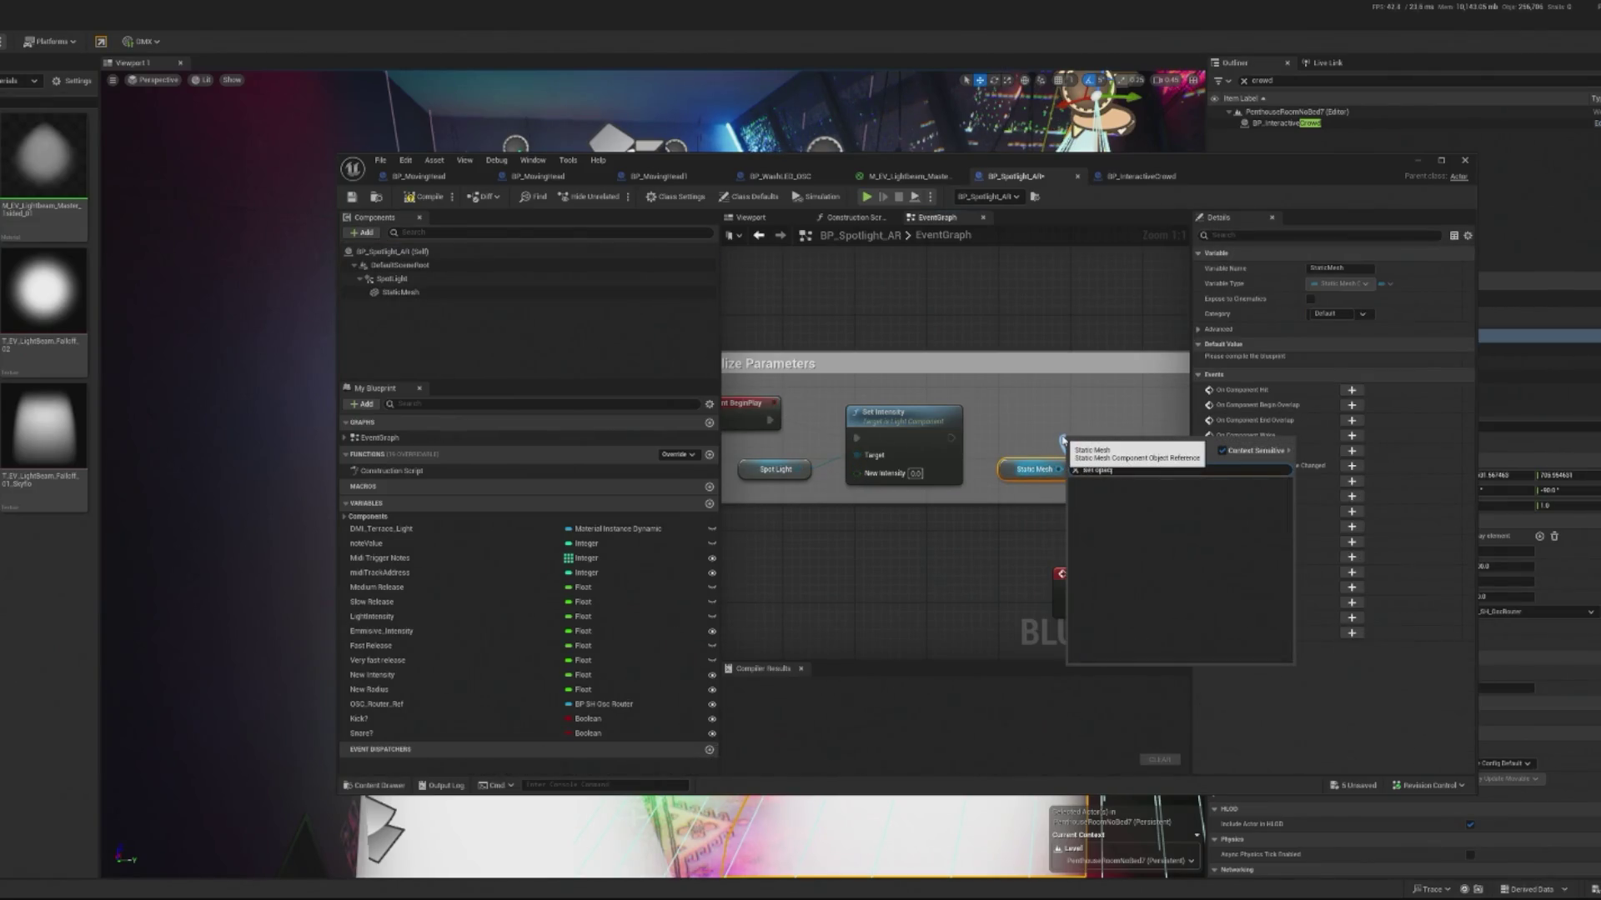
key(Escape)
scroll(937, 433, down, 9)
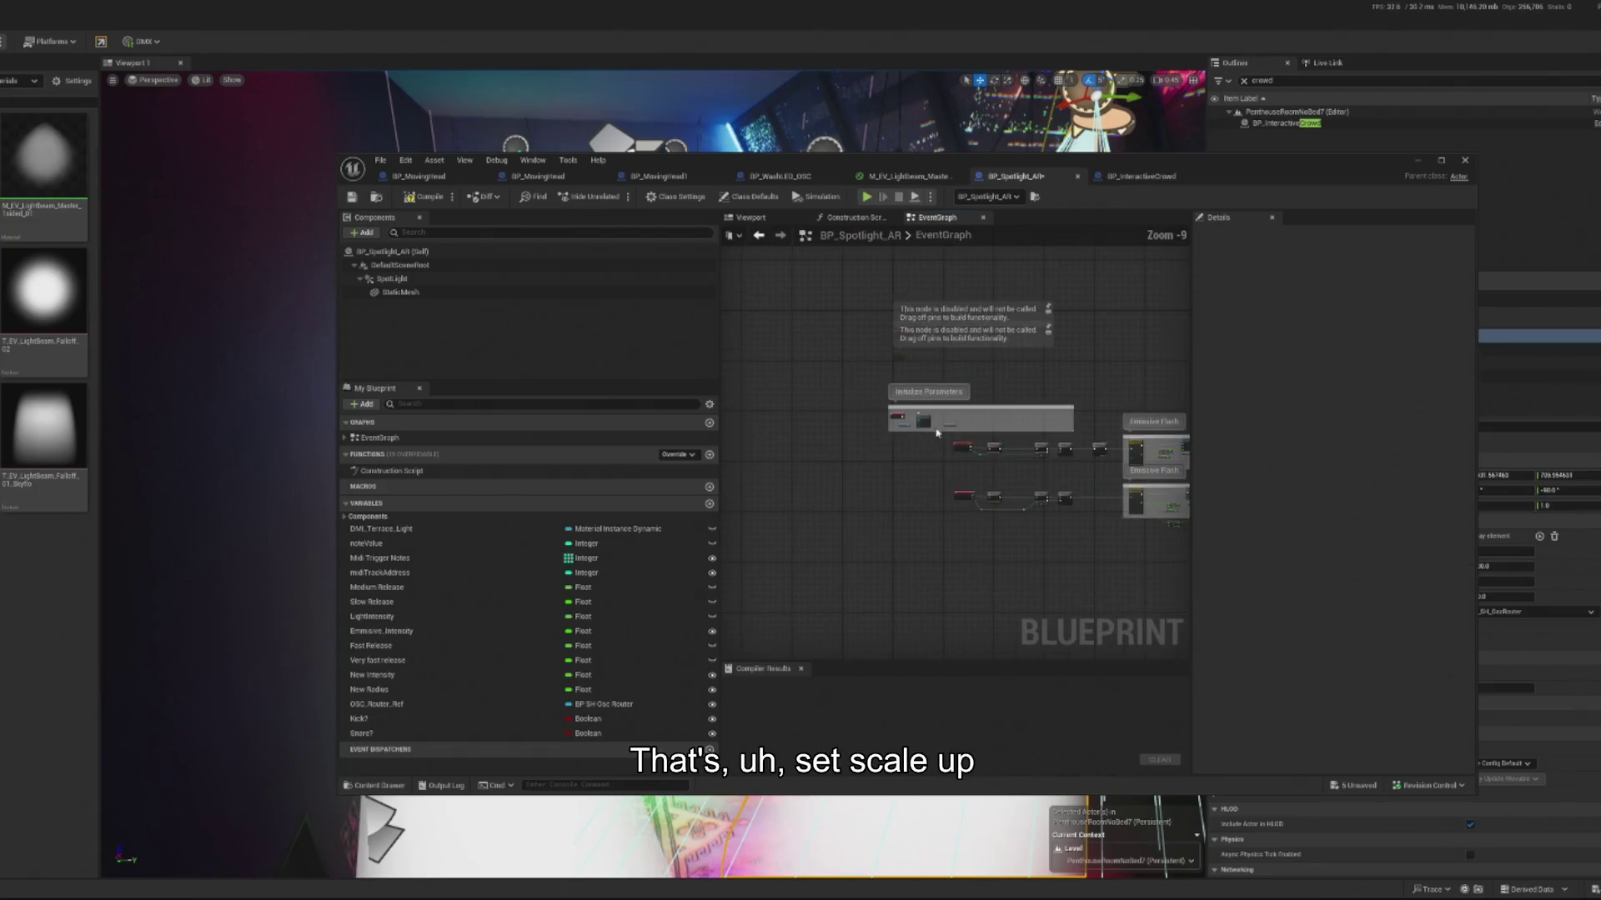
scroll(937, 432, up, 7)
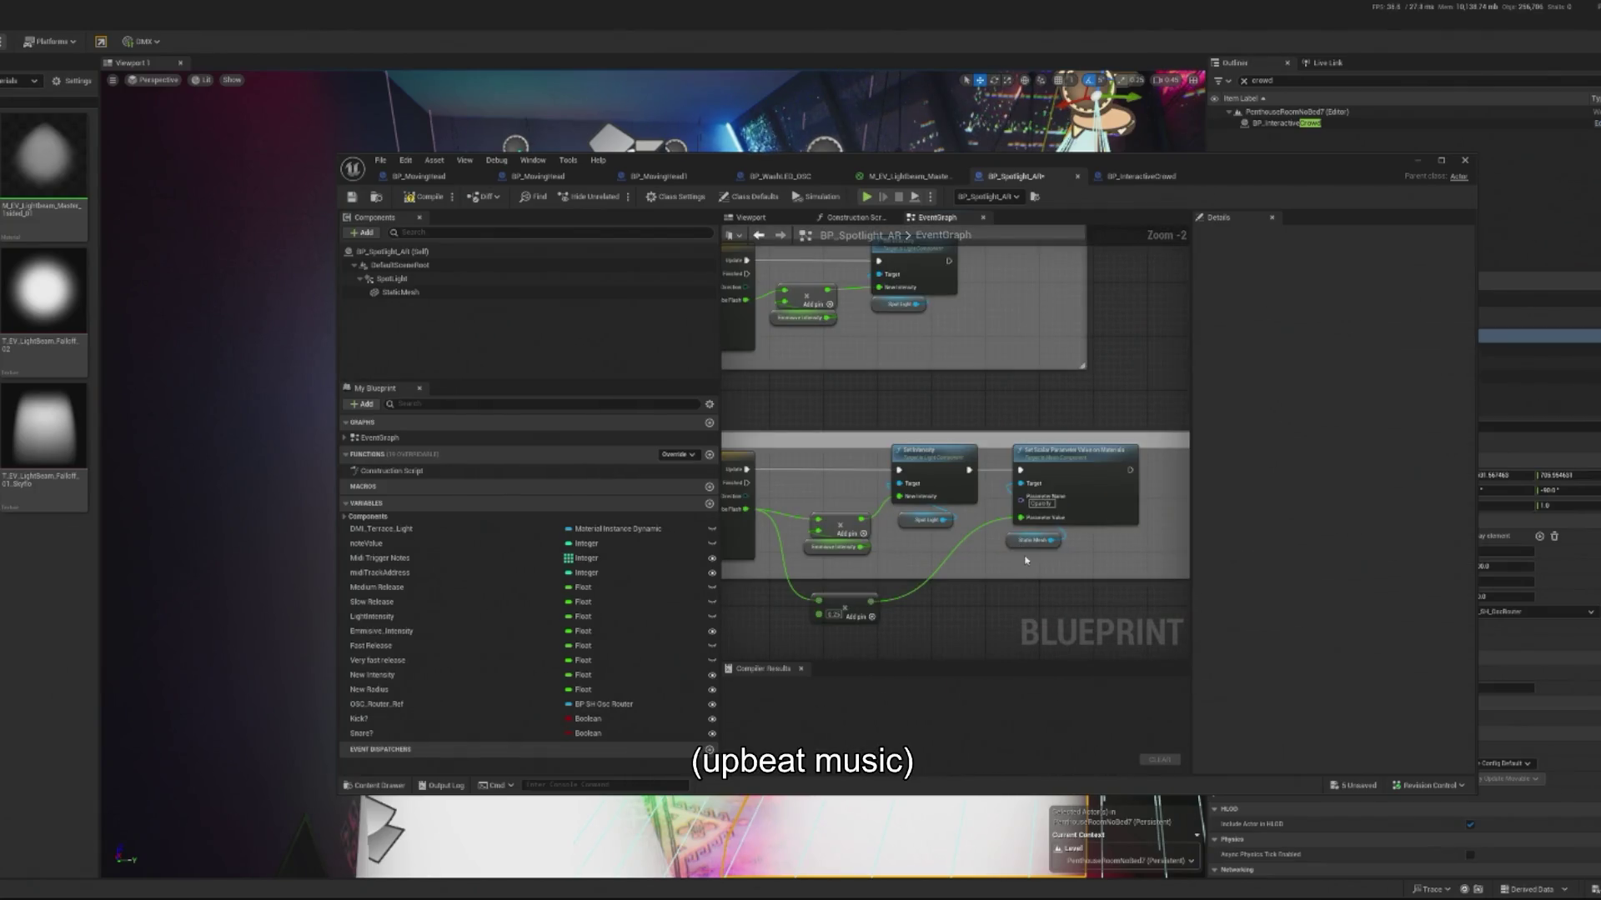
scroll(1065, 496, down, 4)
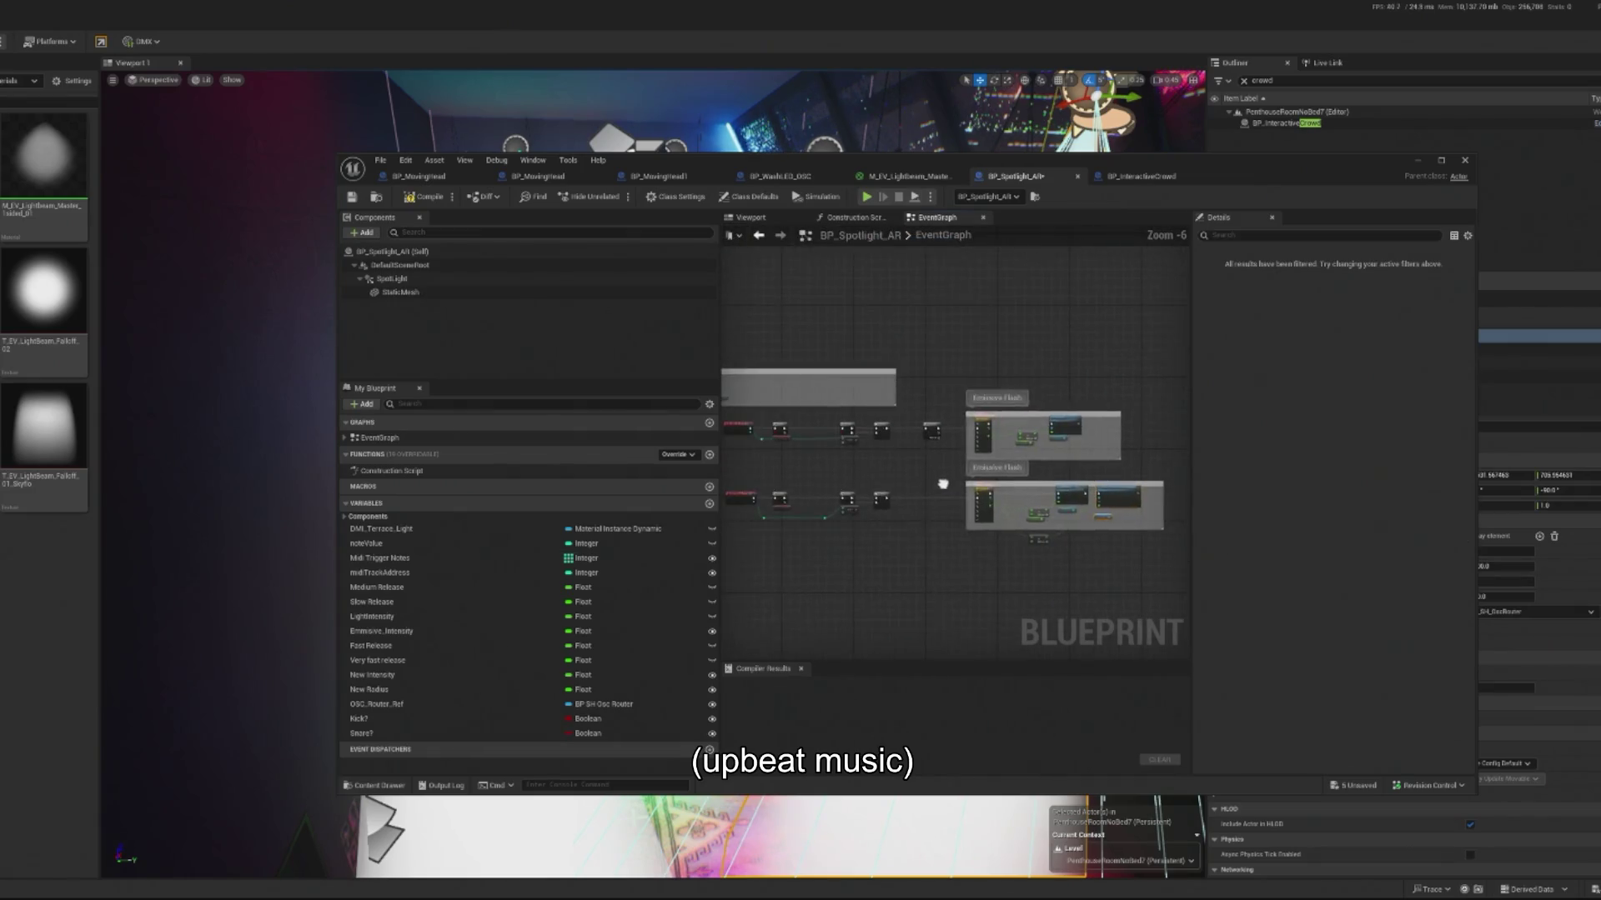
scroll(794, 385, up, 5)
Step: Paste the copied Opacity parameter nodes and wire them in after Set Intensity
key(ctrl+v)
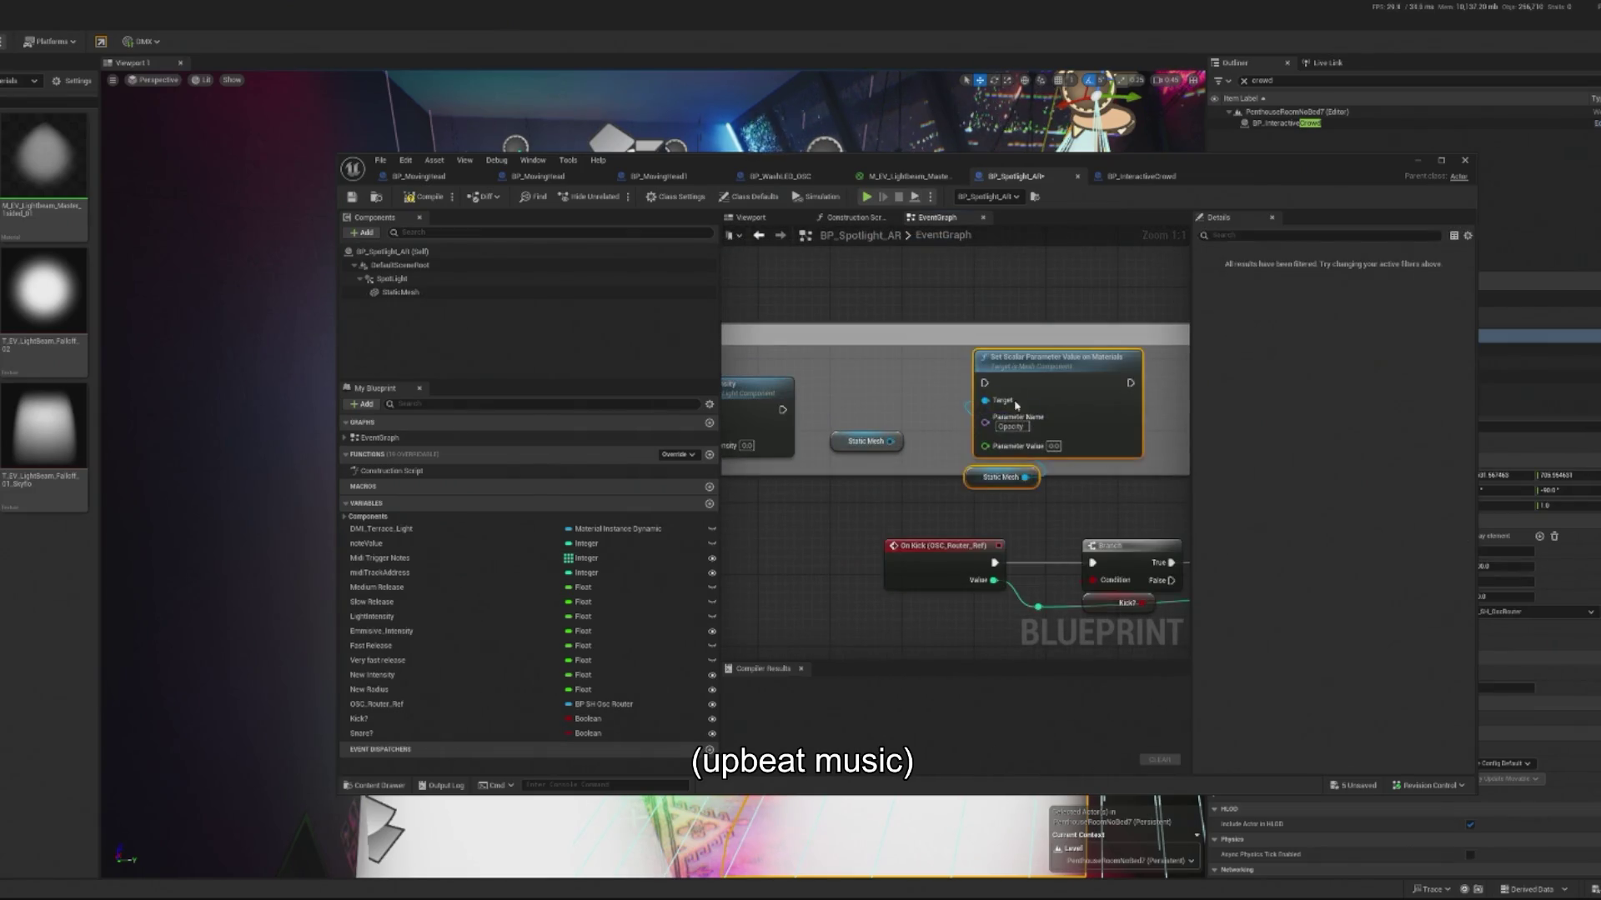
drag(834, 433, 934, 479)
mouse_move(780, 411)
mouse_down()
mouse_move(947, 392)
mouse_move(1113, 509)
mouse_up()
drag(1029, 407, 947, 426)
Step: Compile BP_Spotlight_AR, simulate the level to check the beams, then stop
click(869, 197)
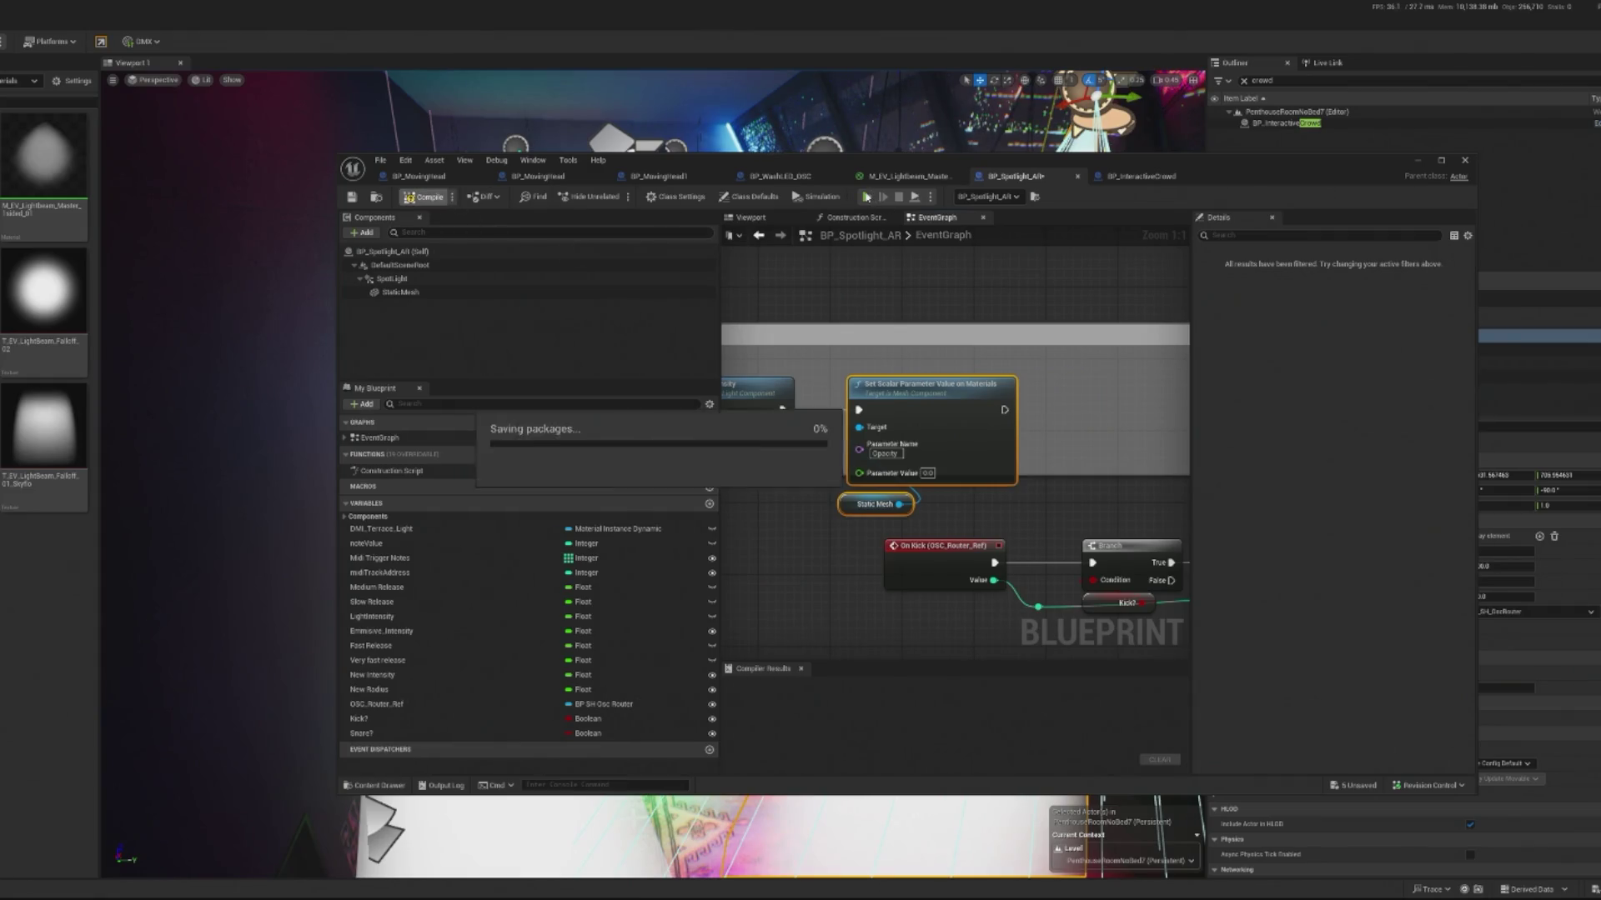
mouse_move(1247, 175)
mouse_down()
mouse_move(243, 132)
mouse_move(977, 186)
mouse_up()
click(574, 192)
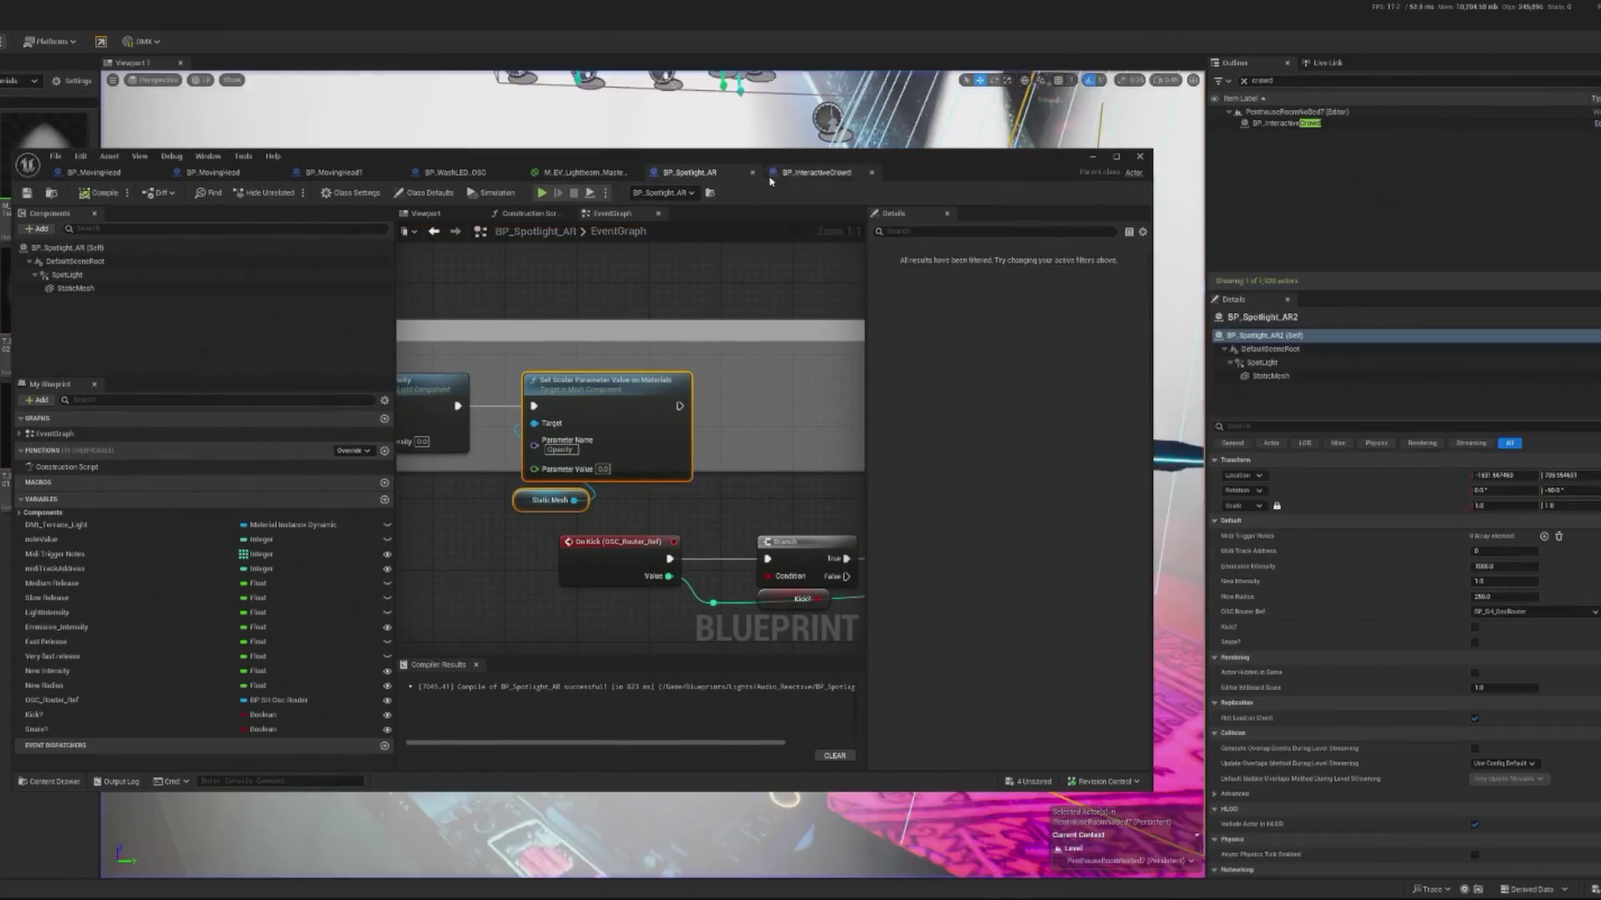
Step: Filter the Outliner for 'controller' and open BP_Spotlight_AR_Controller
click(1290, 124)
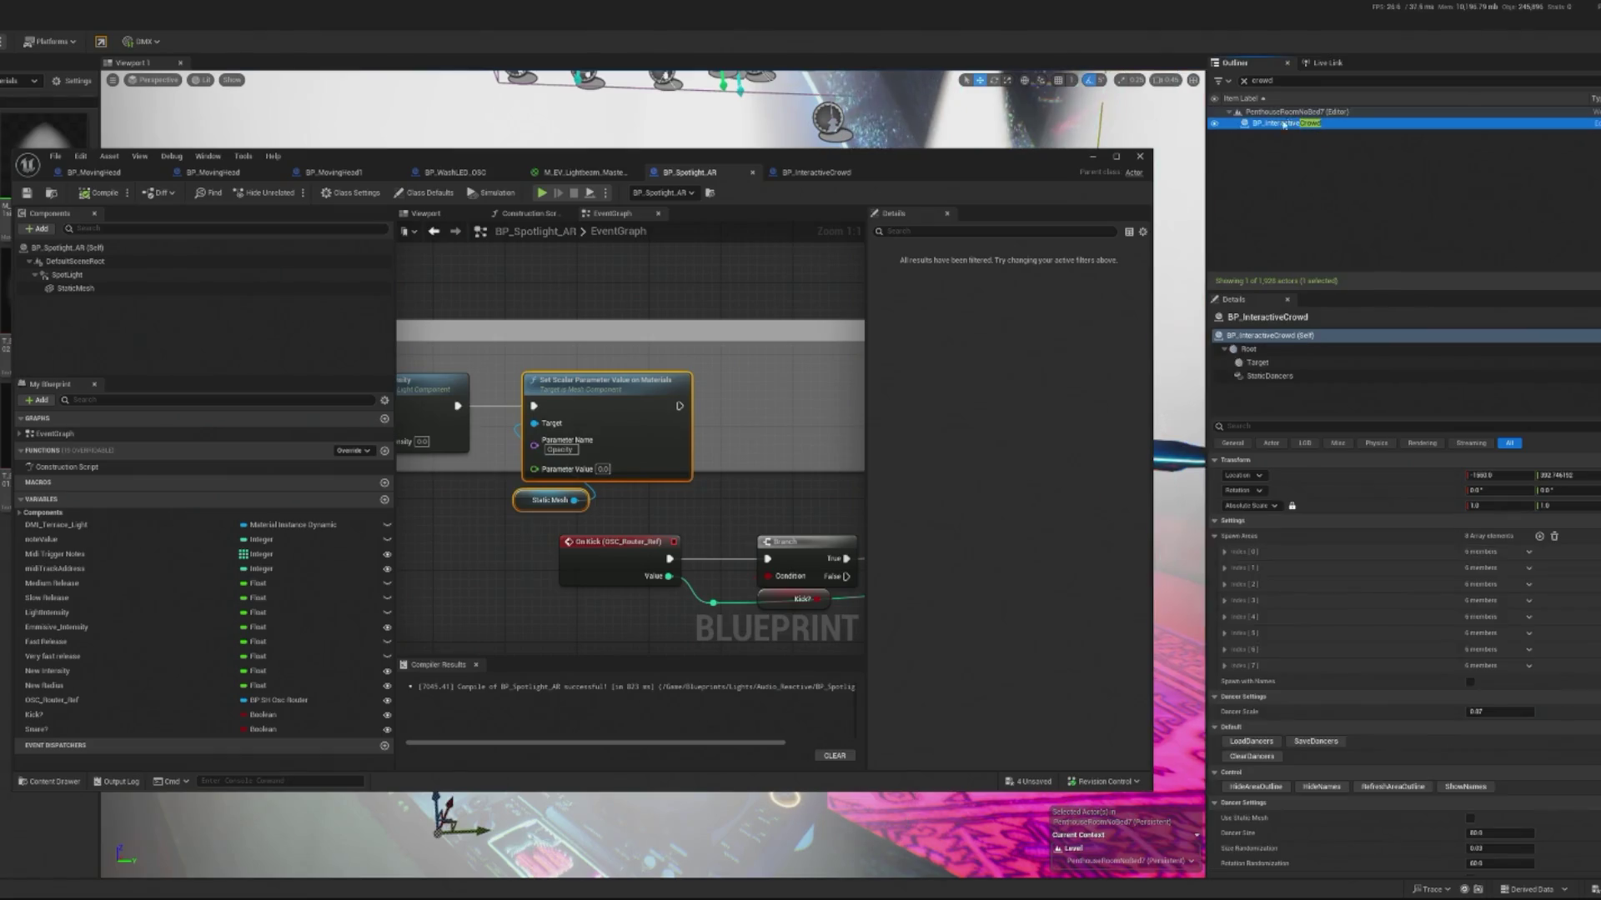
text(controller)
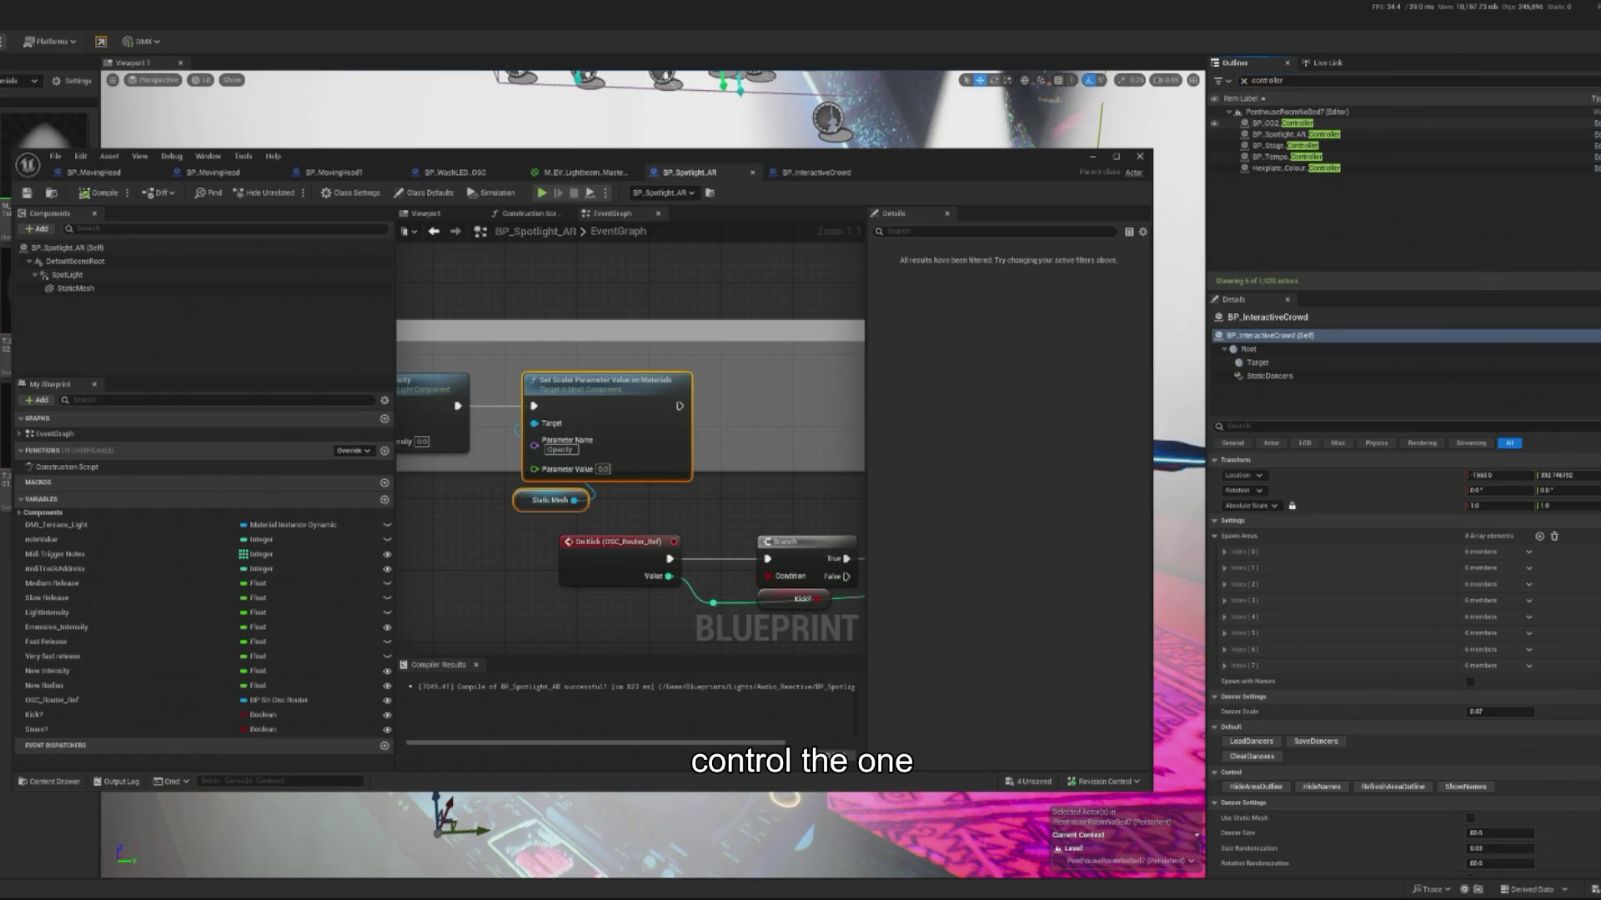
click(1594, 124)
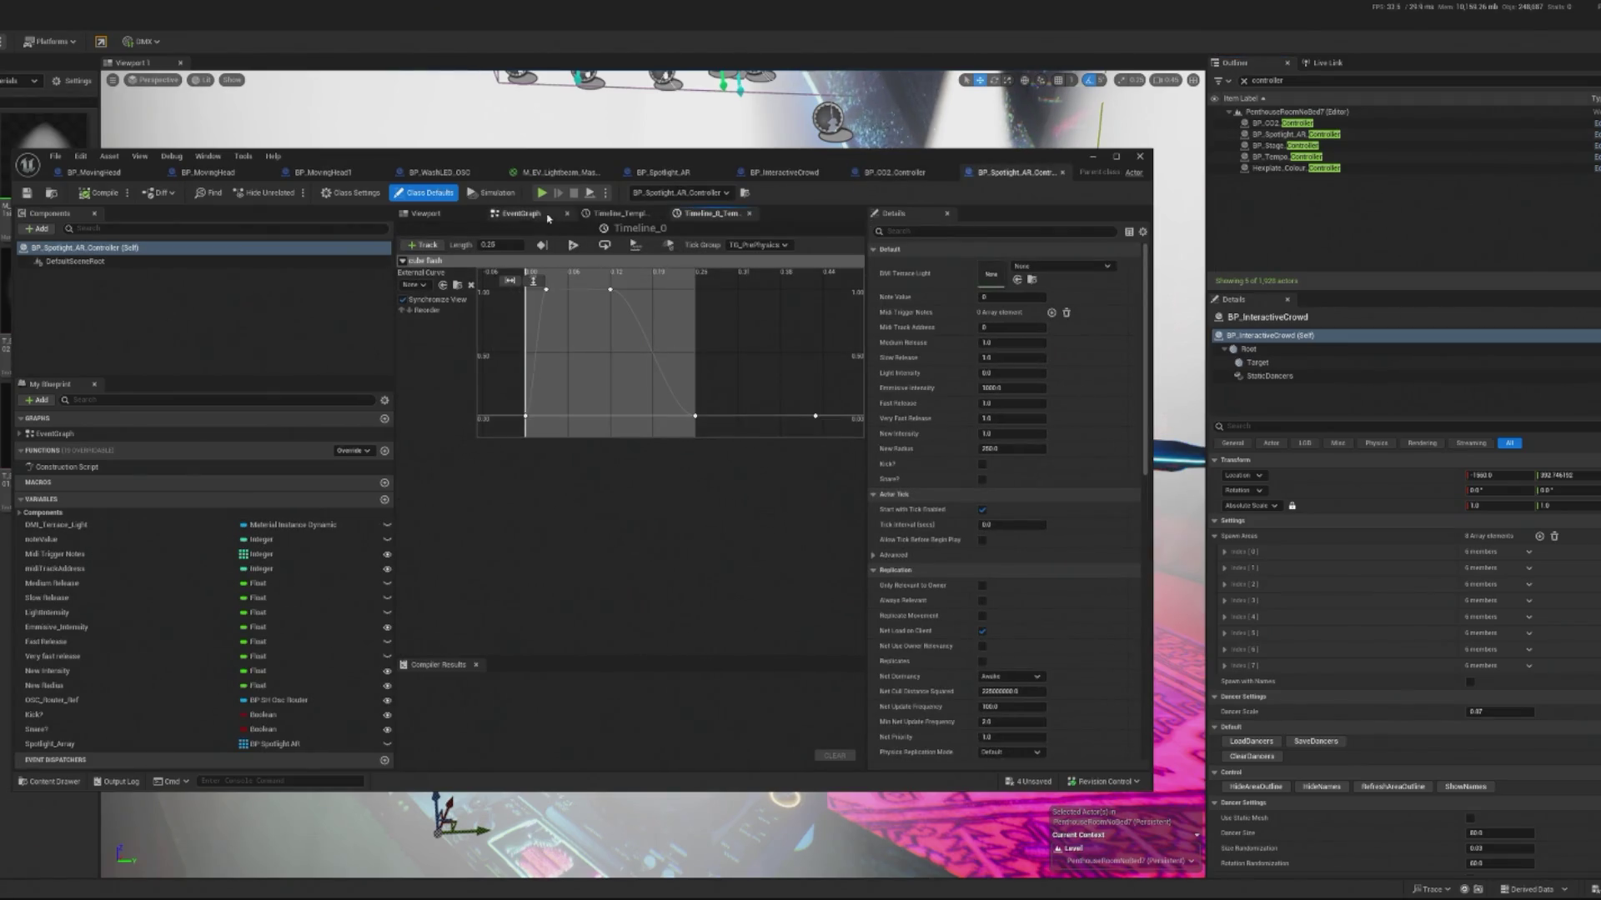
Step: In the controller's EventGraph, move the spotlight node chains further left
click(521, 213)
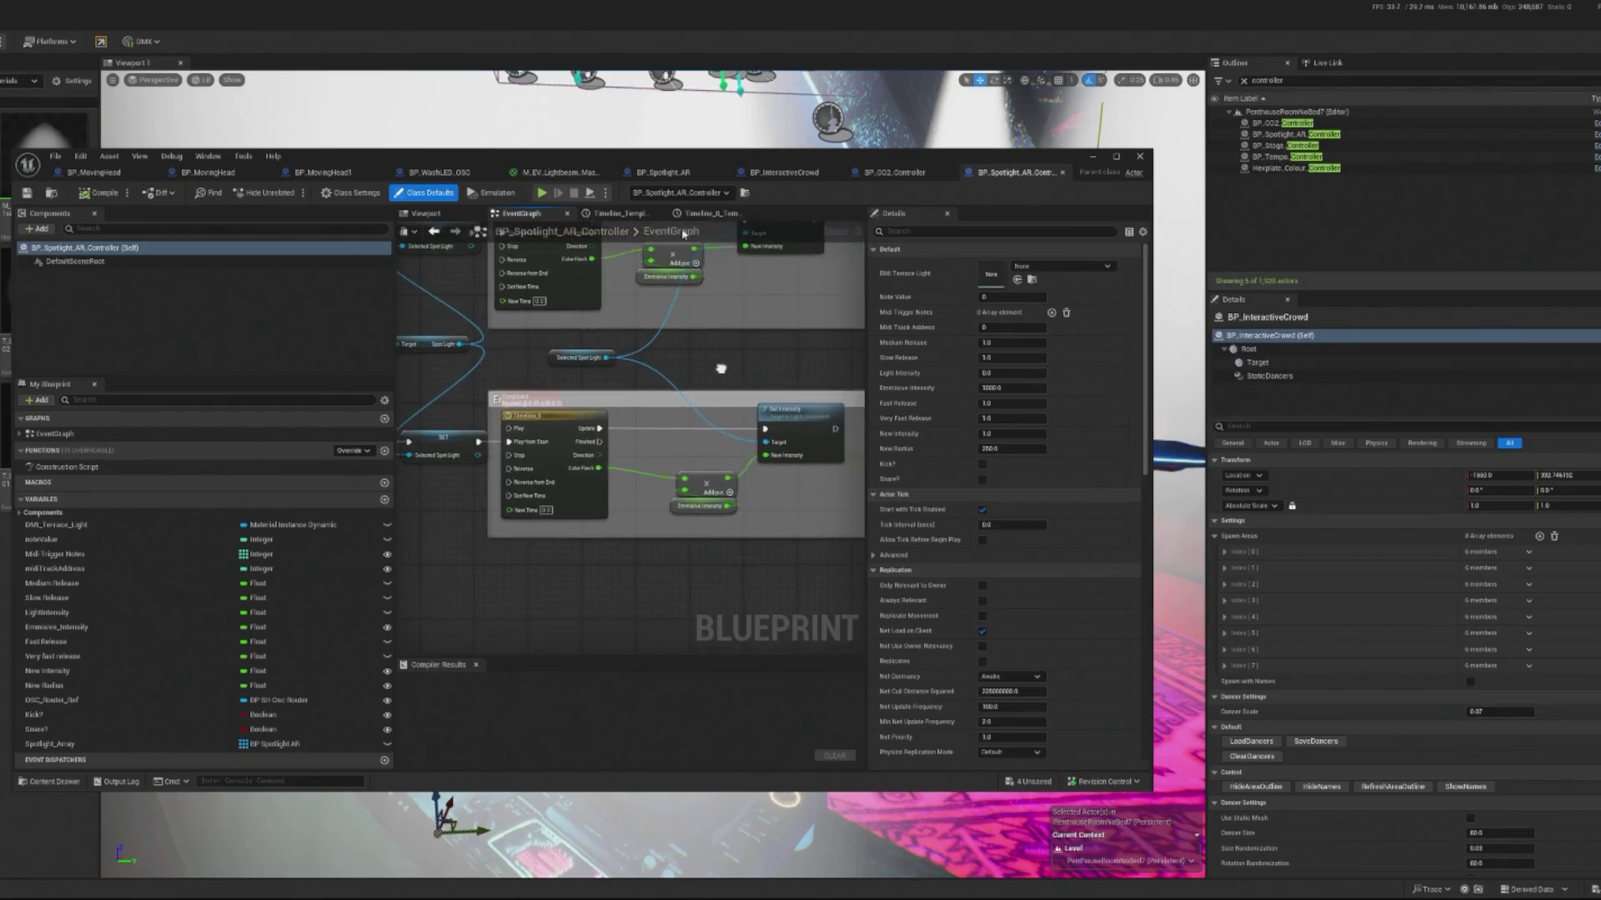
mouse_move(623, 513)
mouse_down()
mouse_move(621, 559)
mouse_move(785, 575)
mouse_up()
scroll(508, 483, down, 2)
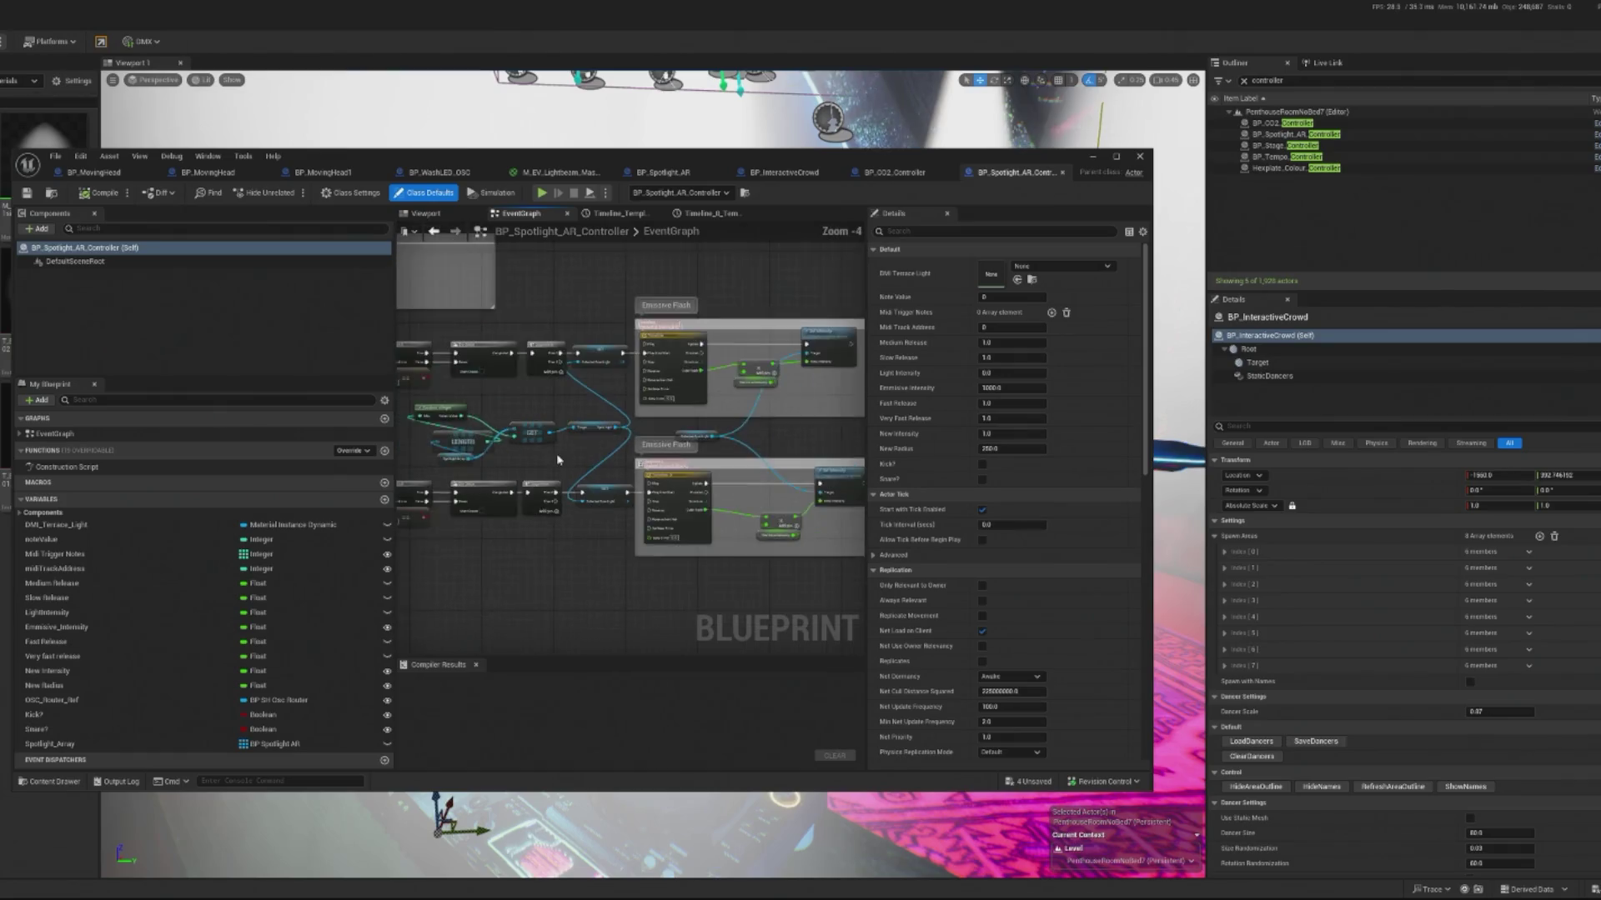
mouse_move(422, 322)
mouse_down()
mouse_move(796, 521)
mouse_move(858, 579)
mouse_up()
drag(819, 342, 681, 341)
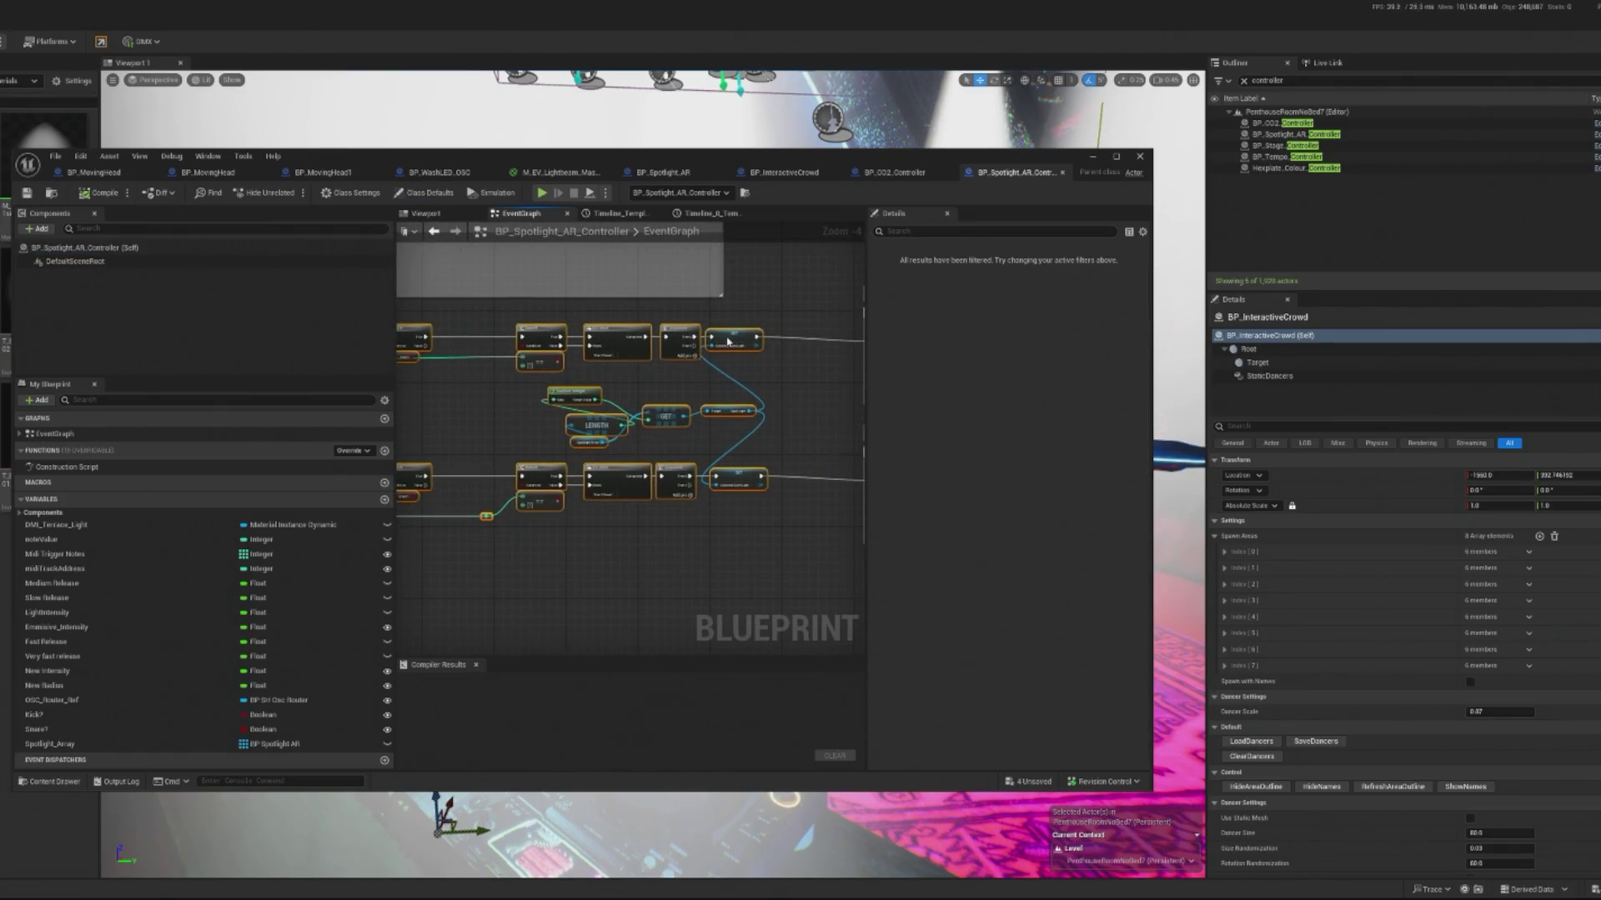
scroll(623, 506, up, 3)
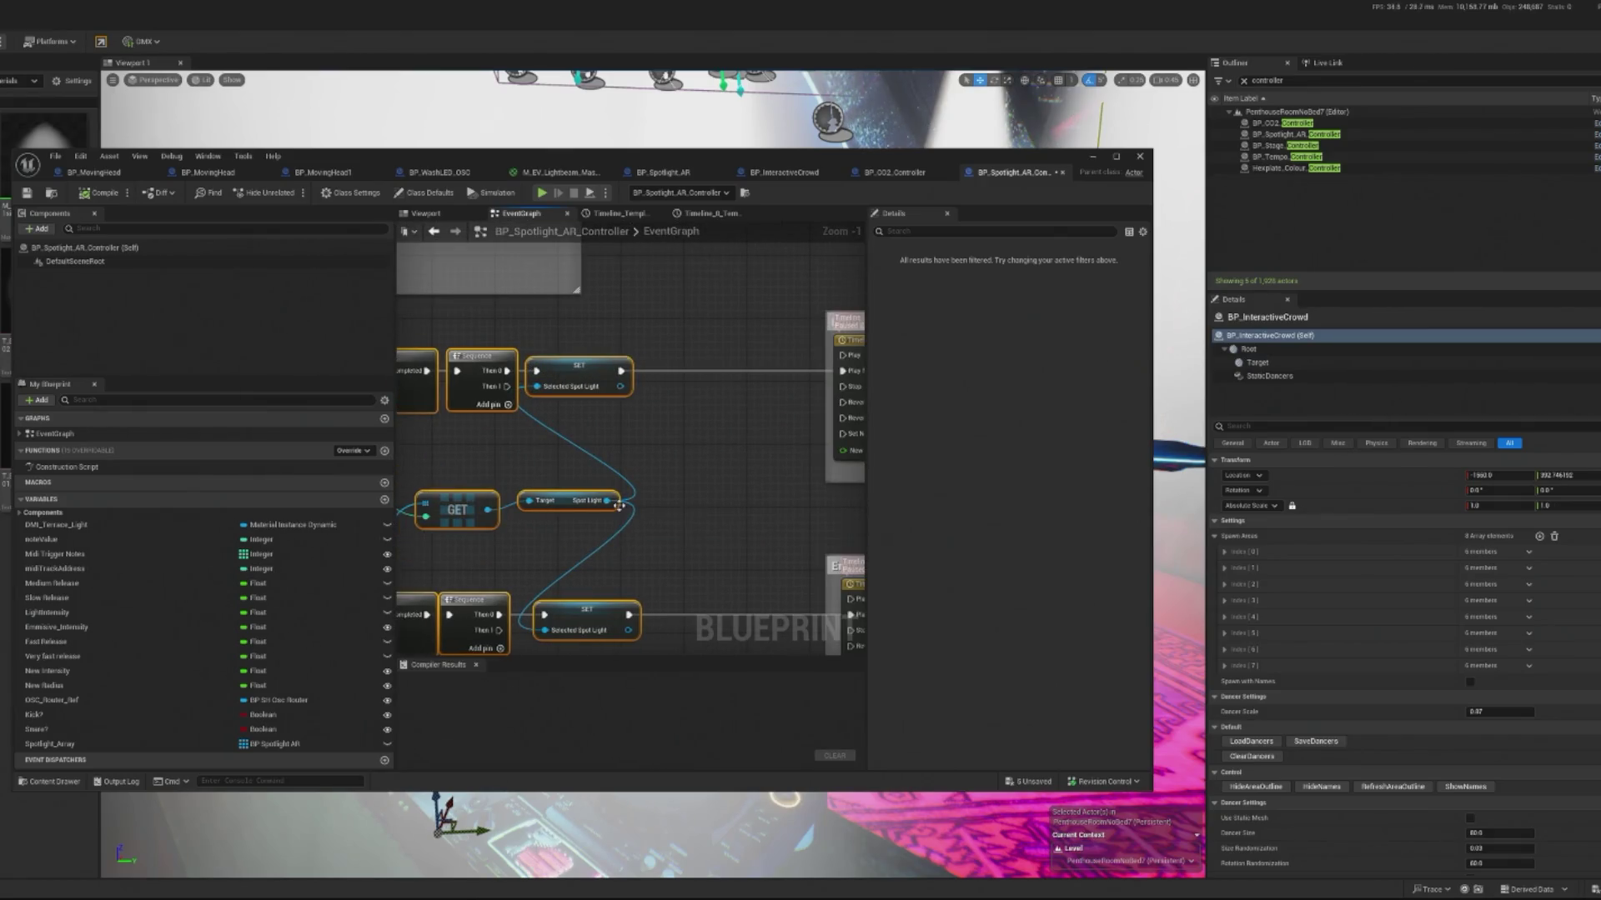
mouse_move(616, 500)
mouse_down()
mouse_move(714, 428)
mouse_move(702, 420)
mouse_up()
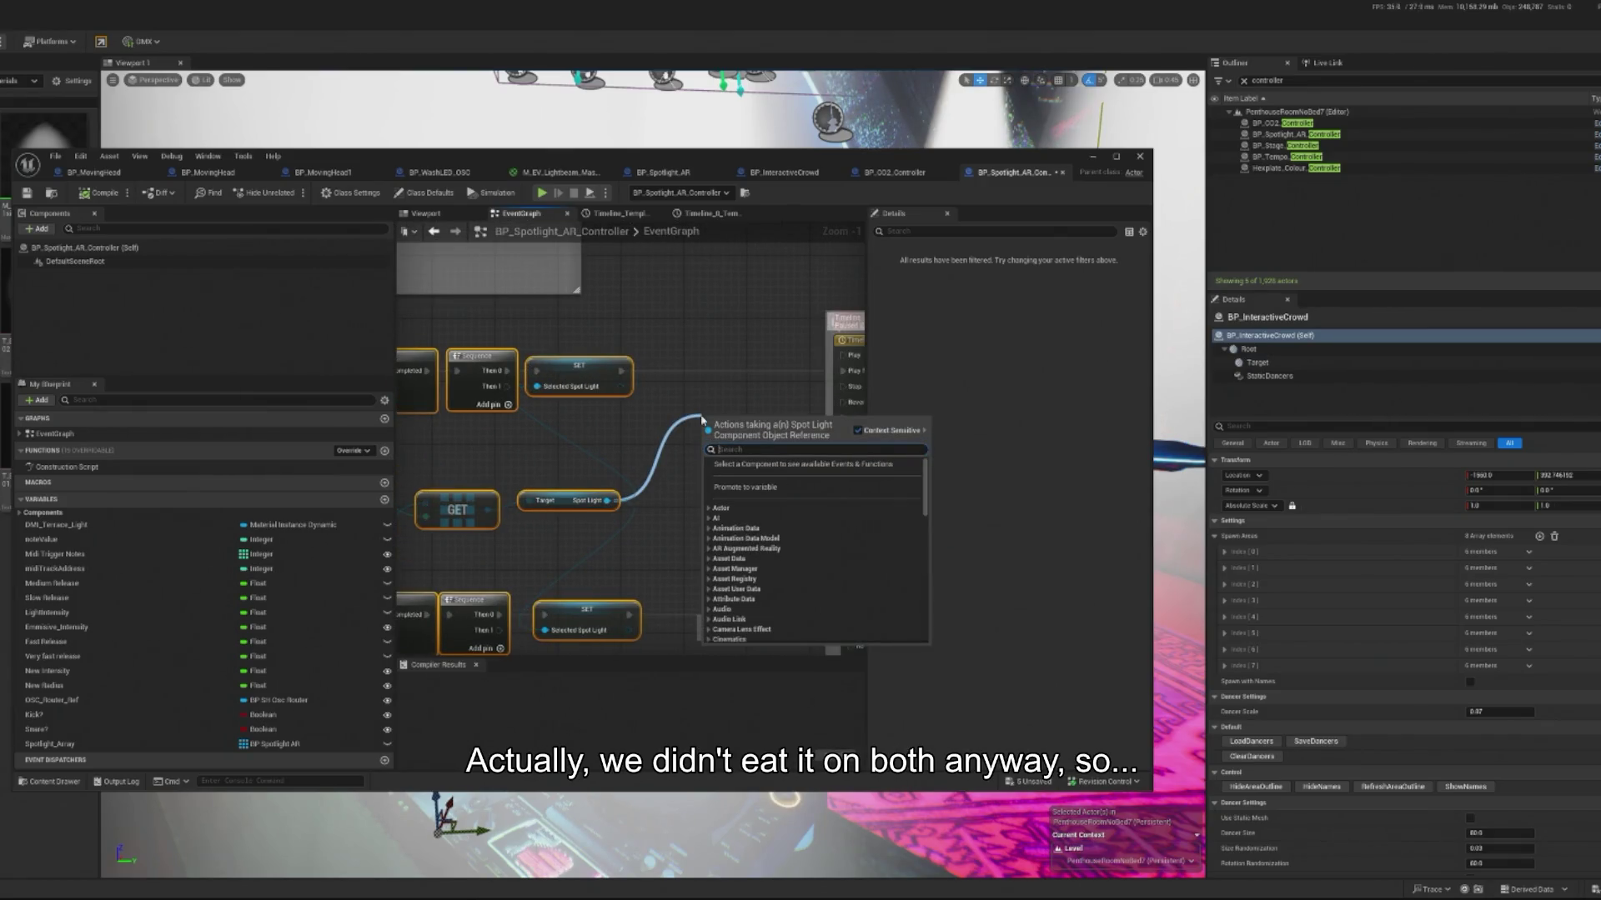
Step: Compile the controller and add a Static Mesh getter from the GET array element
text(static)
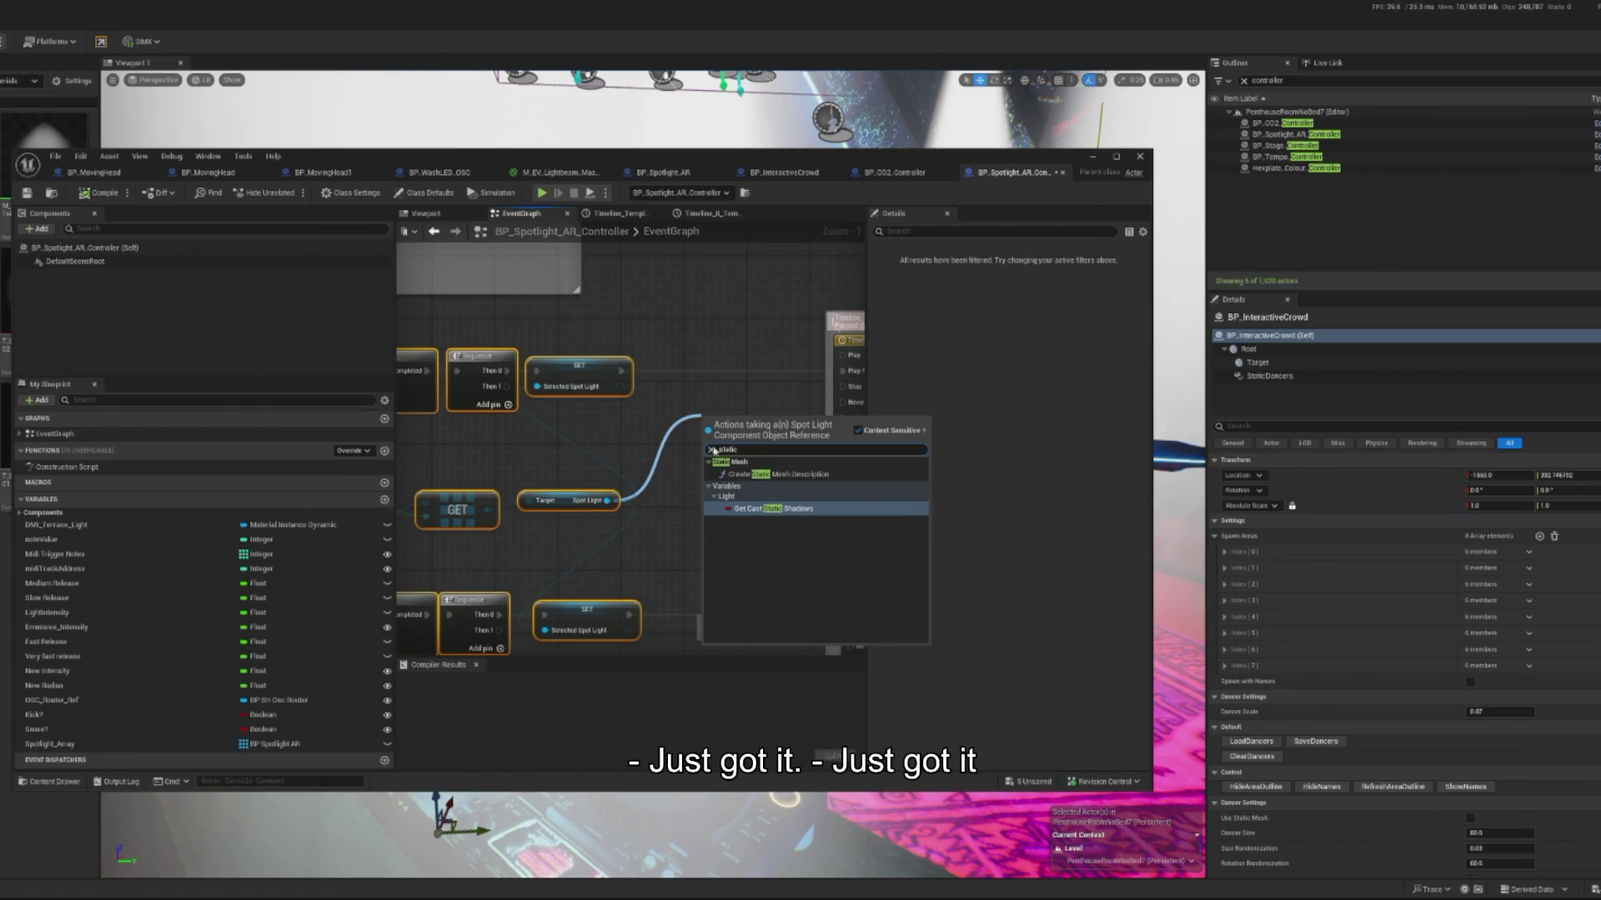
click(655, 454)
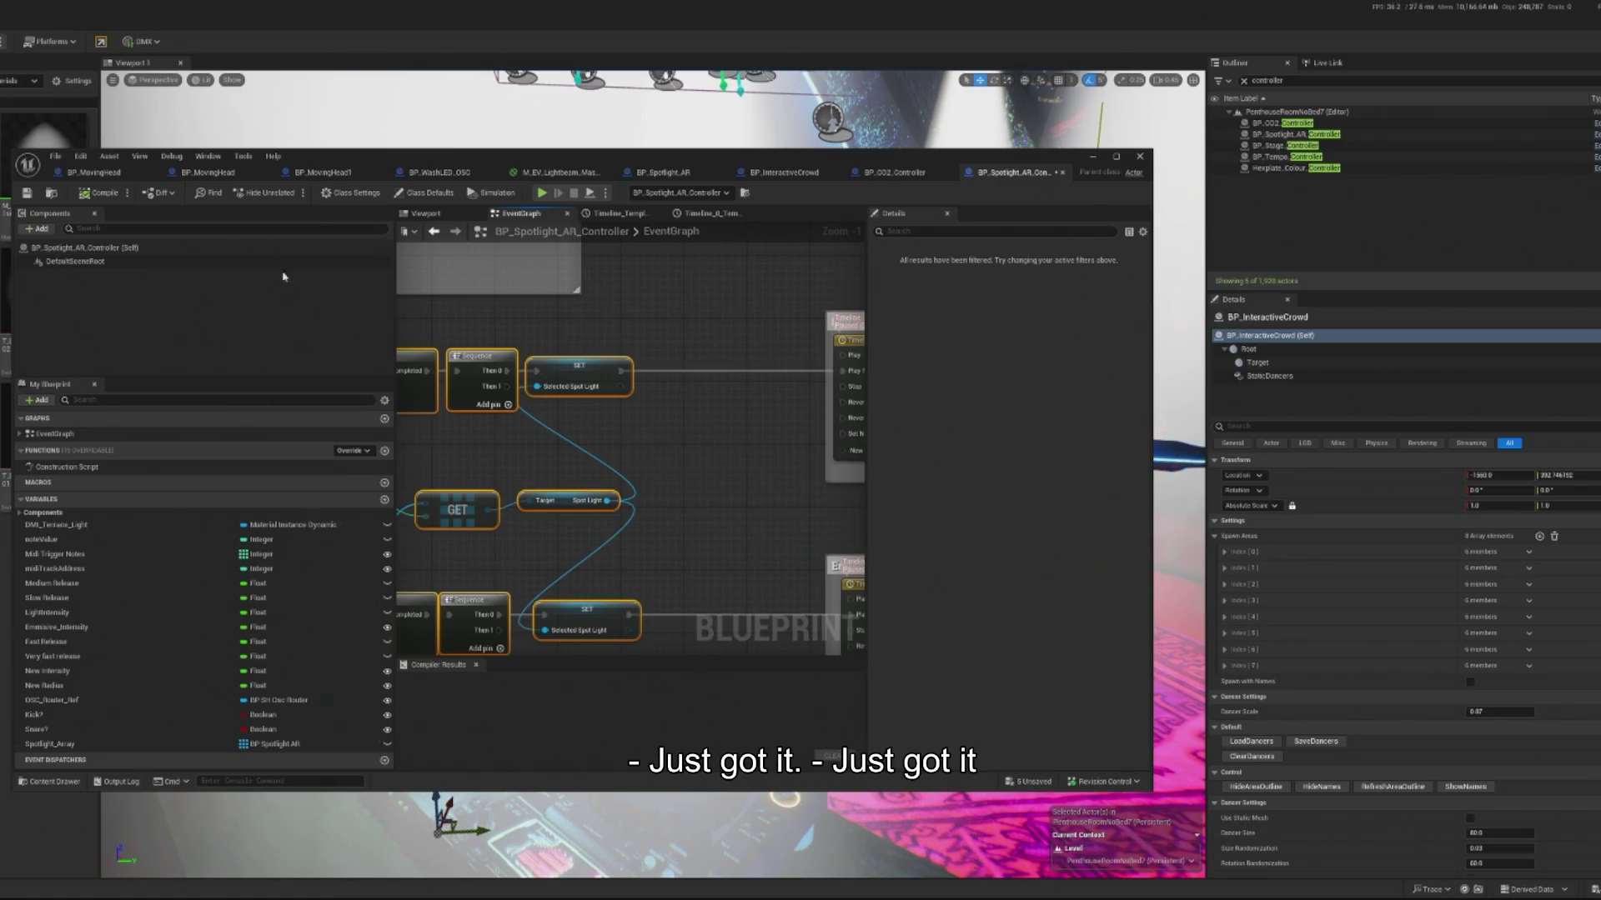
click(104, 195)
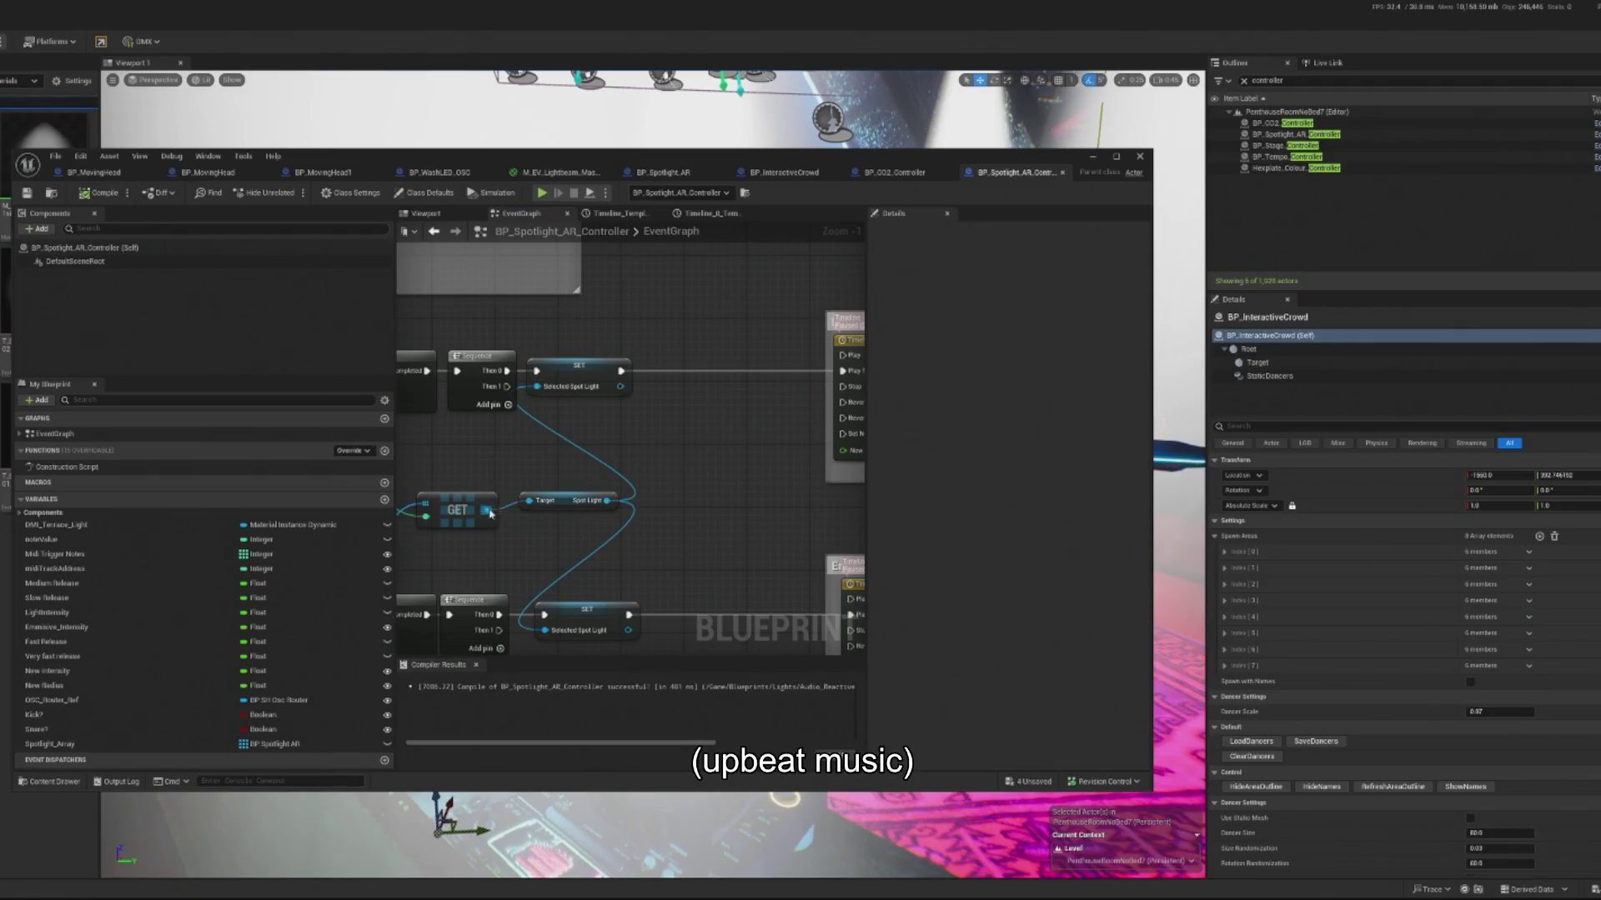
drag(488, 511, 572, 546)
text(static)
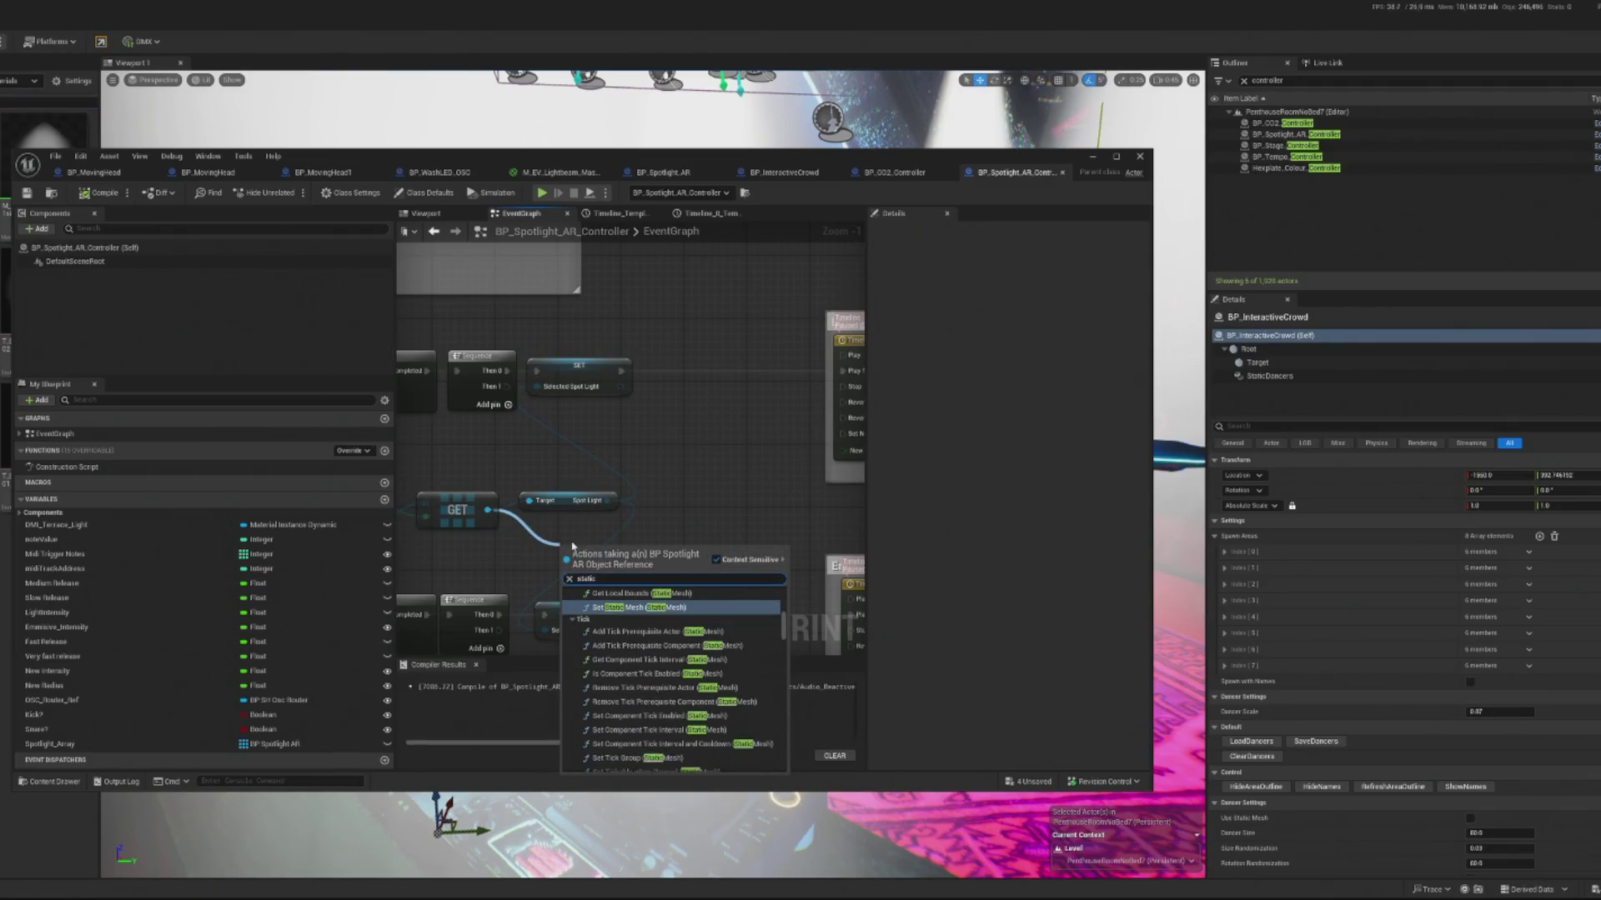
click(638, 608)
drag(622, 563, 675, 550)
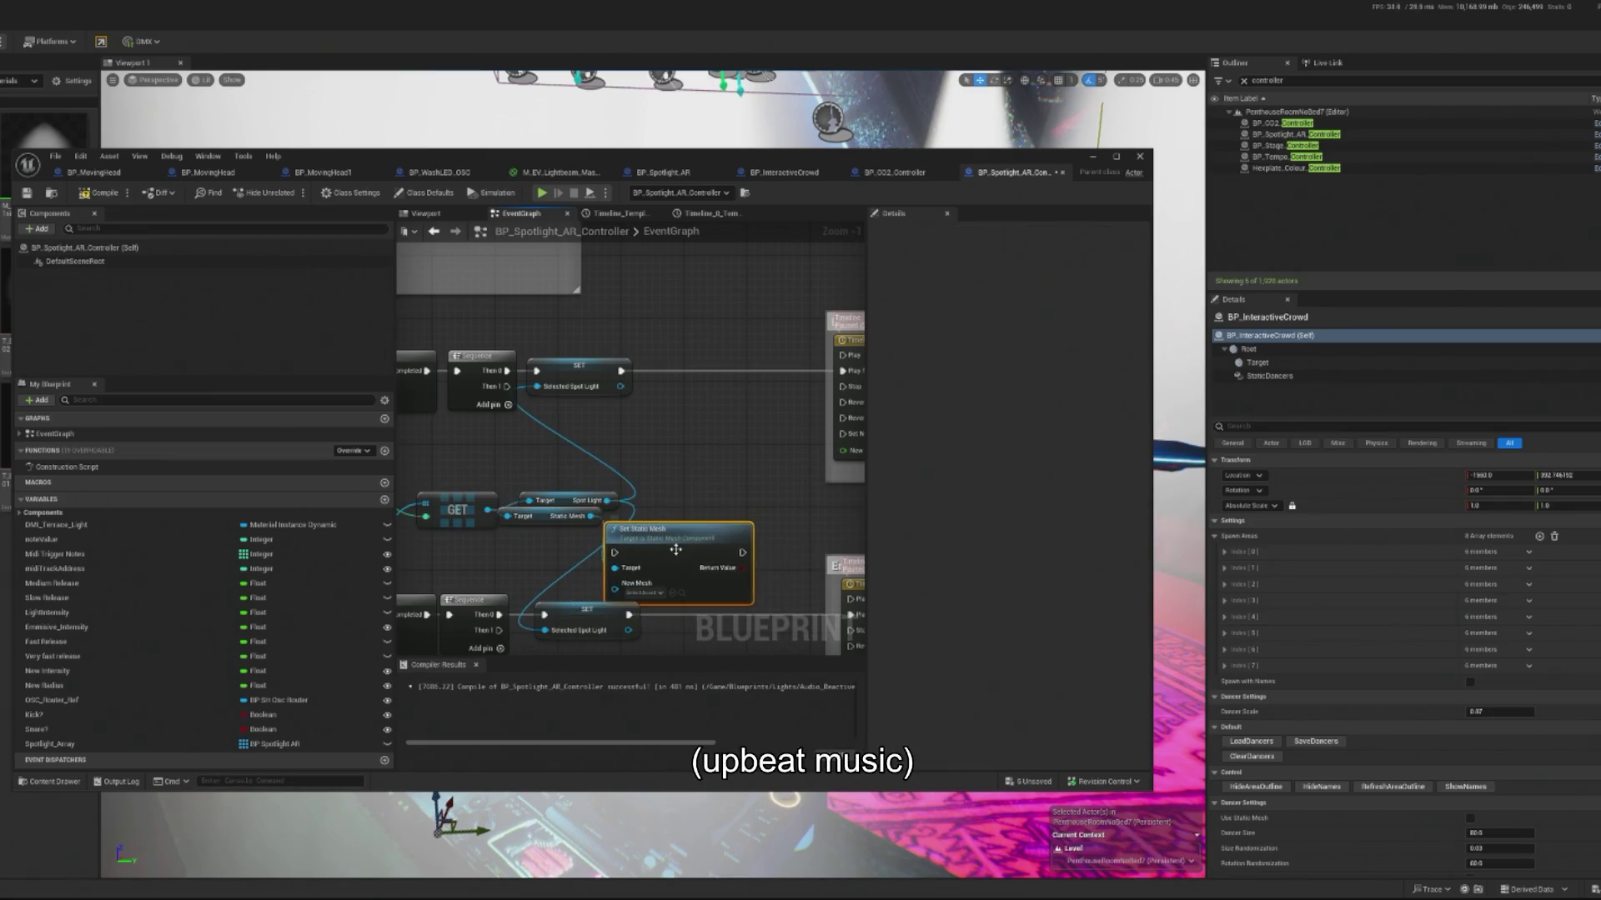
key(Delete)
Step: Promote the Static Mesh to a new variable, set before Timeline Play from Start
mouse_move(543, 523)
mouse_down()
mouse_move(561, 534)
mouse_move(660, 465)
mouse_up()
drag(652, 409, 652, 408)
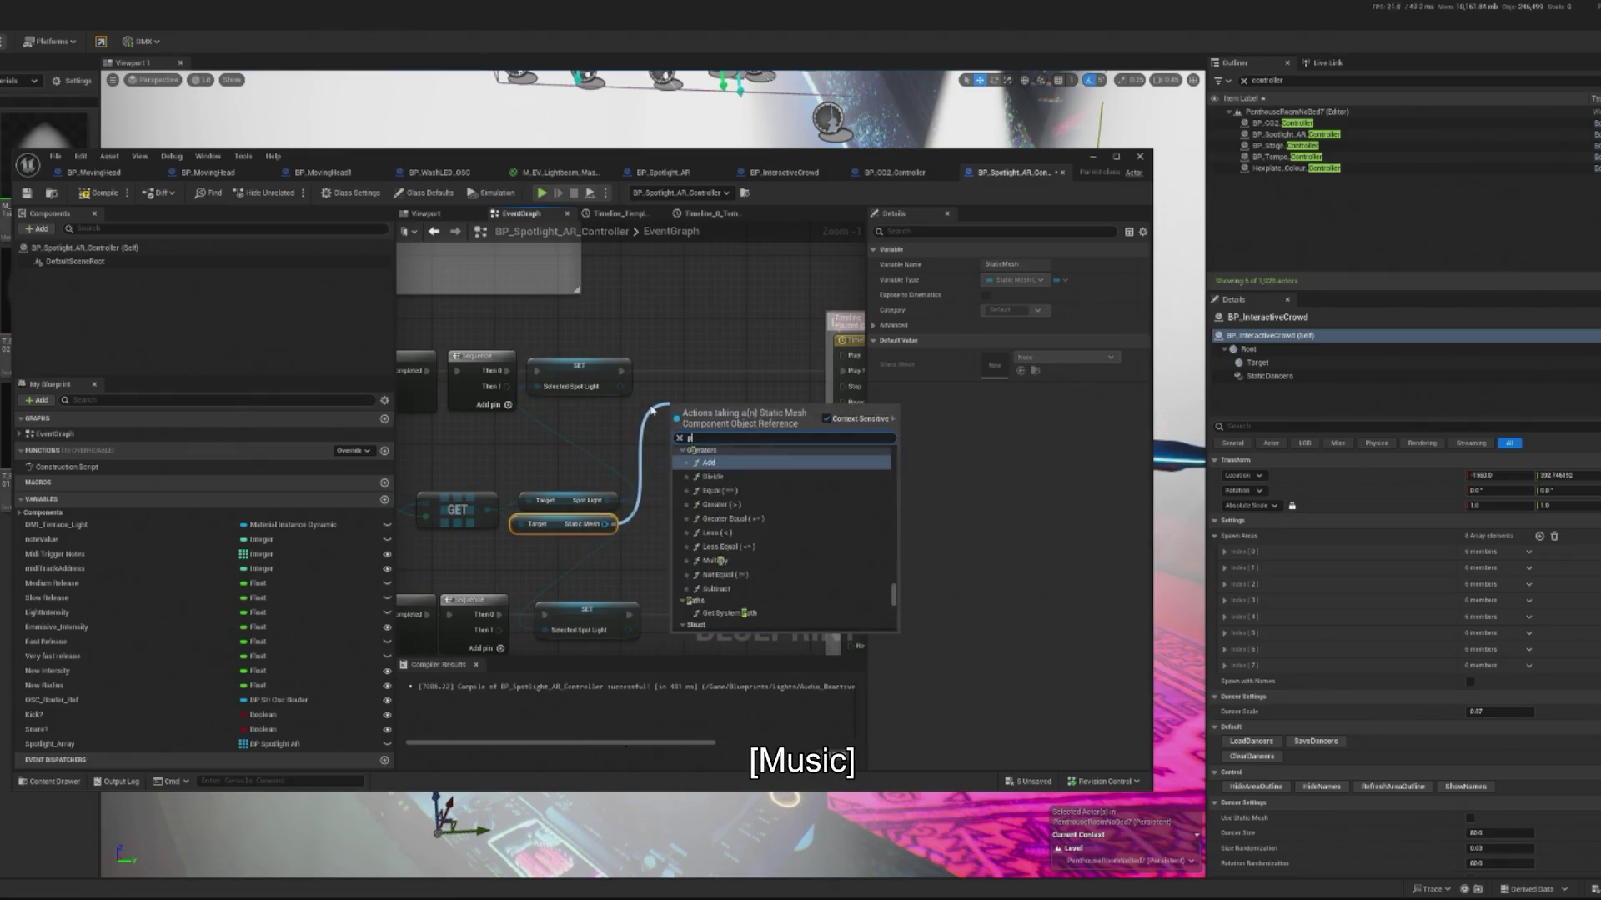
text(promote)
click(715, 452)
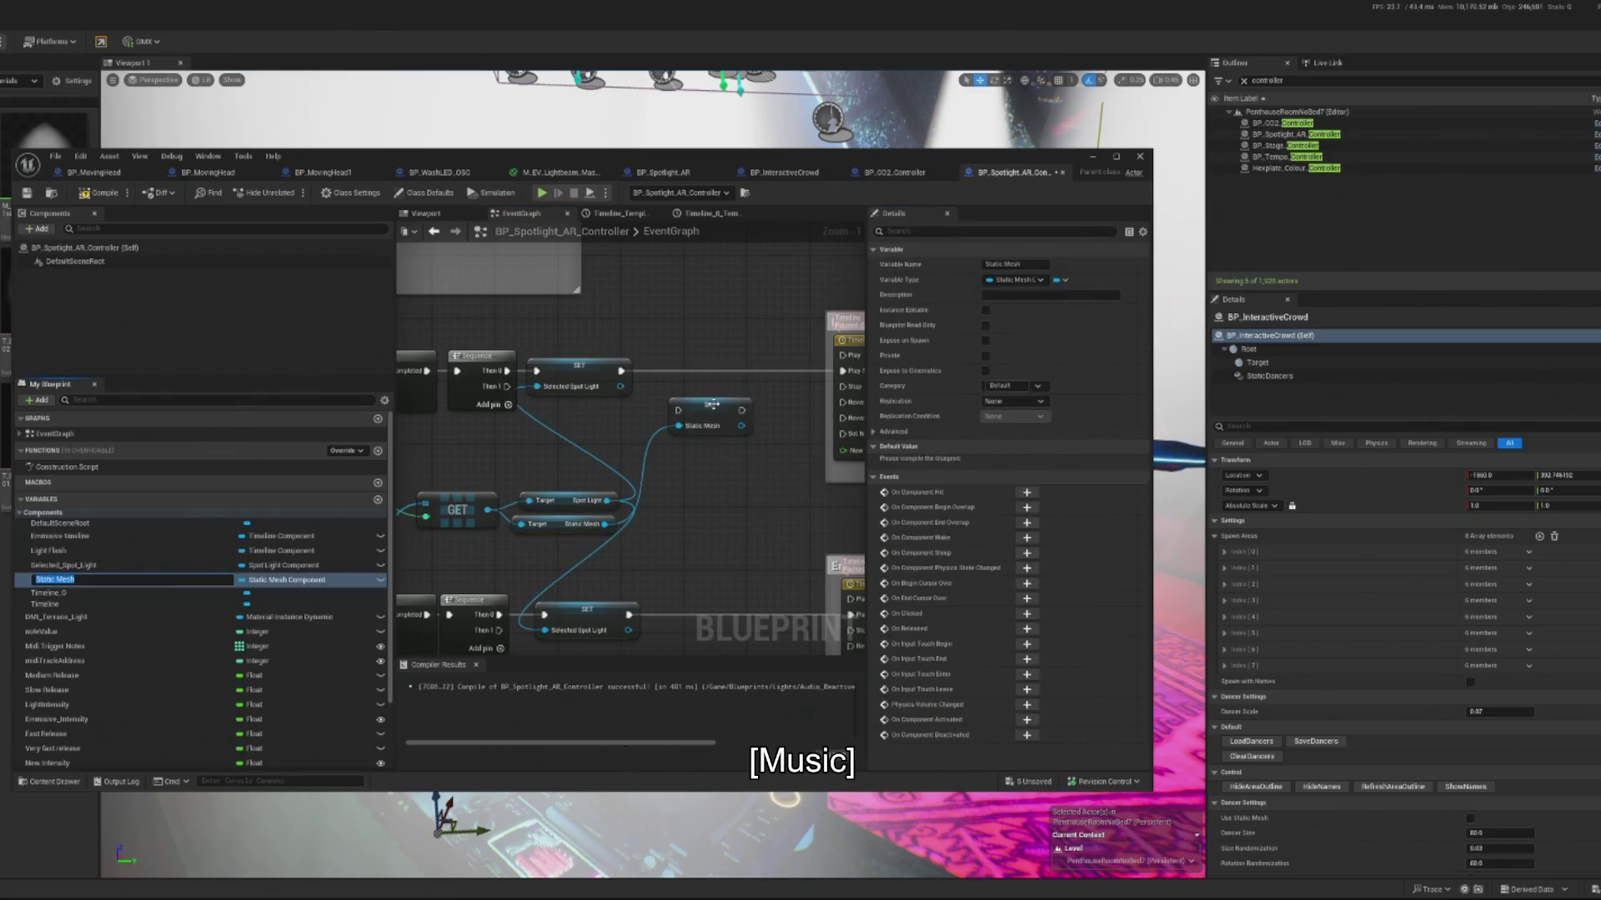
mouse_move(734, 493)
mouse_down()
mouse_move(713, 603)
mouse_move(583, 551)
mouse_move(759, 552)
mouse_move(654, 458)
mouse_up()
scroll(751, 551, down, 1)
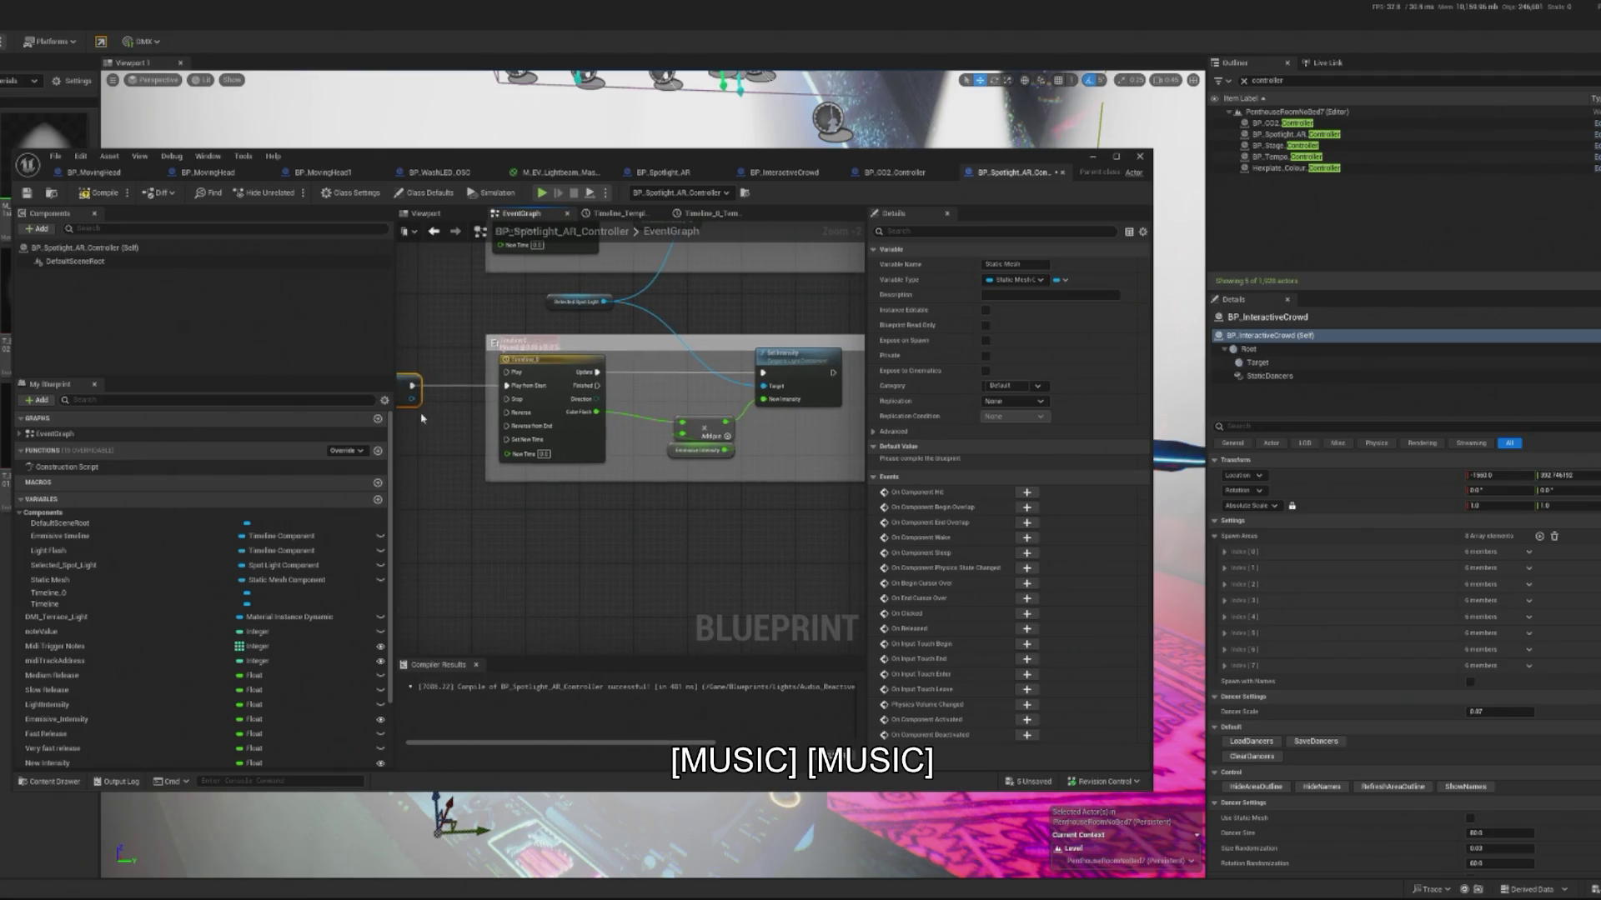
Step: Place a Static Mesh variable getter and multiply Color Flash by 0.25
scroll(284, 659, down, 3)
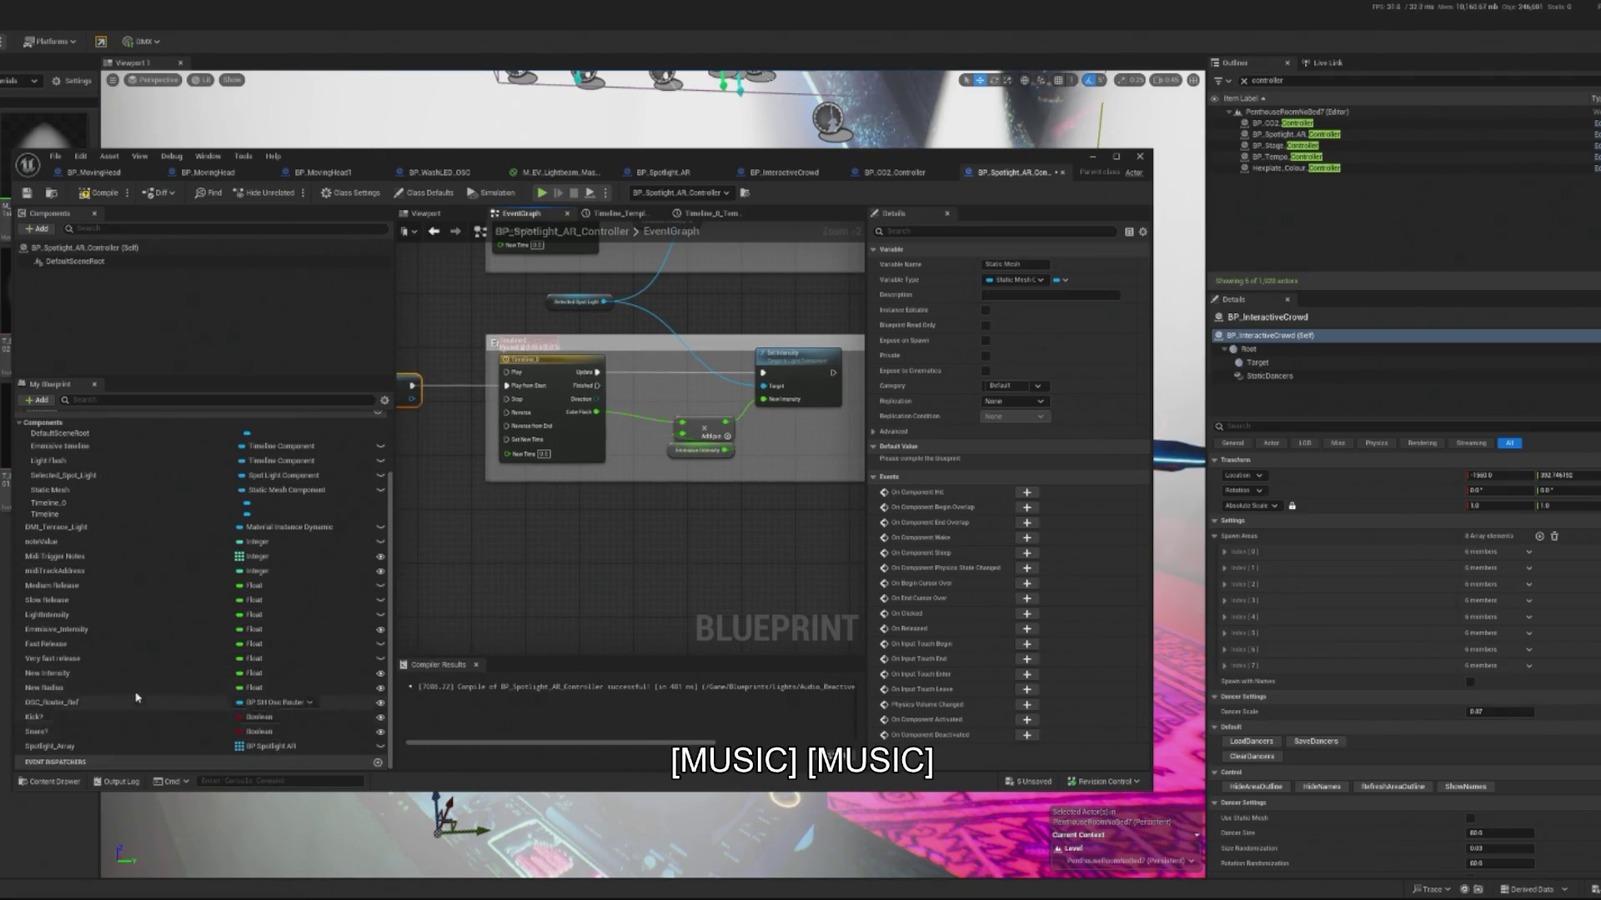
scroll(80, 611, up, 2)
mouse_move(77, 545)
mouse_down()
mouse_move(582, 561)
mouse_move(599, 522)
mouse_up()
click(624, 533)
drag(596, 412, 622, 457)
text(mult)
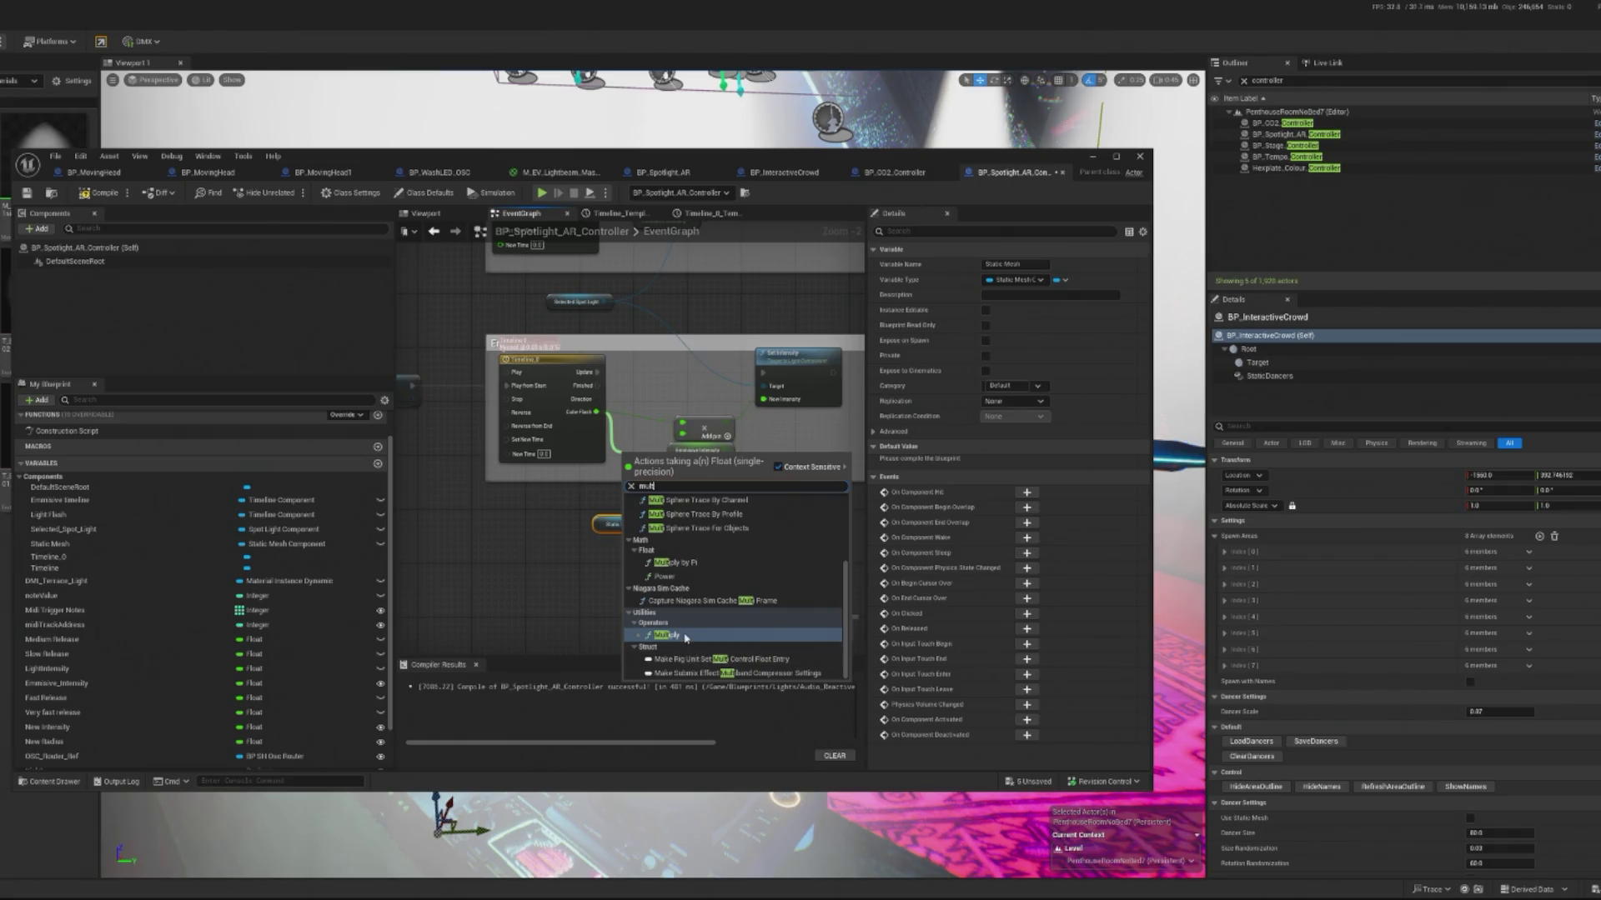
click(685, 637)
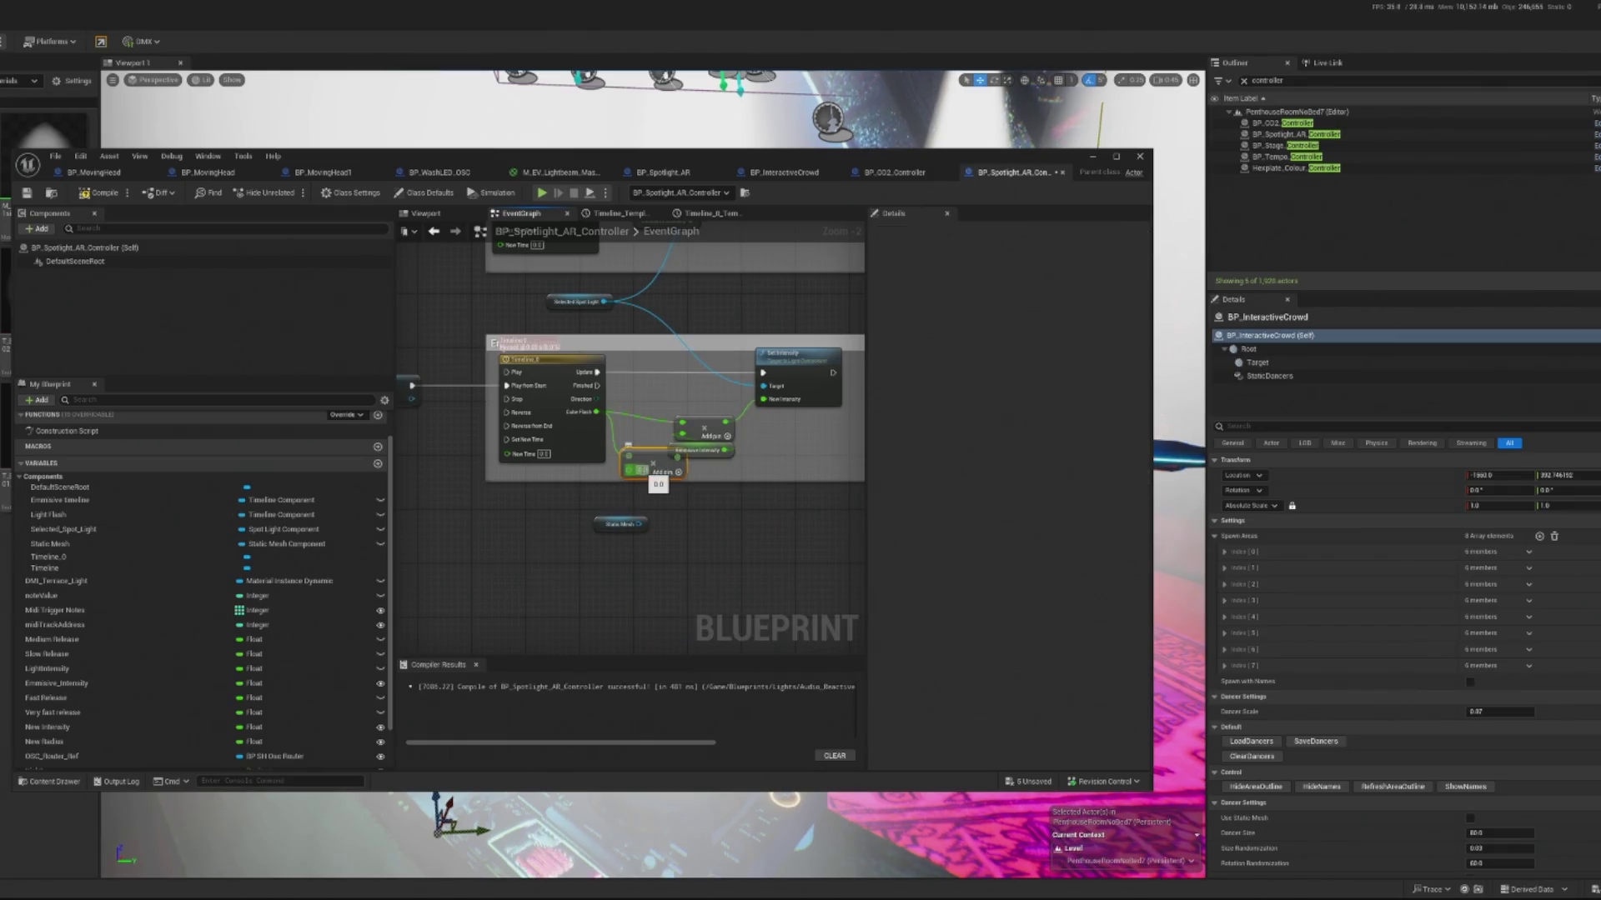
drag(628, 445, 675, 469)
Step: Add a Set Scalar Parameter Value for 'opacity' fed by the scaled flash, after Set Intensity
mouse_move(574, 533)
mouse_down()
mouse_move(529, 549)
mouse_move(644, 536)
mouse_move(840, 422)
mouse_move(767, 406)
mouse_up()
text(set scalar)
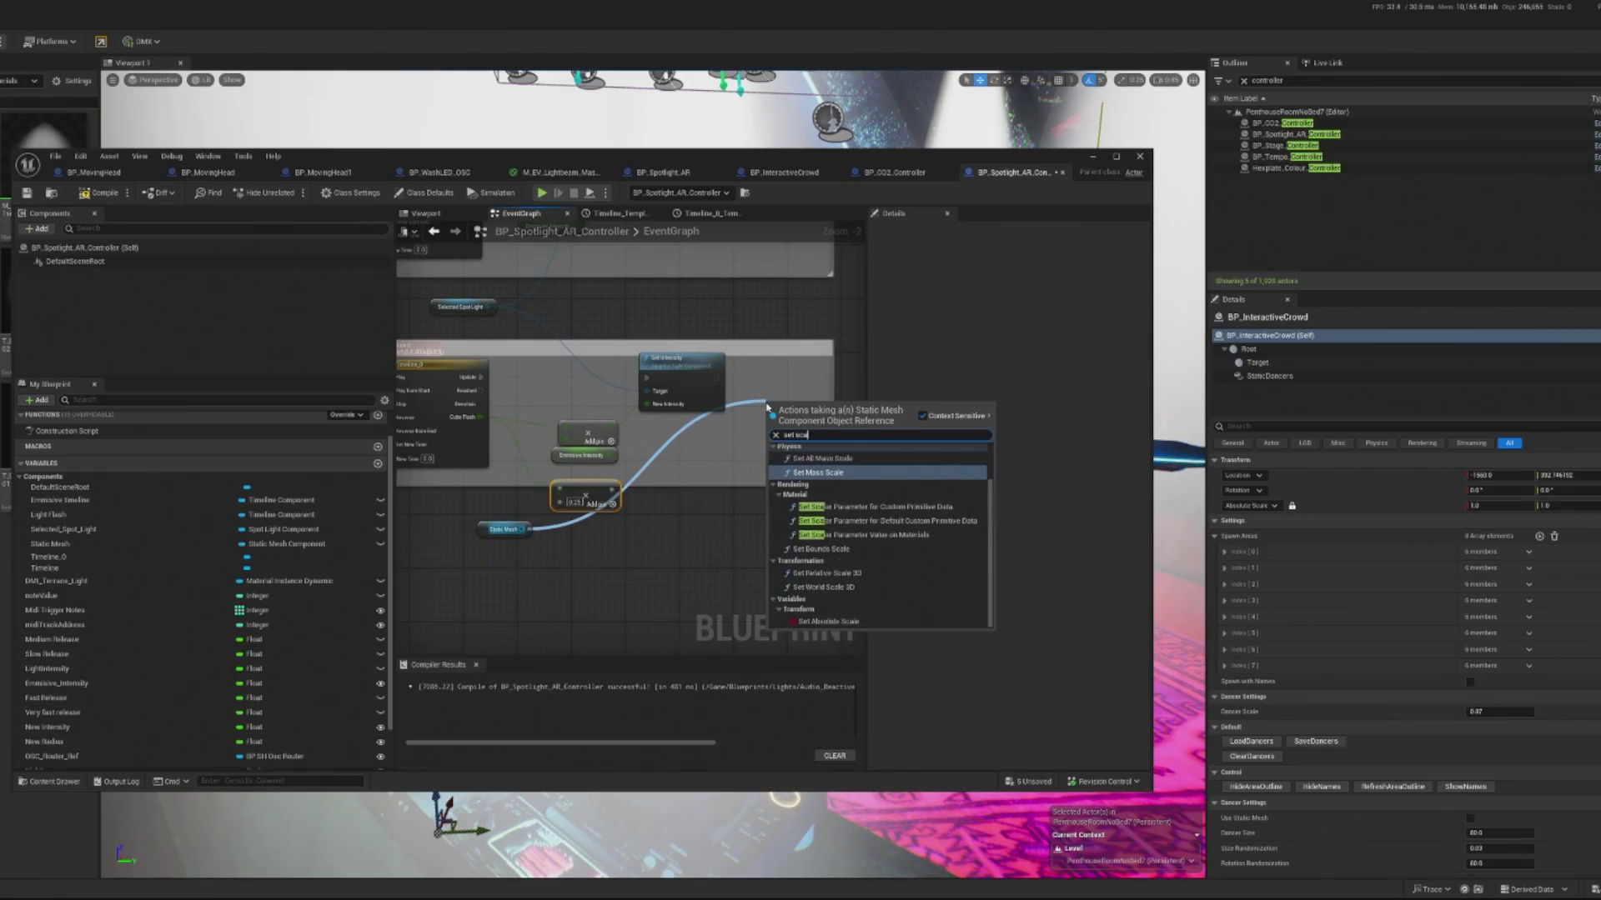
click(838, 497)
scroll(828, 450, up, 2)
click(828, 449)
text(opacity)
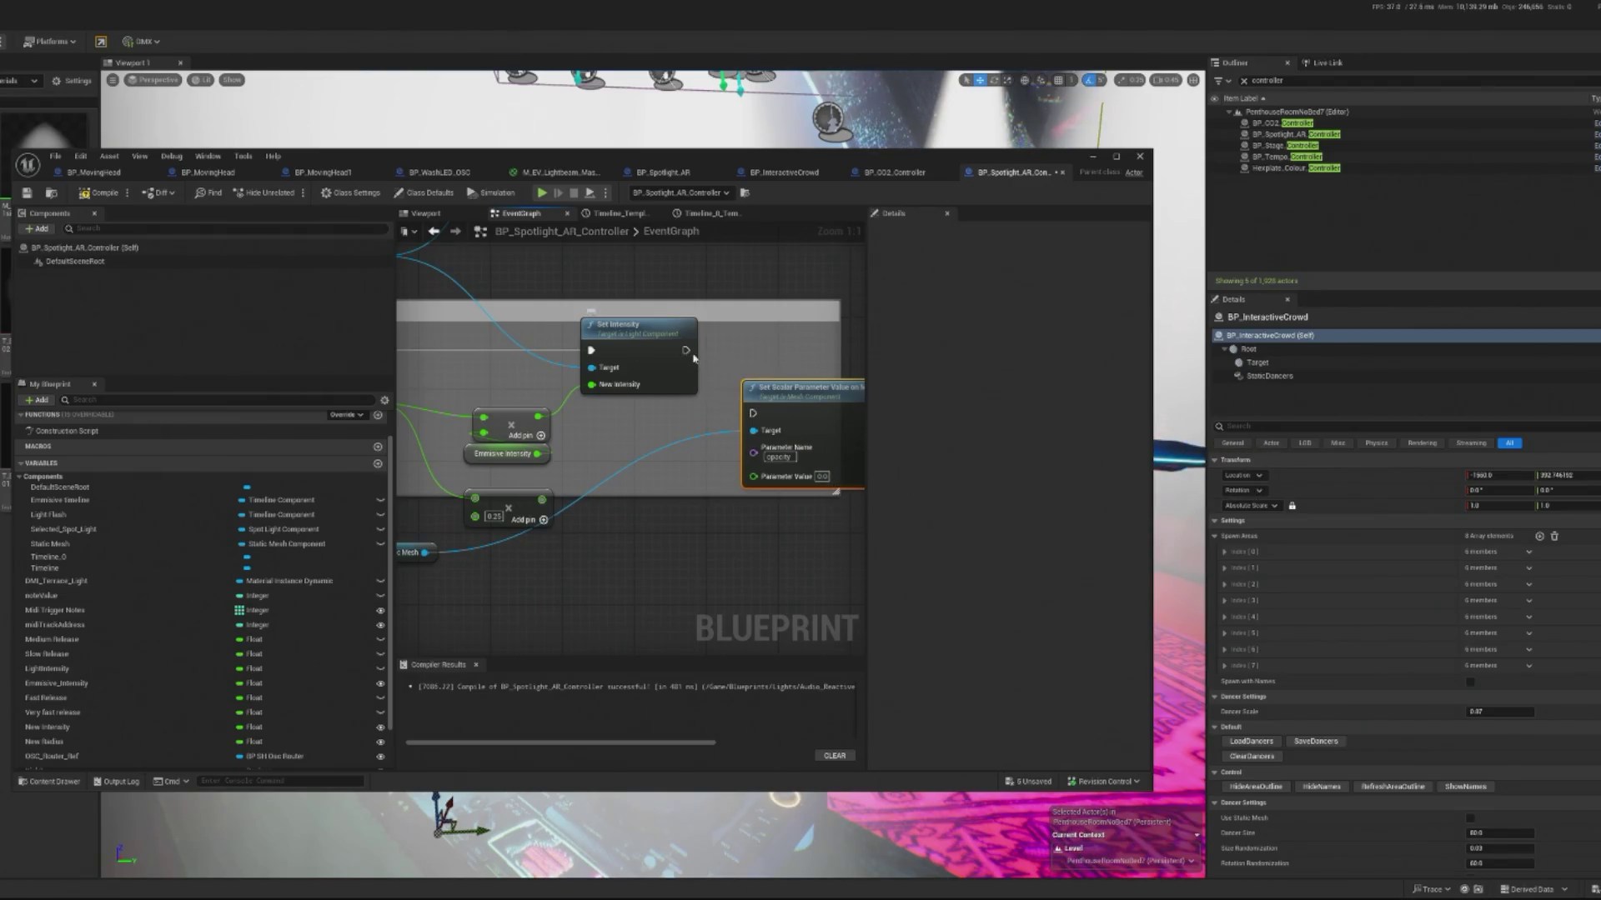
mouse_move(684, 349)
mouse_down()
mouse_move(752, 413)
mouse_move(754, 340)
mouse_up()
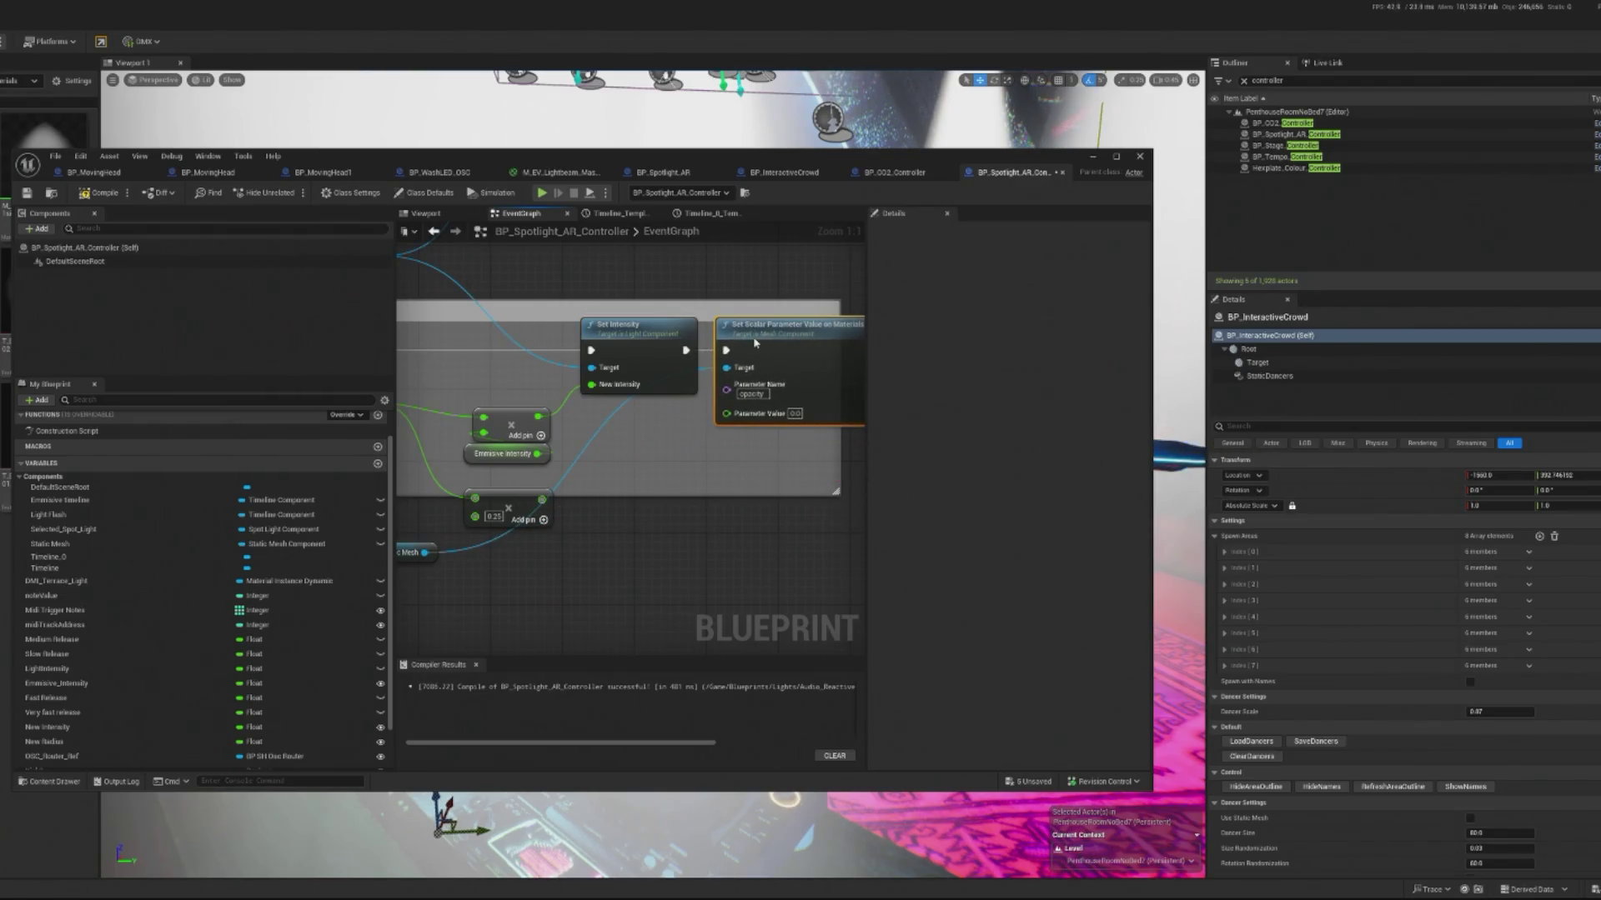
mouse_move(542, 498)
mouse_down()
mouse_move(766, 411)
mouse_move(722, 413)
mouse_up()
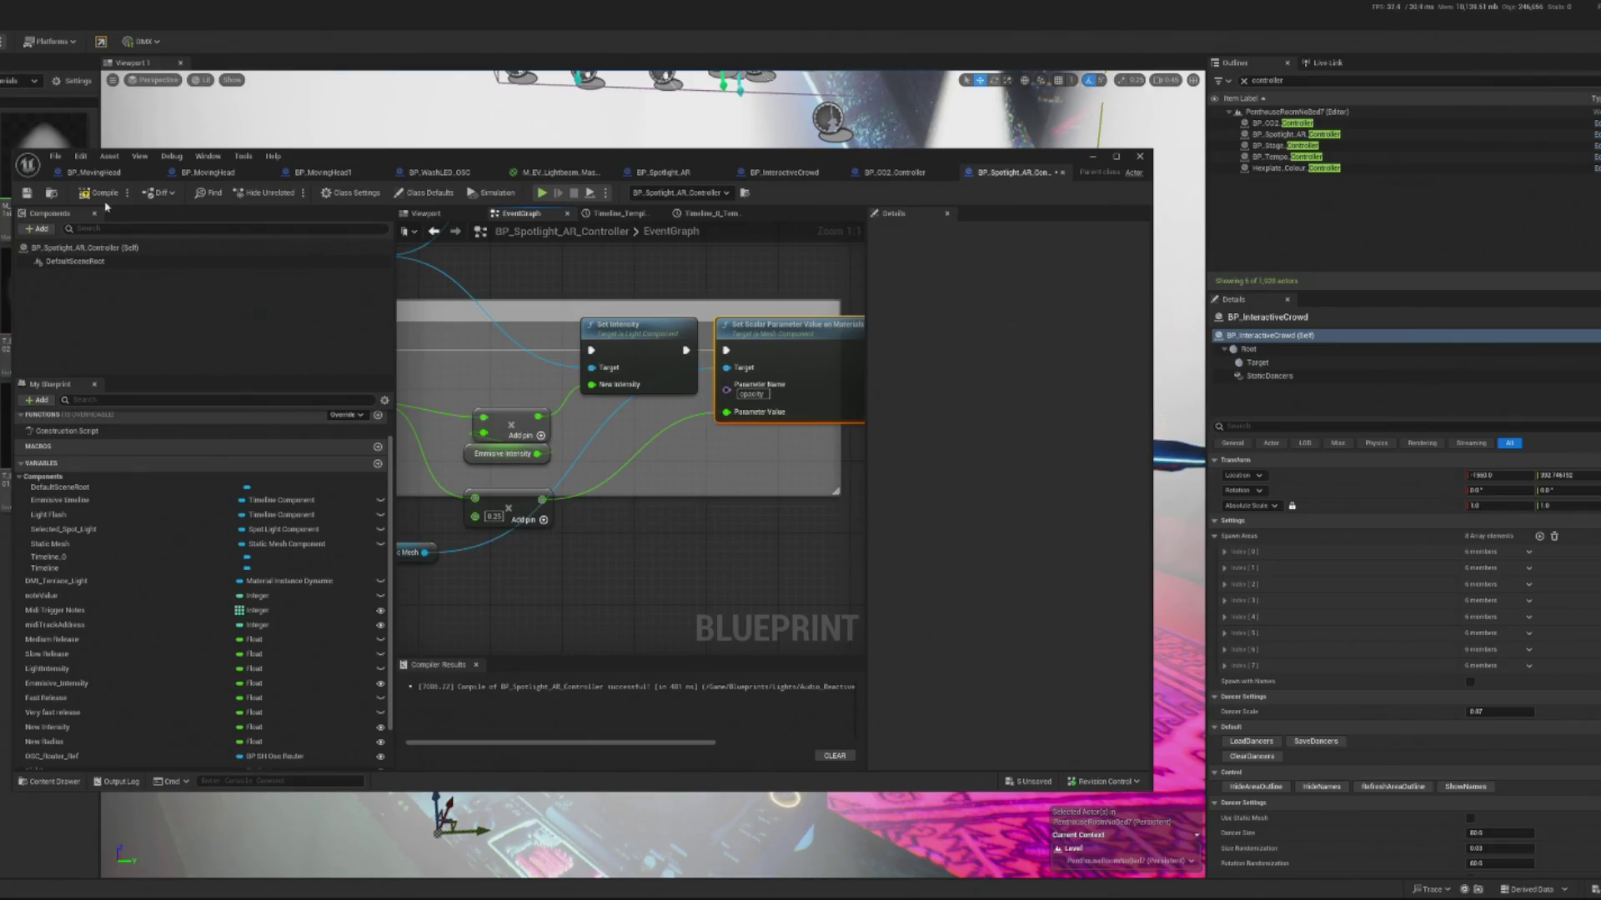
click(541, 193)
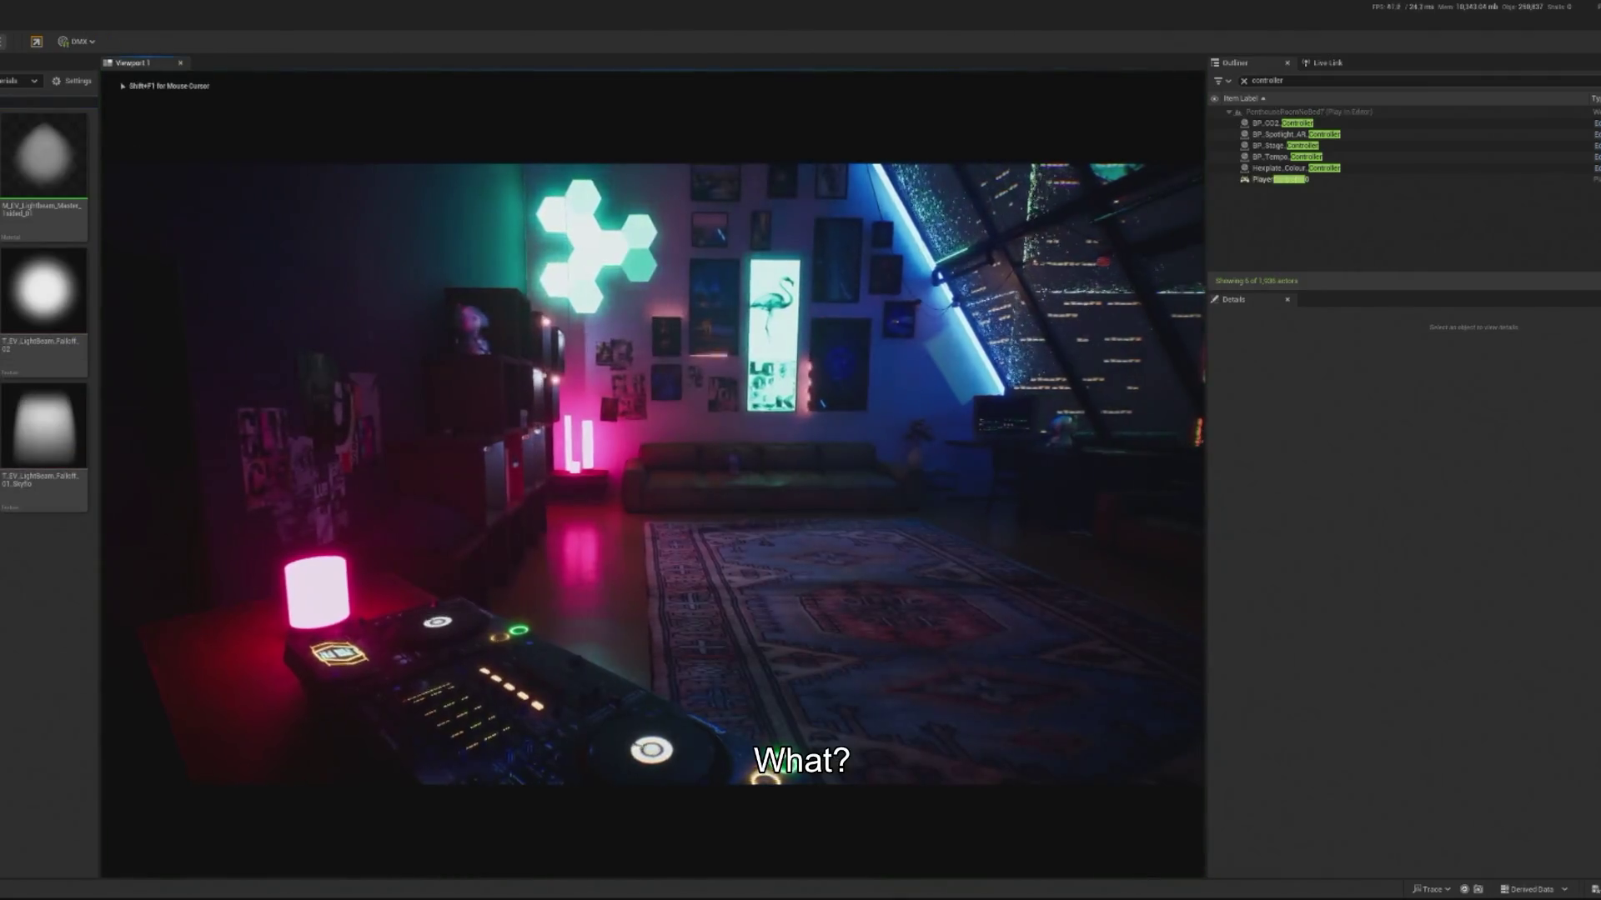
Step: Watch the green and magenta beams in the running game, then stop Play In Editor
key(shift+F1)
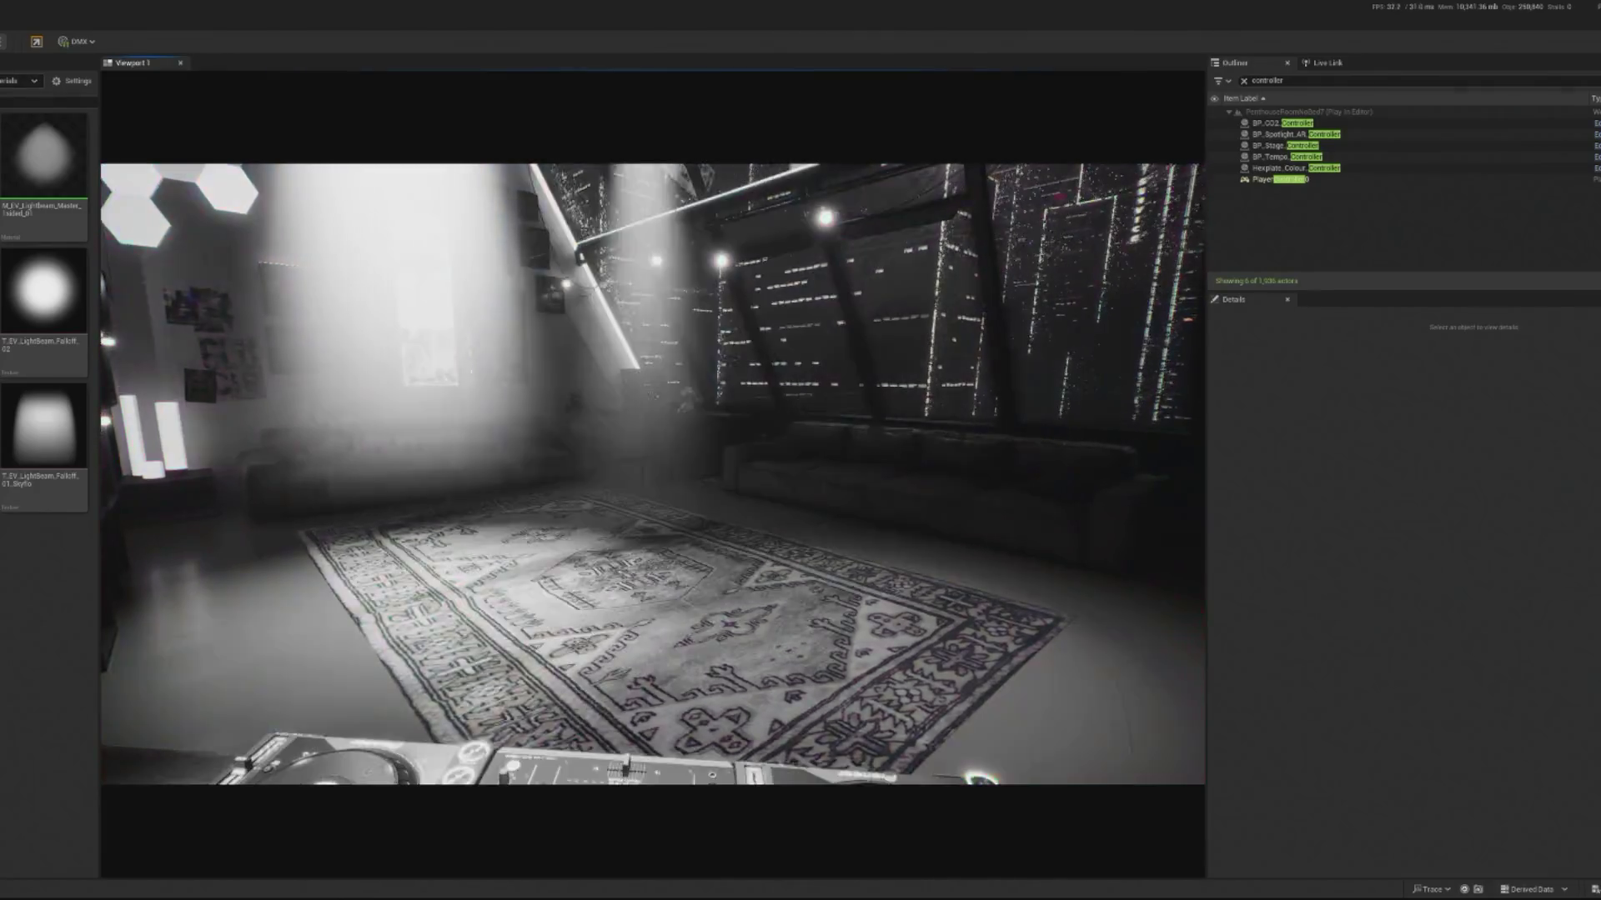
key(Escape)
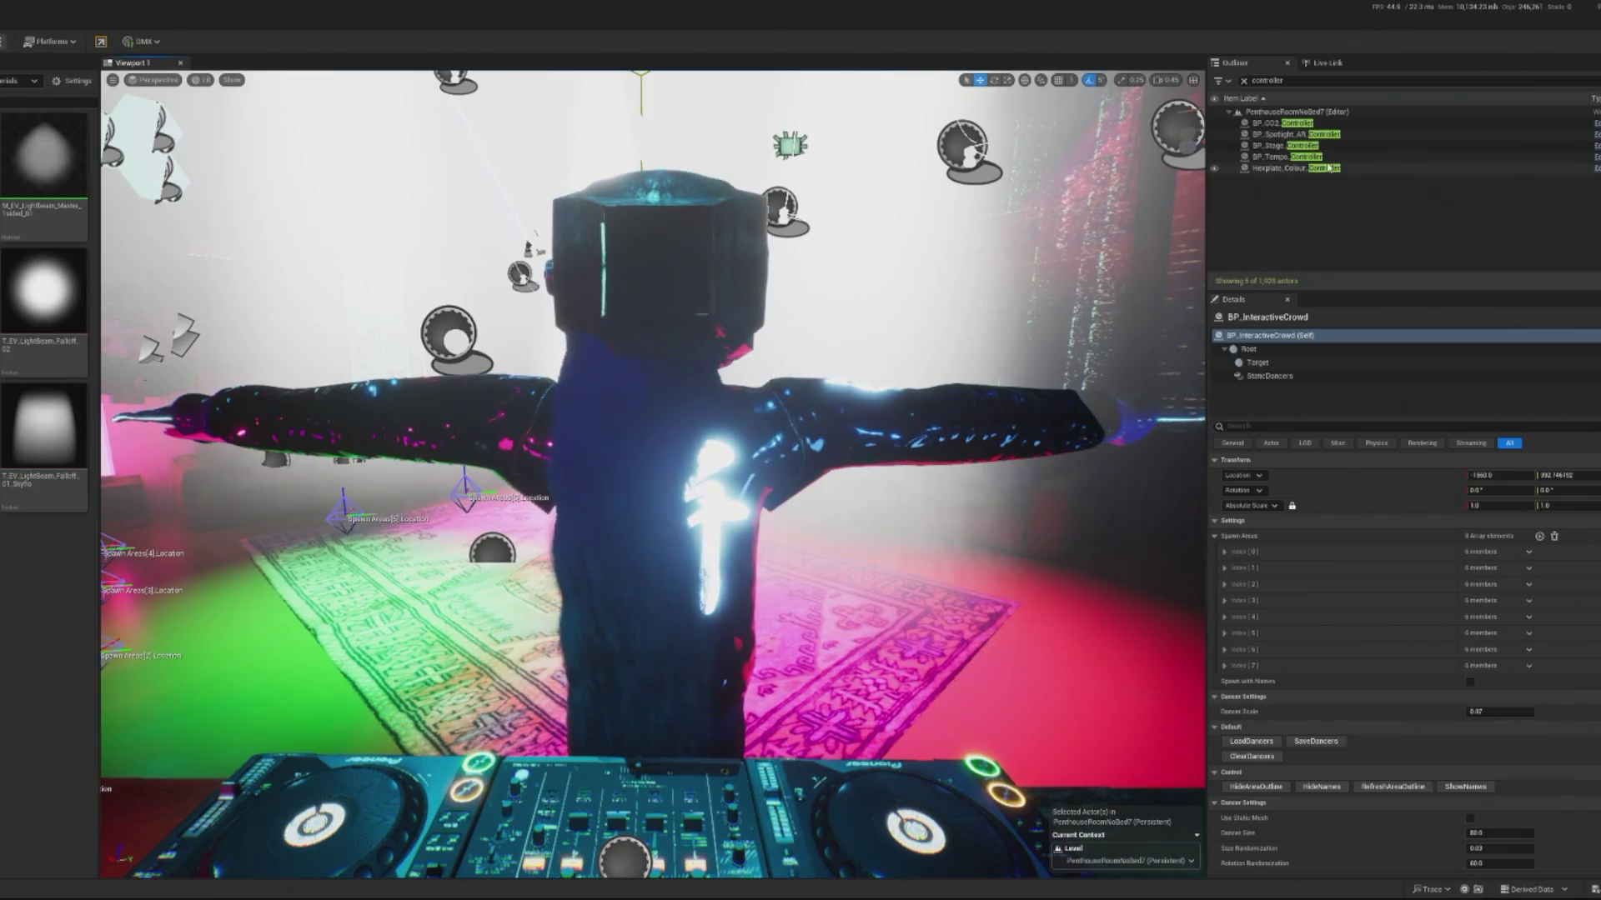
Step: Reopen BP_Spotlight_AR_Controller's EventGraph and pan it to the opacity nodes
click(1594, 145)
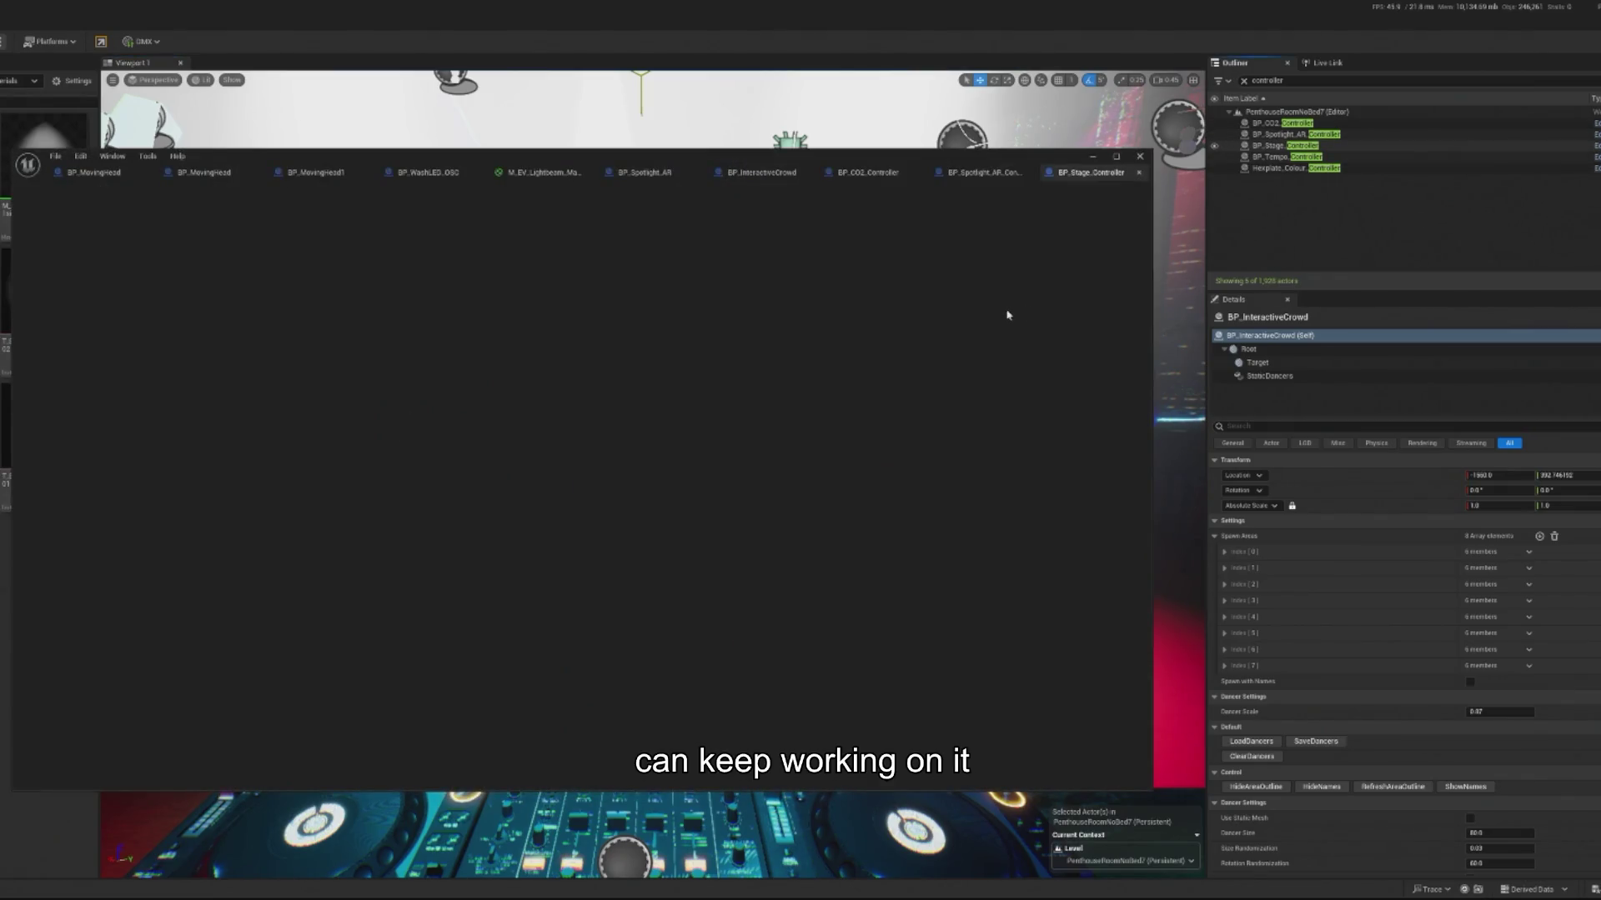
click(1595, 169)
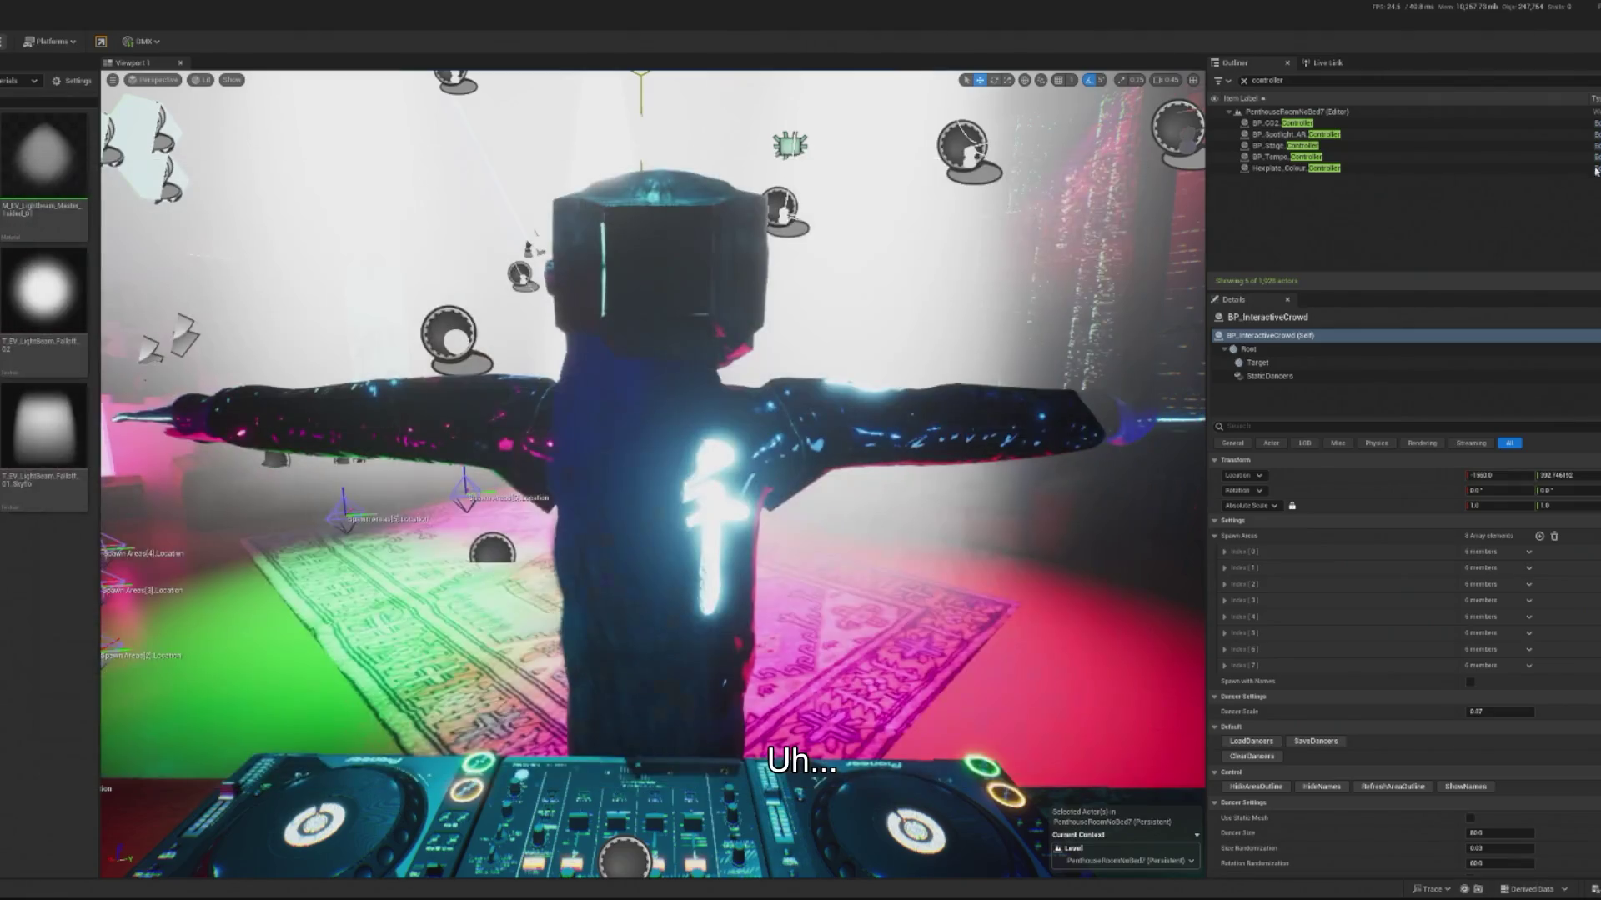
click(1594, 135)
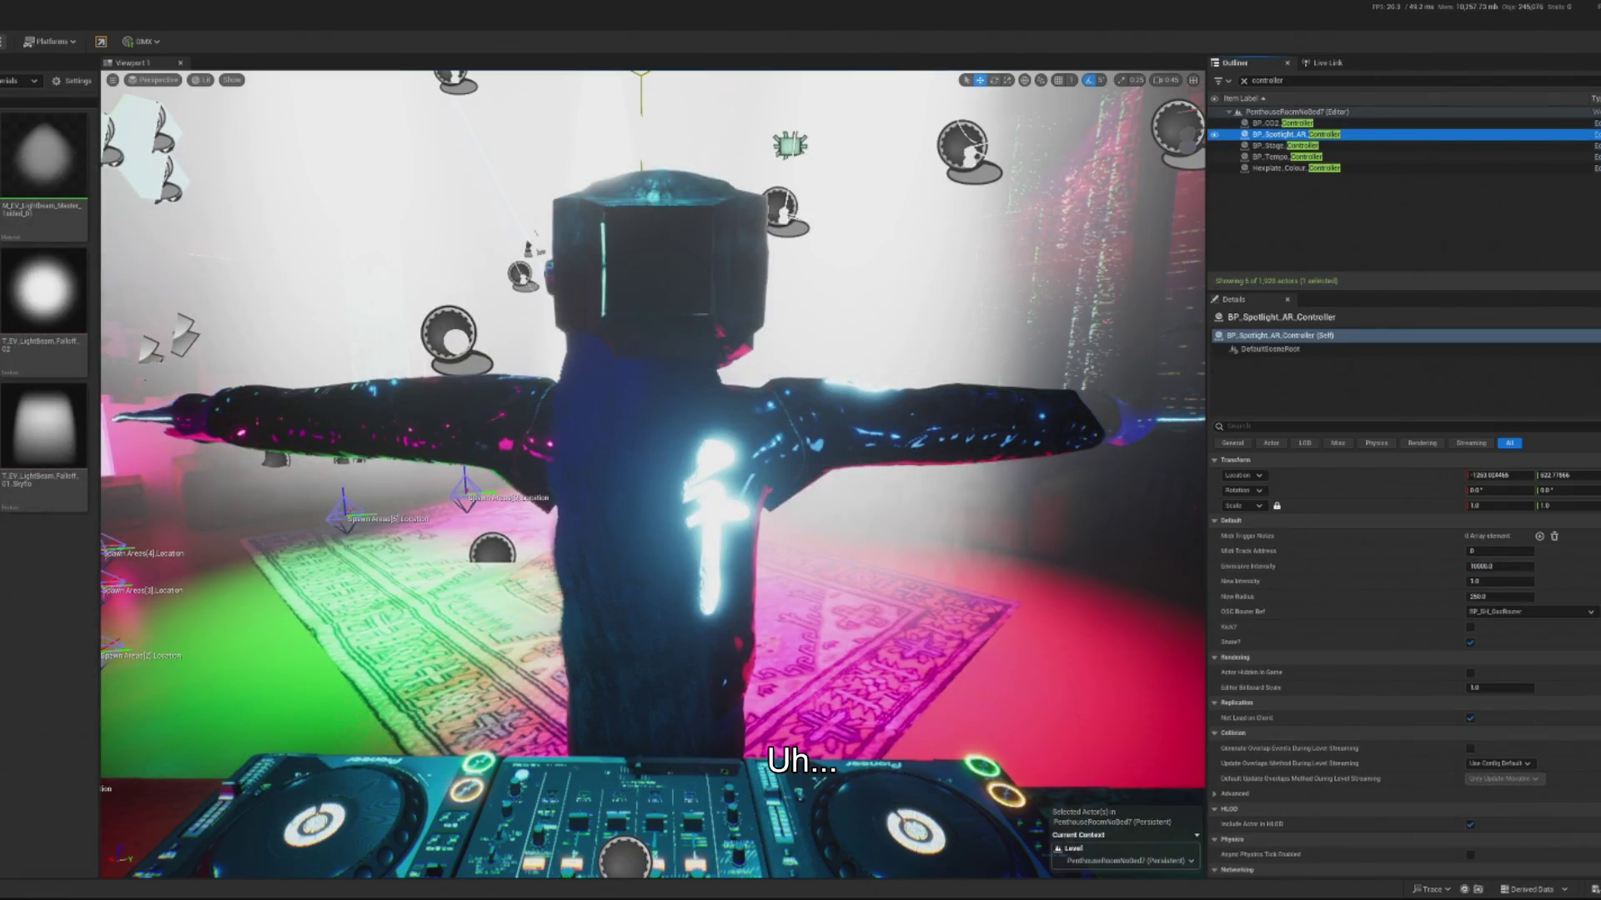
drag(660, 387, 726, 371)
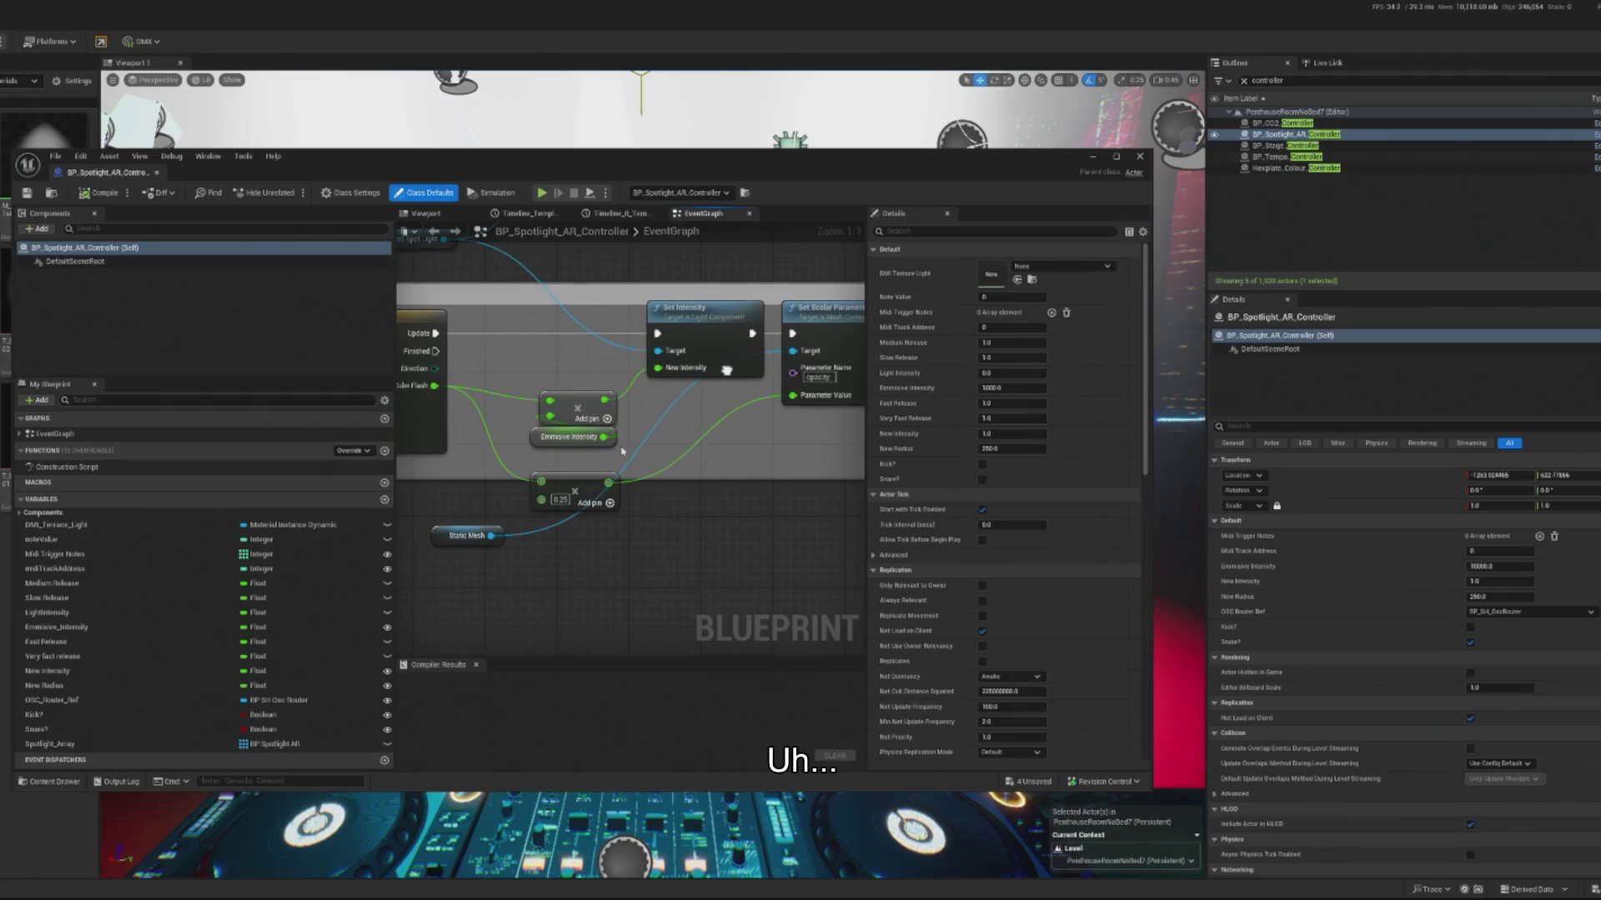
mouse_move(698, 520)
mouse_down()
mouse_move(634, 542)
mouse_move(652, 543)
mouse_up()
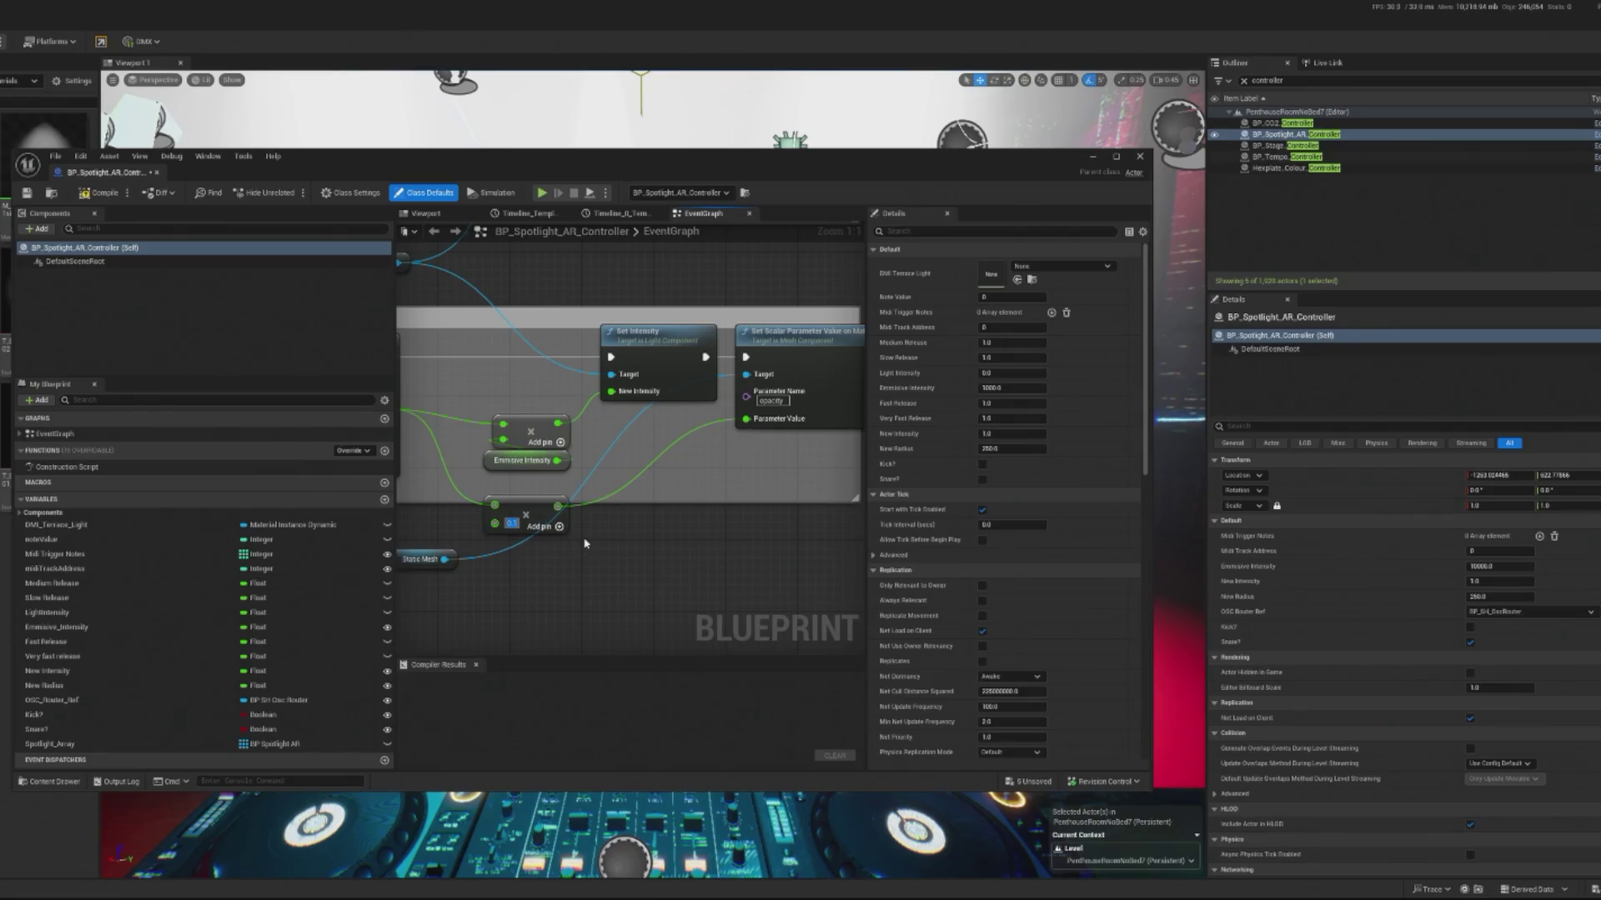
Step: Minimize the blueprint editor and run a quick Play-in-Editor test of the penthouse level
click(1091, 157)
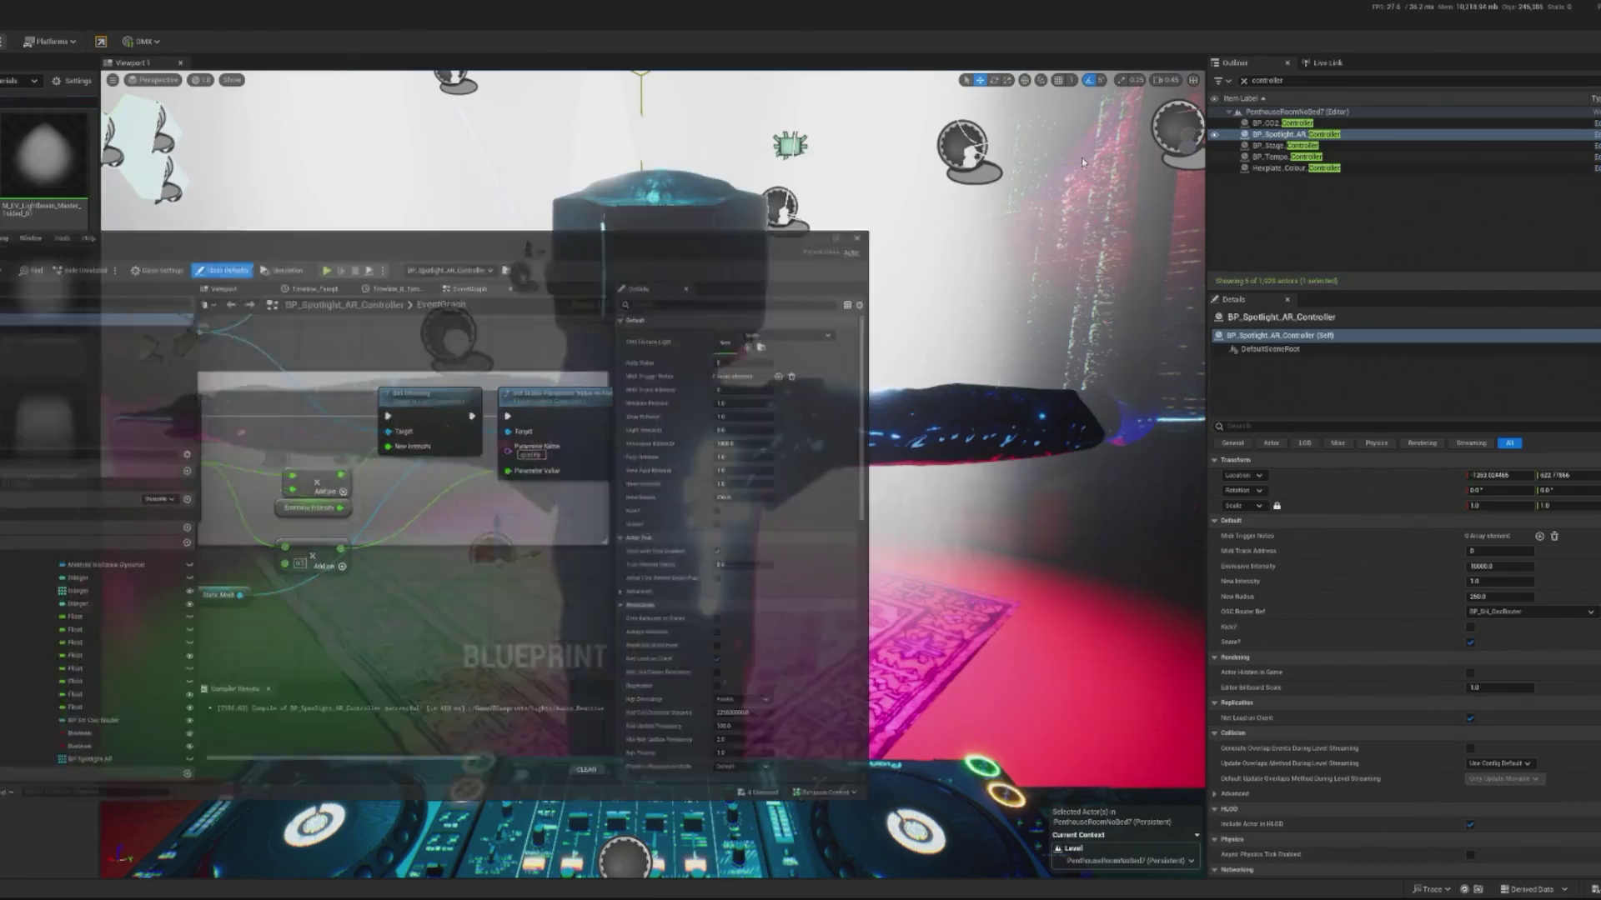
click(97, 49)
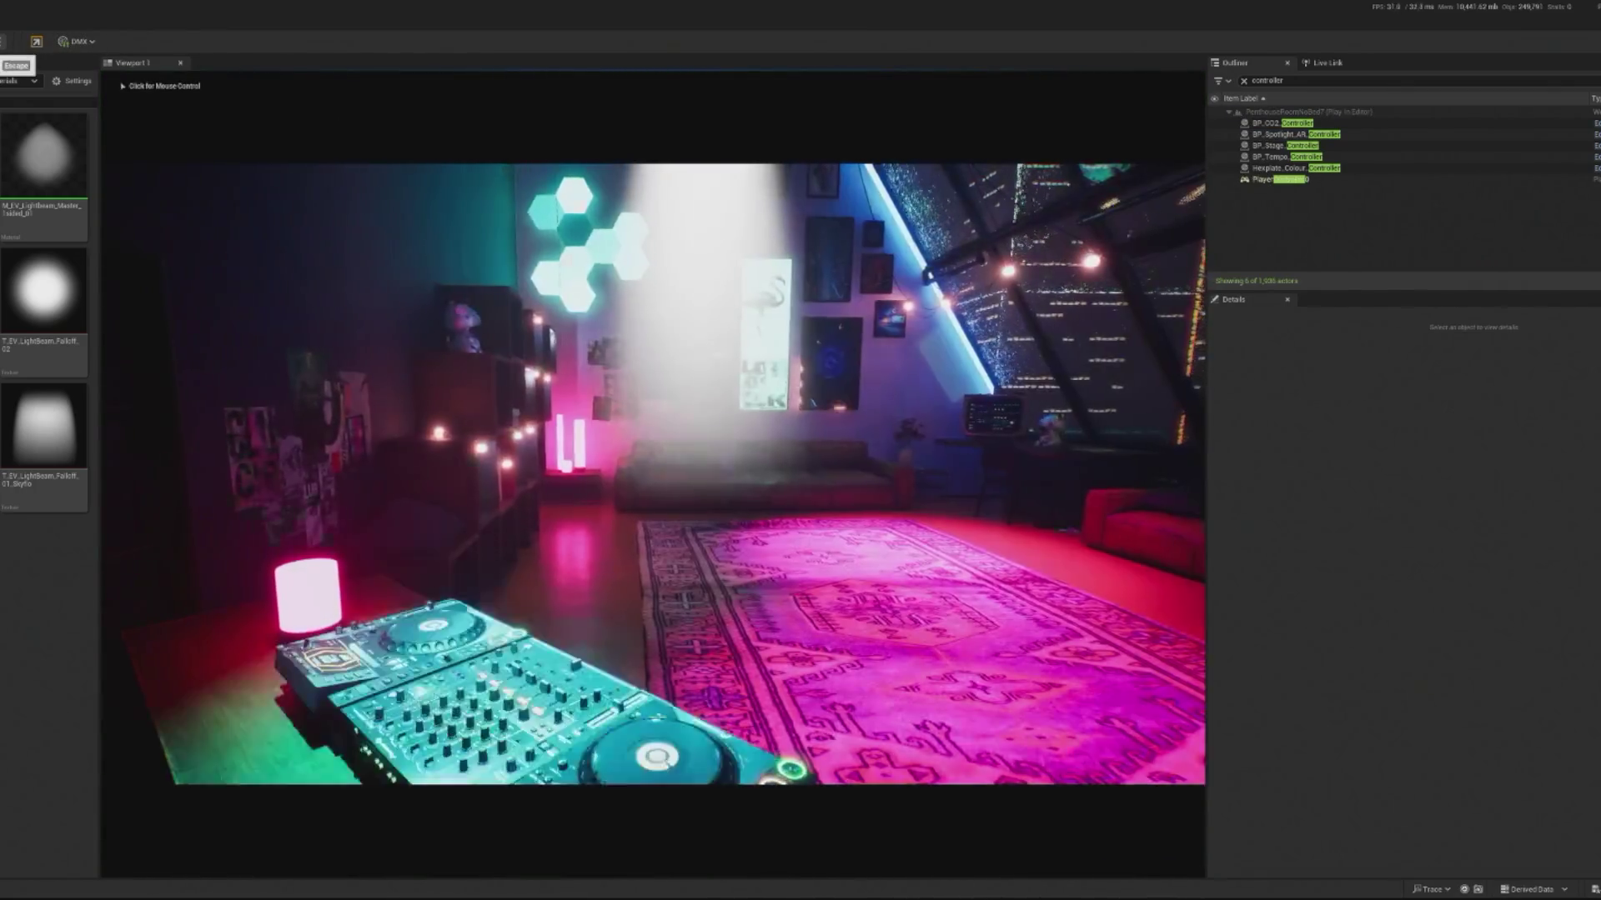
key(Escape)
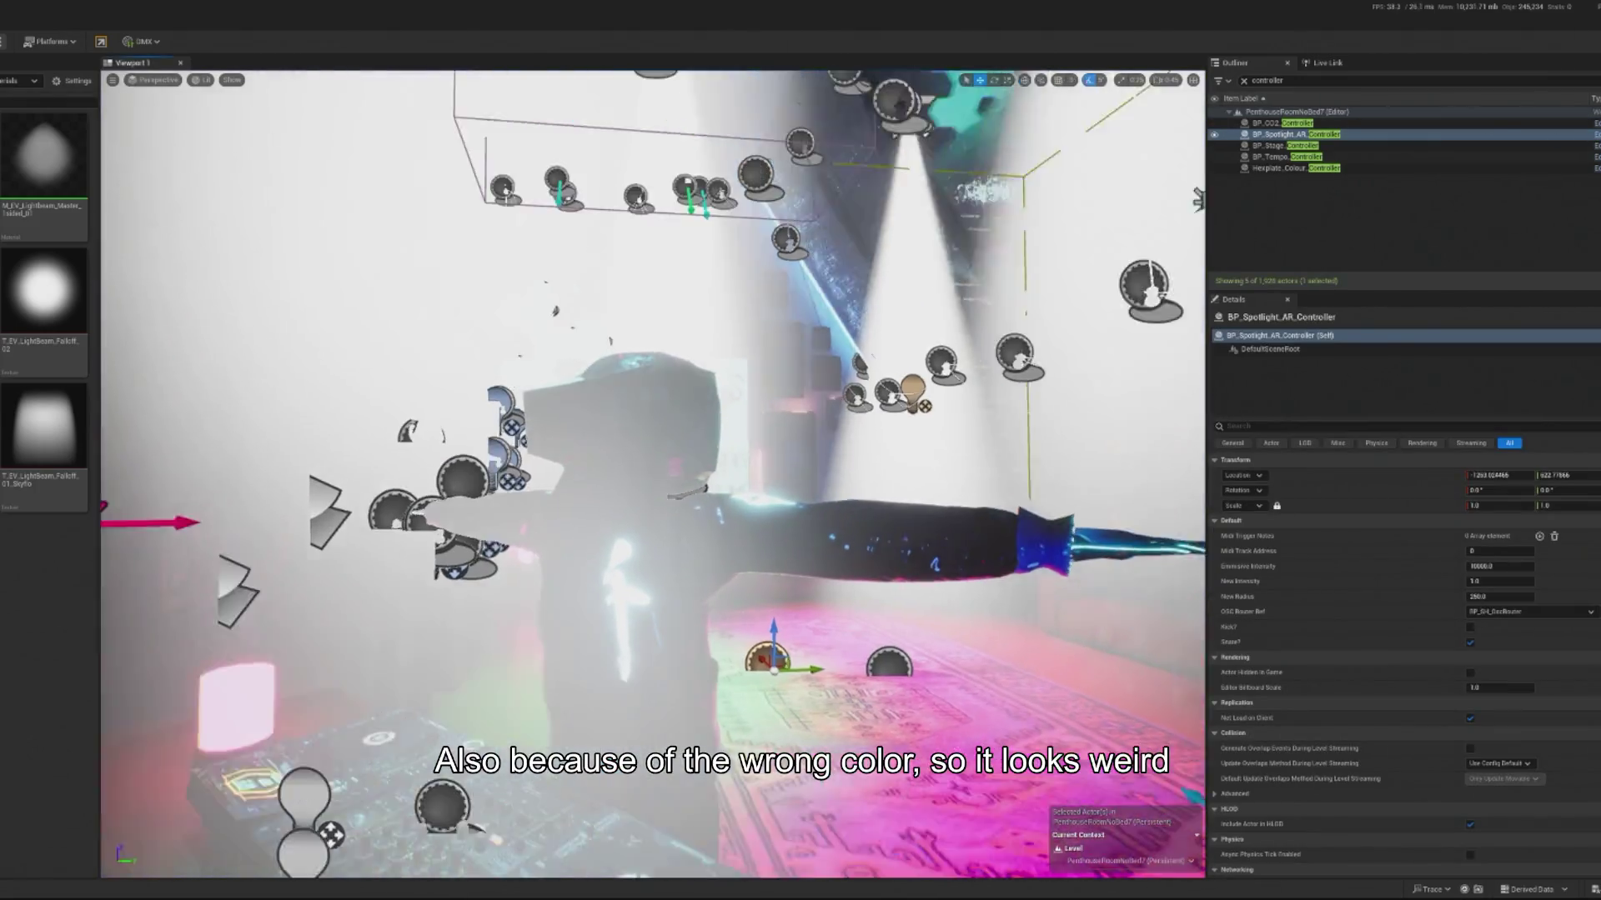
Step: Scale BP_Spotlight_AR3's StaticMesh beam cone up to about 2.0
drag(653, 473, 492, 461)
click(679, 160)
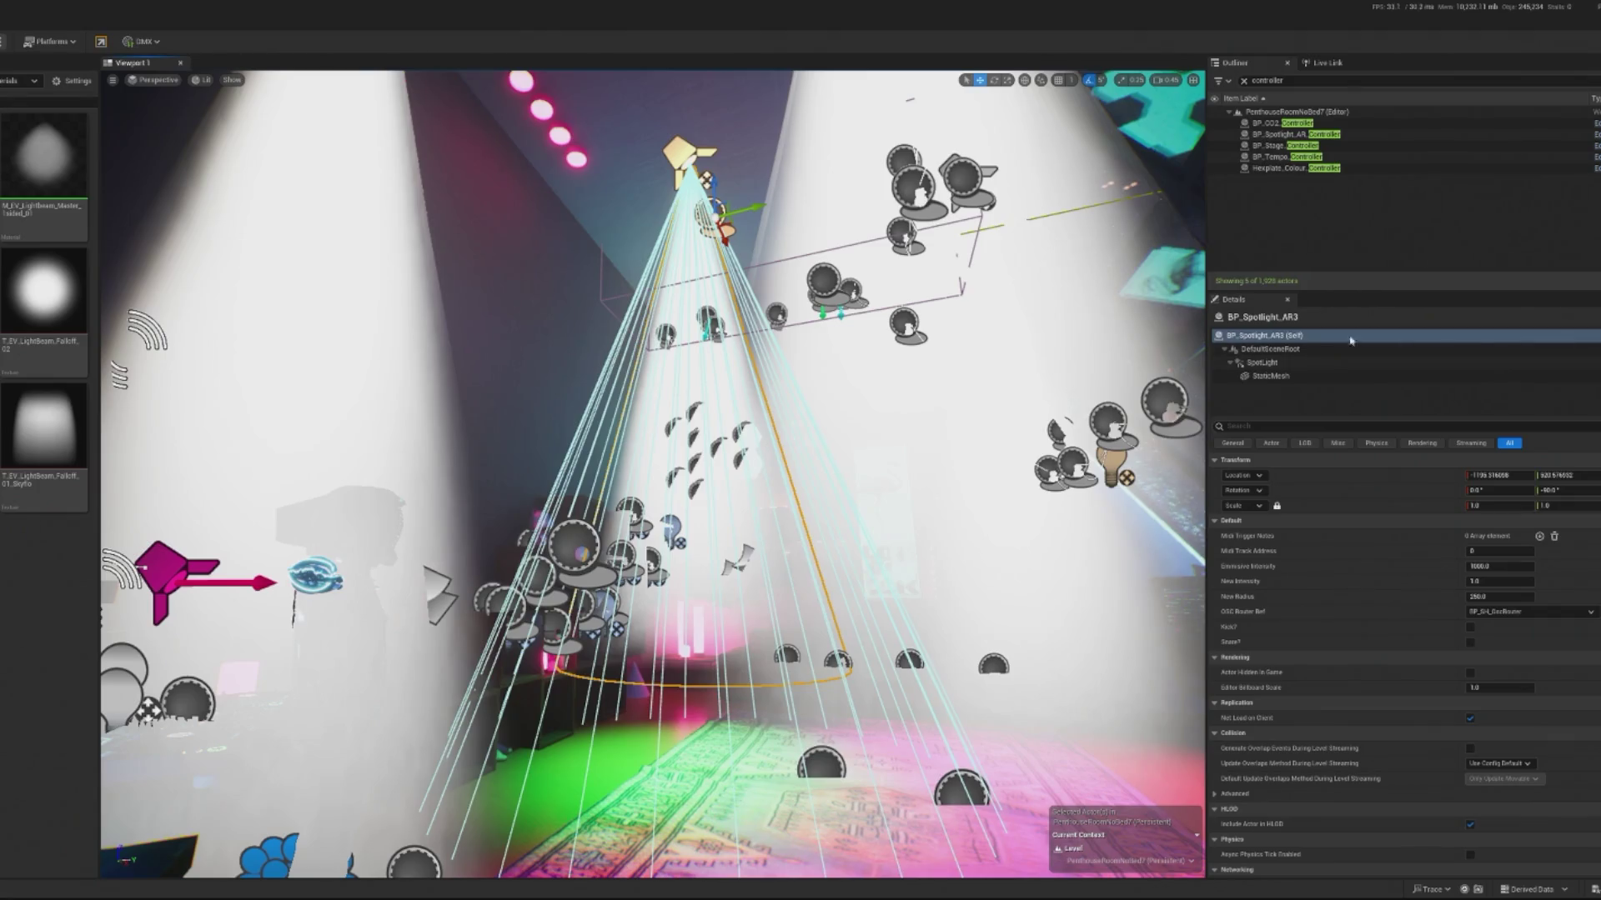
click(1334, 376)
mouse_move(1492, 505)
mouse_down()
mouse_move(1588, 506)
mouse_move(1538, 506)
mouse_up()
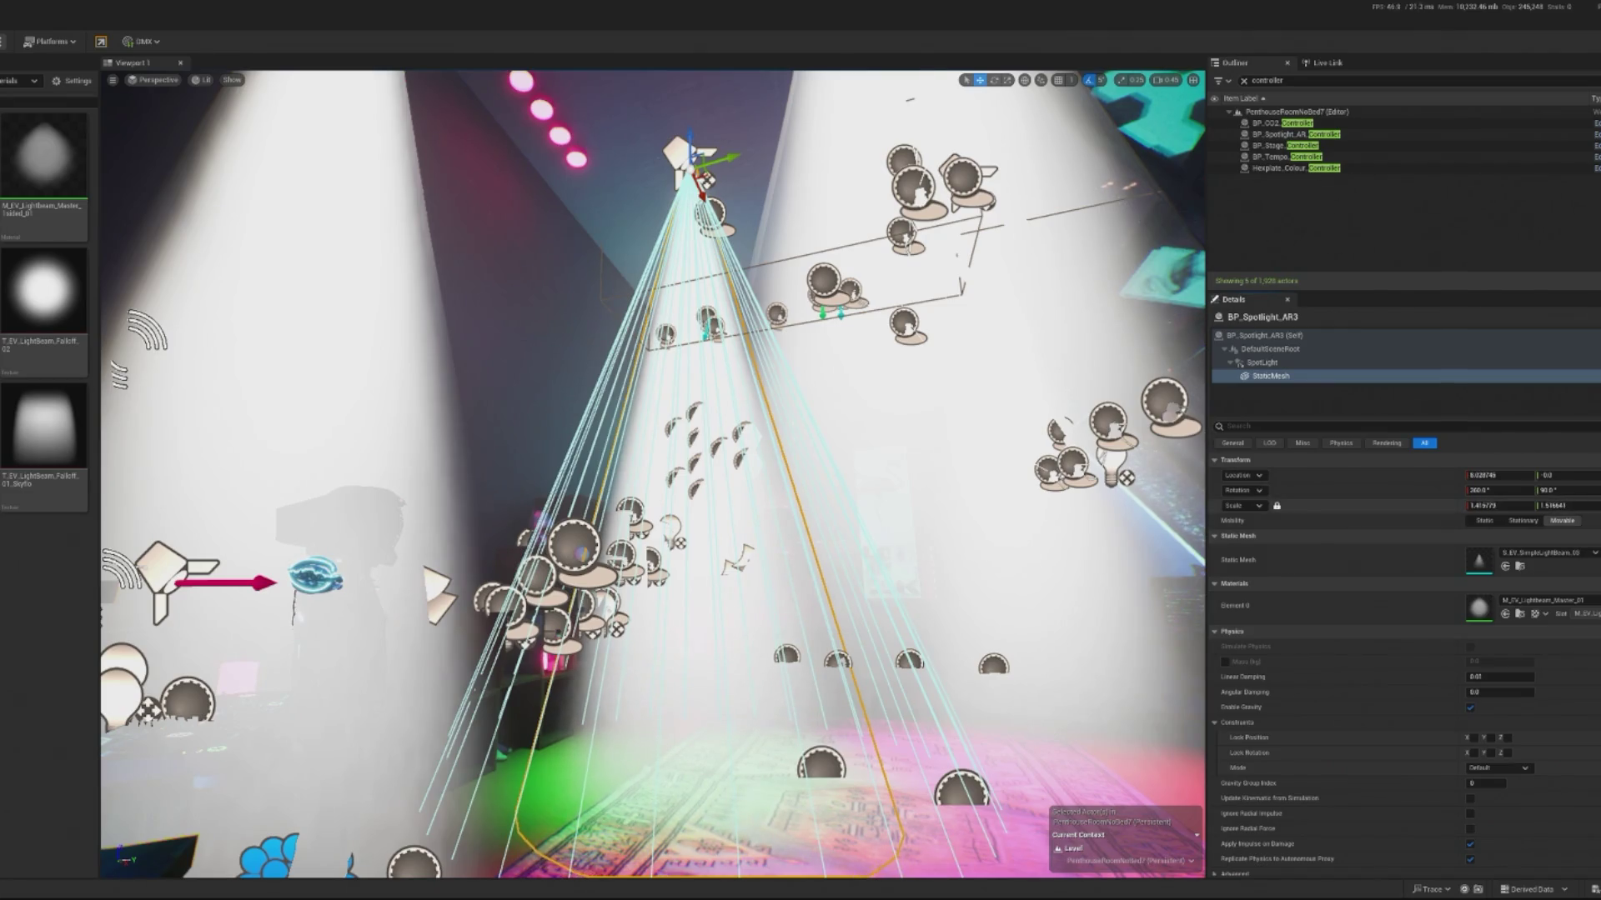
key(f)
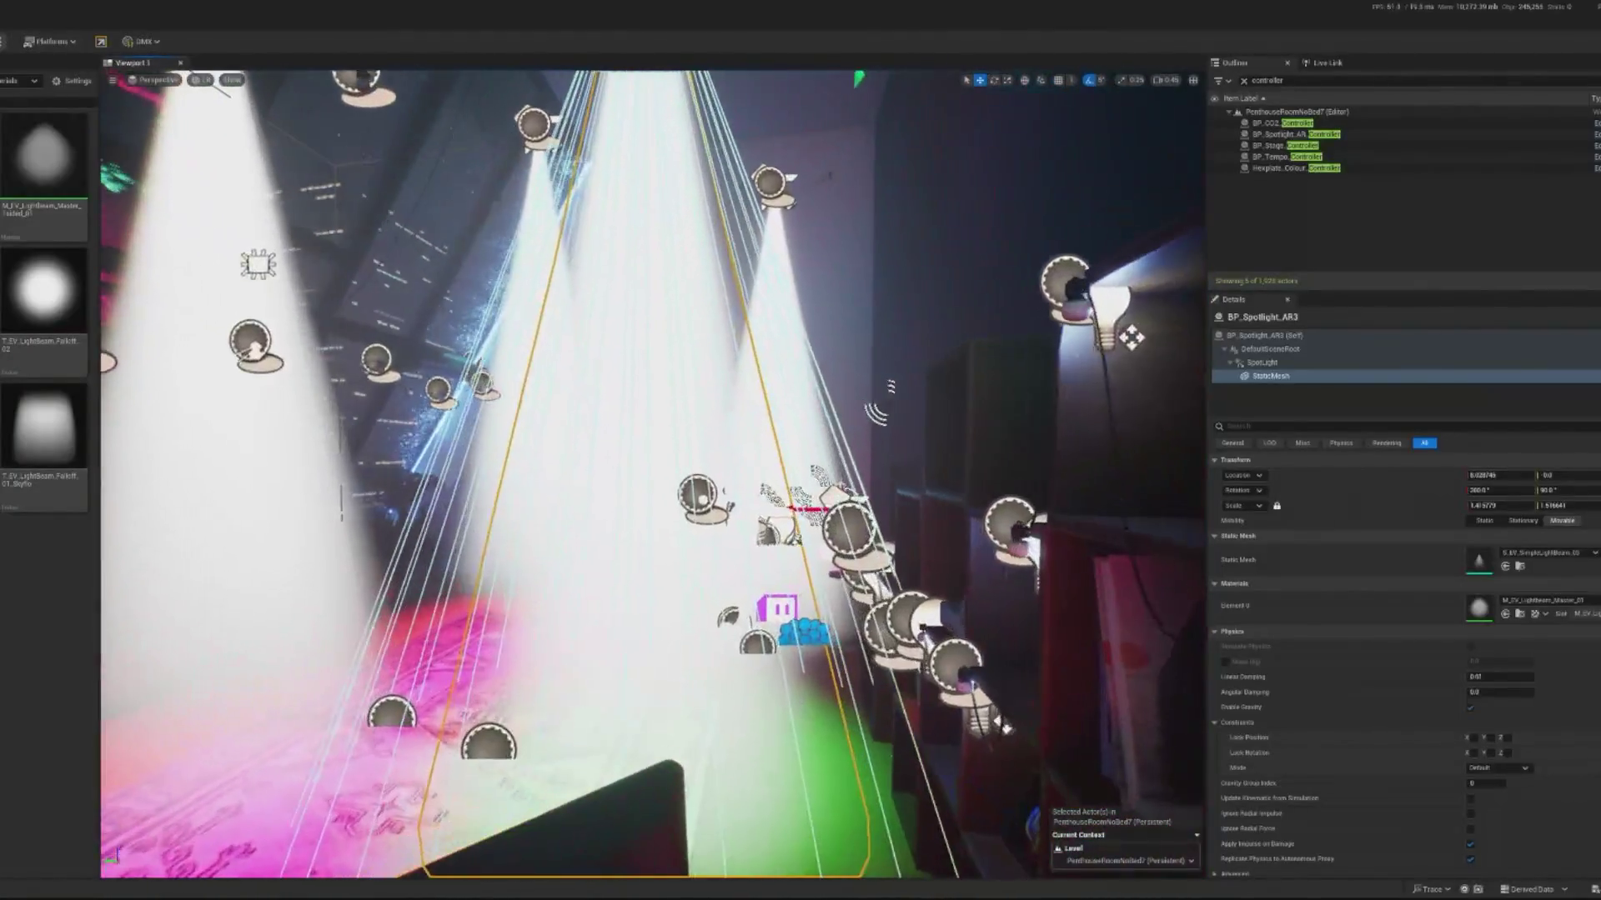
mouse_move(1501, 506)
mouse_down()
mouse_move(1400, 502)
mouse_move(1526, 506)
mouse_up()
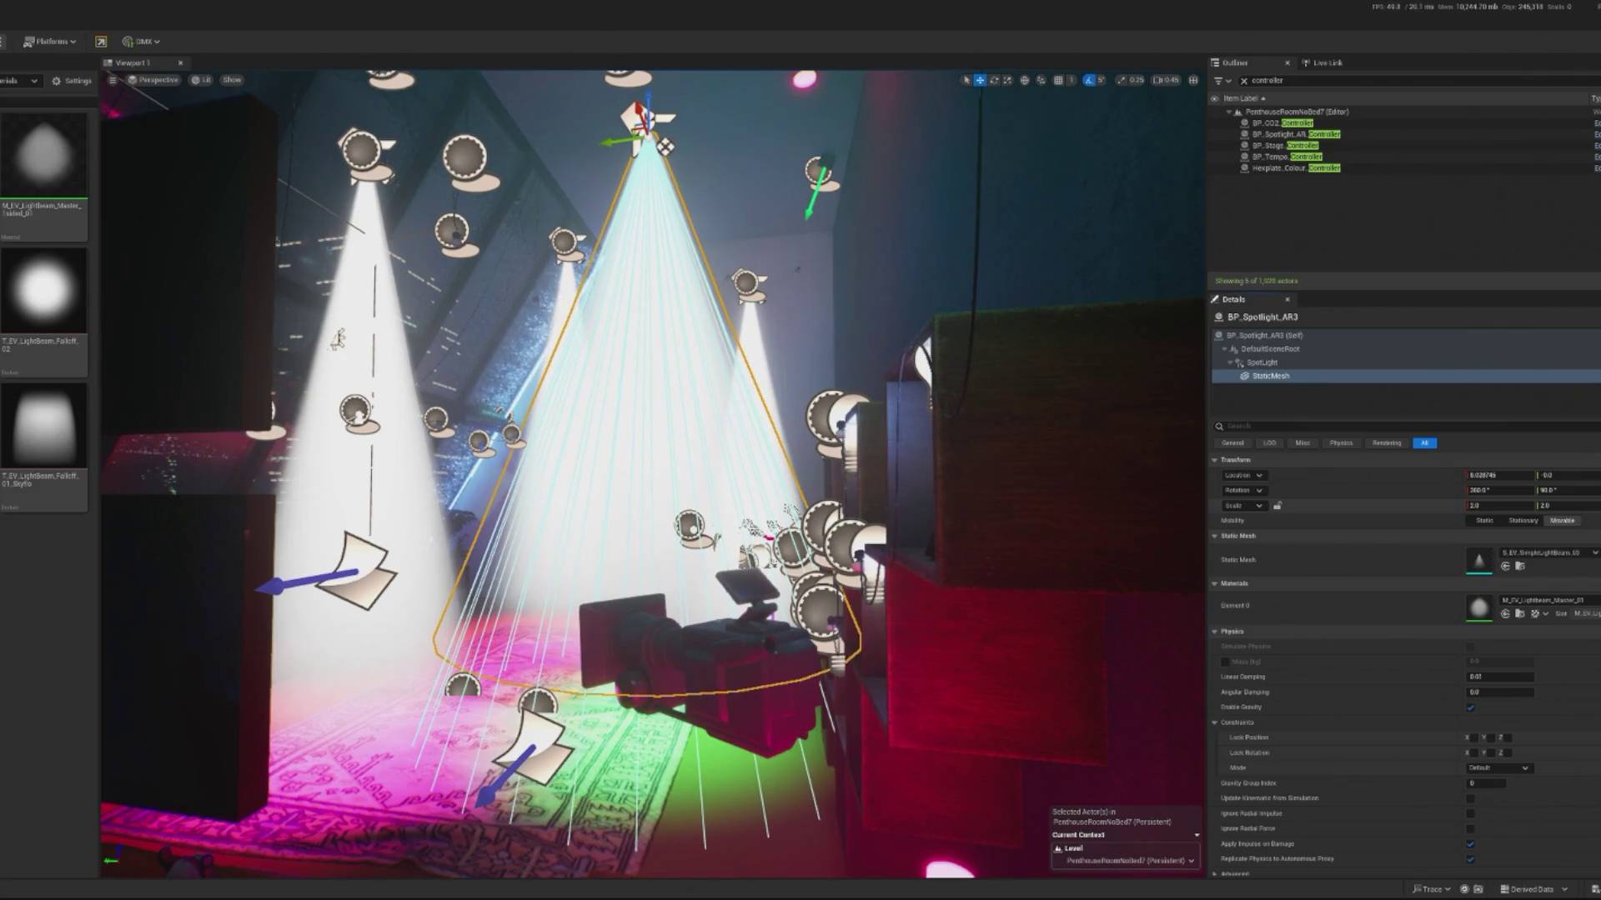
key(w)
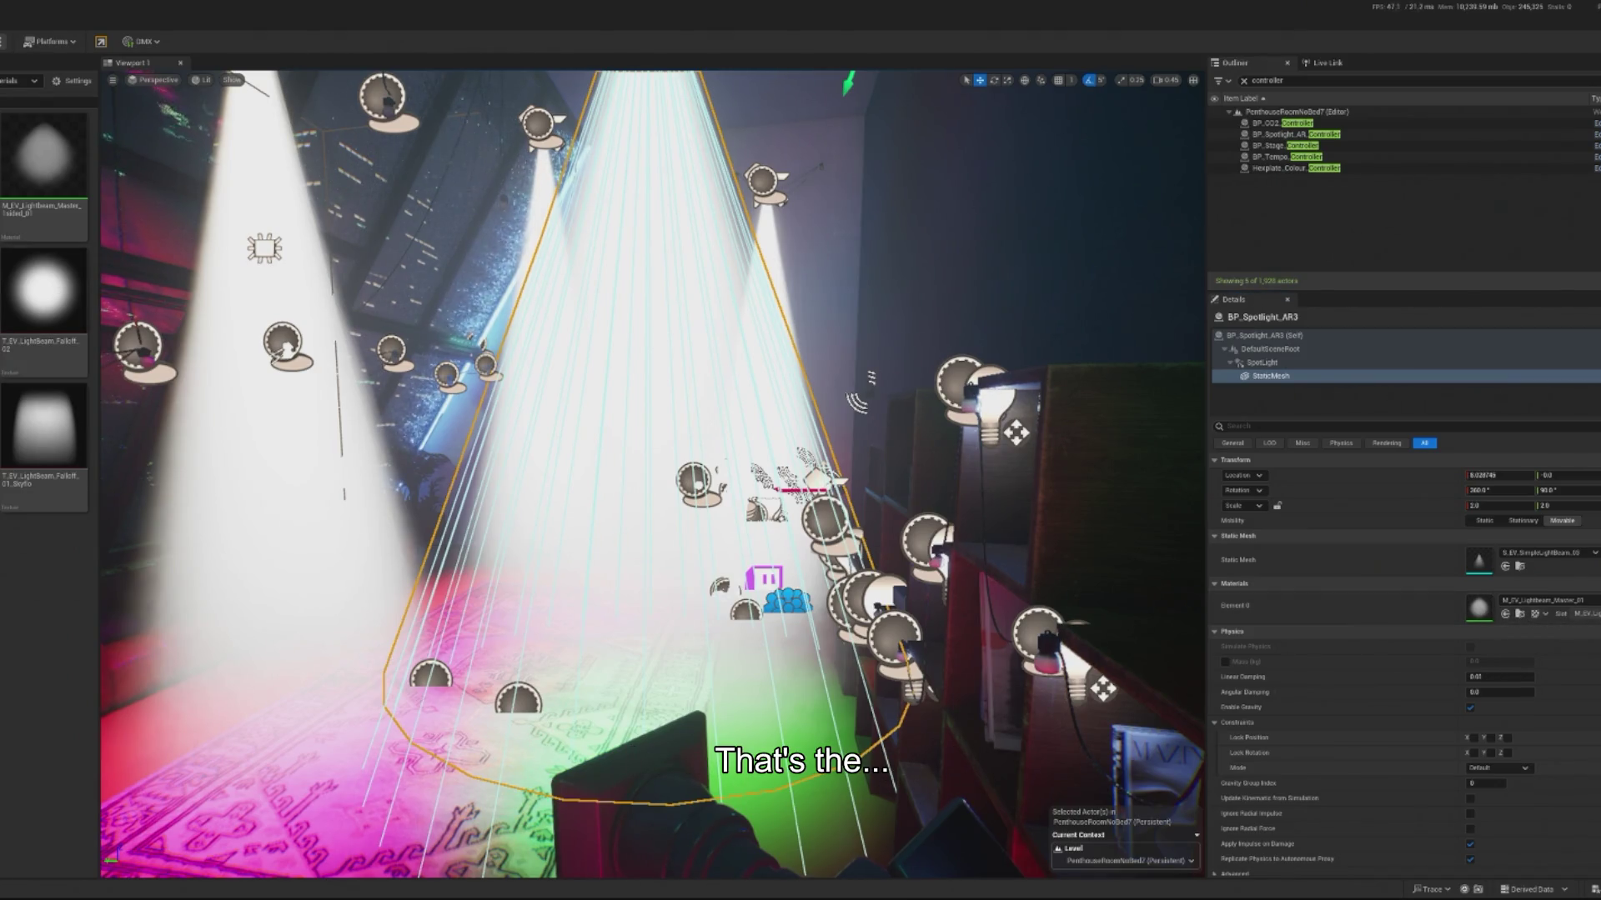
Step: Create a light-beam material instance with its Color overridden to green, and save it
right_click(14, 157)
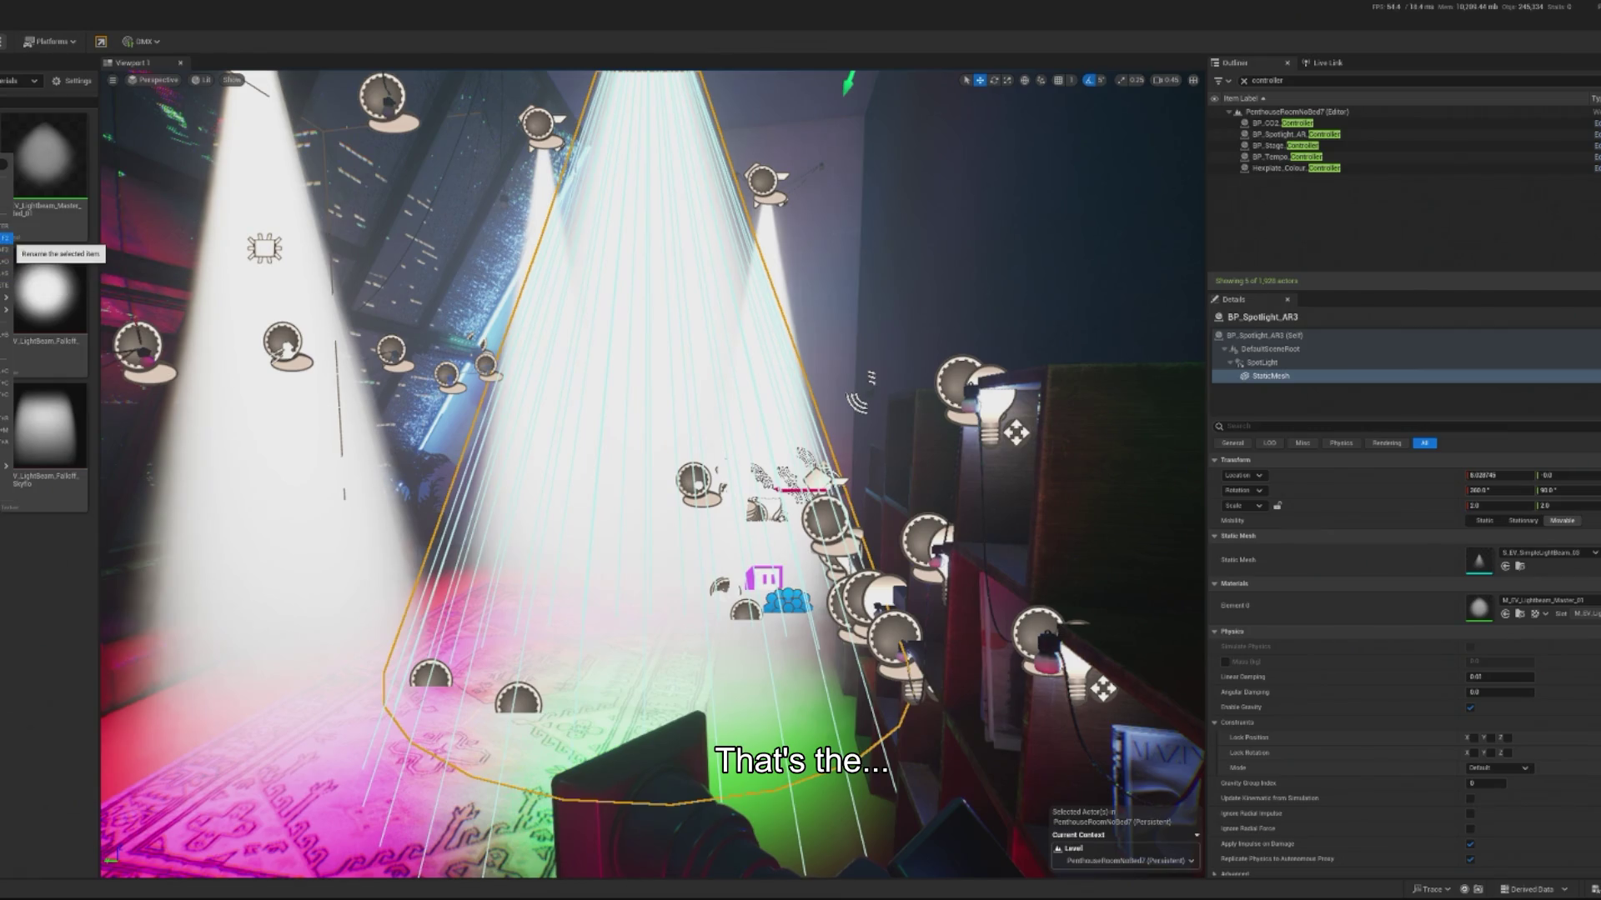
click(6, 202)
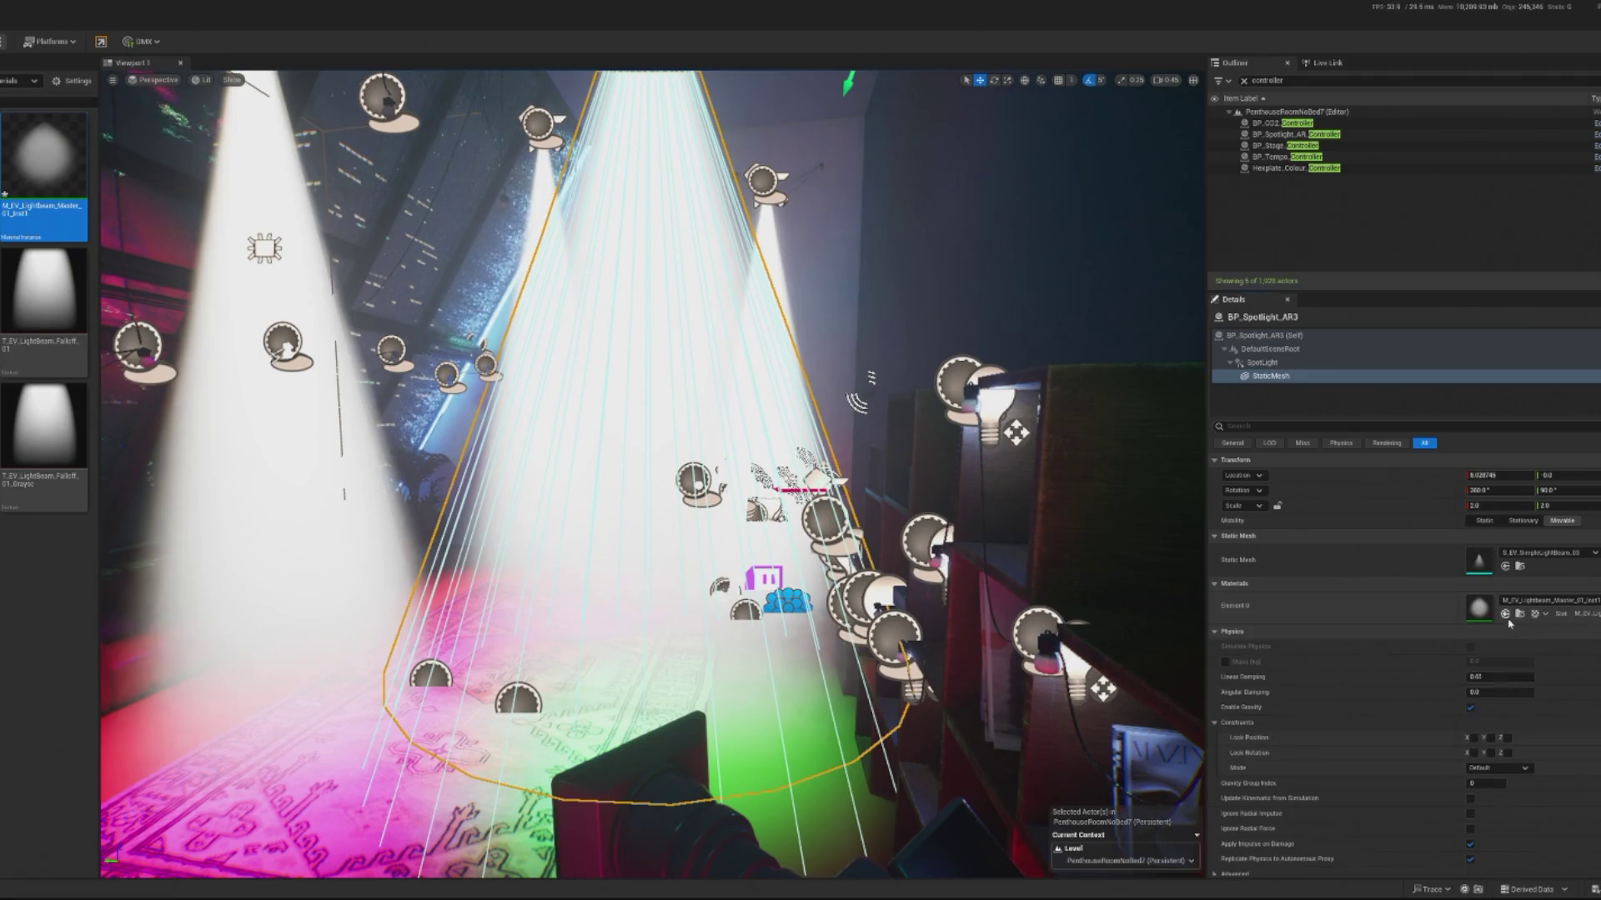
double_click(1479, 618)
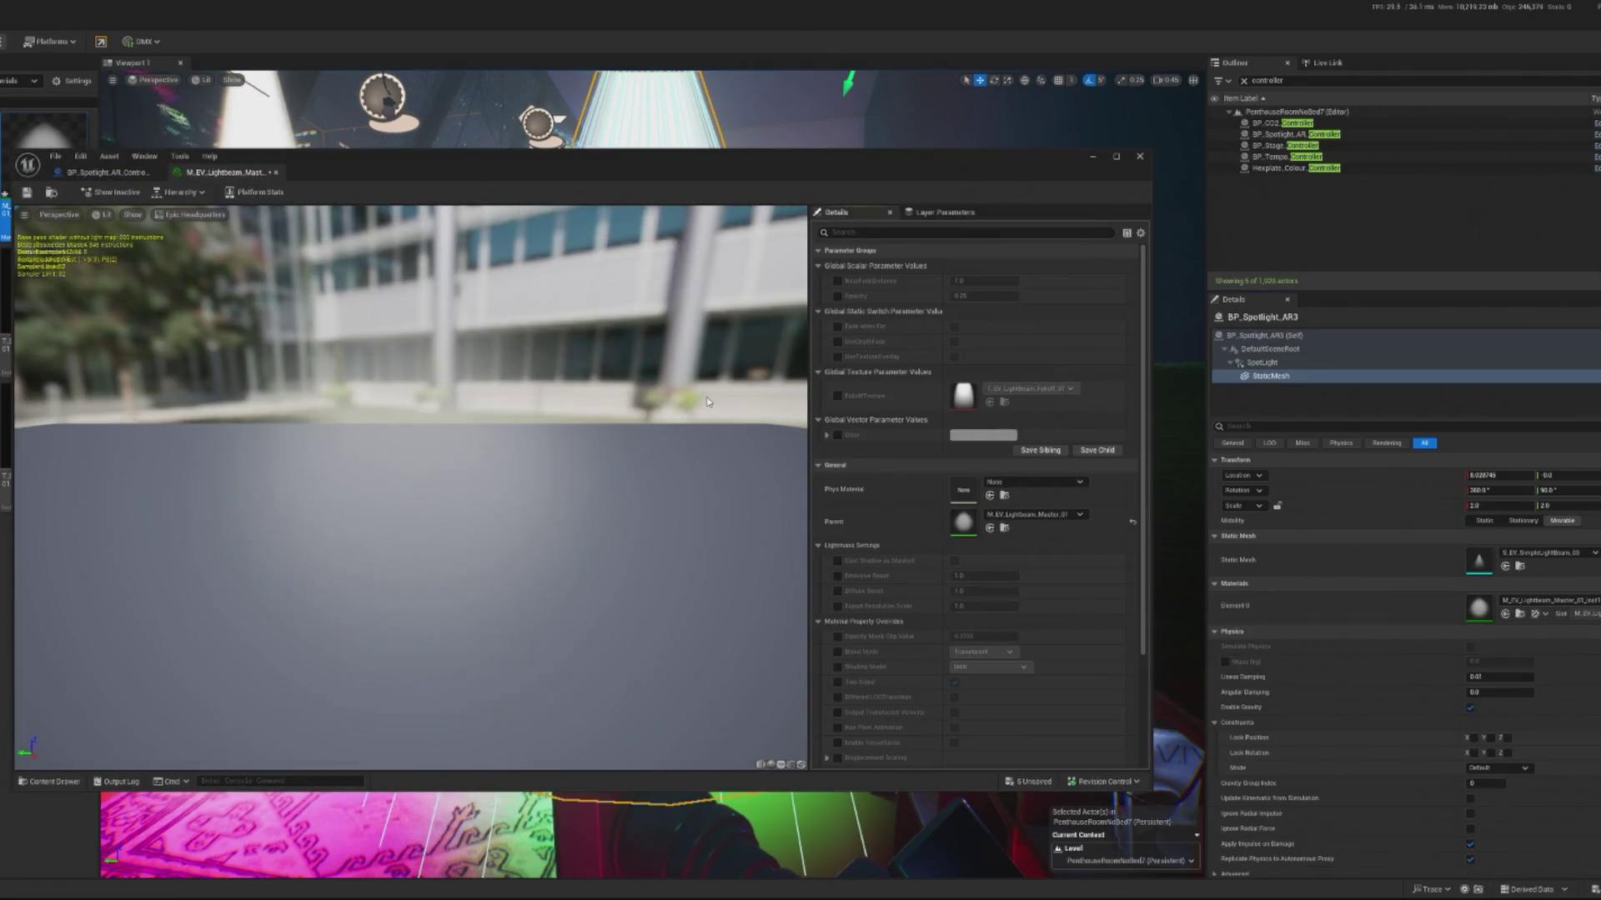
click(838, 435)
click(976, 435)
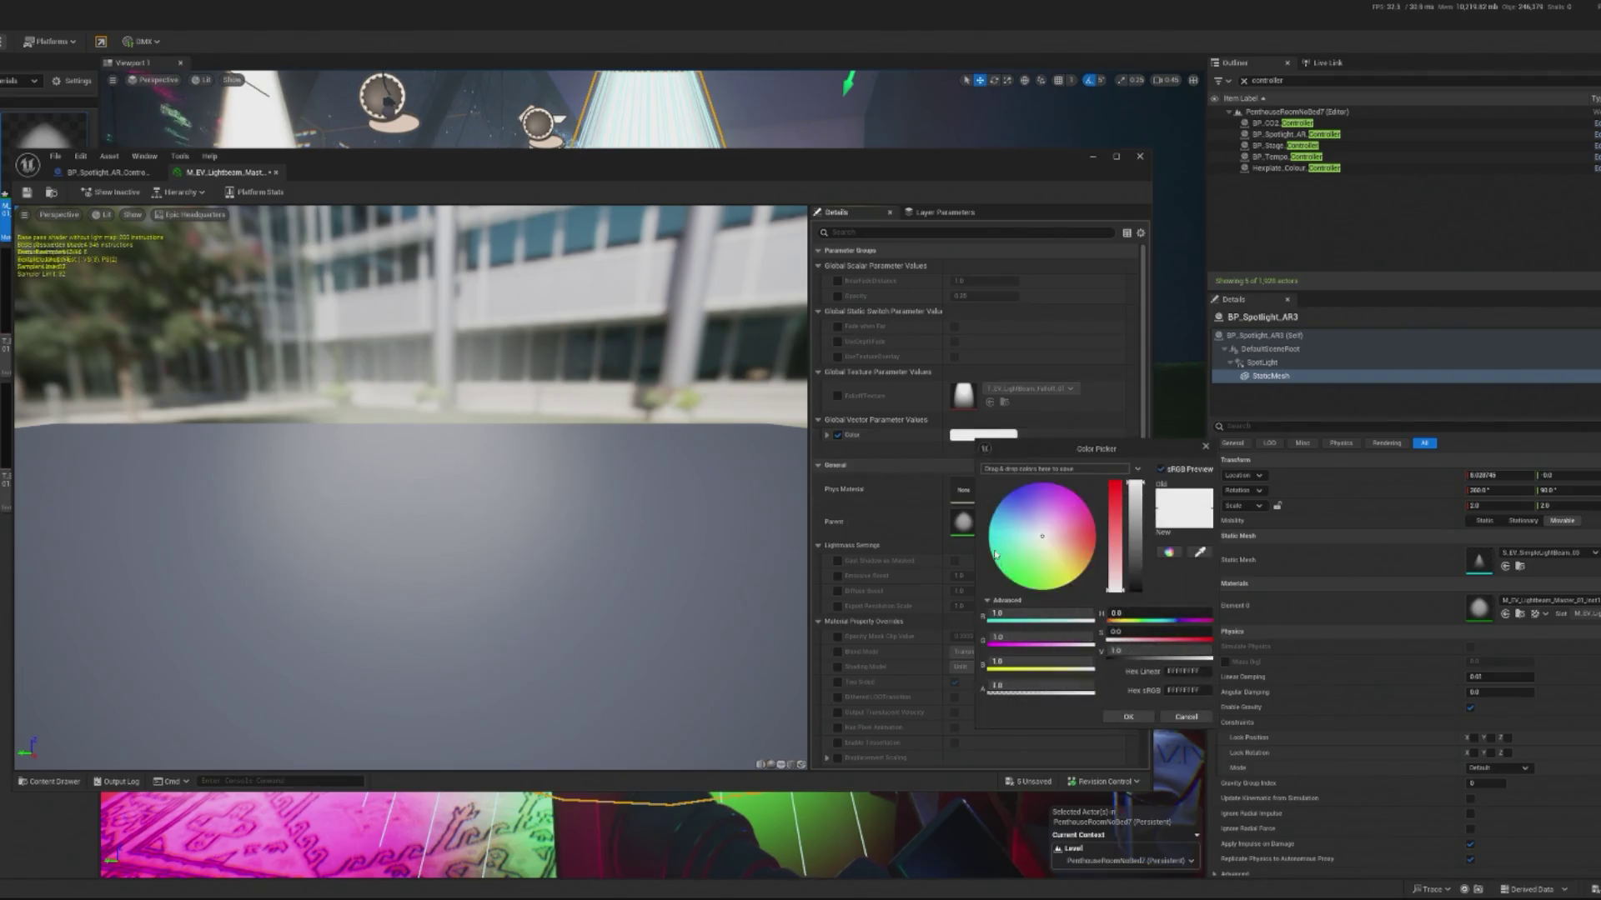
click(1012, 580)
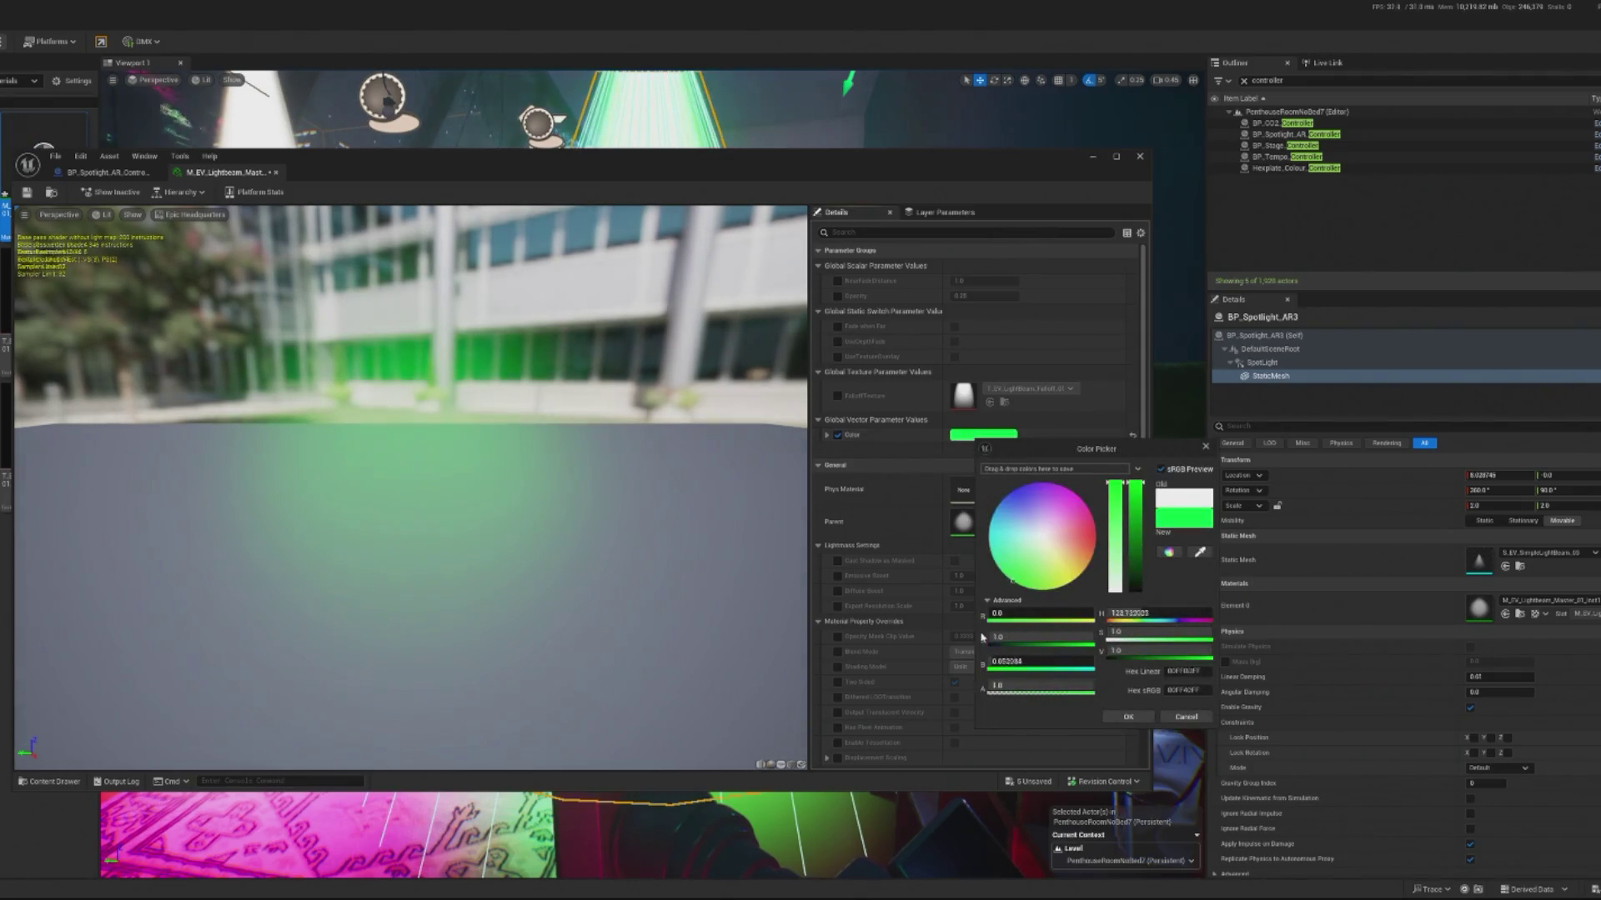
click(1126, 717)
click(27, 193)
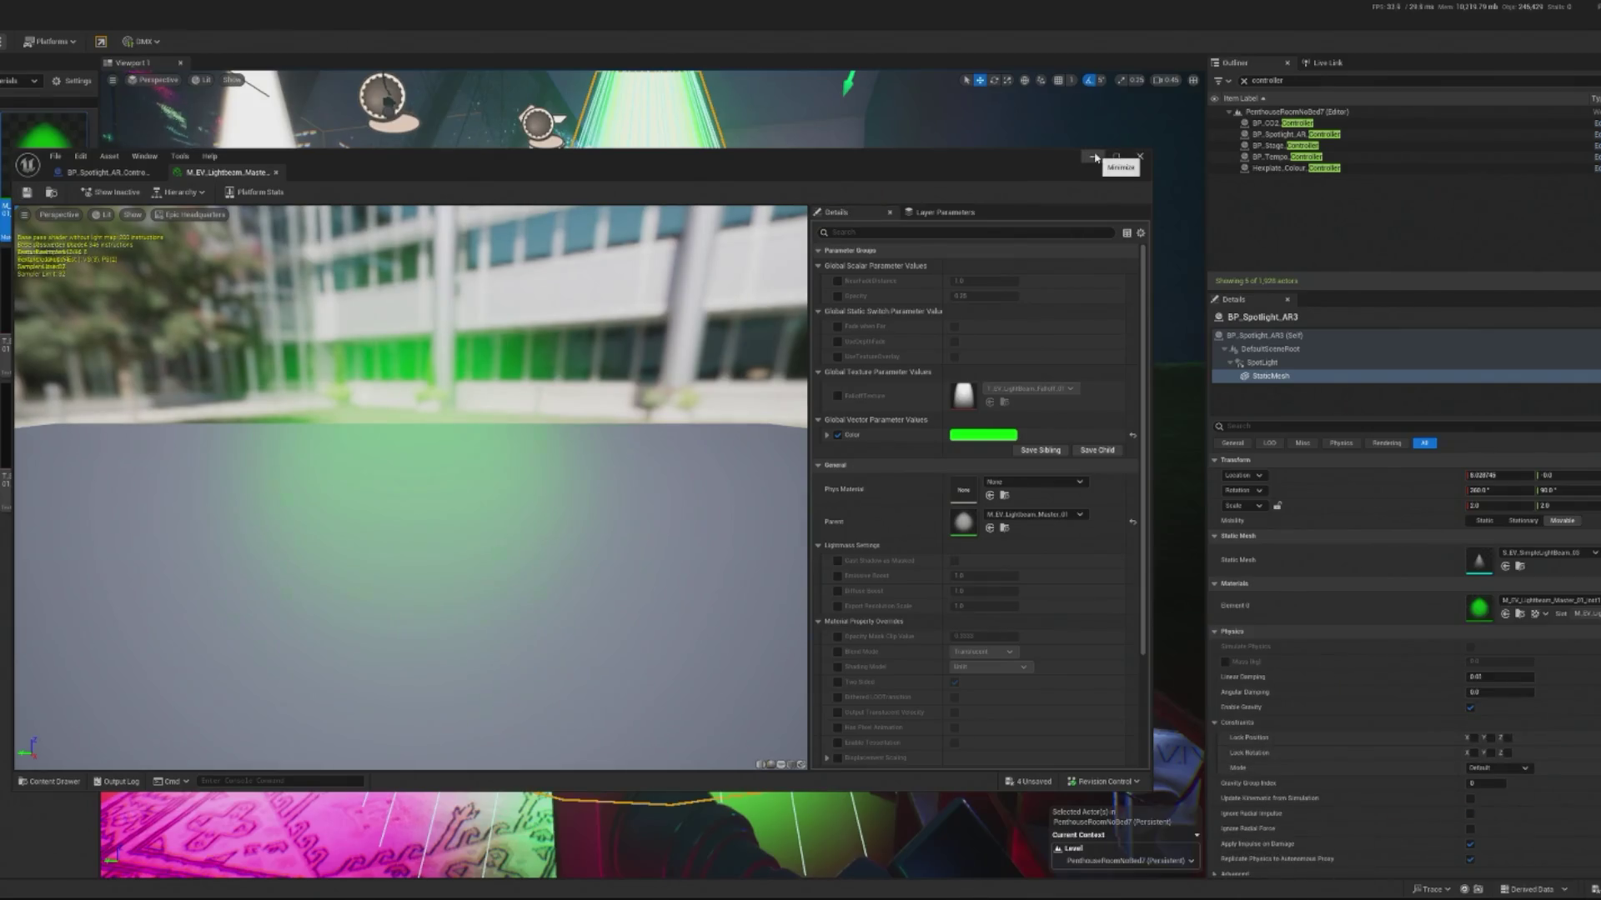
click(1095, 157)
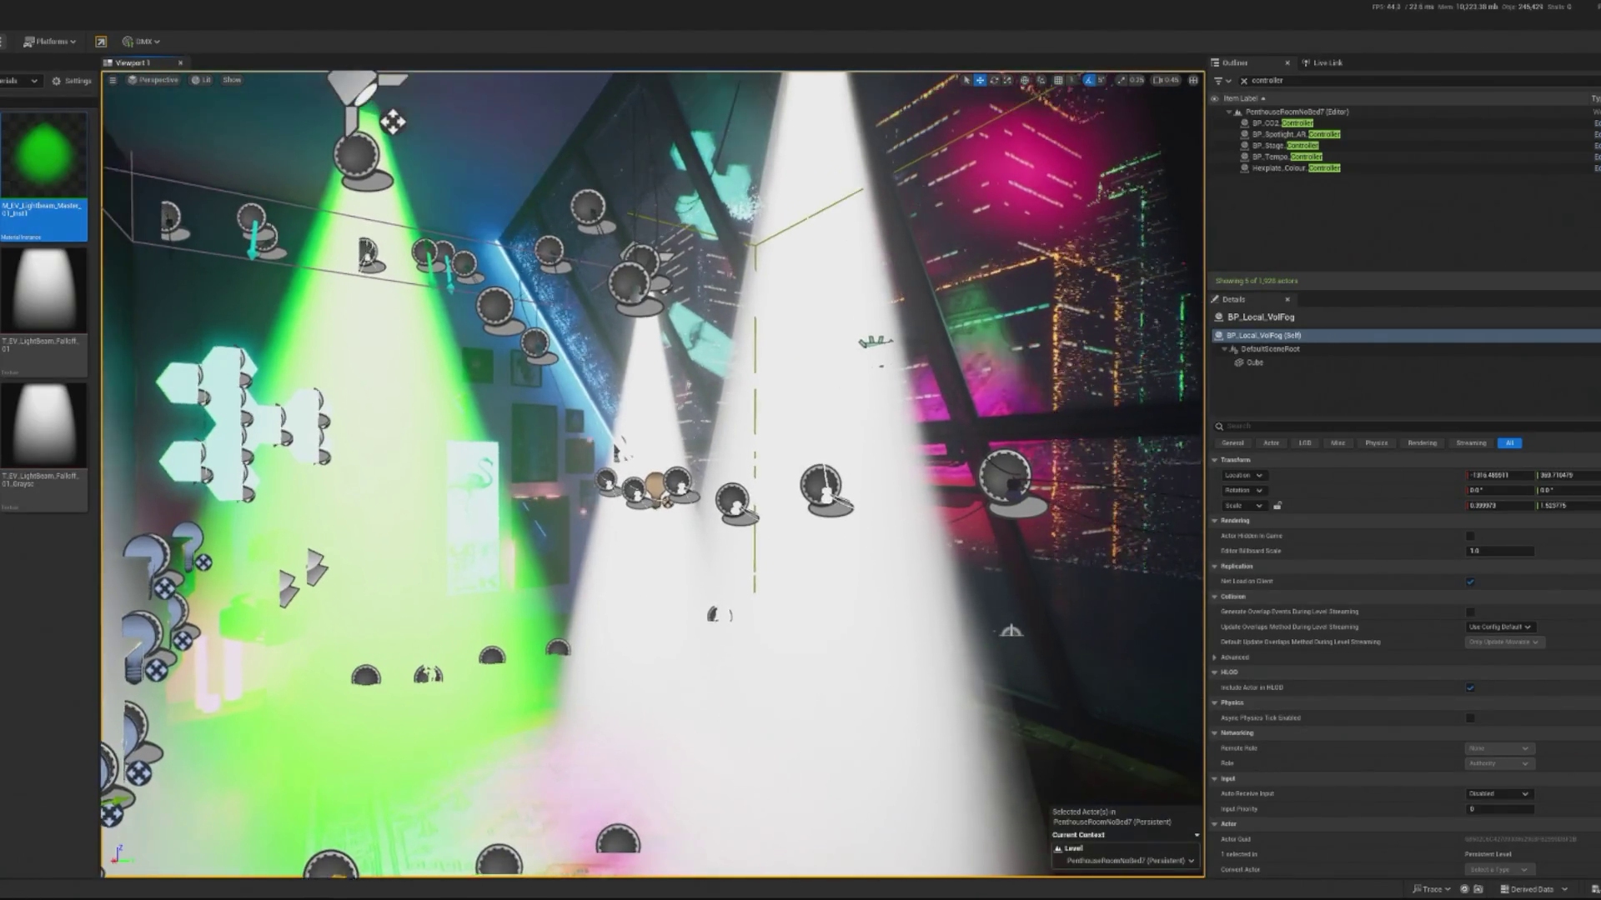
Step: Duplicate the green instance and set the copy's Color to magenta
right_click(71, 188)
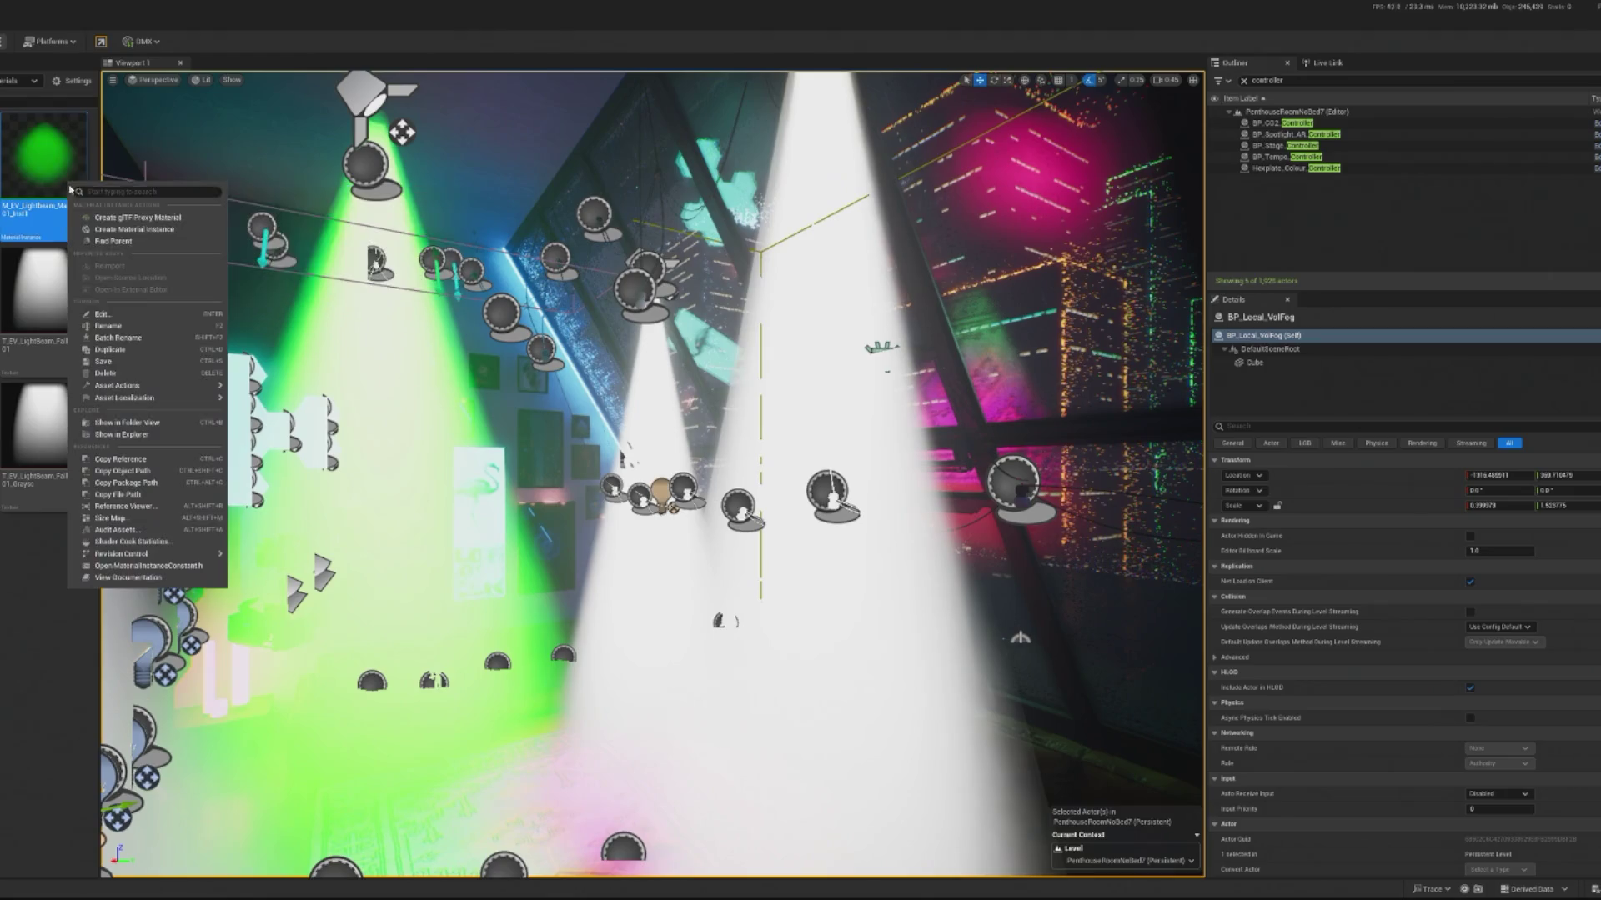
click(131, 349)
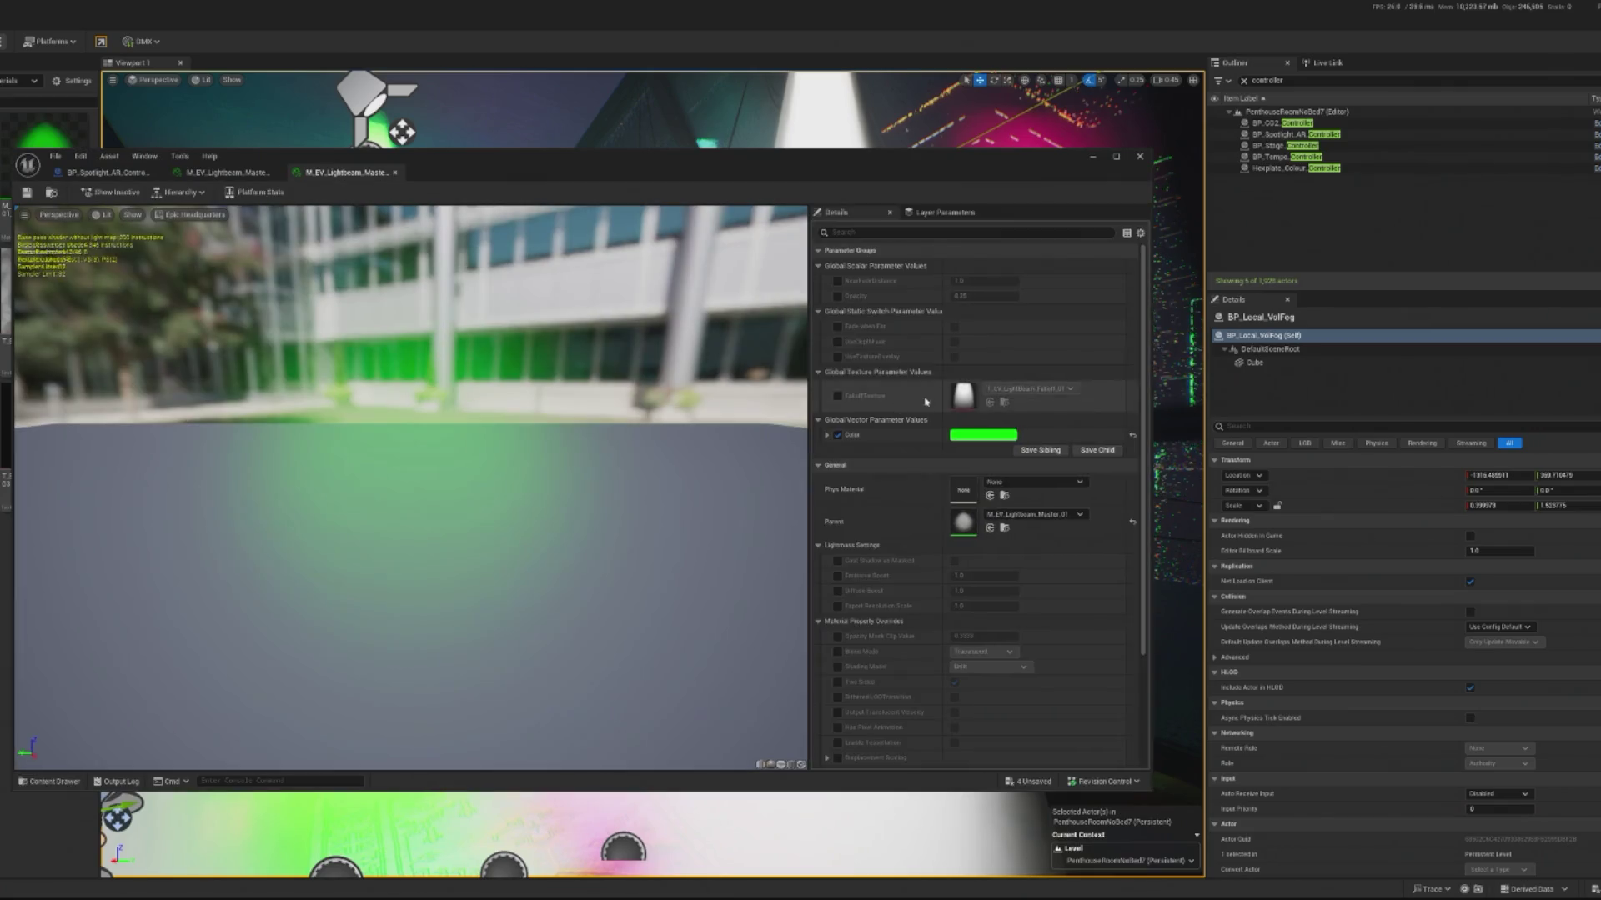
click(985, 435)
click(1086, 493)
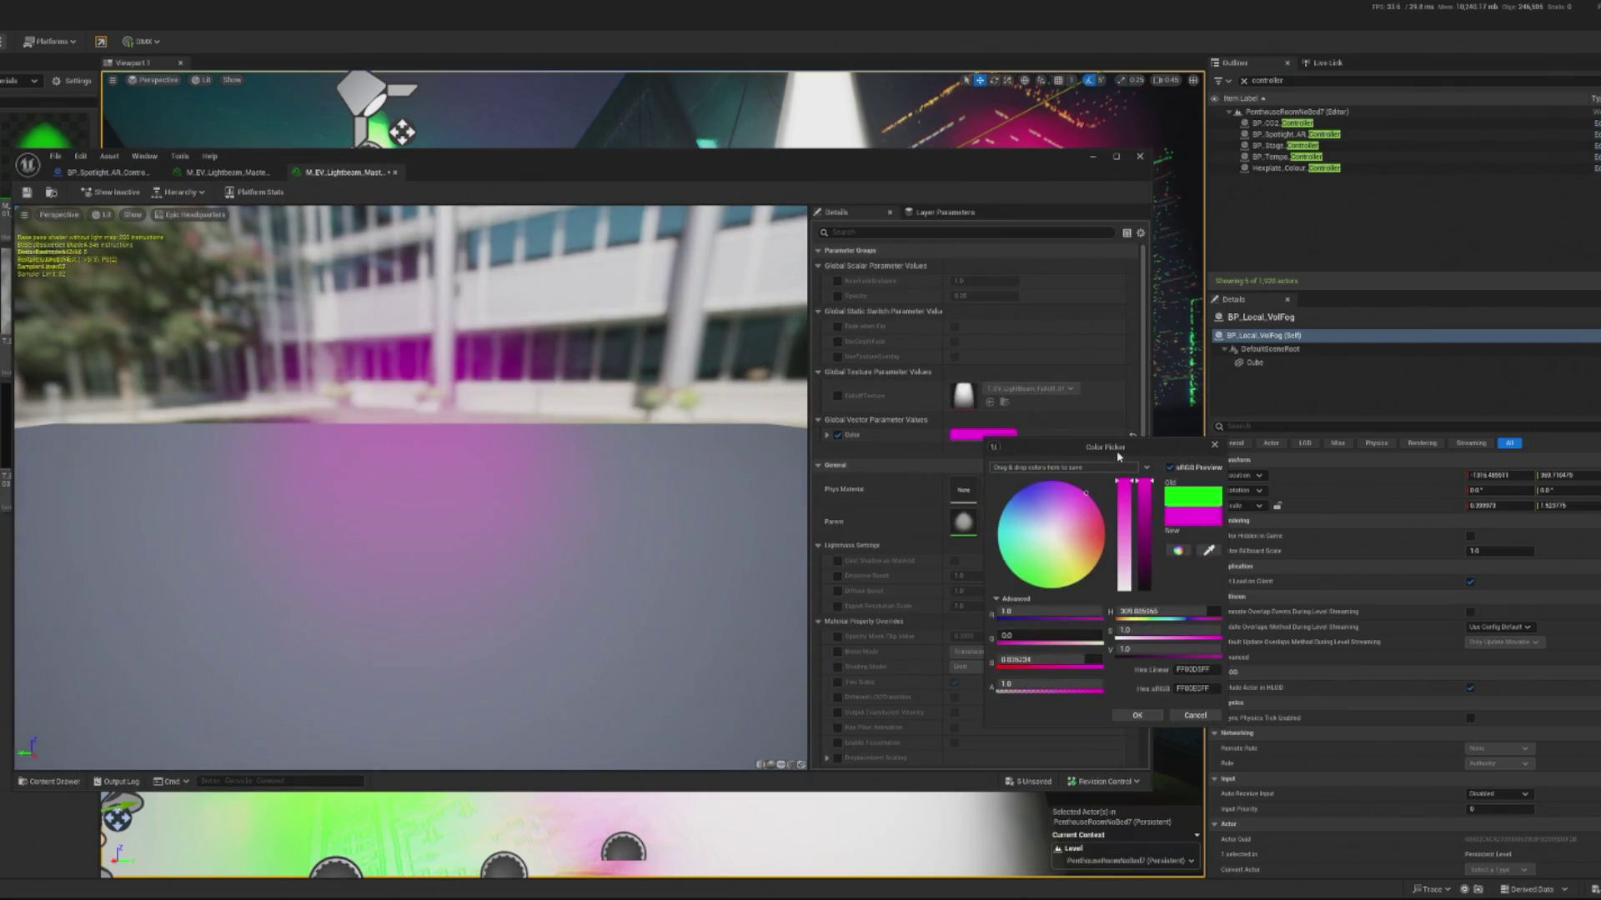
click(1137, 716)
click(1139, 156)
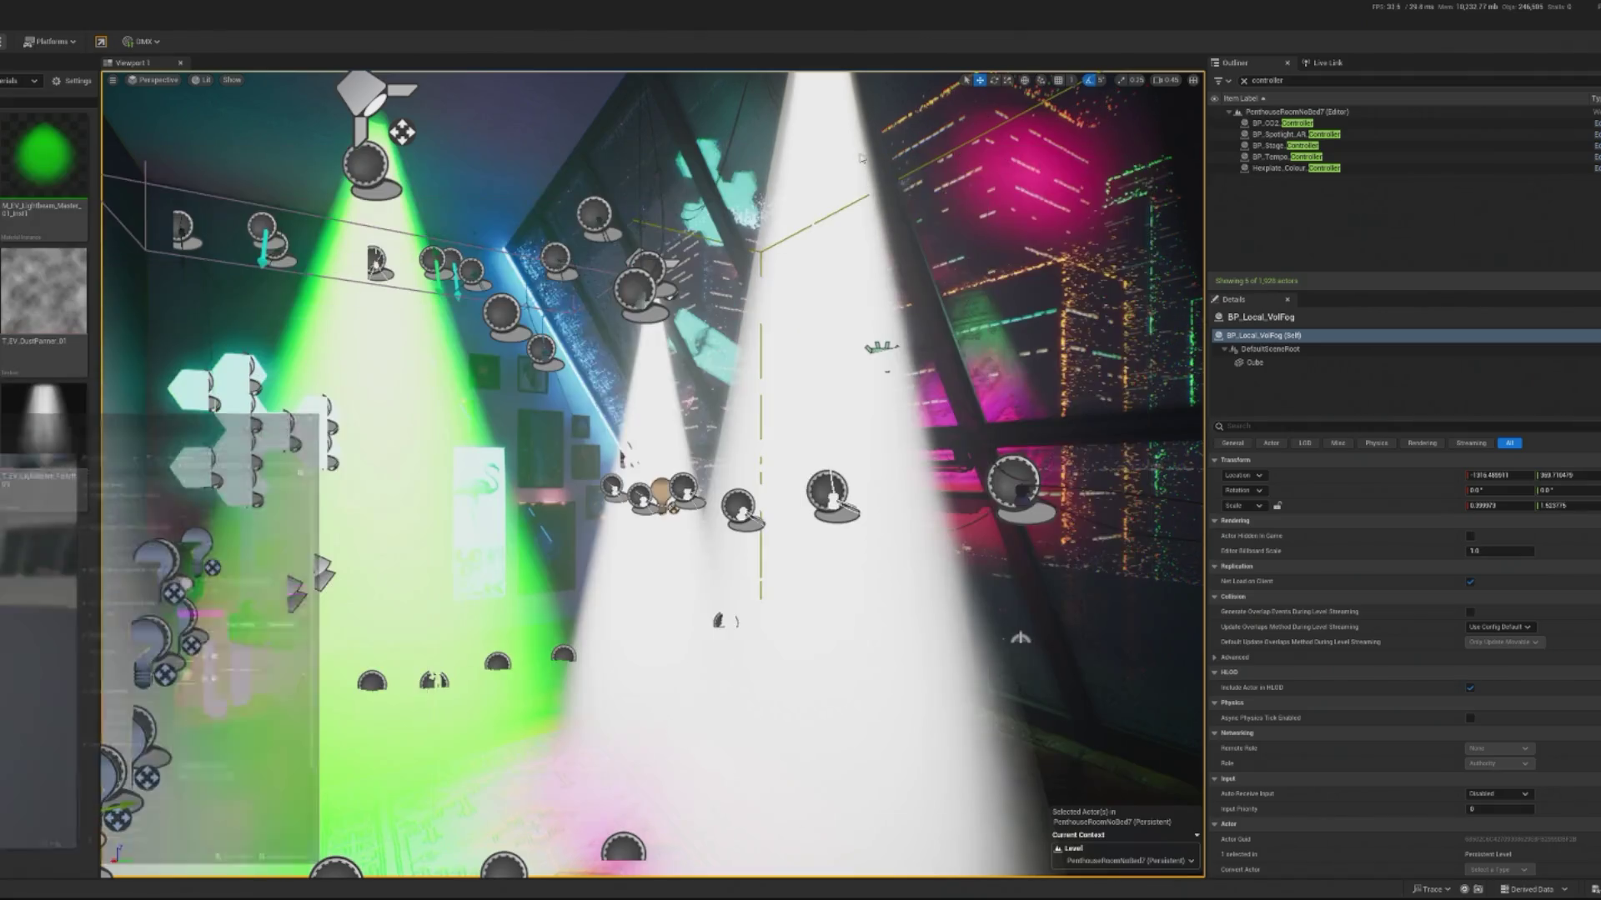
click(707, 319)
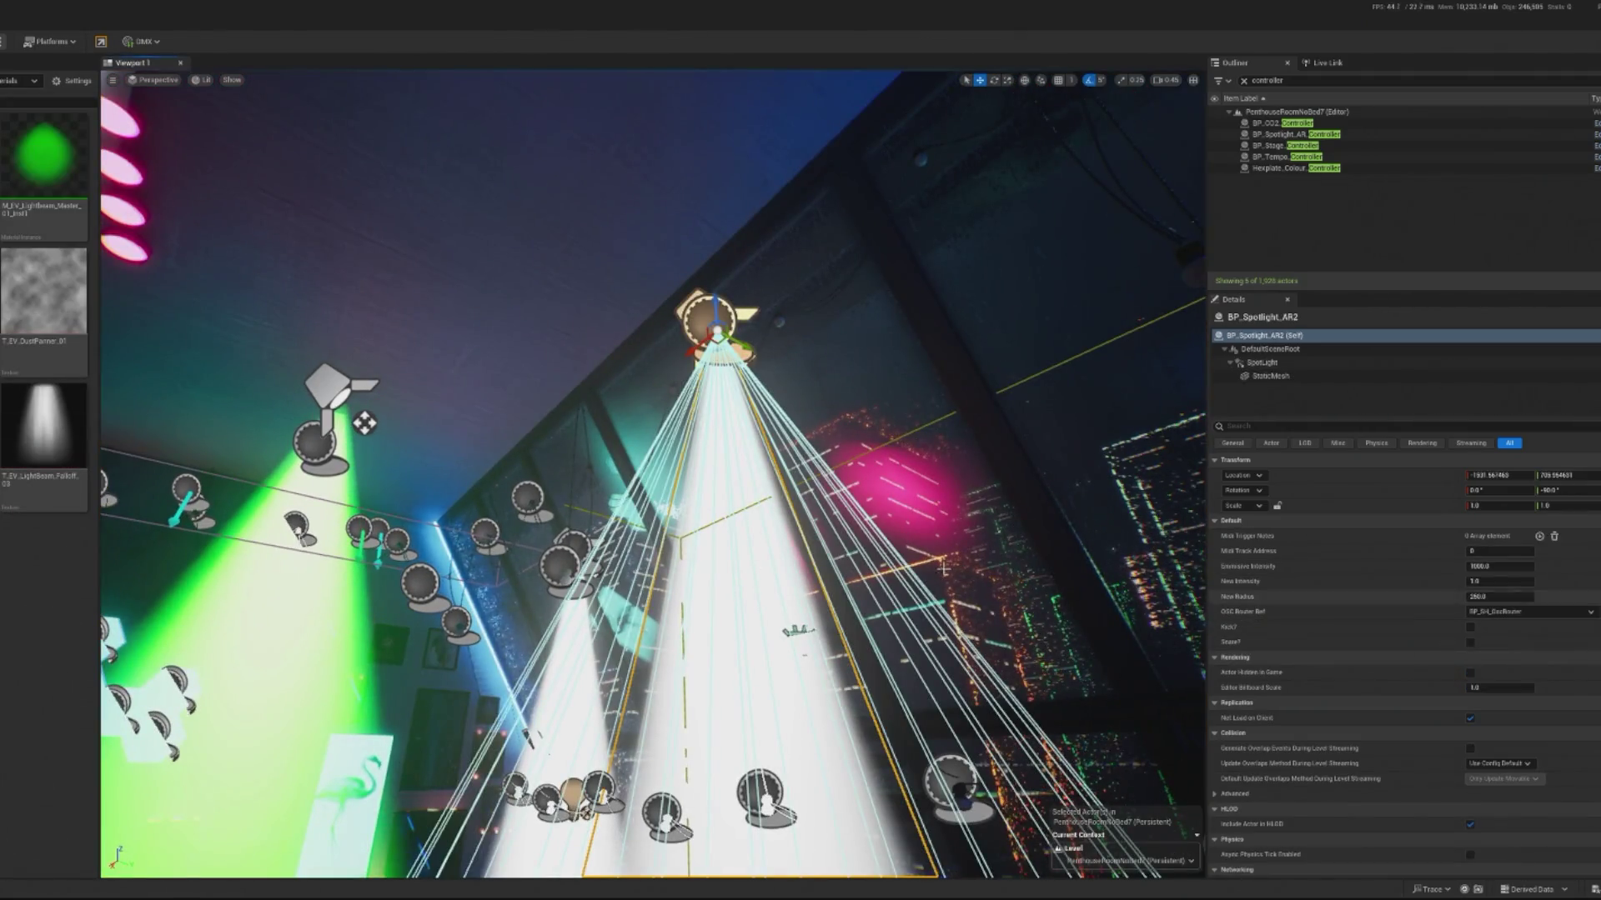
Step: Assign the magenta light-beam instance to the beam meshes of BP_Spotlight_AR2 and BP_Spotlight_AR4
click(1417, 376)
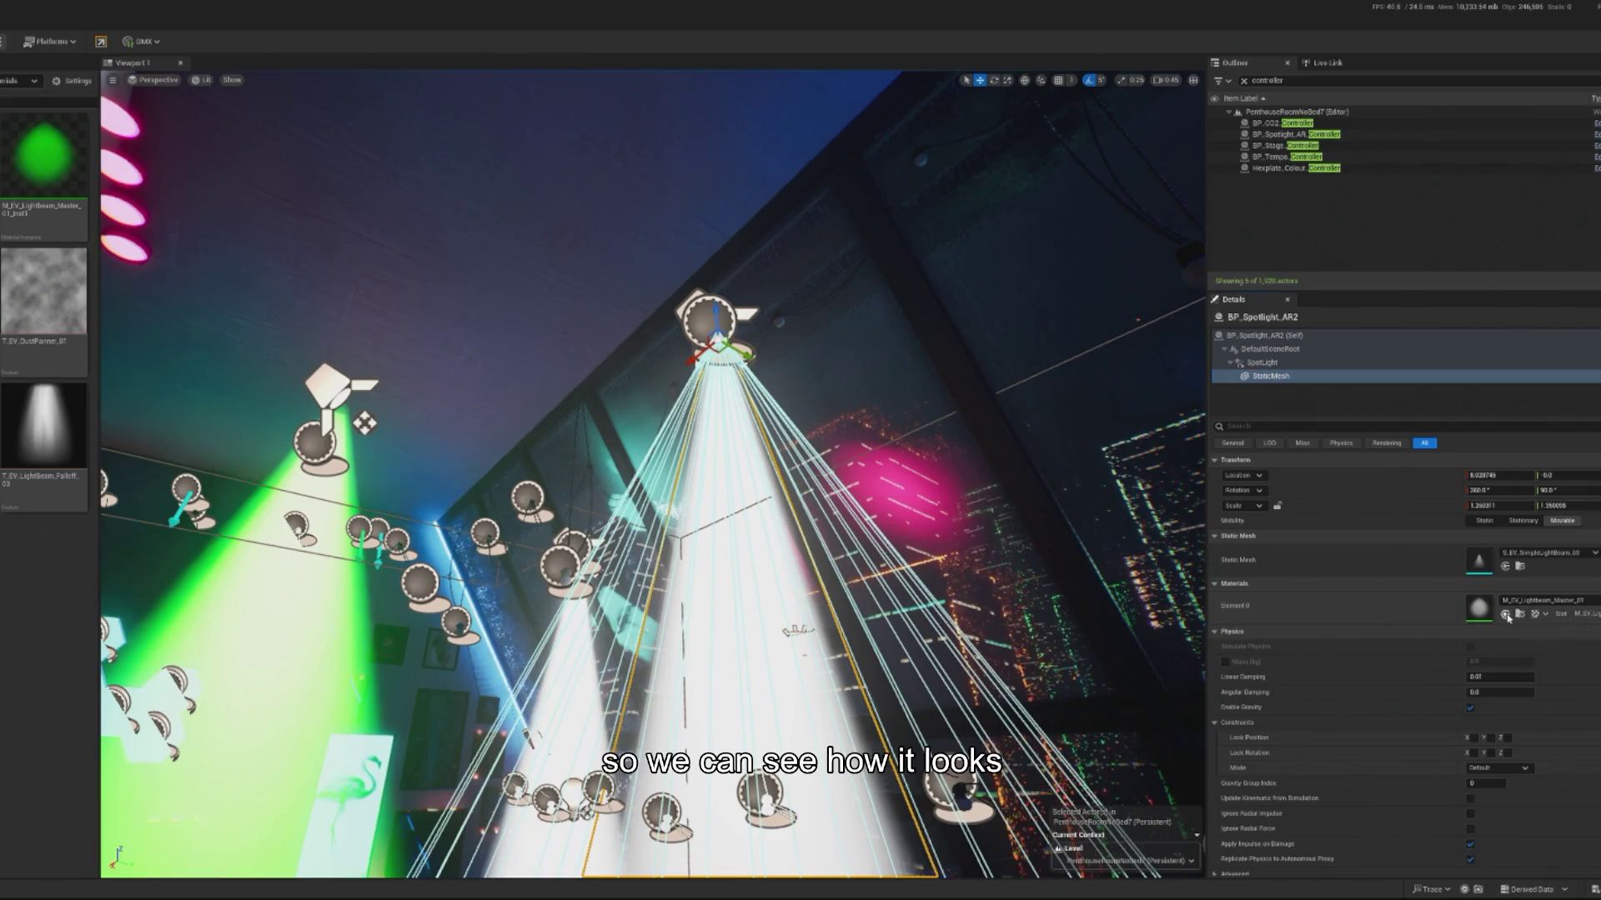
click(1504, 615)
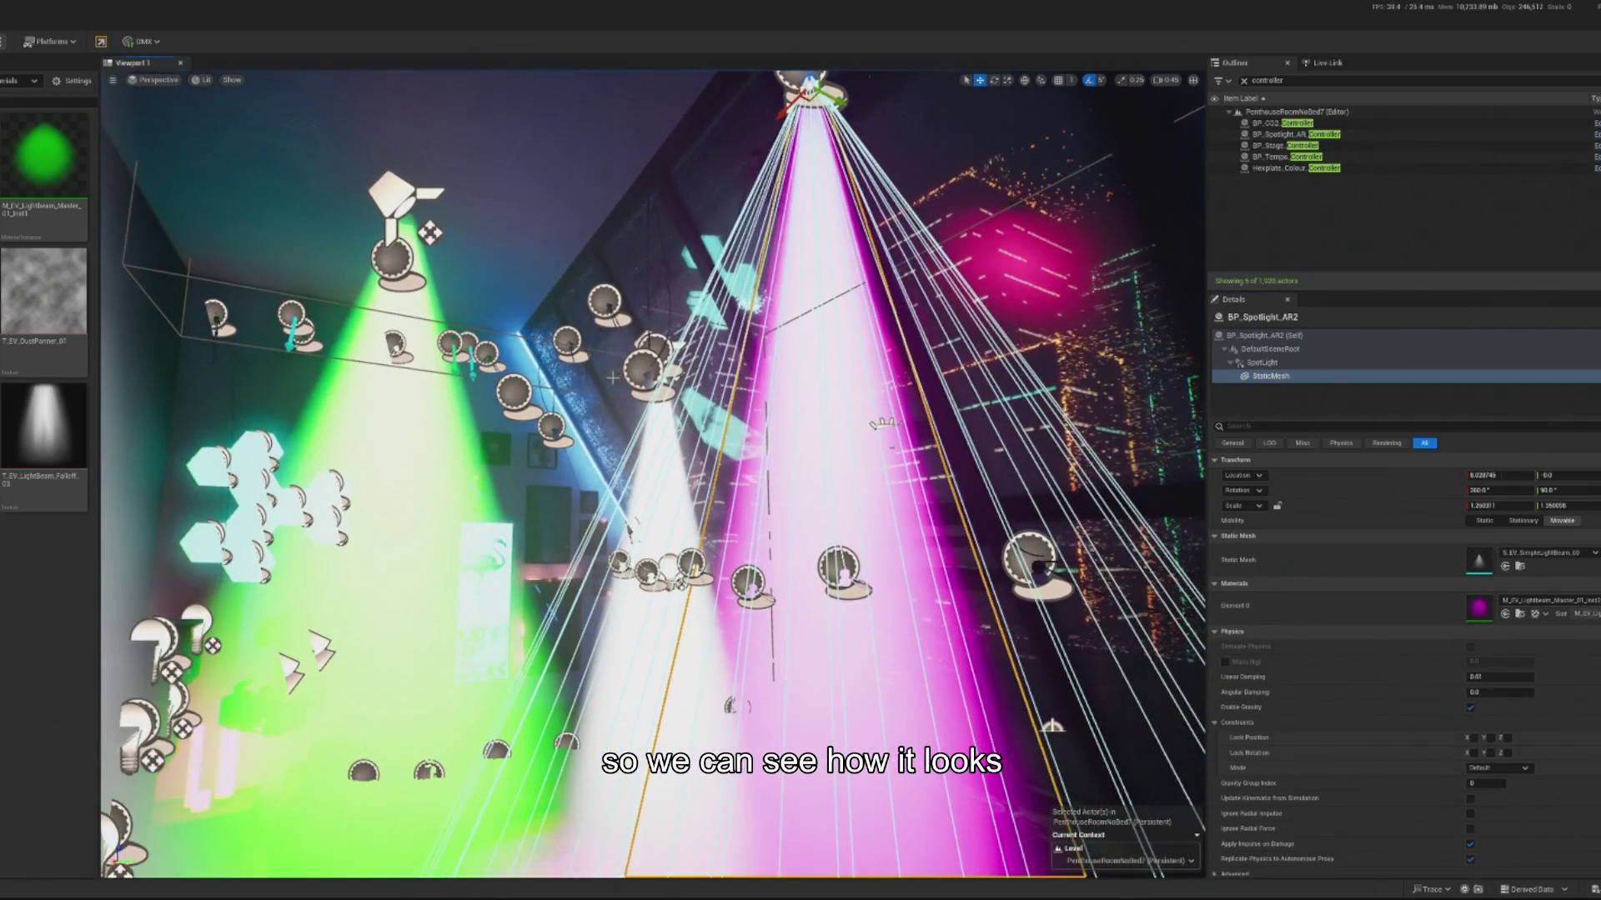
click(651, 369)
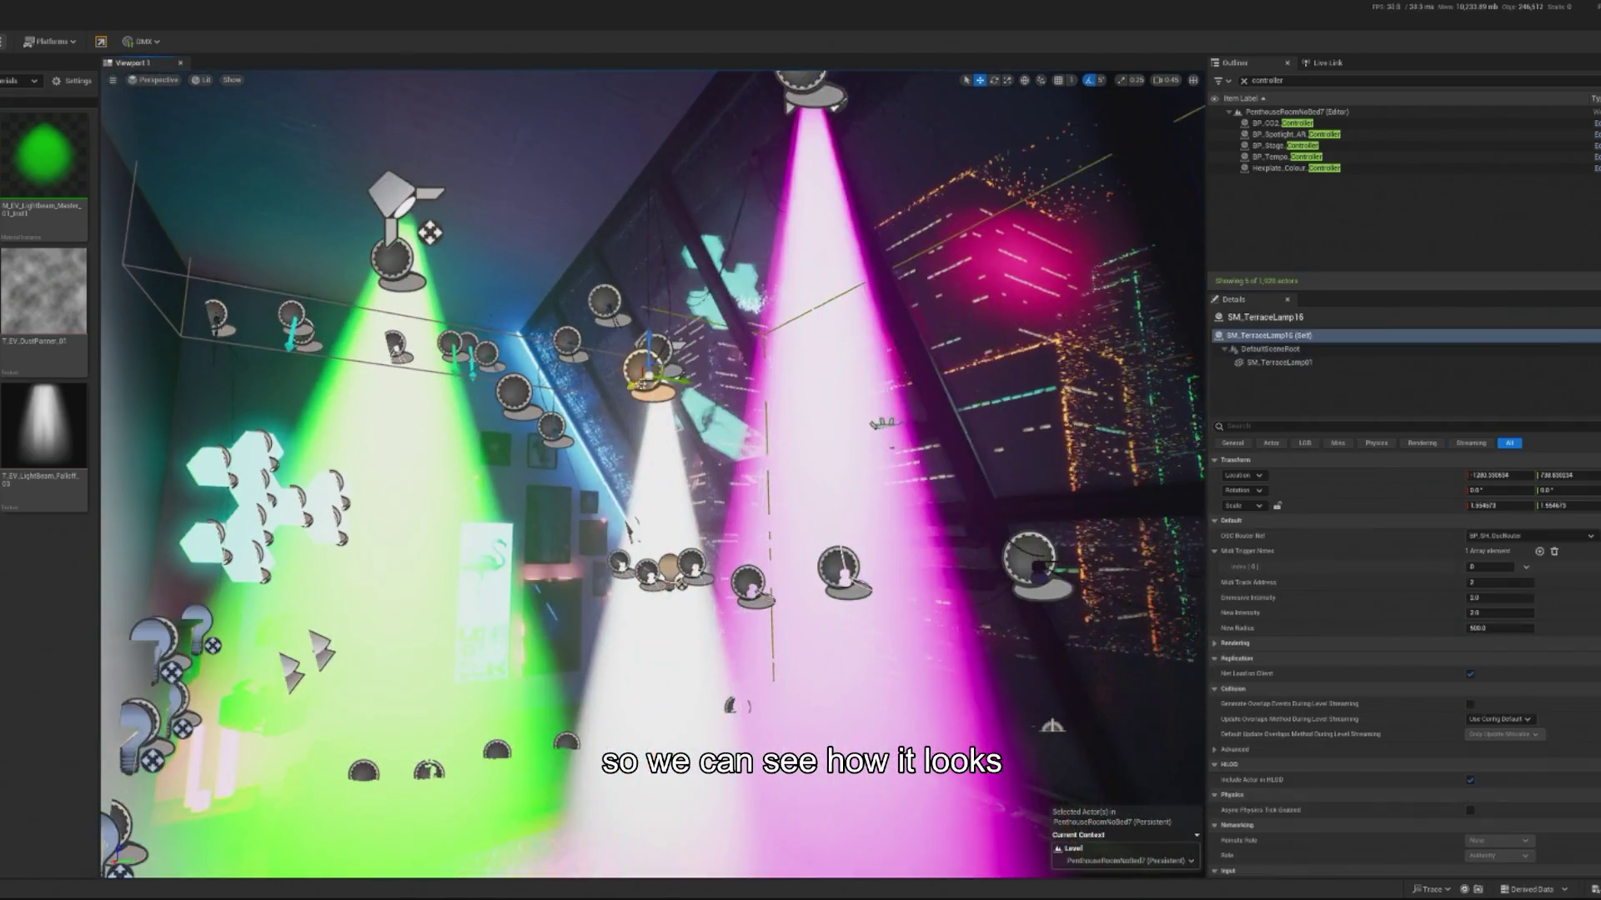
key(f)
click(498, 196)
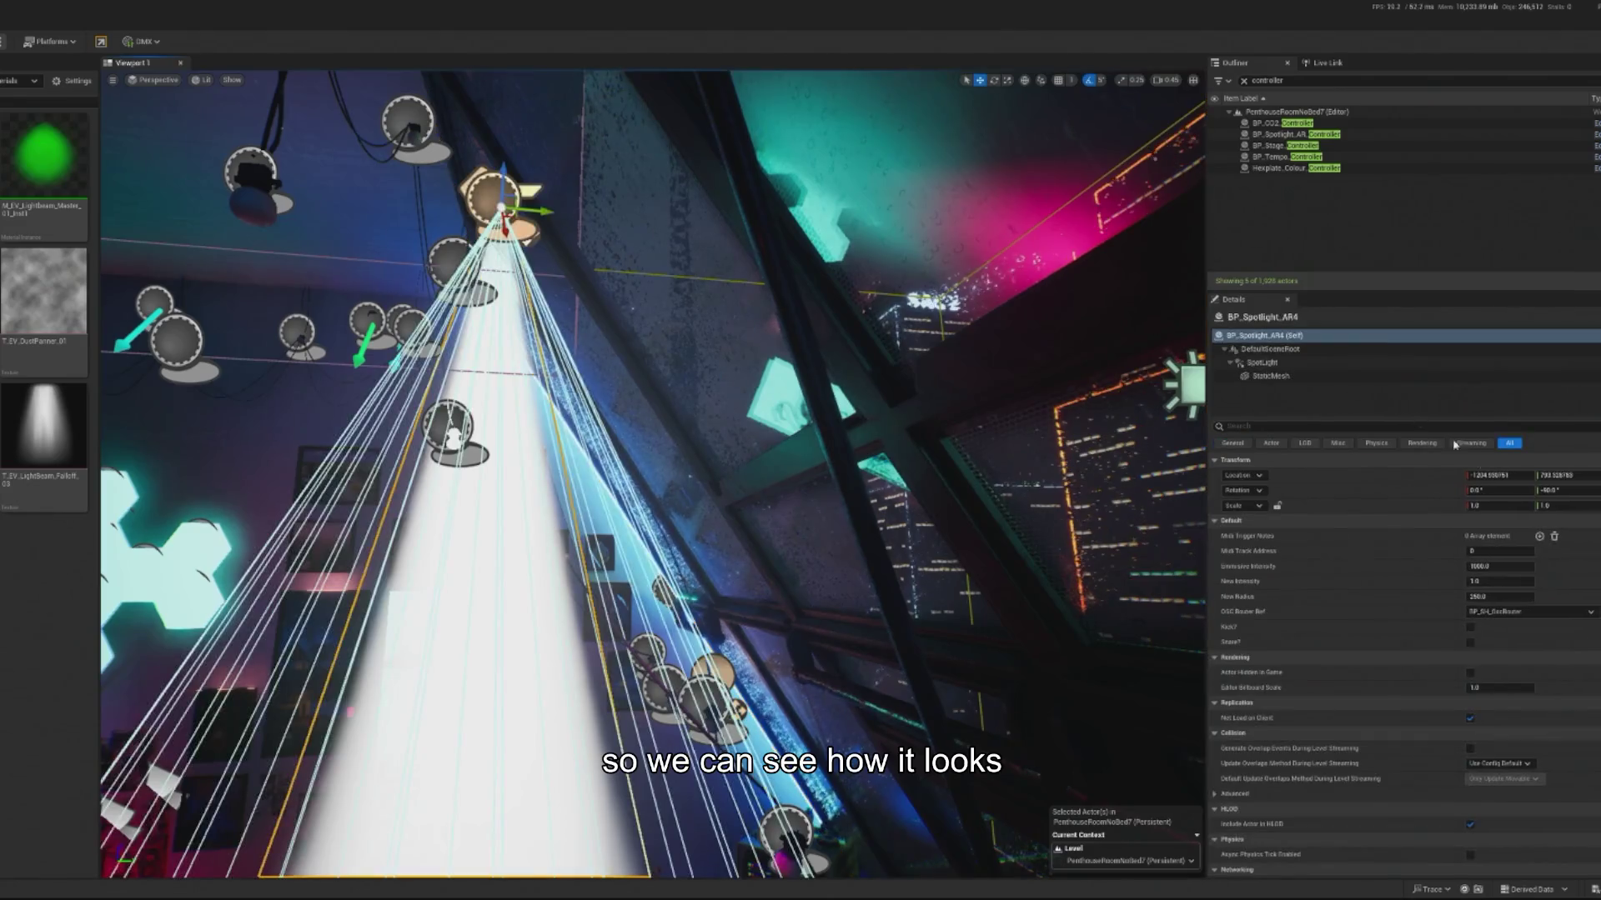
click(1270, 376)
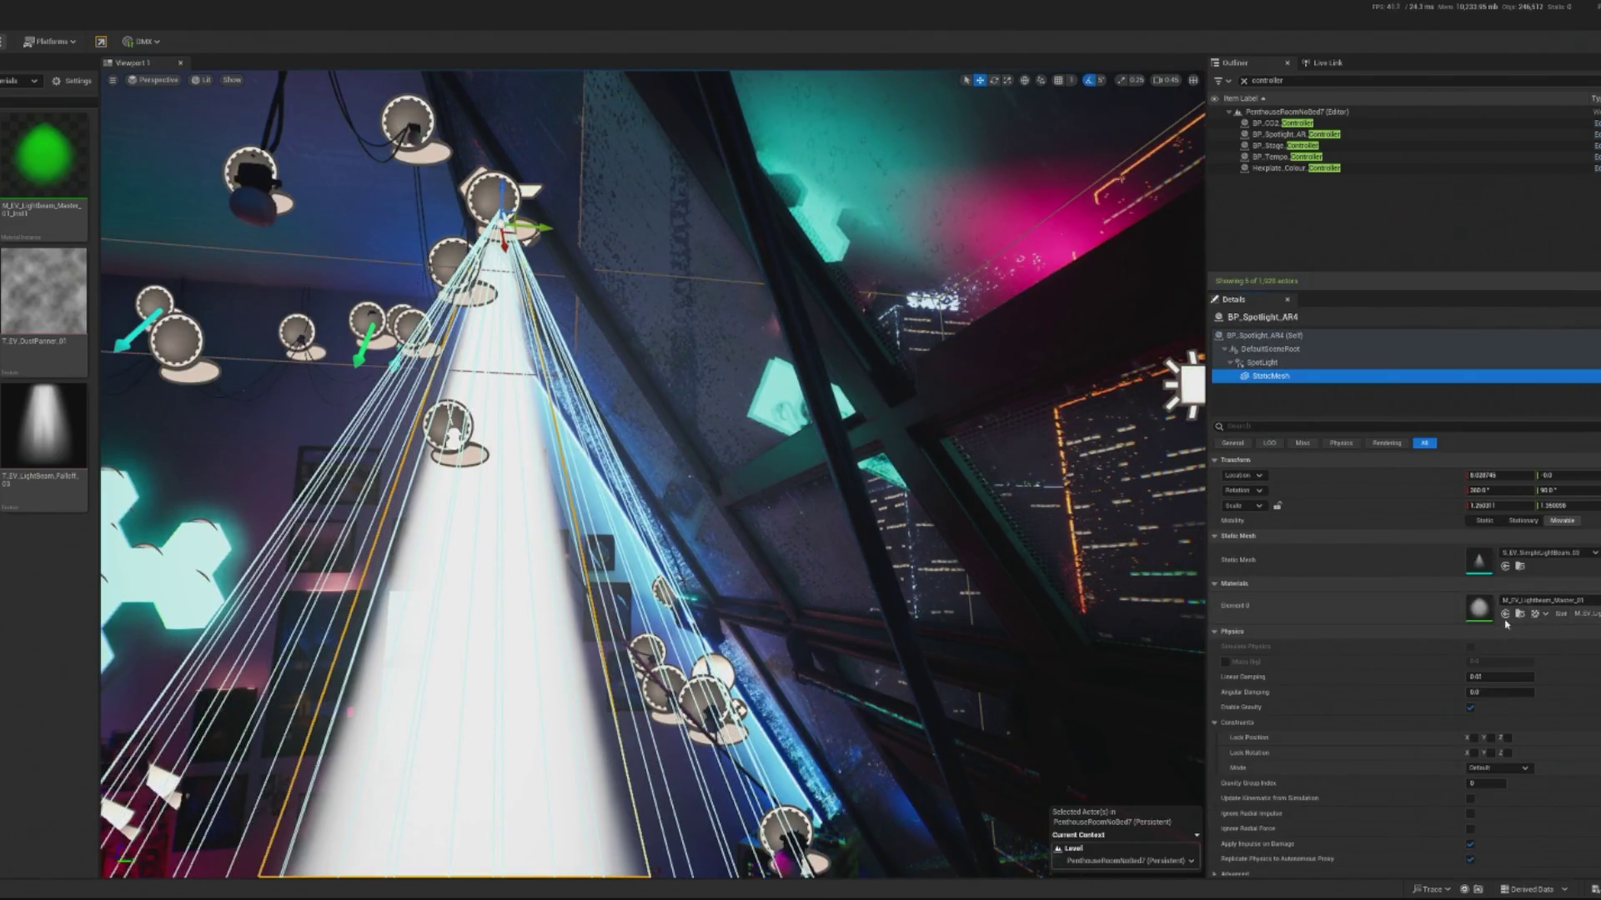
click(1505, 614)
mouse_move(633, 467)
mouse_down()
mouse_move(576, 559)
mouse_move(448, 197)
mouse_up()
Step: Select the local volumetric fog volume and its Cube component
click(449, 197)
click(1268, 349)
click(1255, 362)
drag(750, 433, 792, 410)
Step: Hide BP_Spotlight_AR's beam mesh by unchecking Visible, found by filtering Details with 'vis'
click(614, 288)
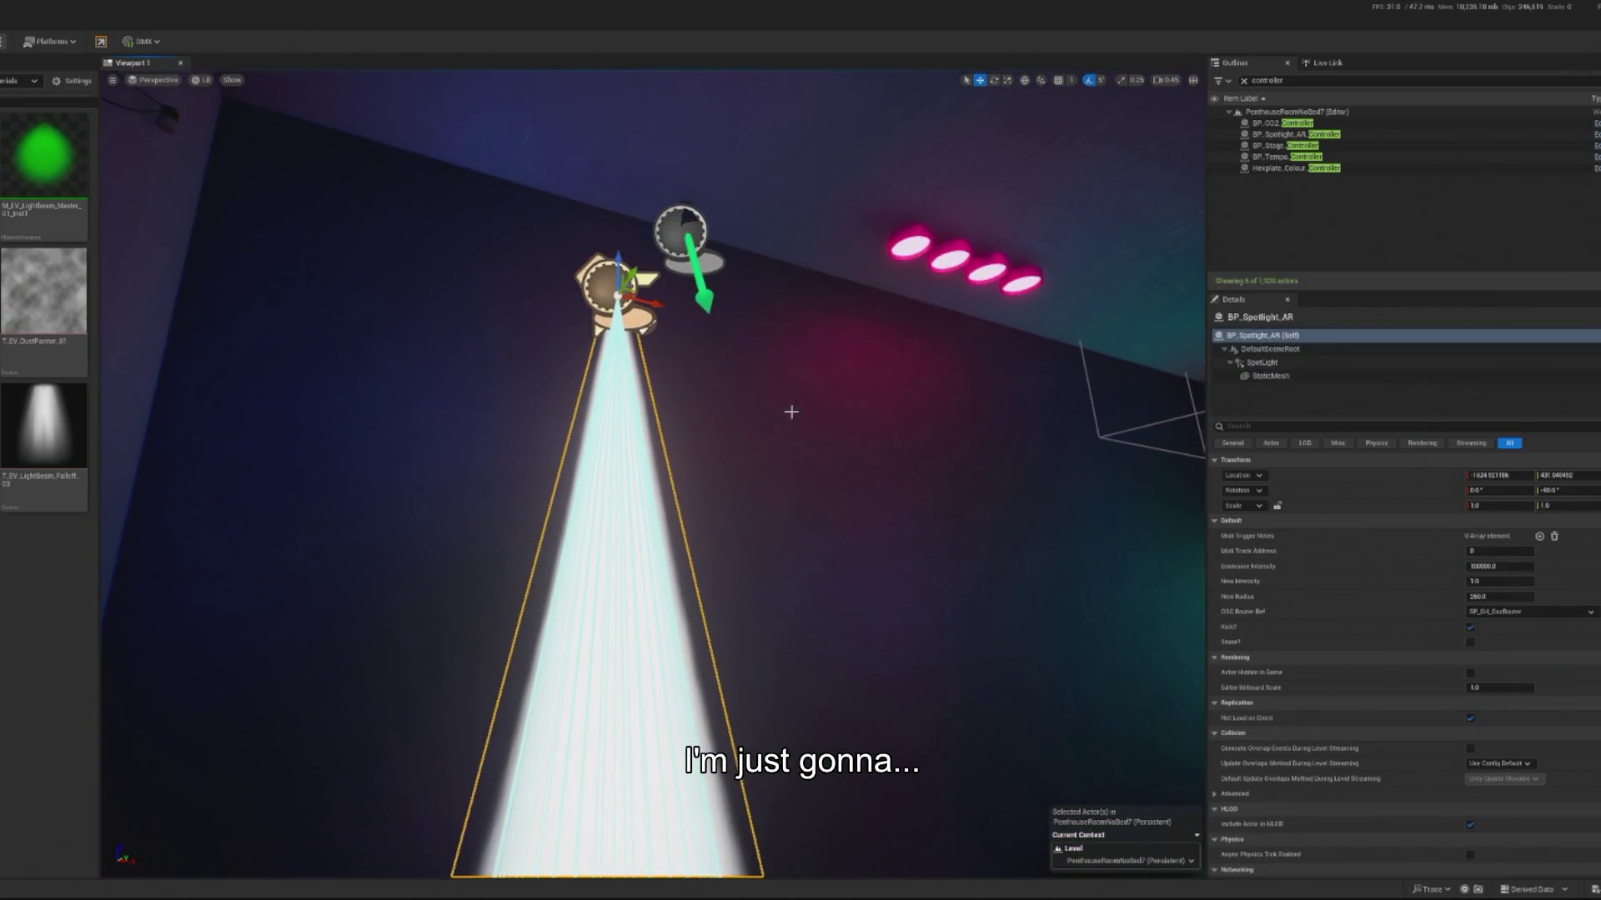
click(1310, 379)
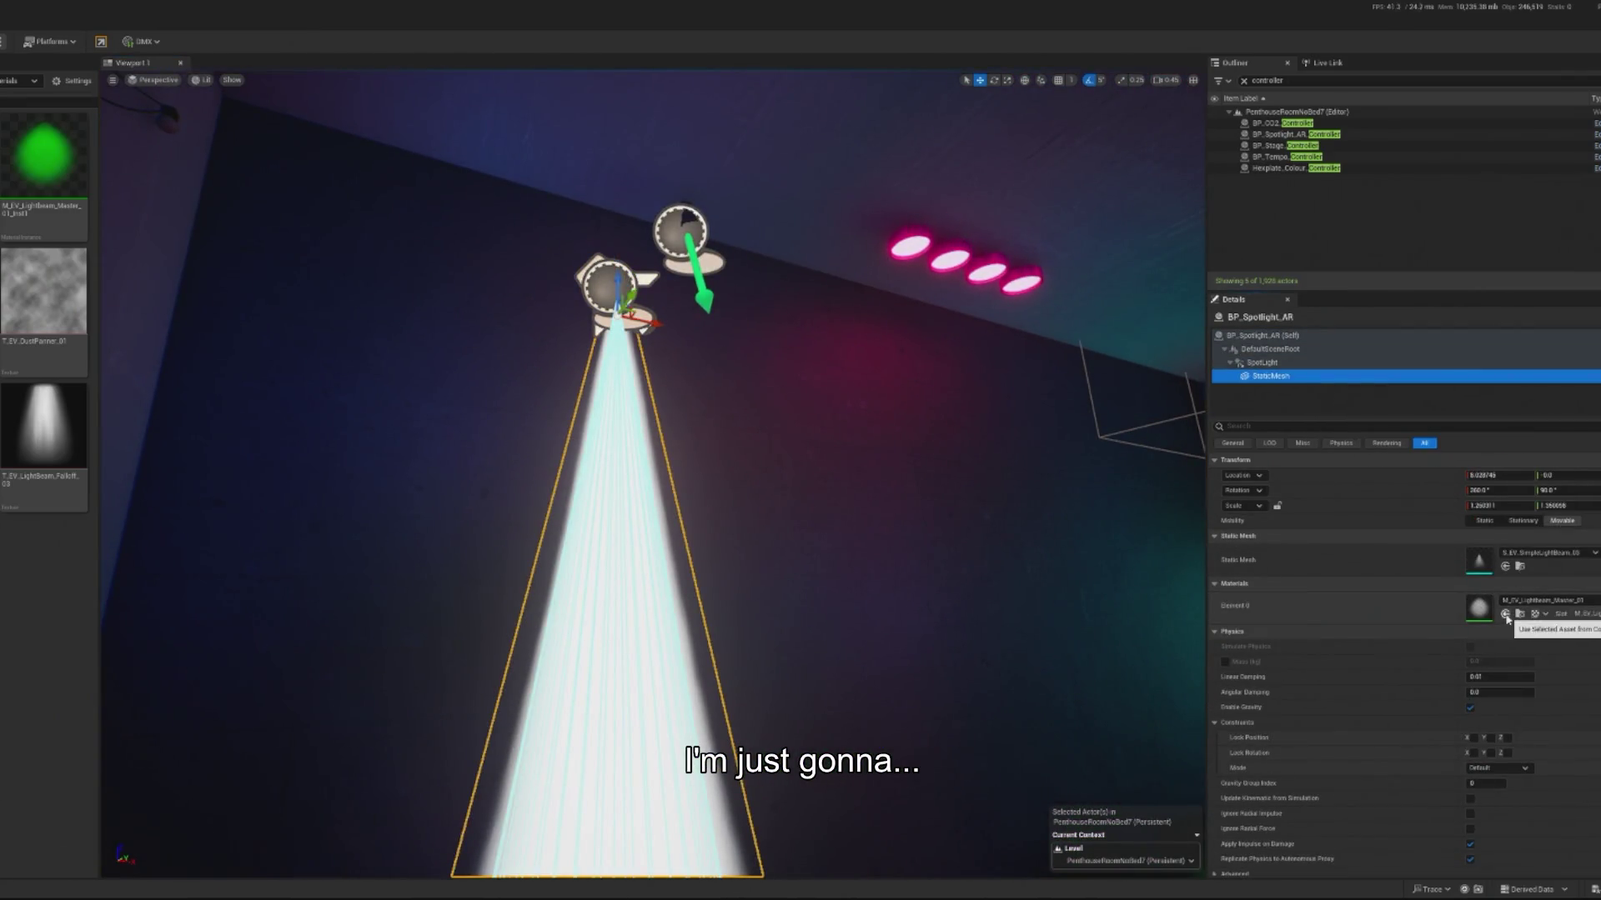
click(1287, 426)
text(vis)
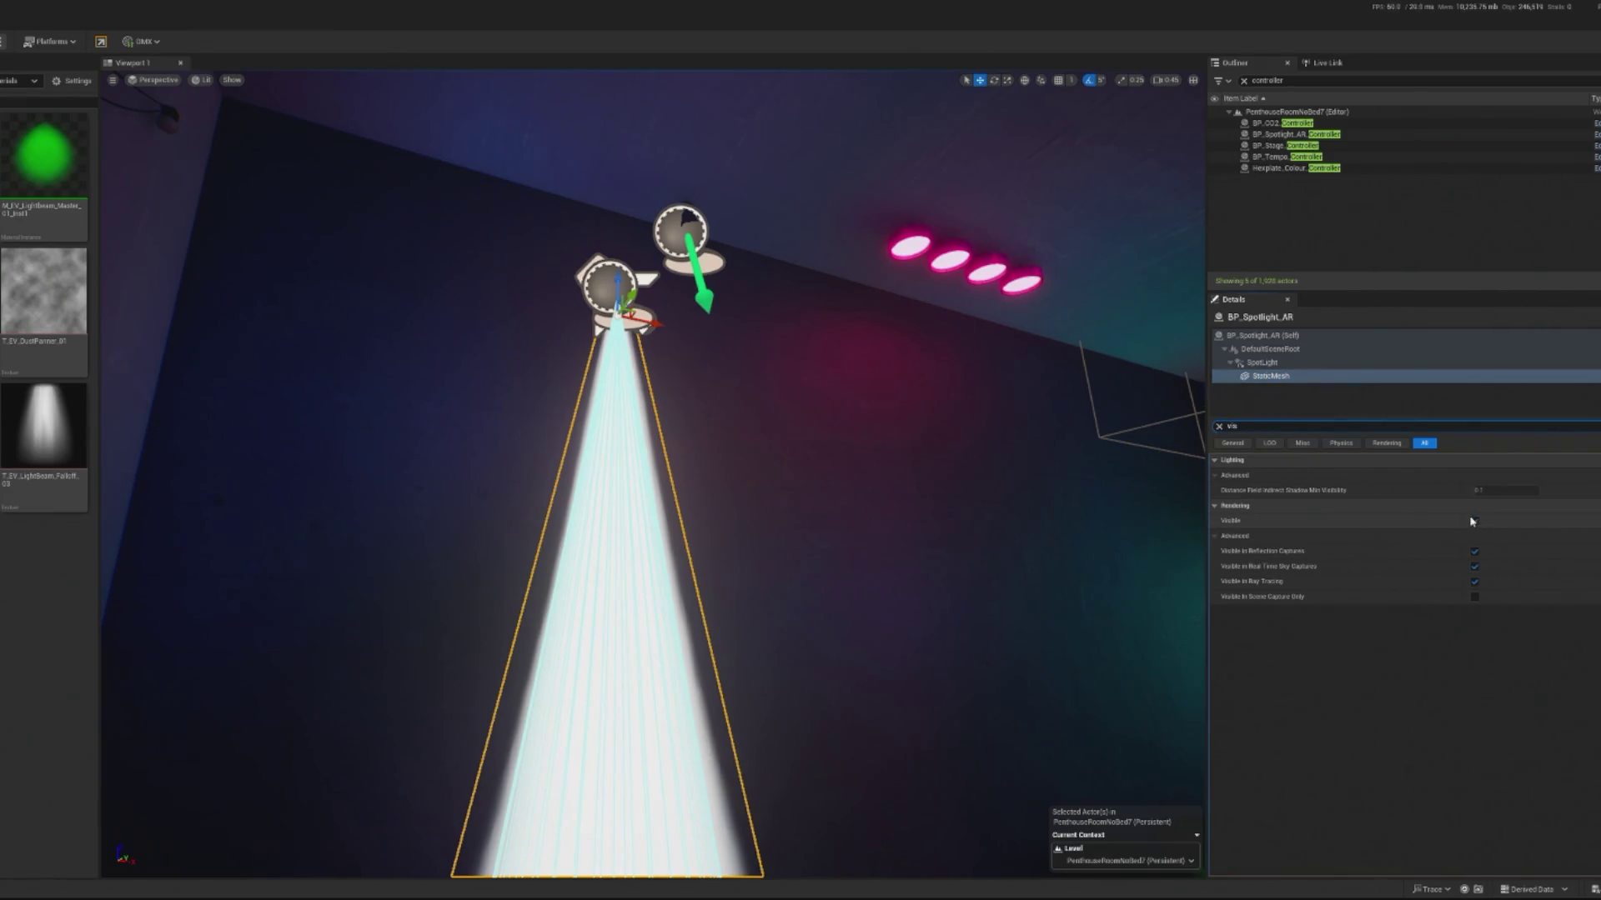
click(1473, 522)
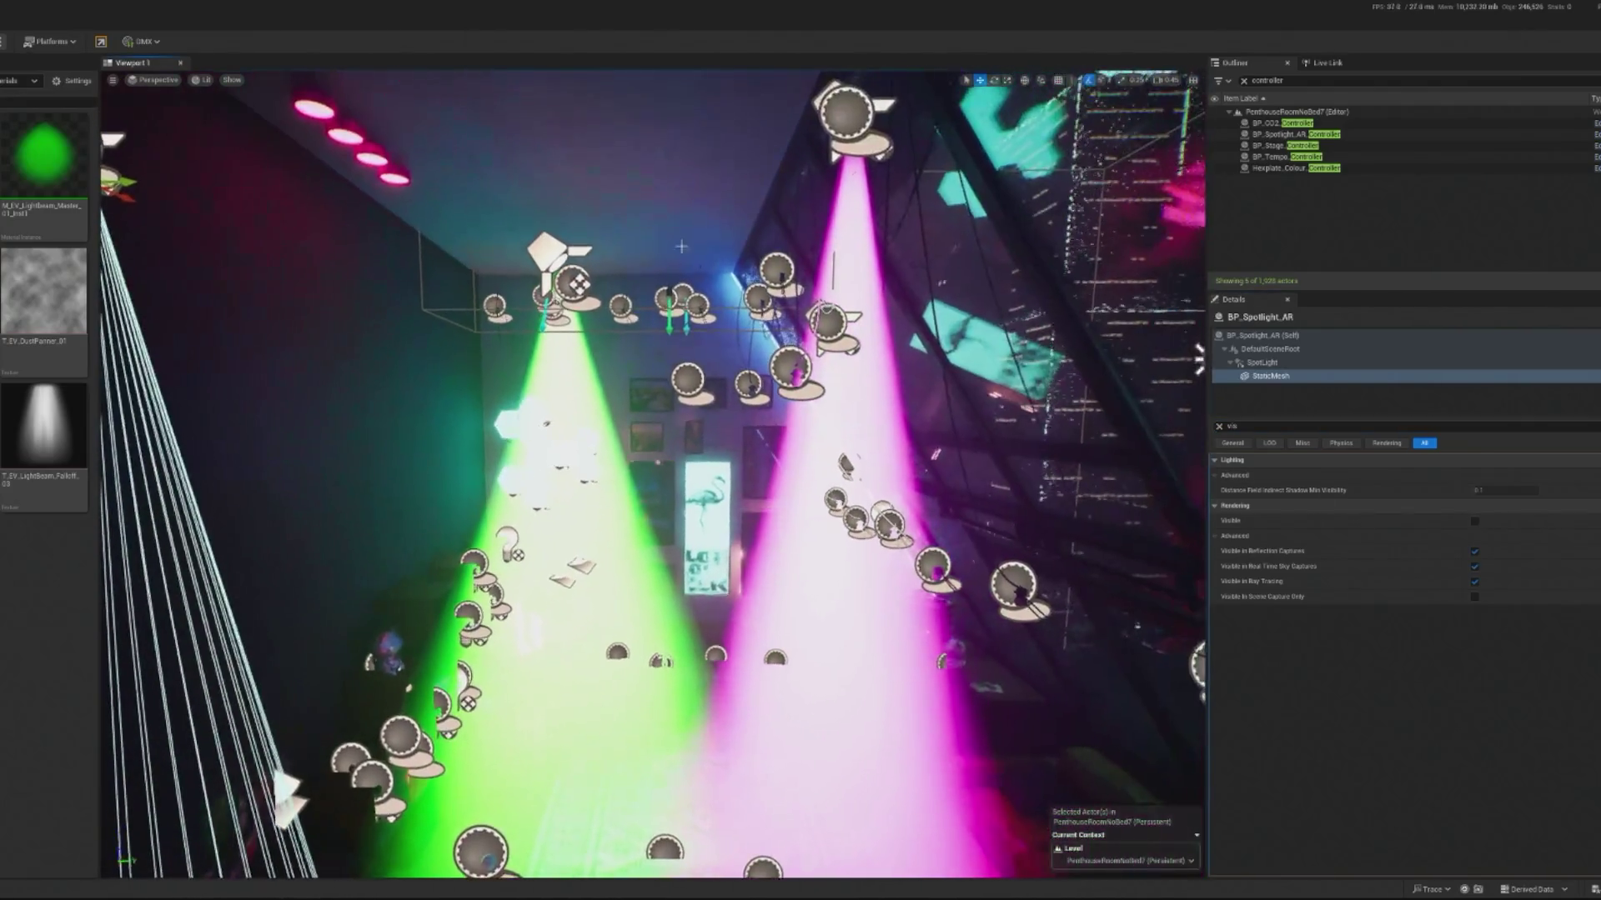
click(401, 736)
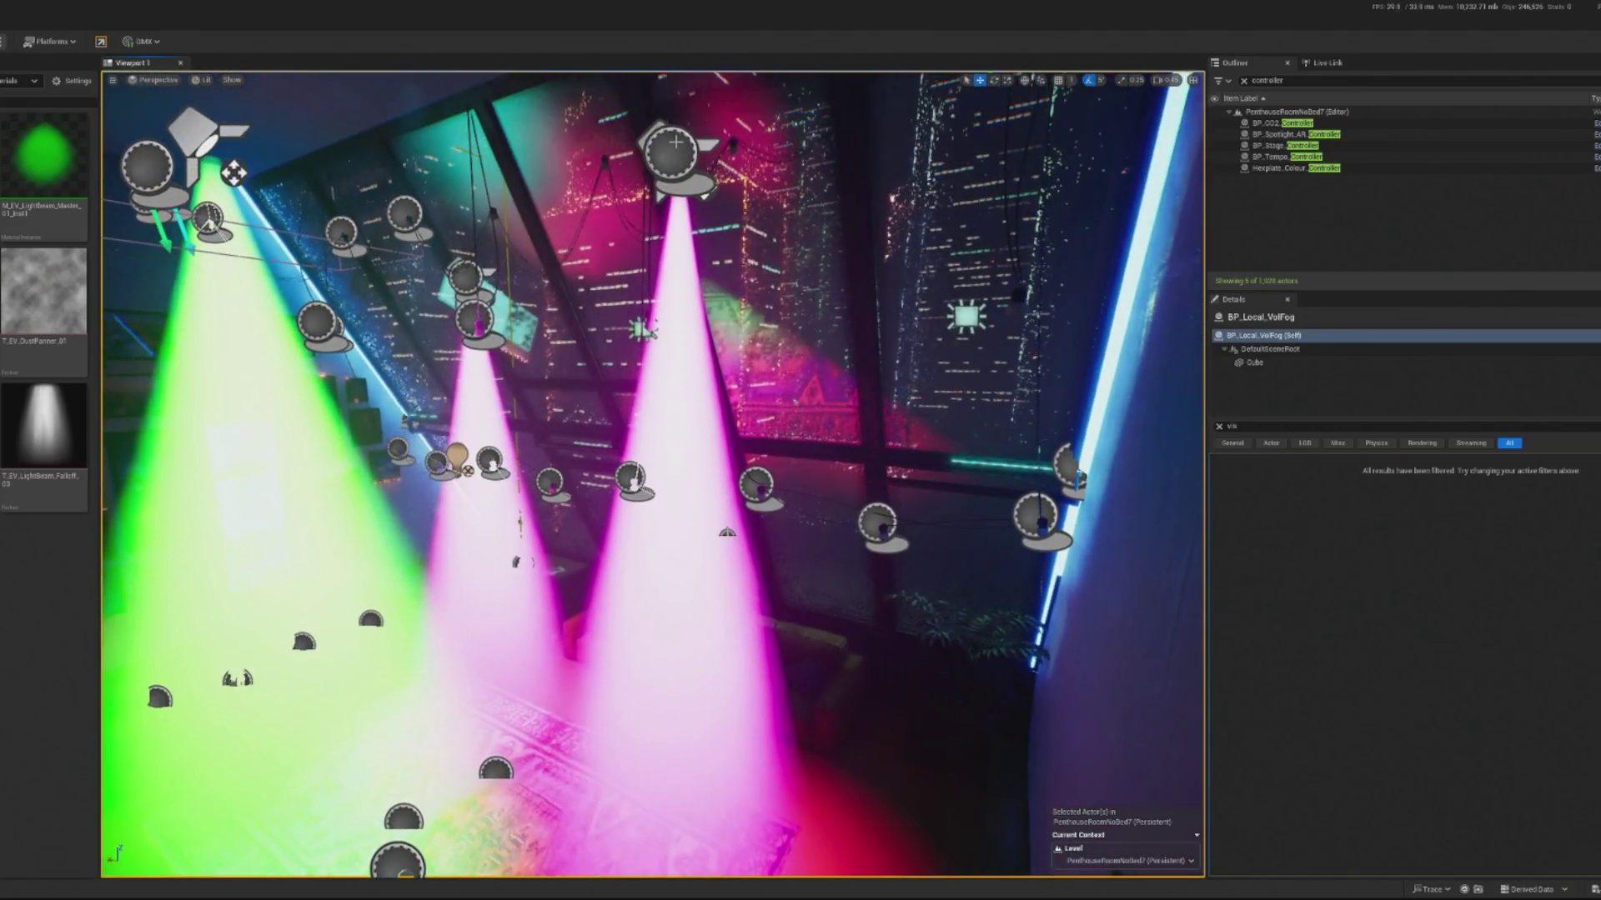
click(668, 148)
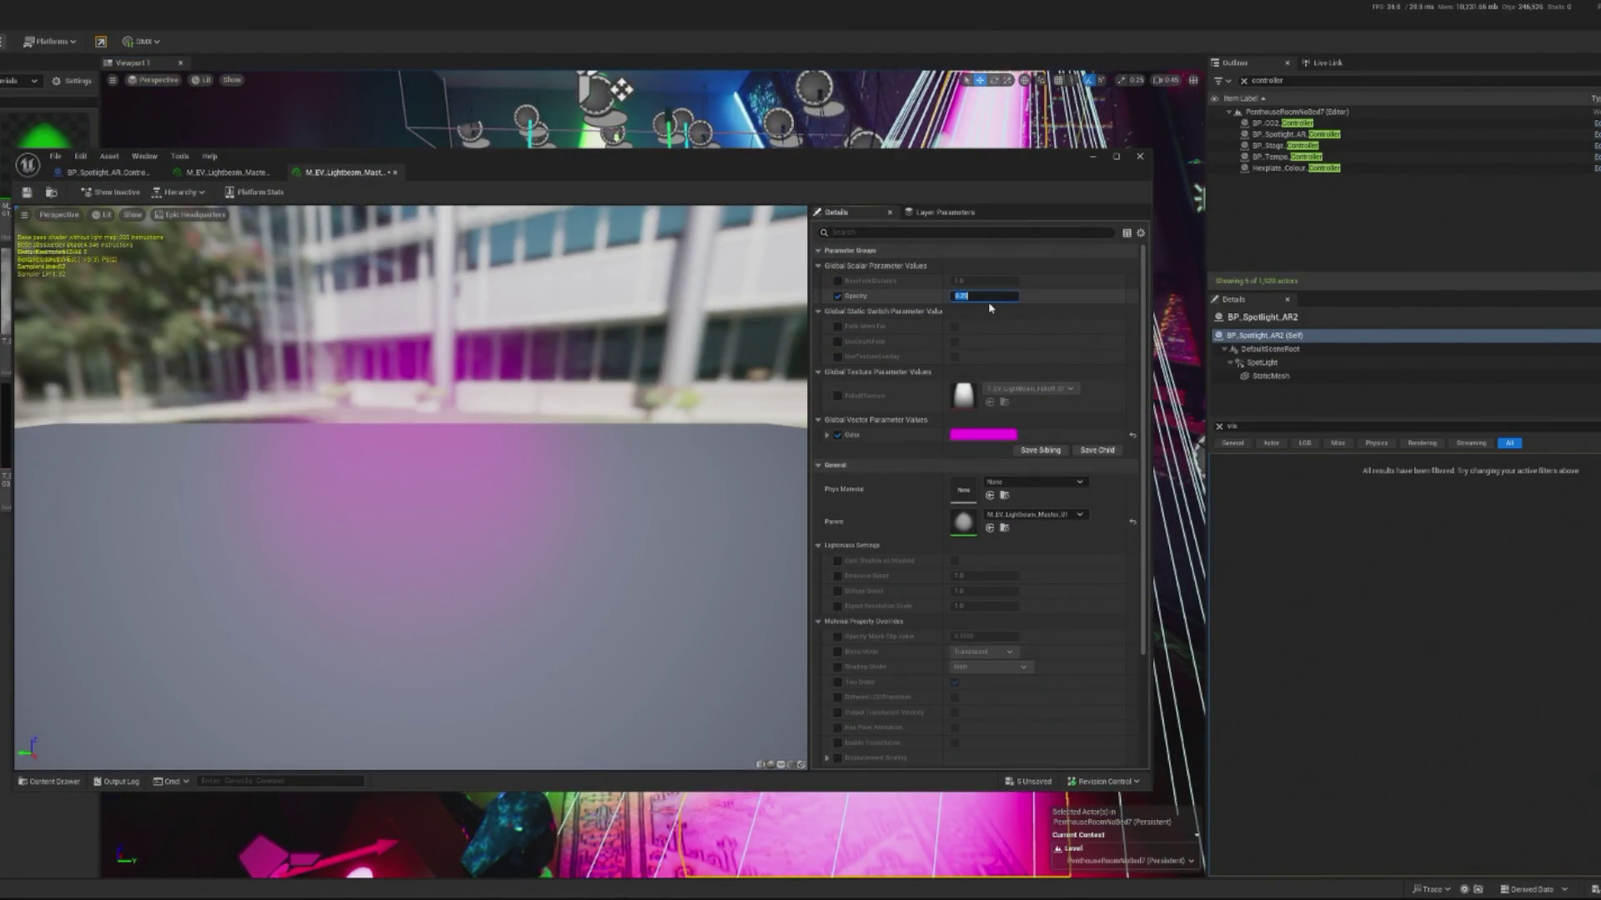
Step: Darken the magenta beam instance's Color by lowering its value in the Color Picker
click(983, 434)
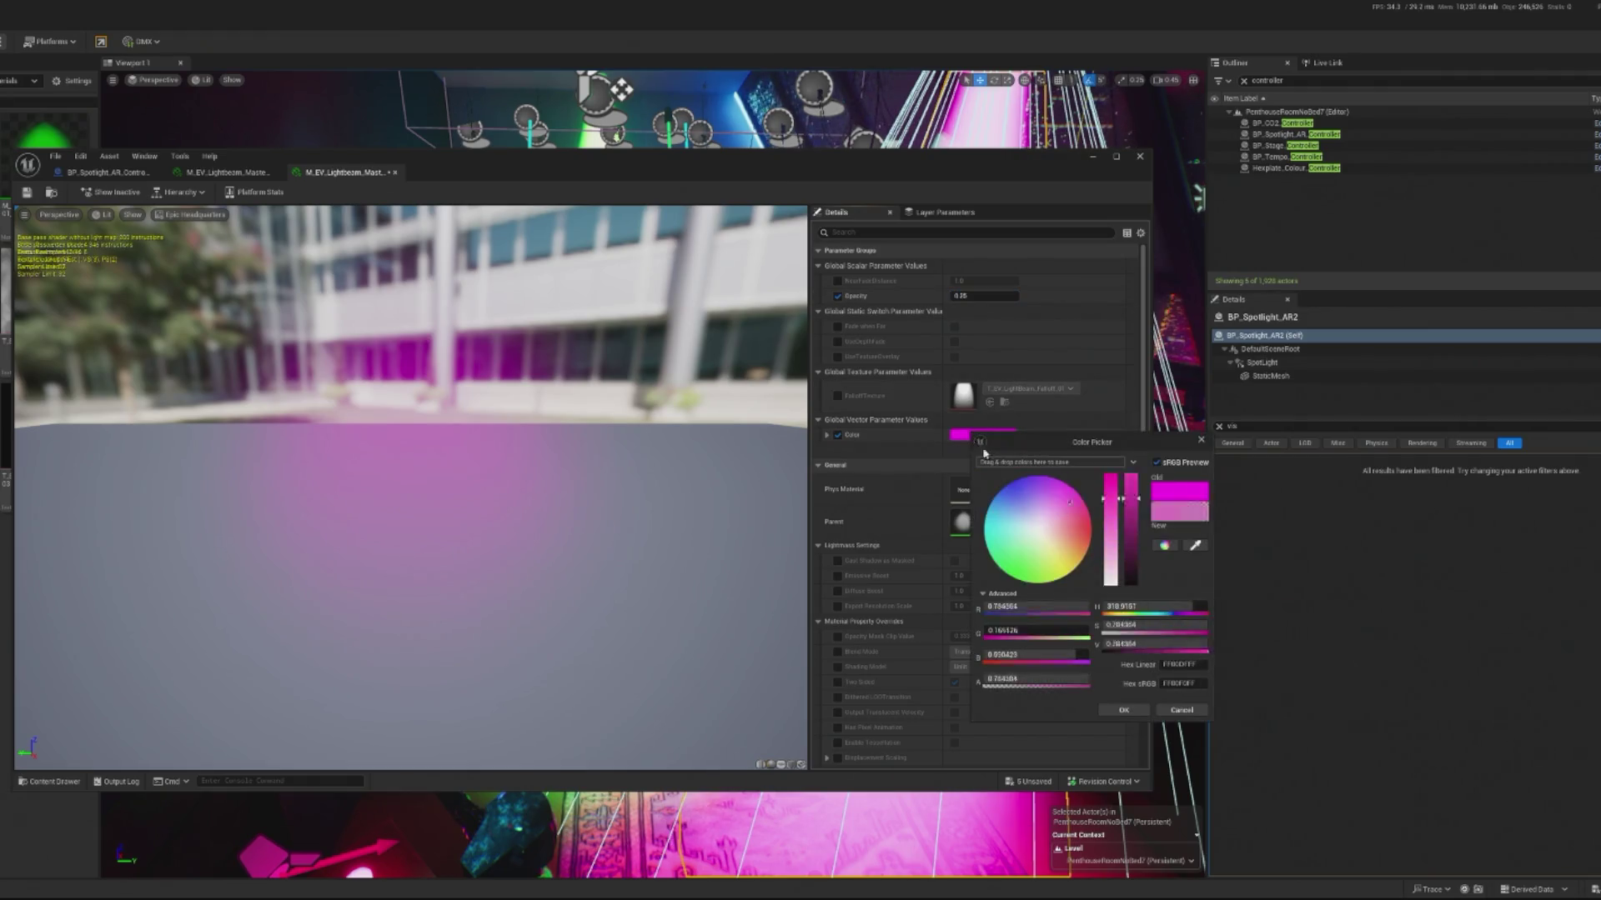
drag(917, 156, 188, 132)
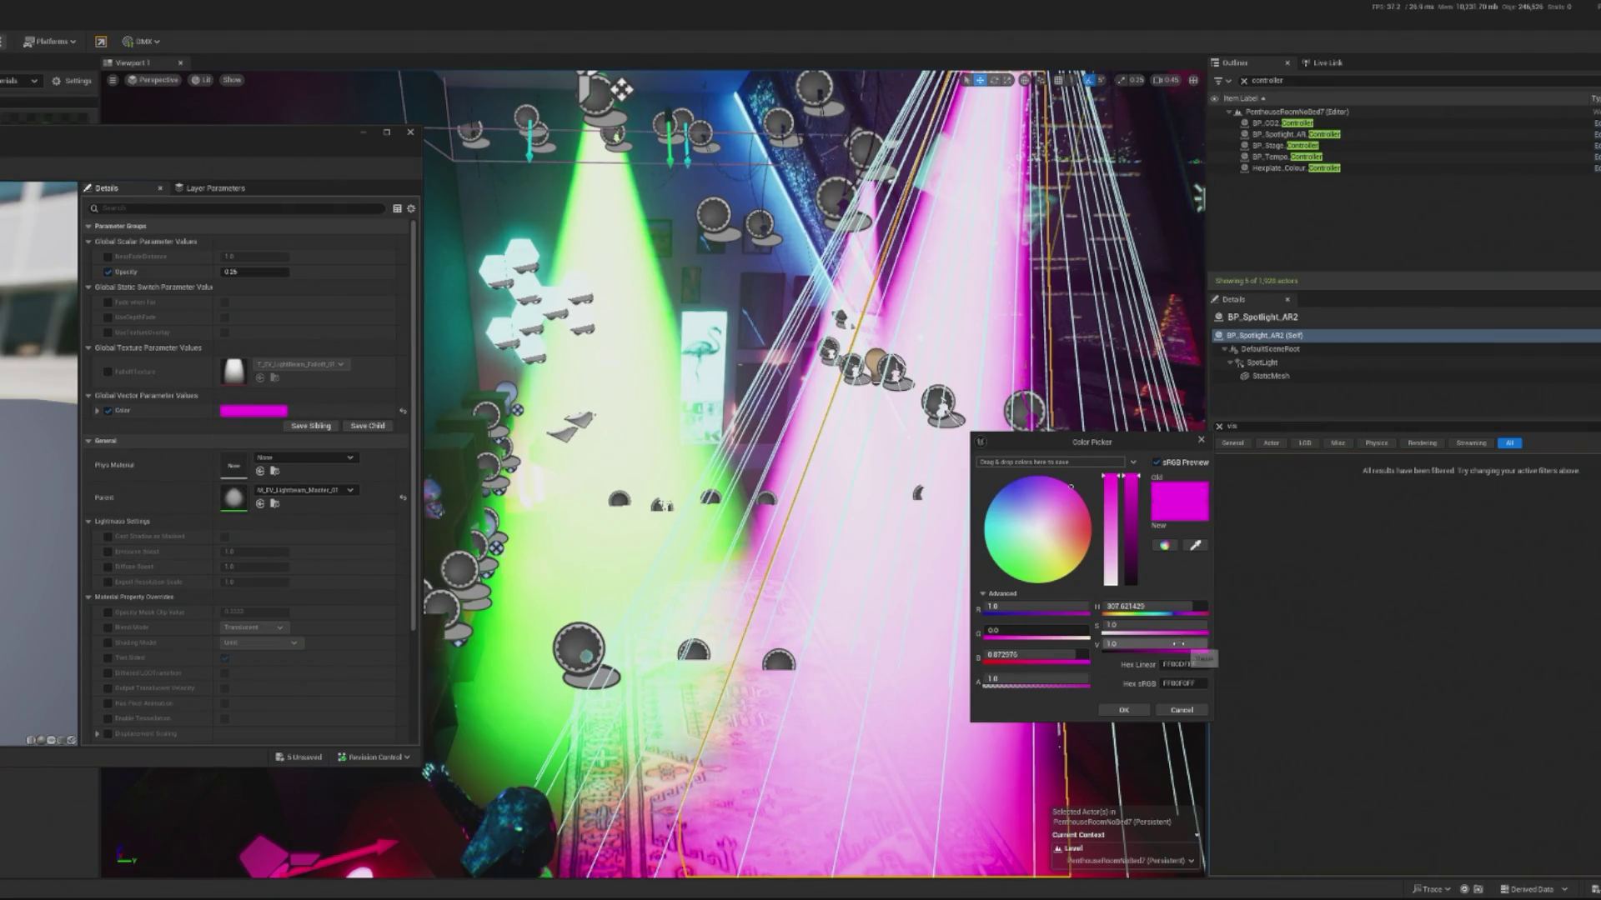
drag(1194, 643, 1109, 643)
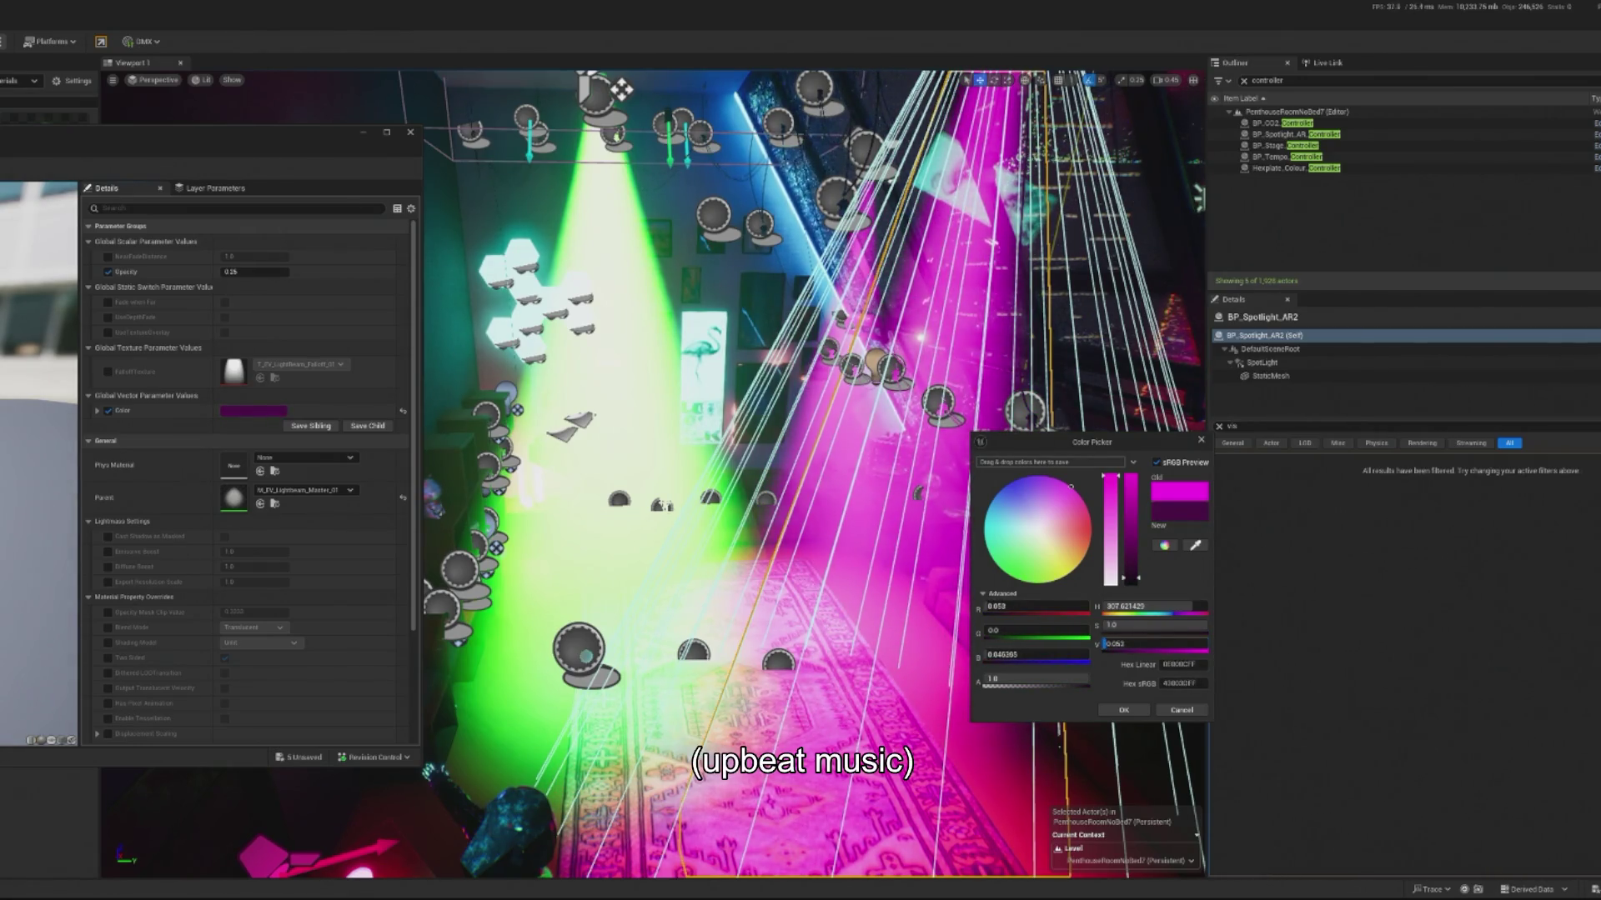
click(1123, 709)
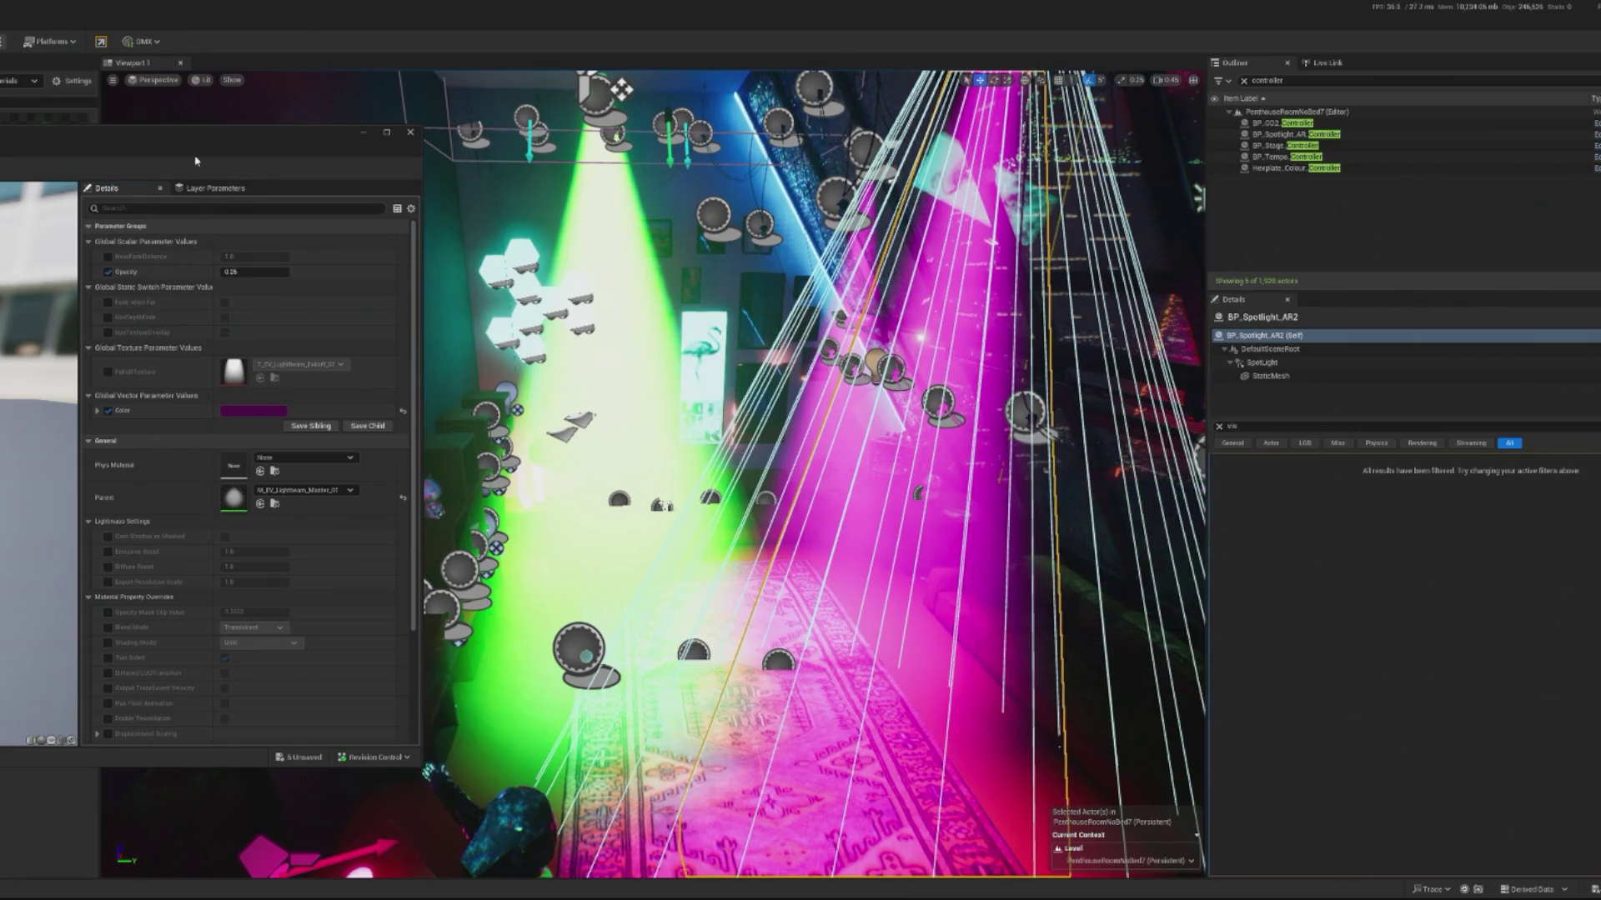
drag(209, 133, 874, 182)
Step: Open the green light-beam instance and darken its Color to value 0.167
click(67, 145)
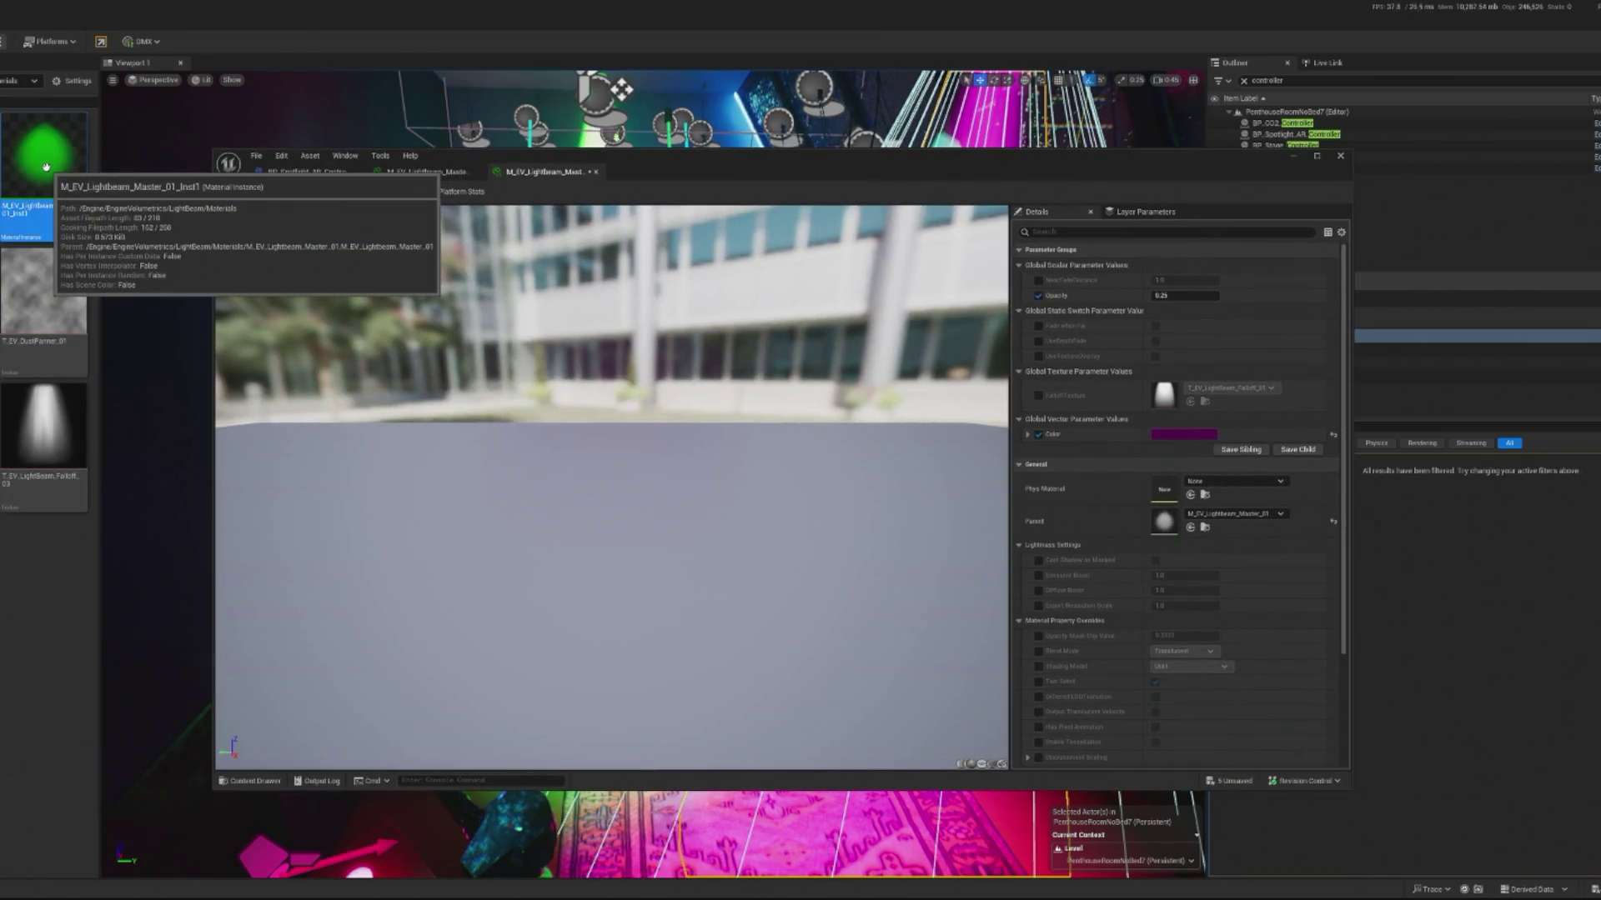
double_click(68, 145)
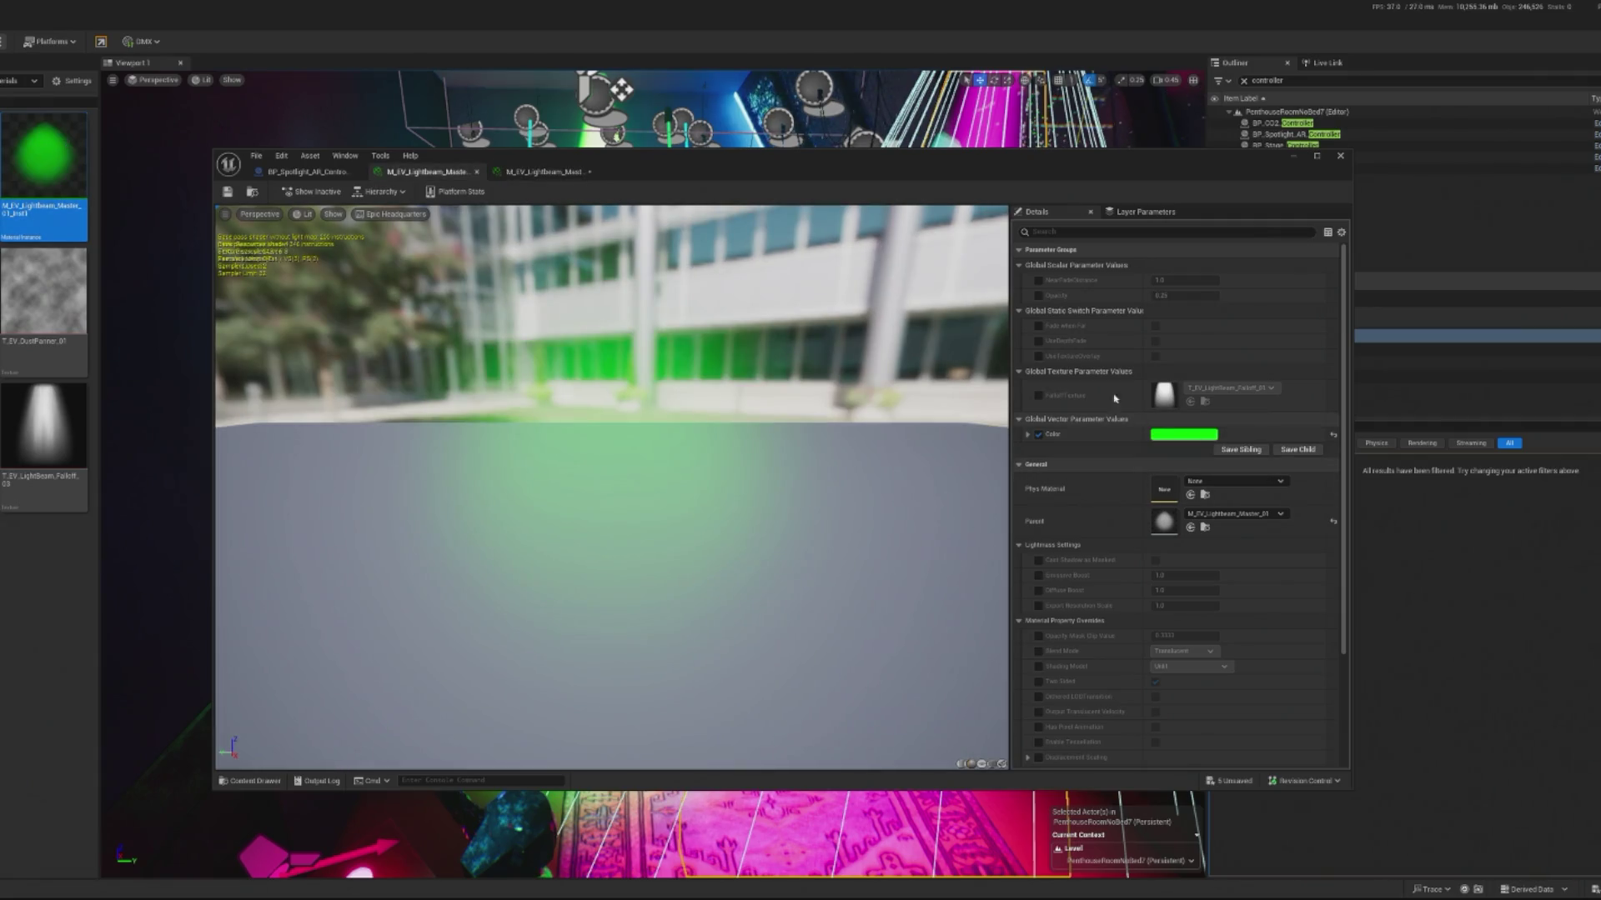
click(1188, 435)
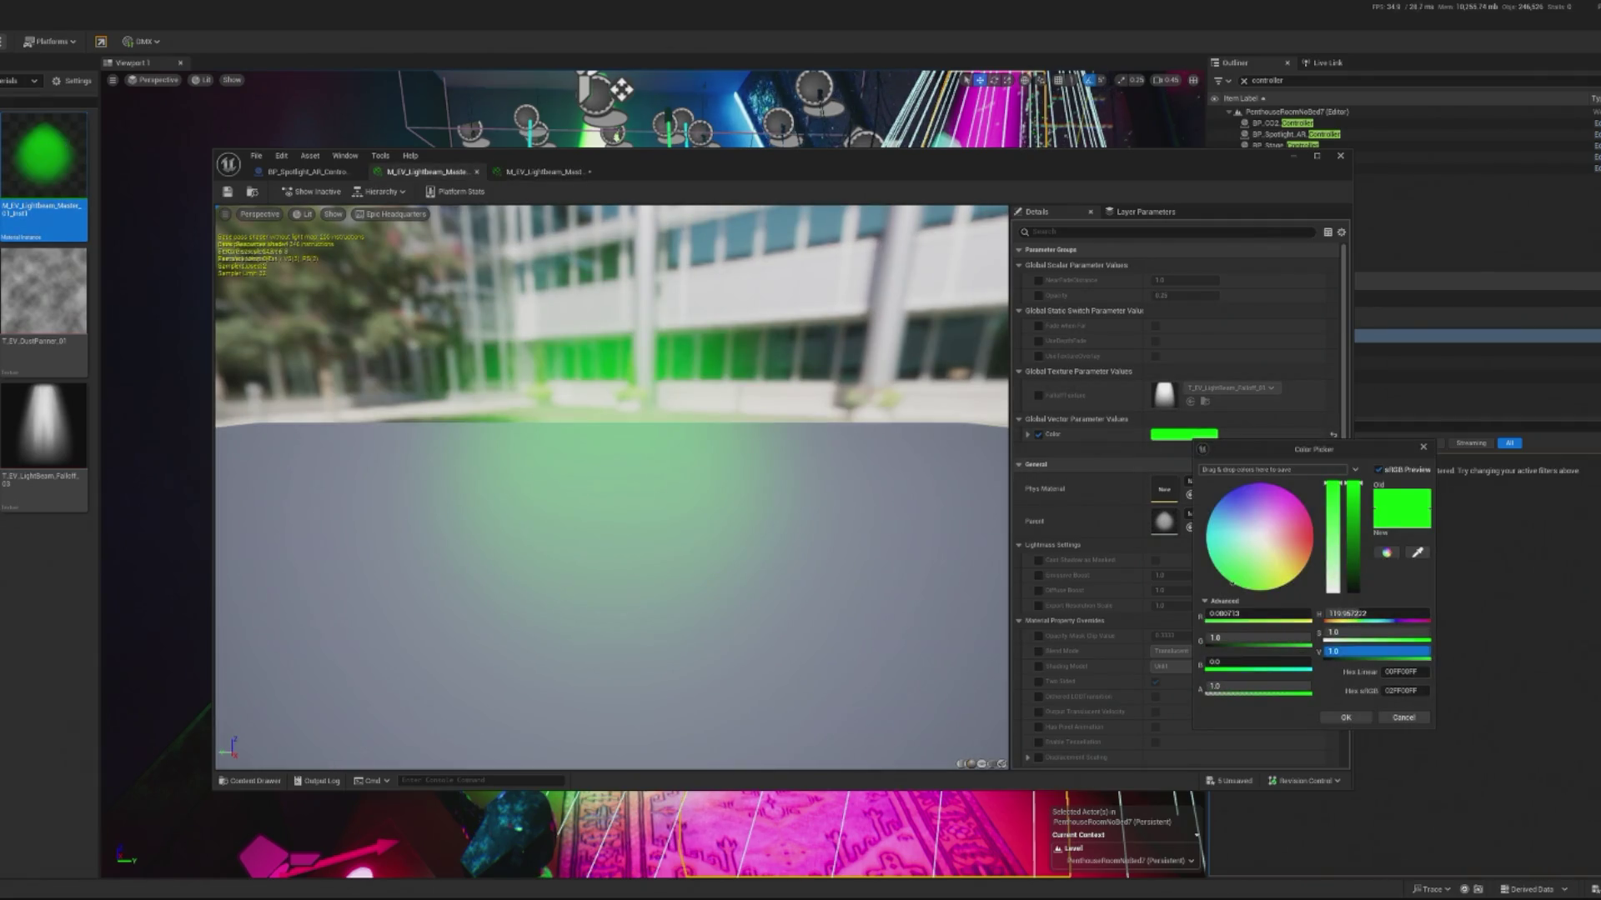
text(0.167)
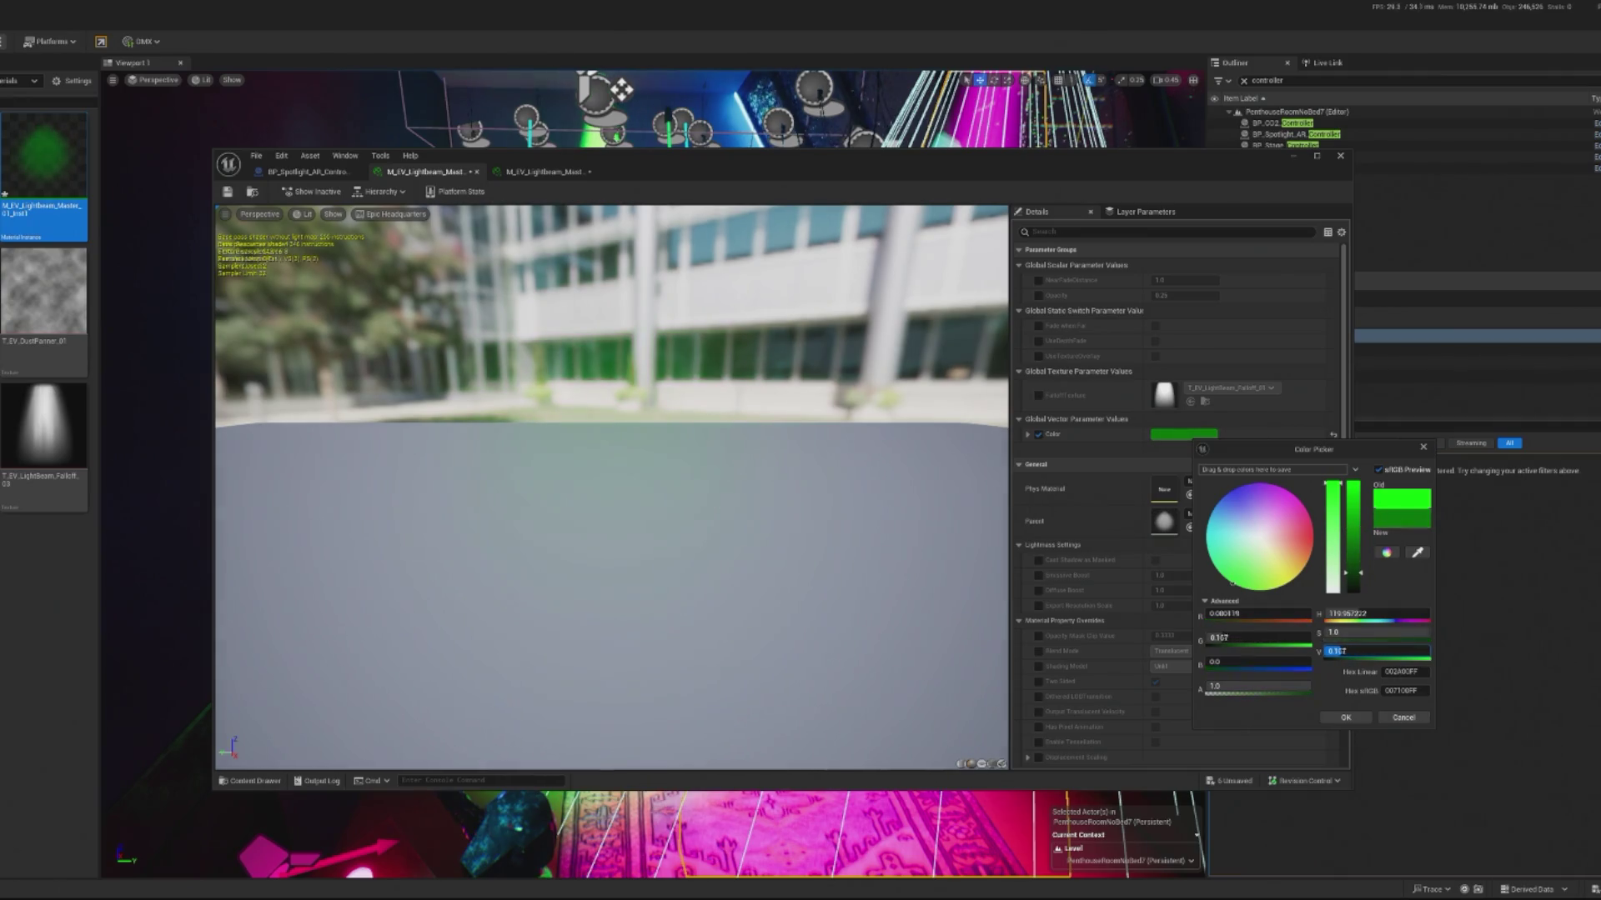
click(1343, 718)
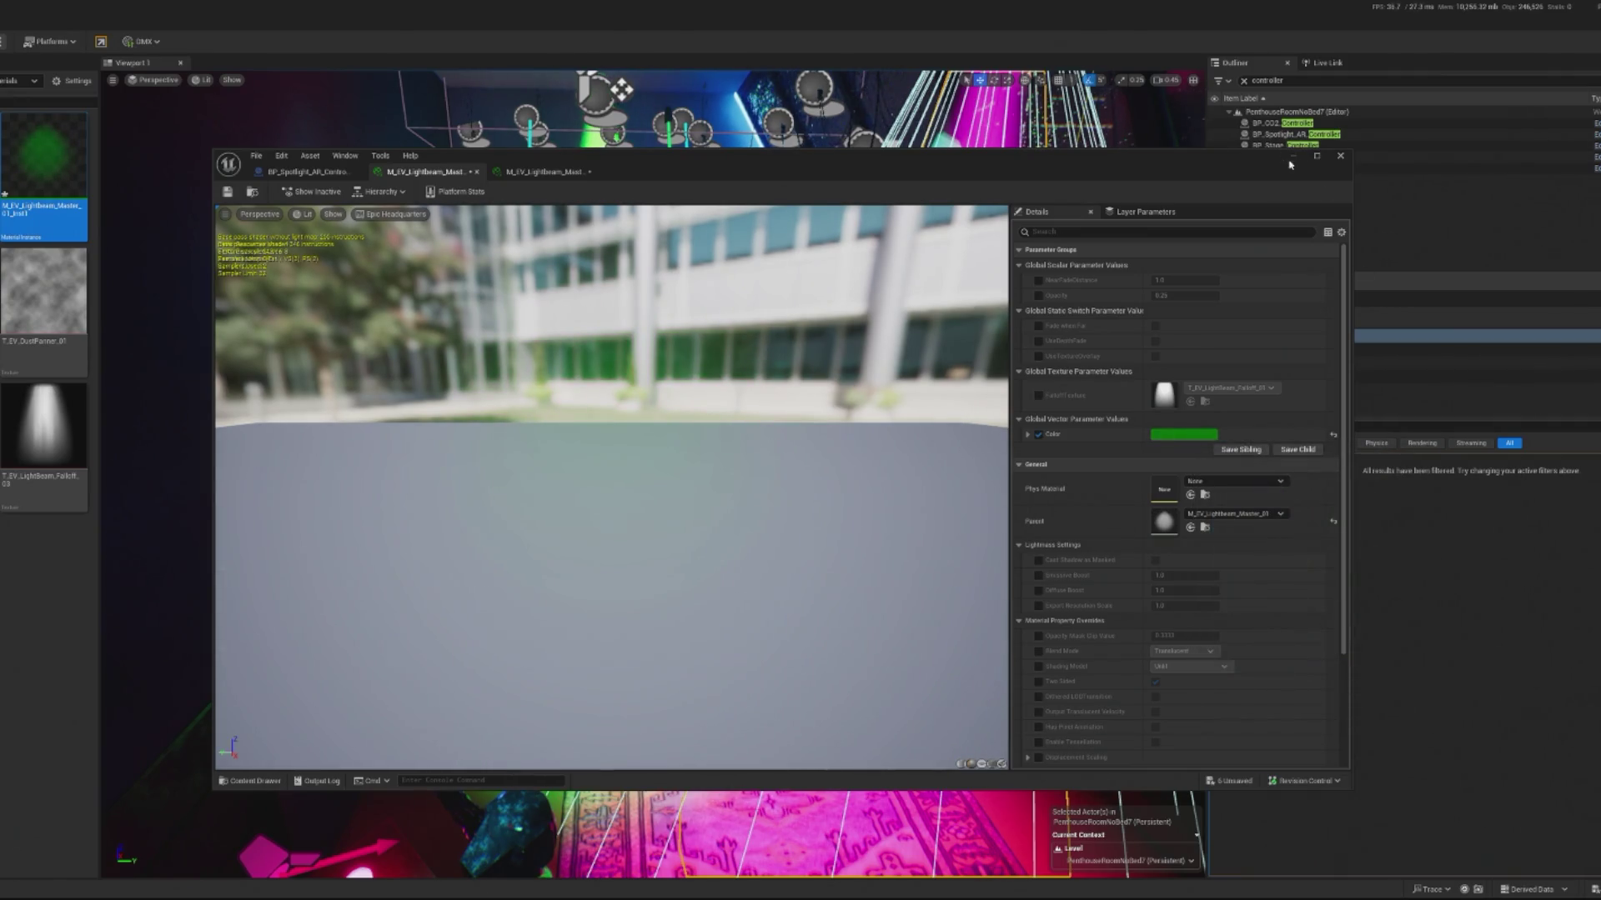
click(1417, 208)
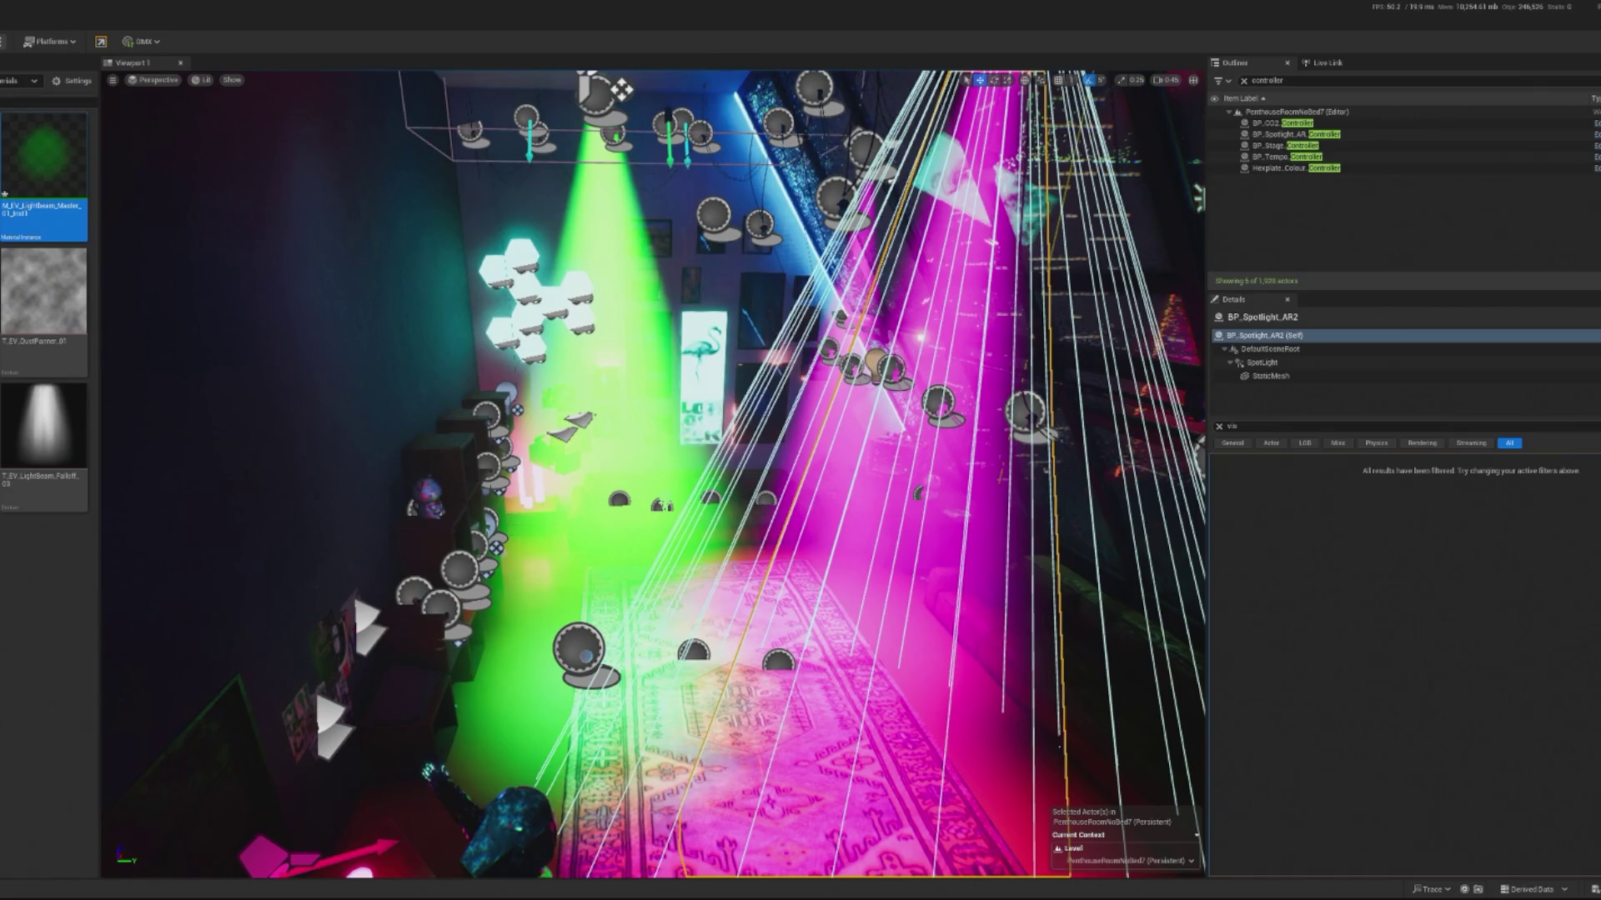
key(alt+p)
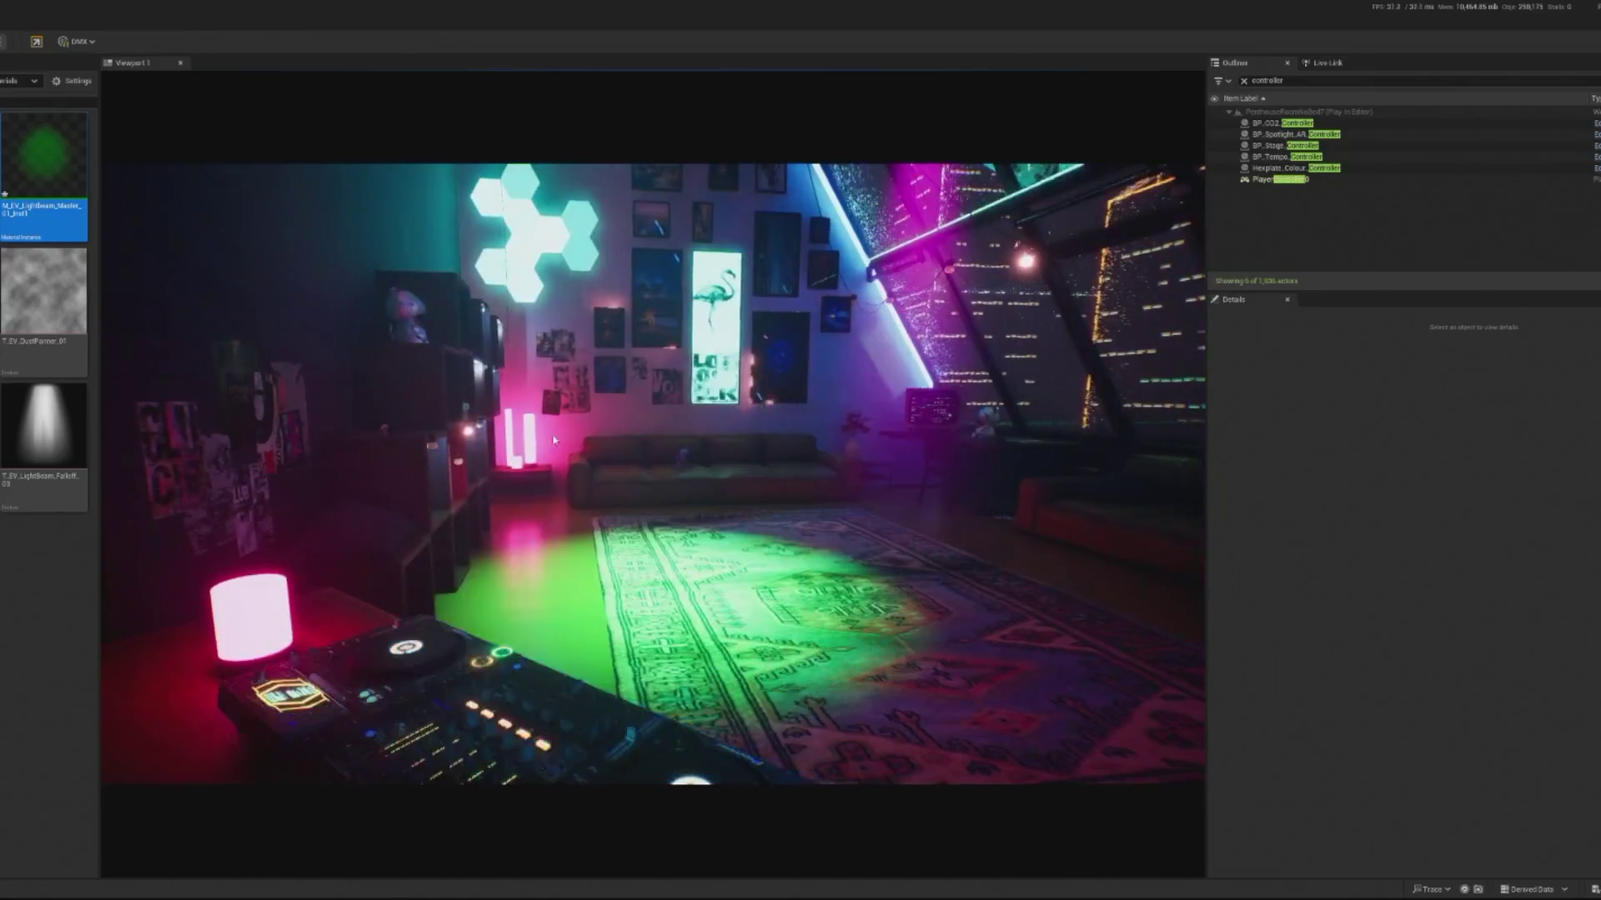
click(653, 473)
key(shift+F1)
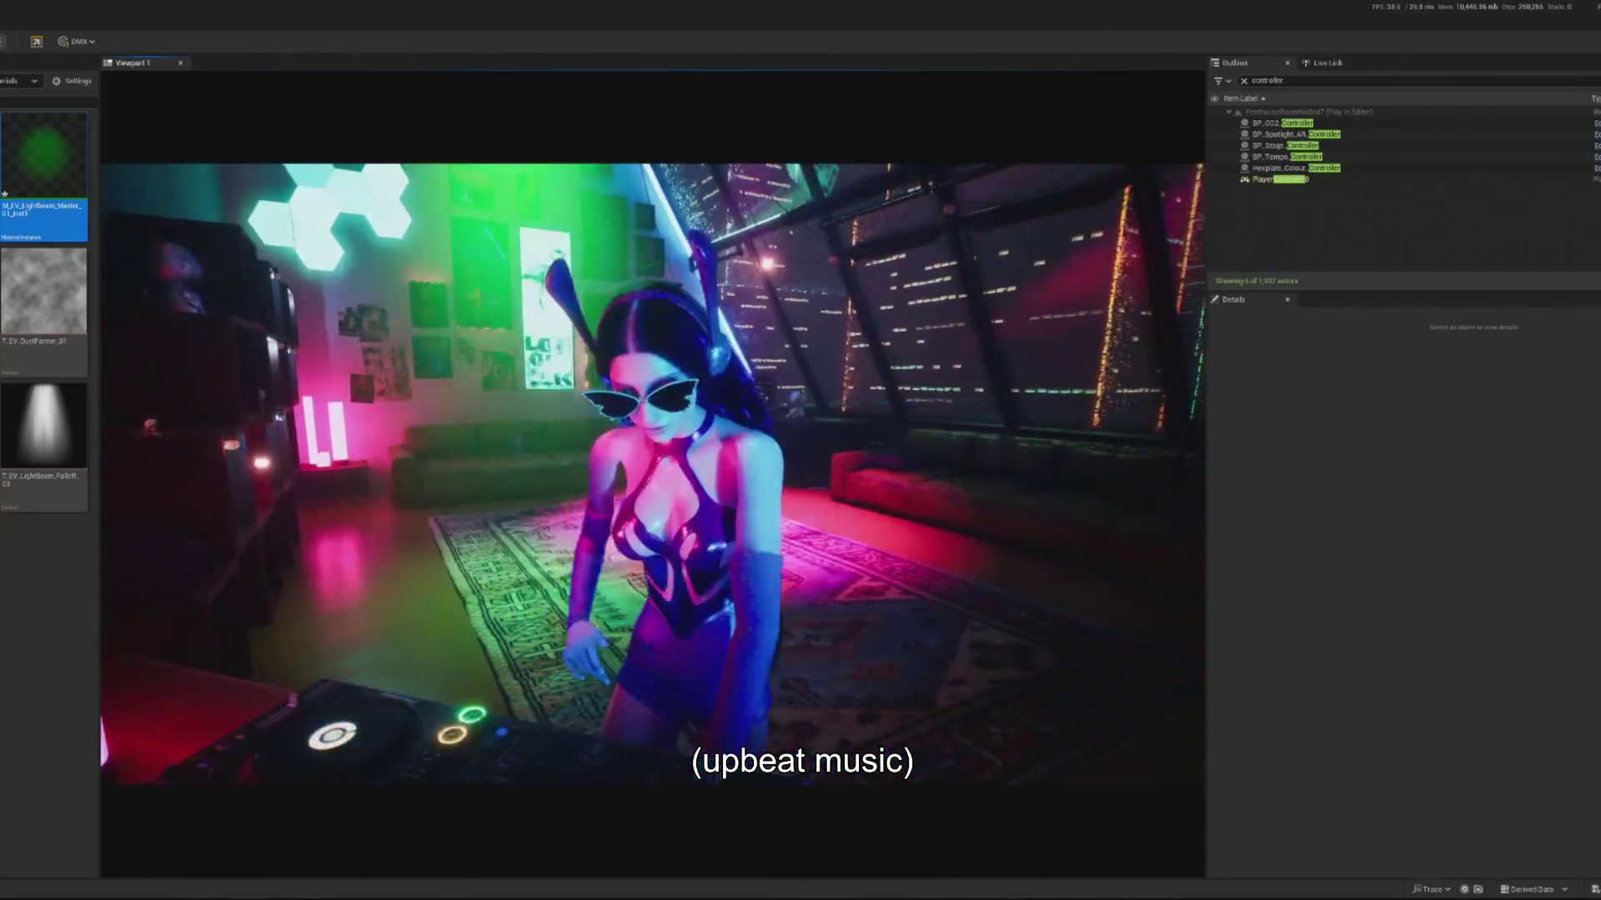
click(651, 466)
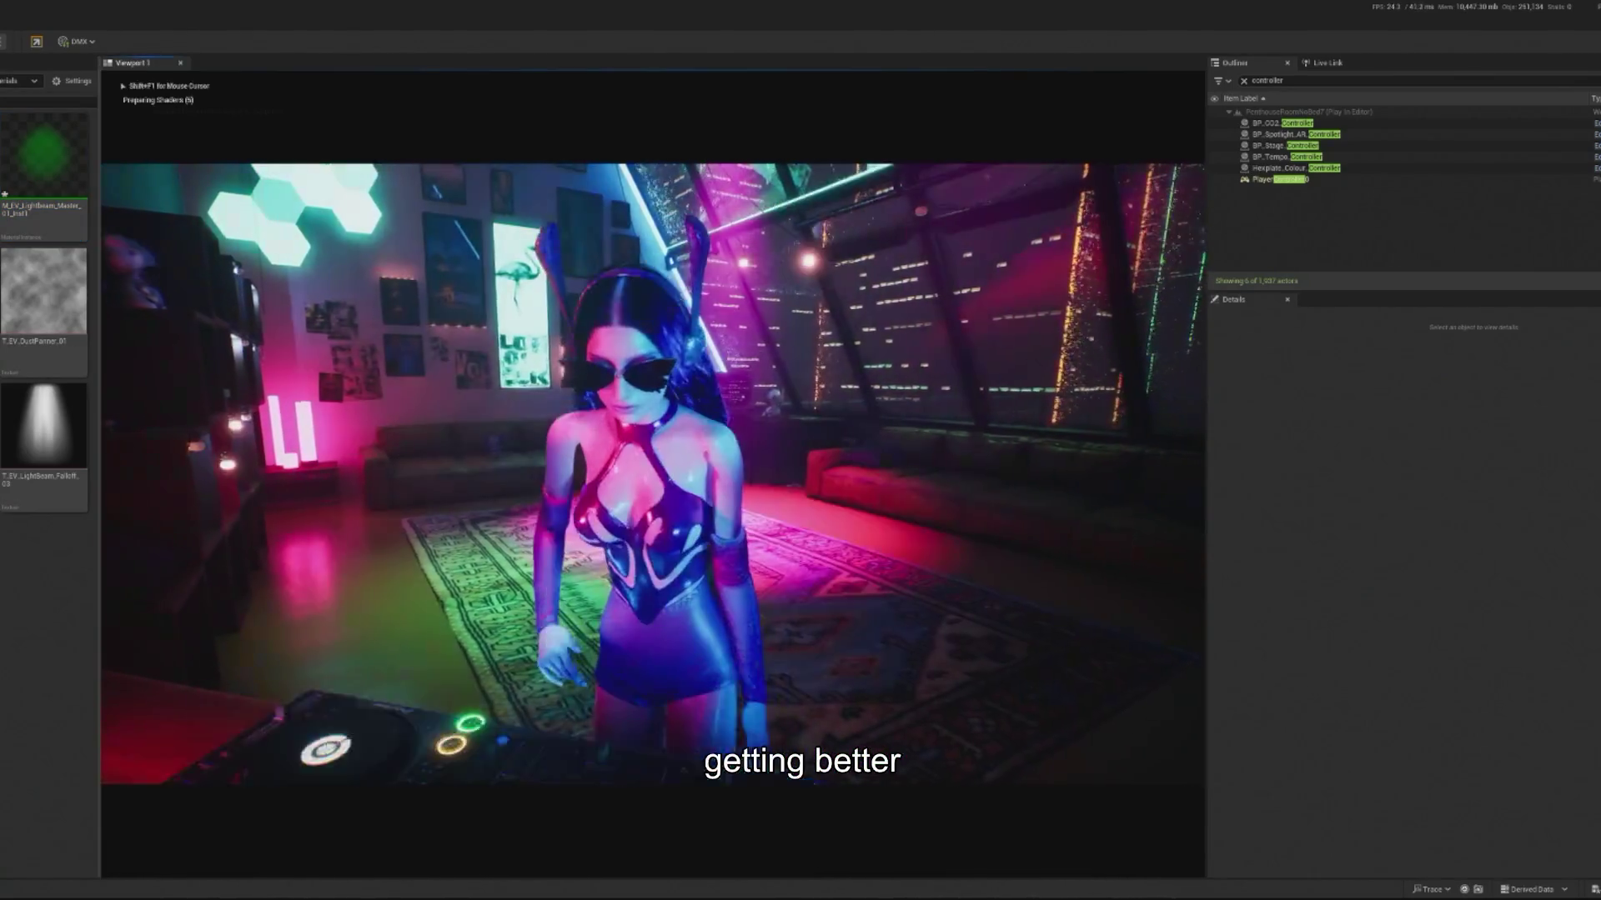
key(Escape)
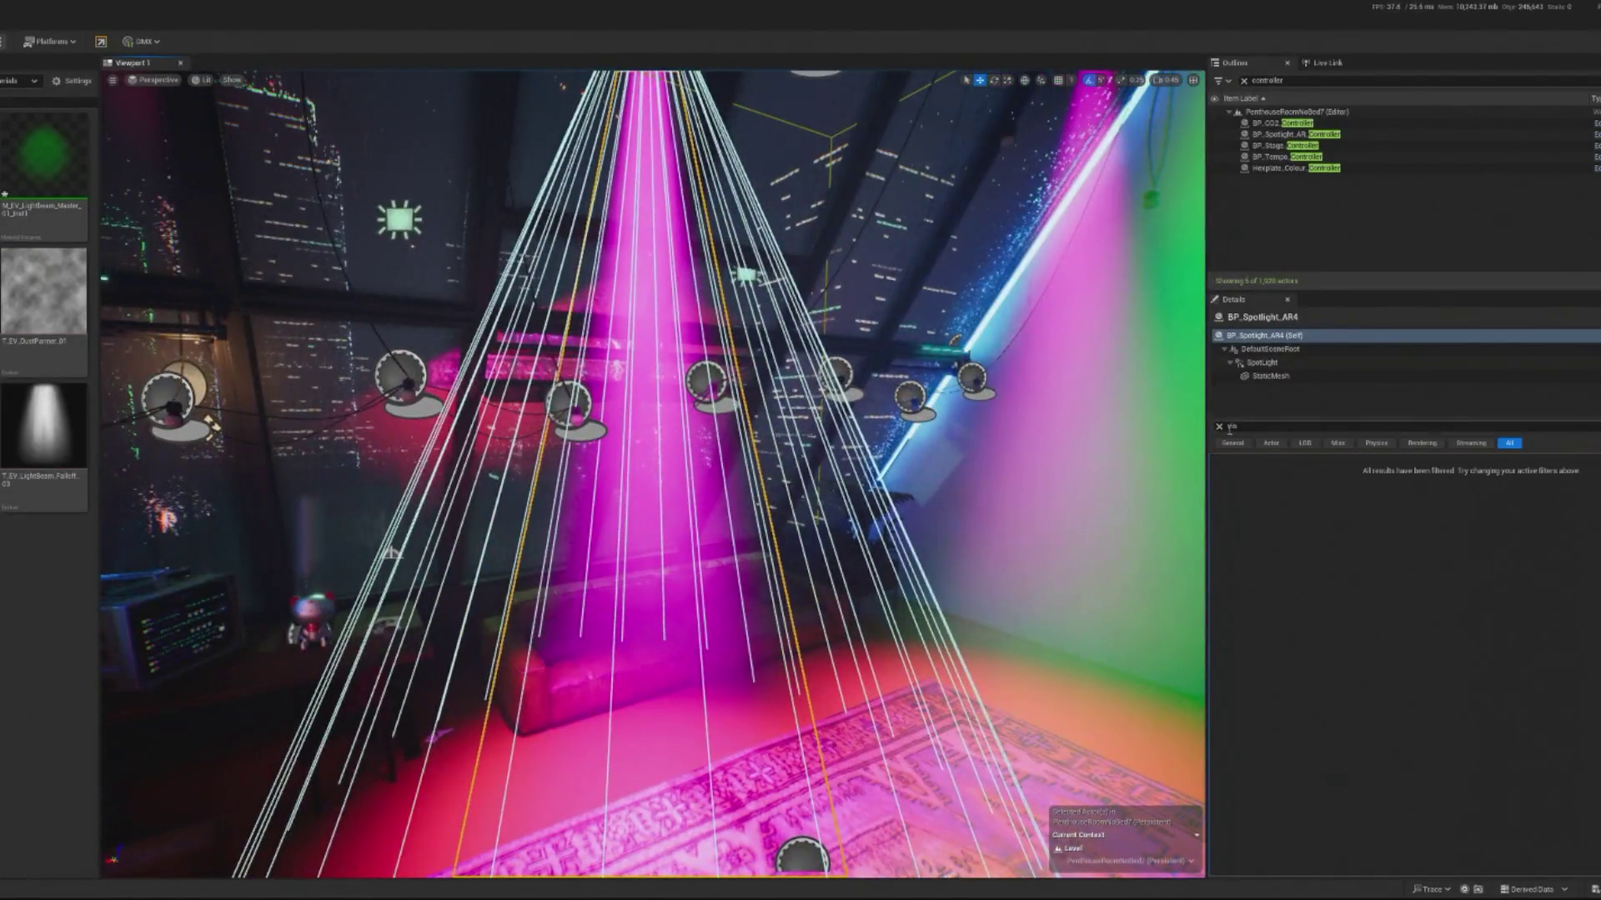
Step: Widen the magenta AR4 beam mesh to X scale 3.0
key(BackSpace)
key(BackSpace)
key(BackSpace)
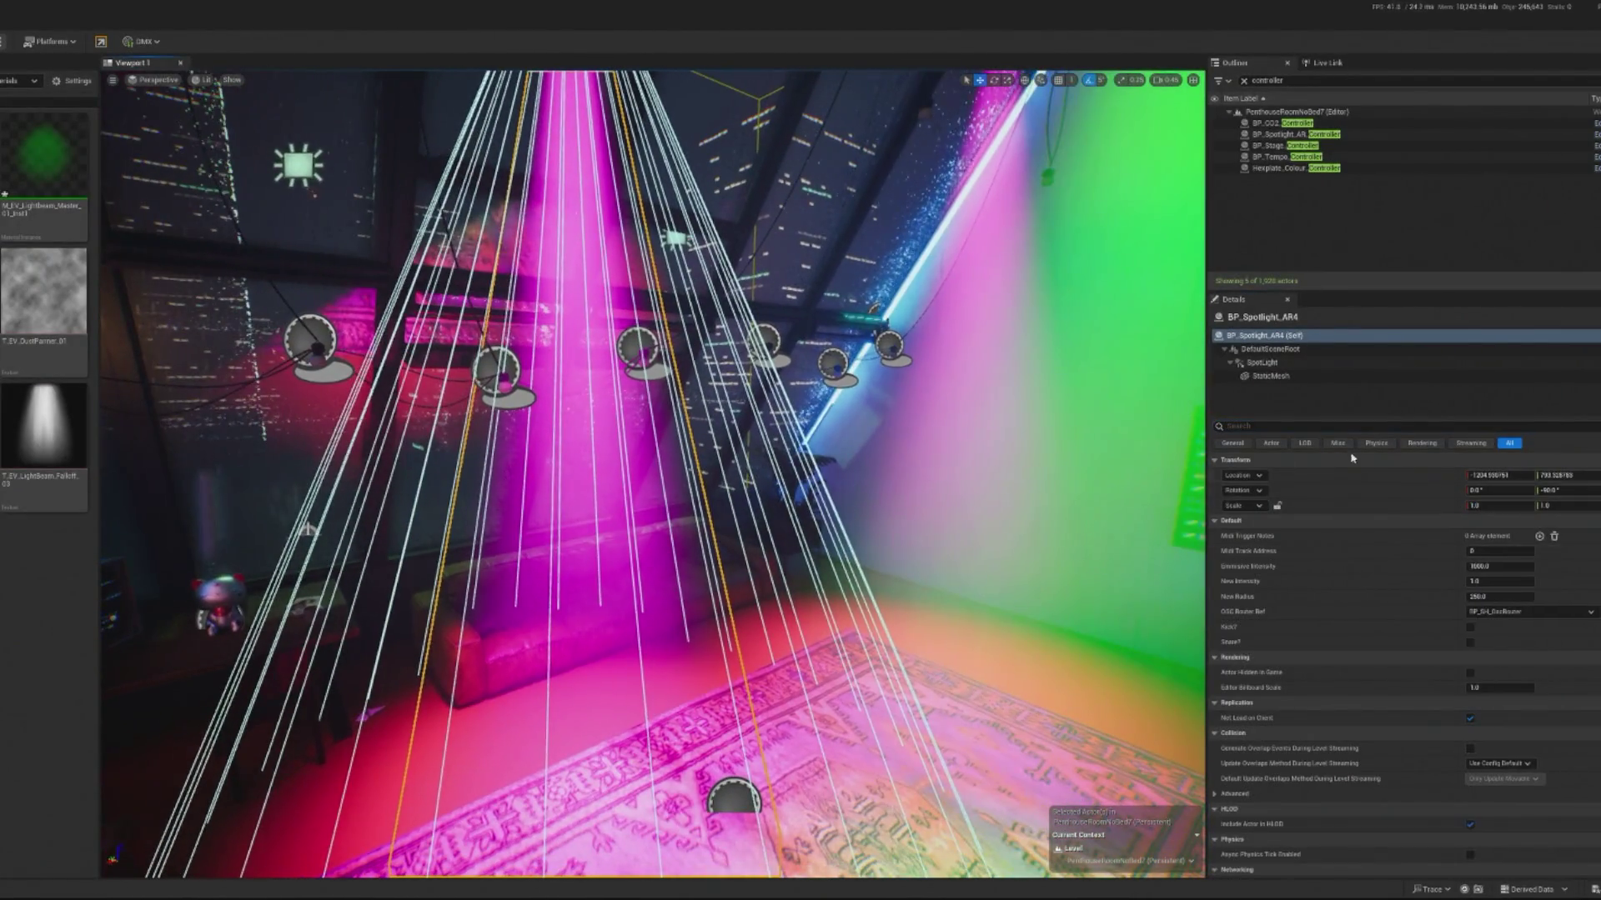
click(1271, 376)
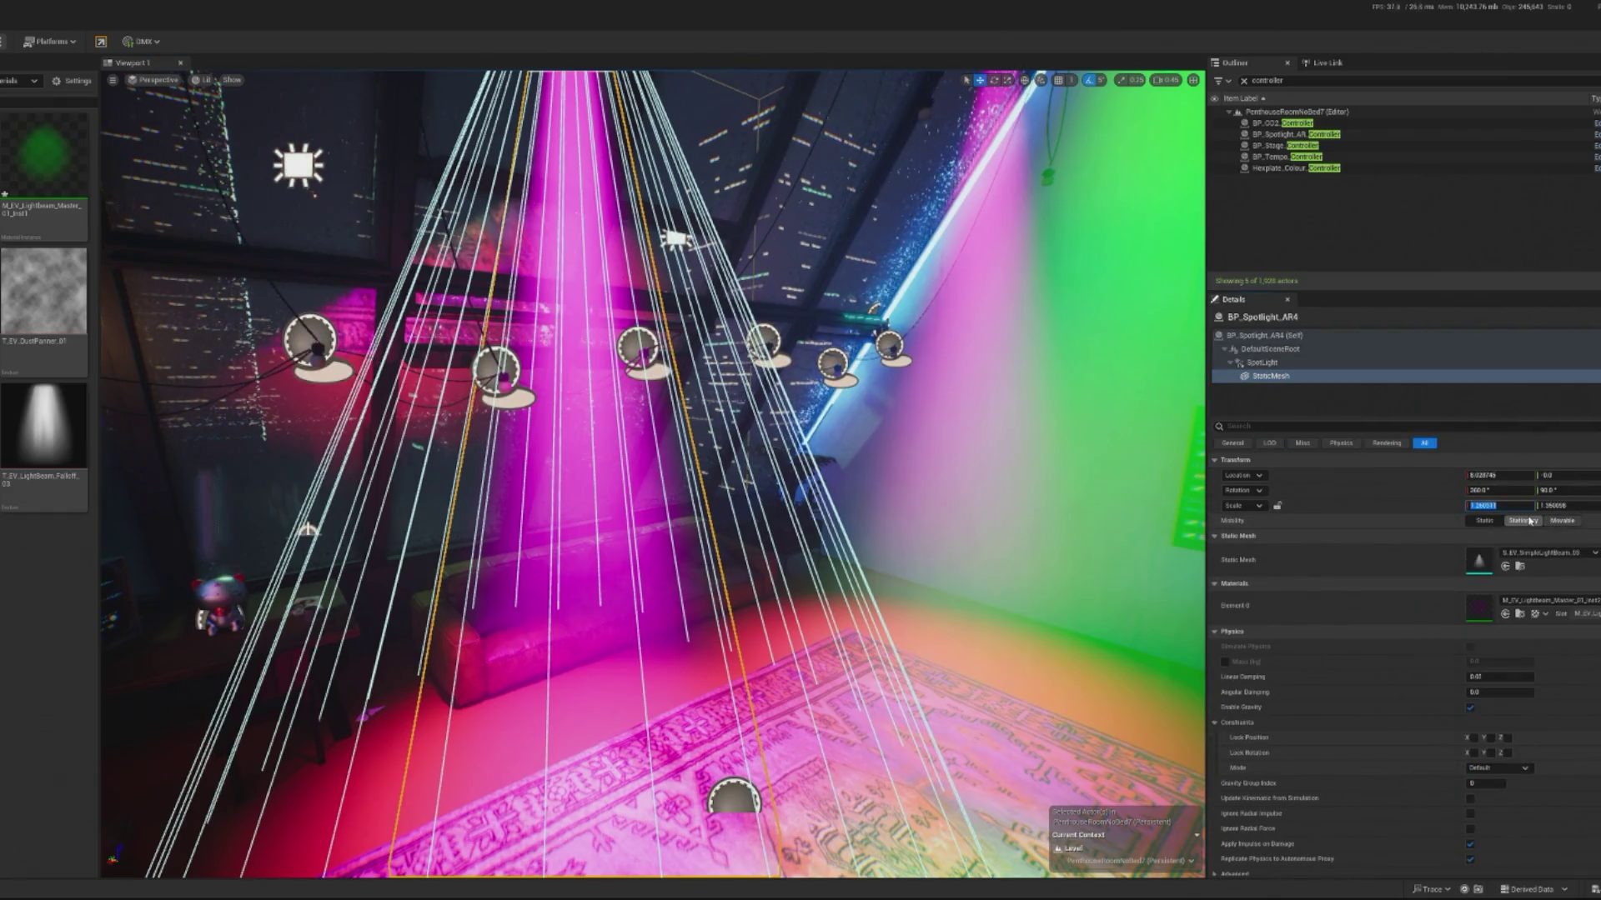
text(1)
key(Return)
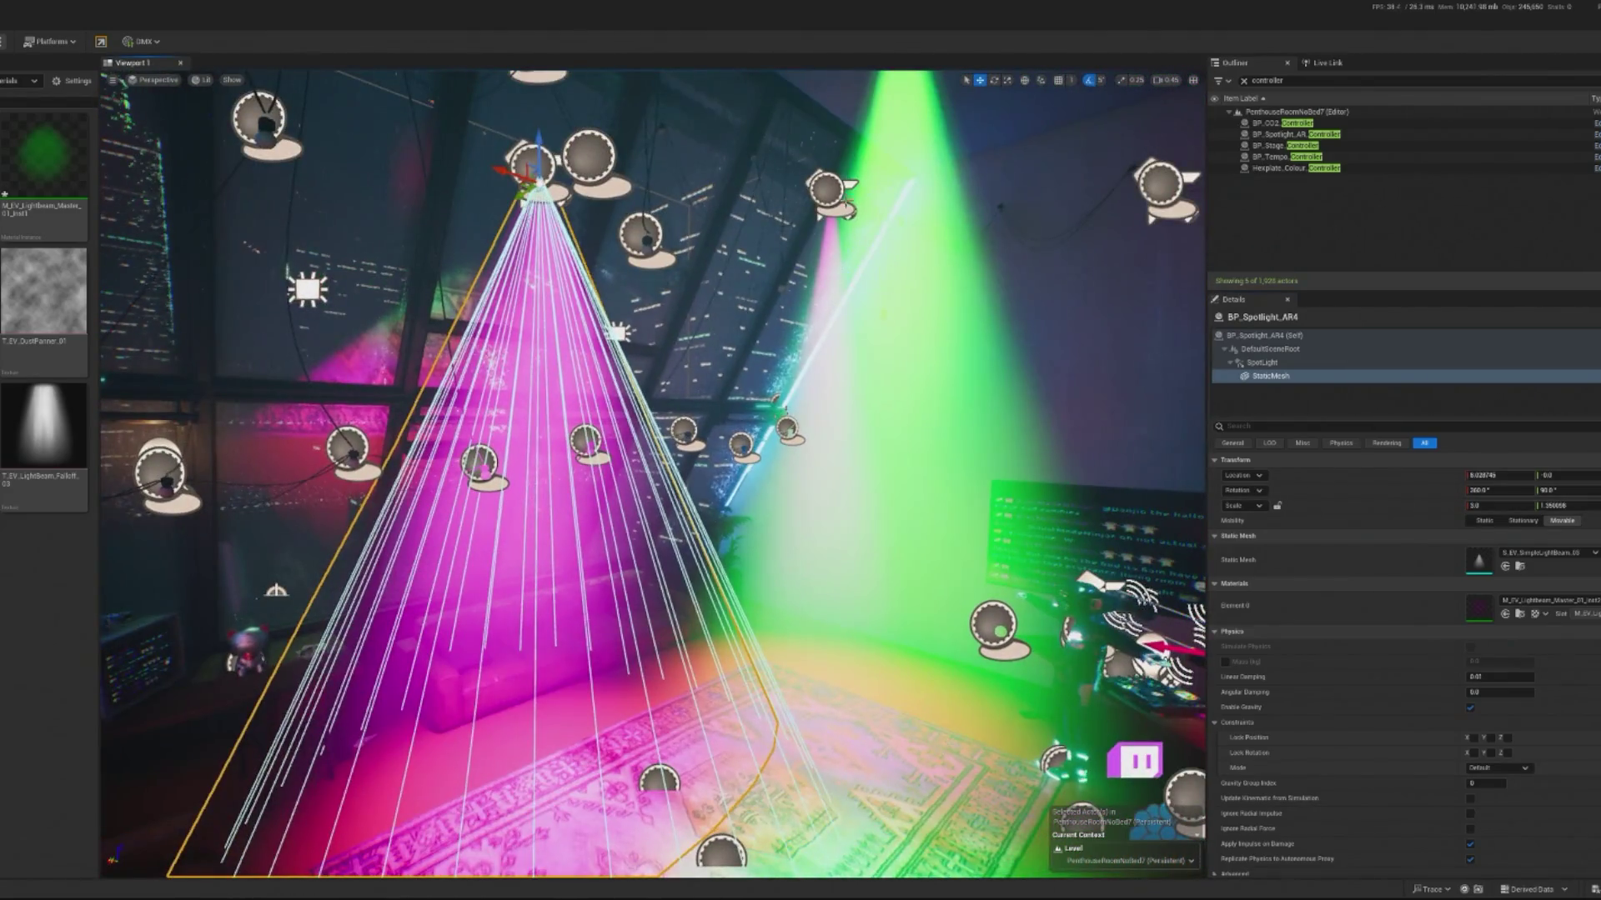
Step: Widen the green AR3 beam to X scale 4.0, undoing the Y scale change
click(917, 417)
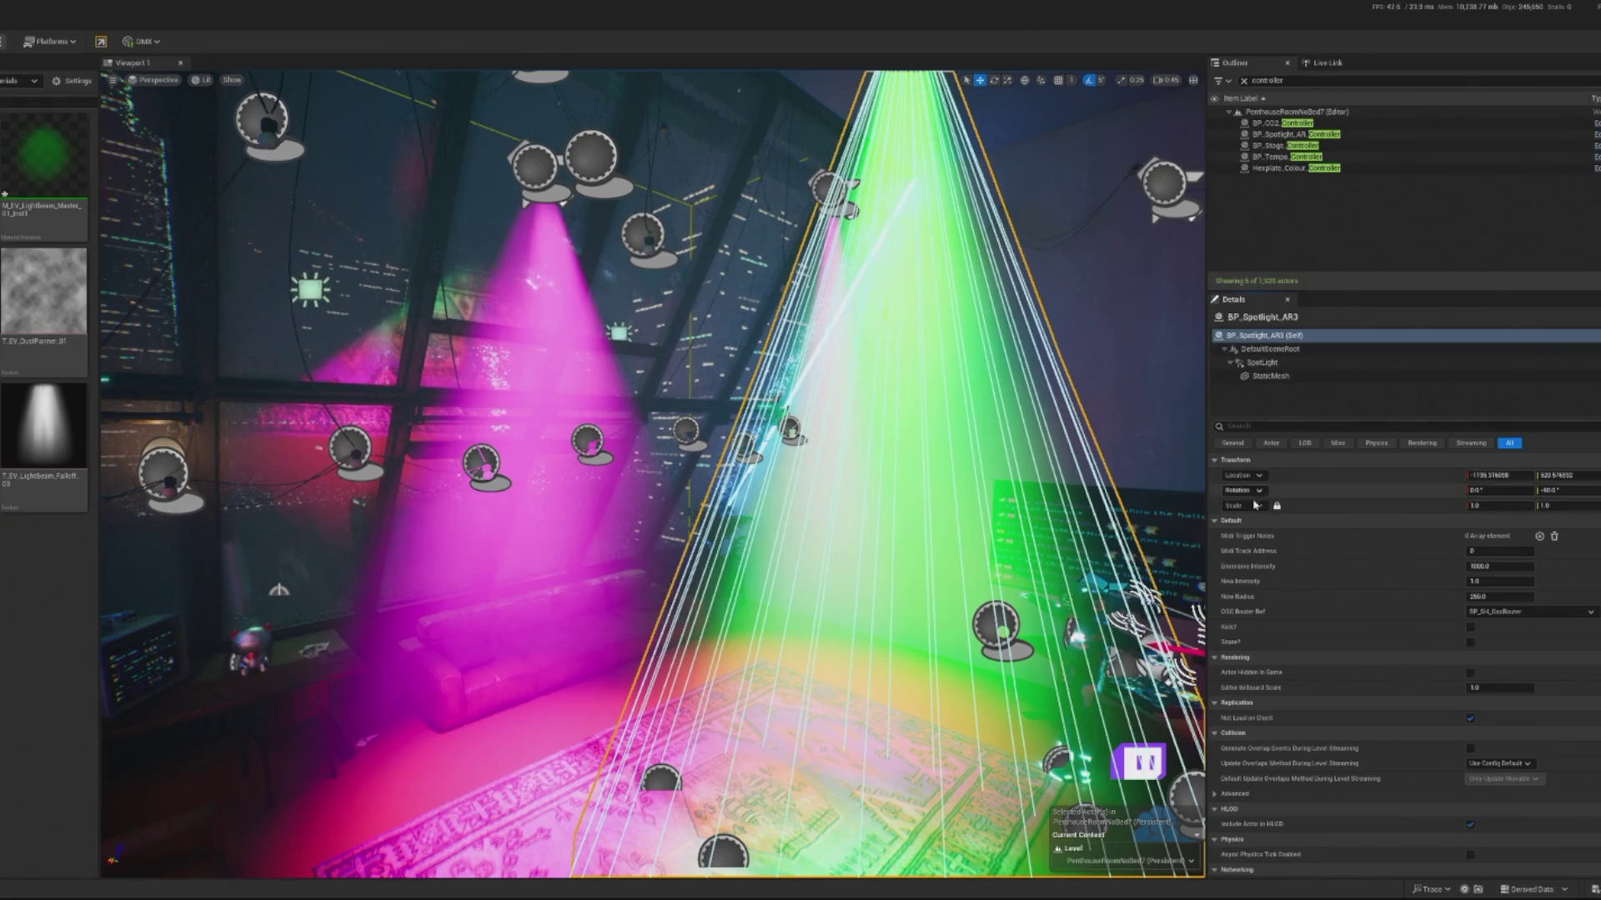
click(1271, 376)
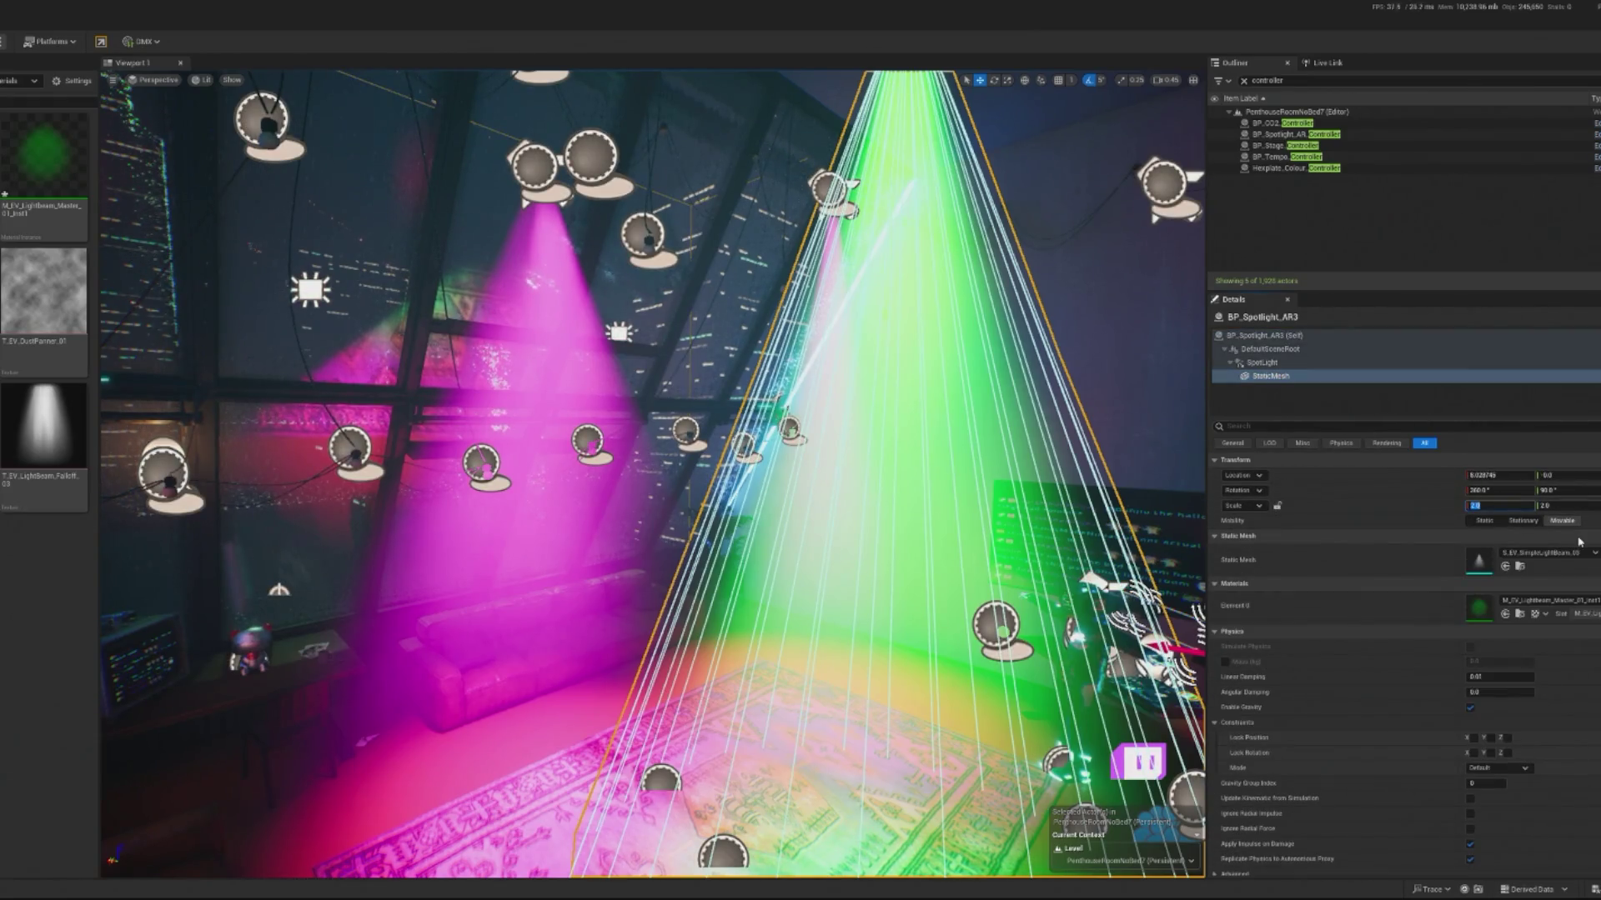
text(4)
key(Return)
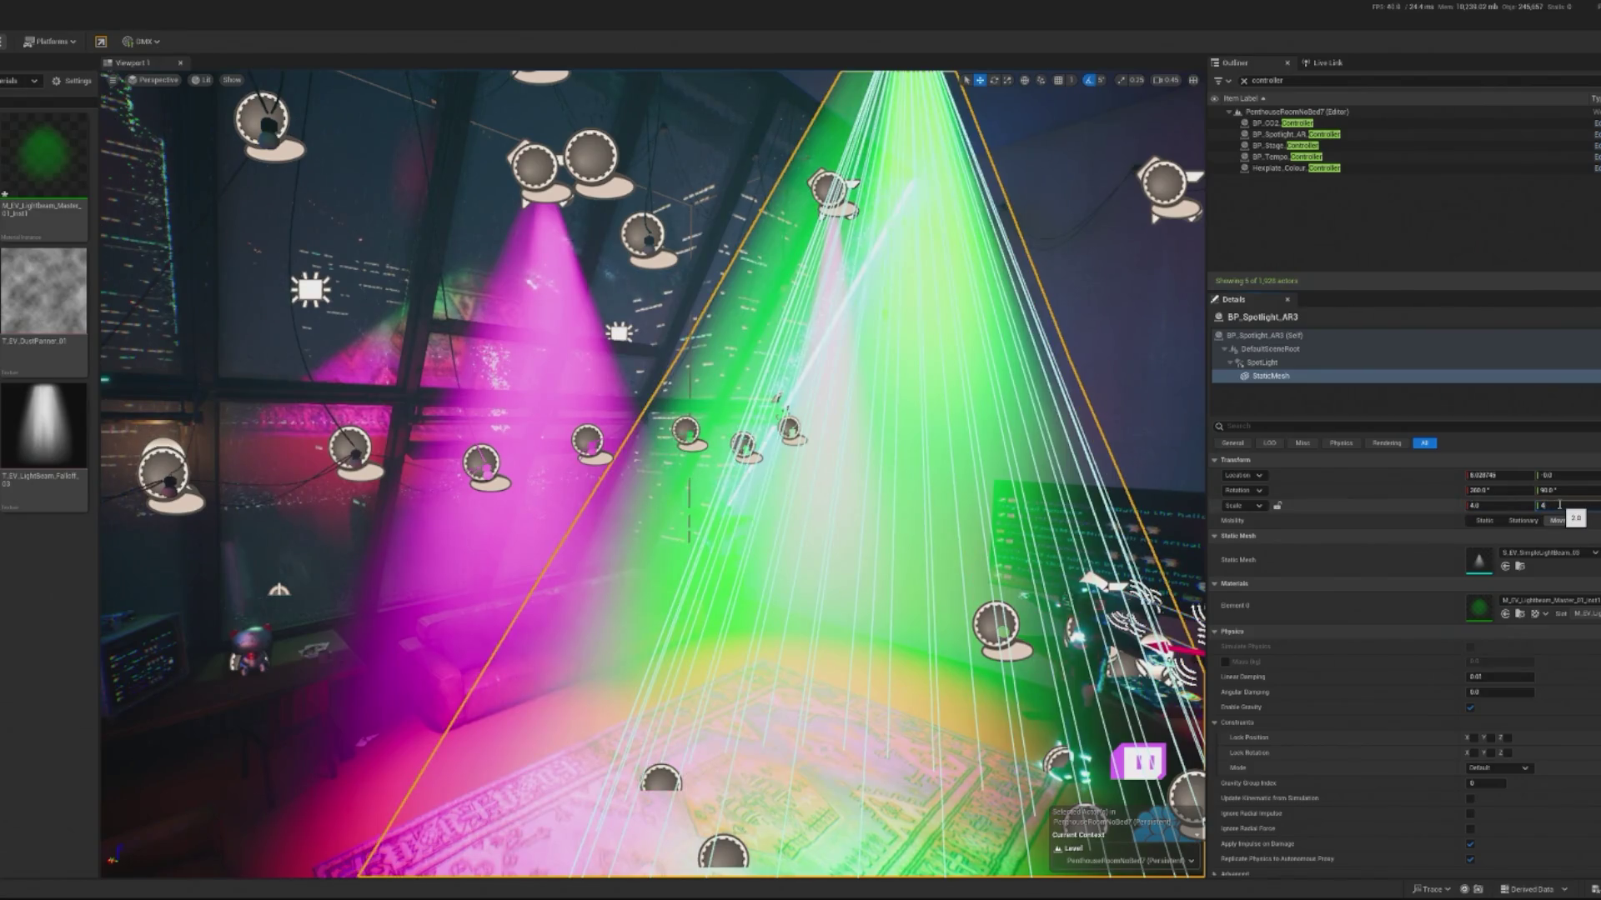
key(Return)
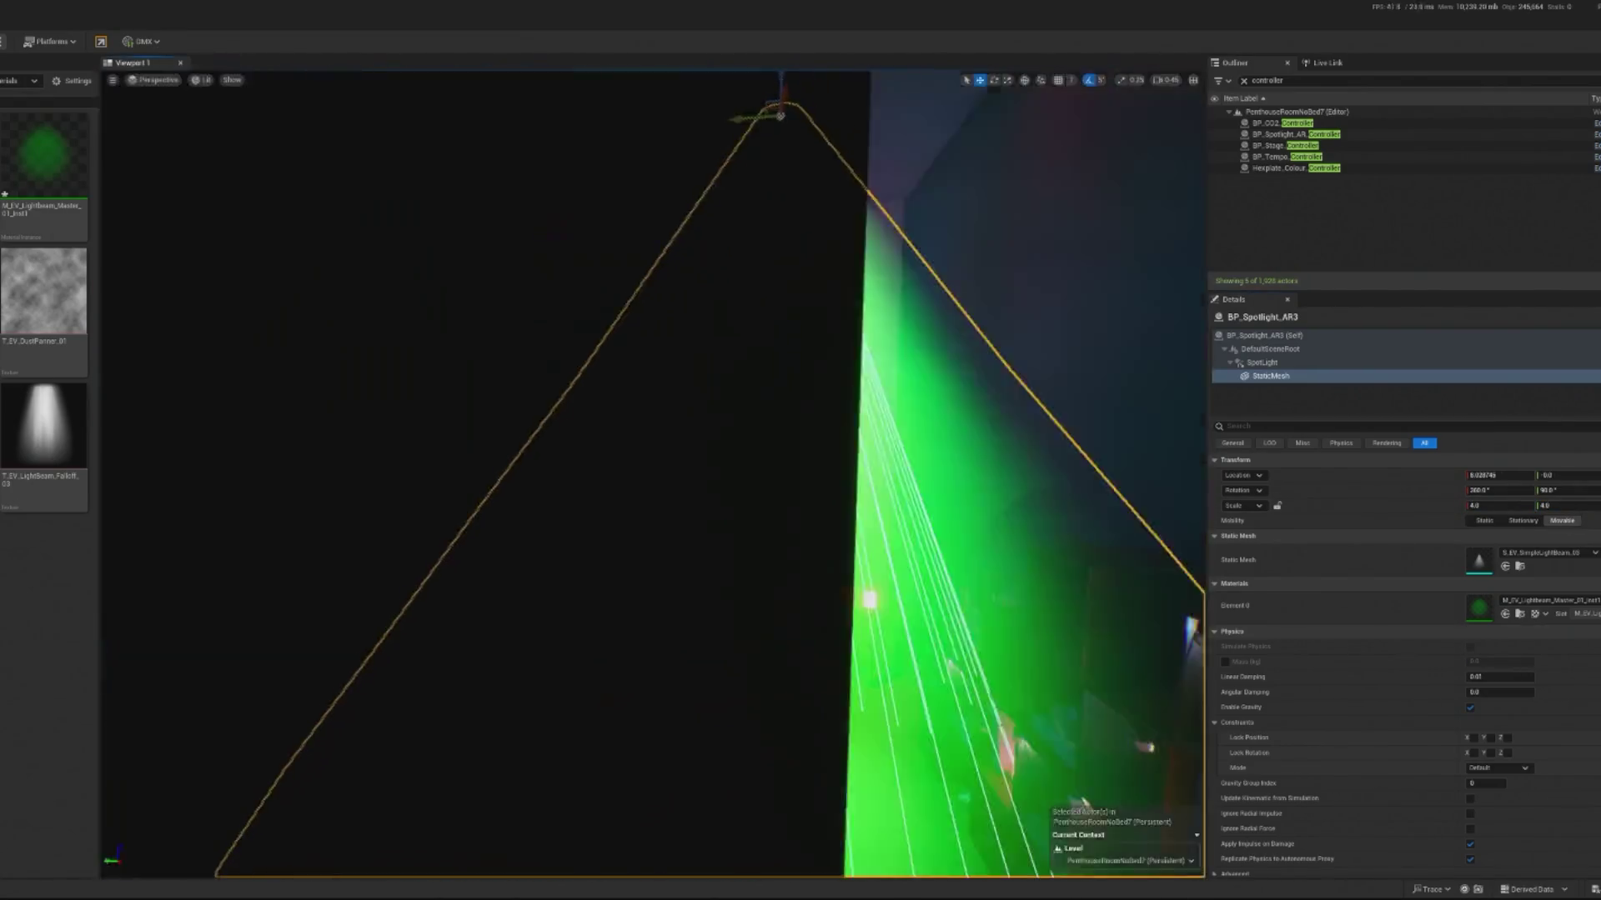
key(f)
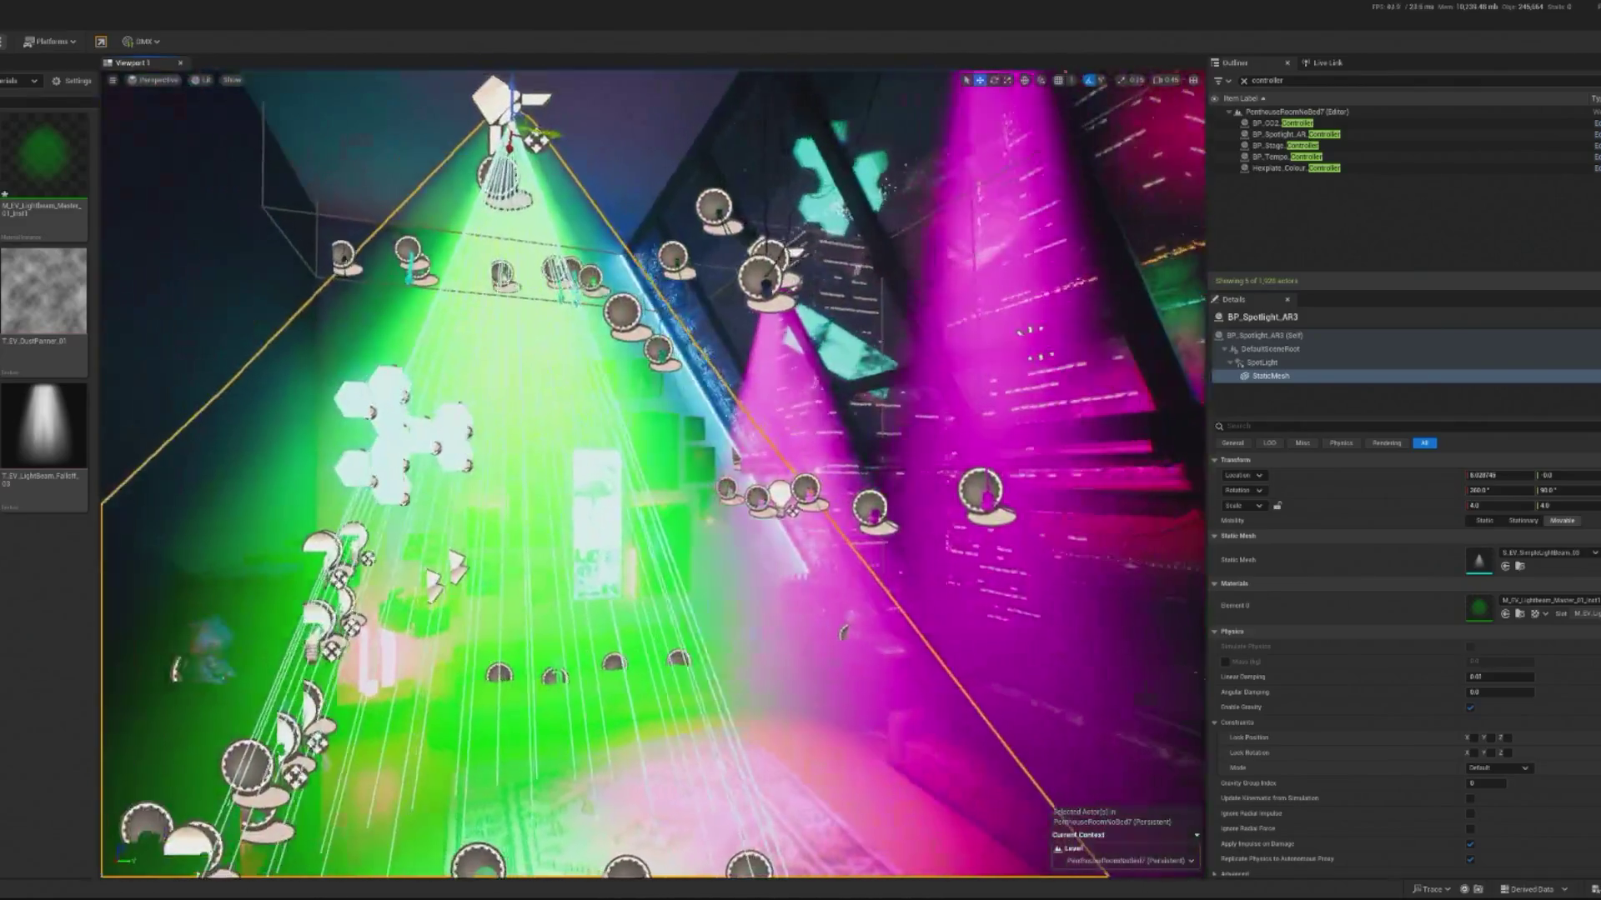
scroll(943, 441, up, 3)
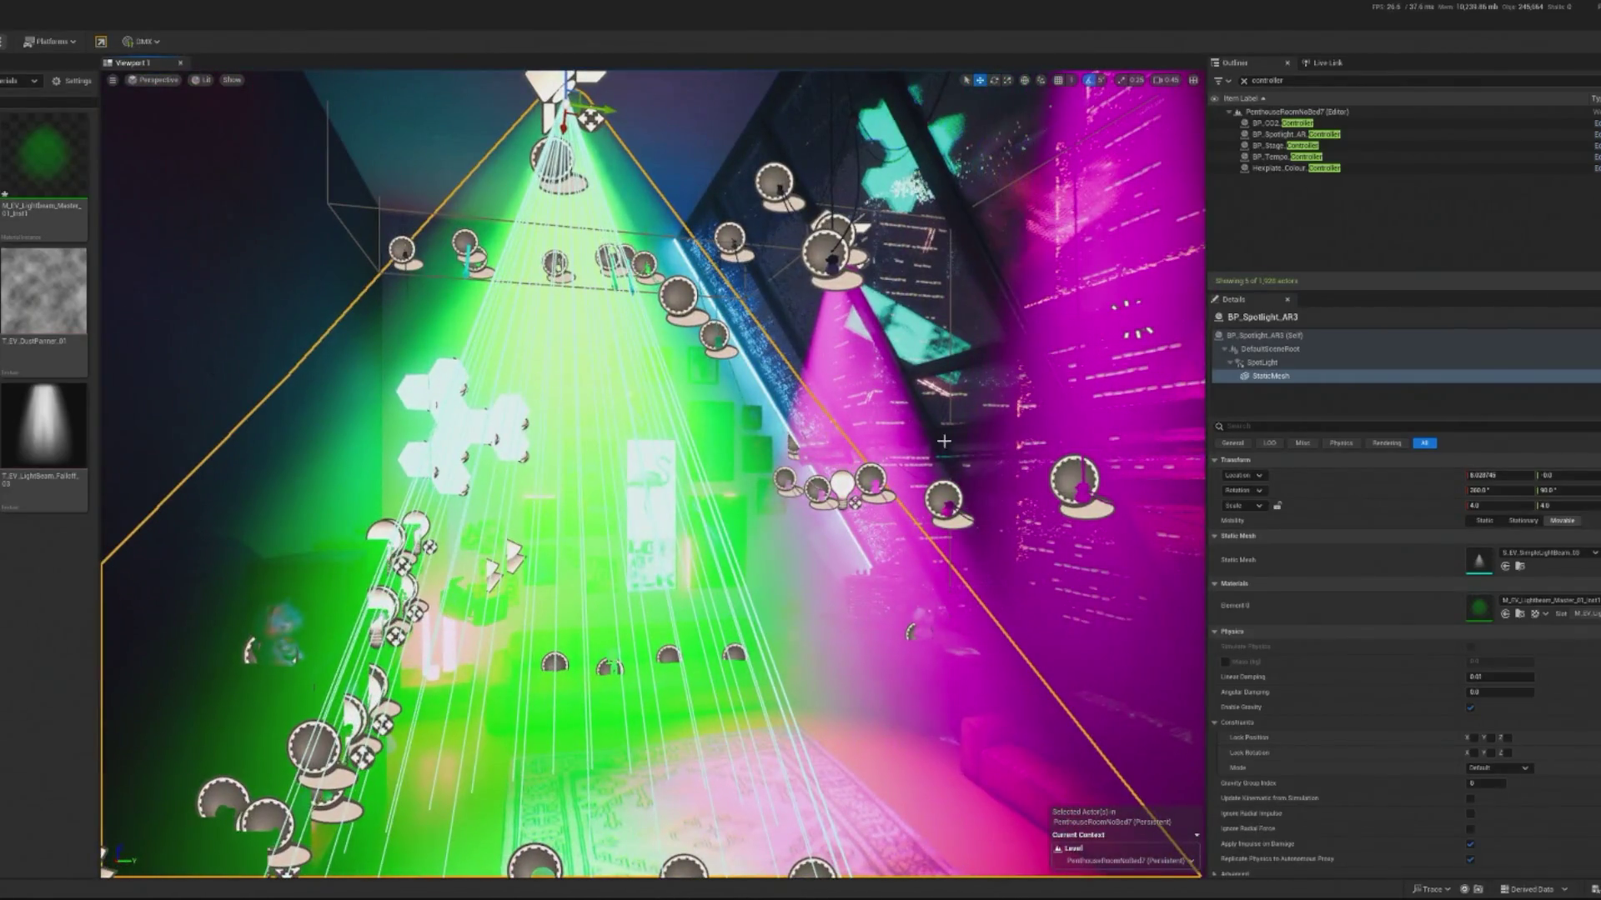
key(ctrl+z)
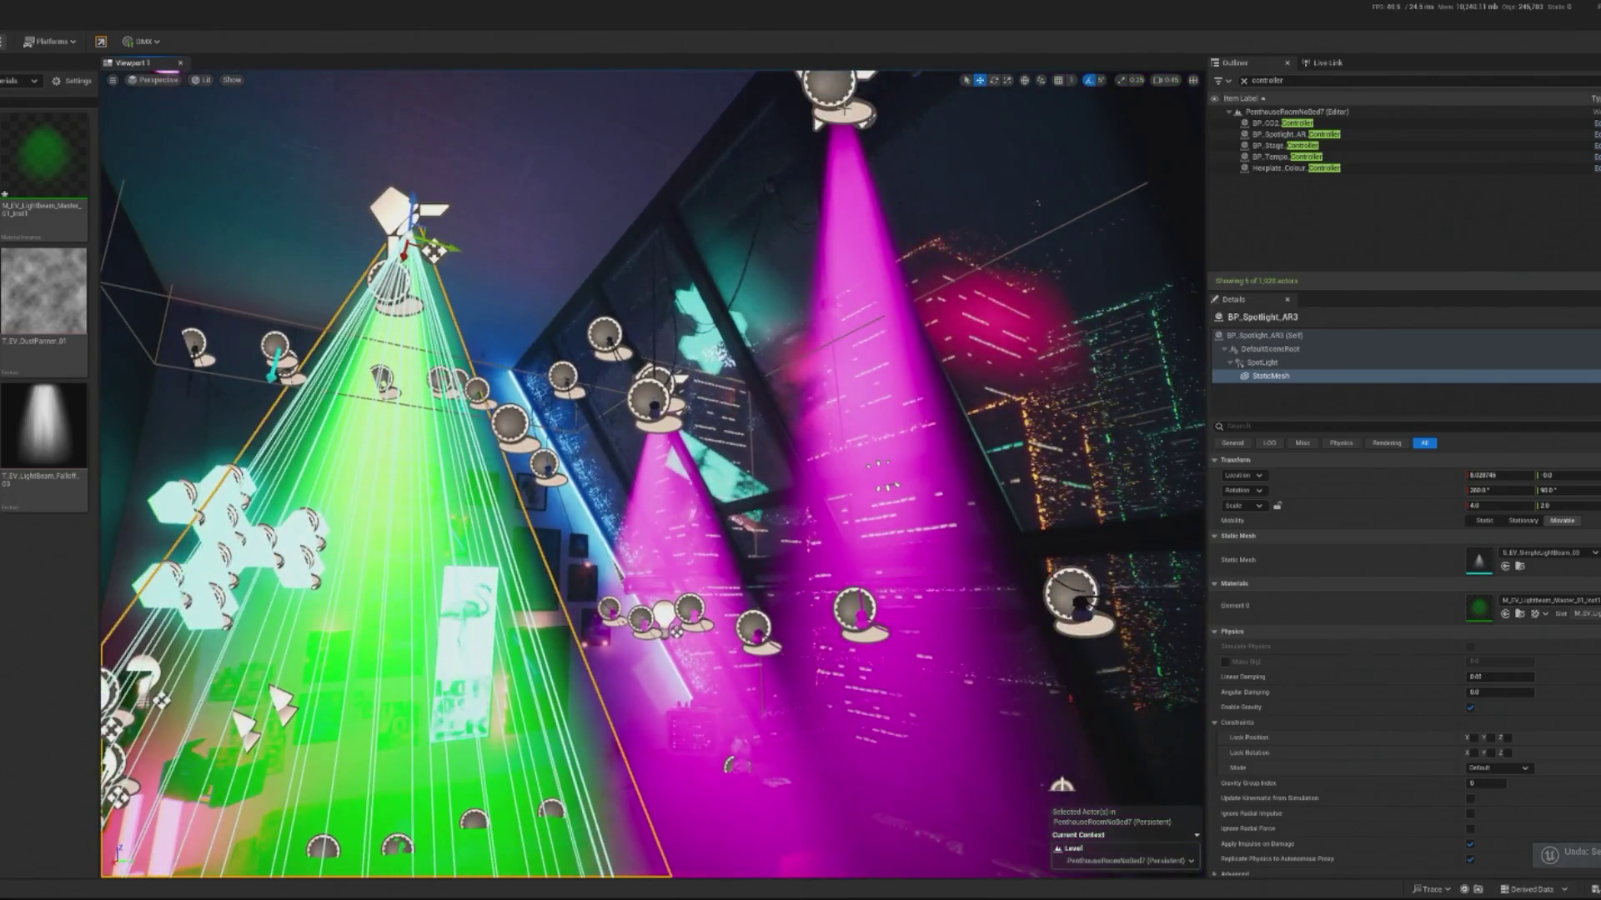
Step: Widen the magenta AR2 beam mesh to scale 3.0
click(843, 109)
click(1293, 377)
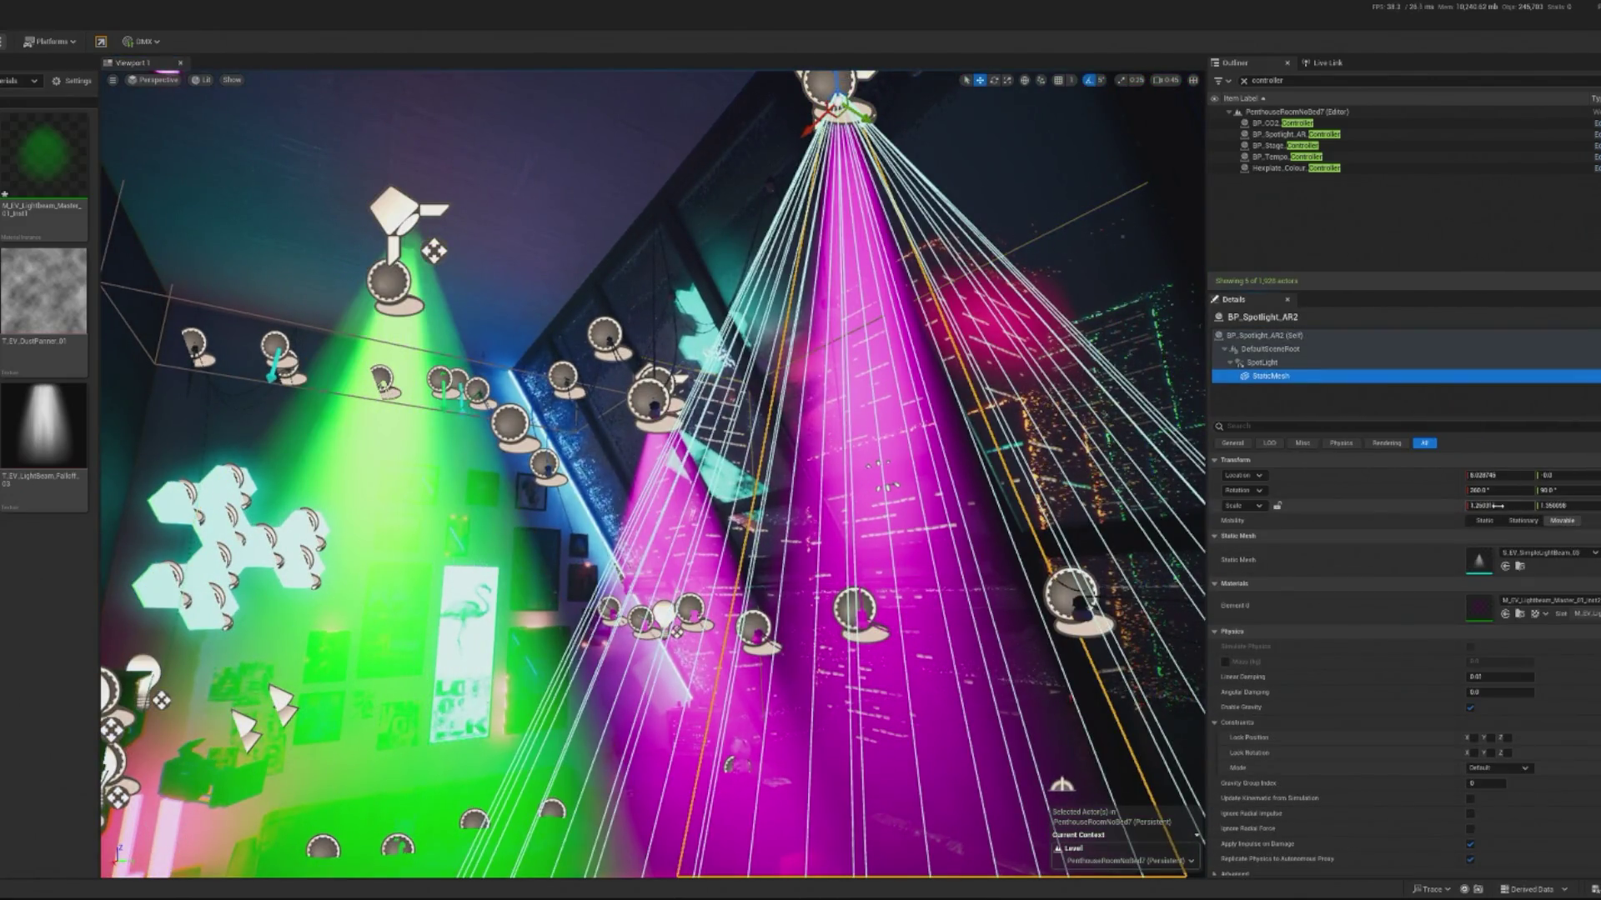
key(f)
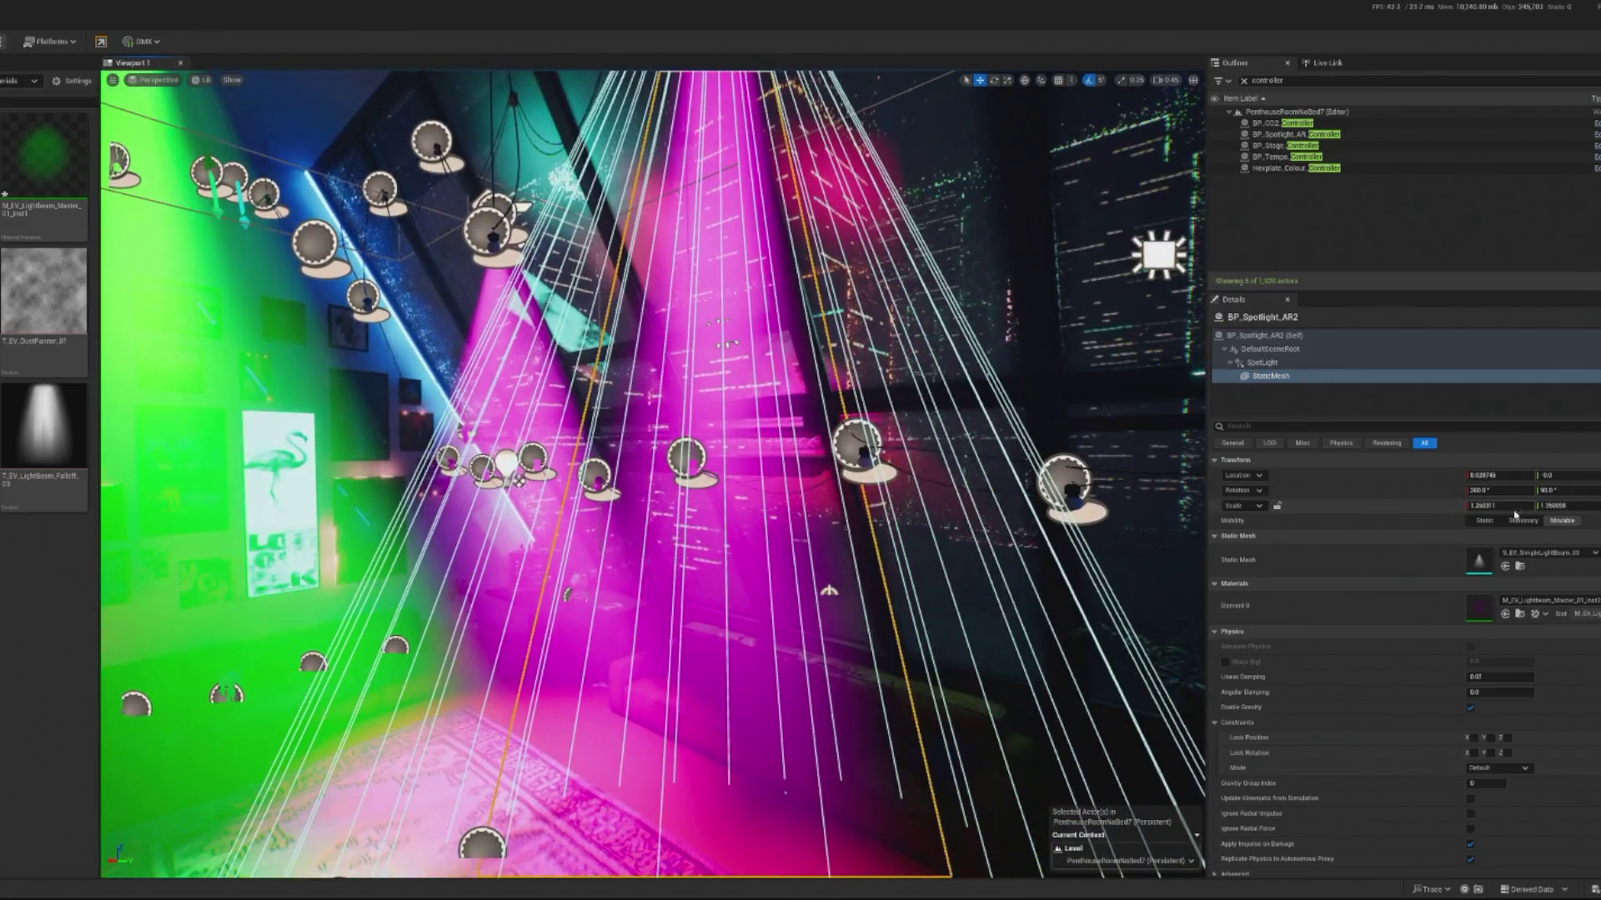
text(1)
text(2)
key(Return)
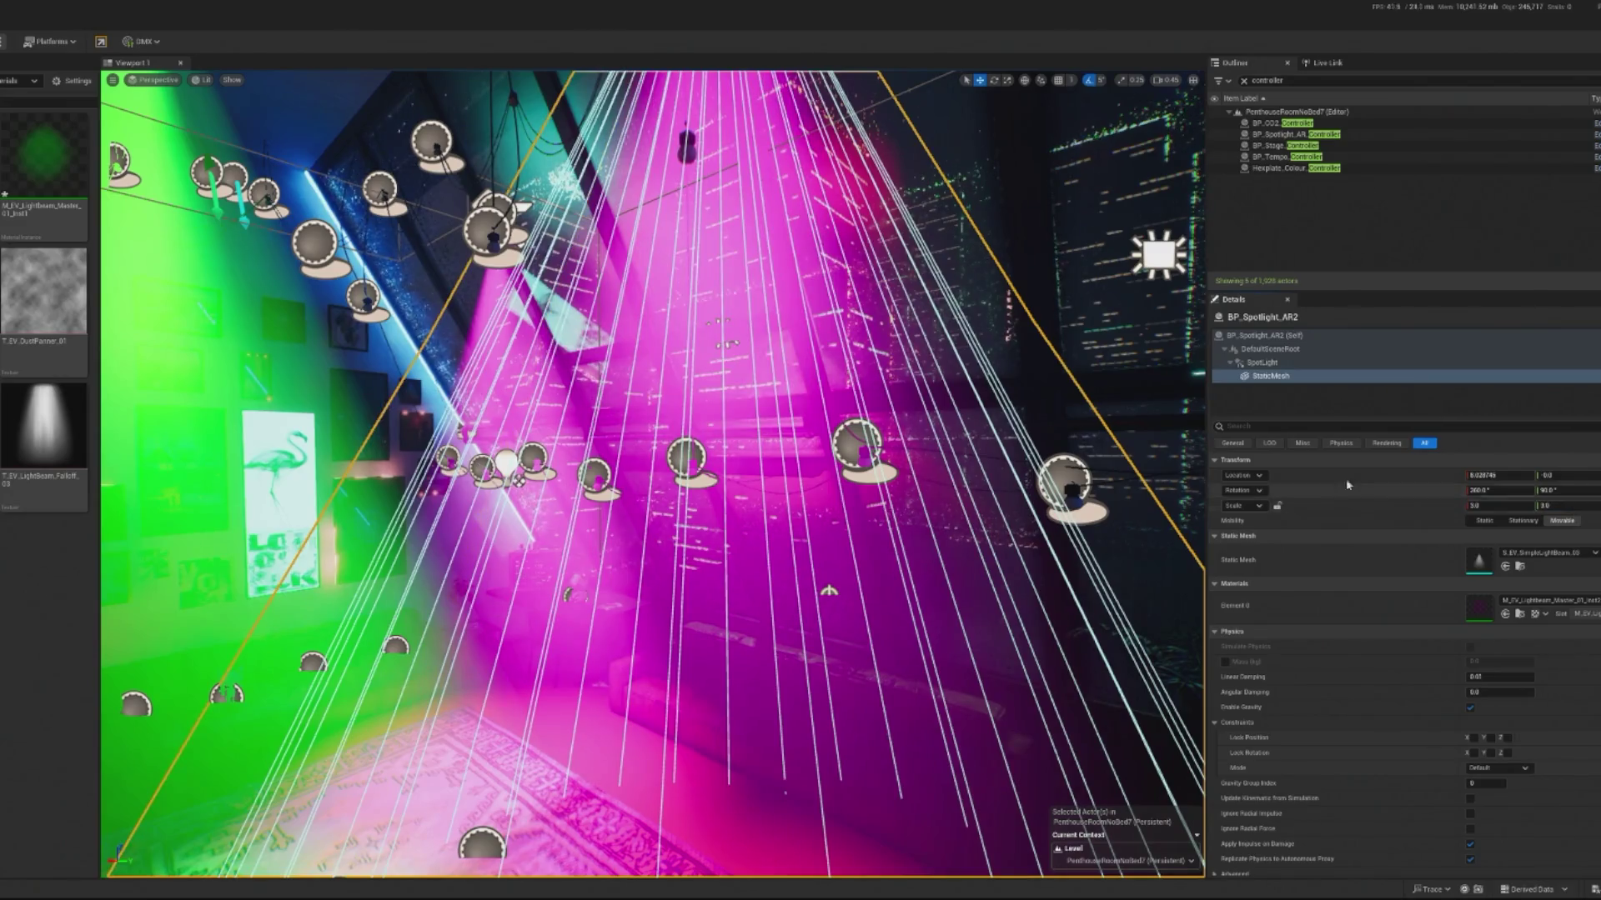
key(f)
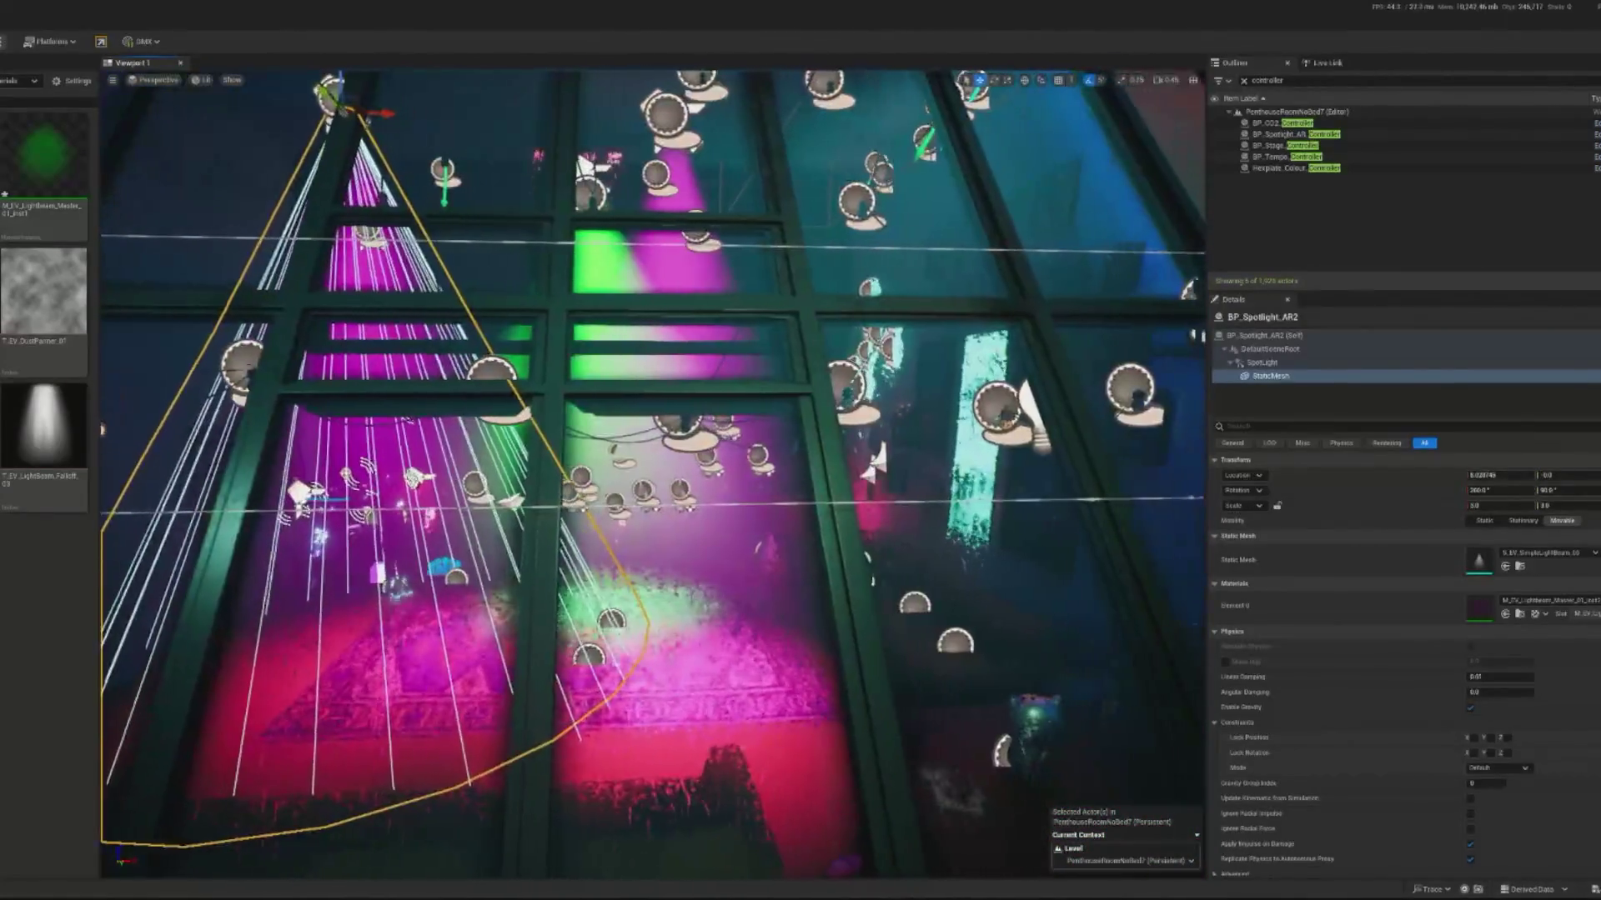
click(584, 481)
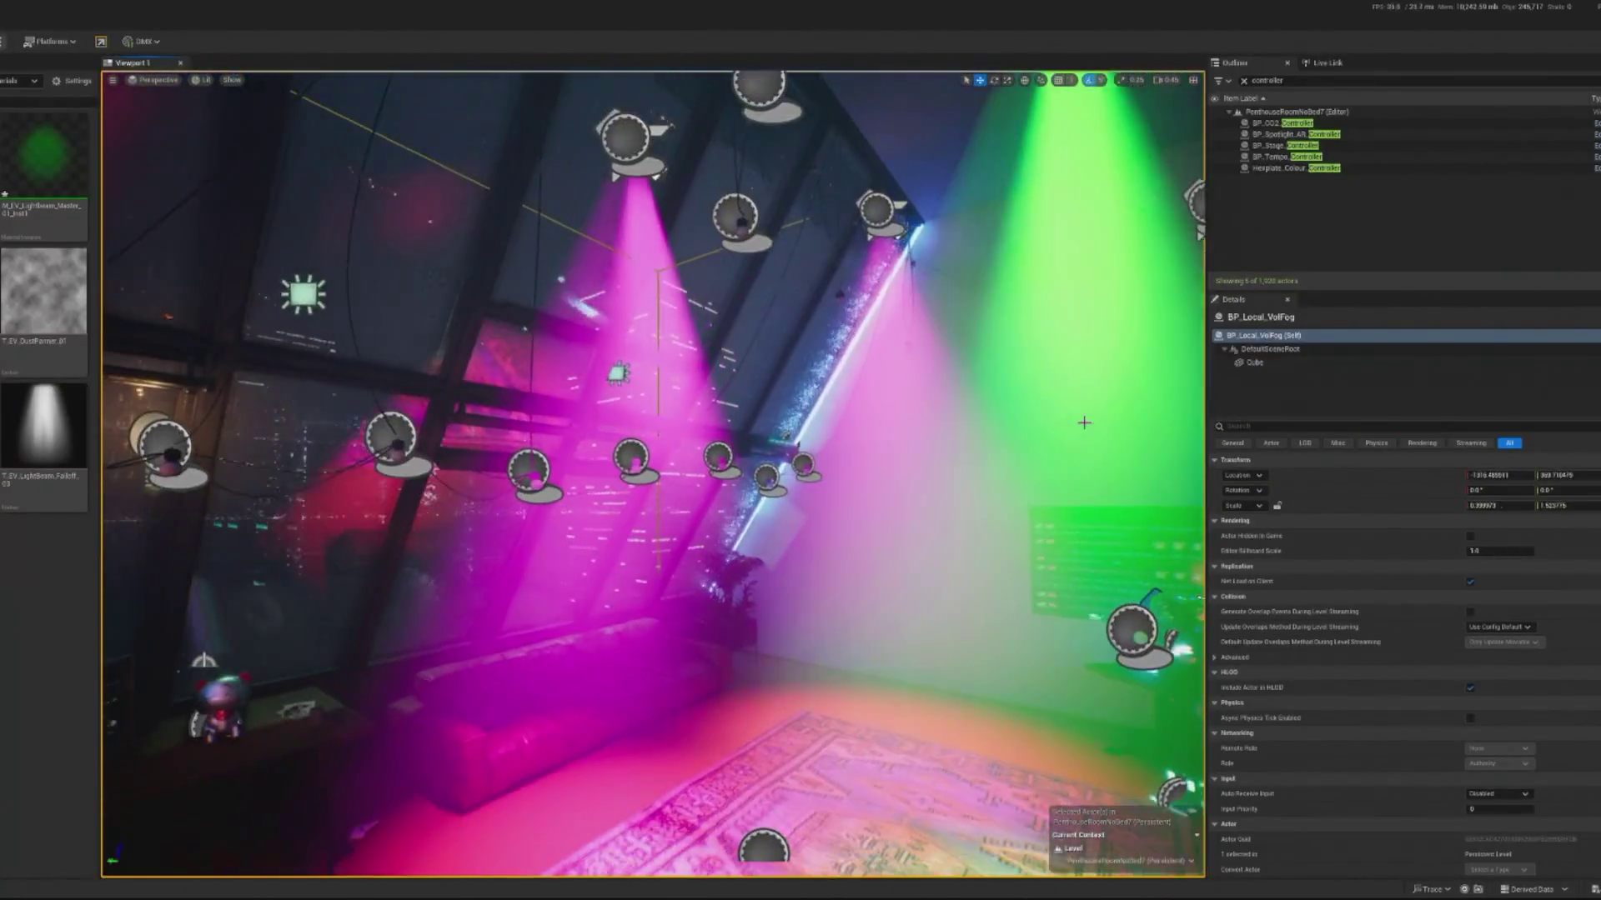
Step: Review the beam mesh settings of the magenta BP_Spotlight_AR4
click(631, 137)
click(1271, 376)
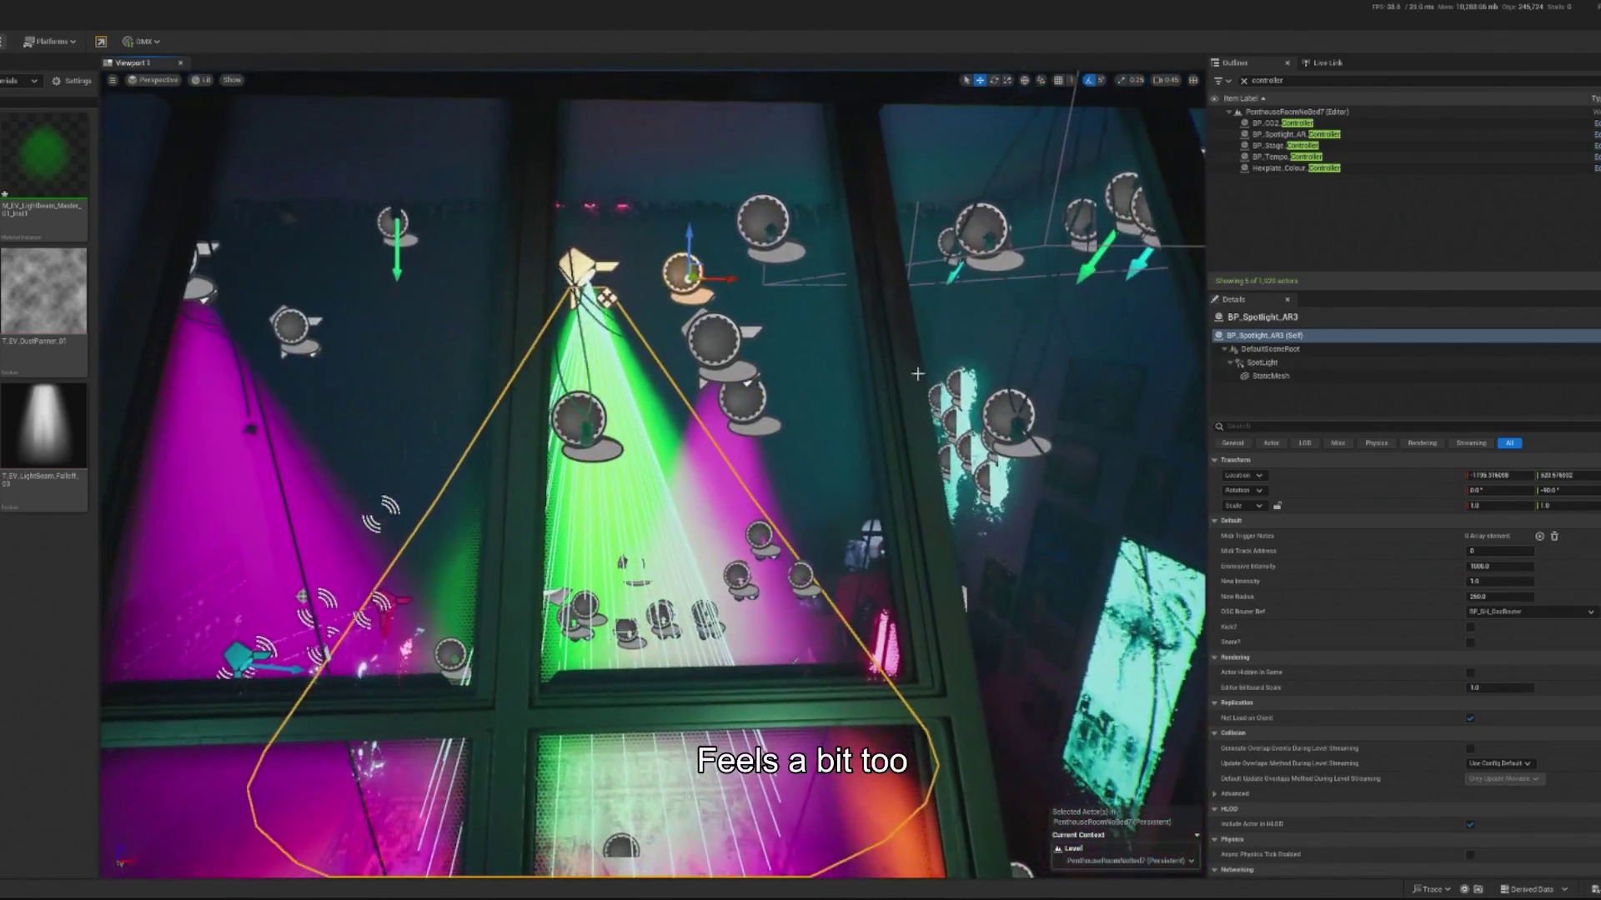
click(1270, 376)
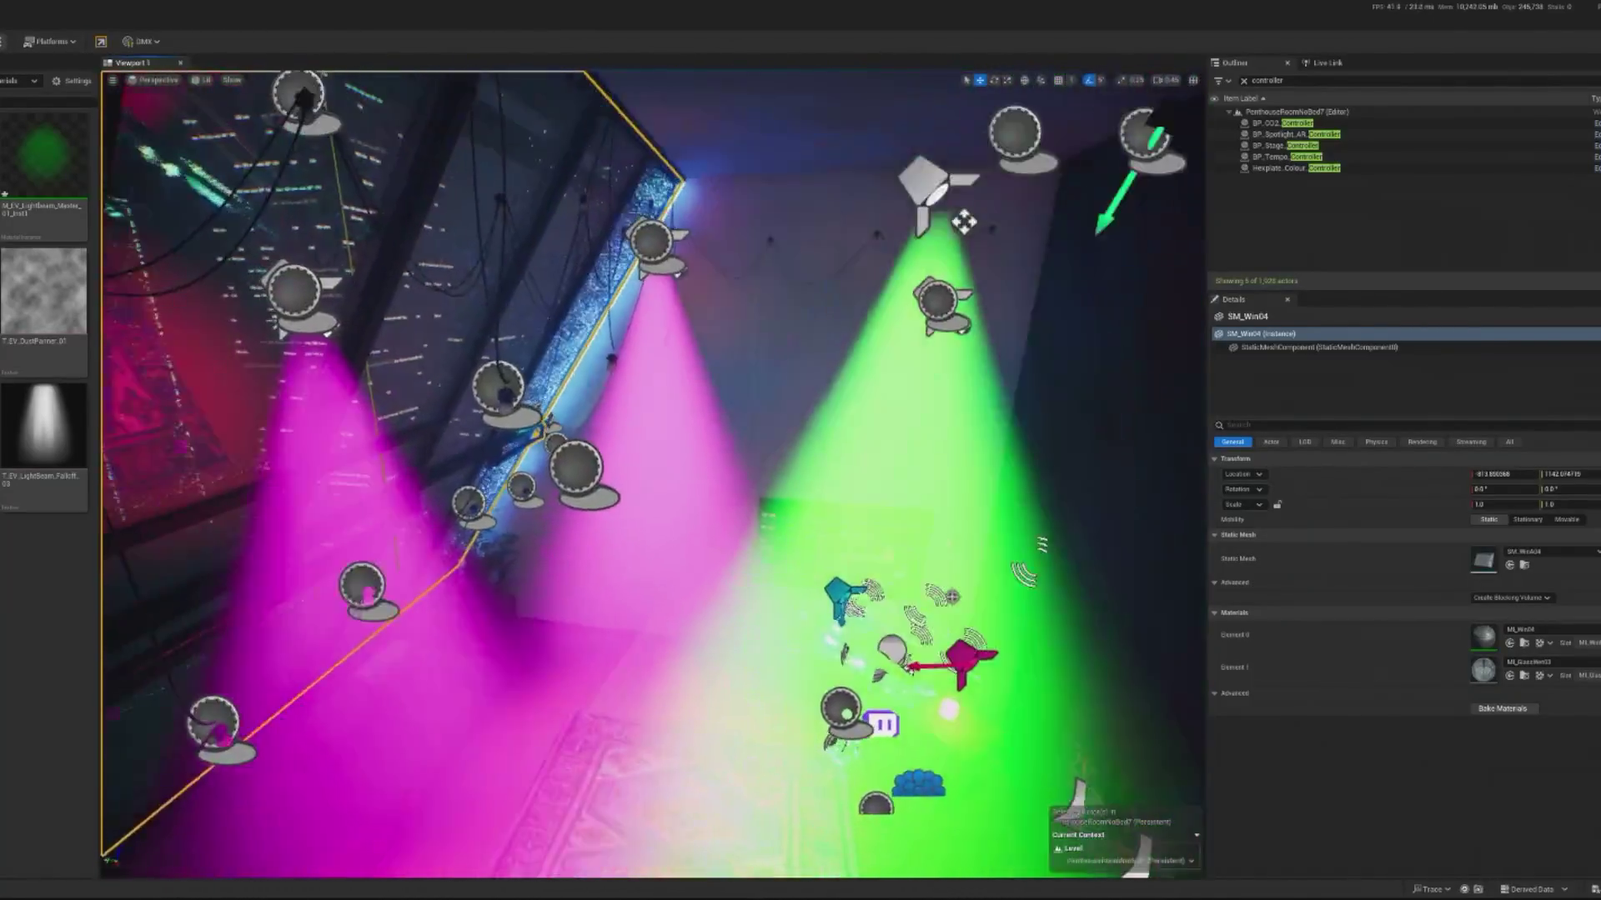
Step: Move BP_Spotlight_AR2 and the green AR3 along the ceiling, undoing AR3's last move
click(575, 263)
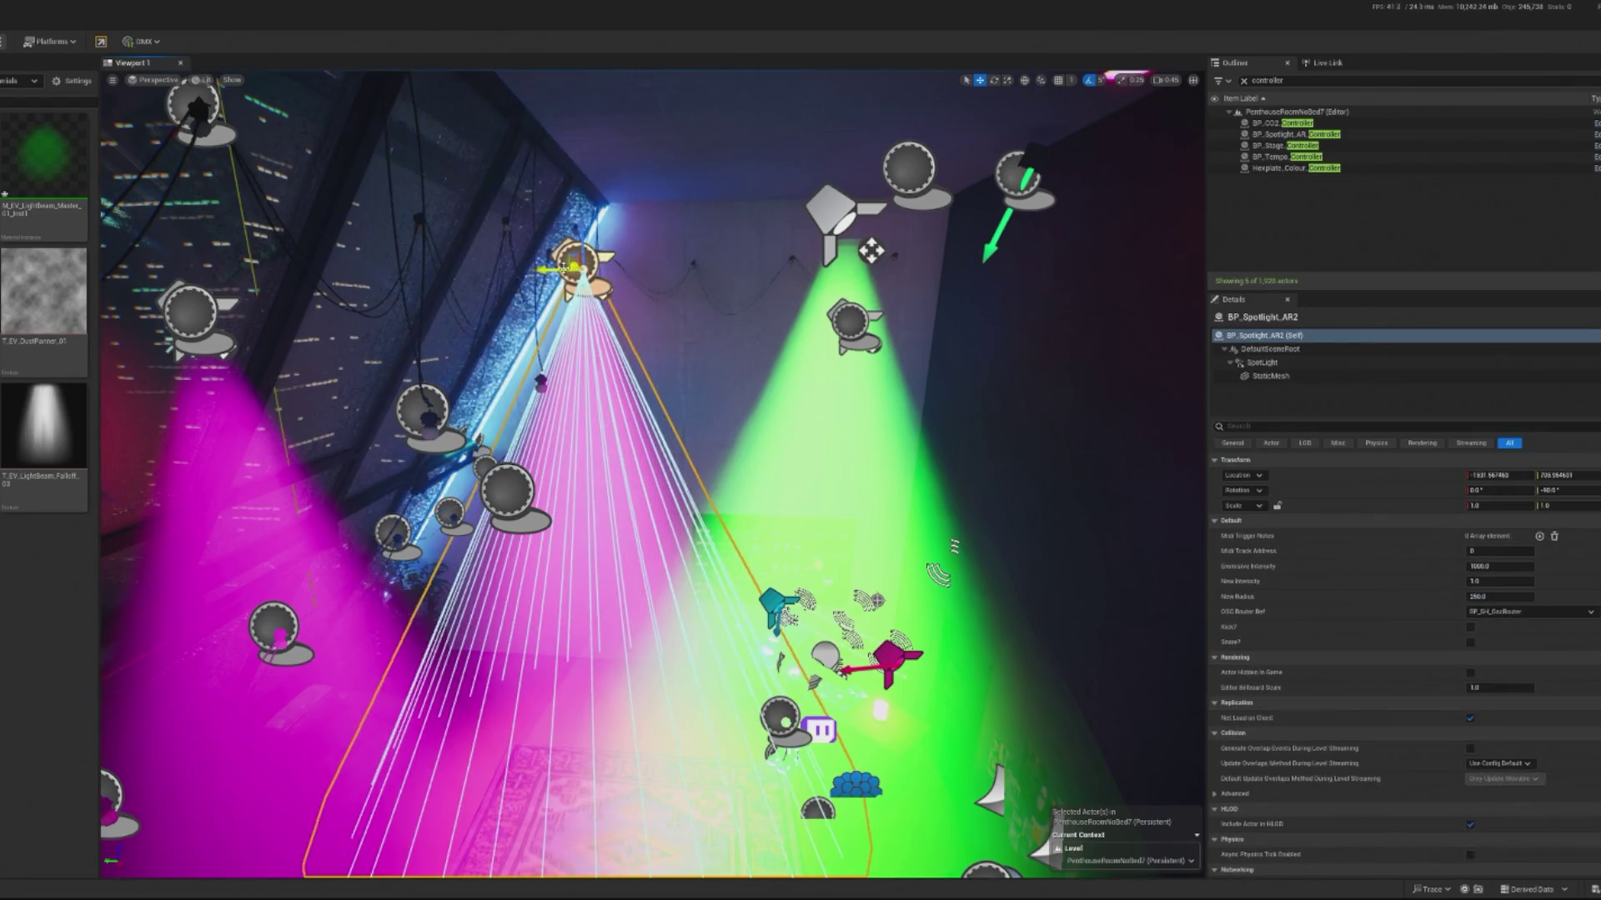
mouse_move(565, 265)
mouse_down()
mouse_move(607, 261)
mouse_move(625, 110)
mouse_up()
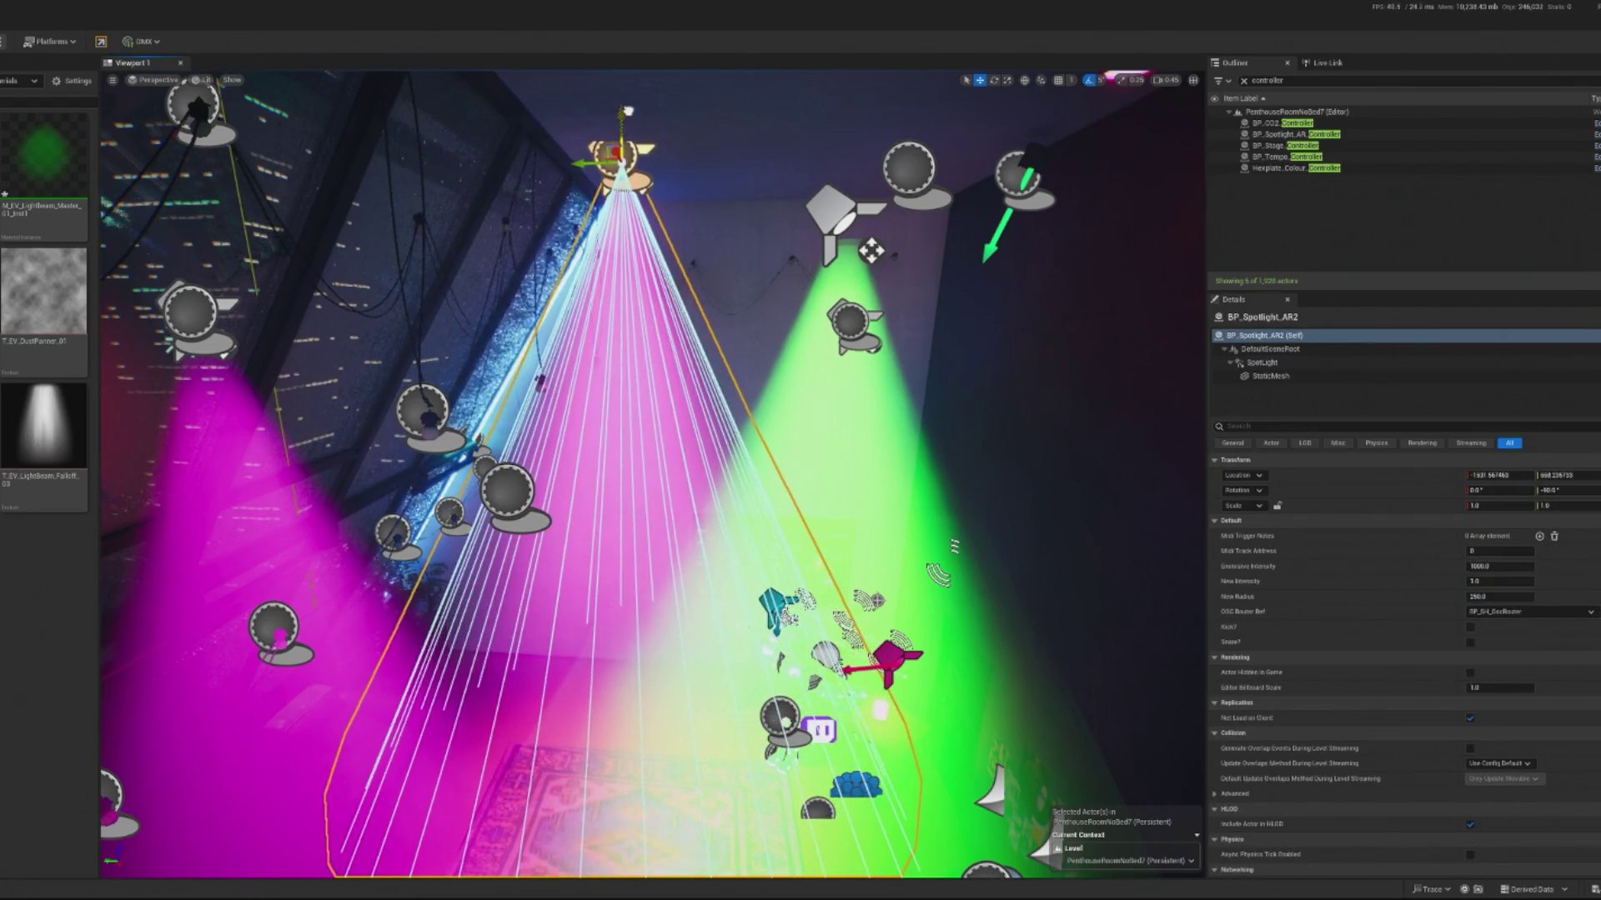
click(871, 251)
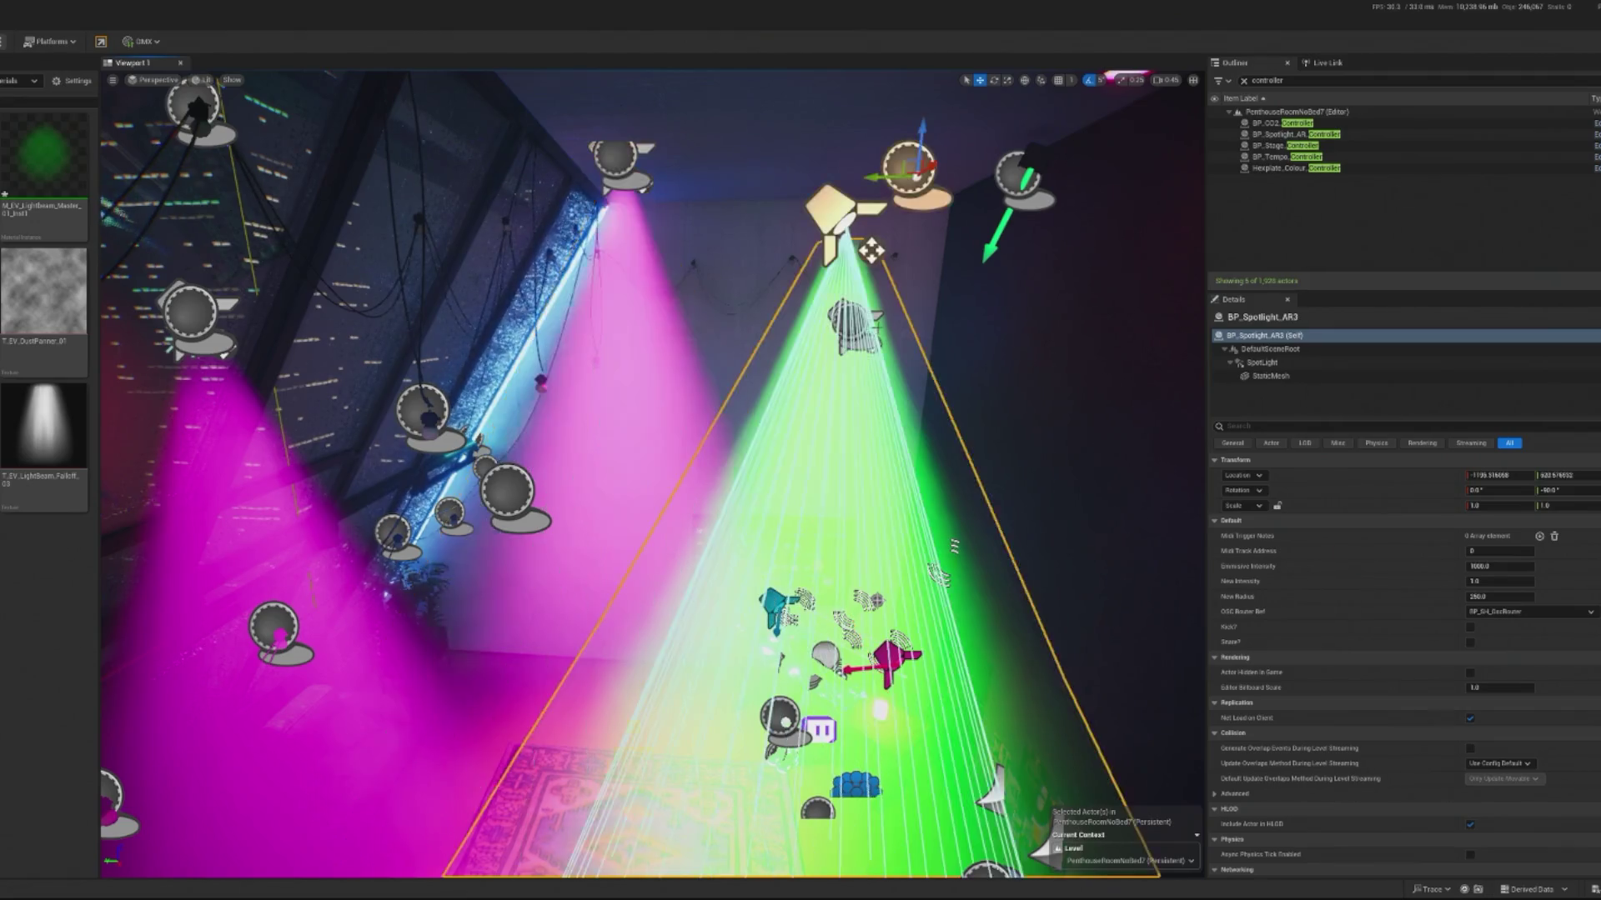
drag(874, 178, 986, 182)
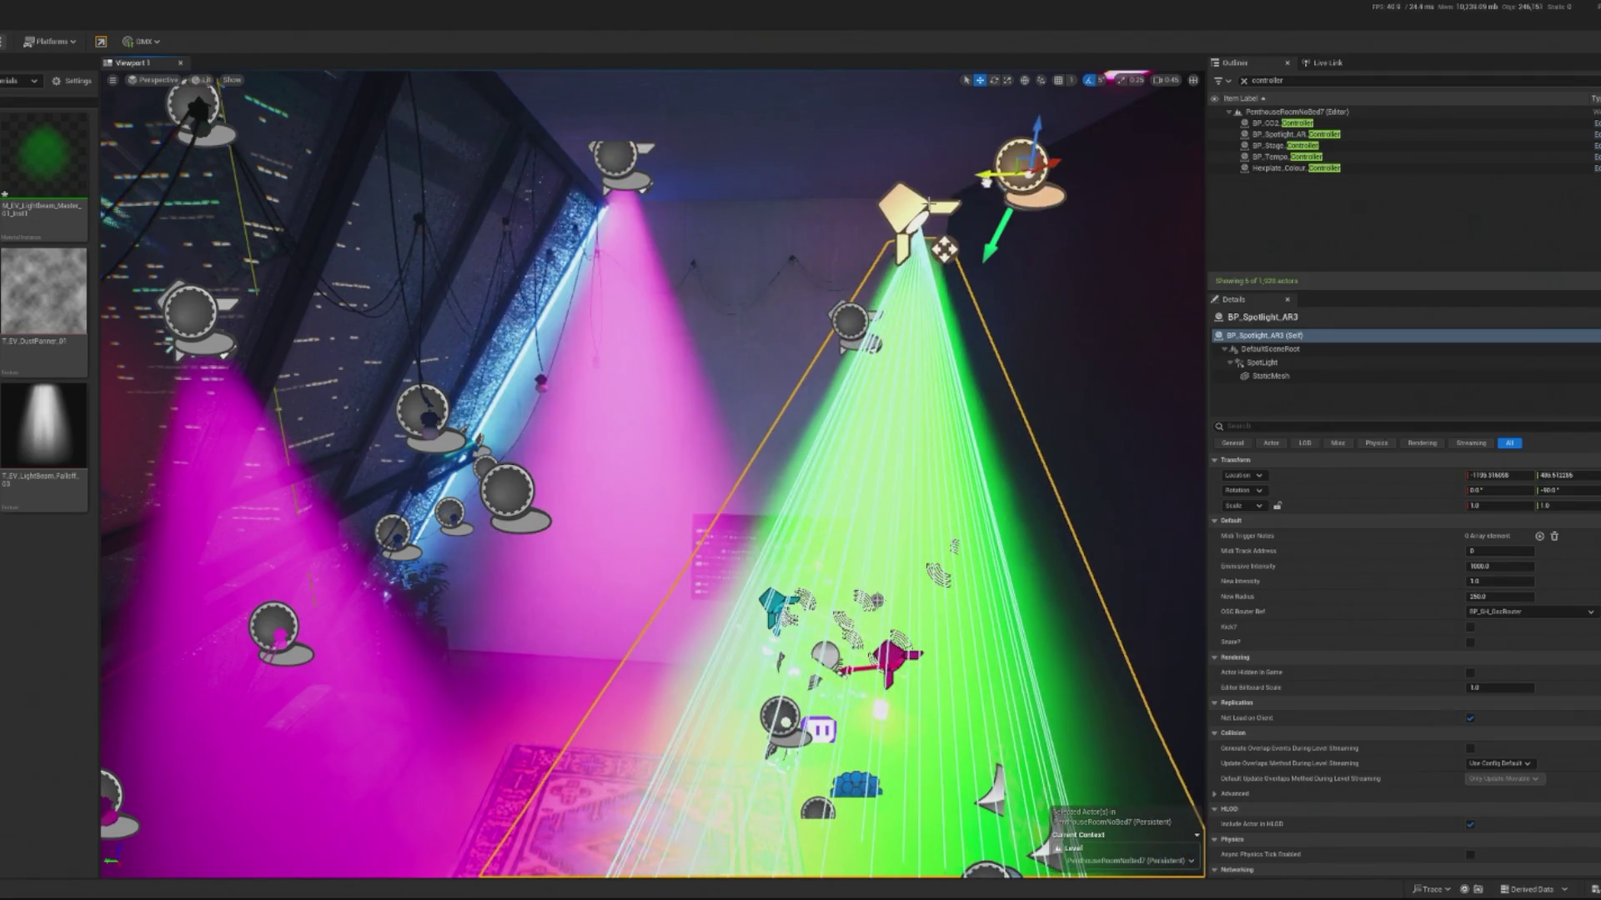
click(1261, 363)
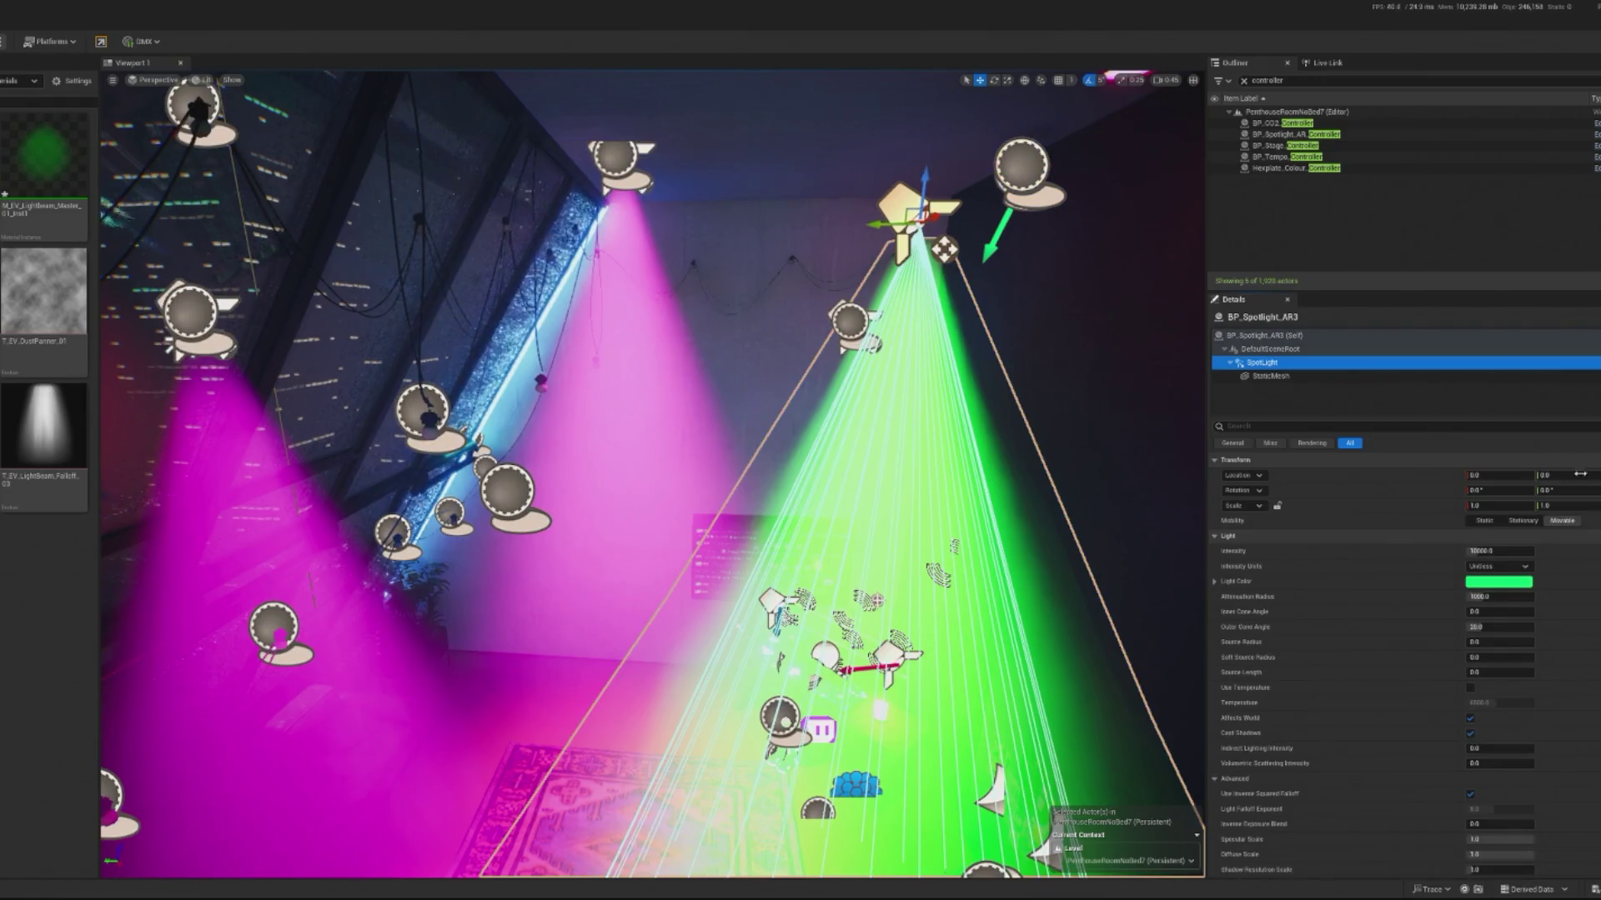
drag(915, 215, 1029, 167)
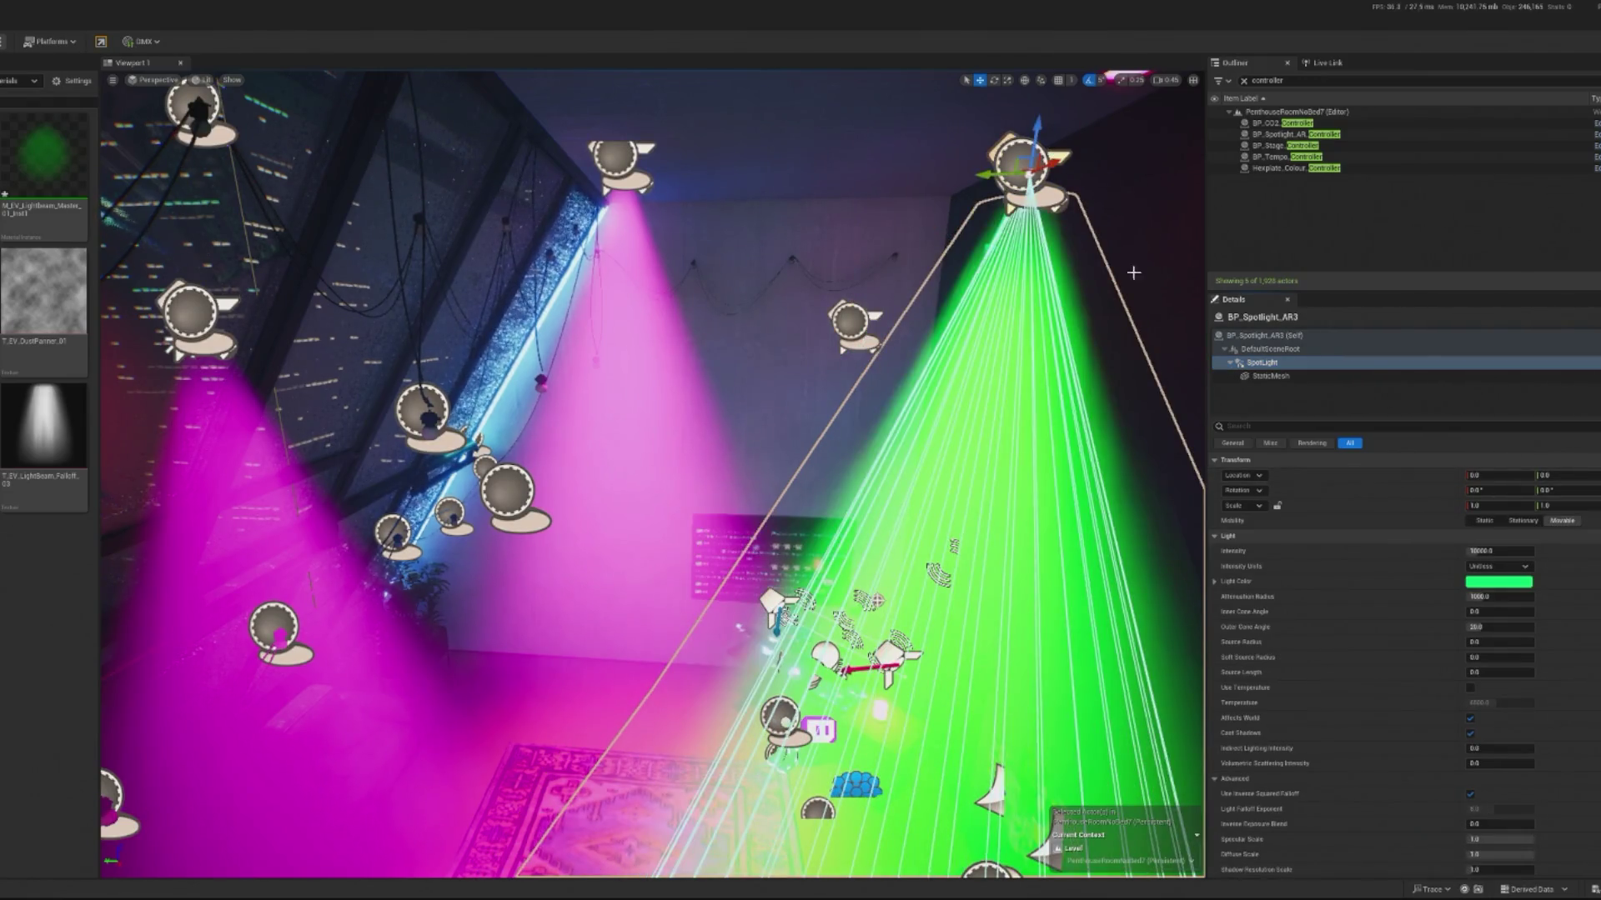
click(1375, 376)
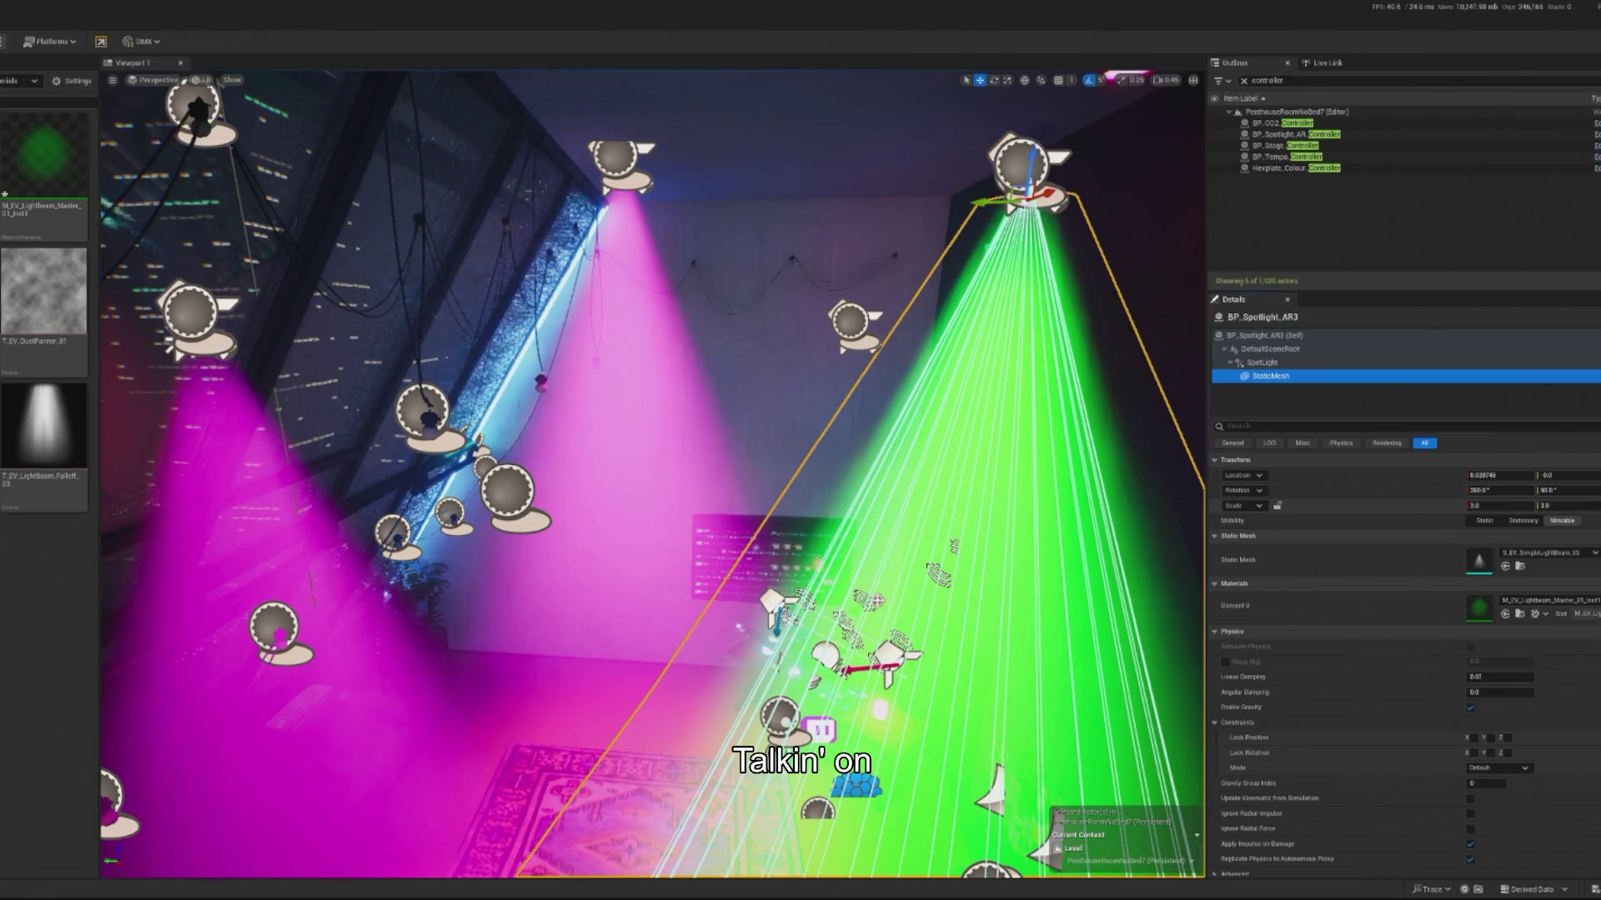
click(1509, 475)
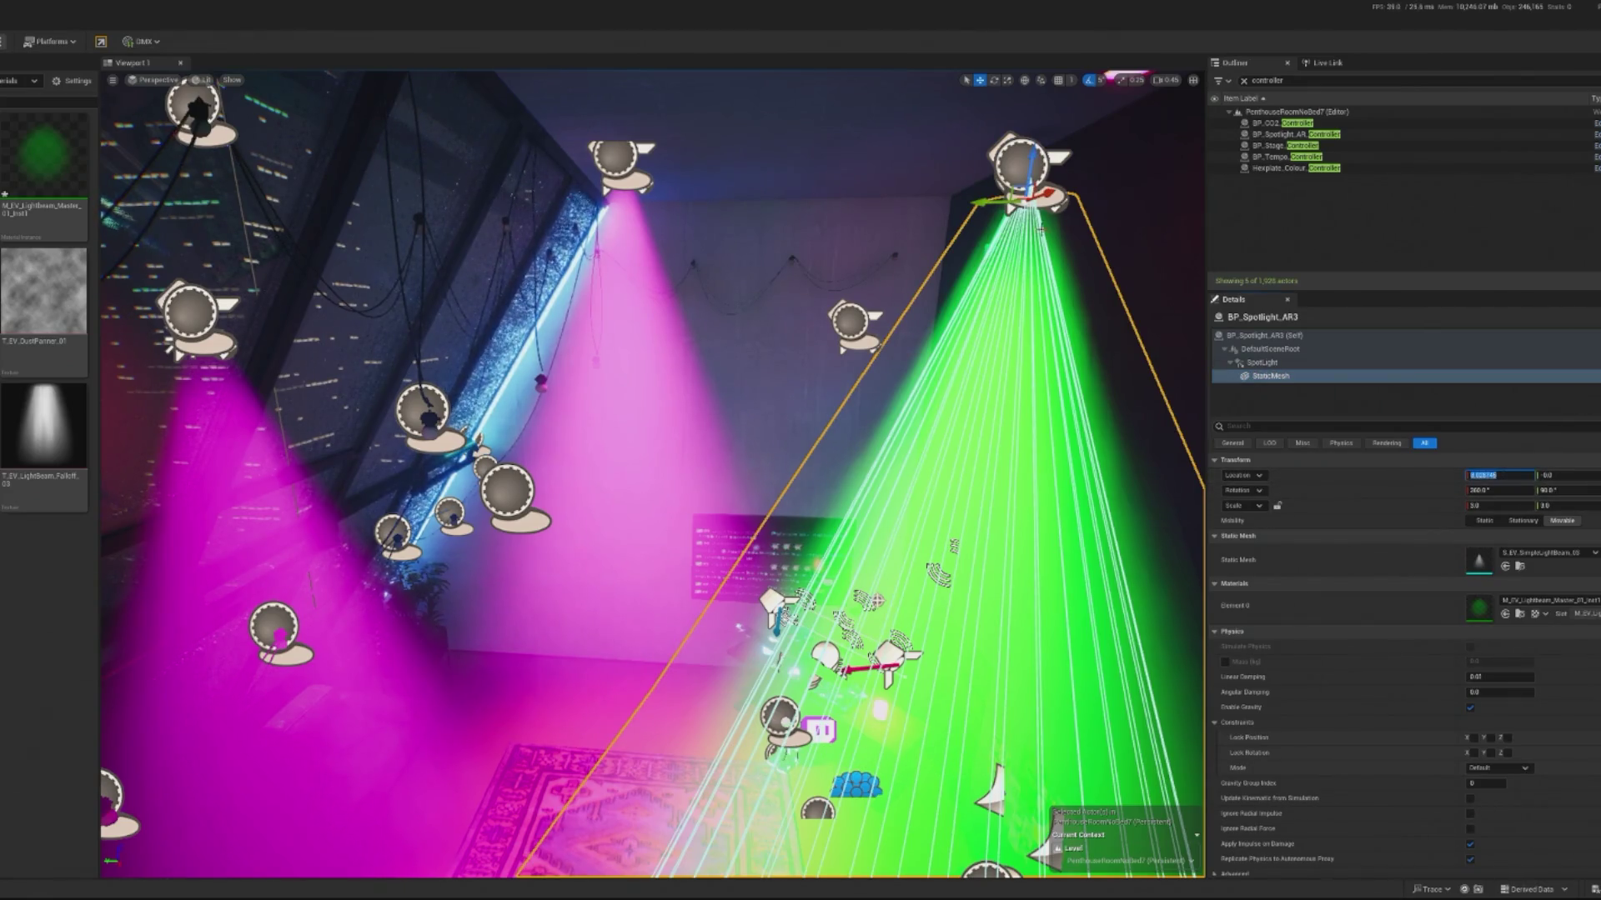
click(1262, 363)
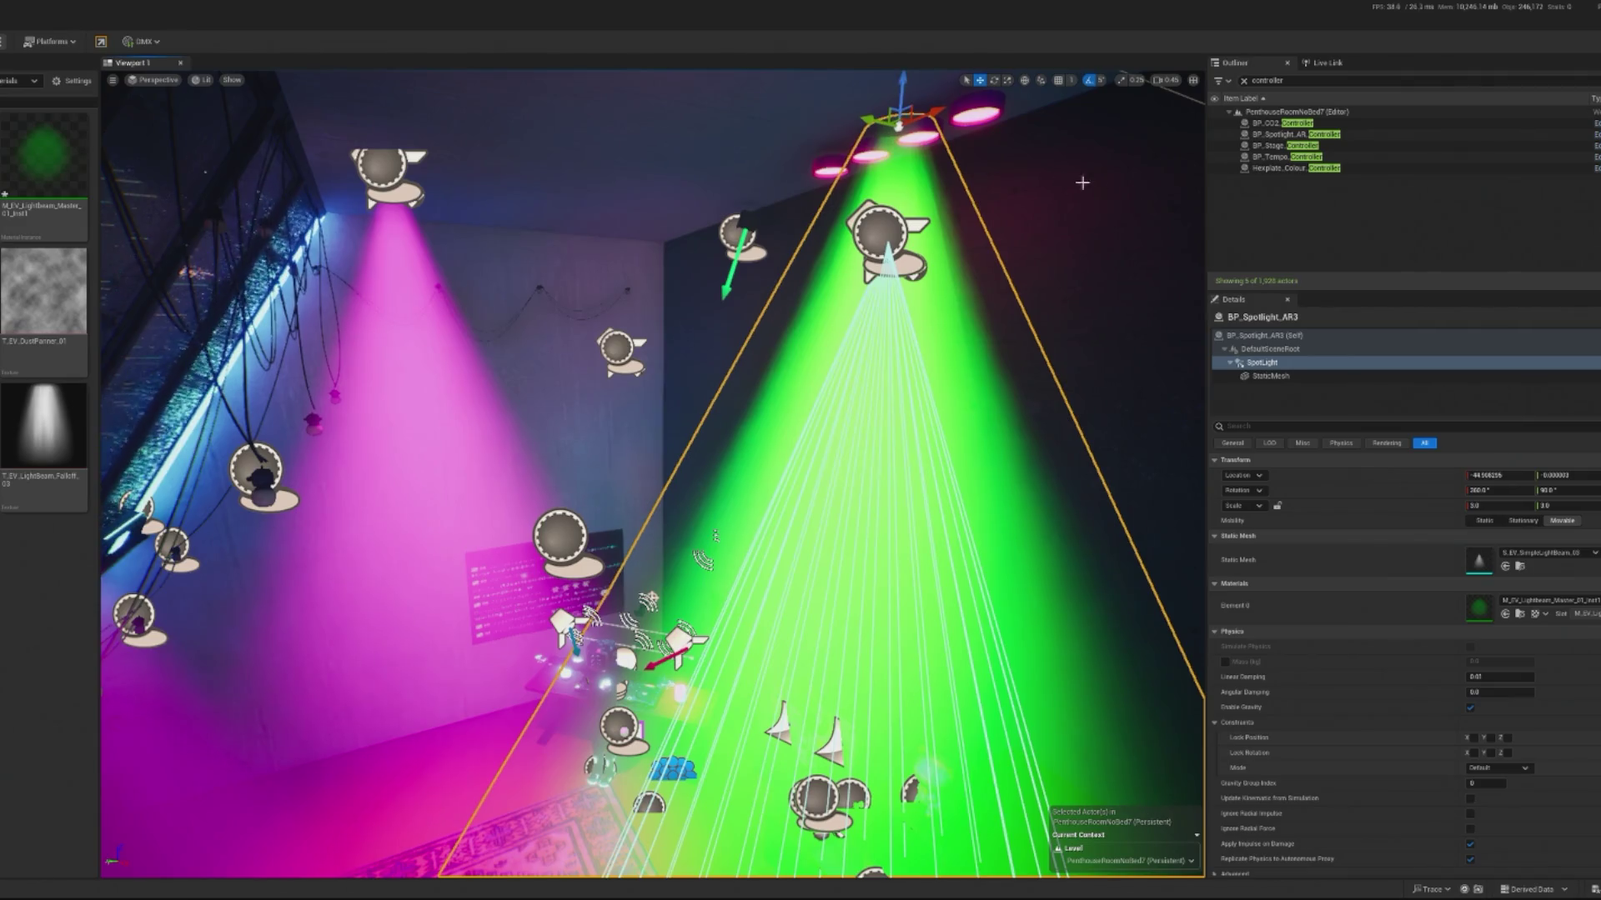
key(ctrl+z)
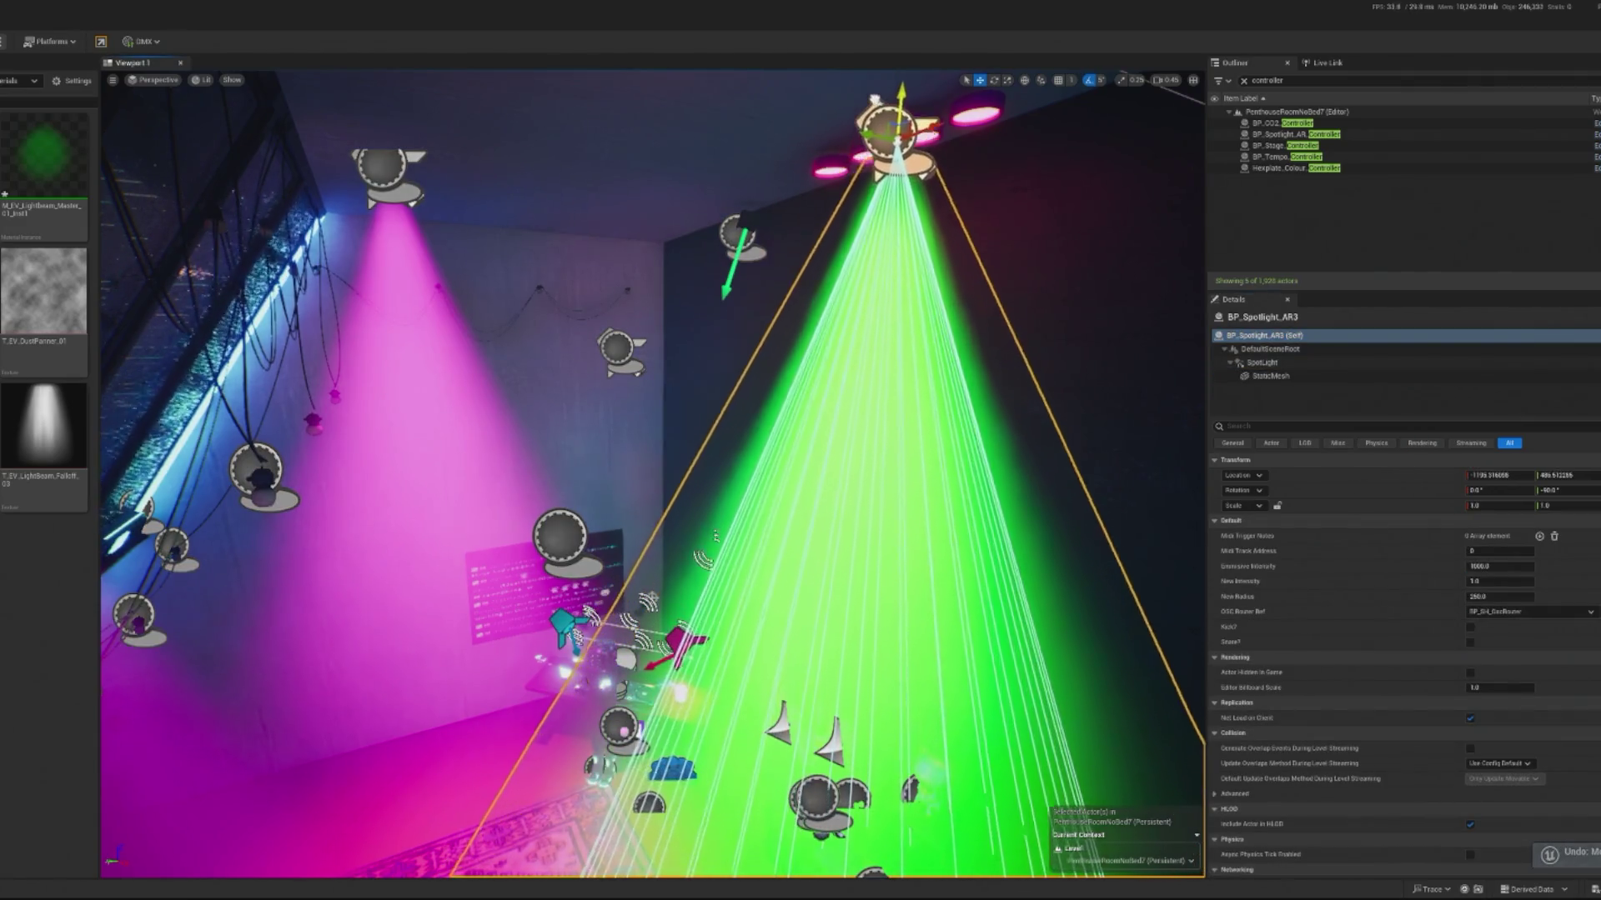
Step: Select the magenta BP_Spotlight_AR4 and frame it in the viewport
drag(751, 130, 822, 130)
mouse_move(502, 640)
mouse_down()
mouse_move(633, 333)
mouse_move(600, 142)
mouse_move(677, 140)
mouse_move(552, 142)
mouse_up()
click(633, 333)
key(f)
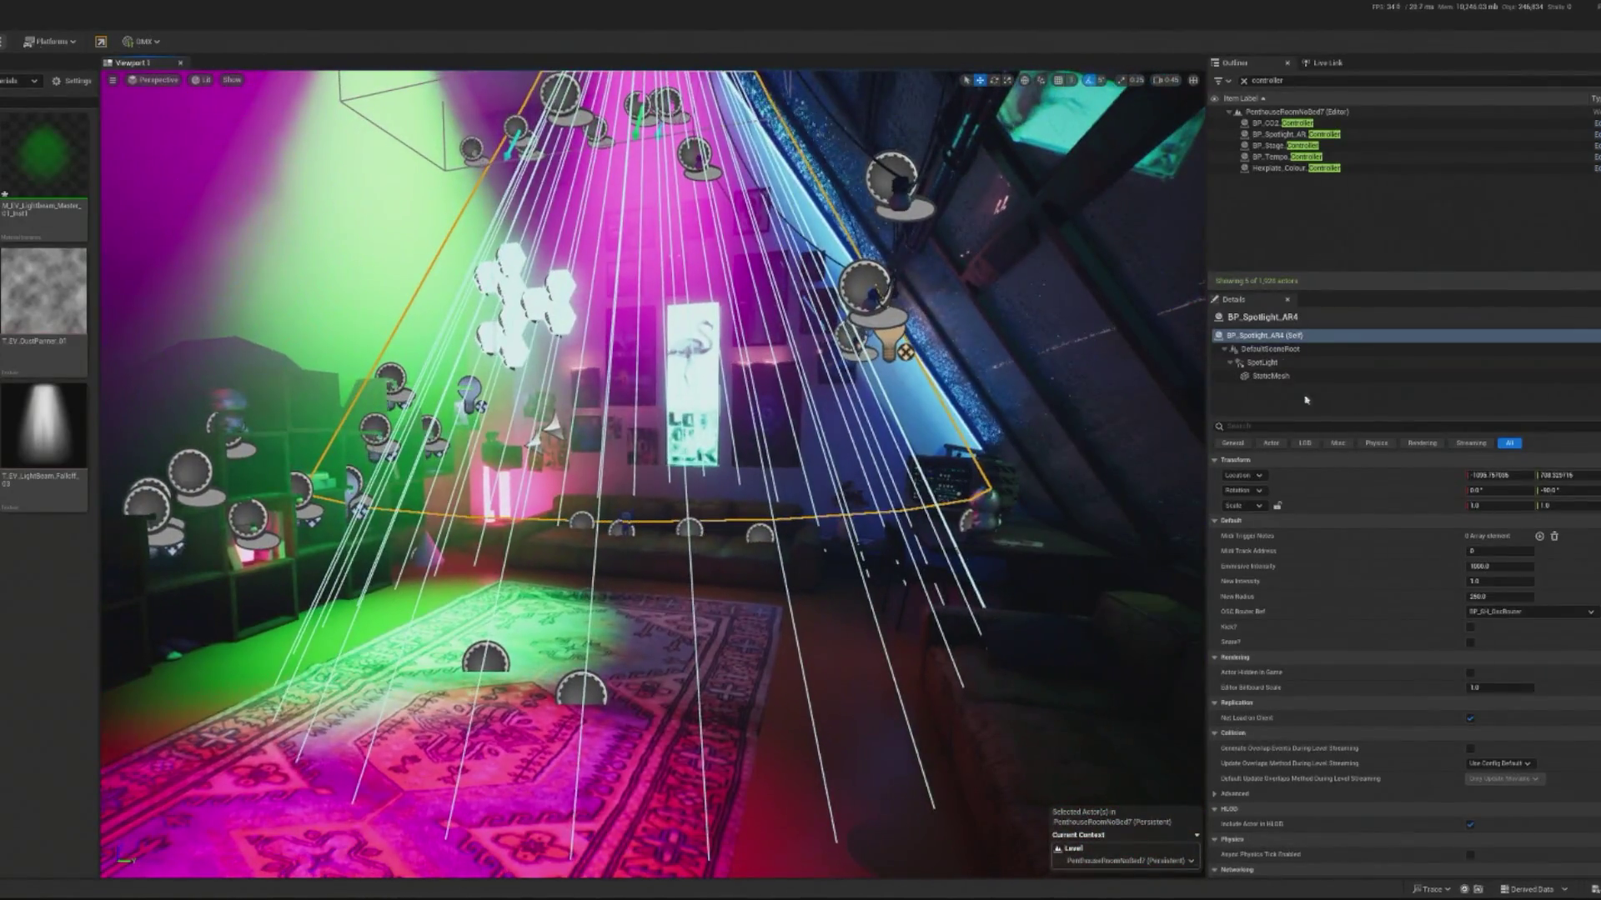
Step: Reduce BP_Spotlight_AR4's spotlight attenuation radius to about 755
click(1262, 363)
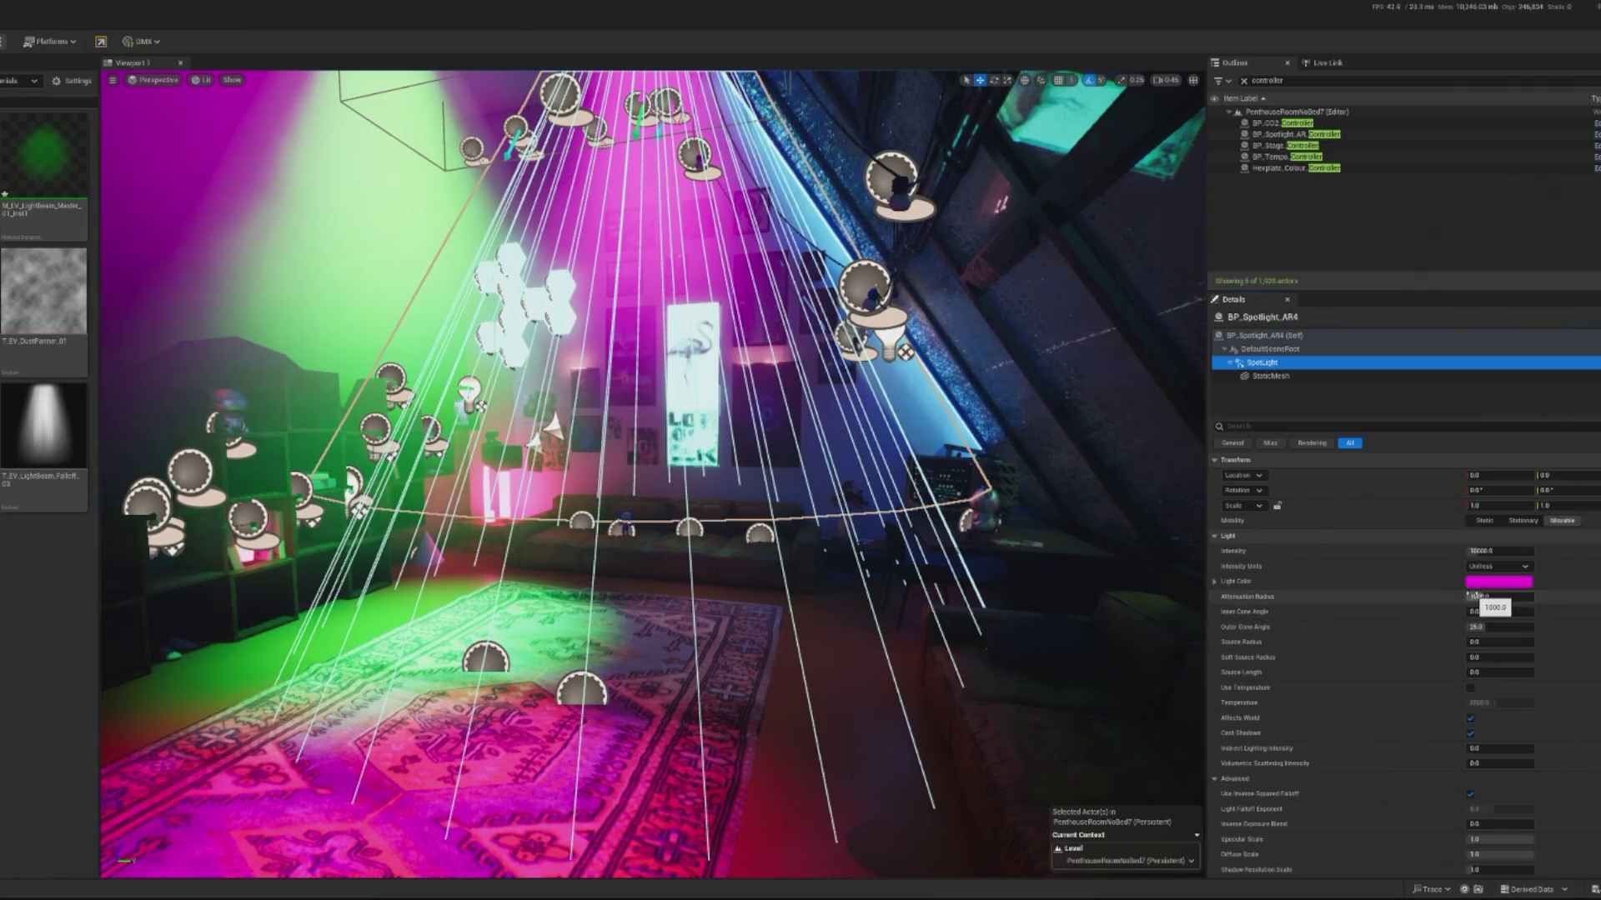
drag(1499, 597, 1443, 596)
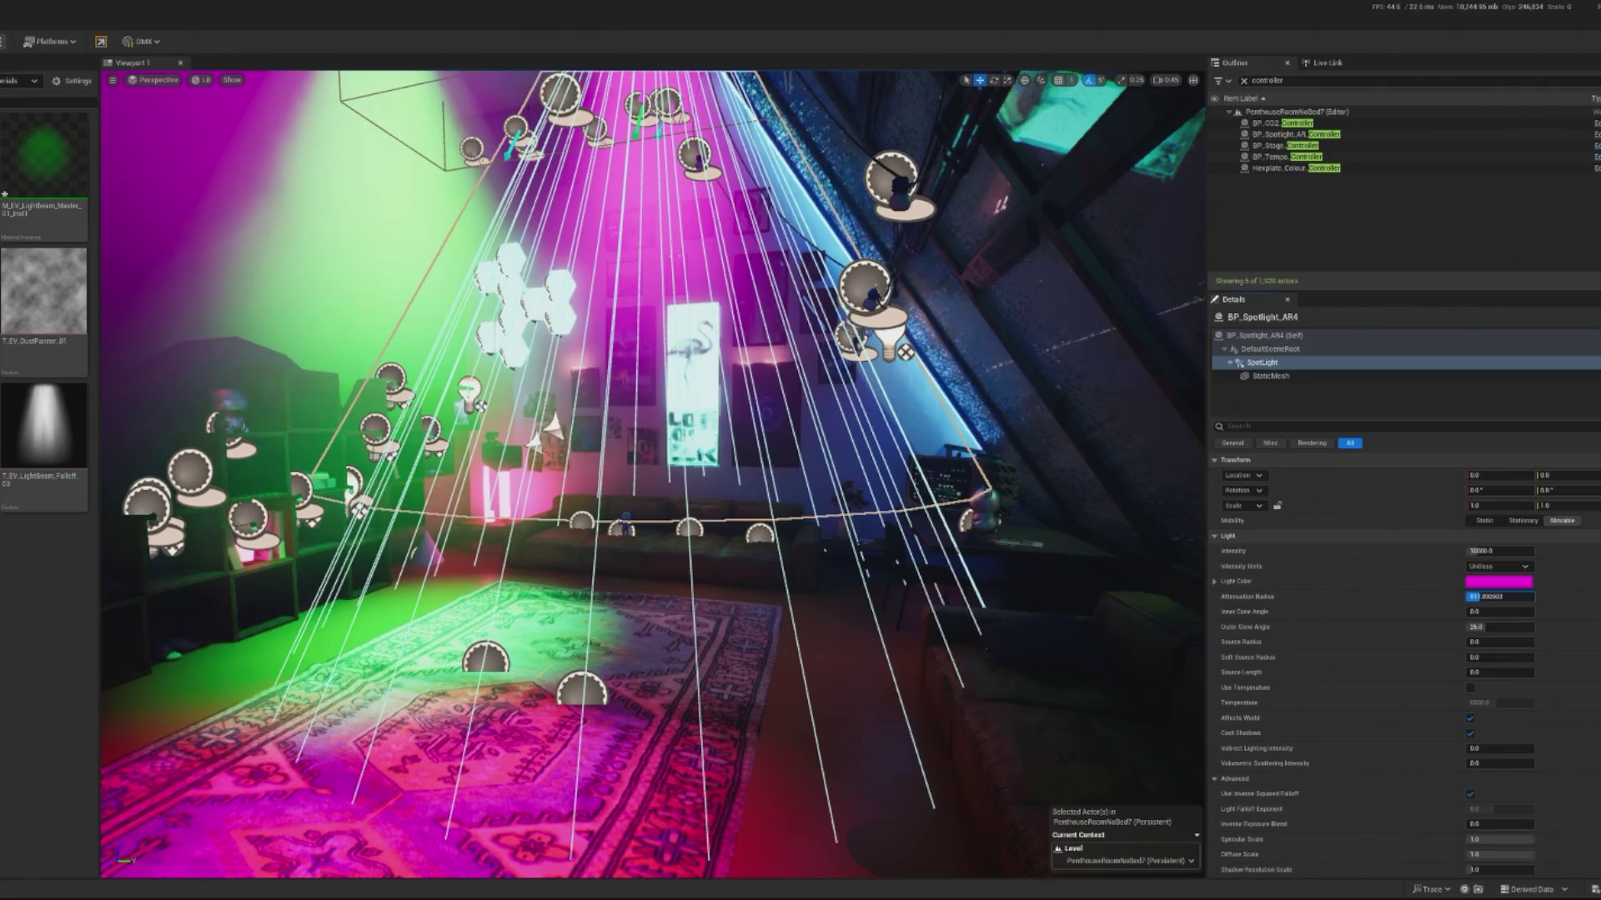
click(1323, 377)
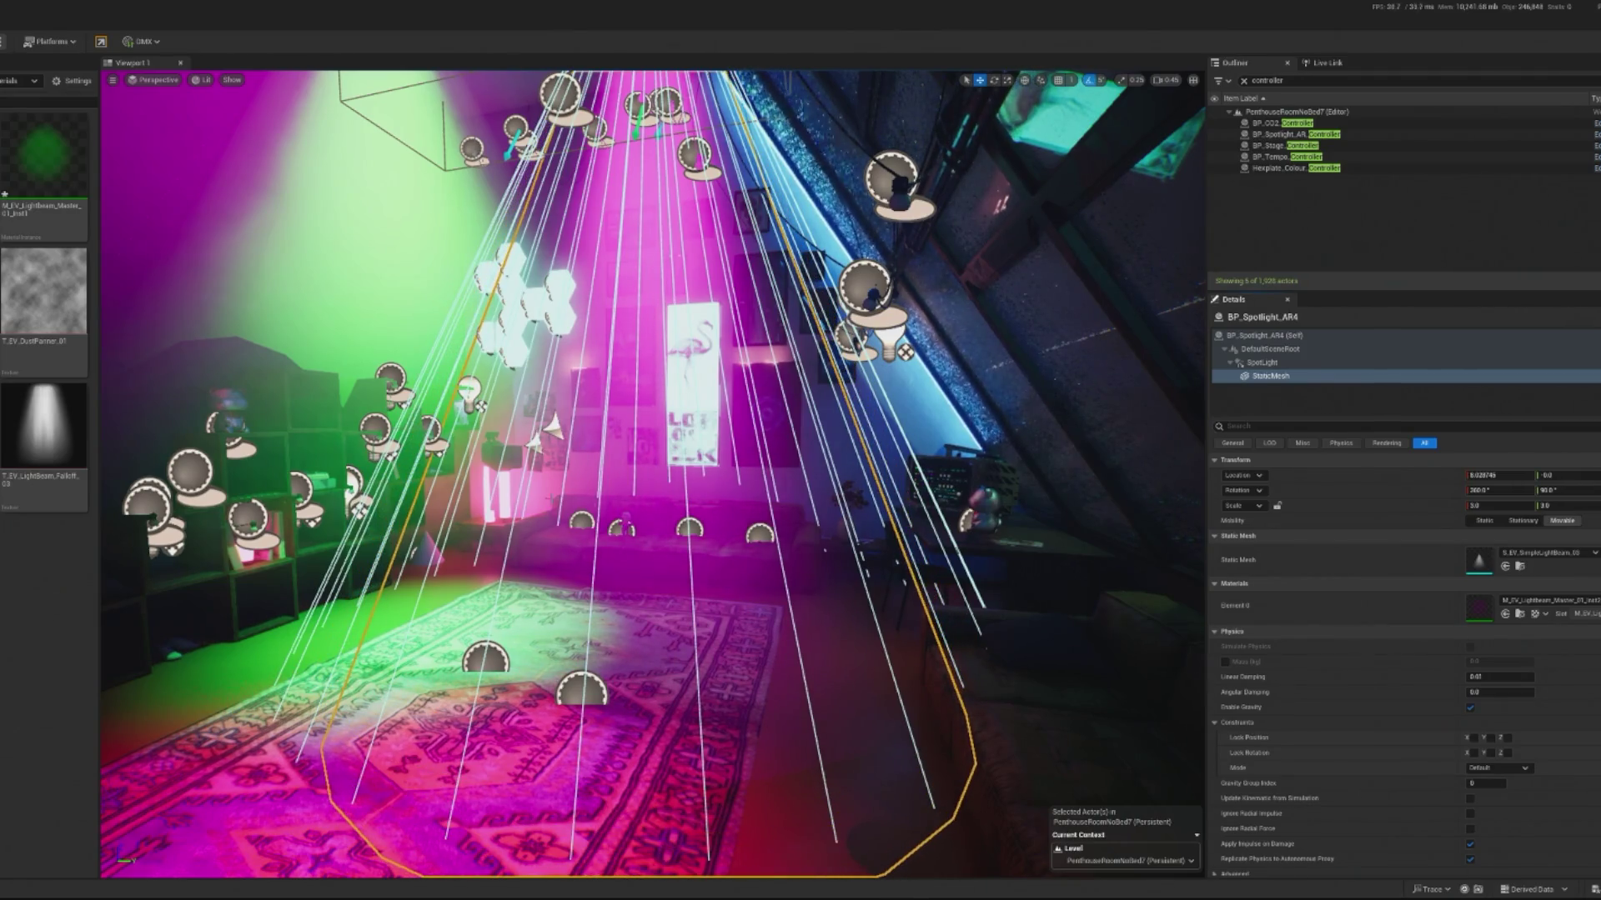
Step: Save the PenthouseRoomNoBed7 level and run a brief play test
key(ctrl+s)
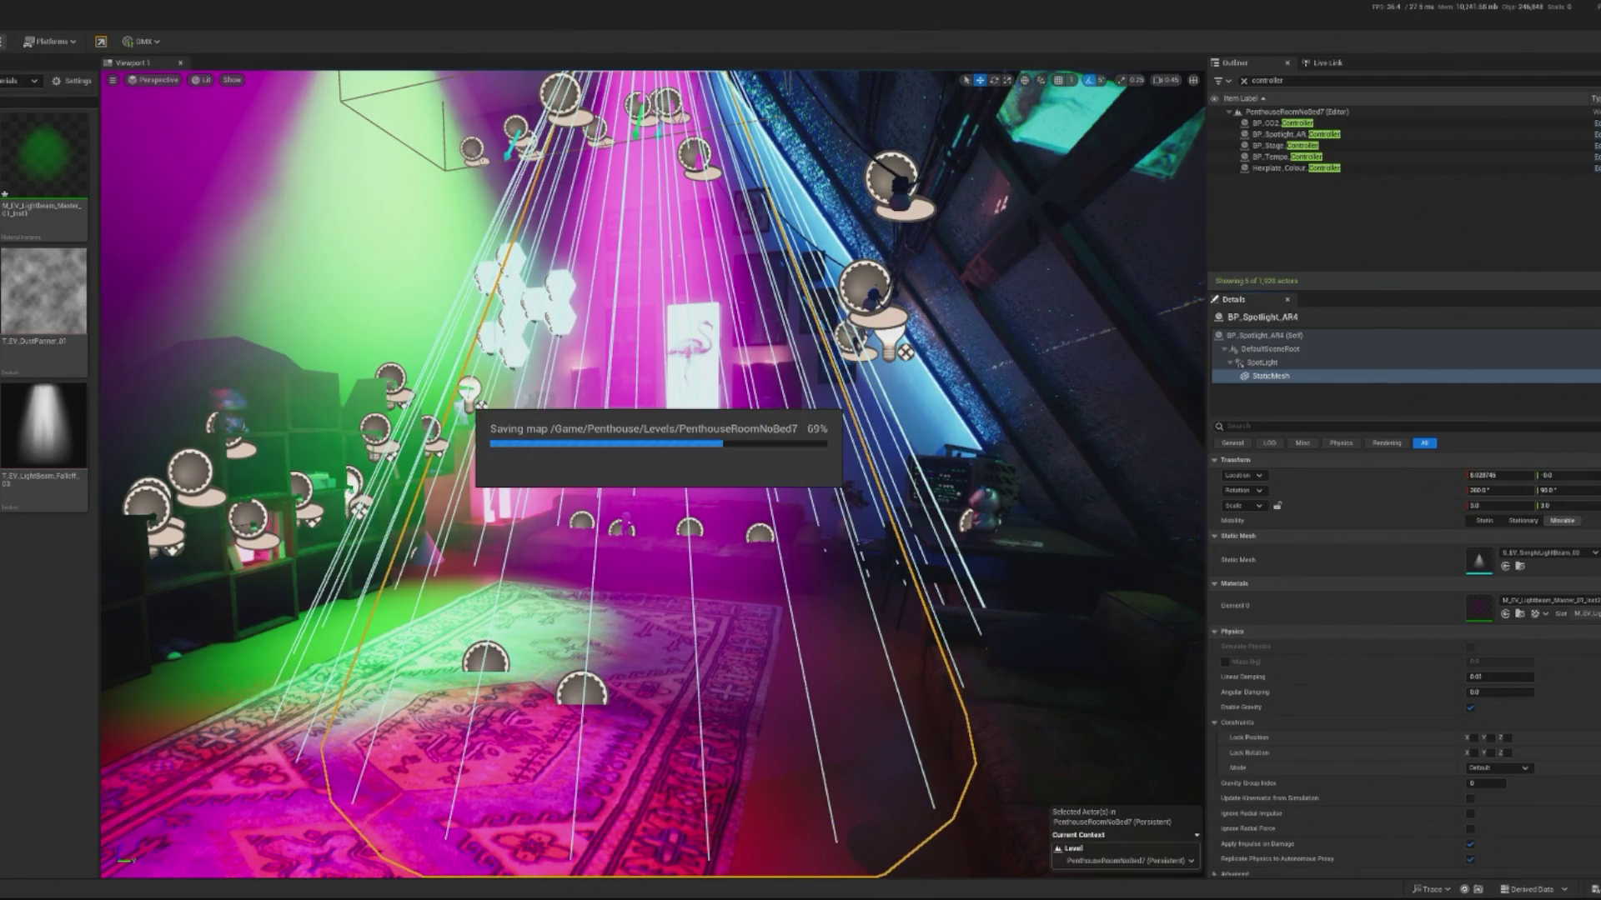
key(alt+p)
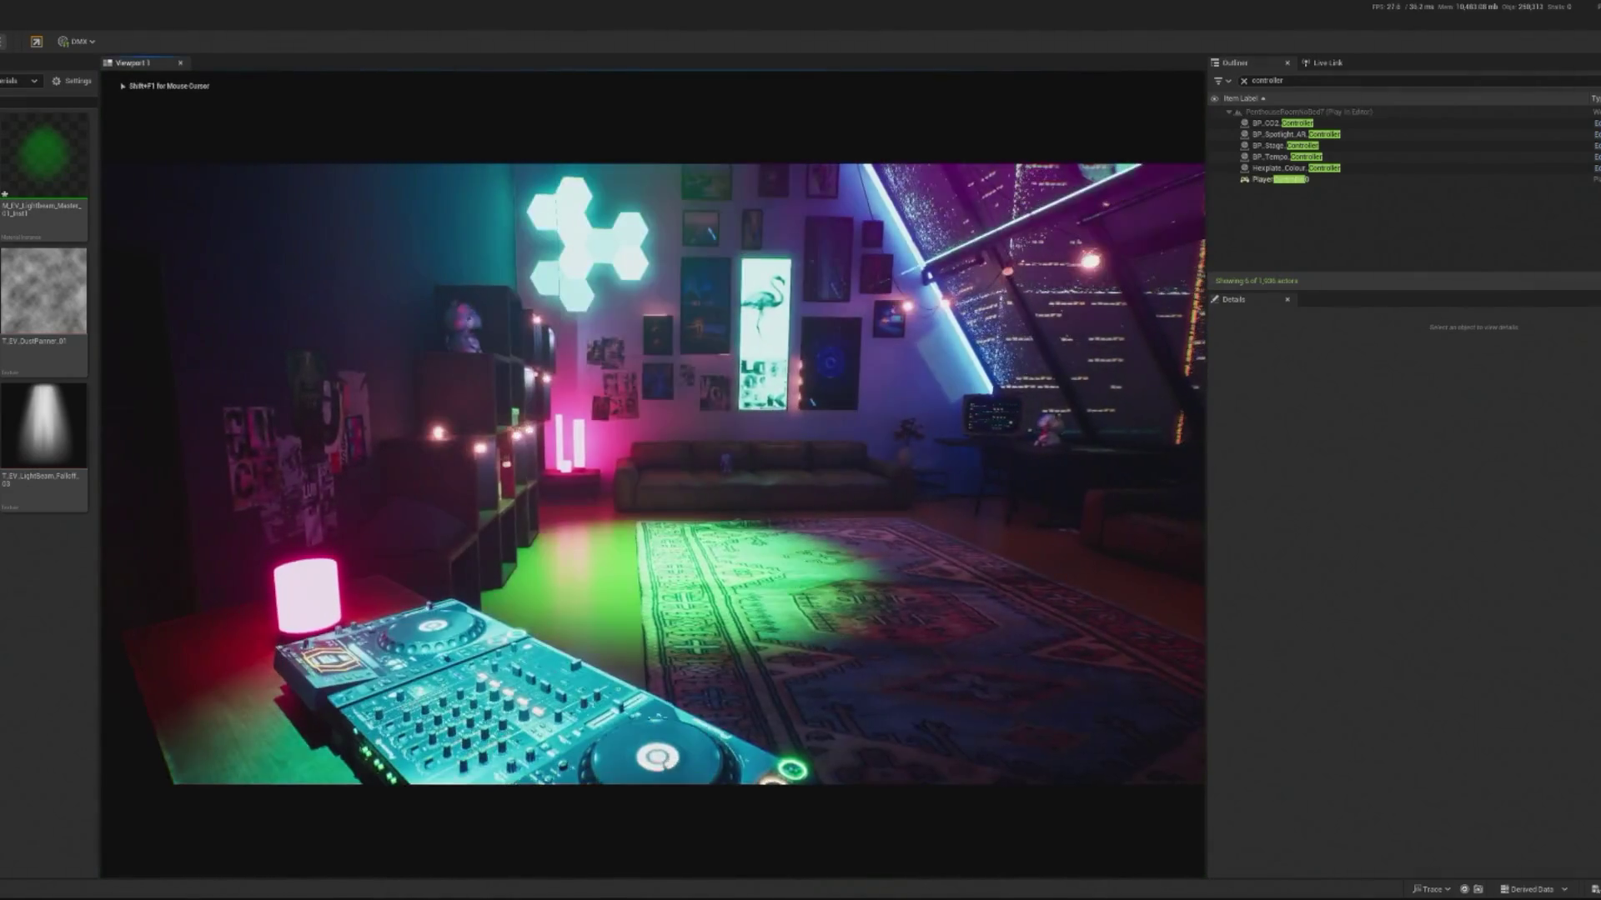
key(Escape)
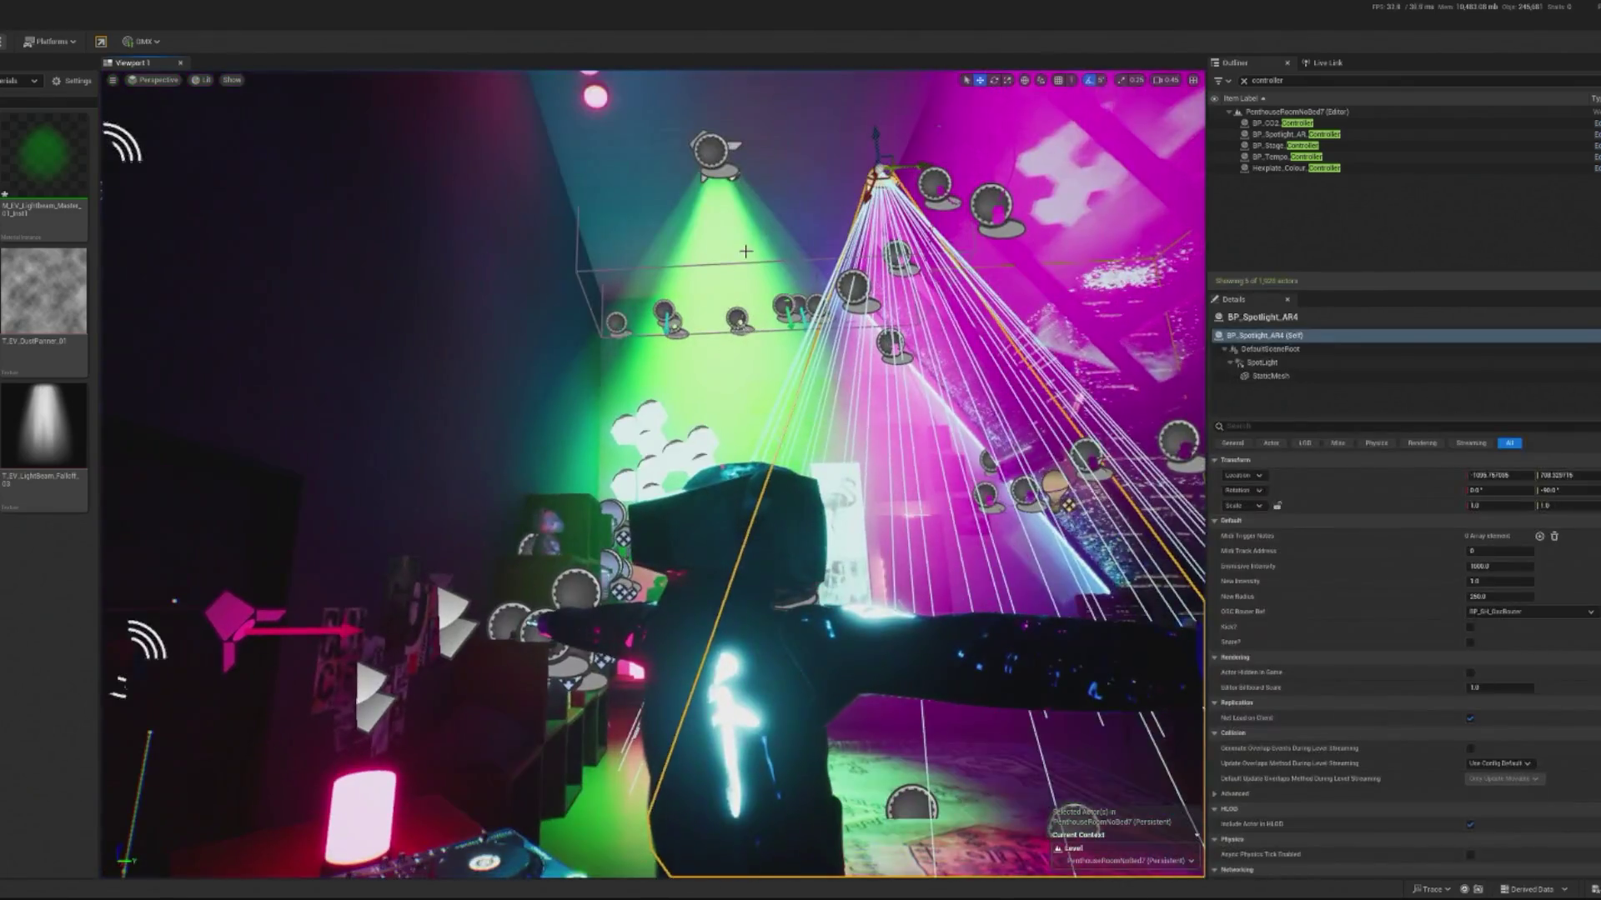
drag(745, 251, 732, 228)
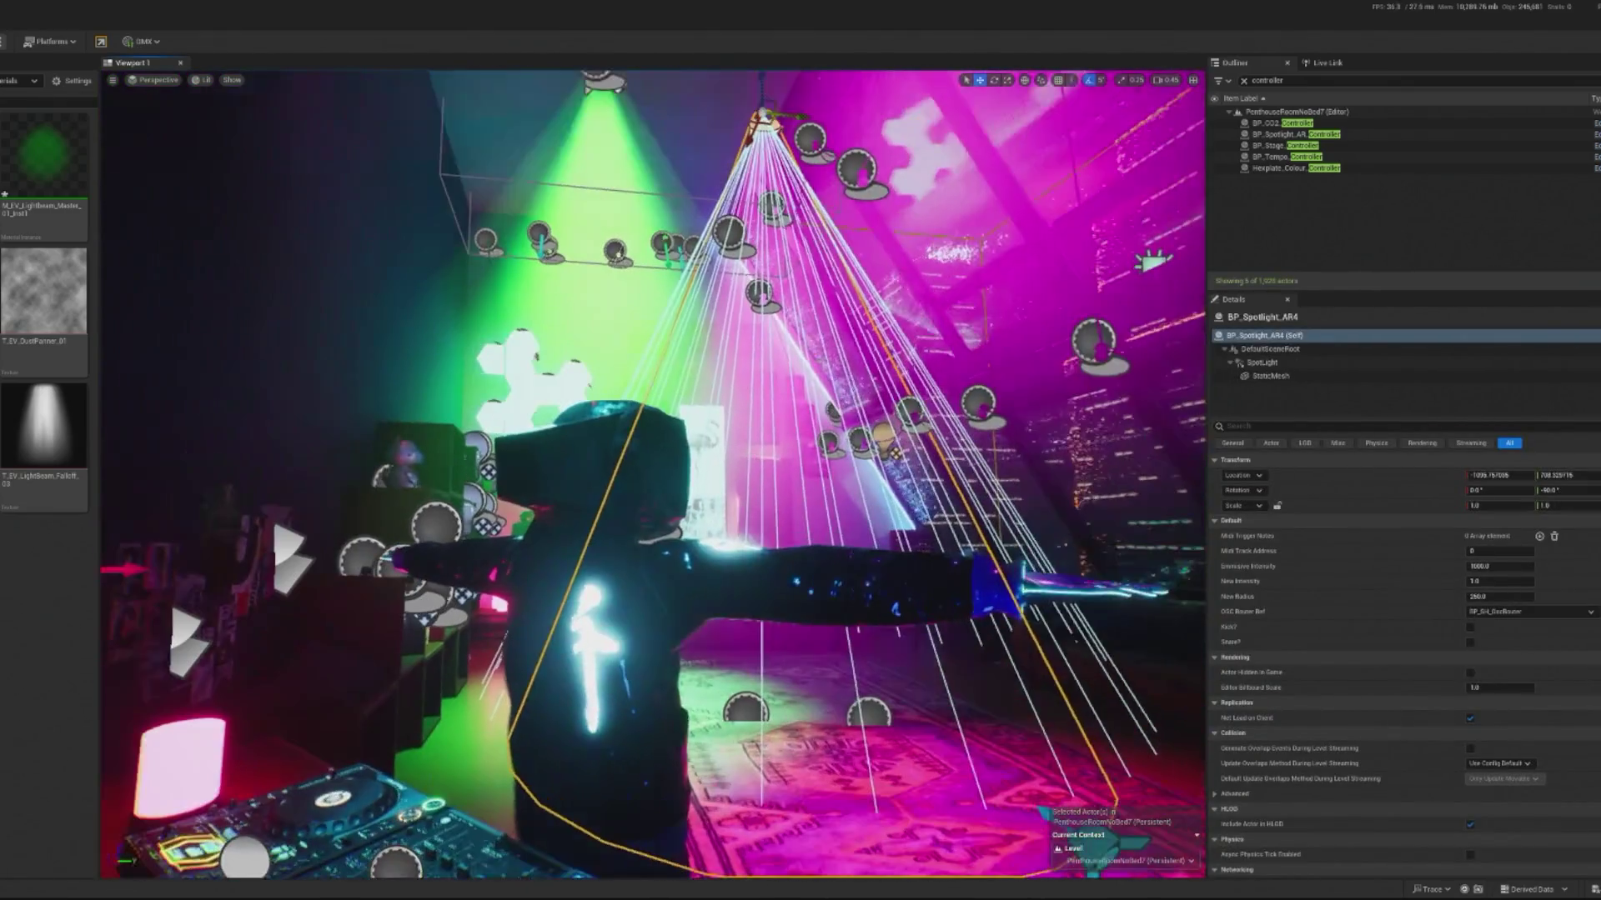
Step: Inspect spotlights AR2, AR4 and AR3 and their beam mesh settings in the viewport
click(601, 93)
drag(601, 94, 533, 175)
click(1000, 149)
drag(1000, 148, 967, 183)
click(619, 162)
drag(619, 162, 658, 217)
click(1275, 376)
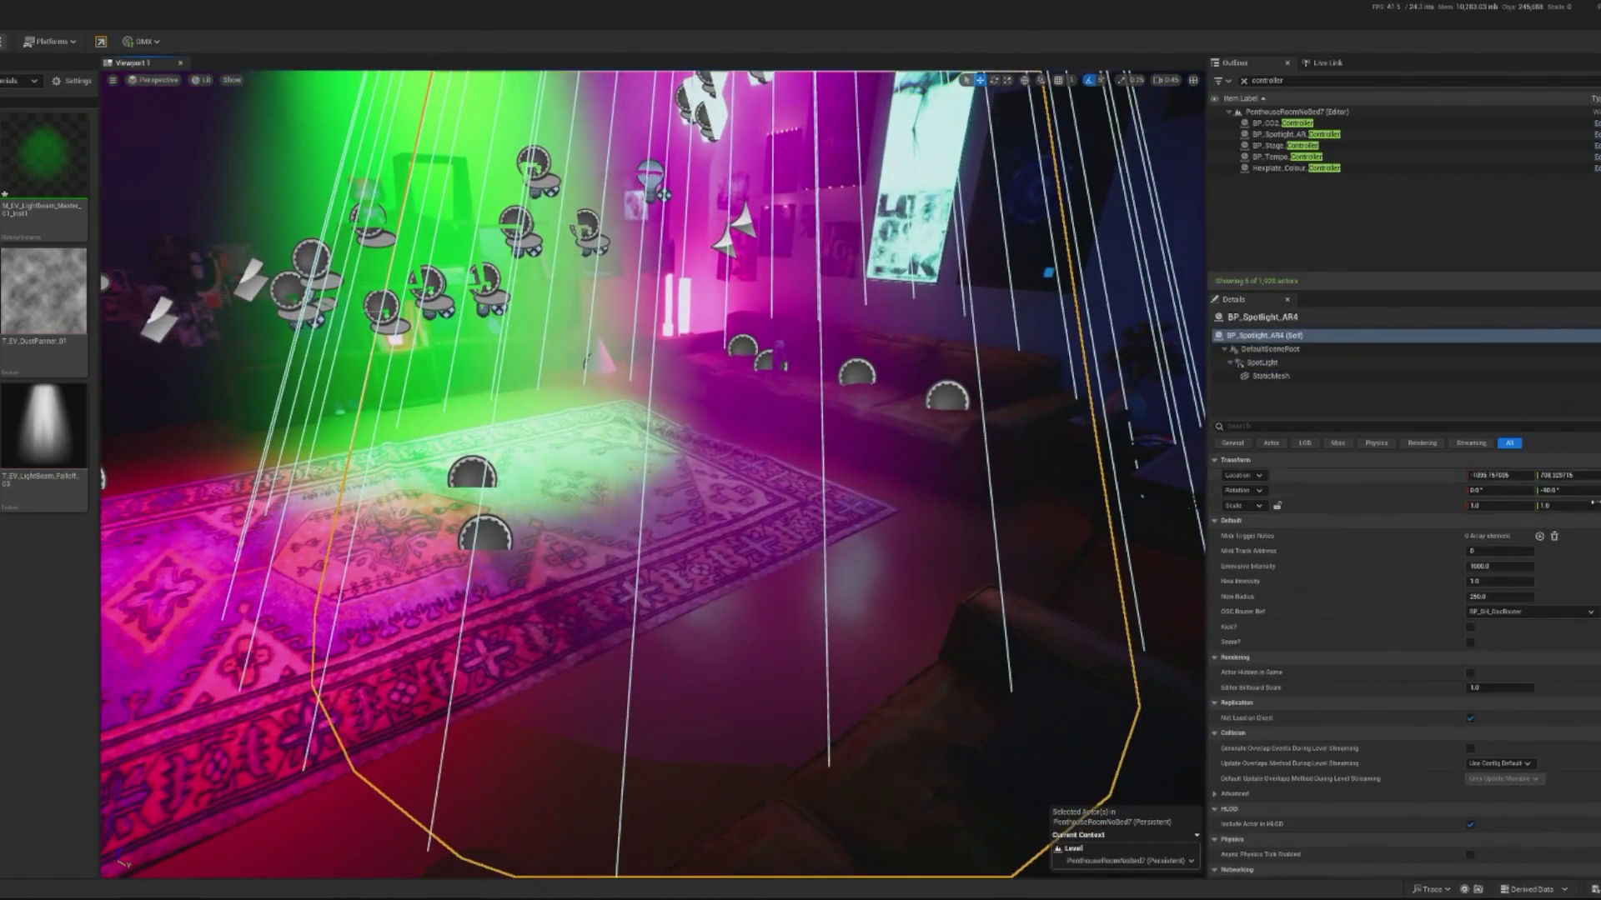
click(1350, 378)
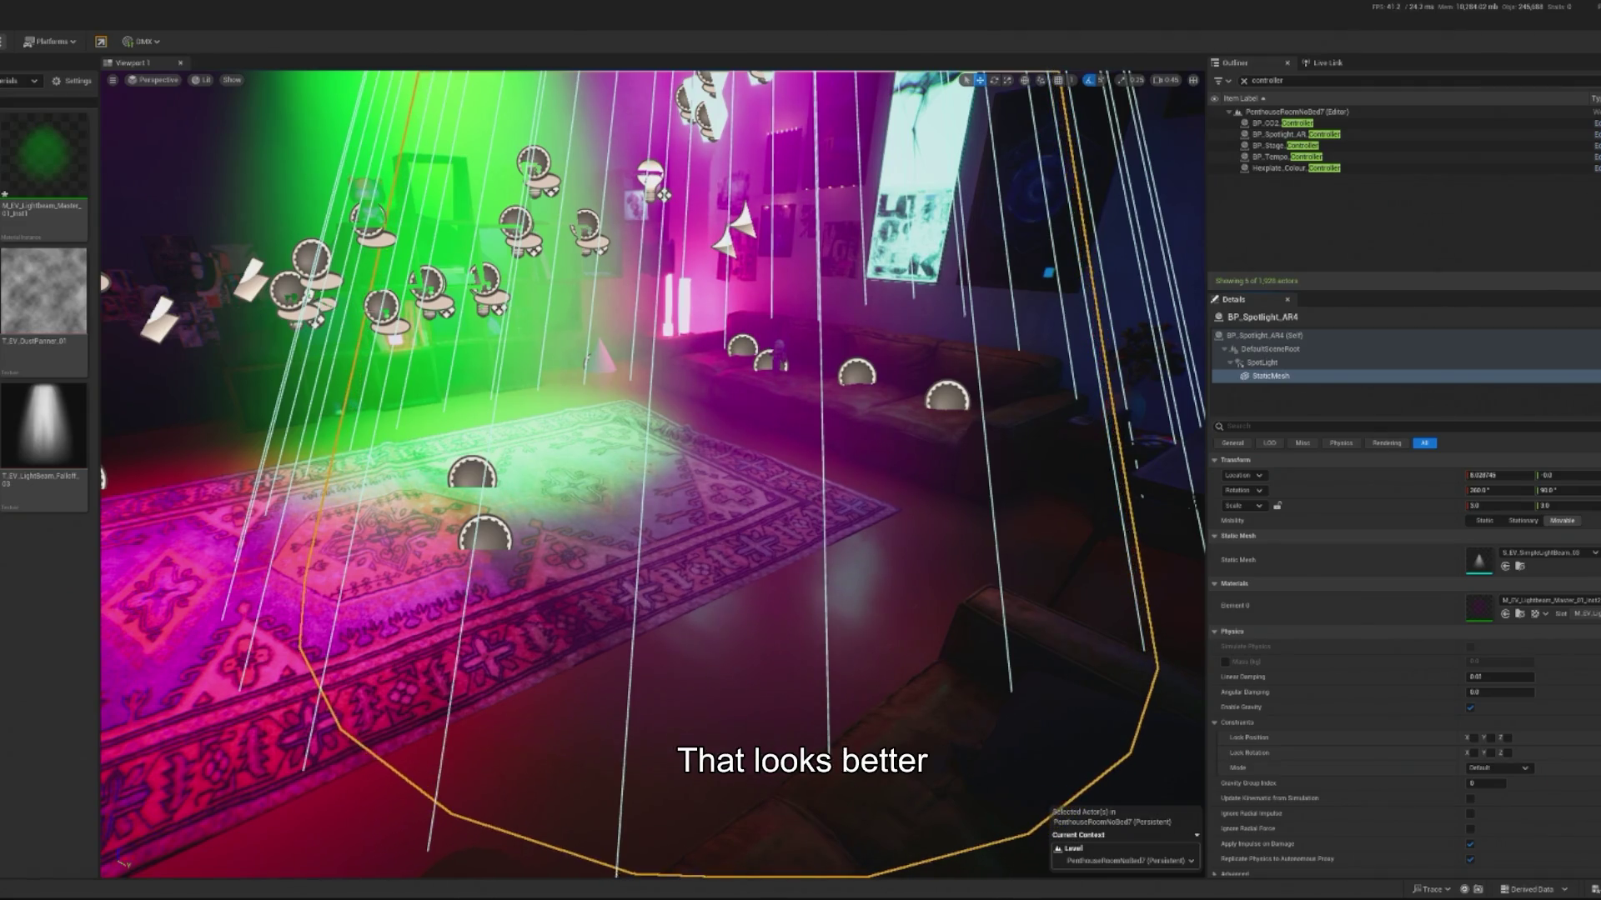
drag(805, 350, 805, 351)
click(663, 242)
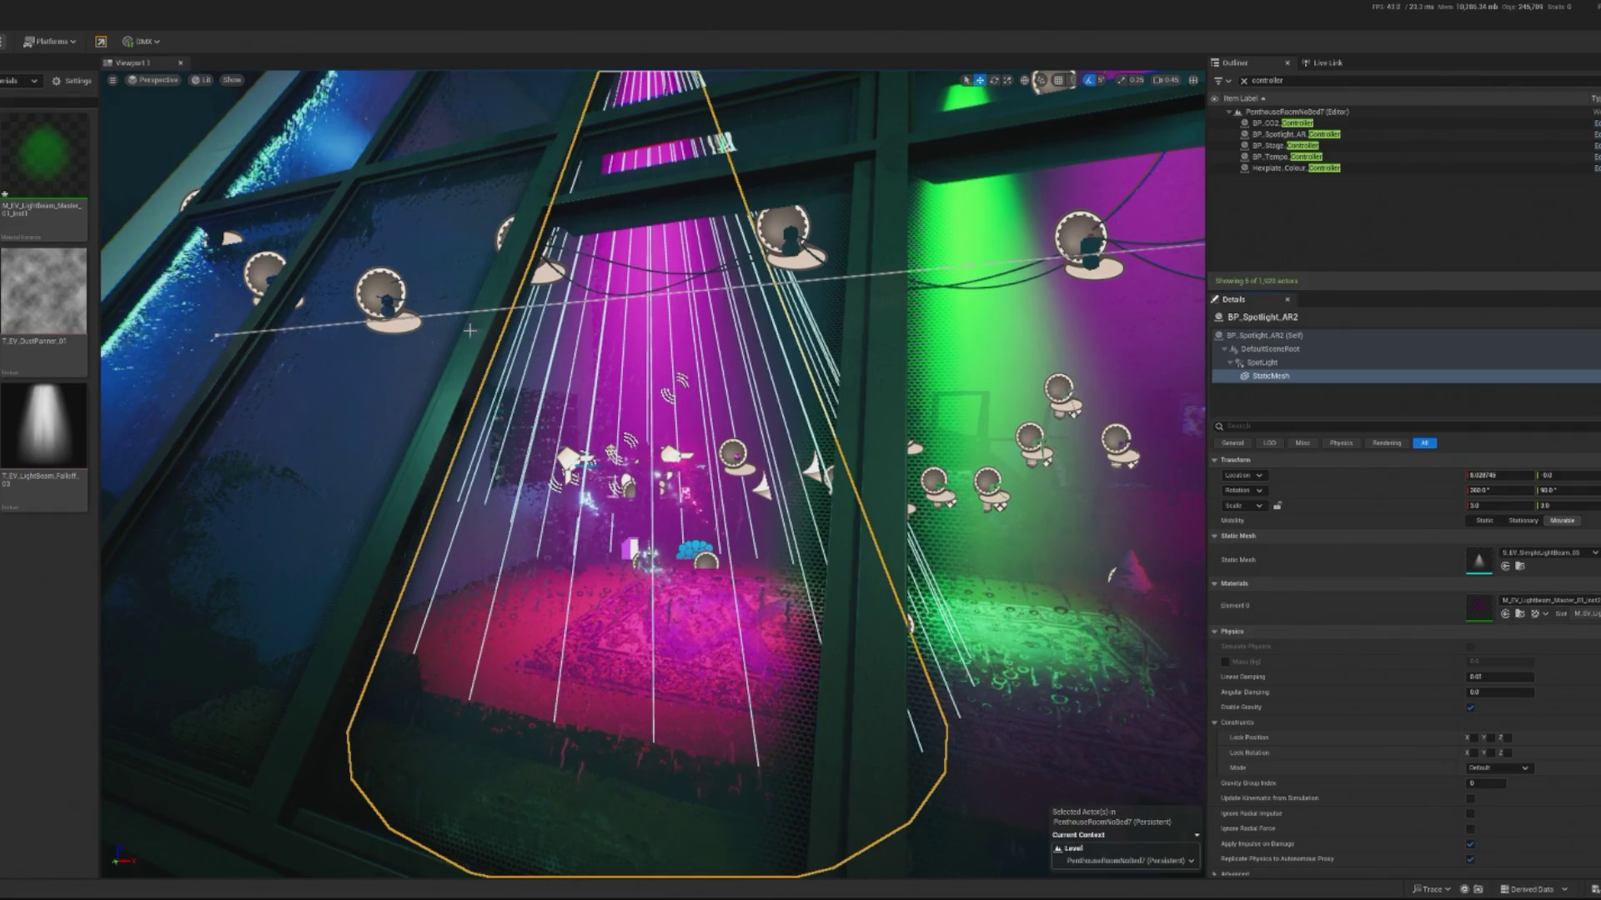
Step: Play-test the penthouse level, stop, and start the play session again
key(alt+p)
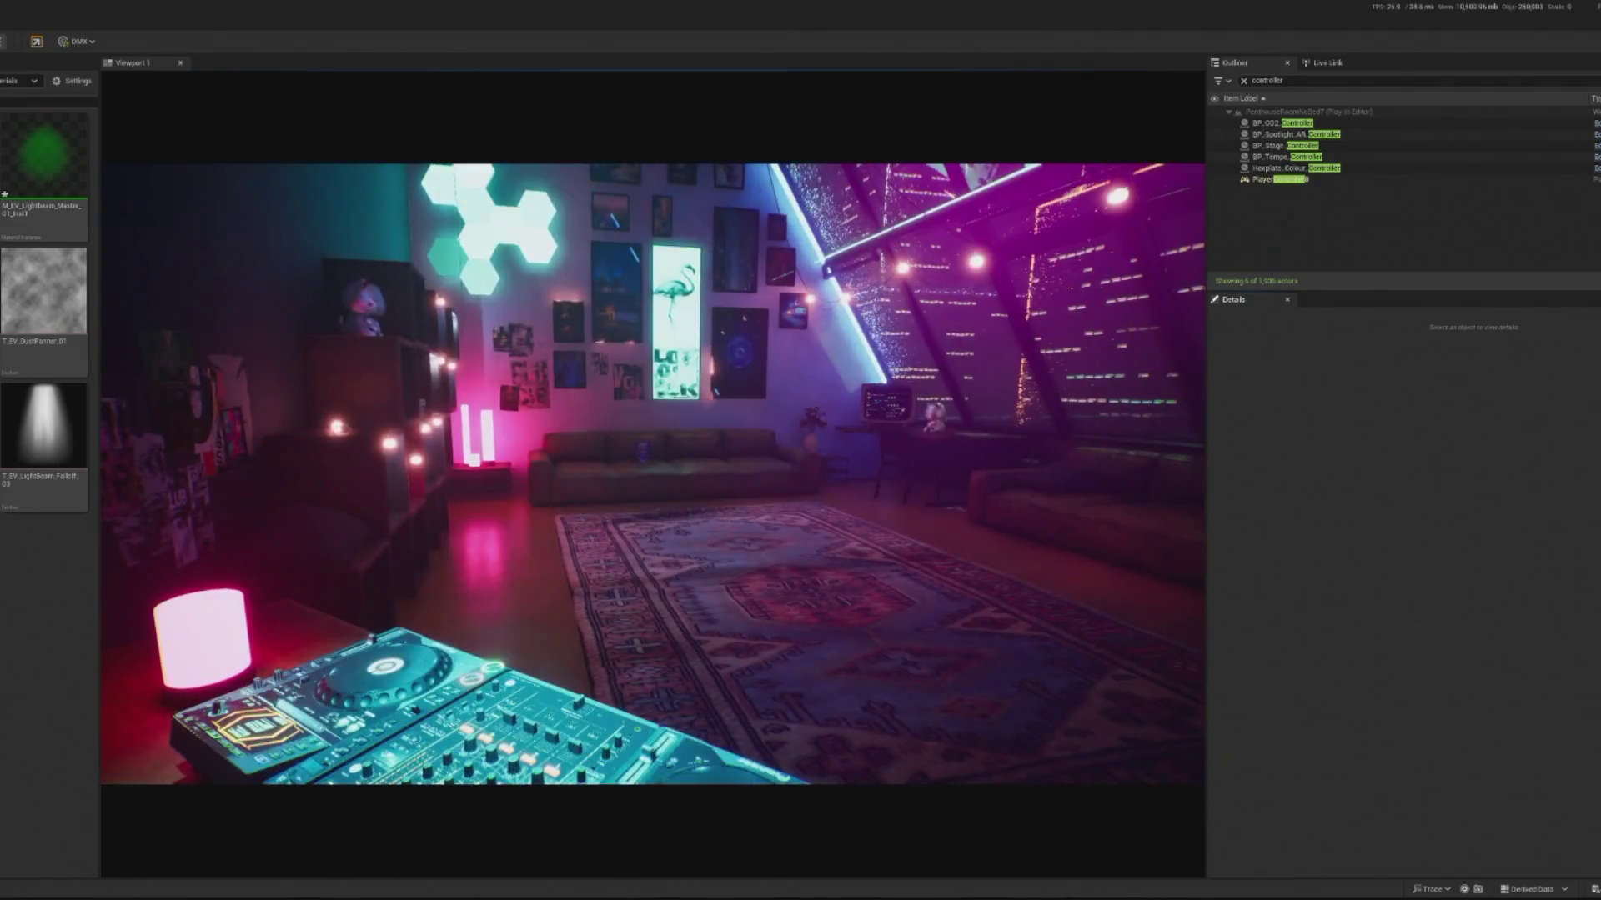
key(Escape)
key(alt+p)
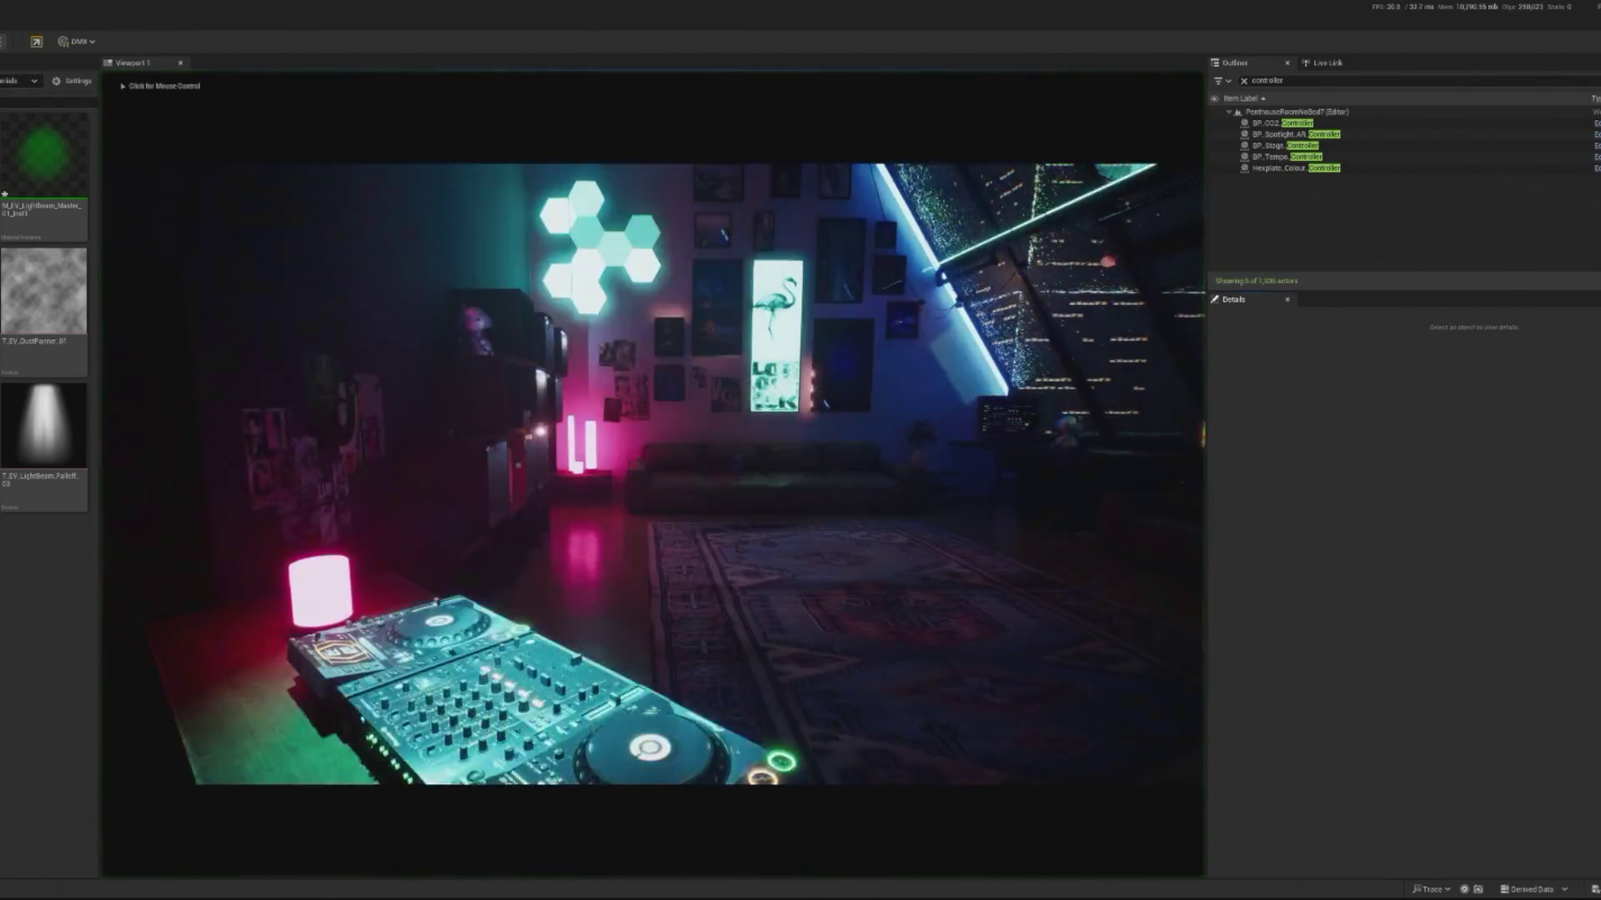
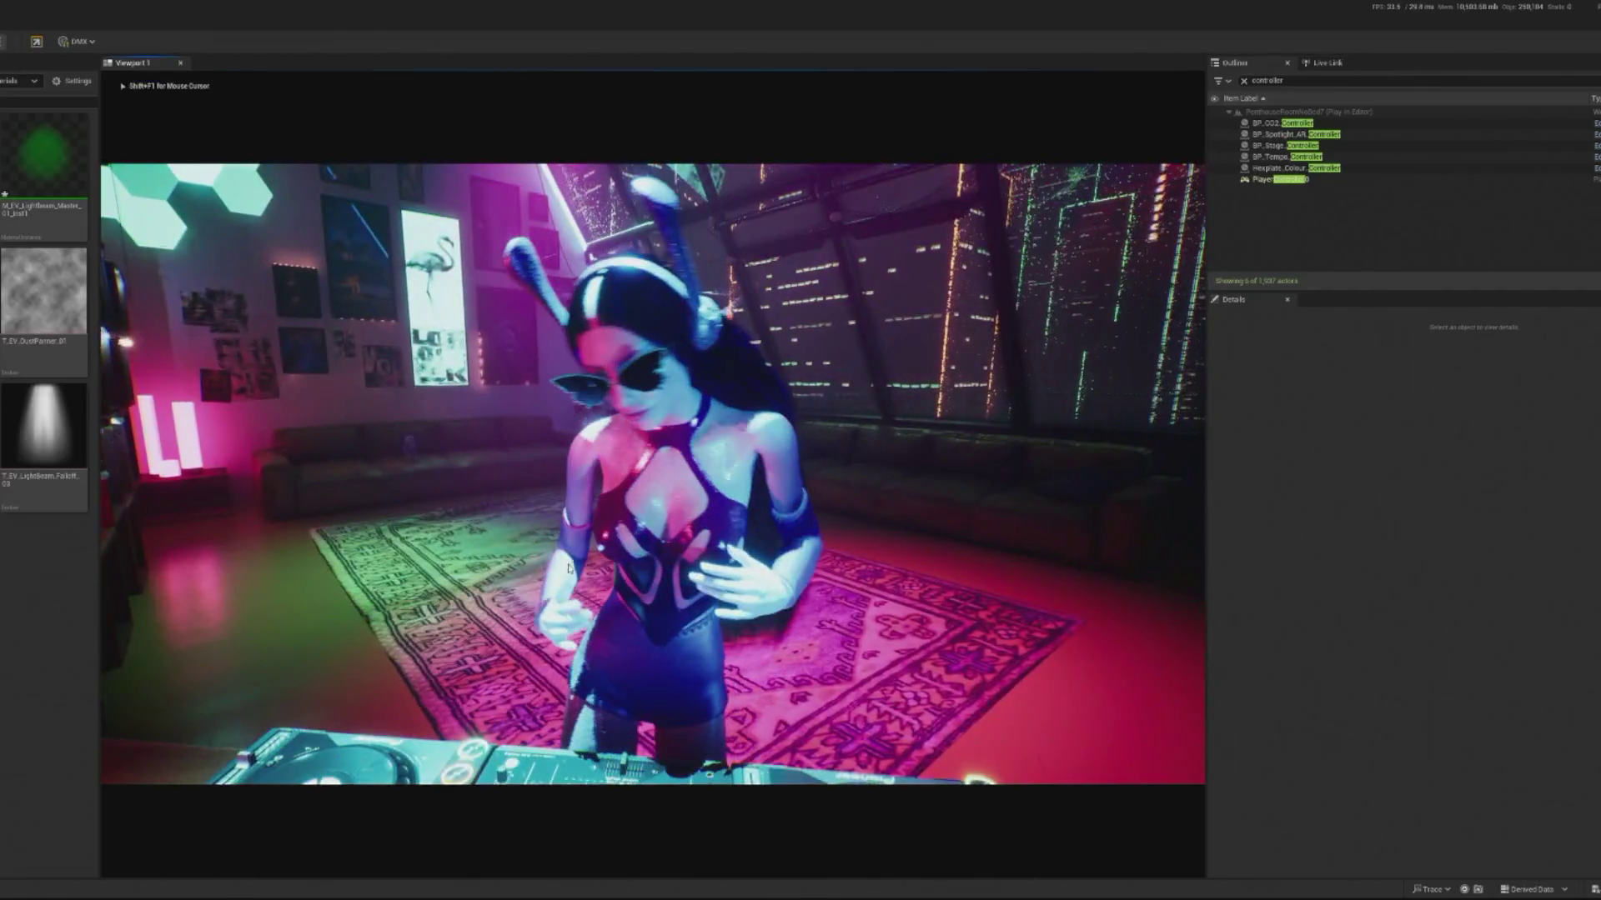
Step: Stop playing and inspect the beam mesh settings of spotlight AR2 and the magenta AR4
key(Escape)
key(f)
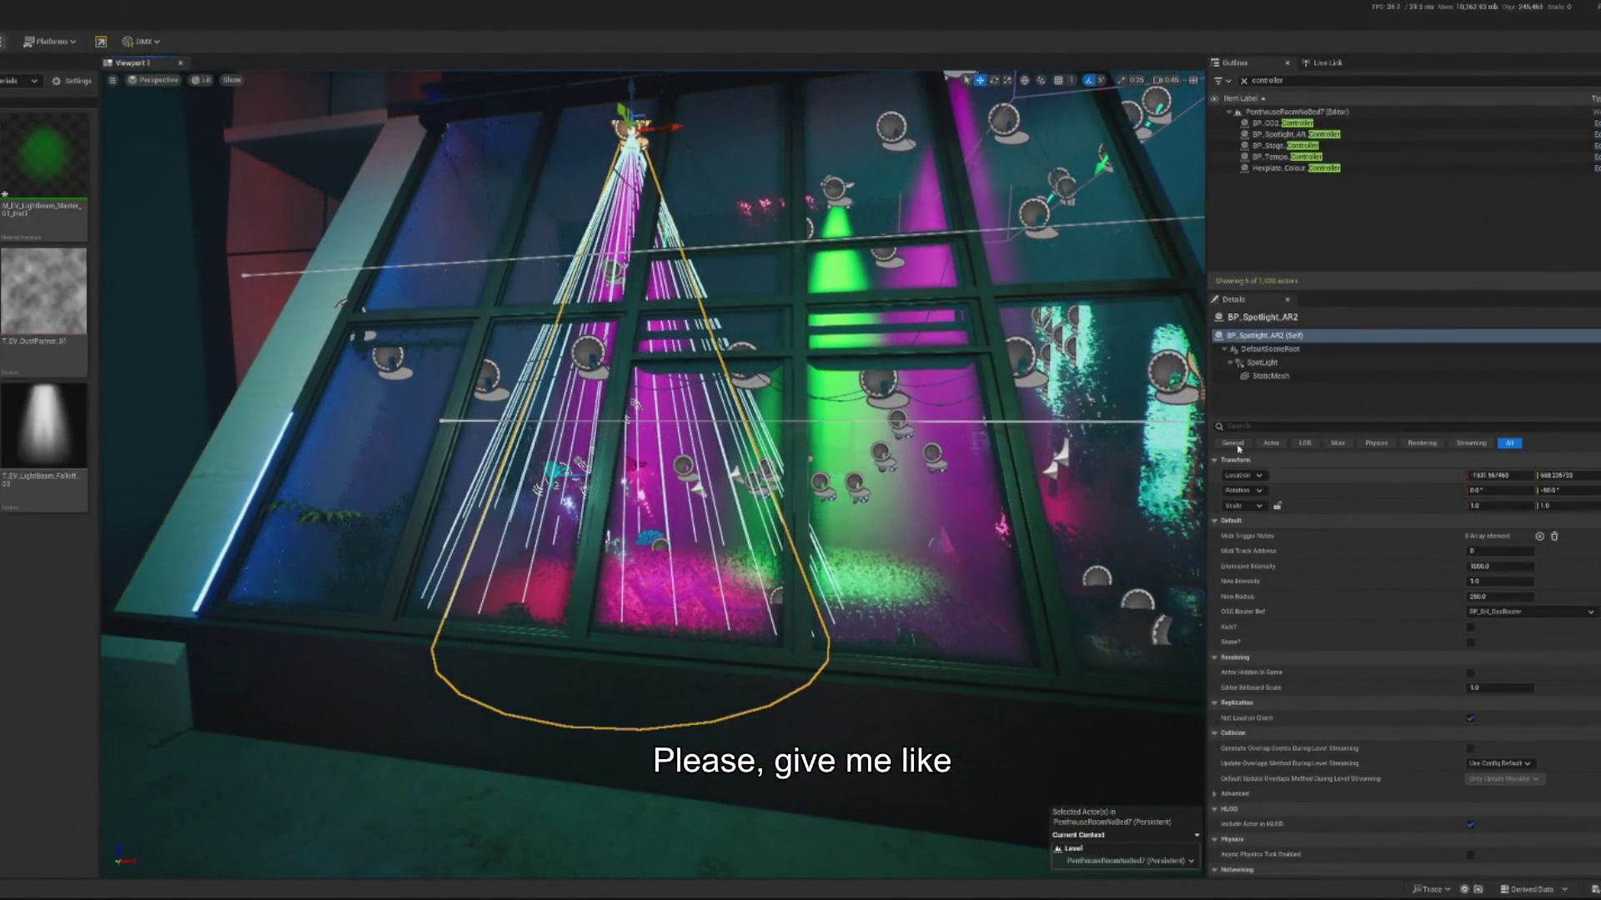
click(1270, 376)
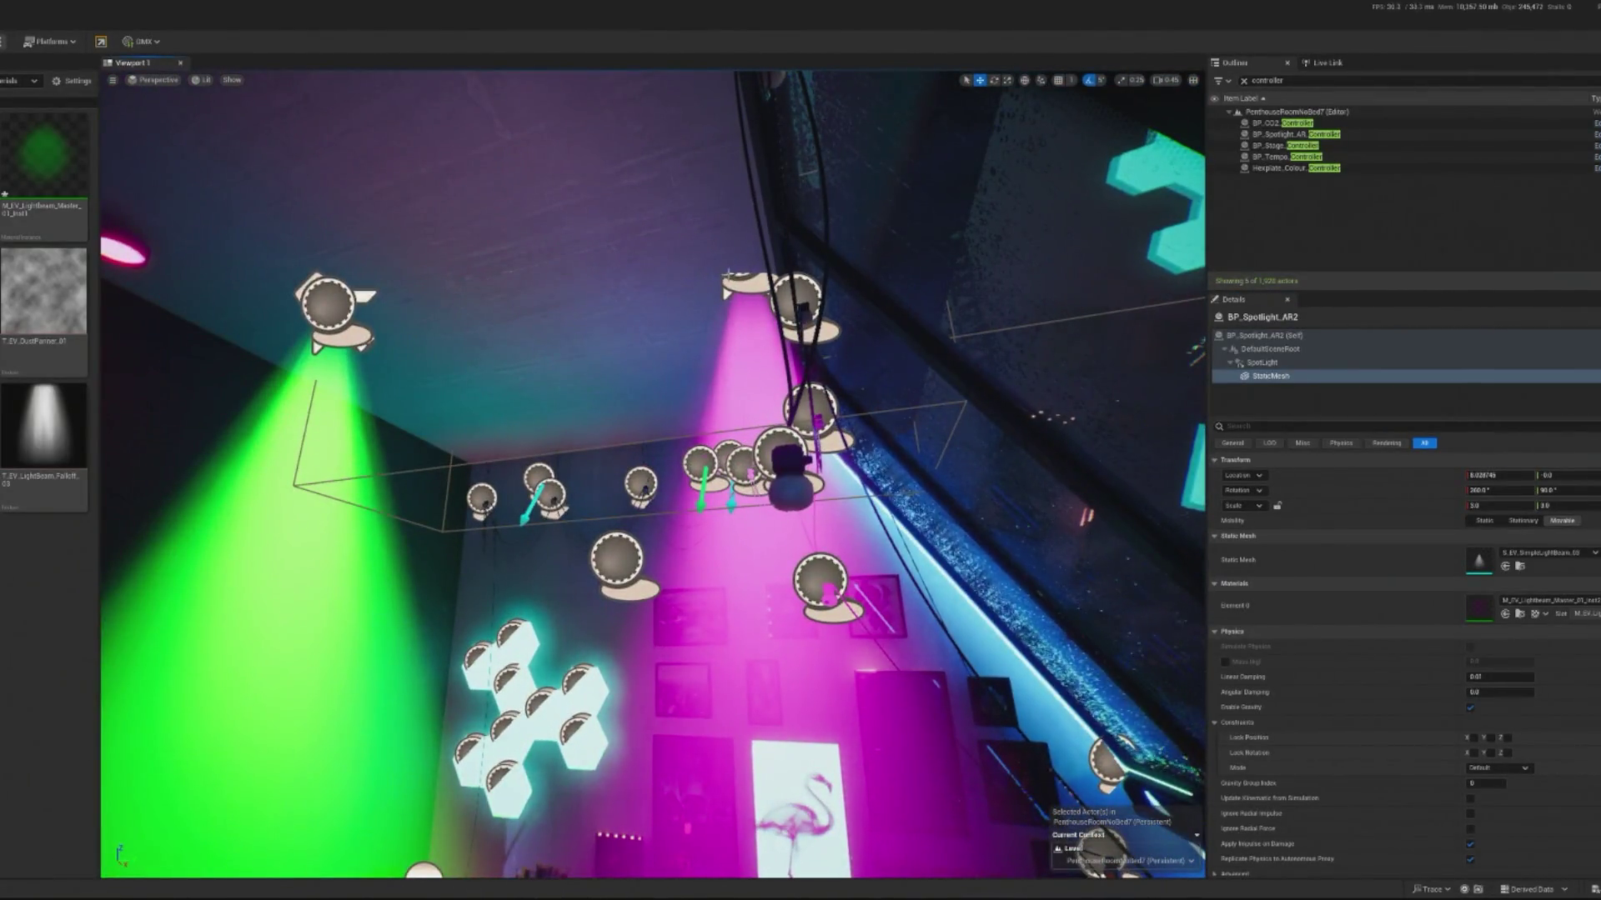
click(797, 290)
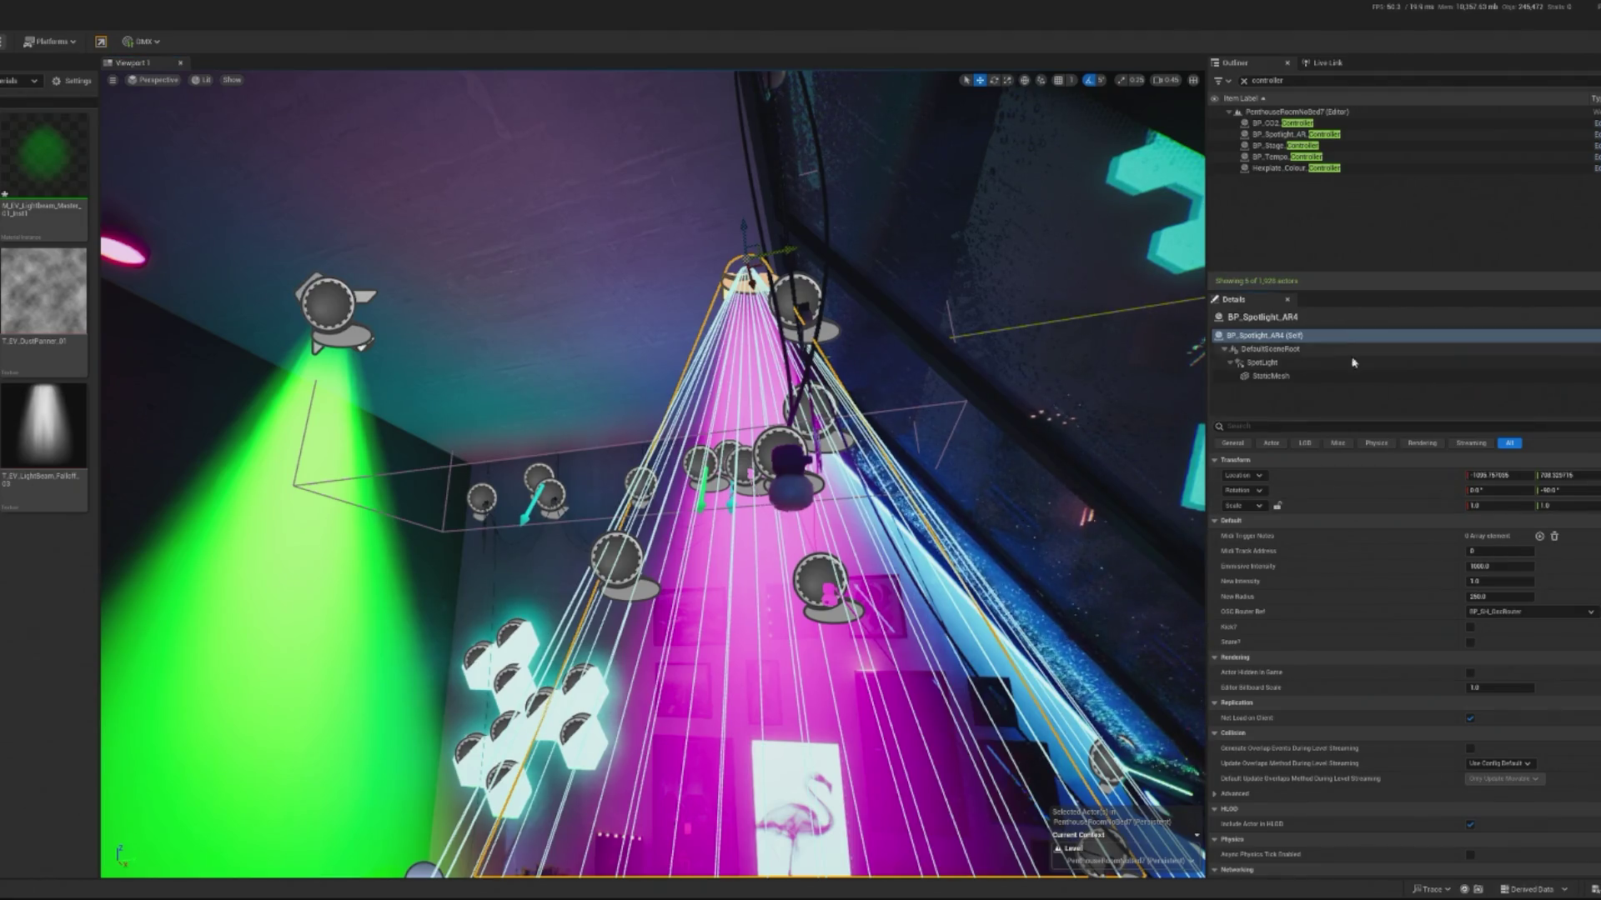
click(1271, 376)
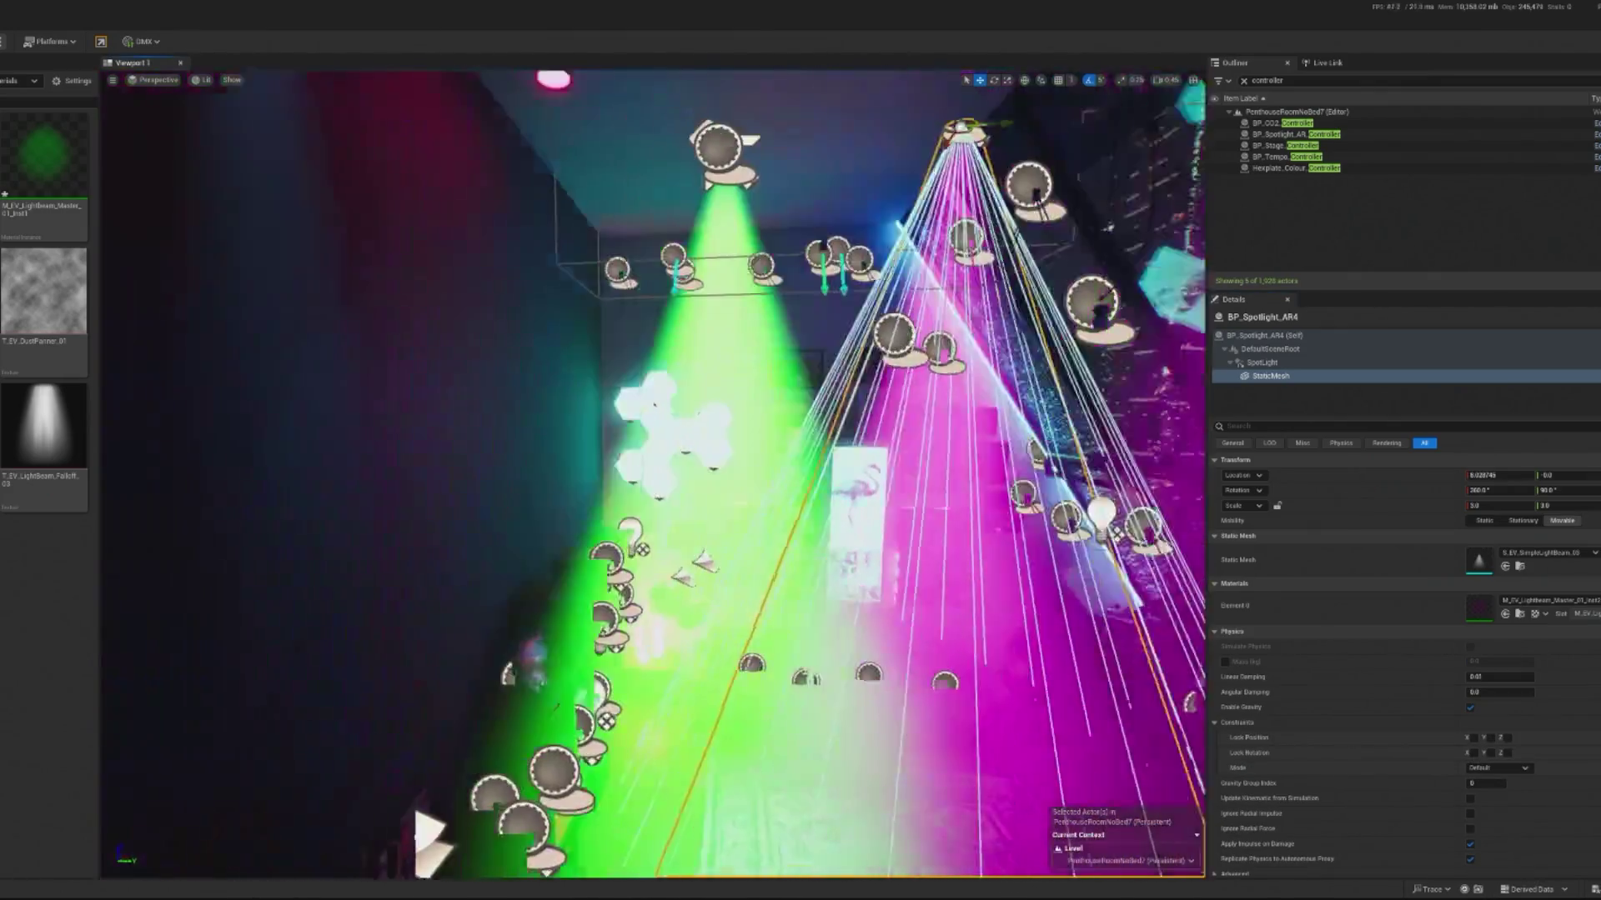
Step: Check the green AR3 spotlight's beam mesh, then run and stop a play preview
click(667, 104)
click(1270, 376)
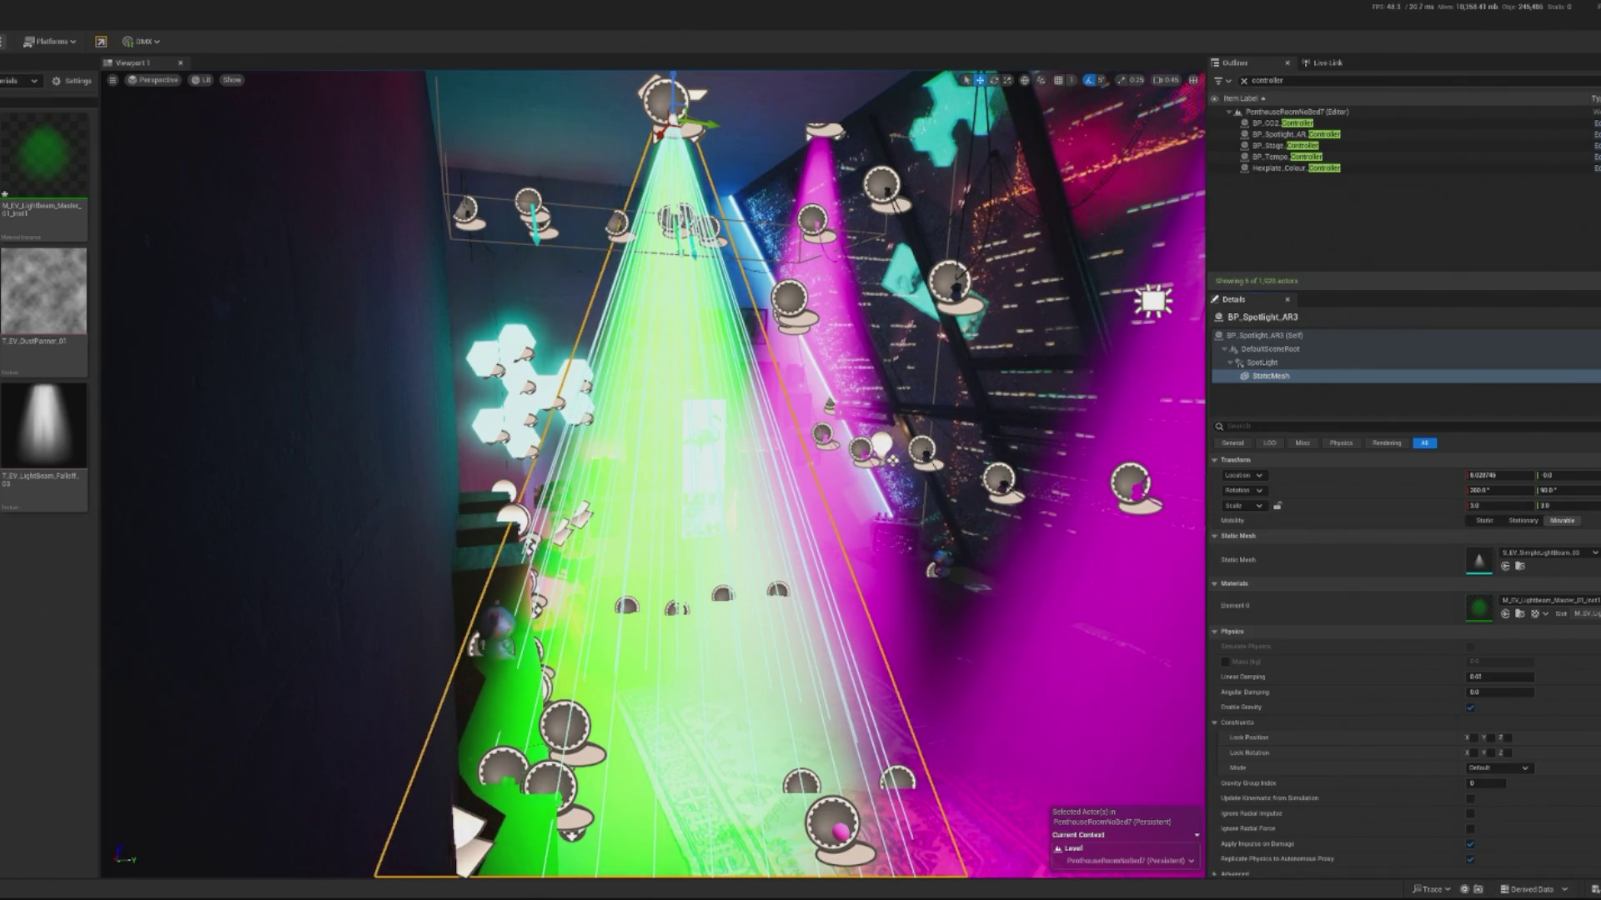
key(alt+p)
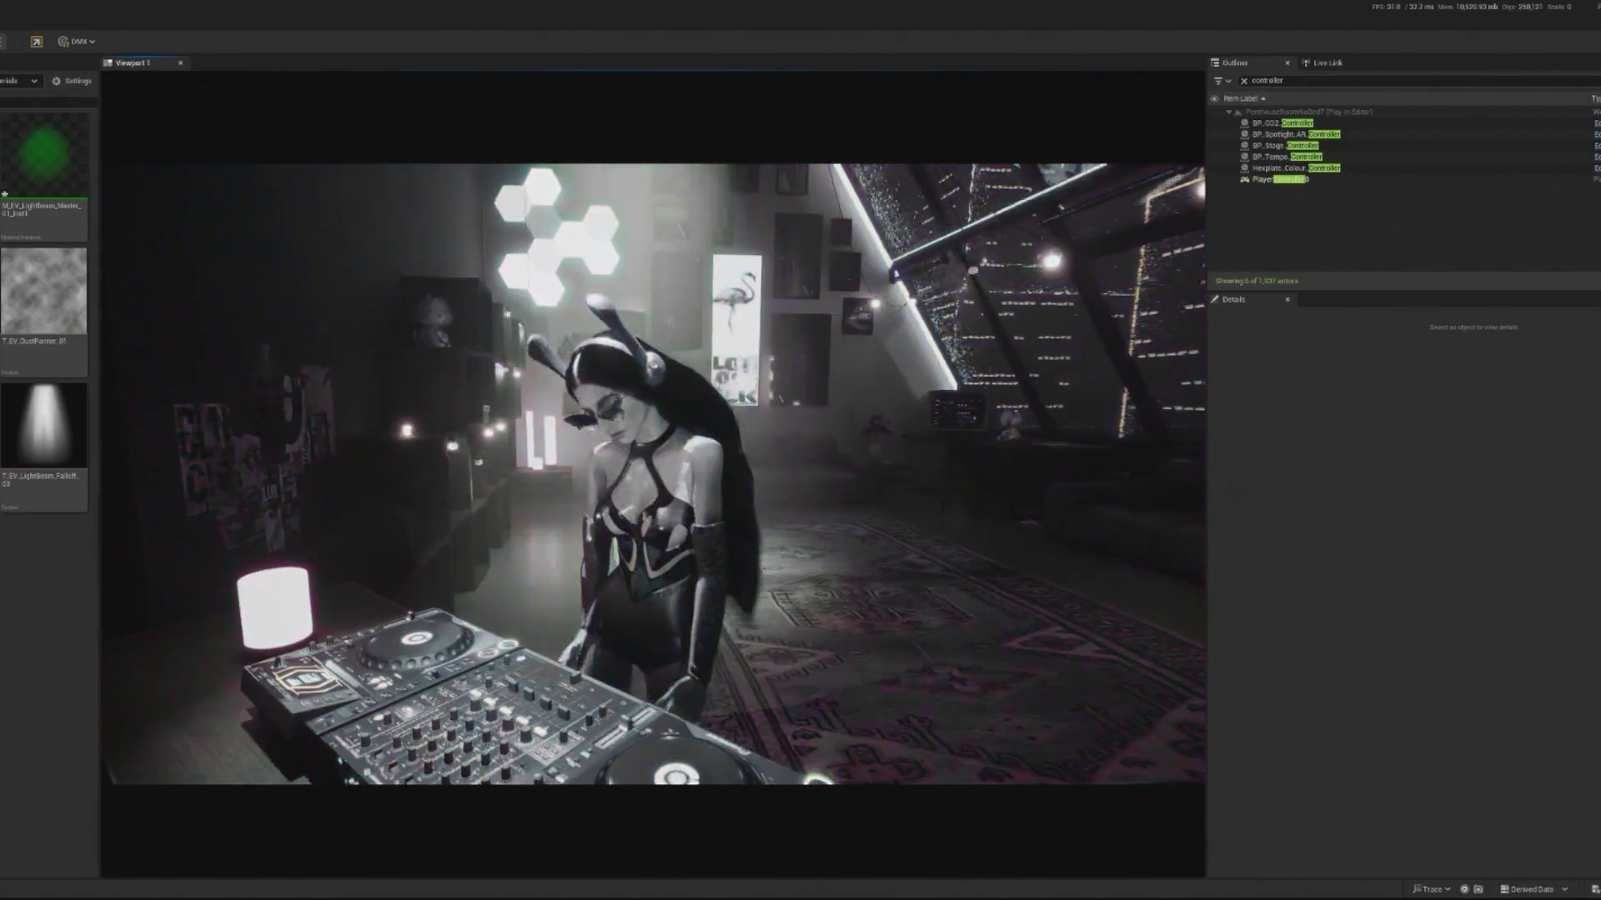
key(Escape)
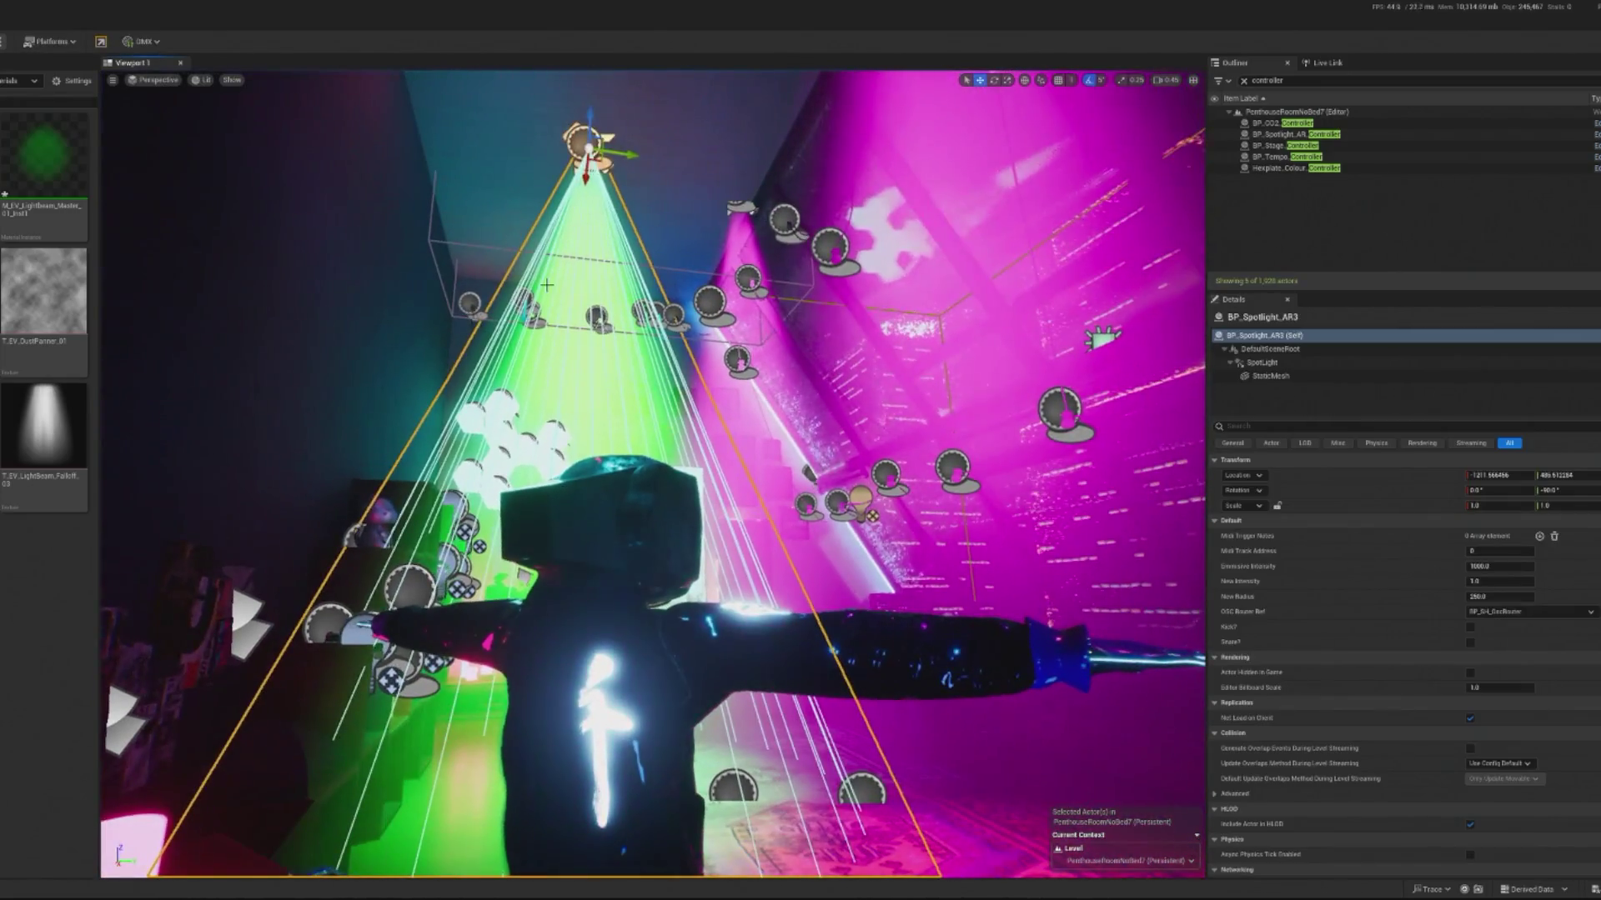
Step: Open the light beam material instances and check the green beam's colour value
click(44, 158)
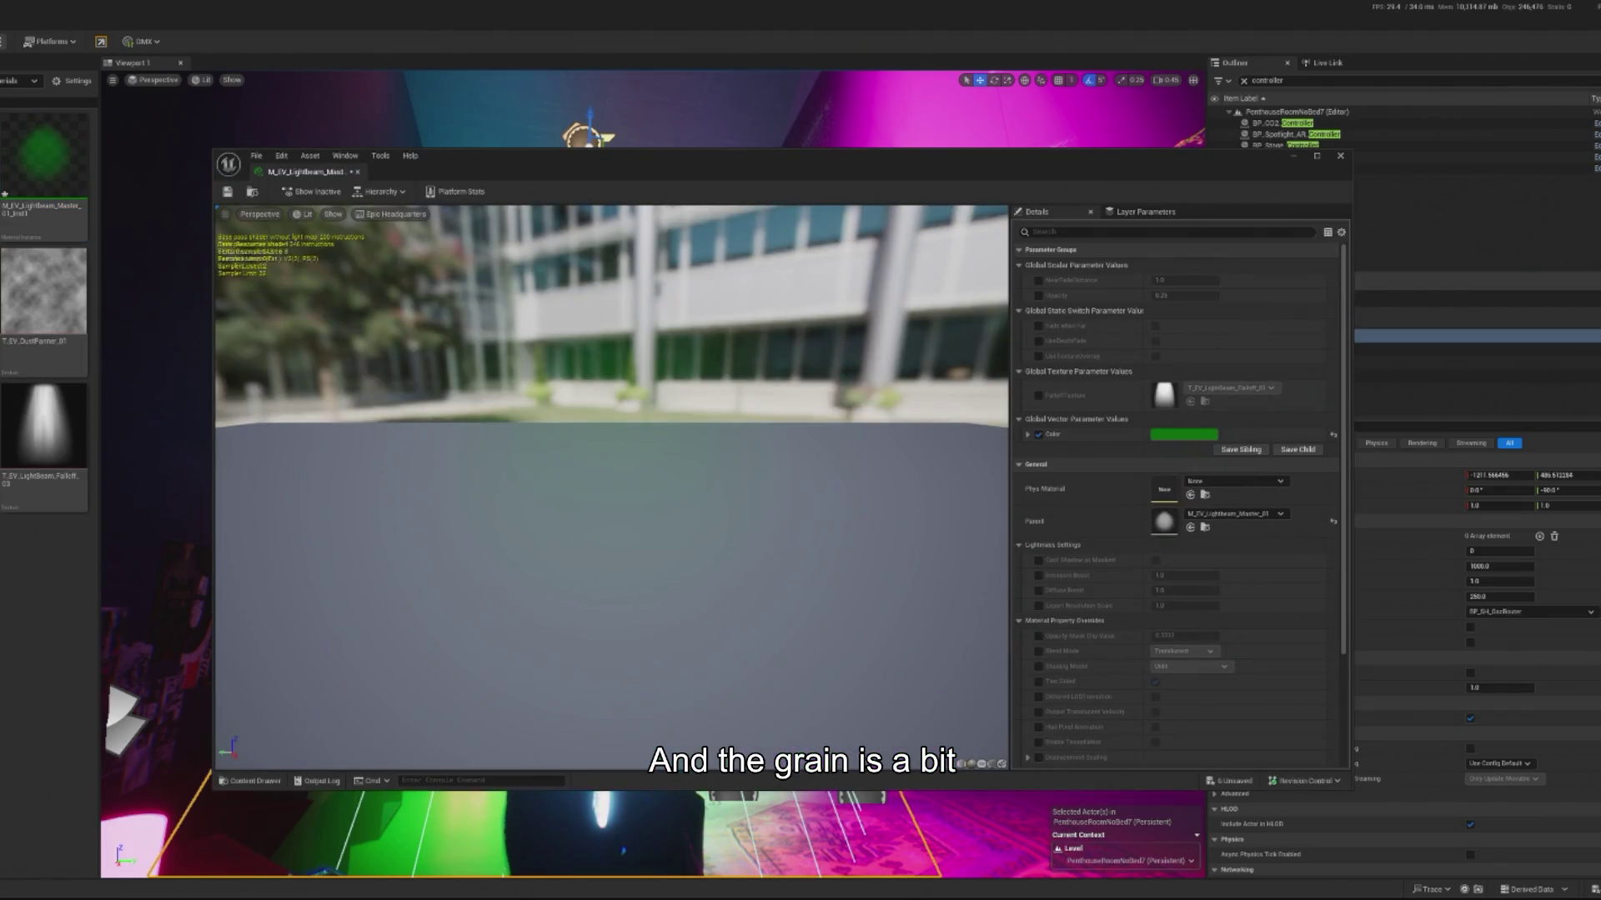
click(1184, 435)
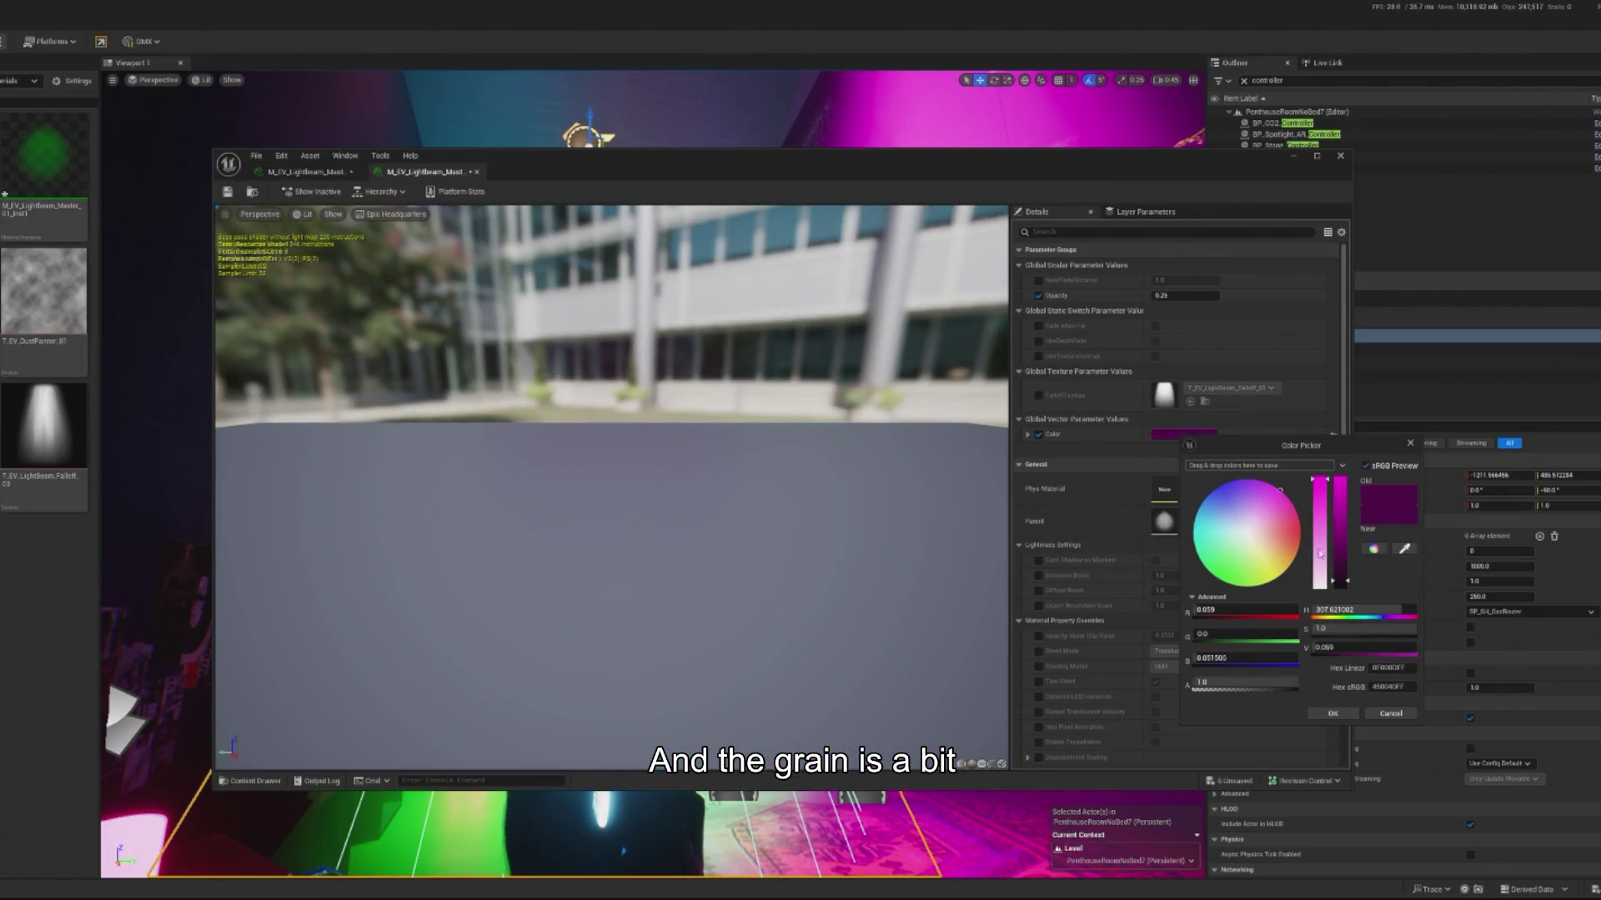
click(304, 172)
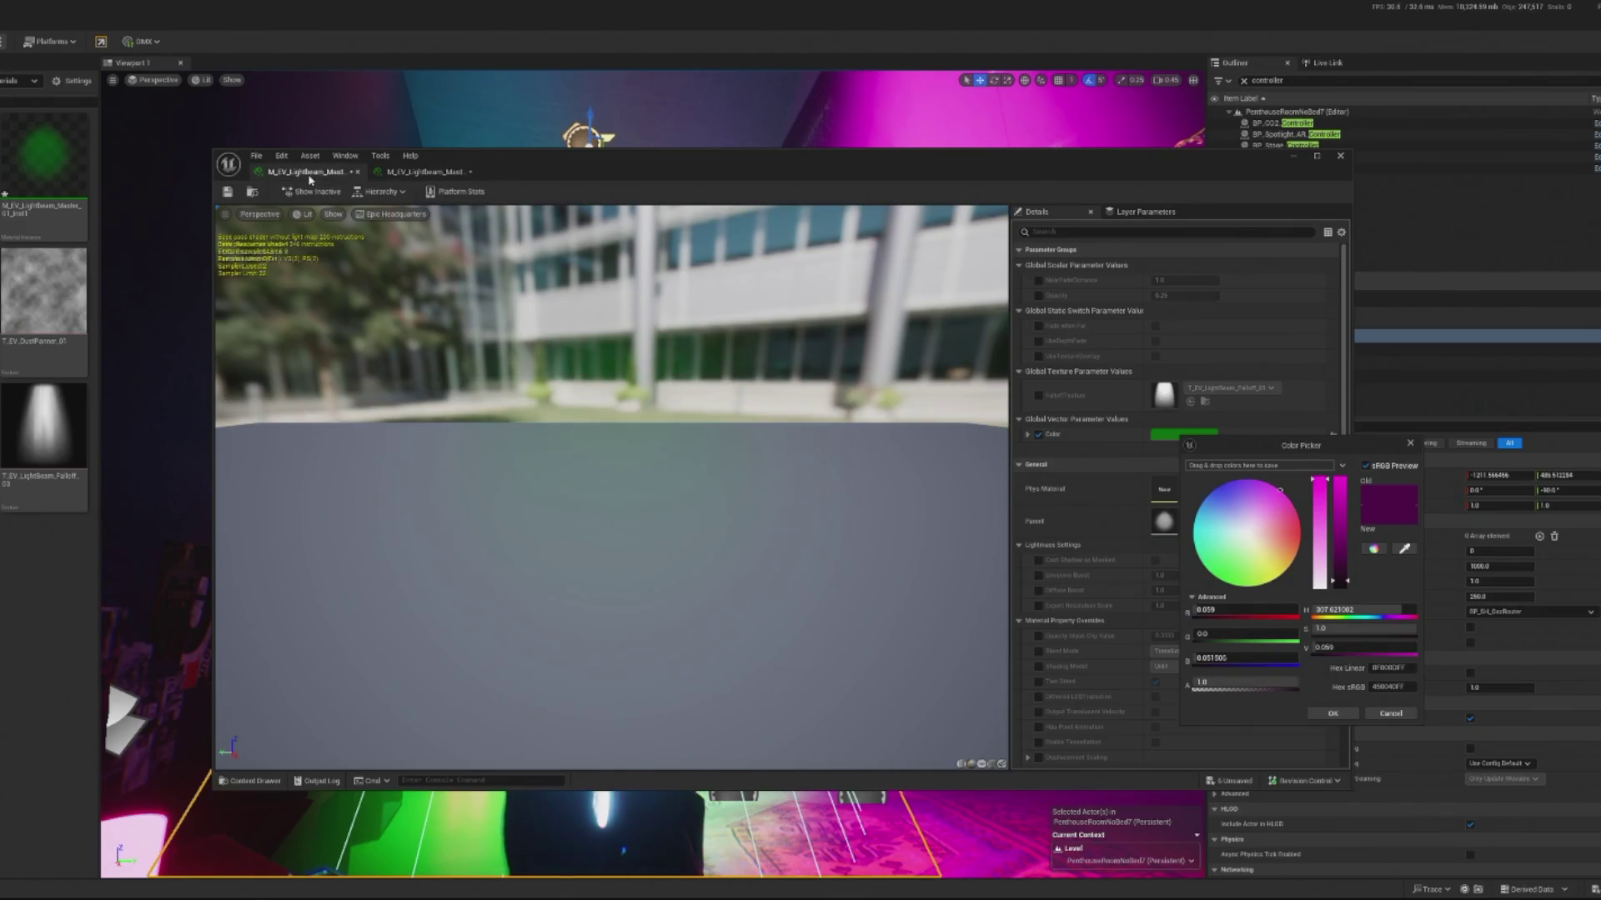
click(1183, 435)
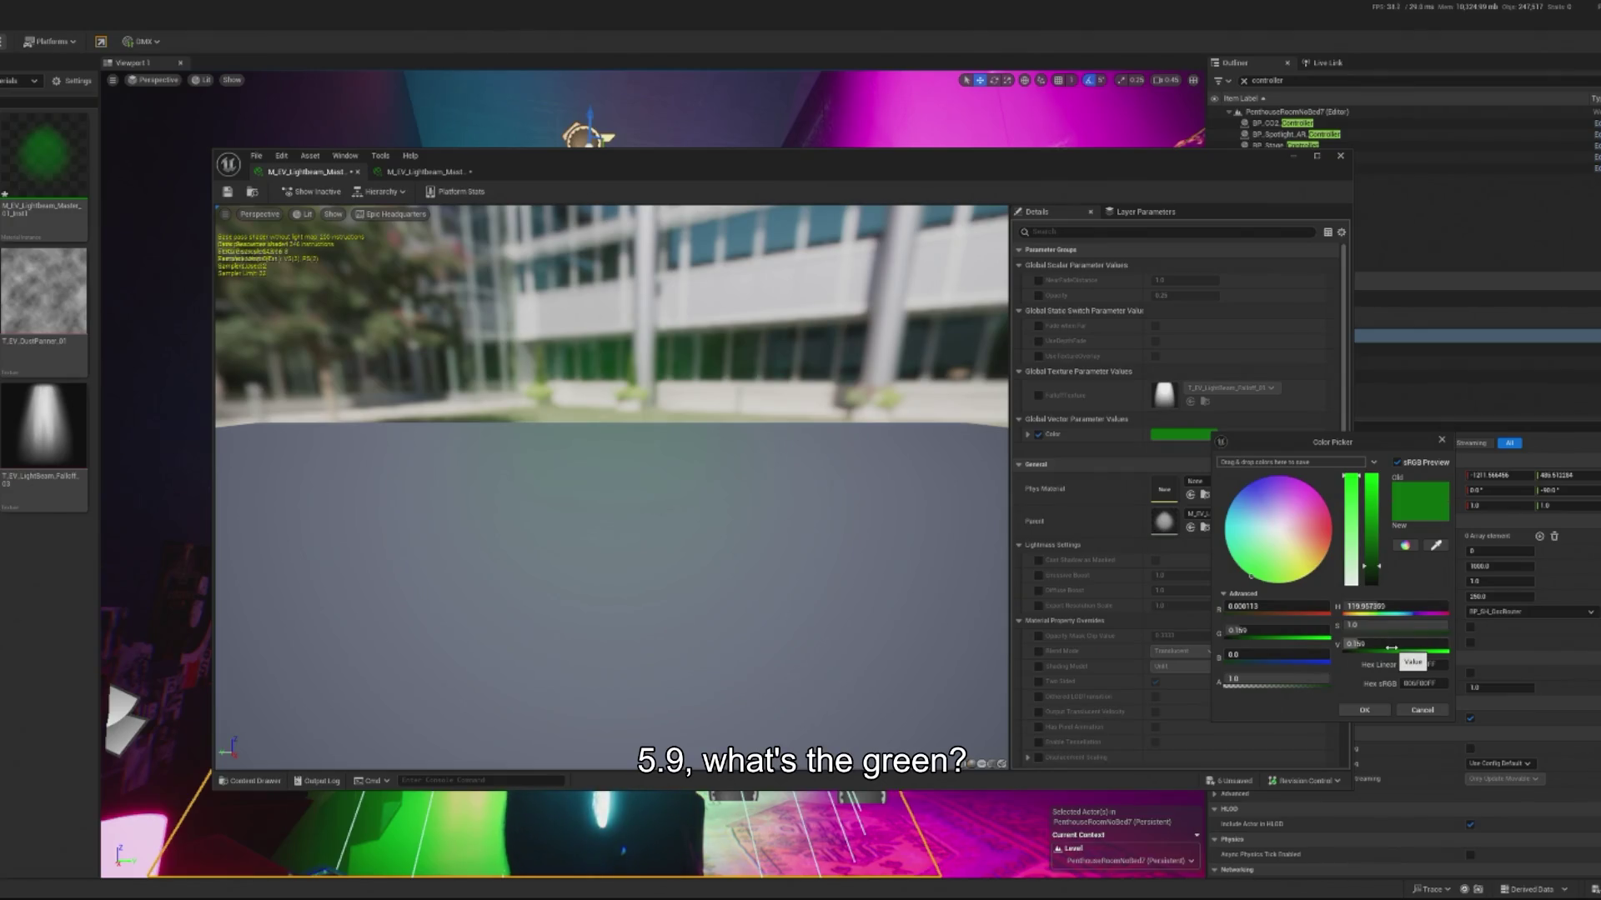
key(Return)
Step: Set the magenta beam material's colour value V to 0.15, matching the green beam
click(421, 171)
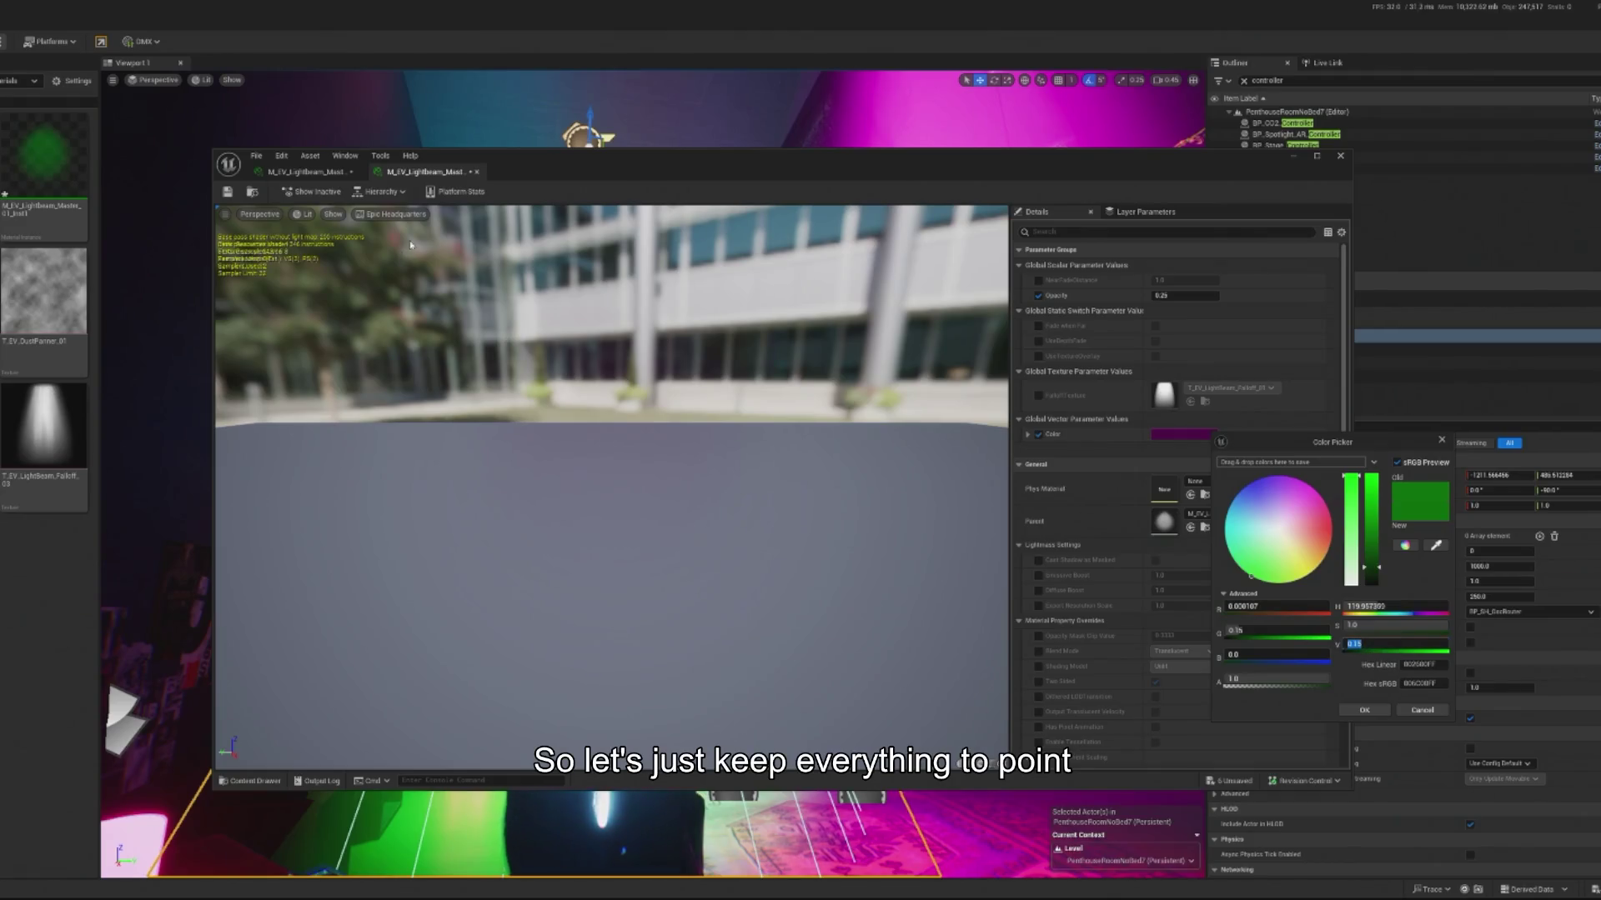
click(306, 172)
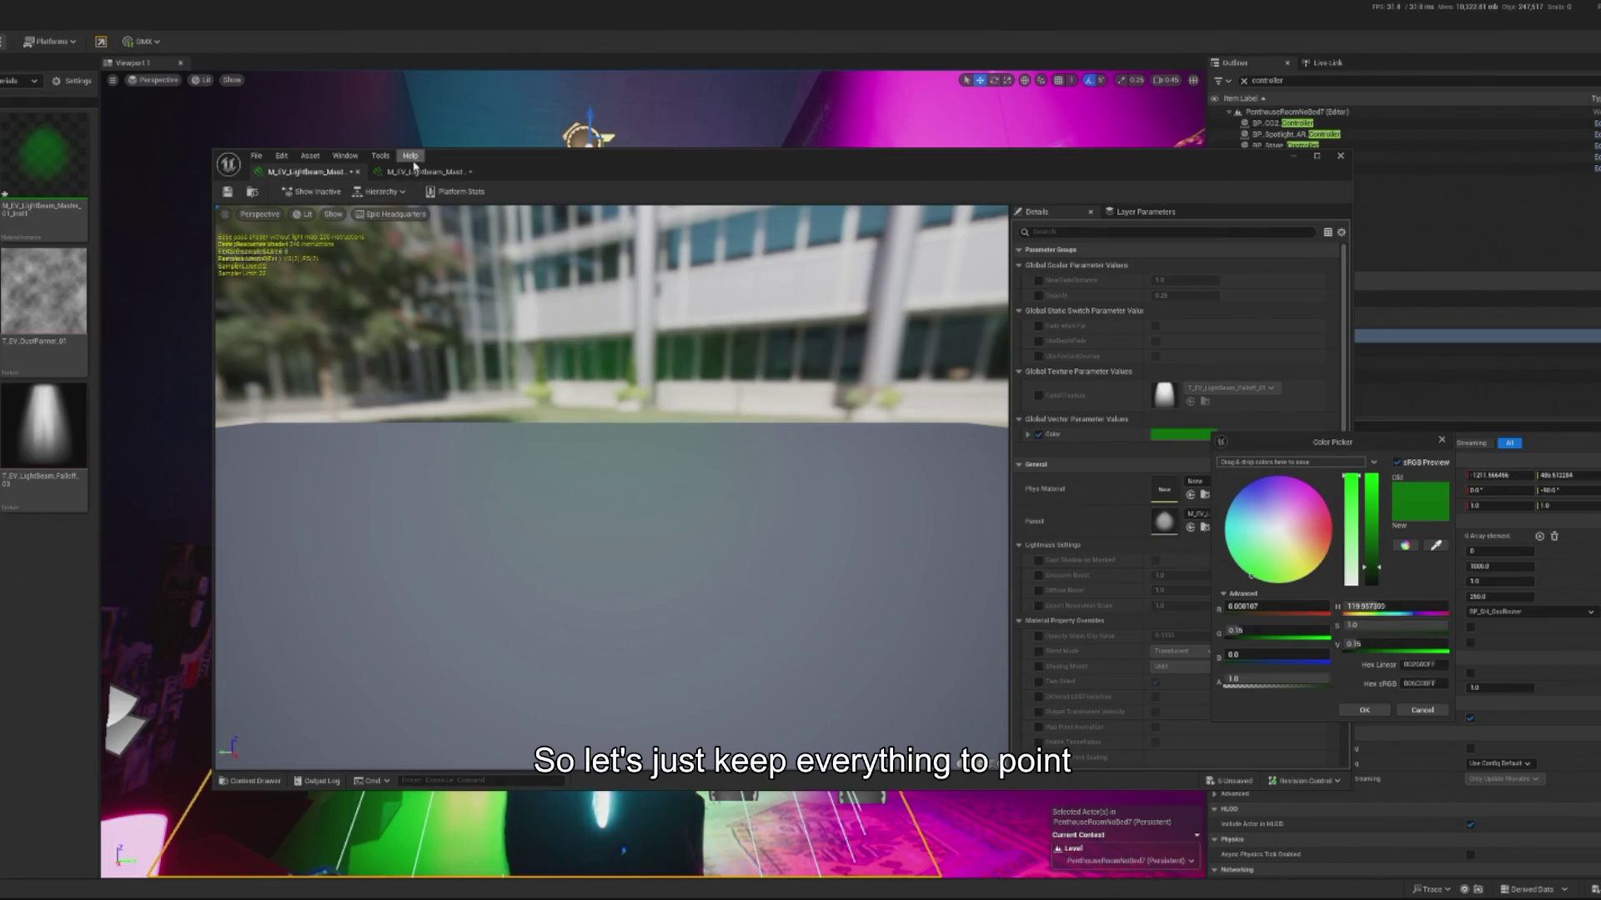
click(416, 171)
click(1174, 439)
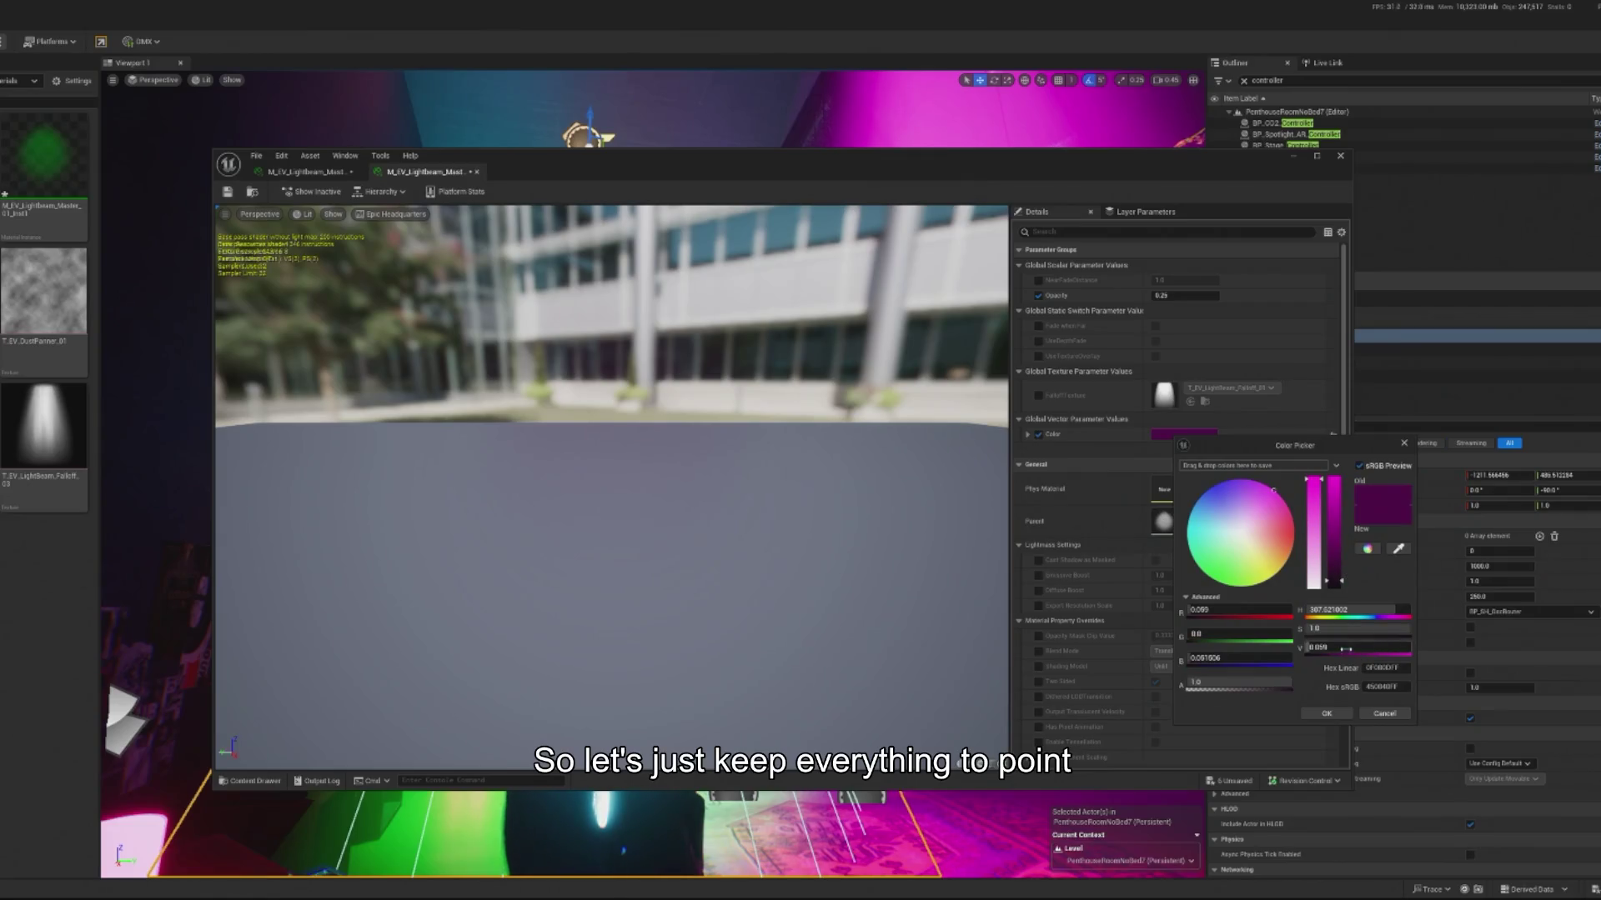
click(1359, 645)
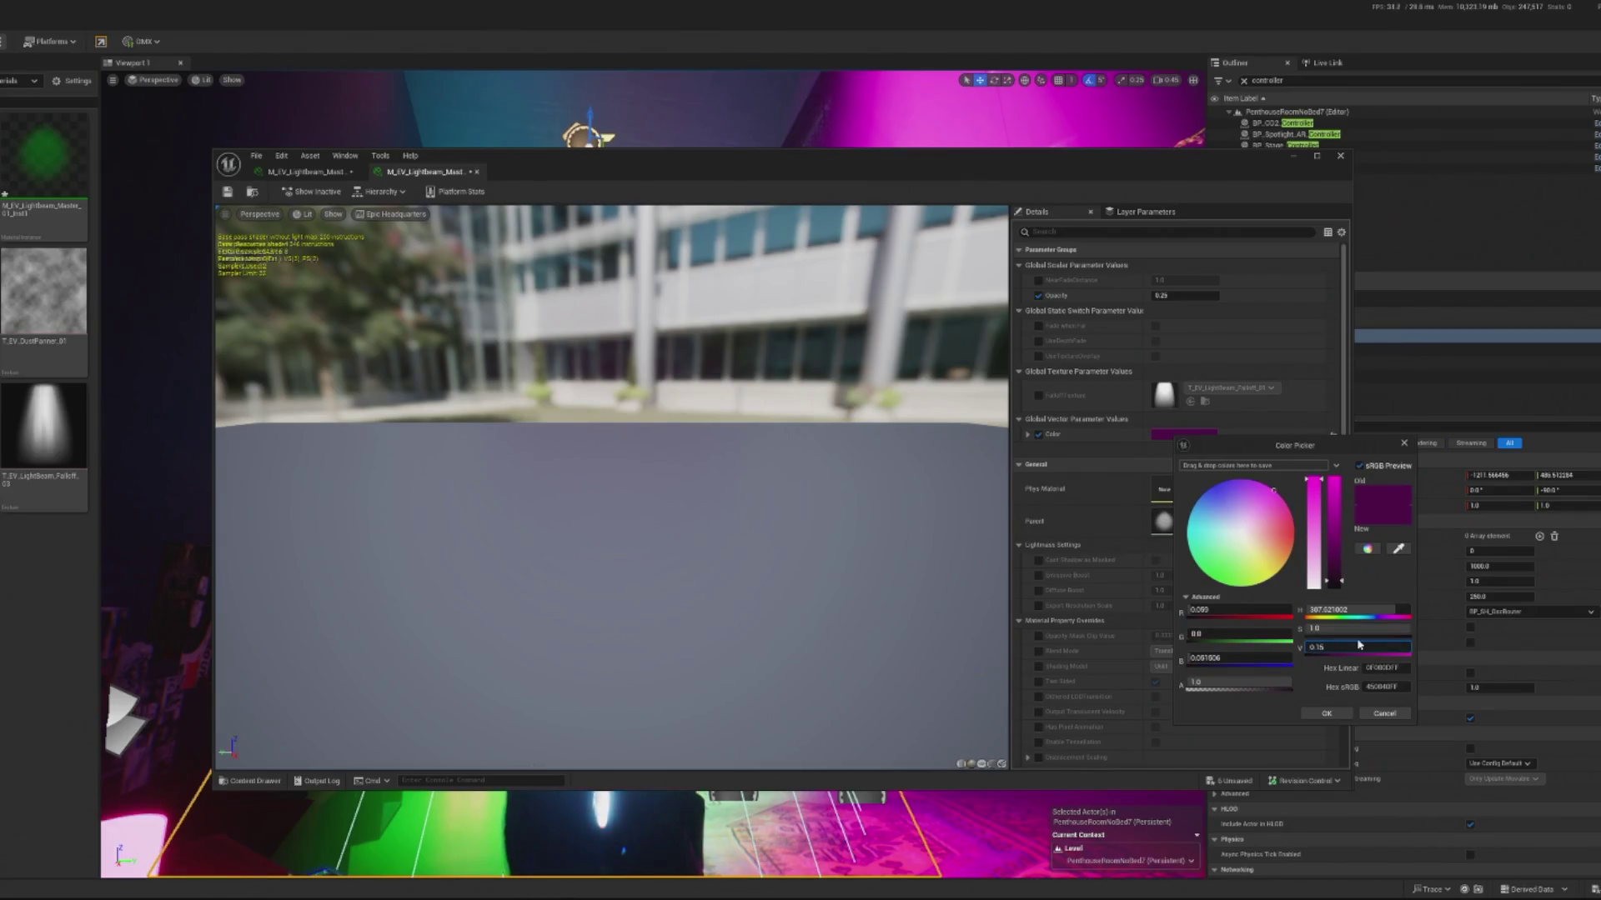
click(1326, 713)
click(1292, 158)
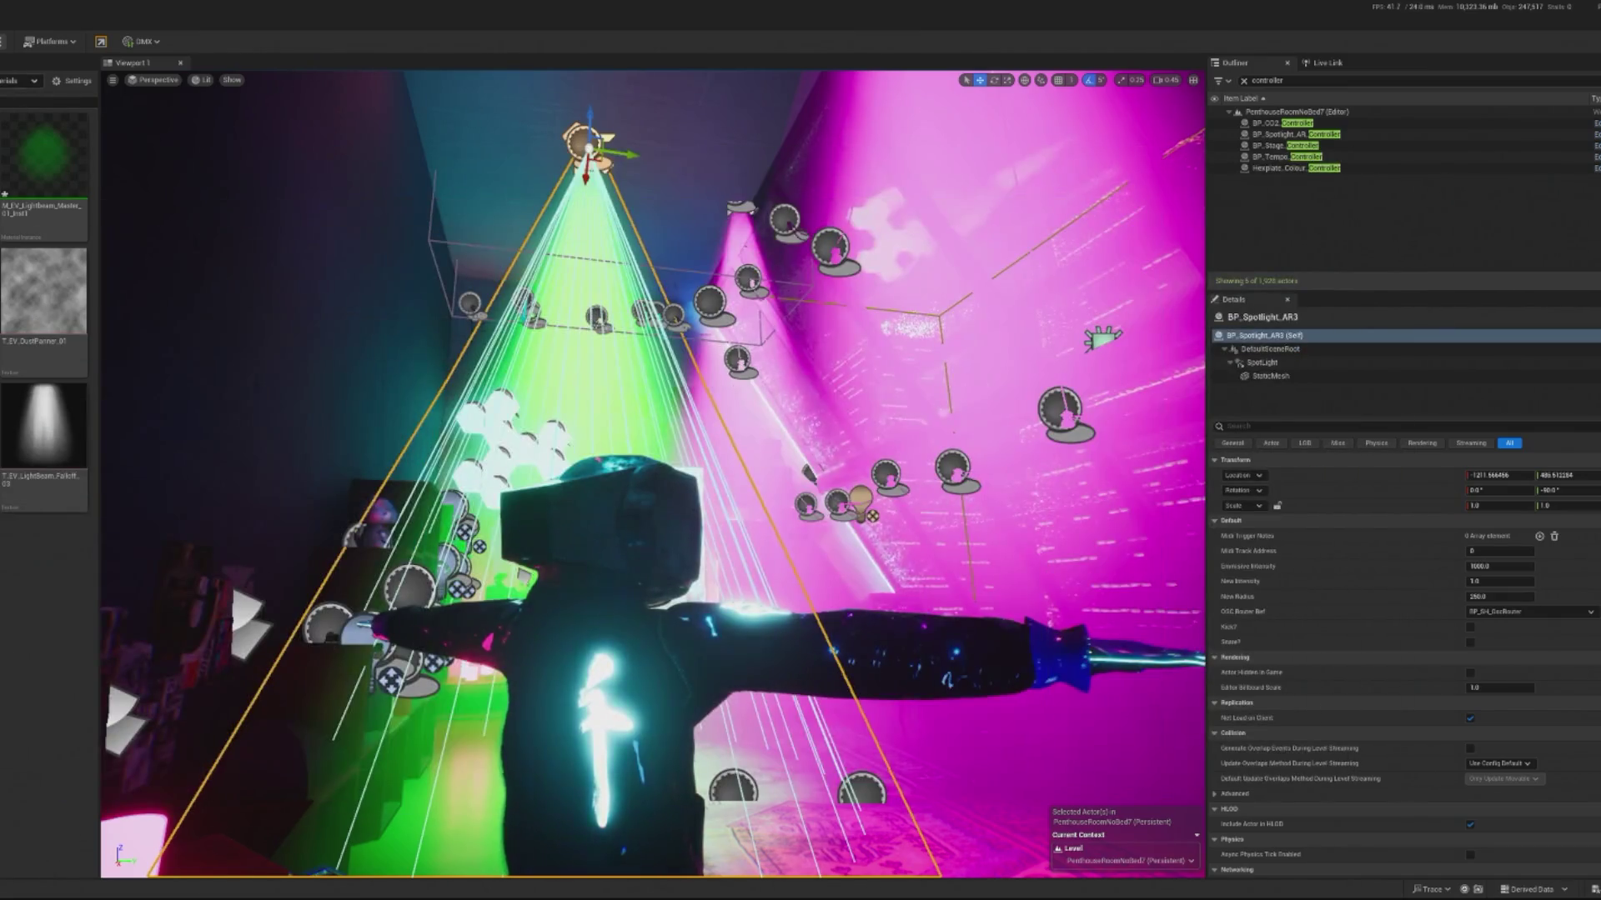
key(alt+p)
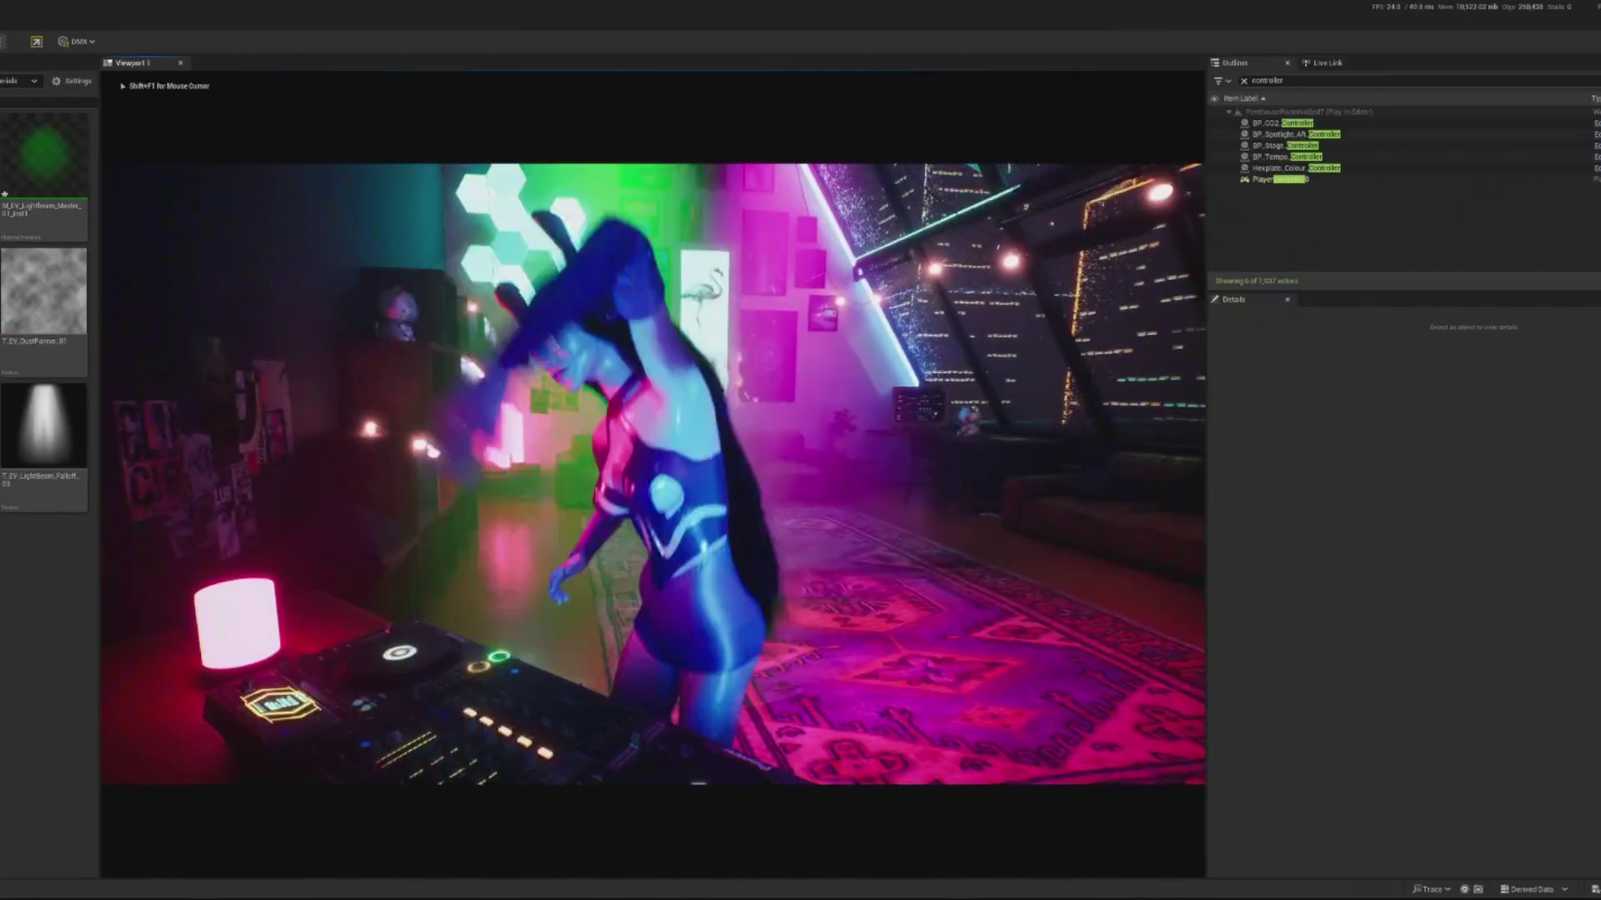
key(Escape)
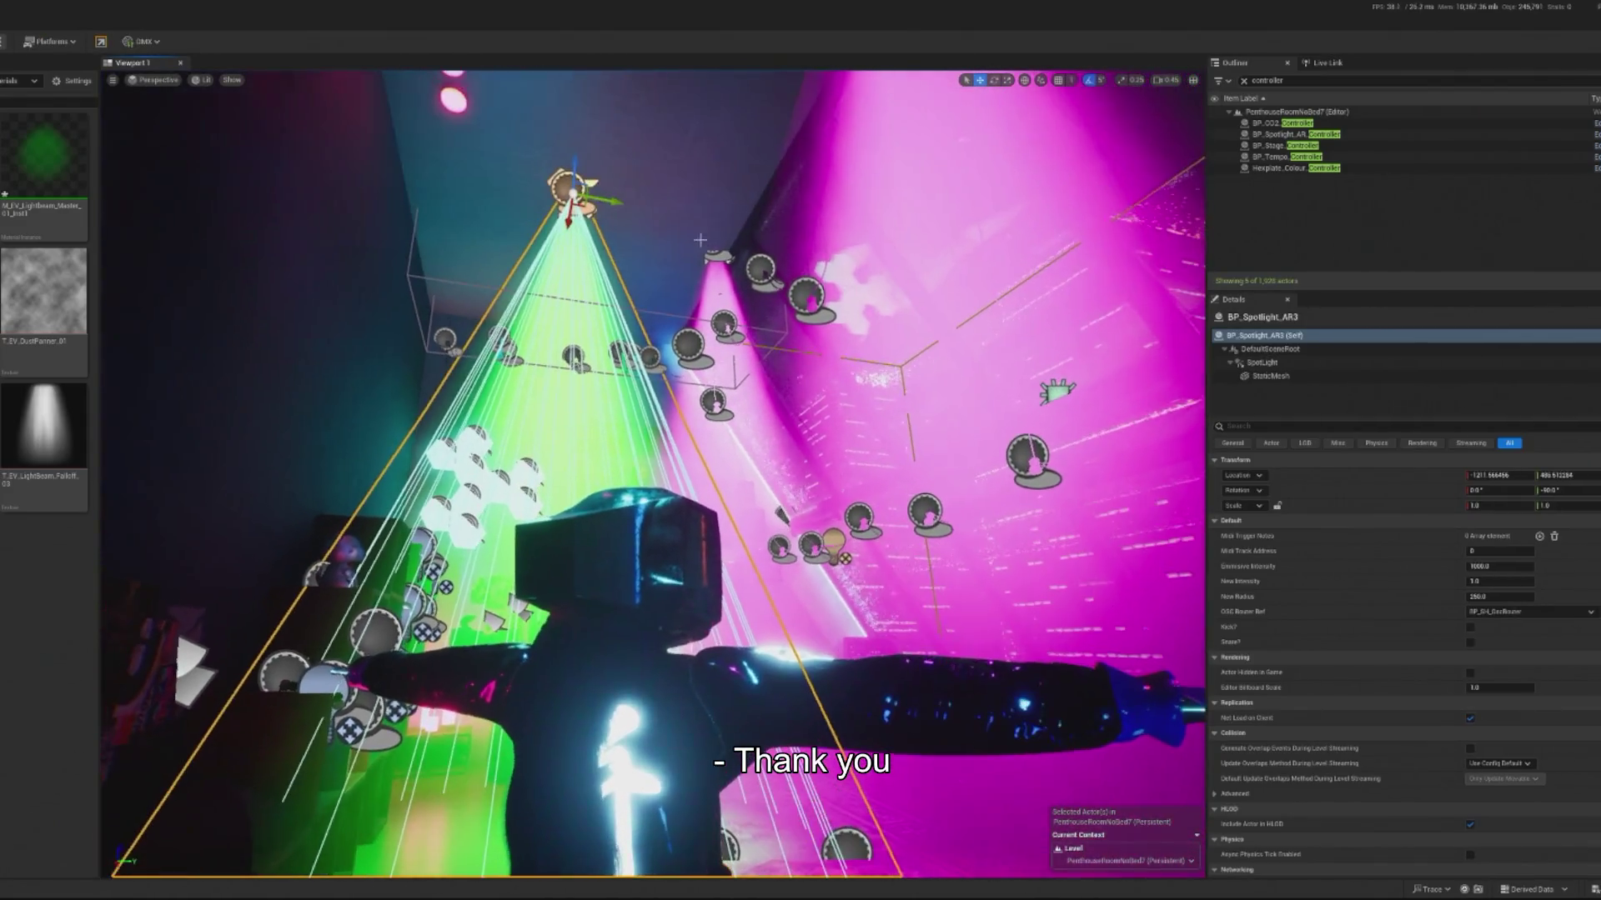
click(1306, 379)
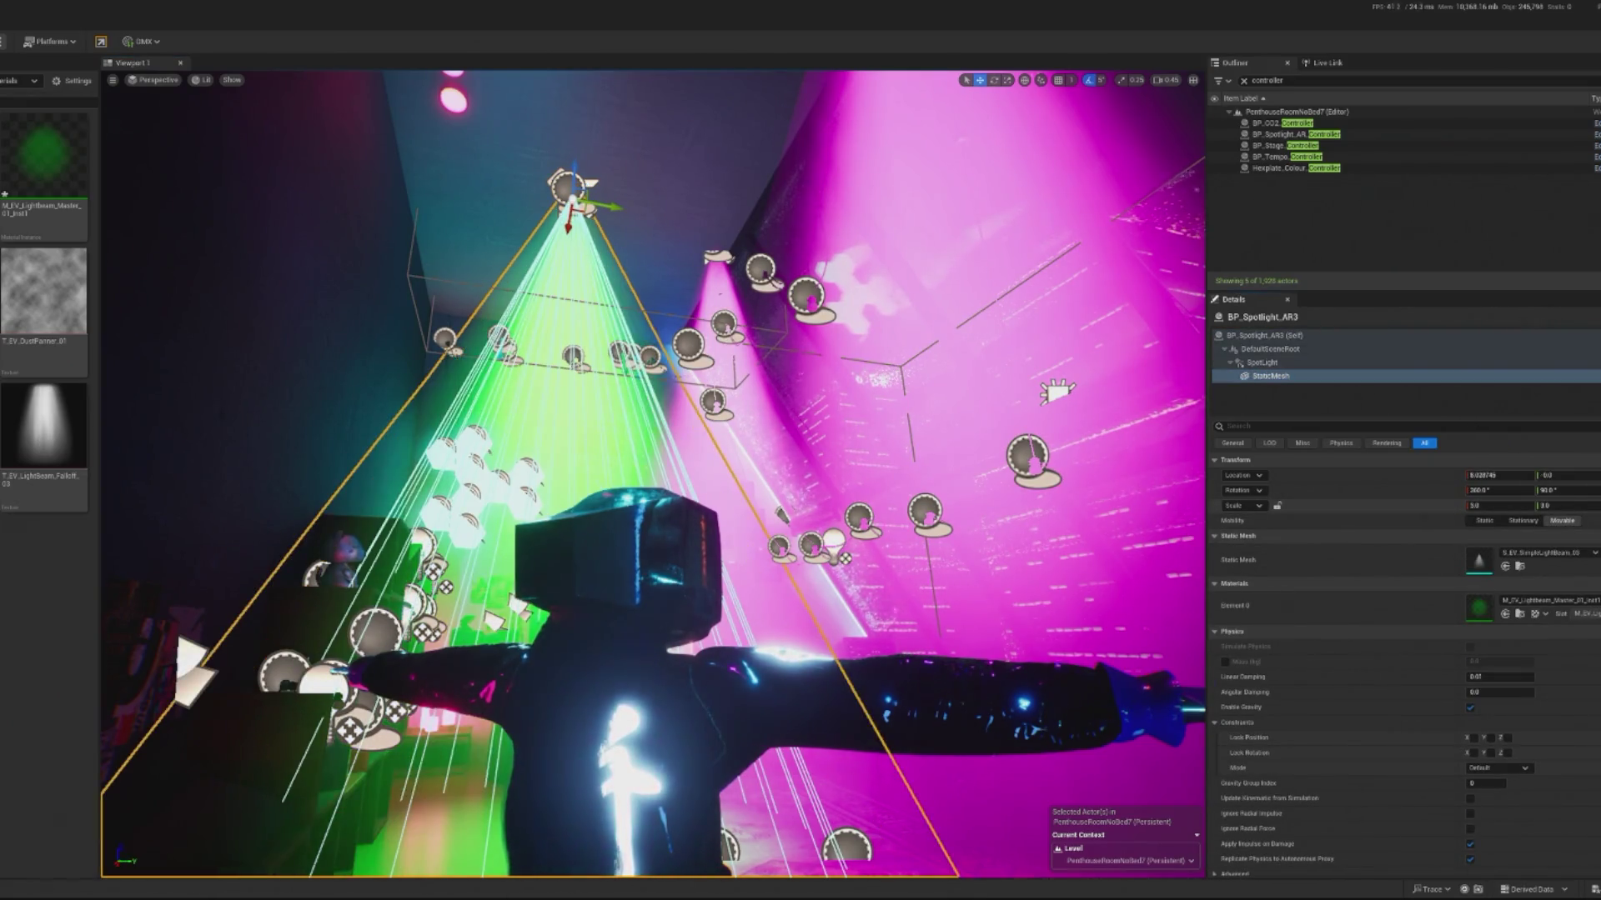
click(716, 255)
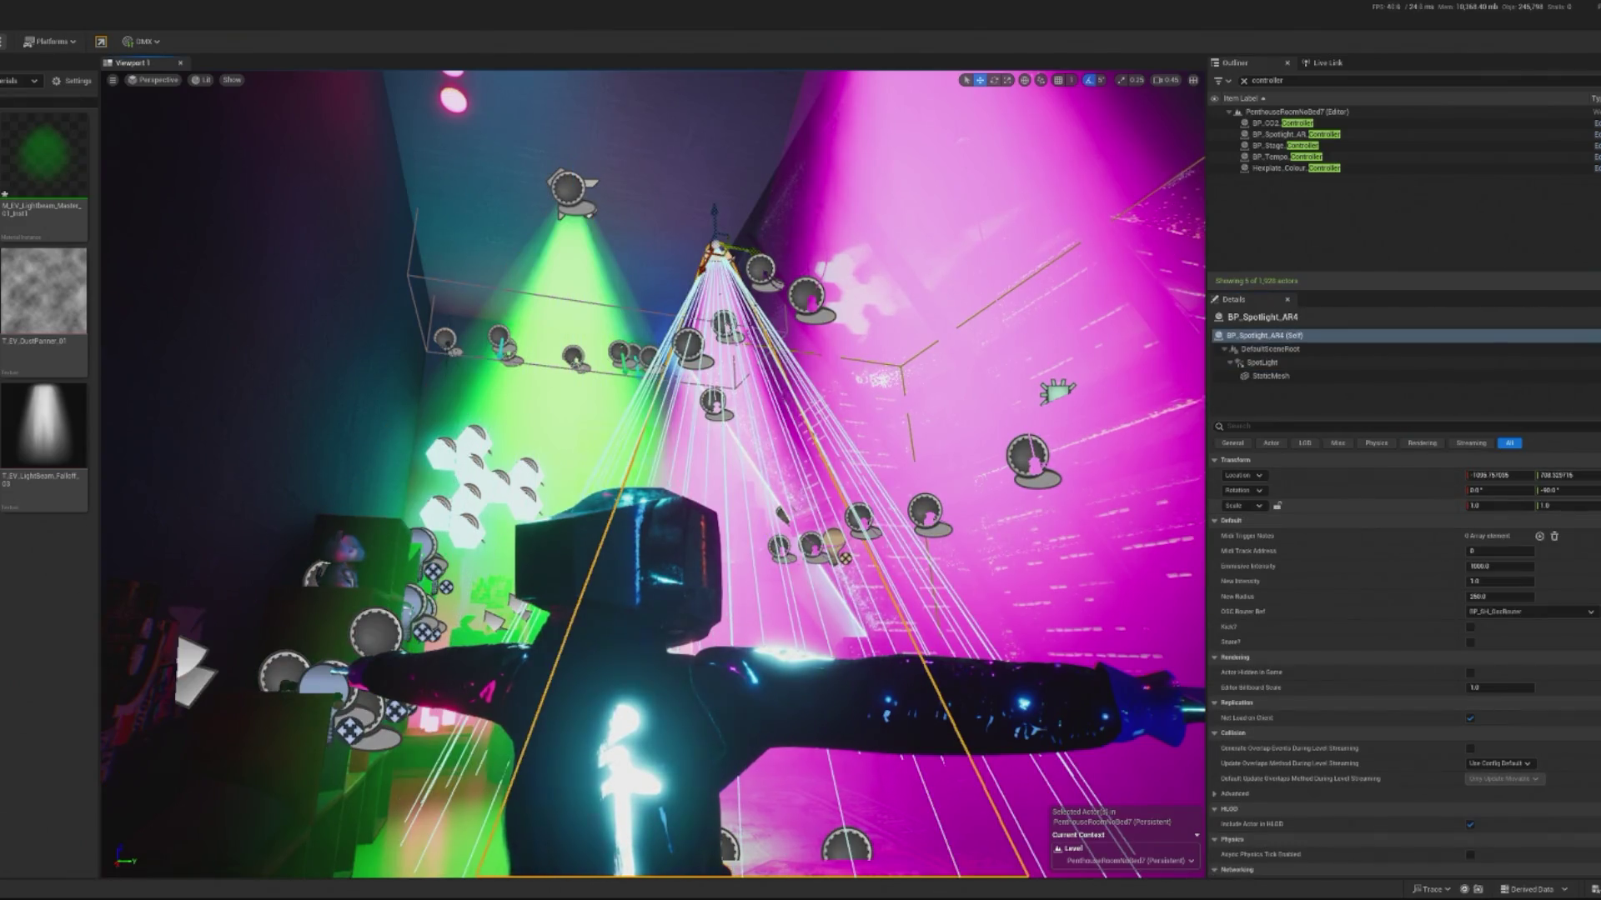
click(1269, 376)
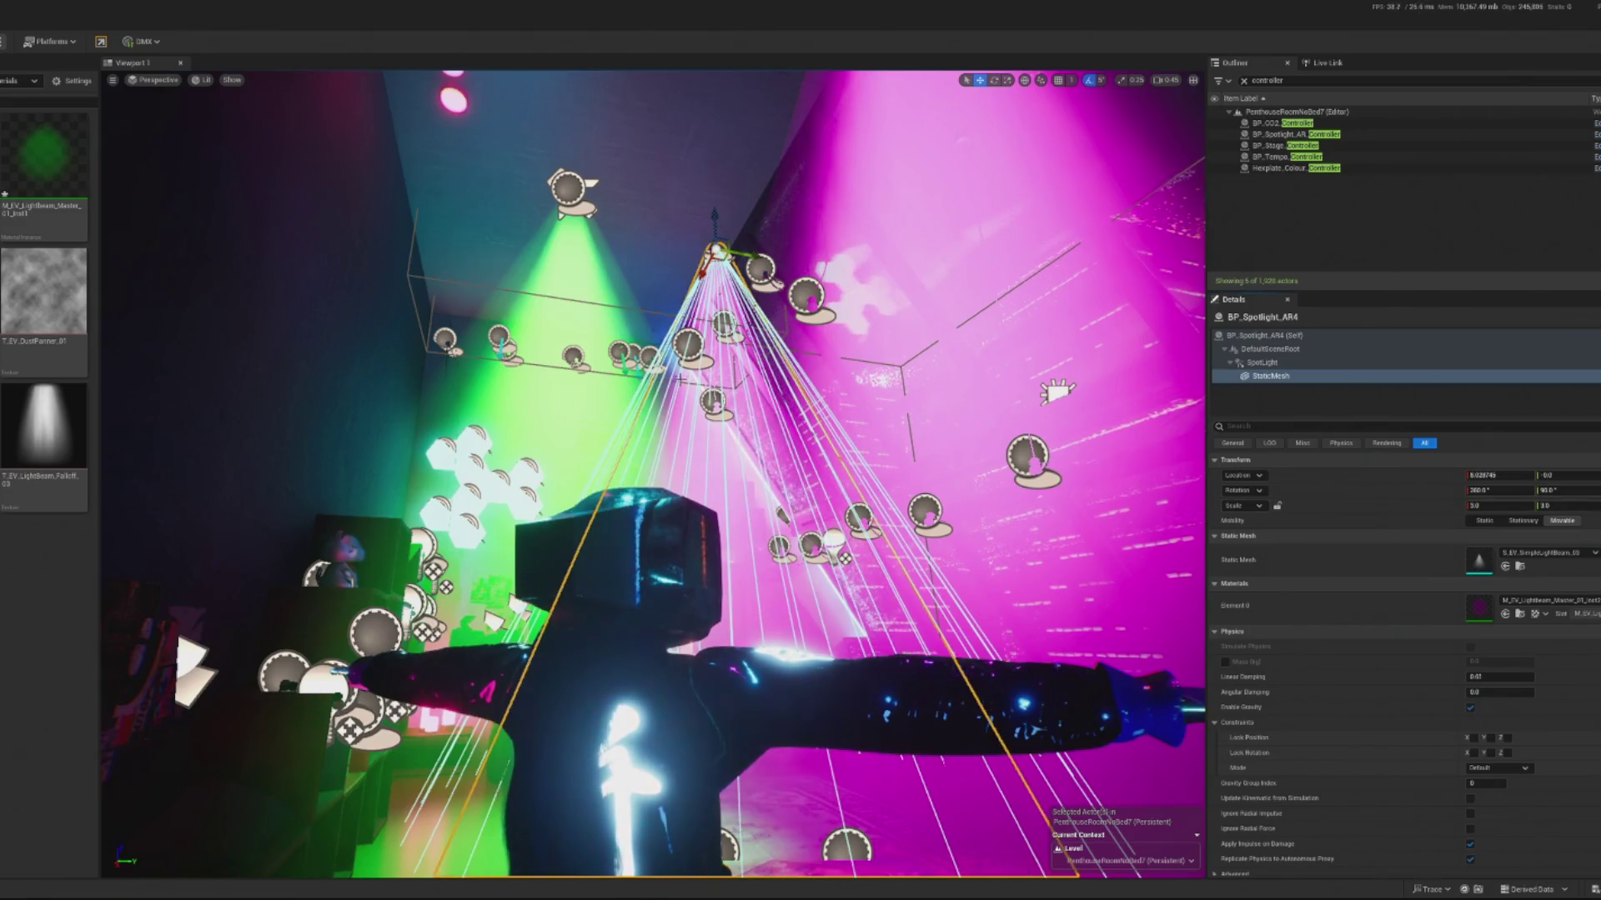
click(567, 187)
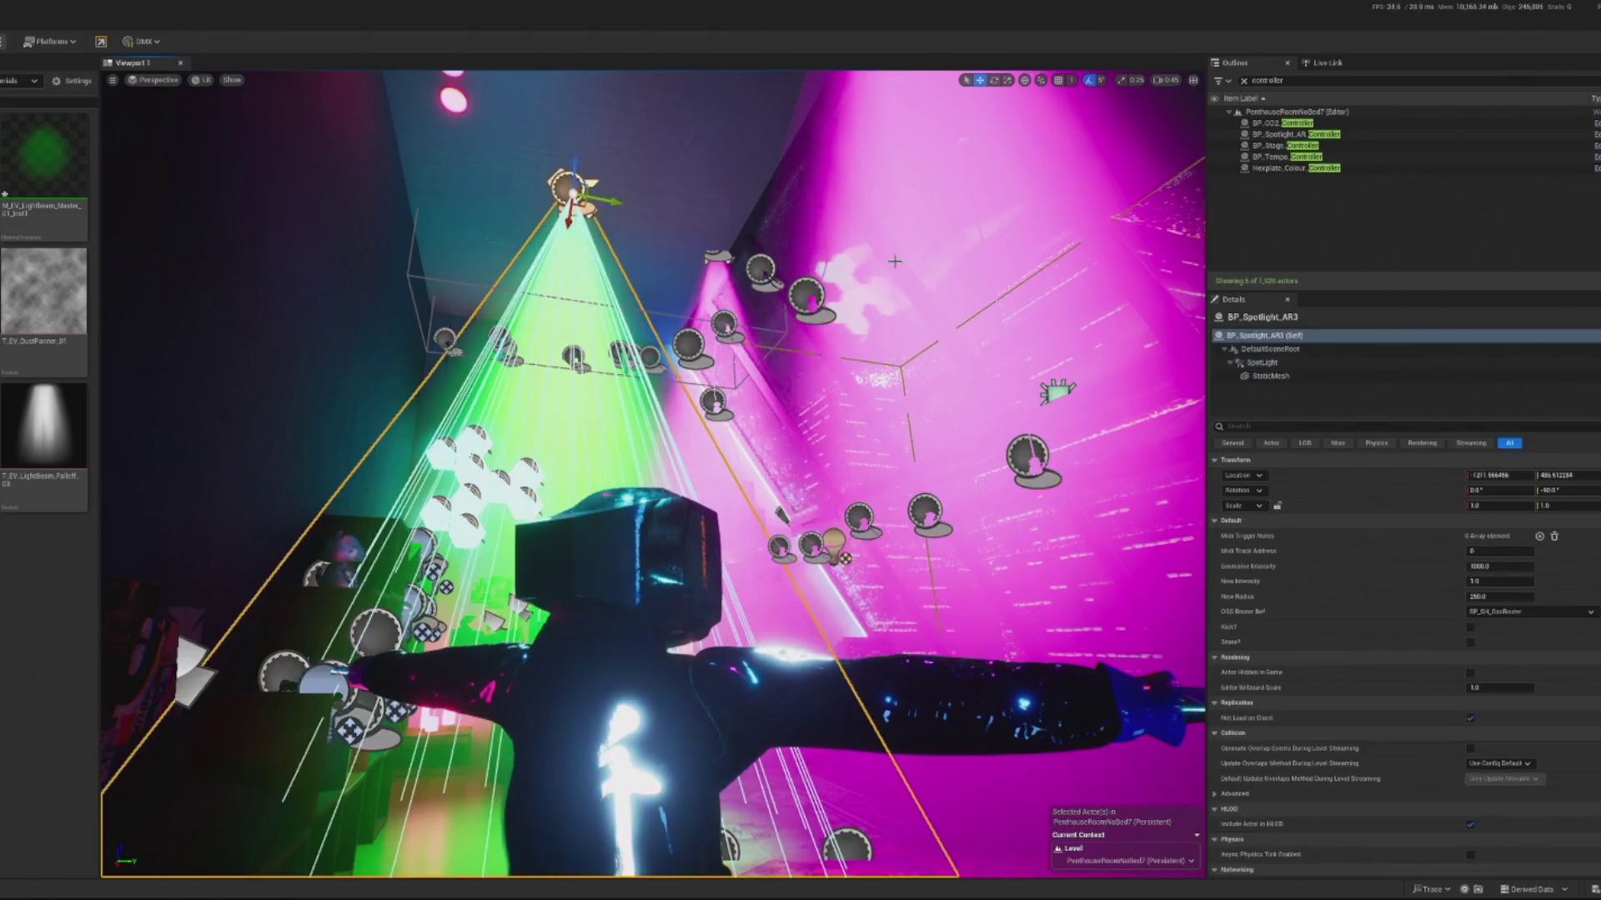
click(1262, 362)
click(1313, 377)
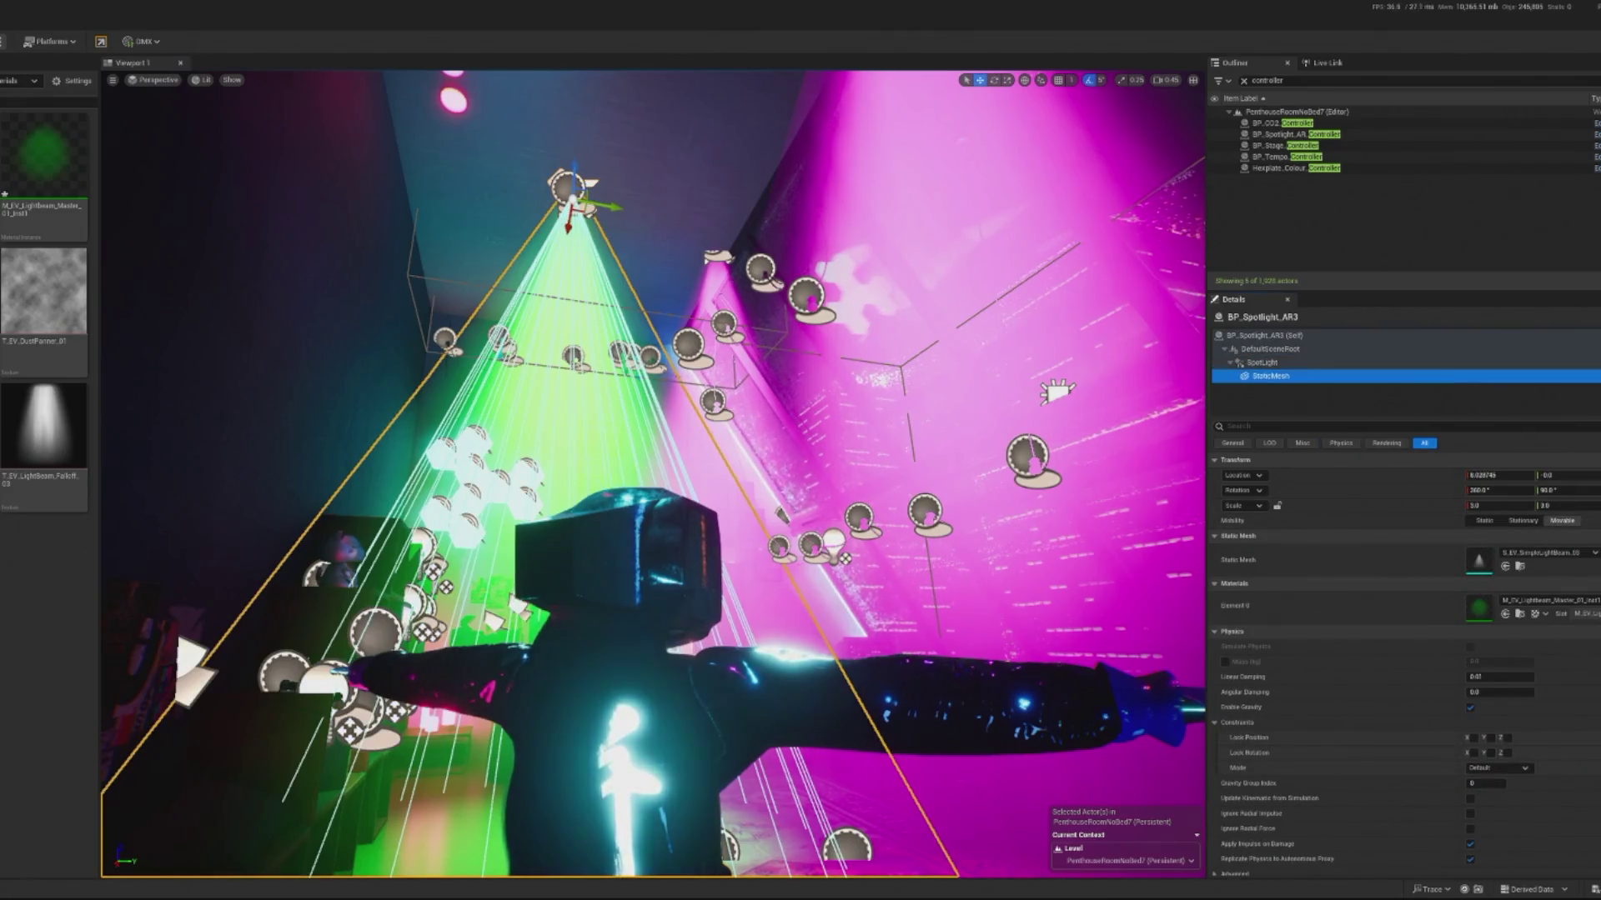
key(f)
scroll(610, 385, down, 3)
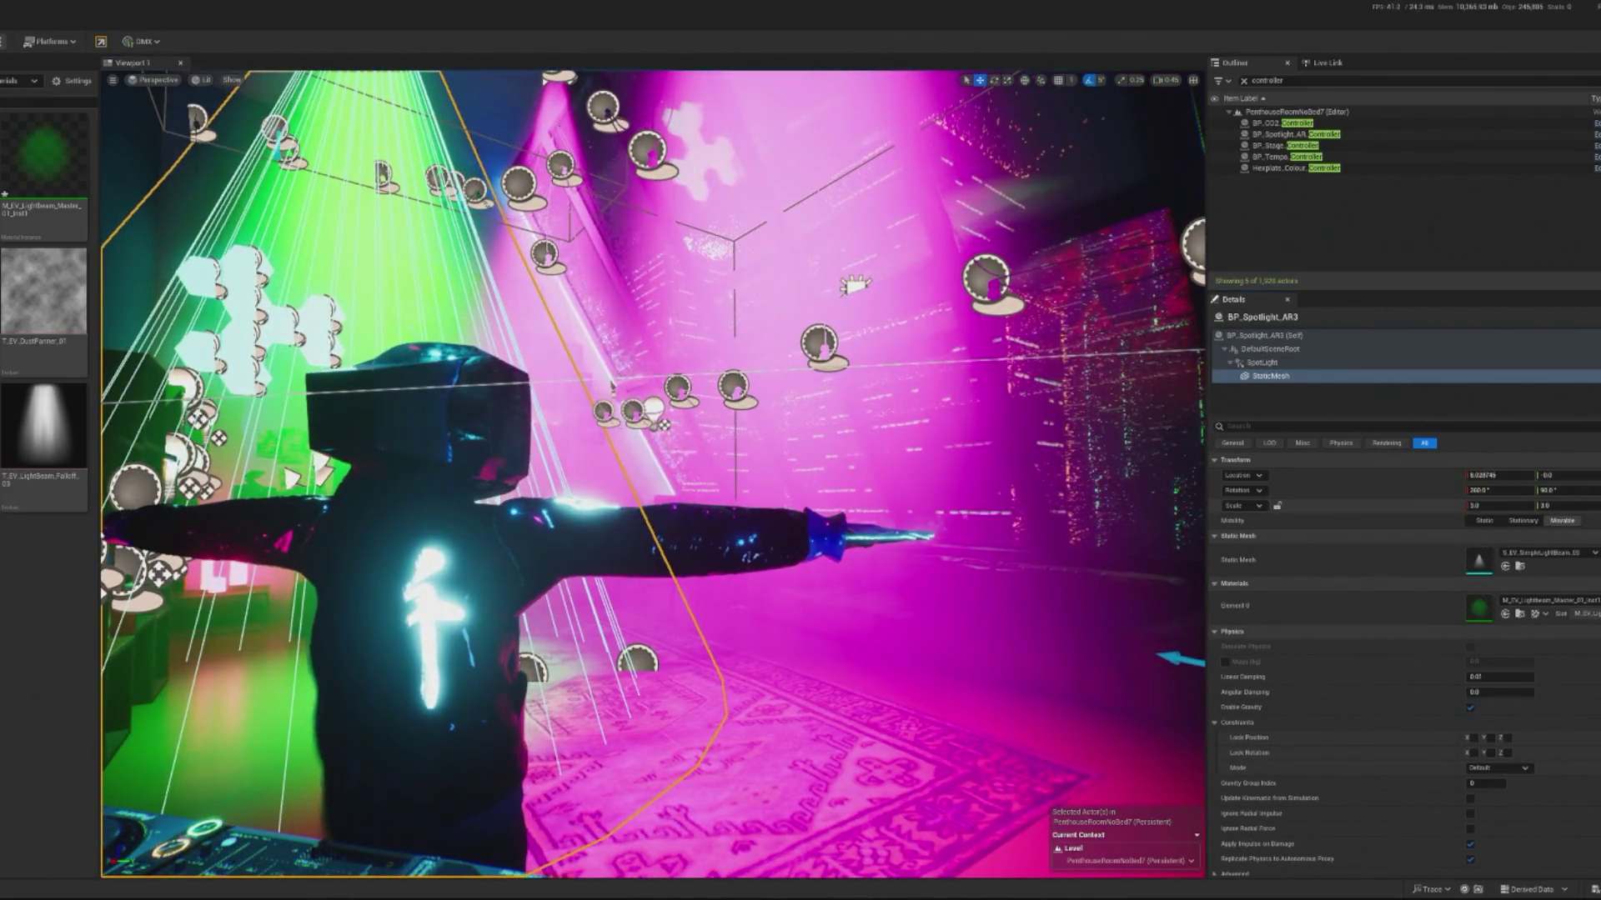
drag(613, 387, 792, 277)
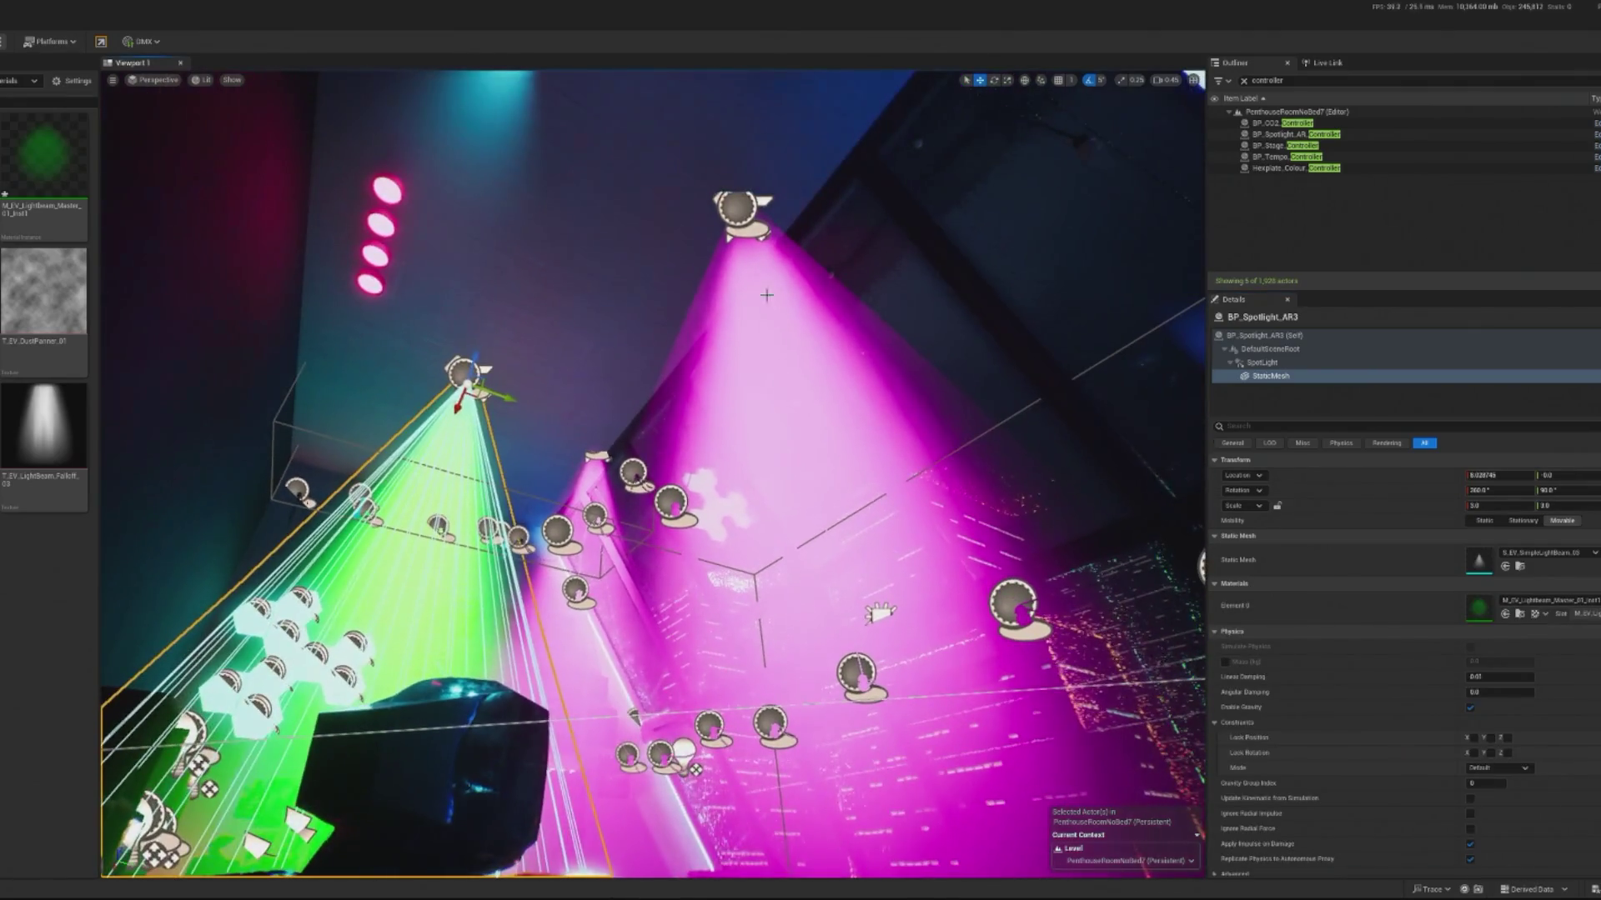
click(792, 276)
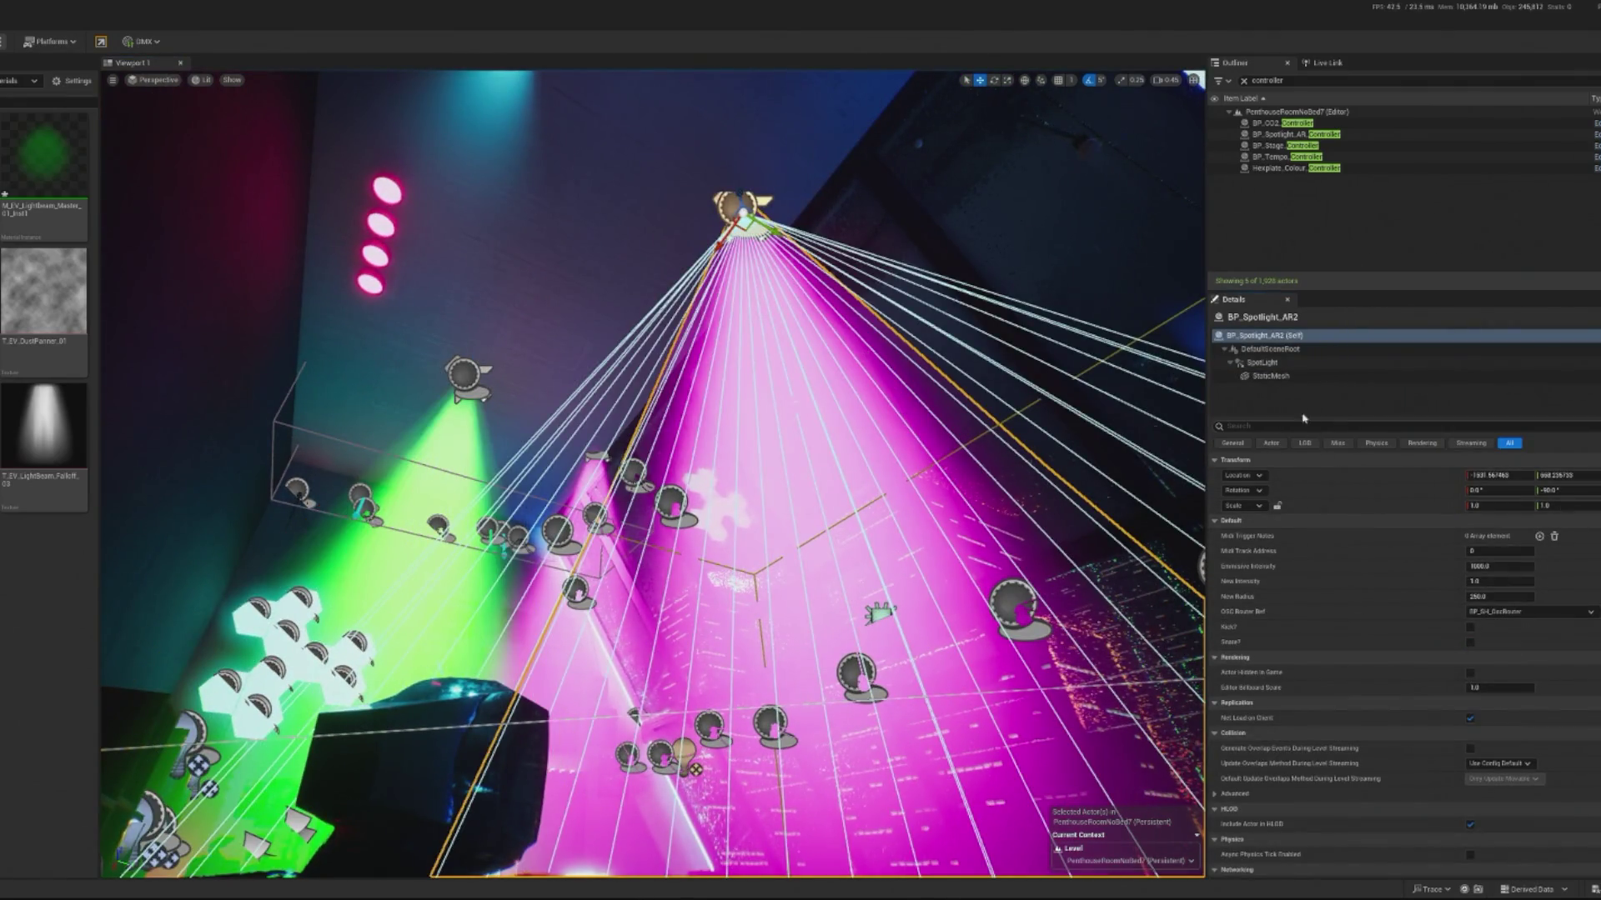
click(1272, 376)
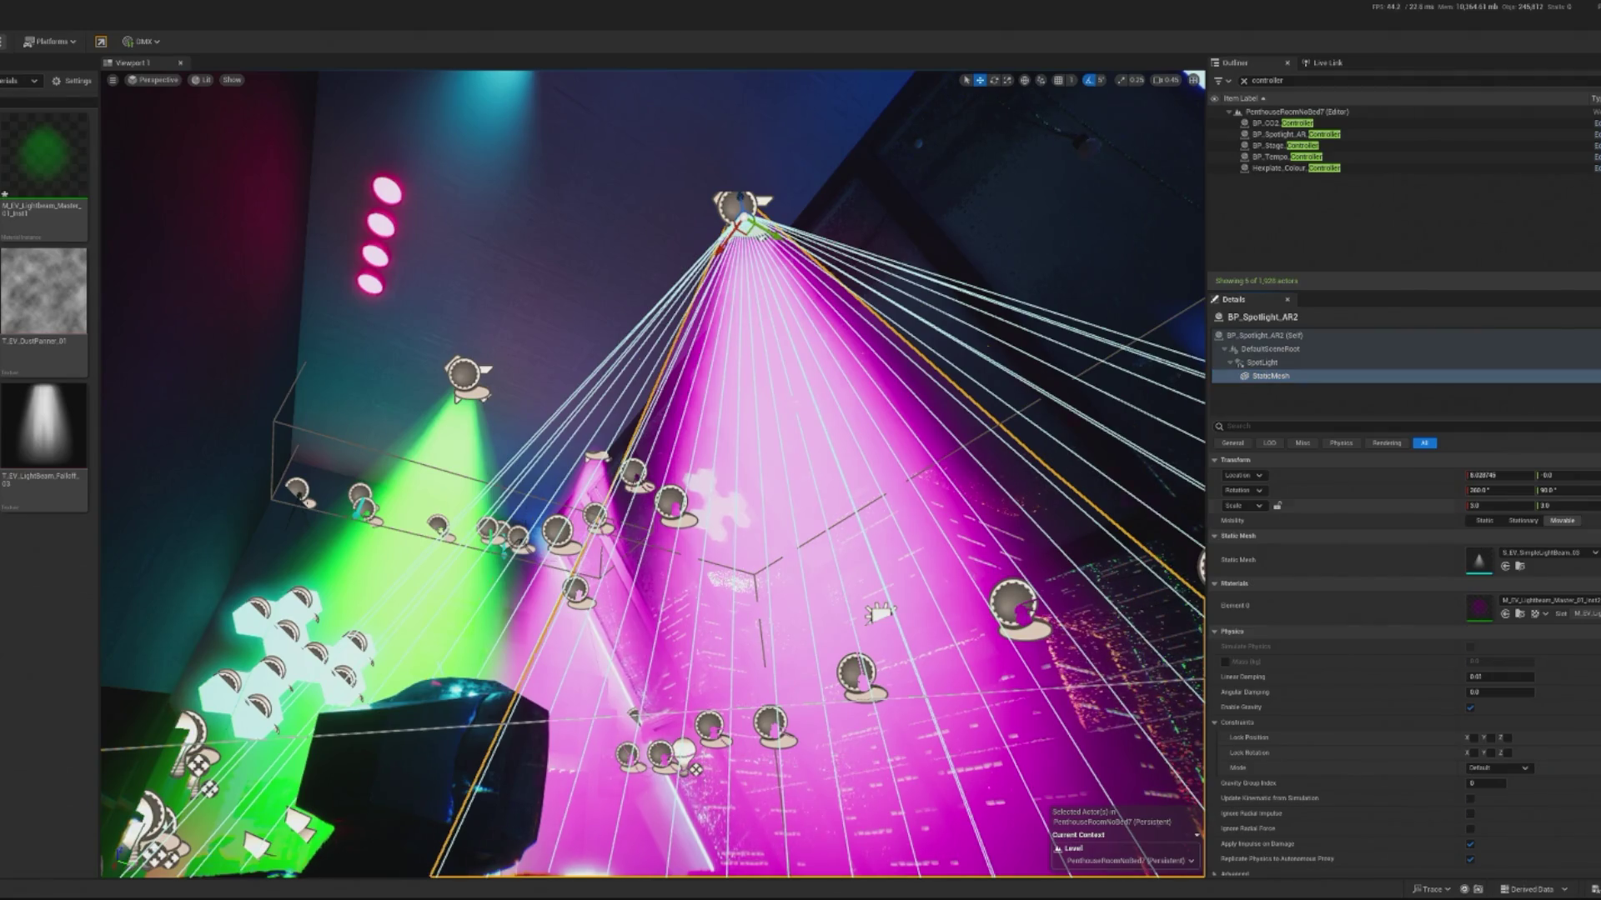
mouse_move(651, 466)
mouse_down()
mouse_move(767, 487)
mouse_move(734, 450)
mouse_move(770, 374)
mouse_move(755, 295)
mouse_up()
click(755, 295)
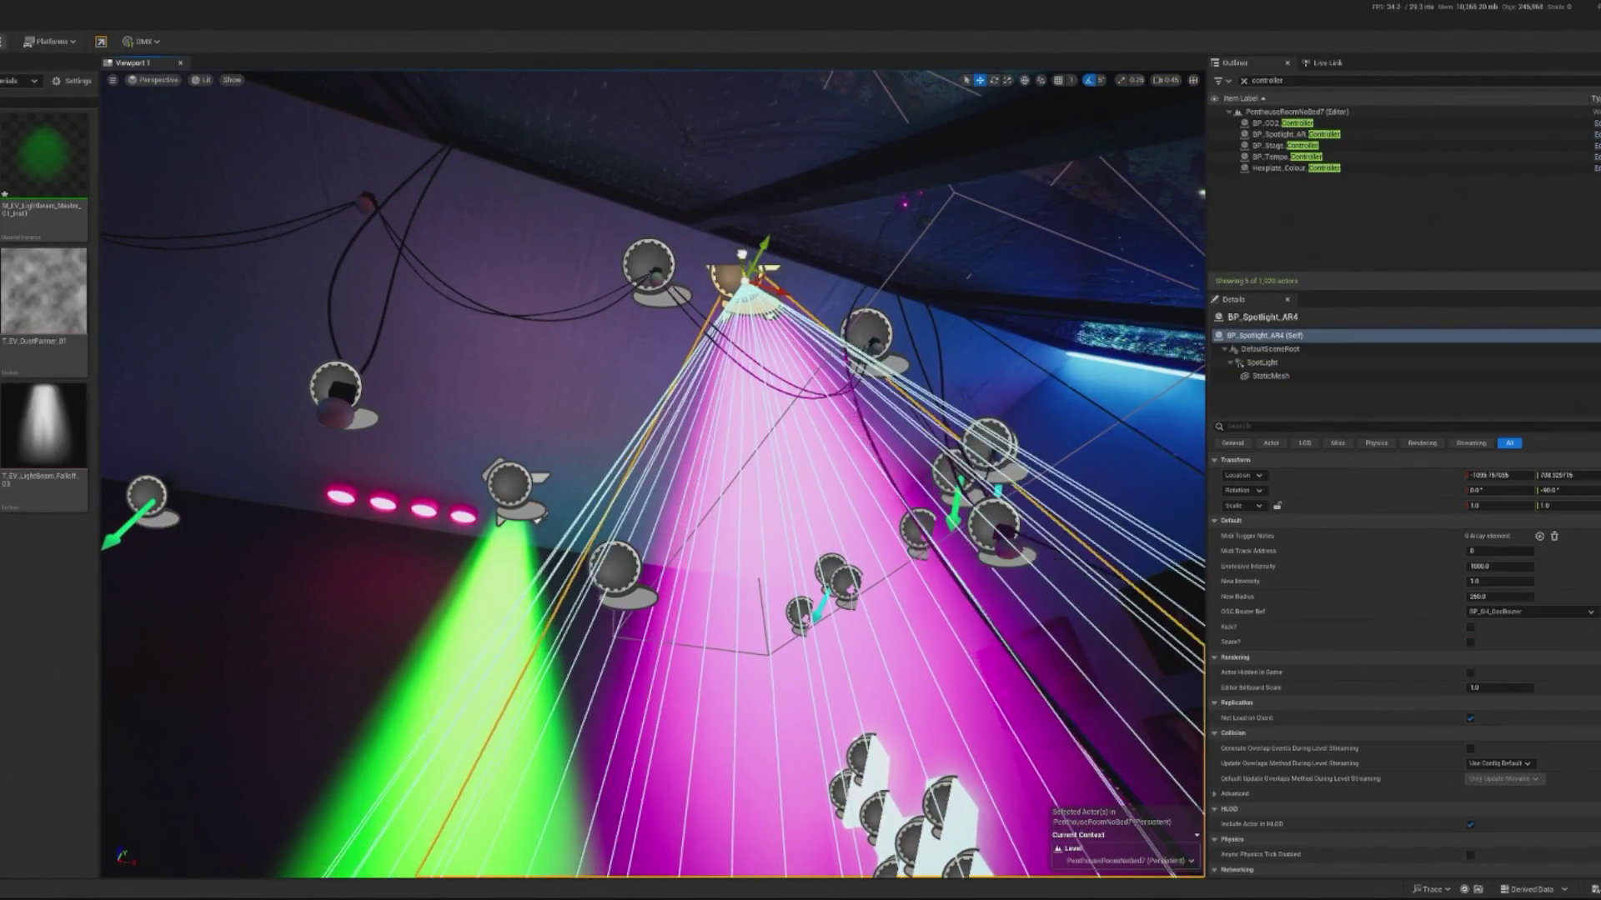
mouse_move(743, 238)
mouse_down()
mouse_move(750, 267)
mouse_move(790, 242)
mouse_up()
click(773, 340)
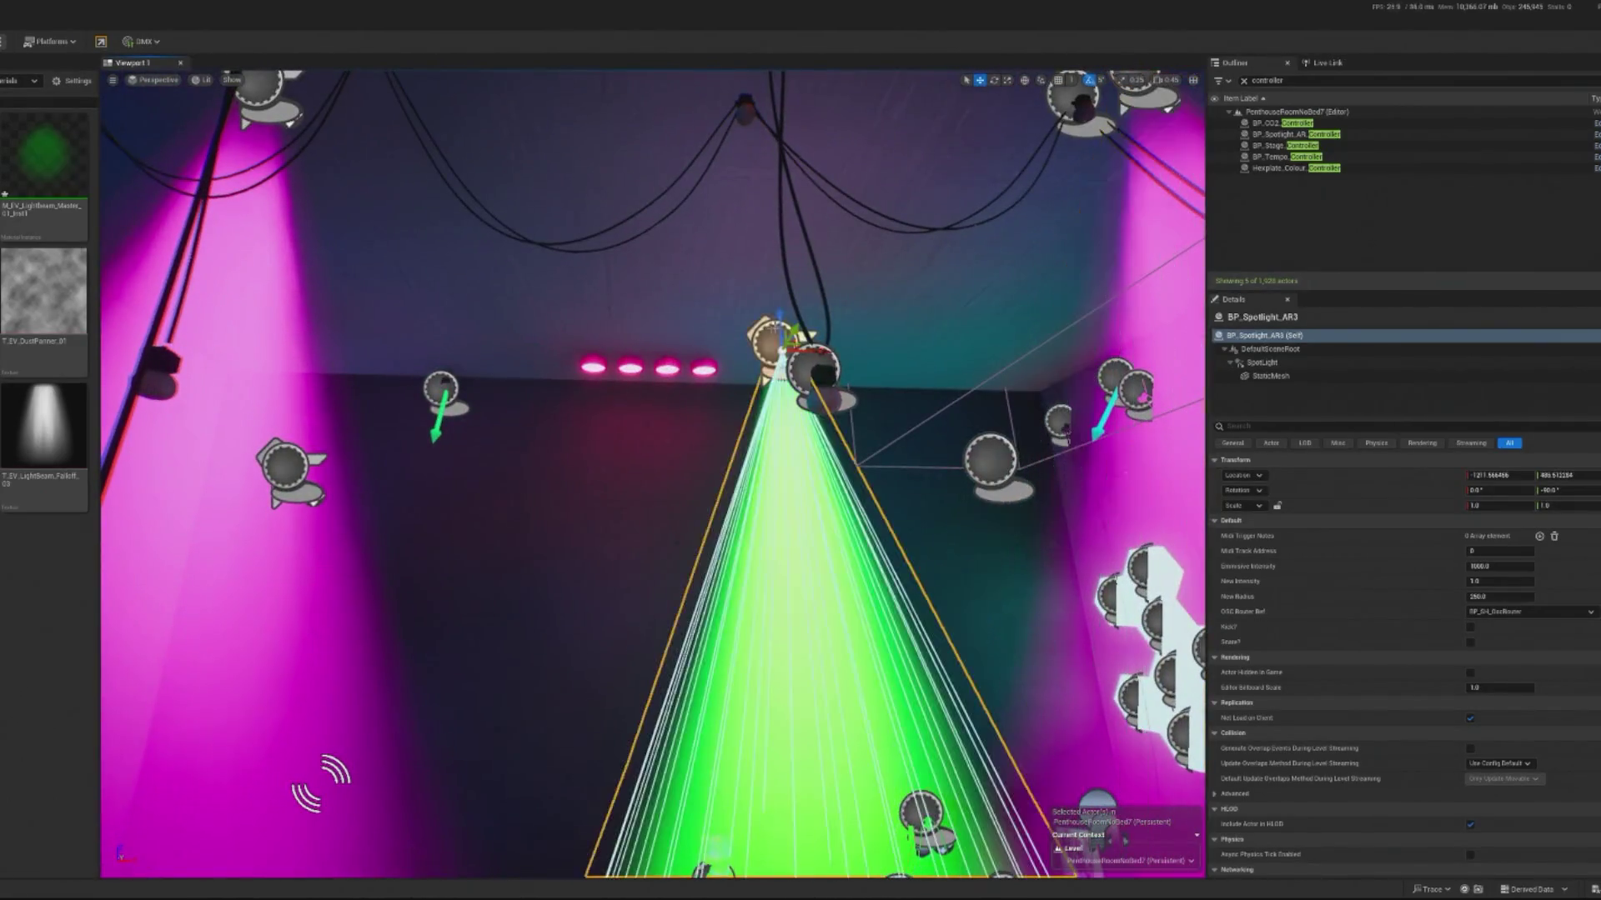
key(f)
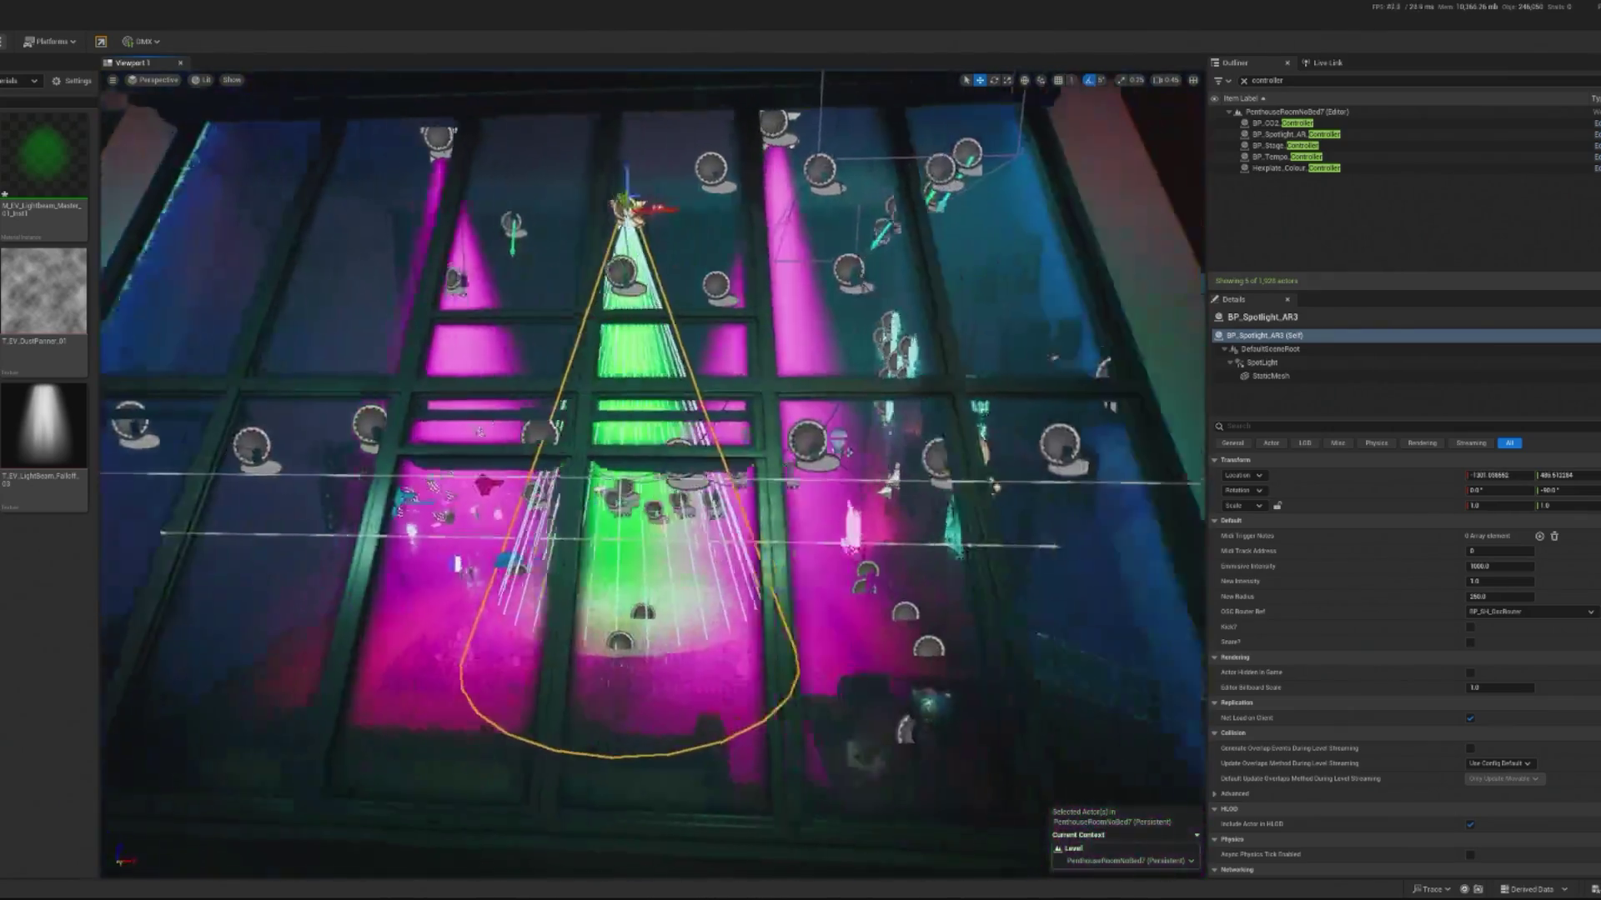
scroll(473, 146, up, 2)
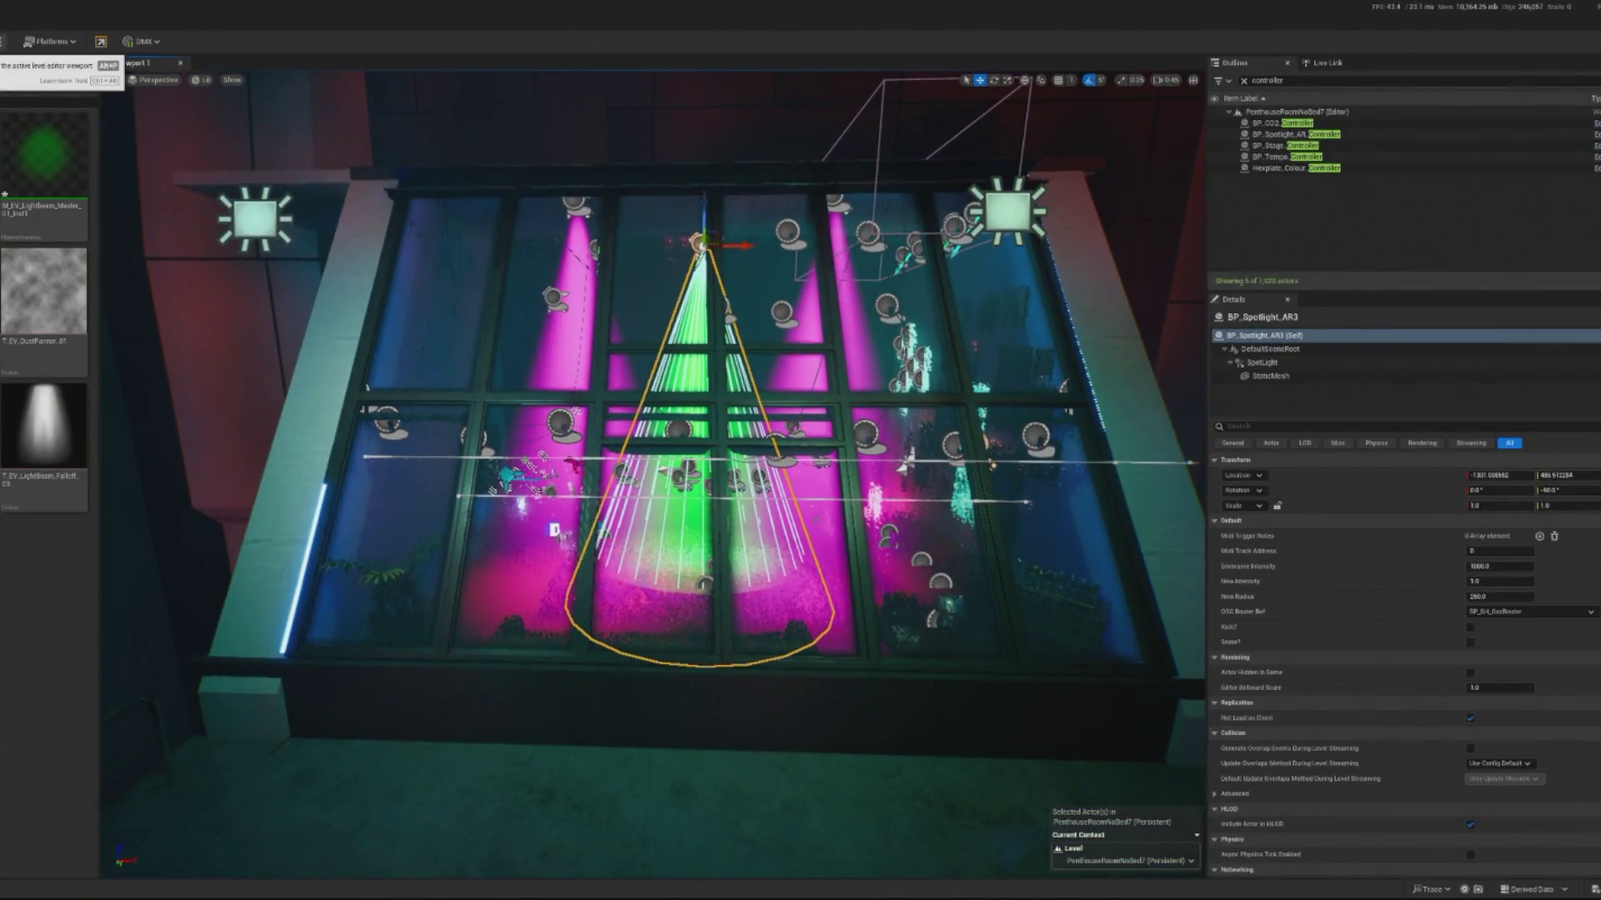
key(alt+p)
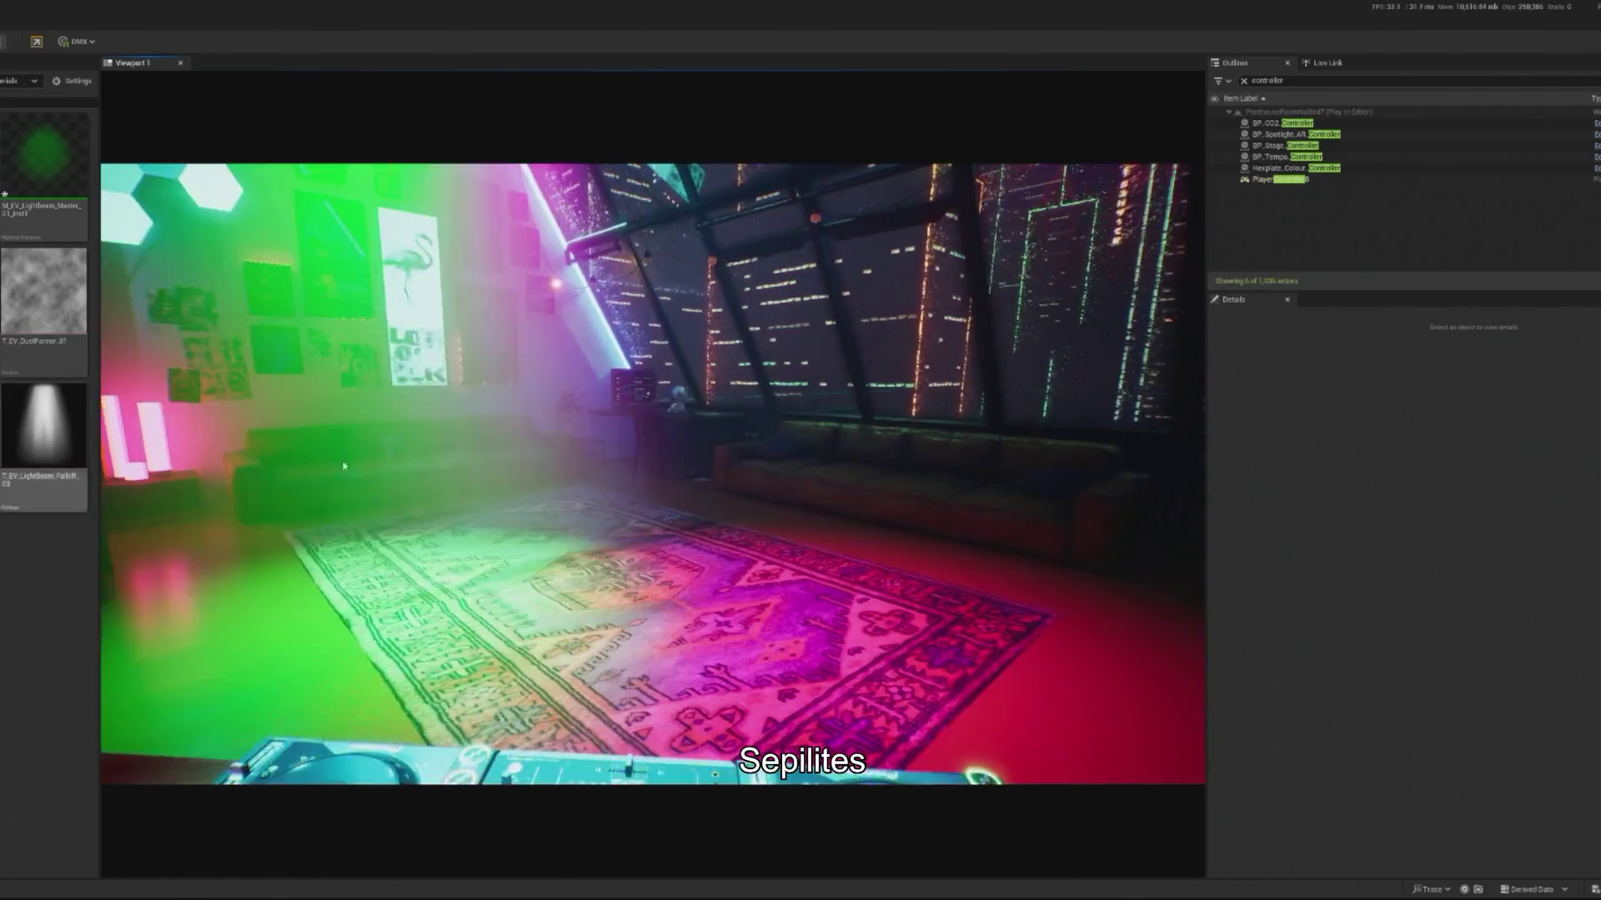
click(343, 590)
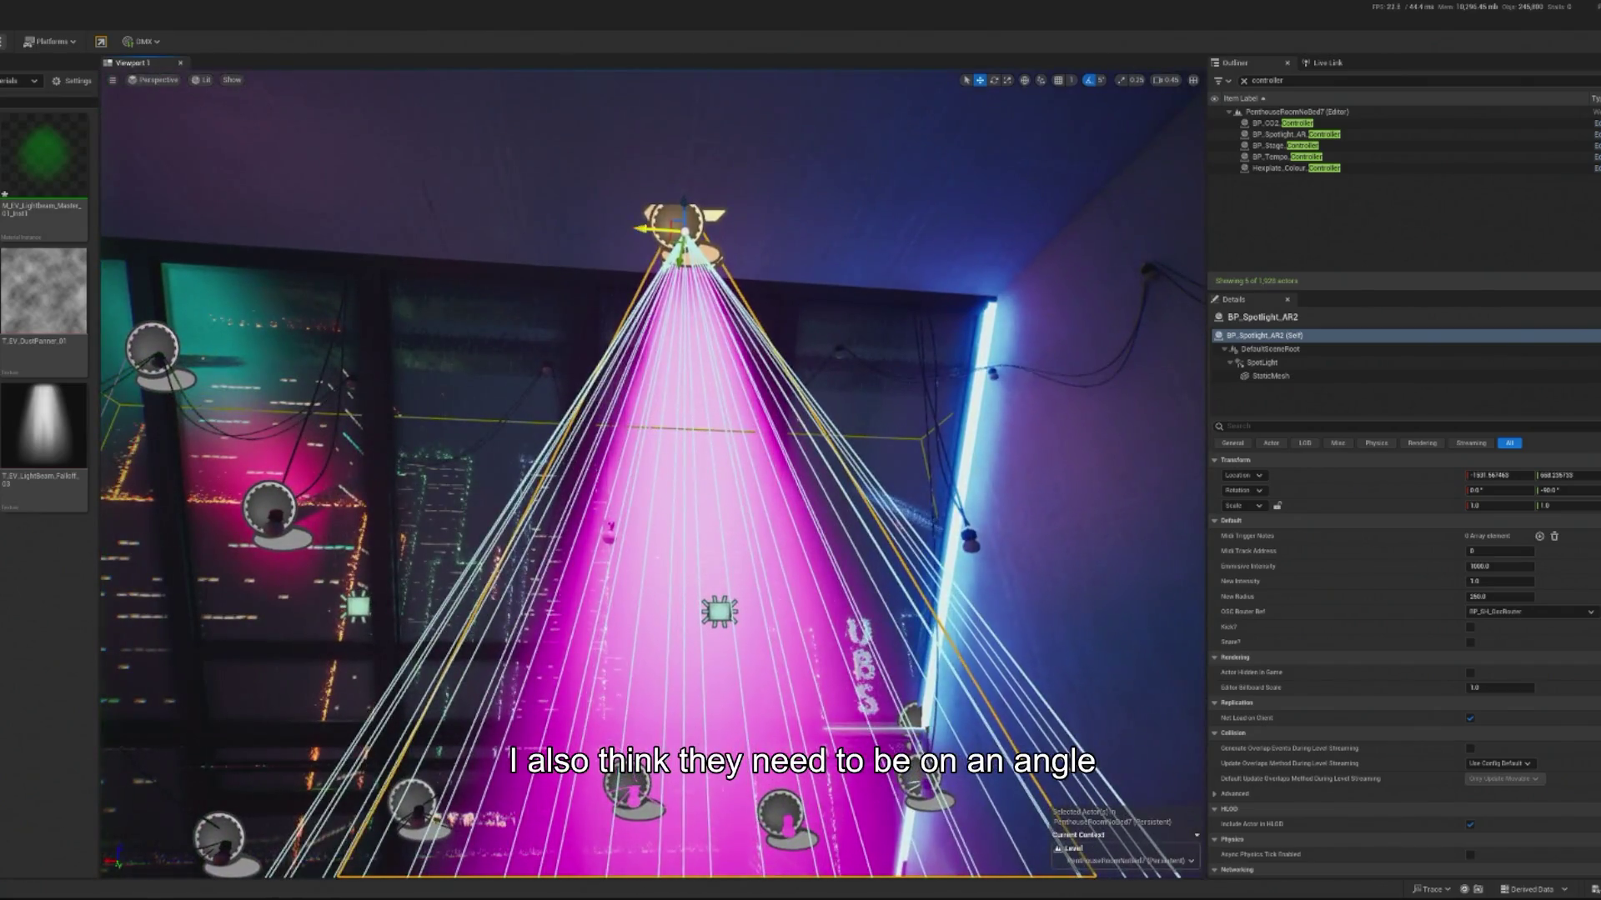
Step: Drag spotlight AR3 to the right and AR4 up-left and along X to new positions
drag(675, 227, 833, 239)
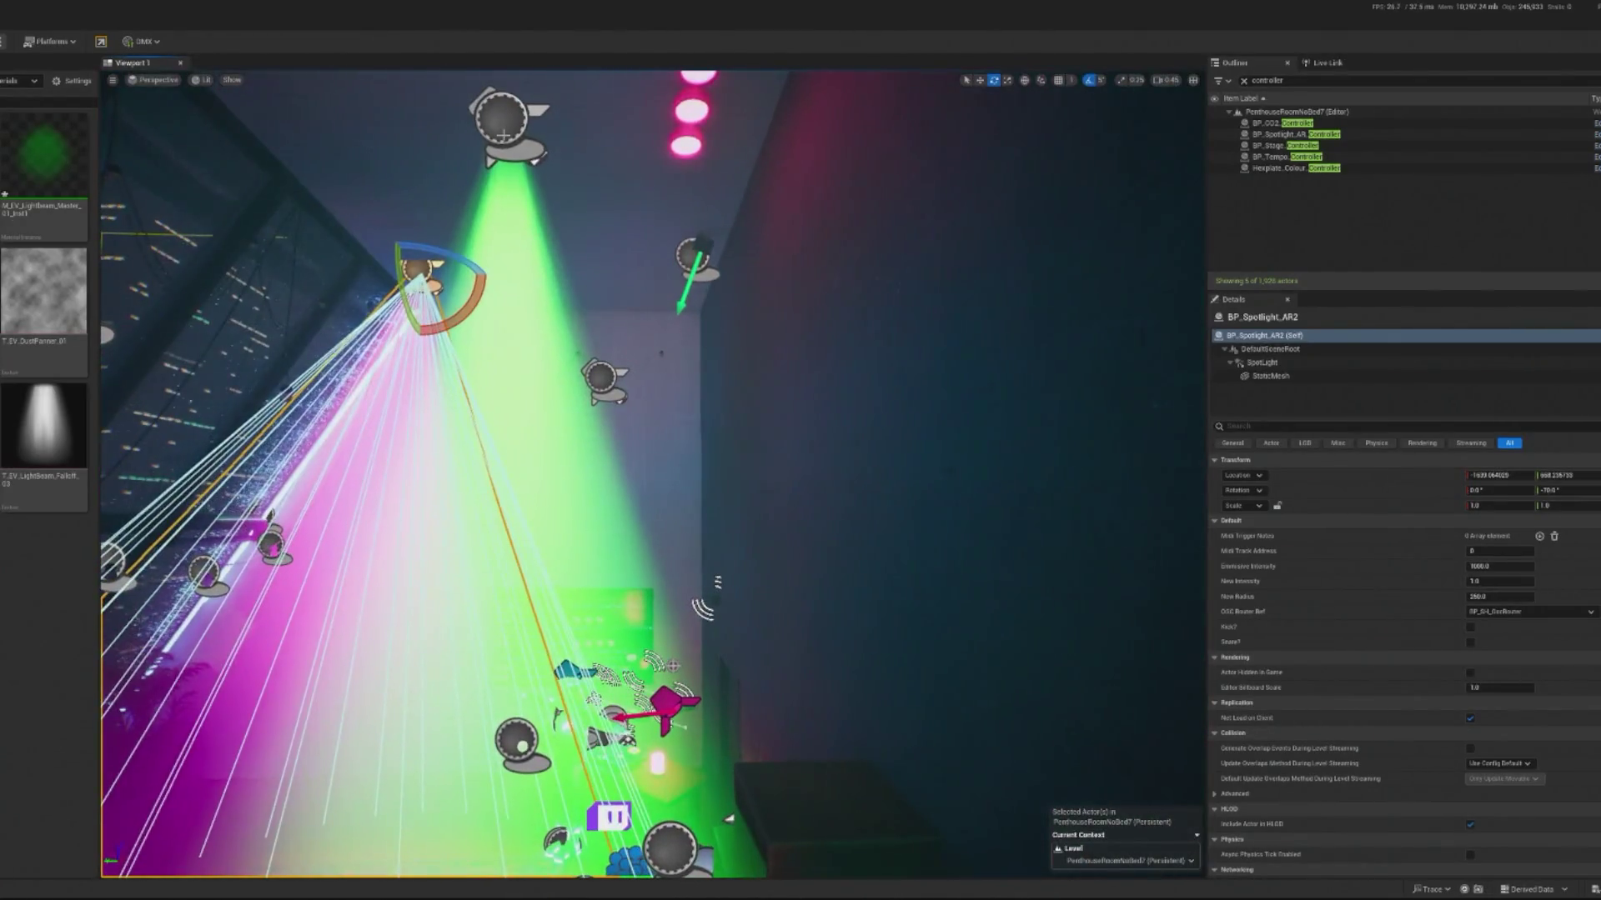
click(513, 136)
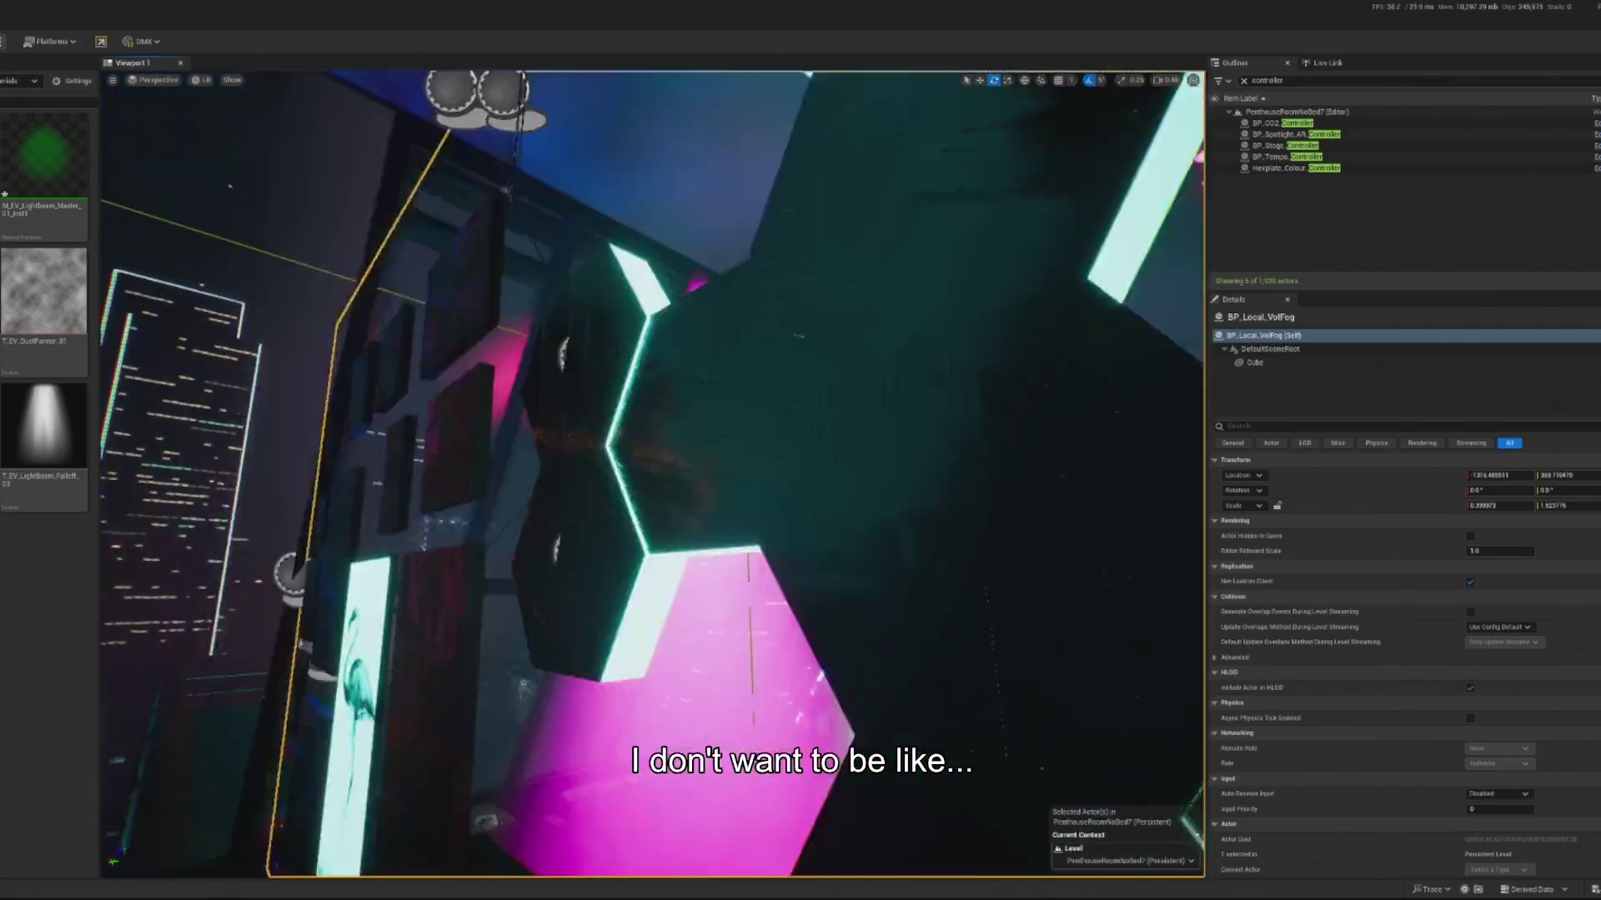
click(634, 529)
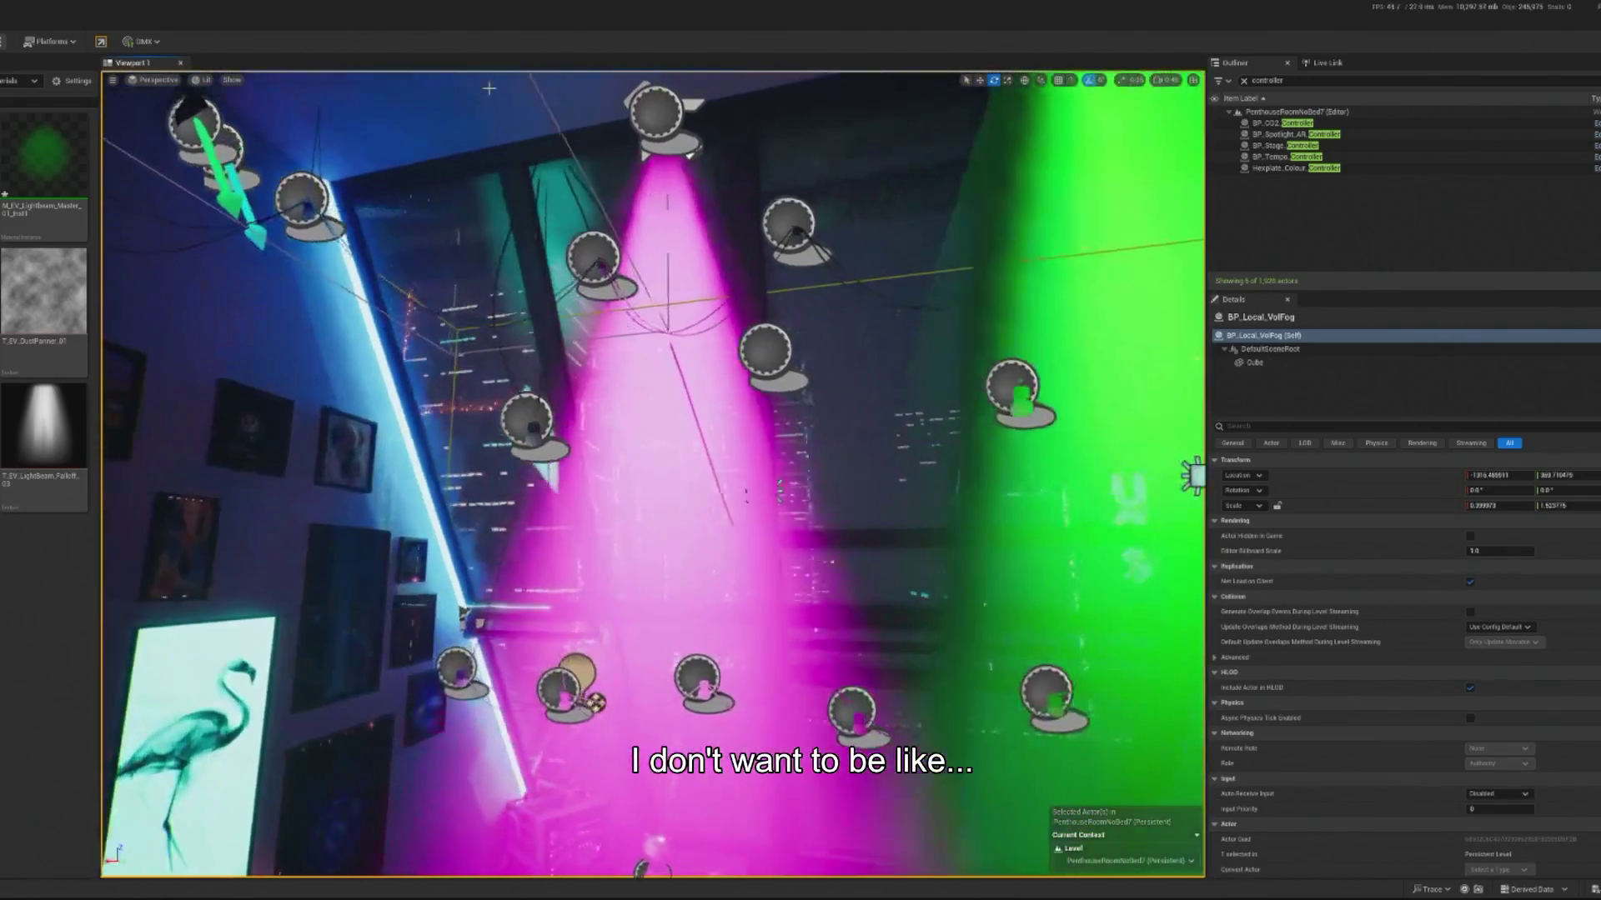
key(w)
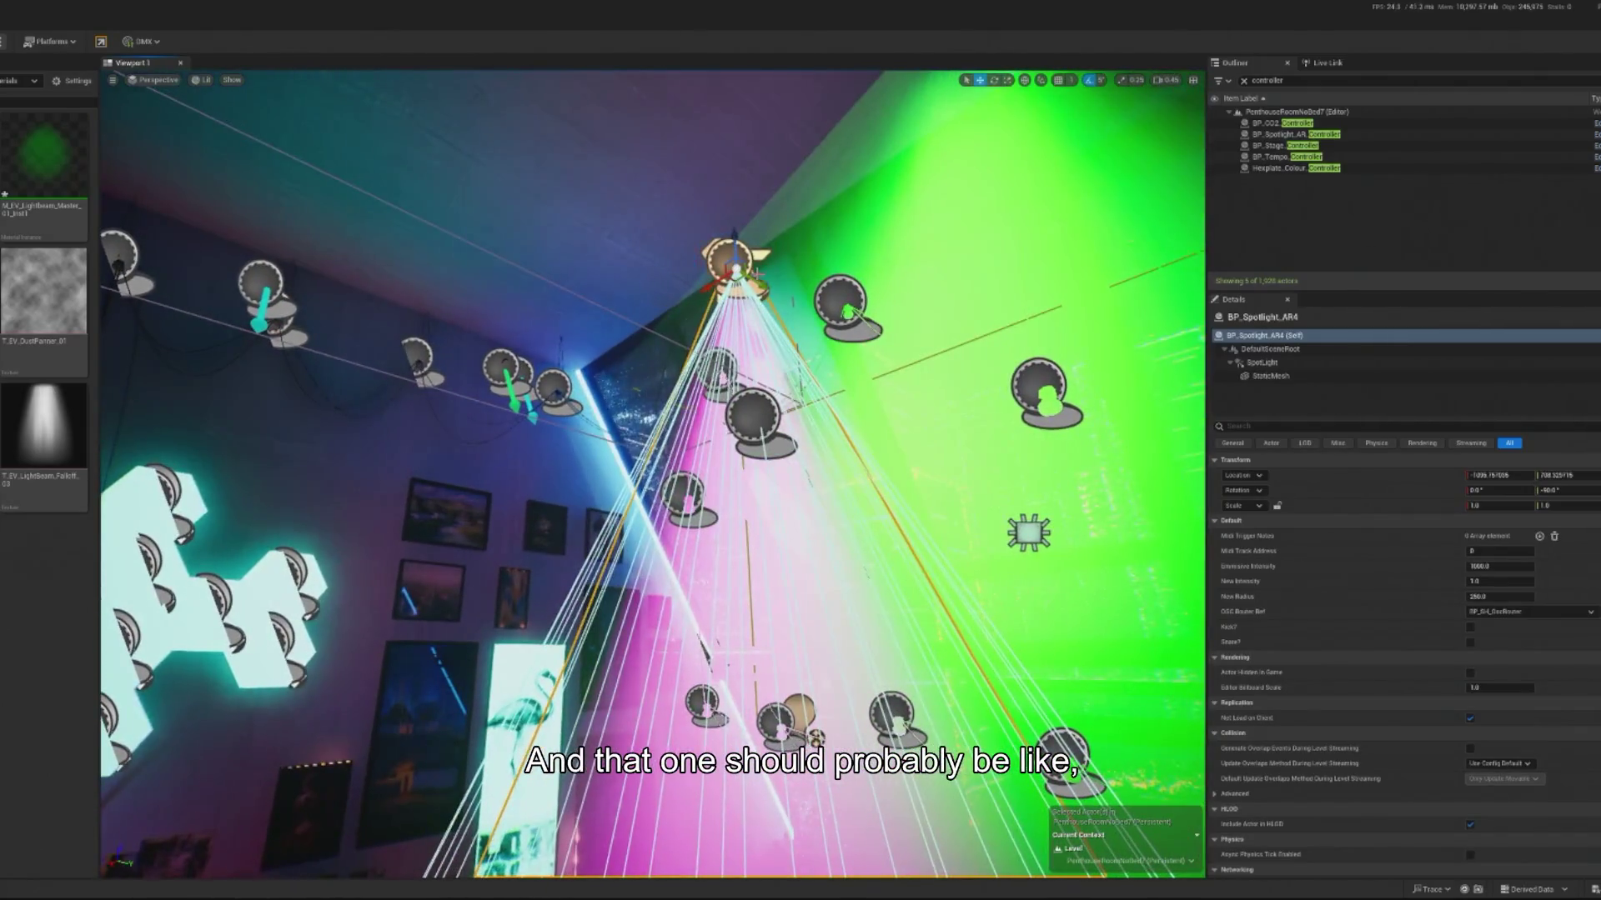
drag(749, 289, 565, 257)
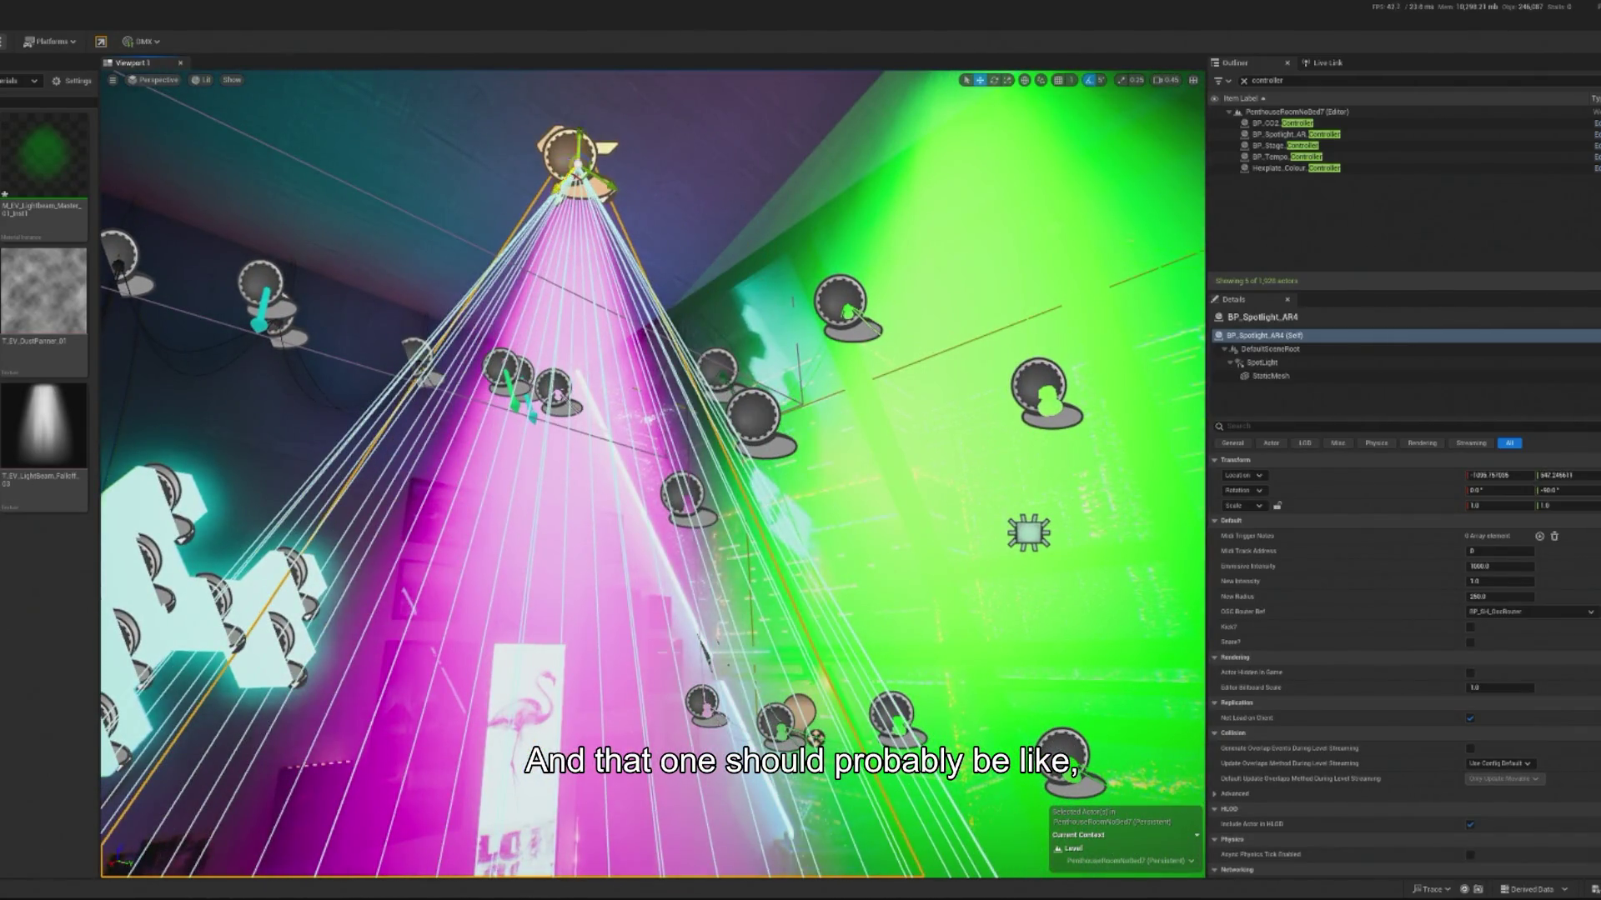
mouse_move(575, 166)
mouse_down()
mouse_move(413, 358)
mouse_move(447, 325)
mouse_move(482, 196)
mouse_move(403, 416)
mouse_up()
Step: Play the level, take control of the game view, then release the mouse with Shift+F1
key(alt+p)
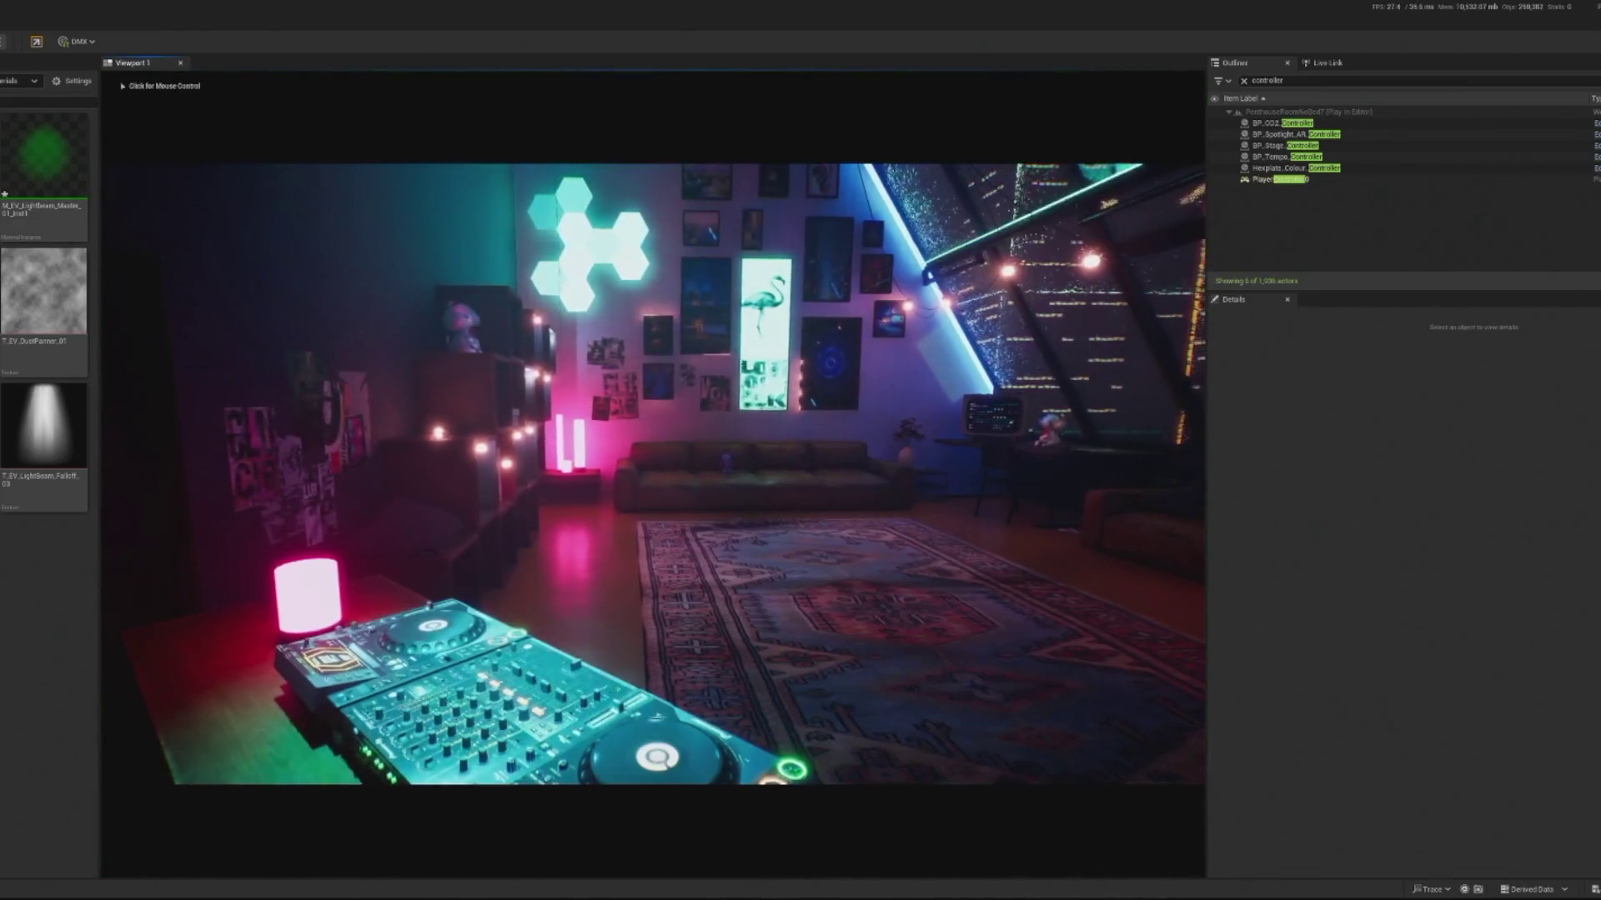
click(650, 467)
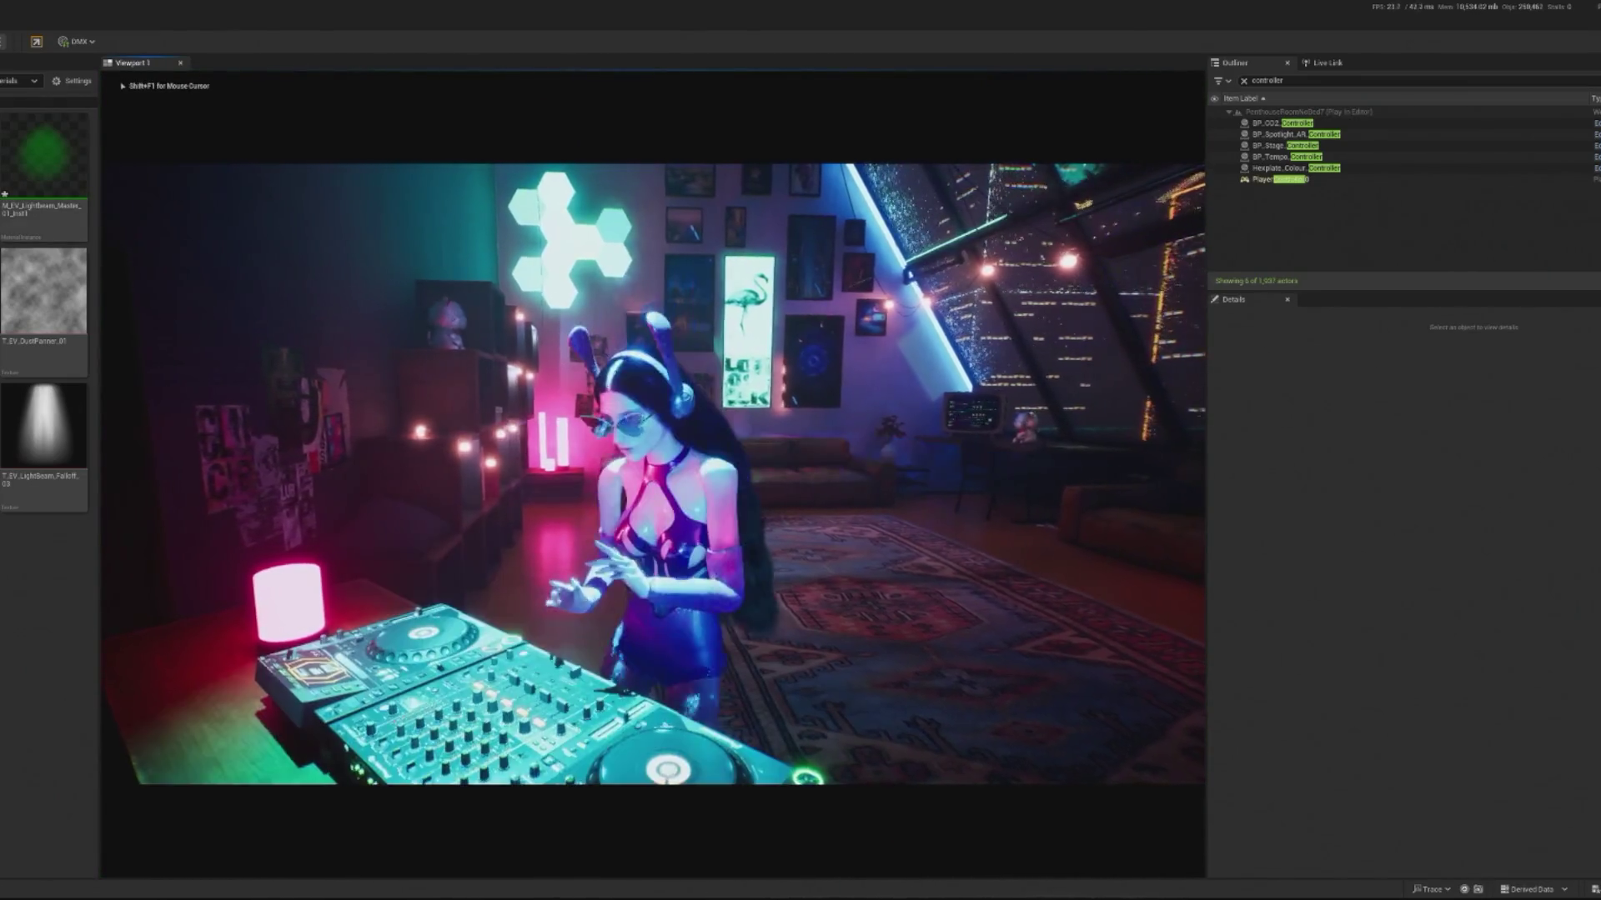
key(shift+F1)
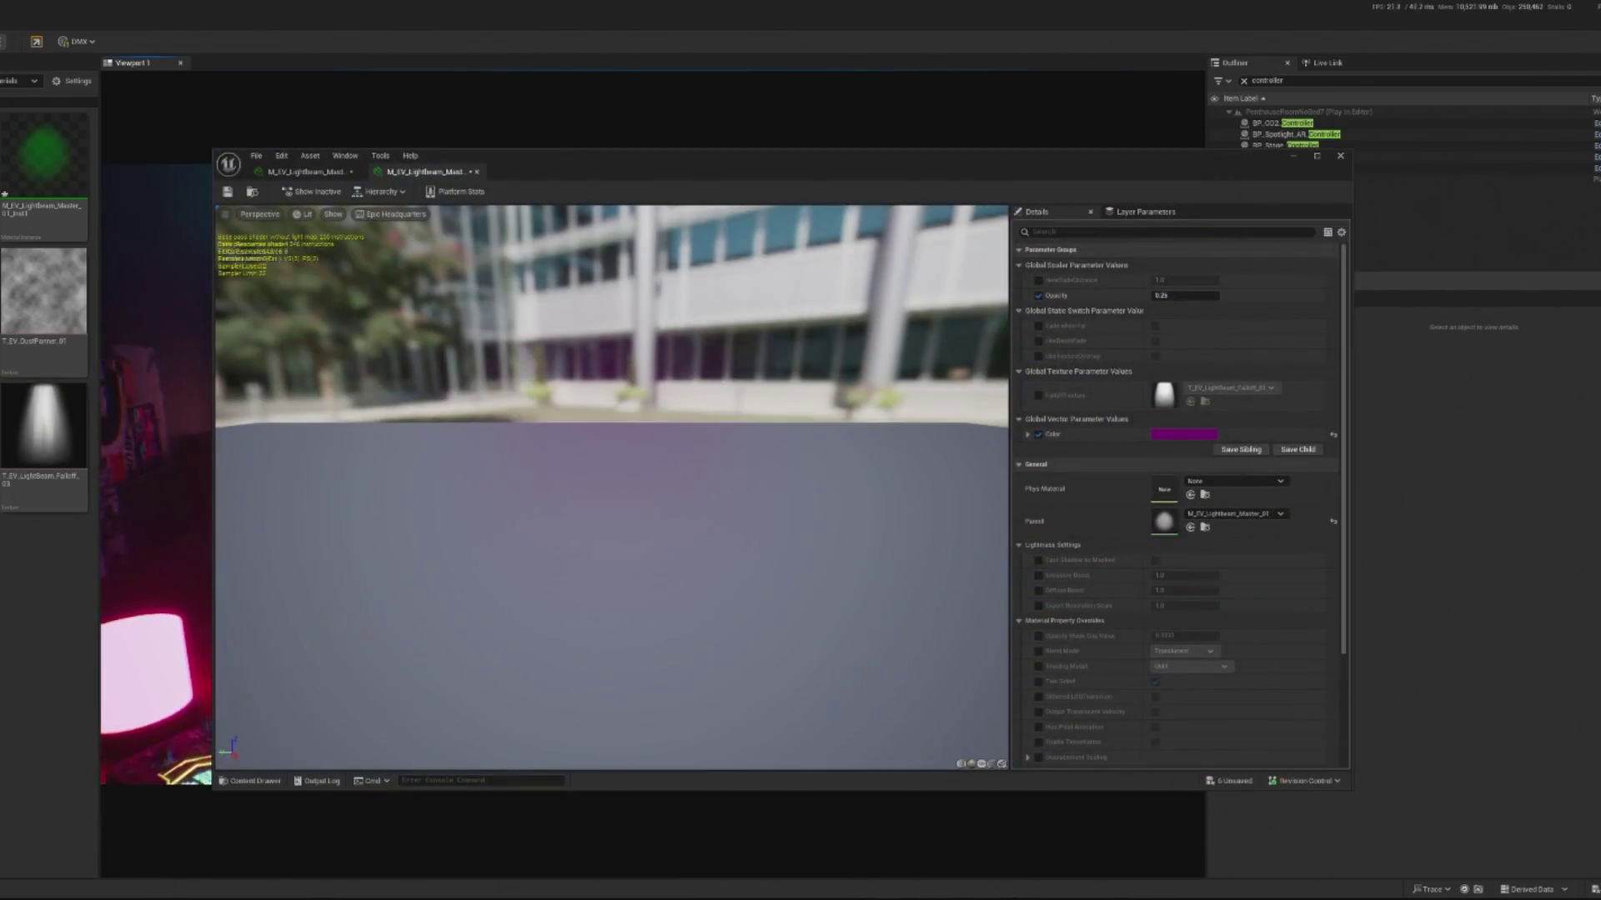
Step: Close the light-beam material instance window
click(1337, 156)
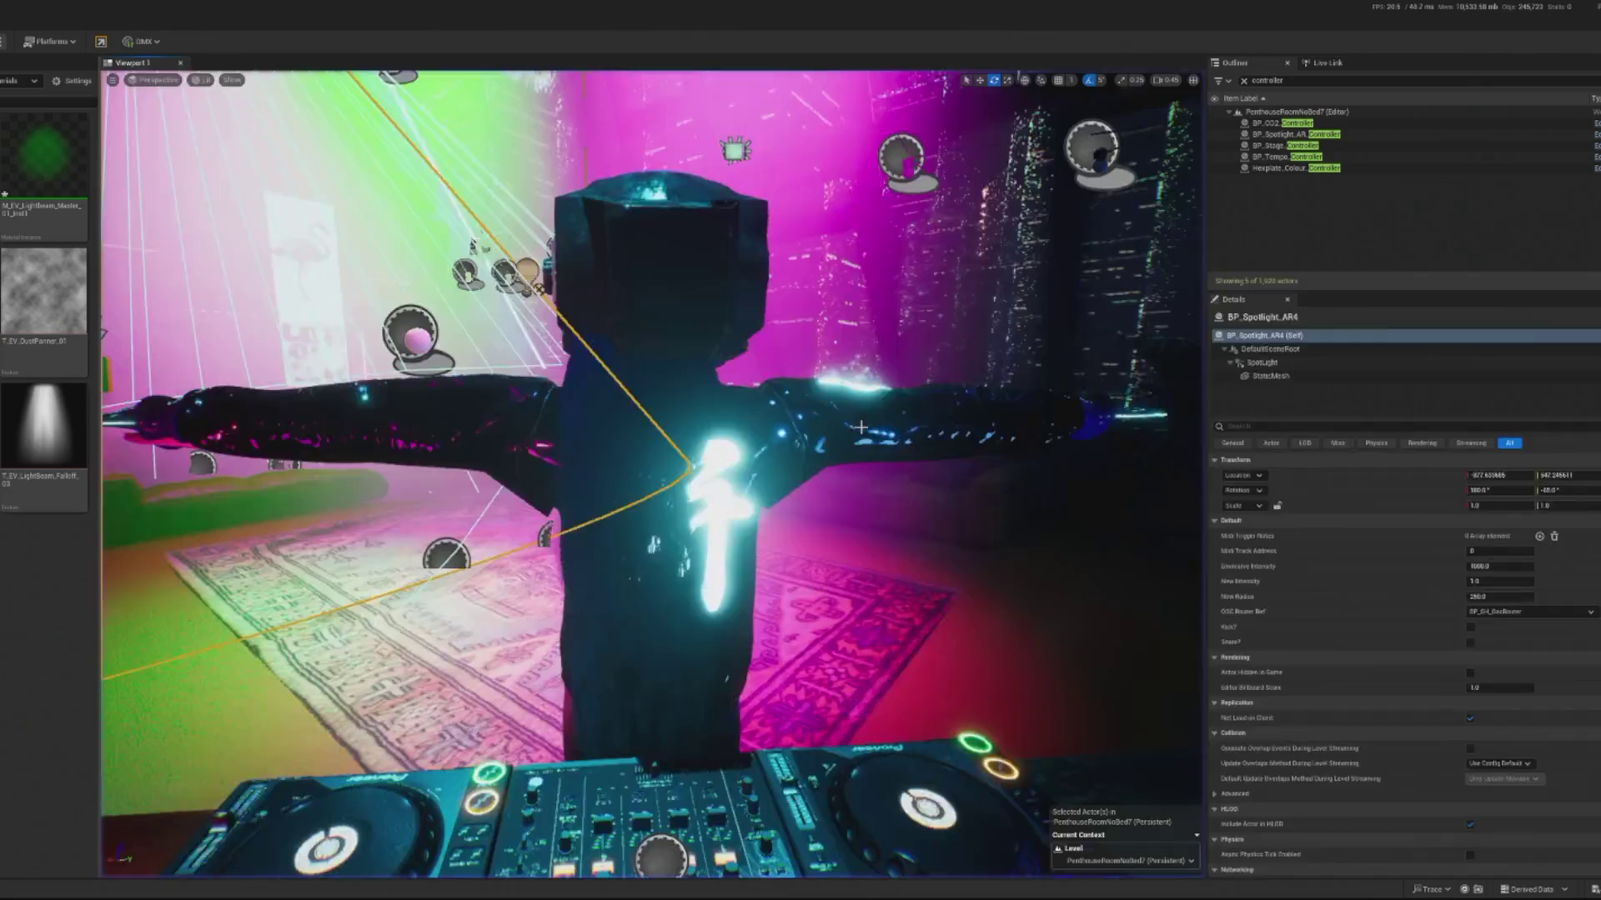
Step: Tilt the magenta AR4 spotlight from 5 to -20 degrees and extend its attenuation radius
key(f)
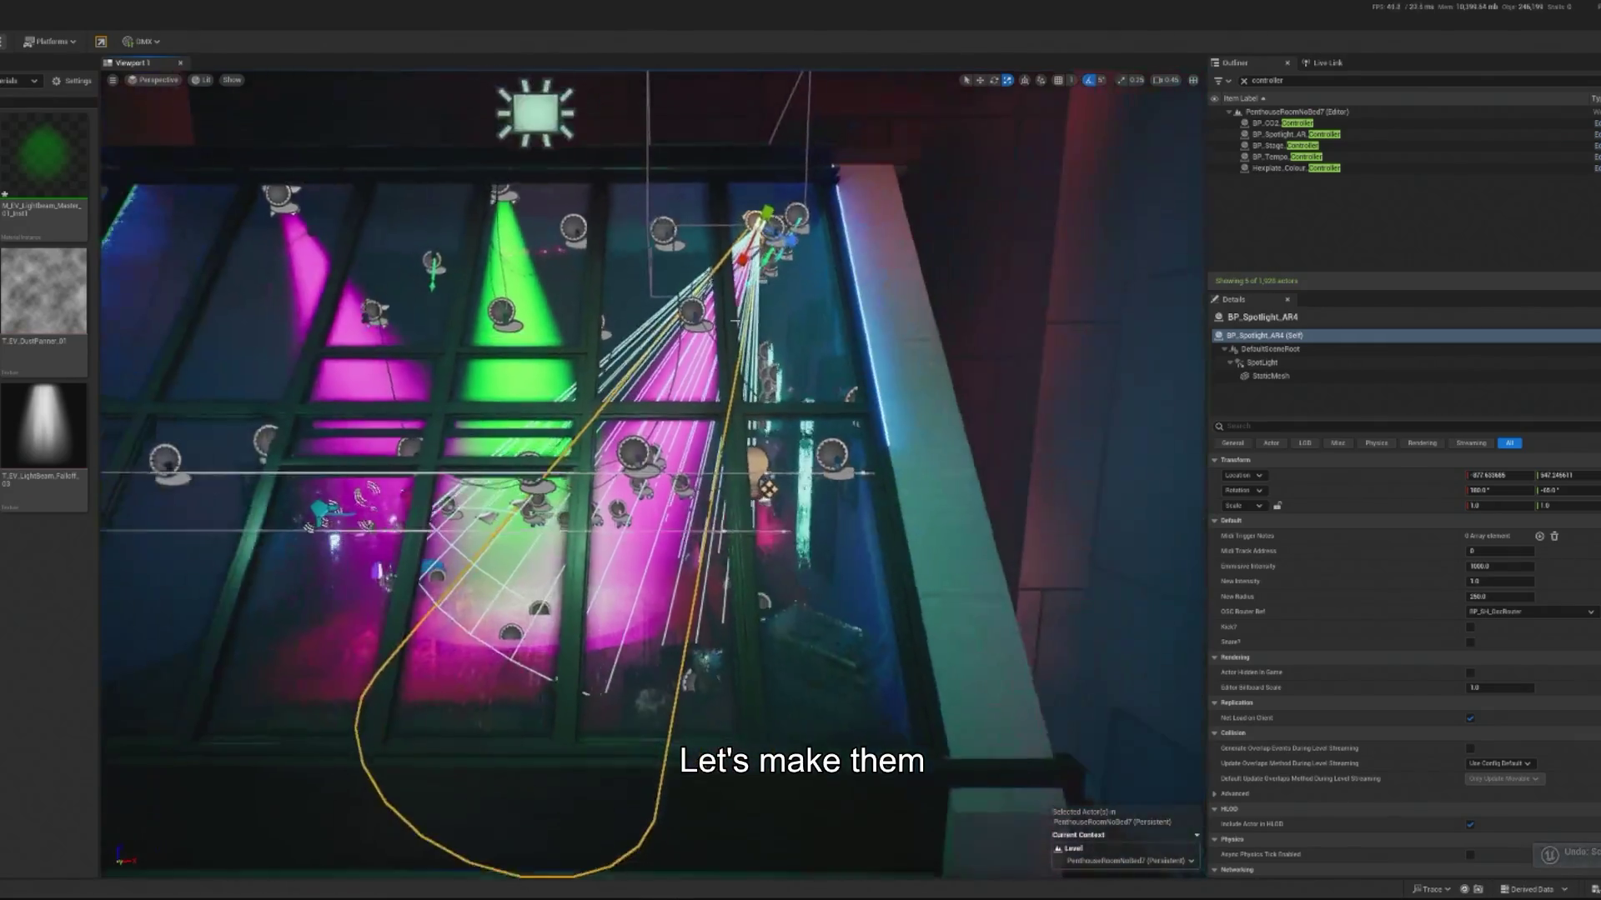
key(e)
drag(821, 232, 813, 254)
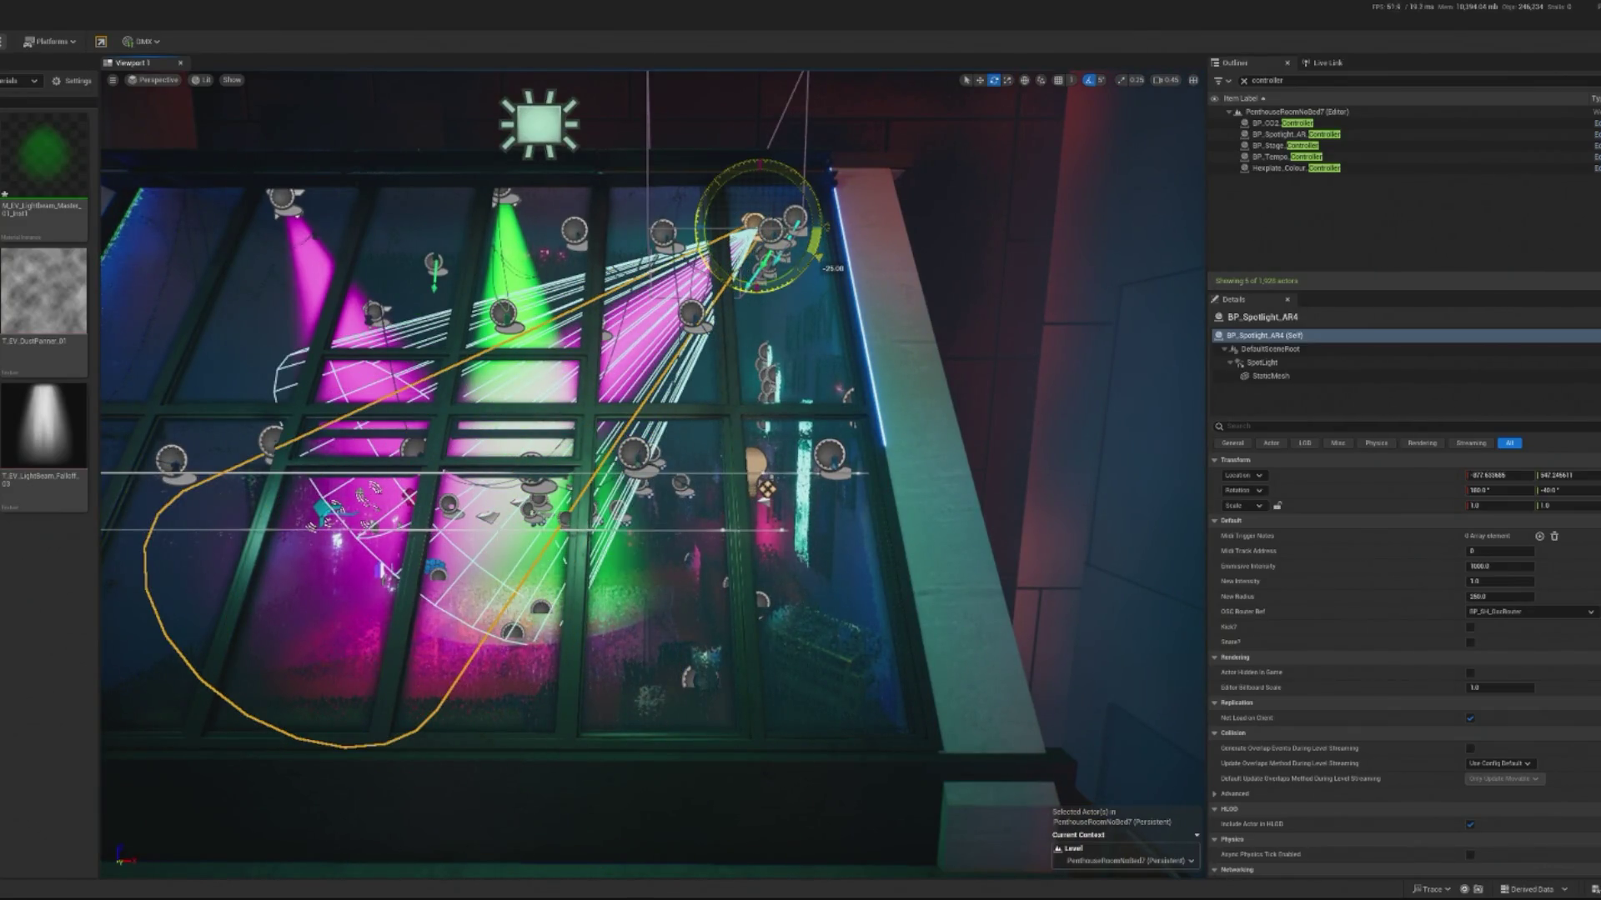
click(1260, 363)
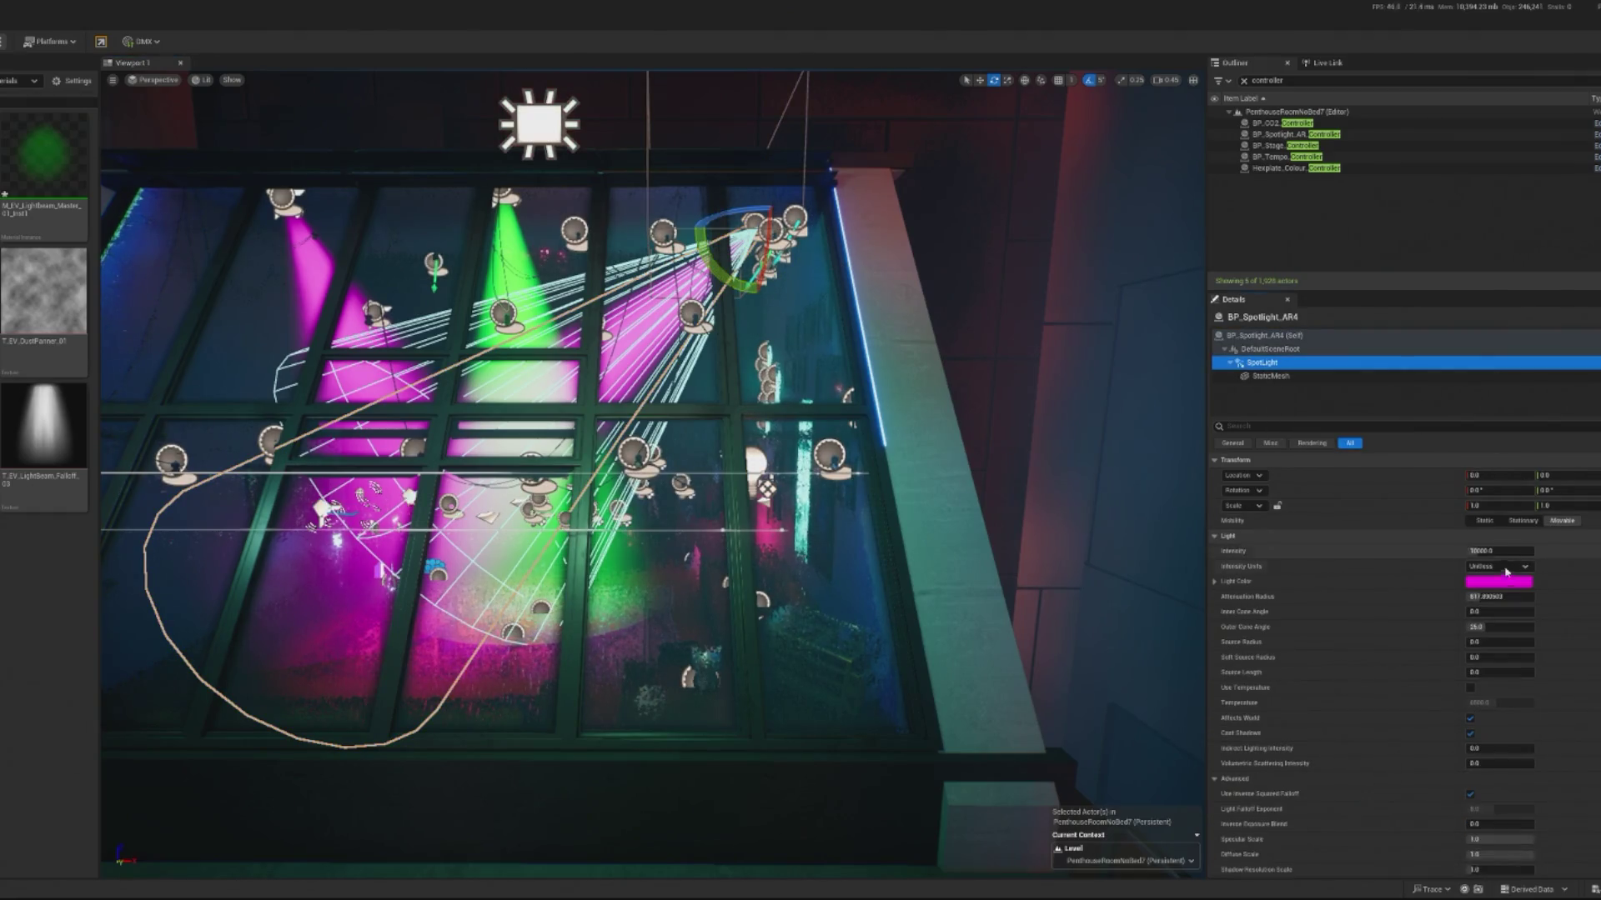
mouse_move(1499, 596)
mouse_down()
mouse_move(1542, 597)
mouse_move(1476, 627)
mouse_up()
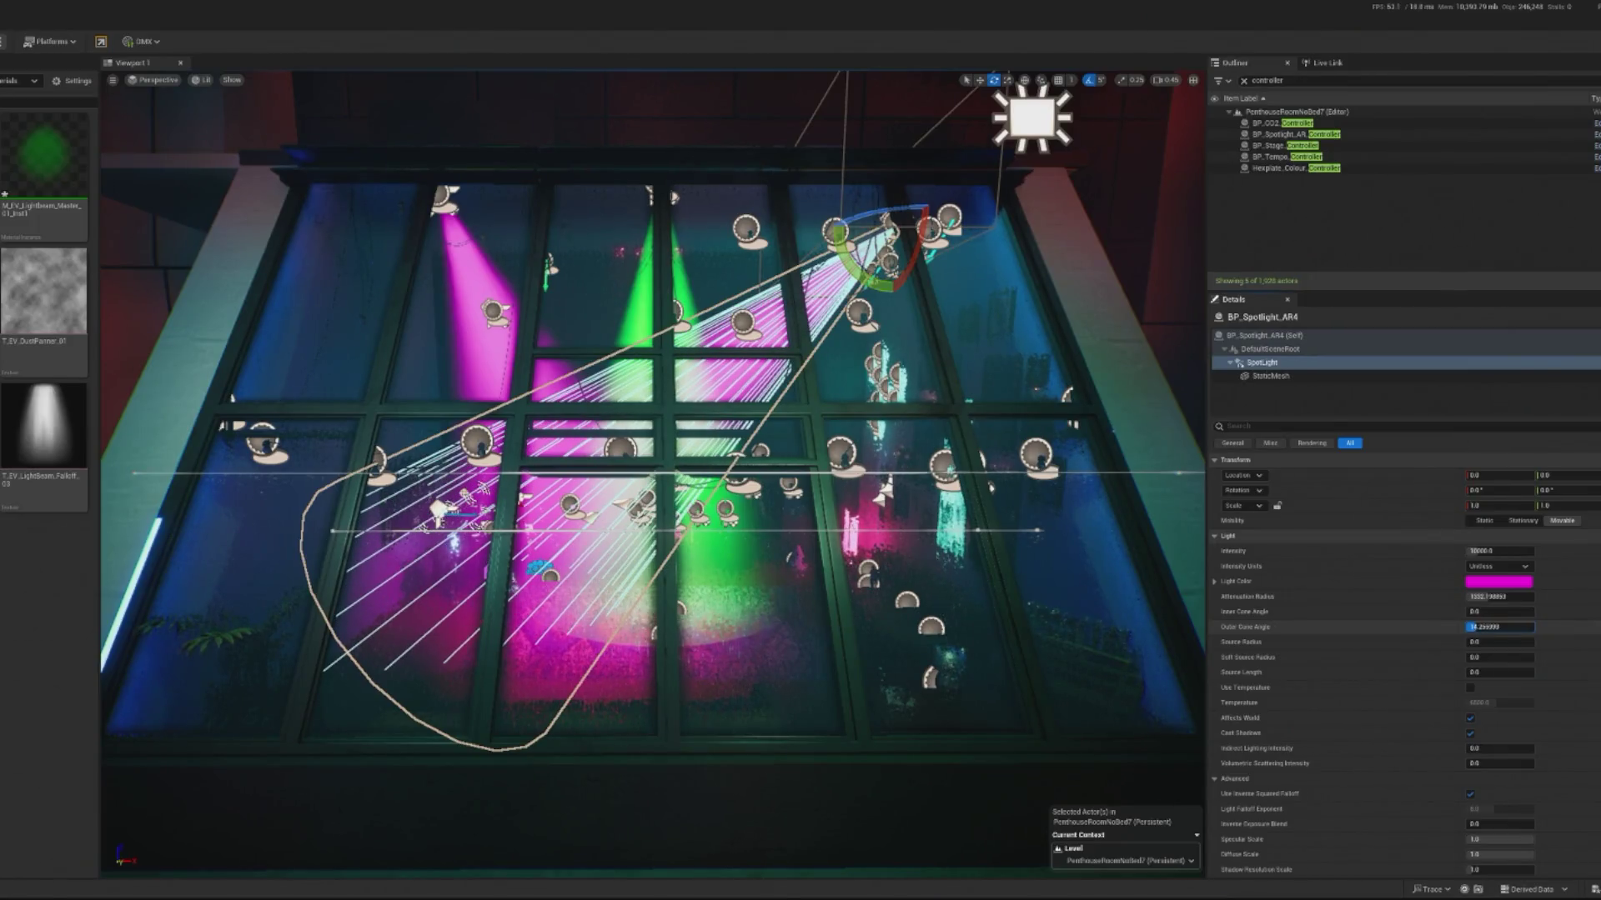
click(990, 488)
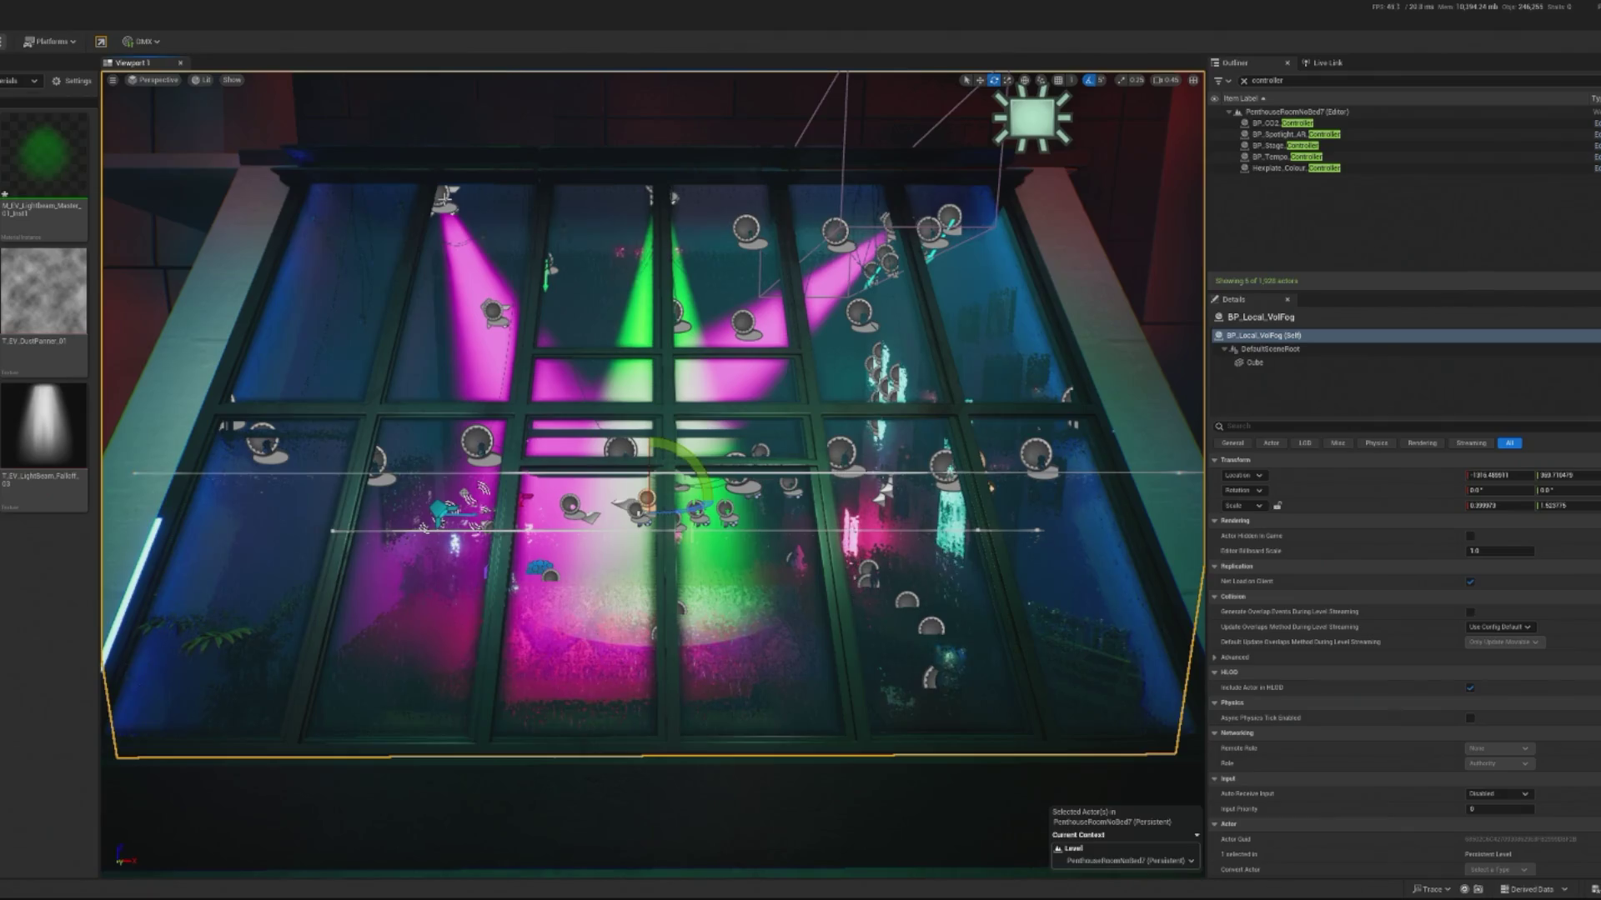
Step: Tilt spotlight AR2's beam and move it left along X to the ceiling's edge
click(463, 206)
key(f)
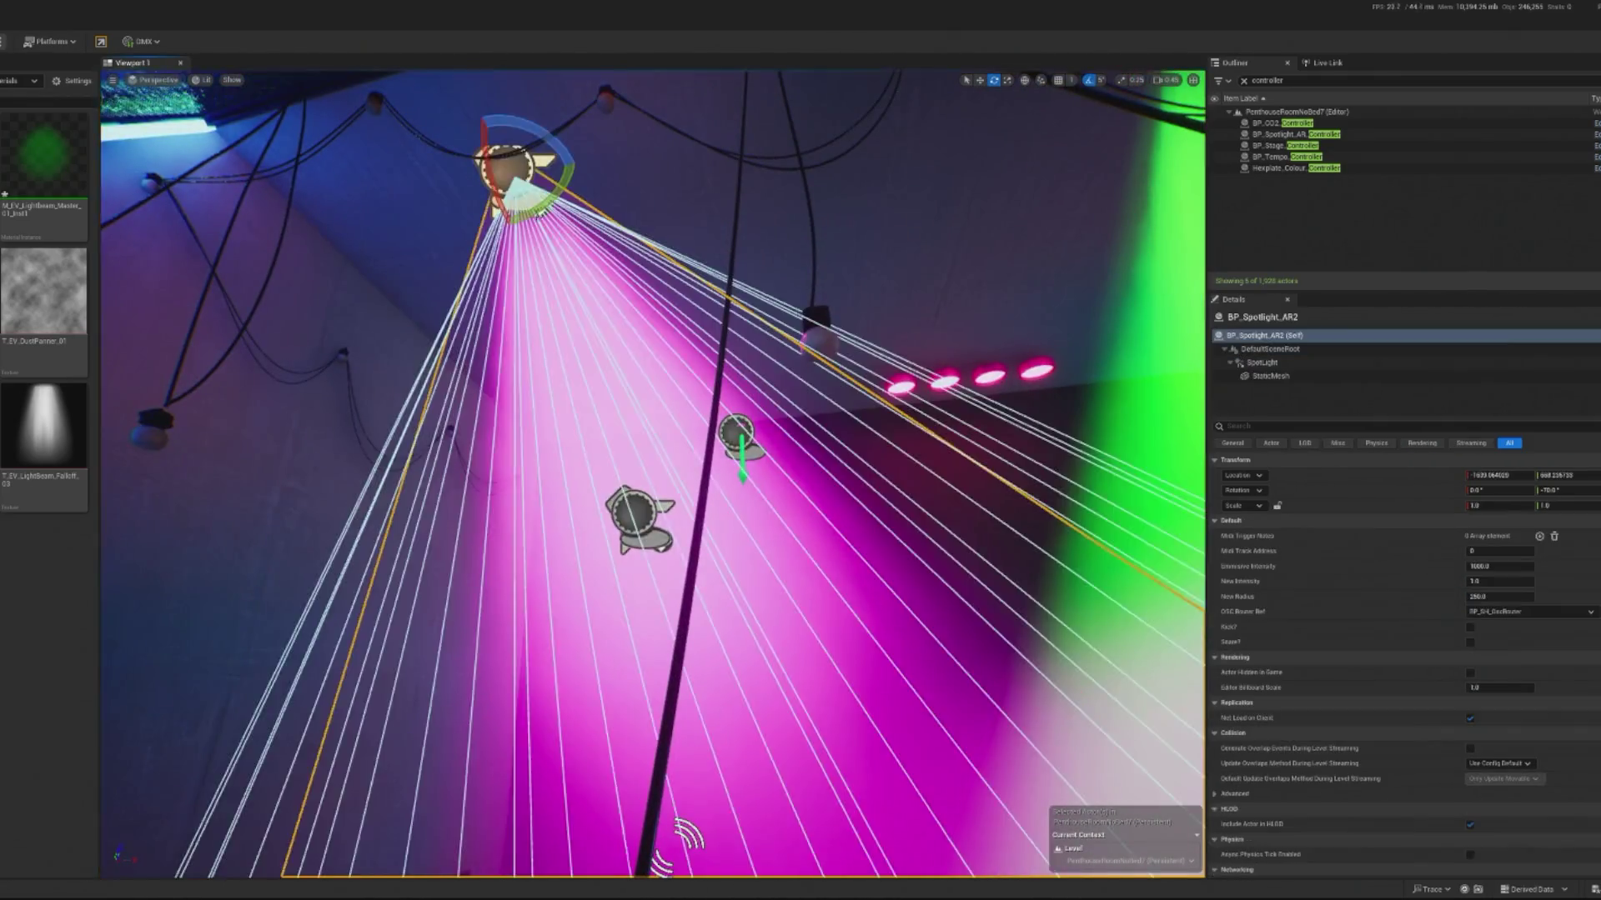
scroll(652, 473, down, 10)
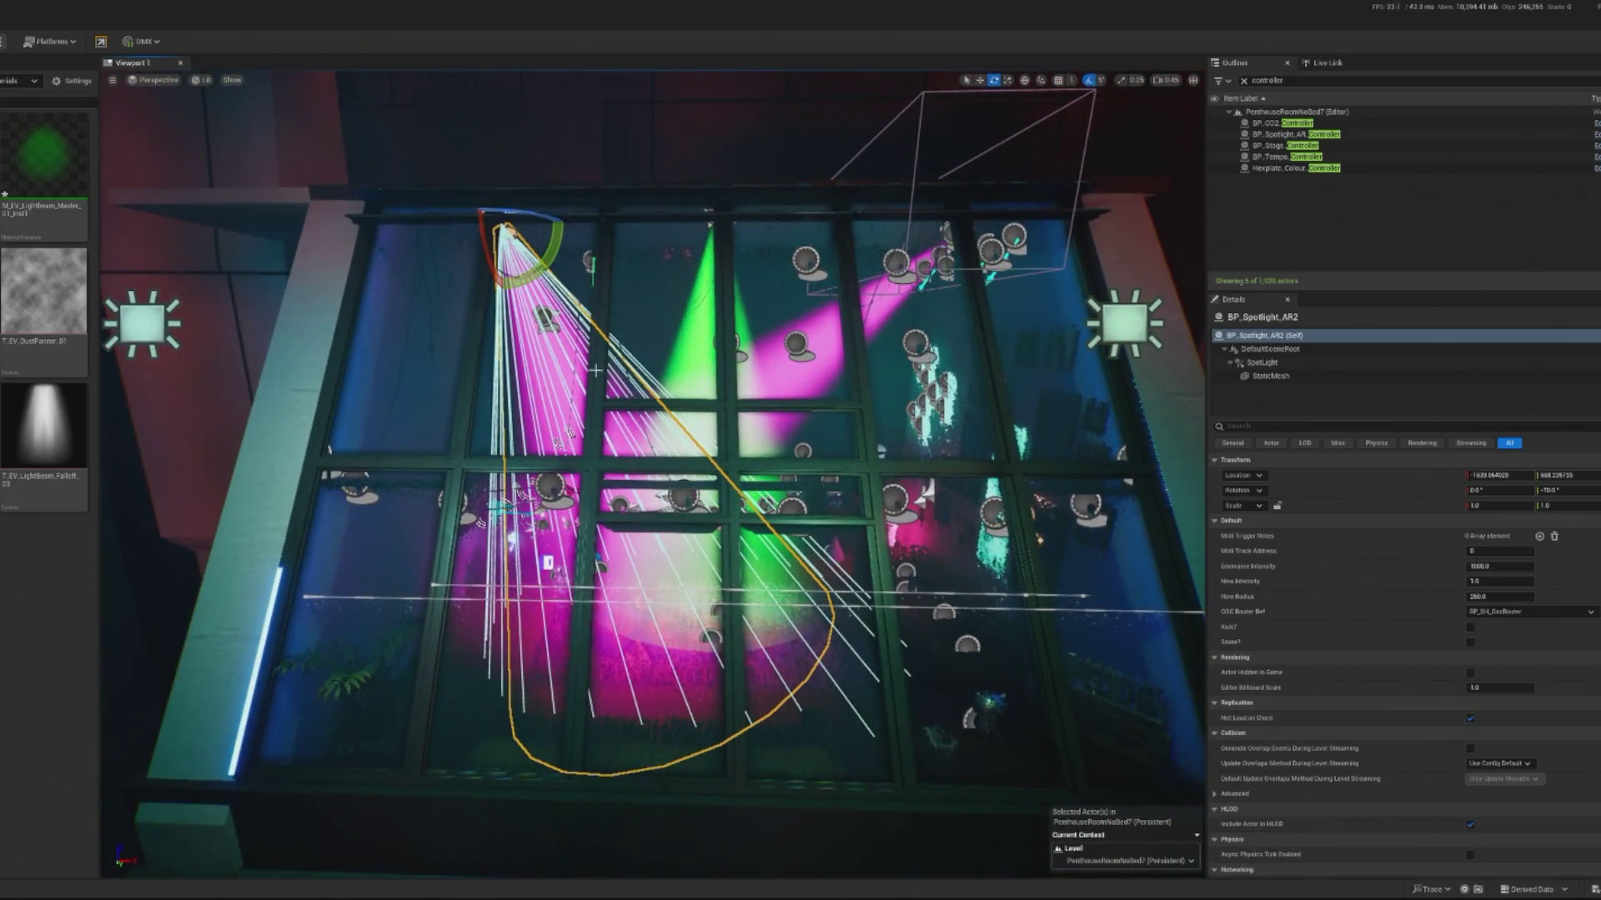
drag(546, 265, 543, 284)
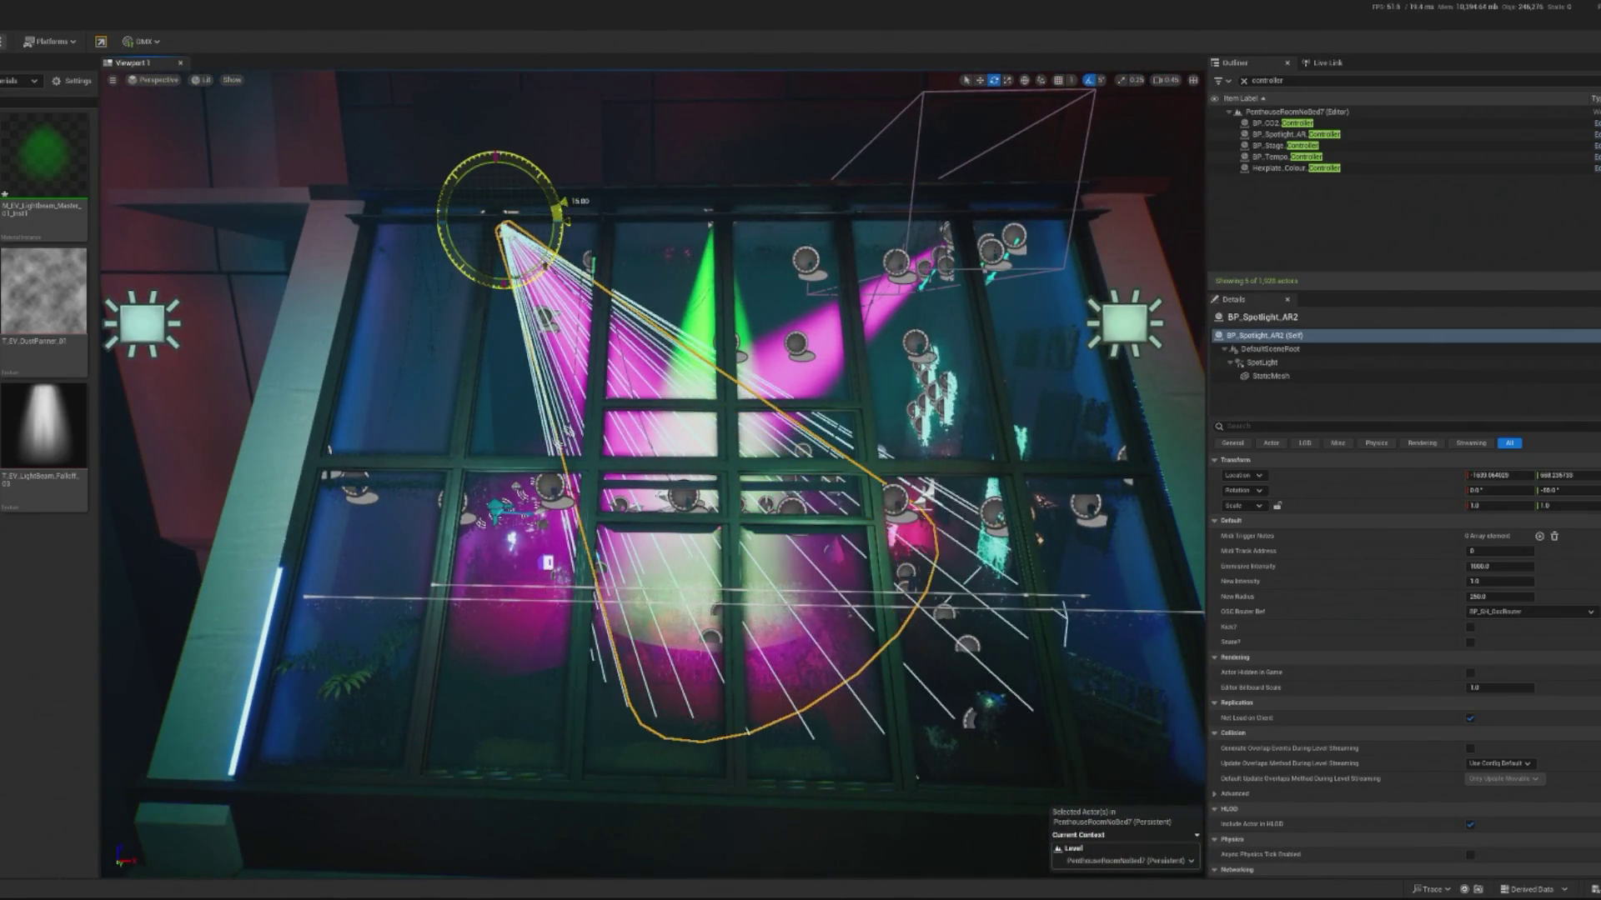
key(w)
drag(542, 227, 457, 227)
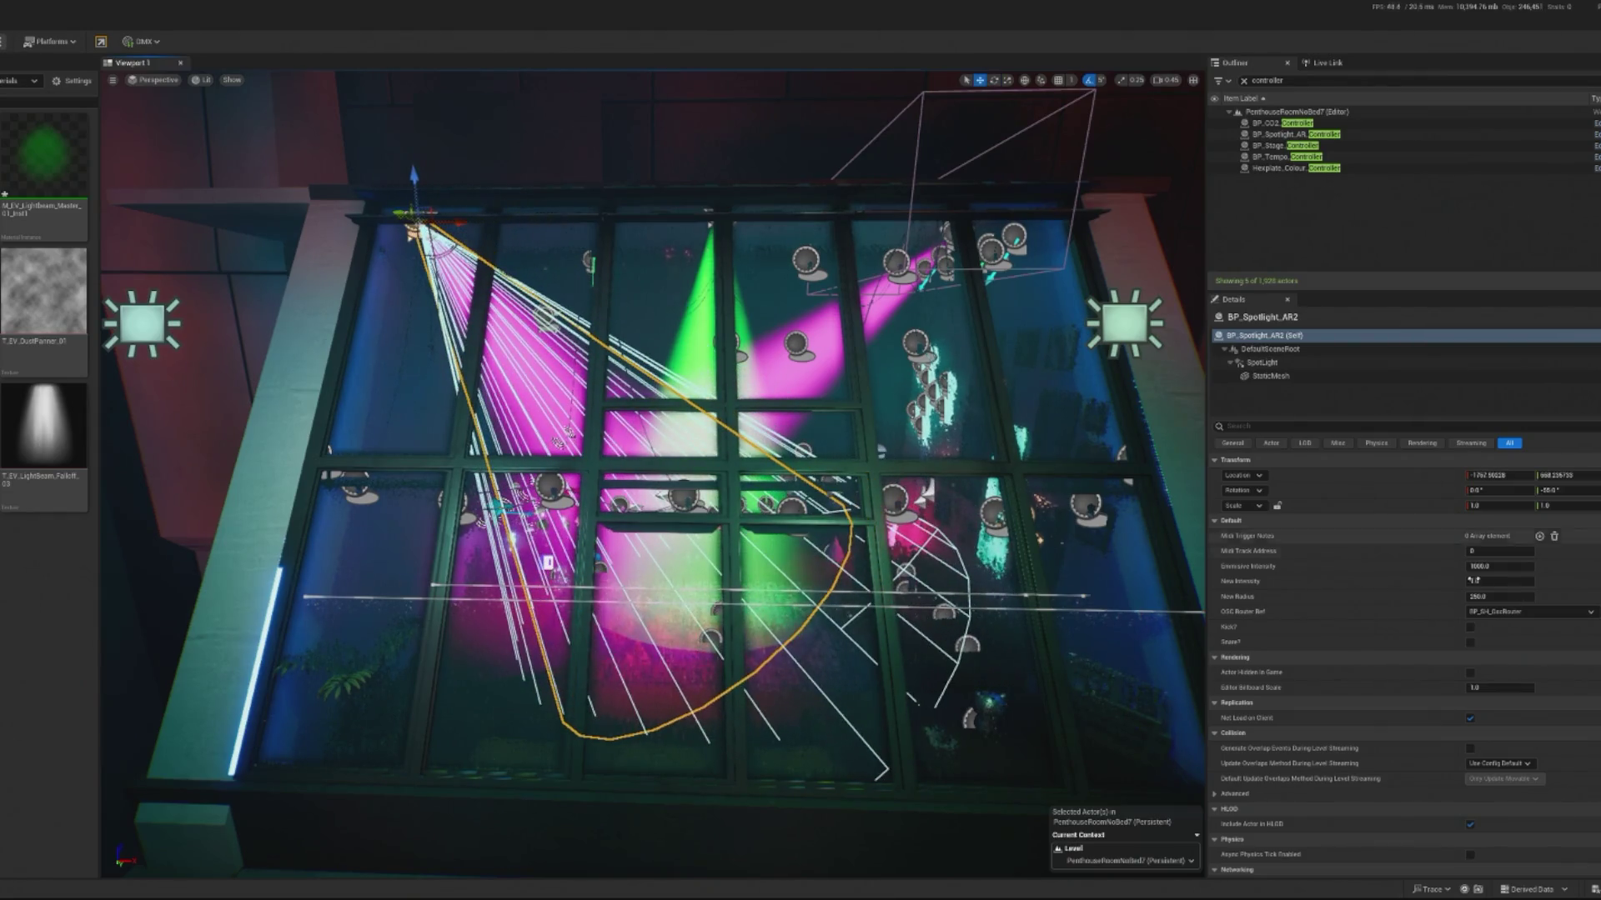
Step: Raise AR2's attenuation radius to about 1061 and re-aim it roughly 10 degrees inward
click(1263, 362)
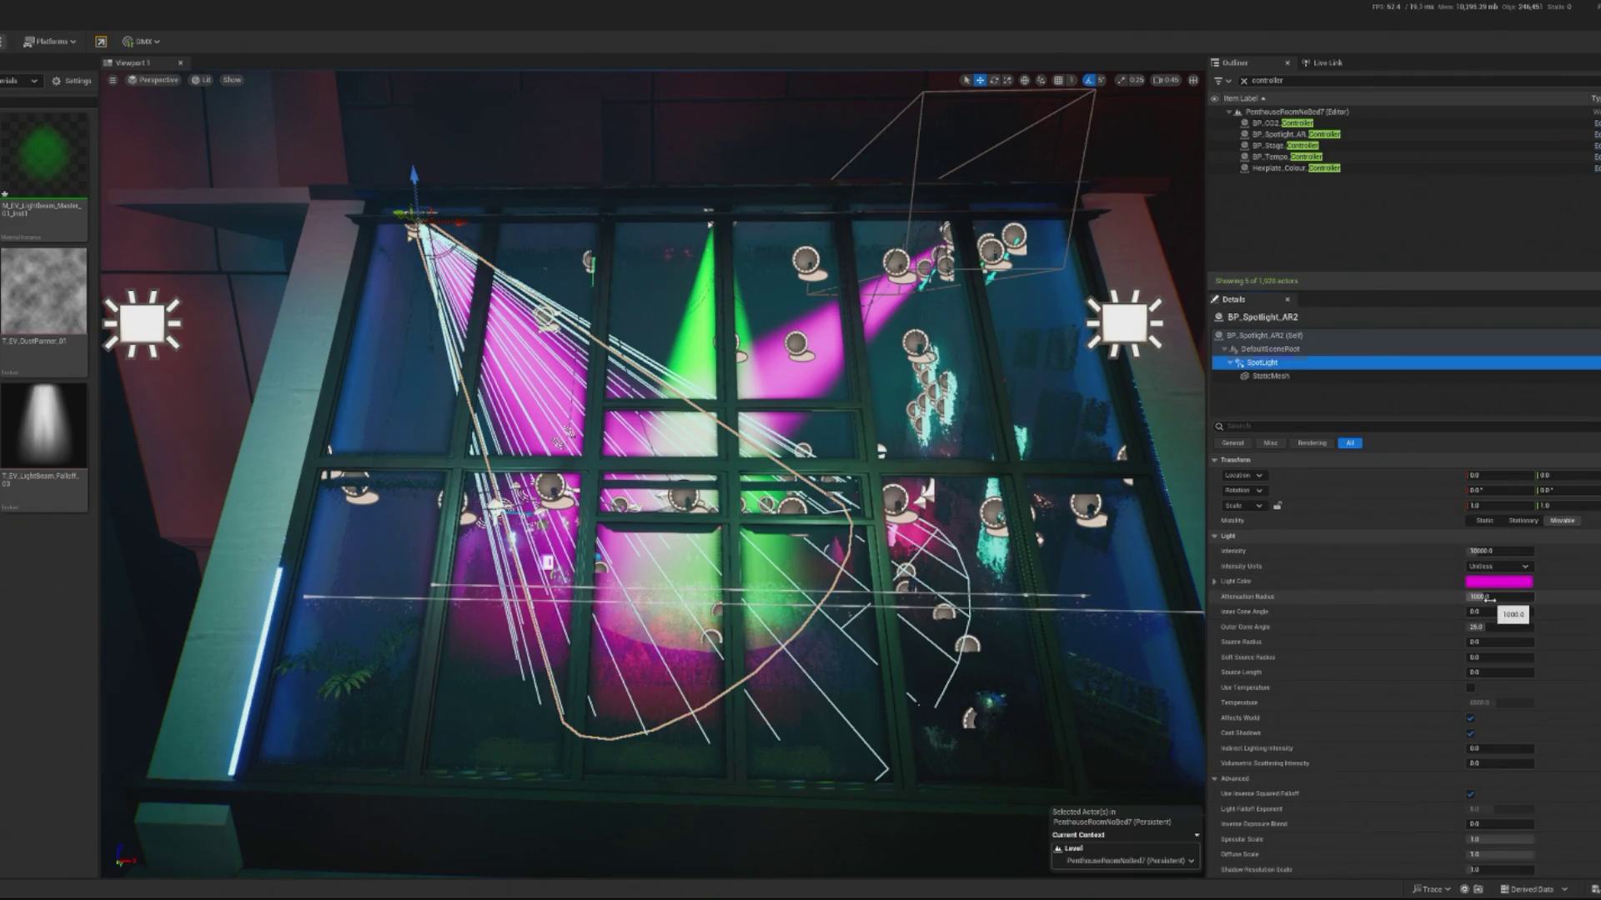
mouse_move(1492, 597)
mouse_down()
mouse_move(1550, 596)
mouse_move(1455, 627)
mouse_up()
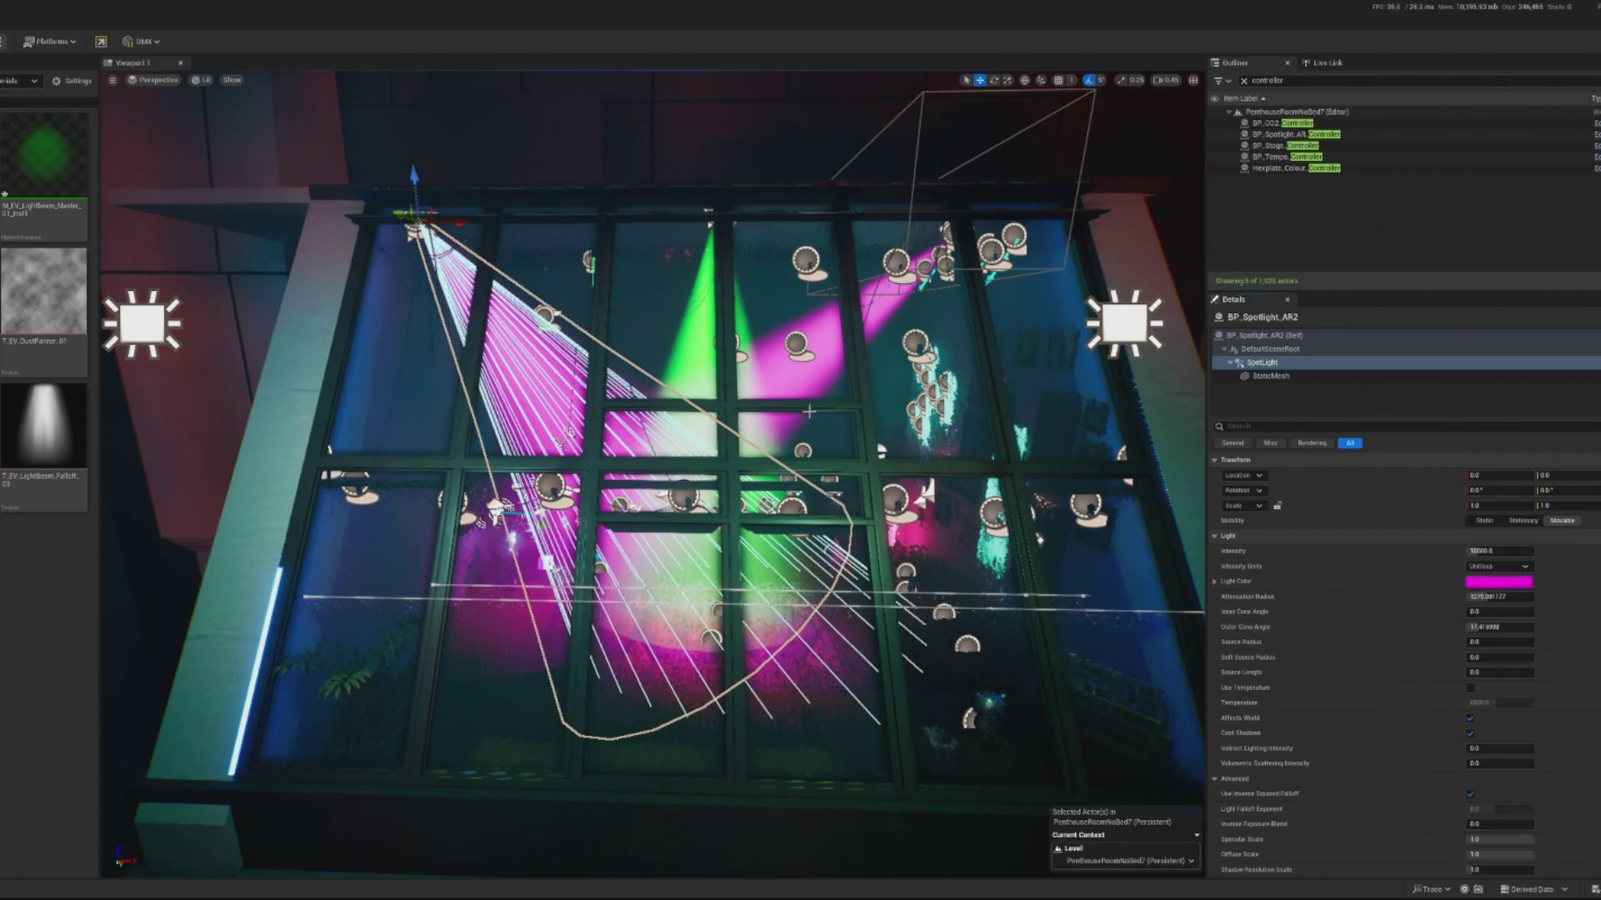
drag(416, 179, 483, 226)
key(e)
mouse_move(650, 475)
mouse_down()
mouse_move(699, 525)
mouse_move(672, 374)
mouse_up()
click(709, 513)
click(738, 399)
Step: Delete the pink lamp SM_Lamp59 and shift the AR3 spotlight to the left
key(f)
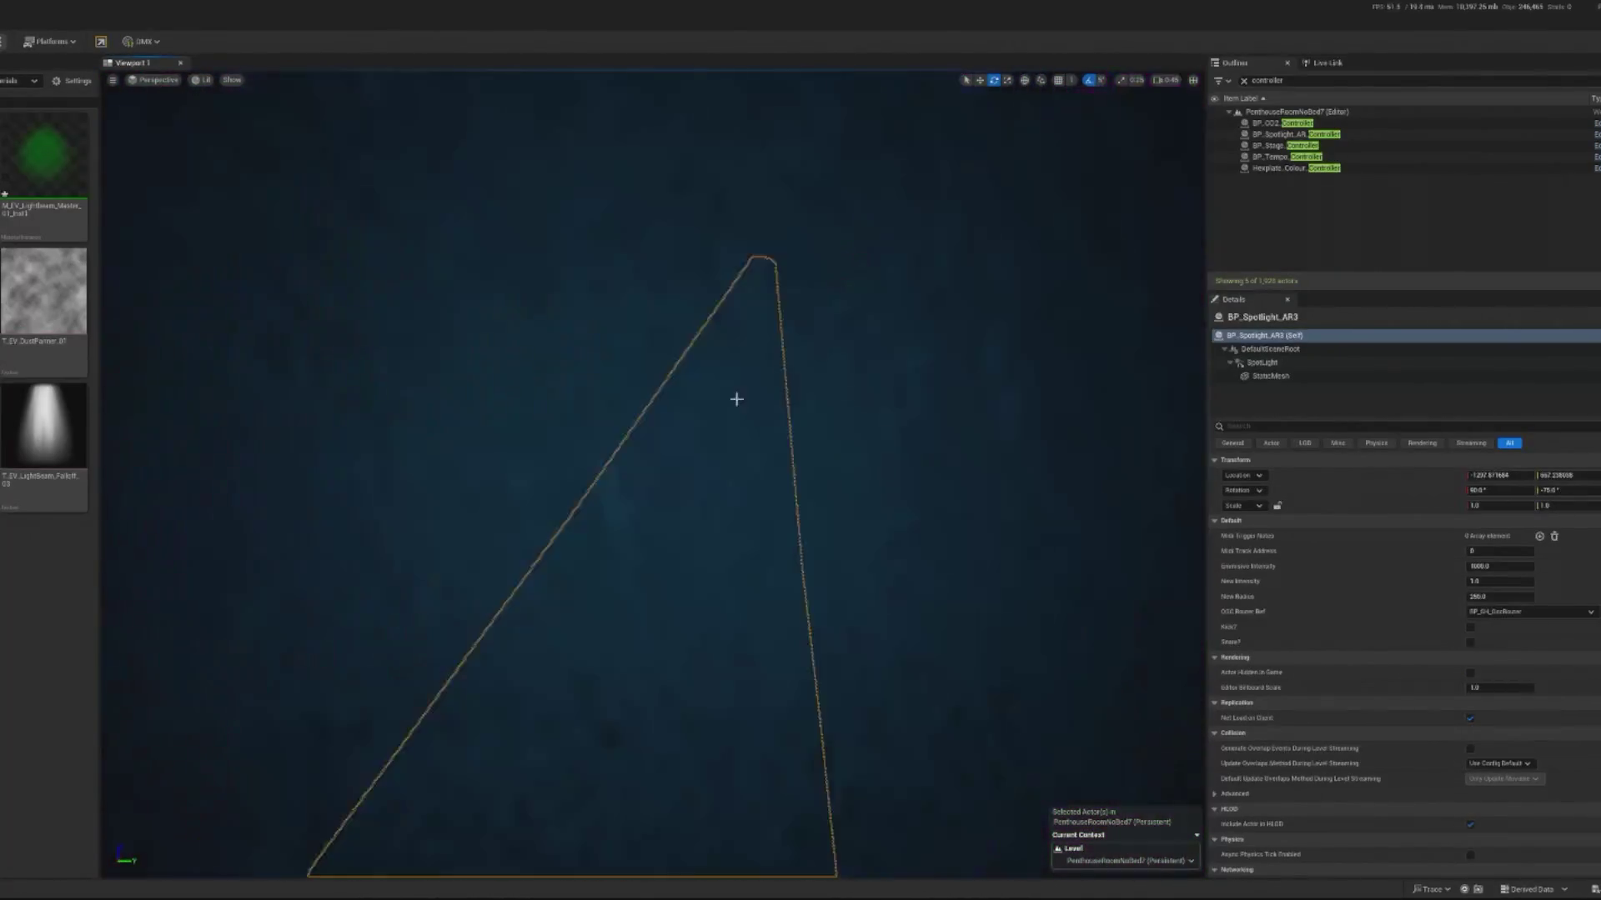
scroll(442, 230, down, 5)
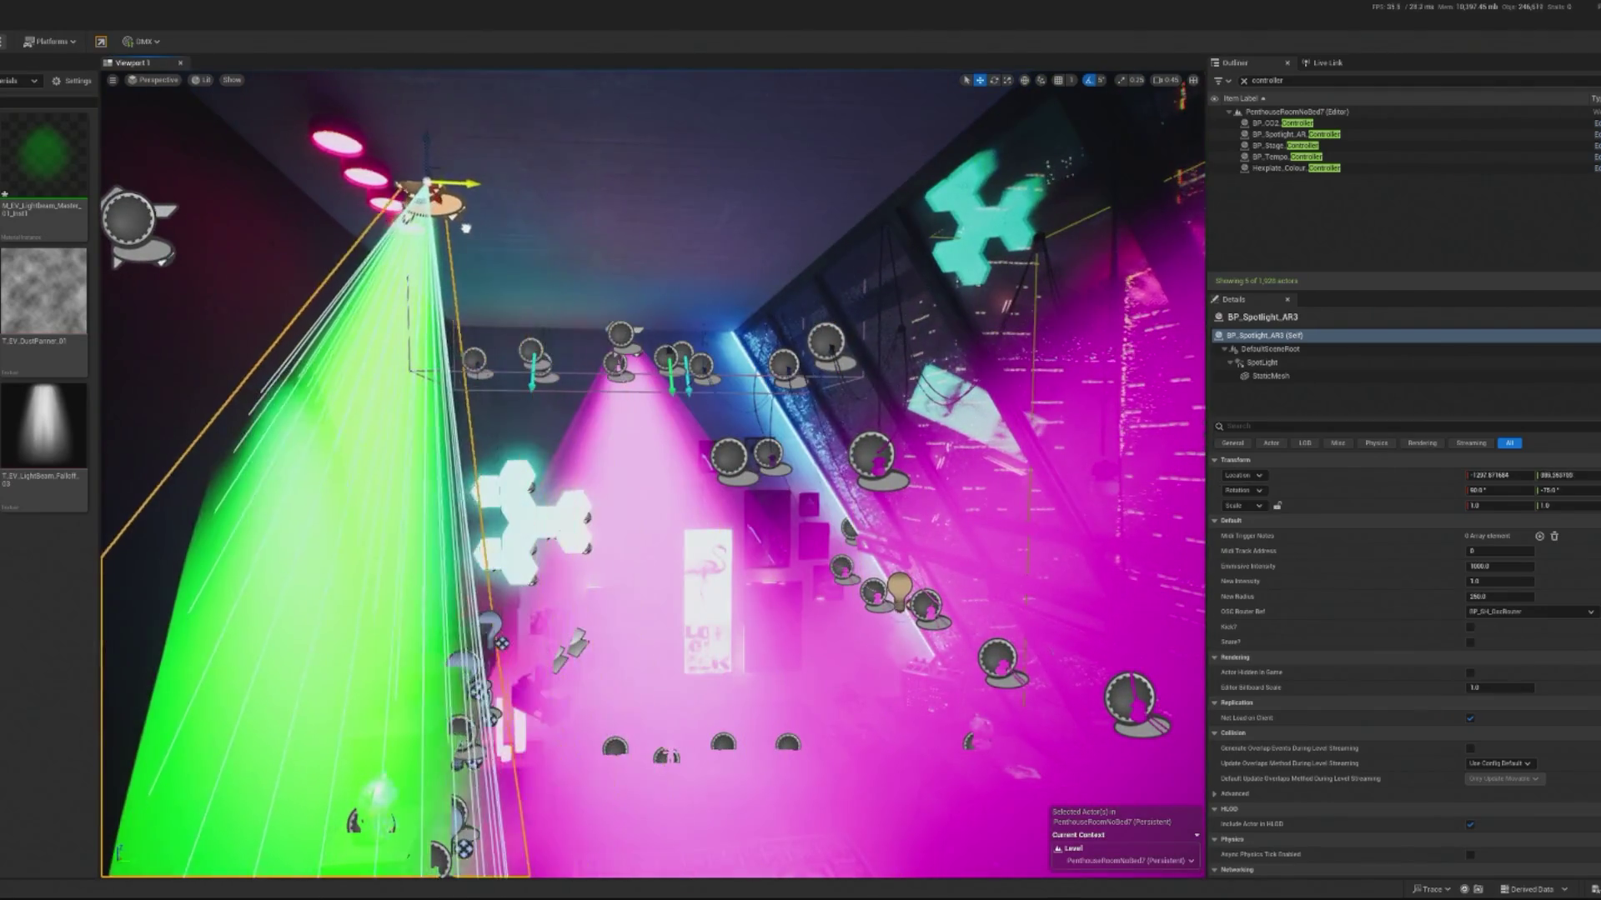
drag(442, 230, 475, 230)
click(347, 147)
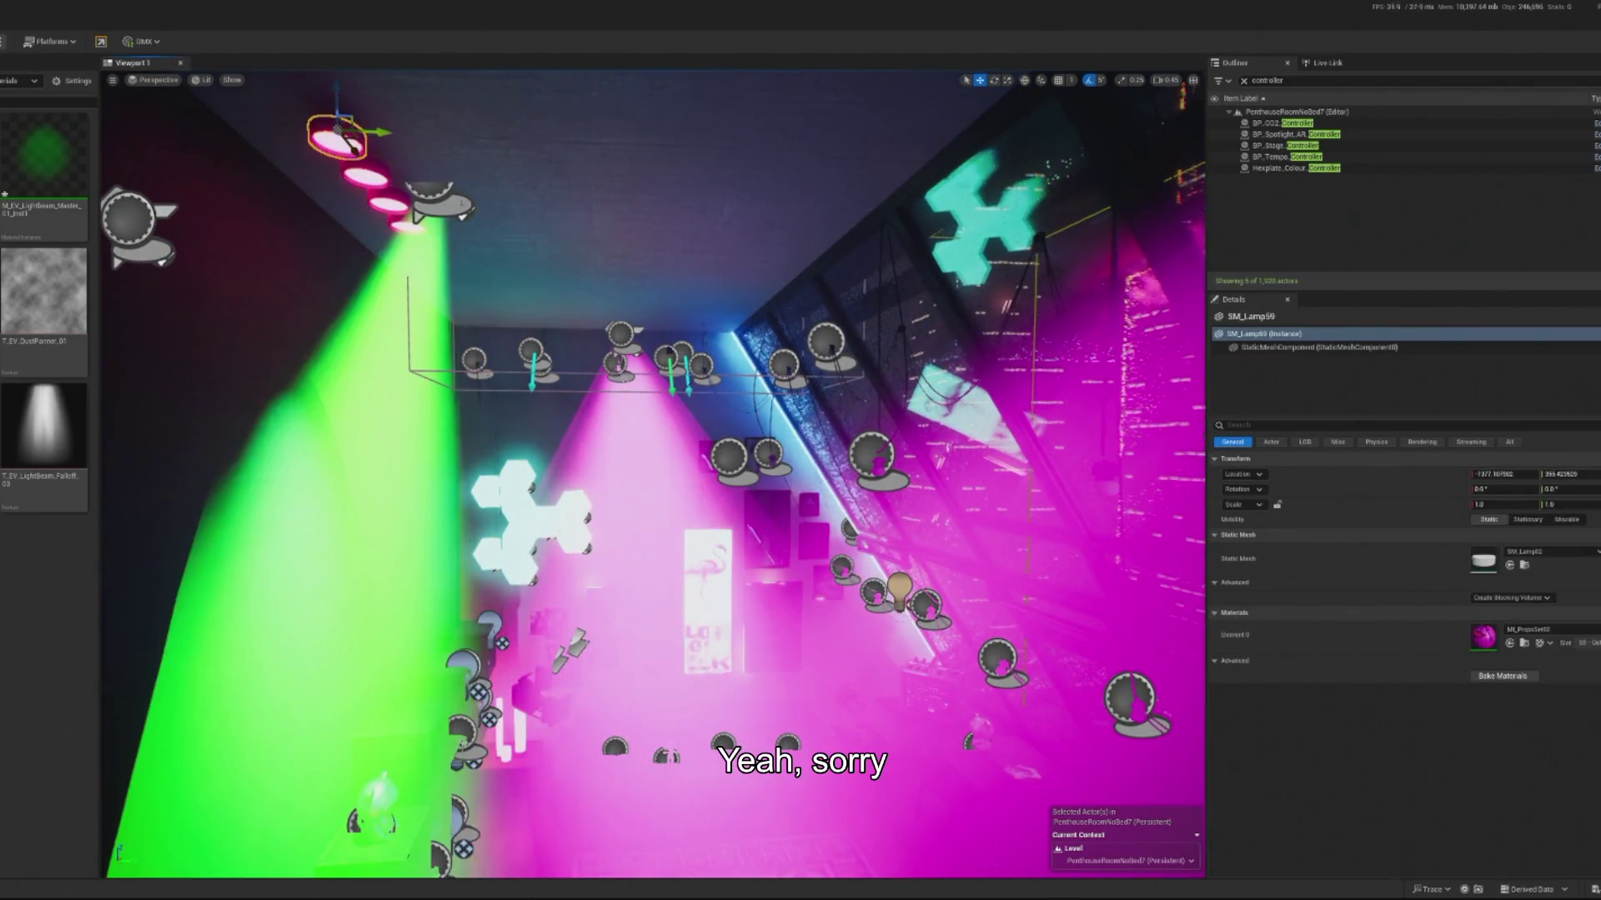
key(Delete)
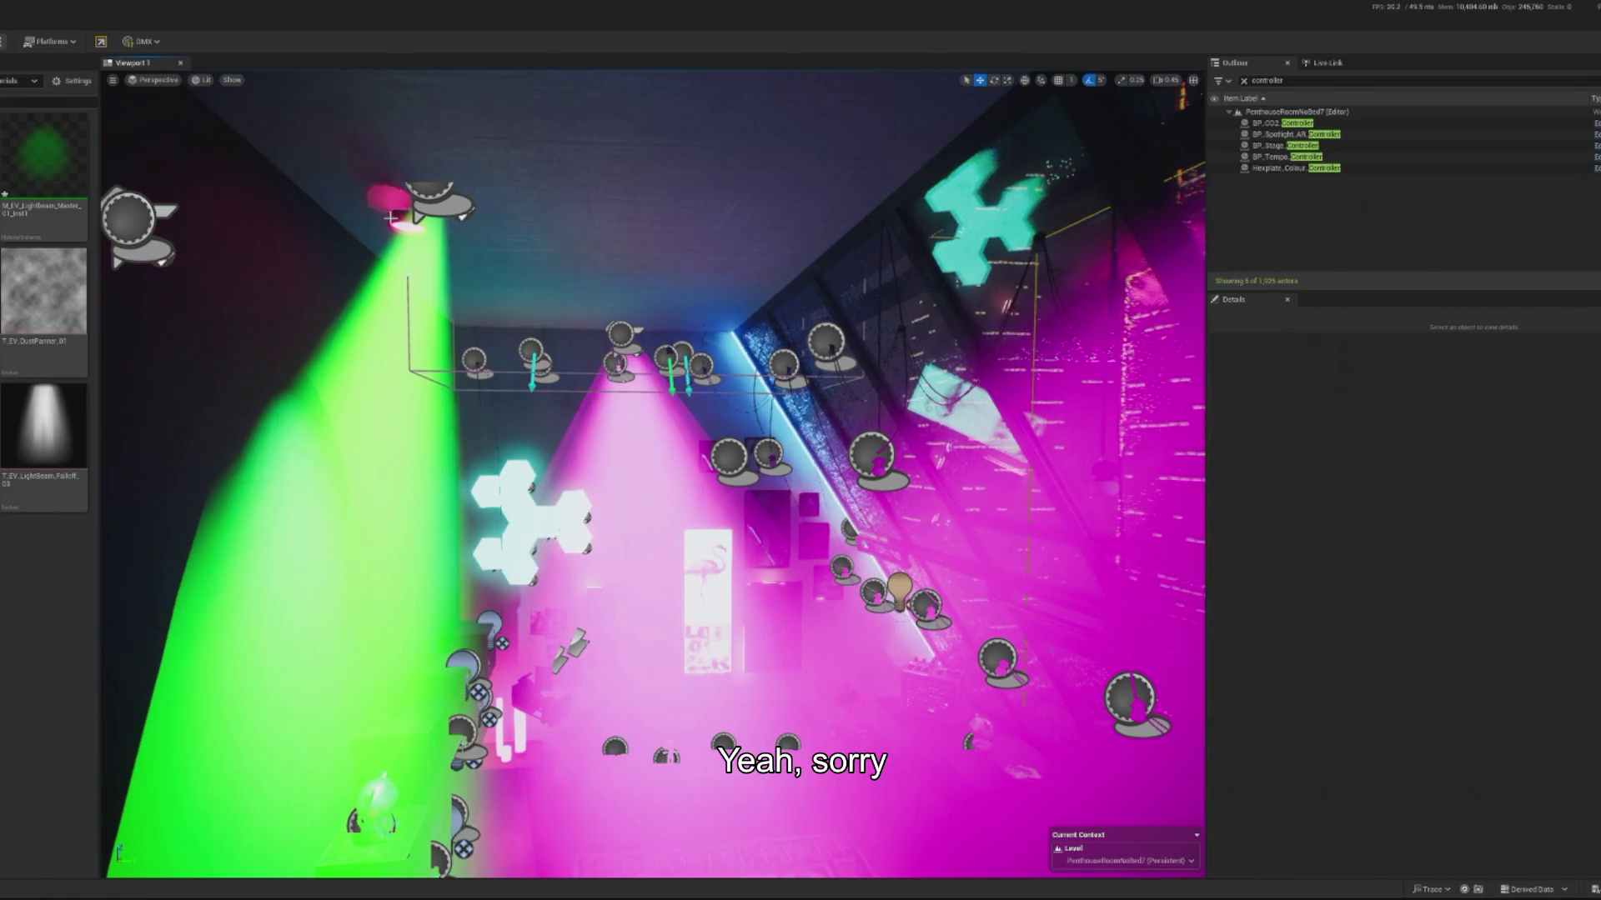
click(394, 218)
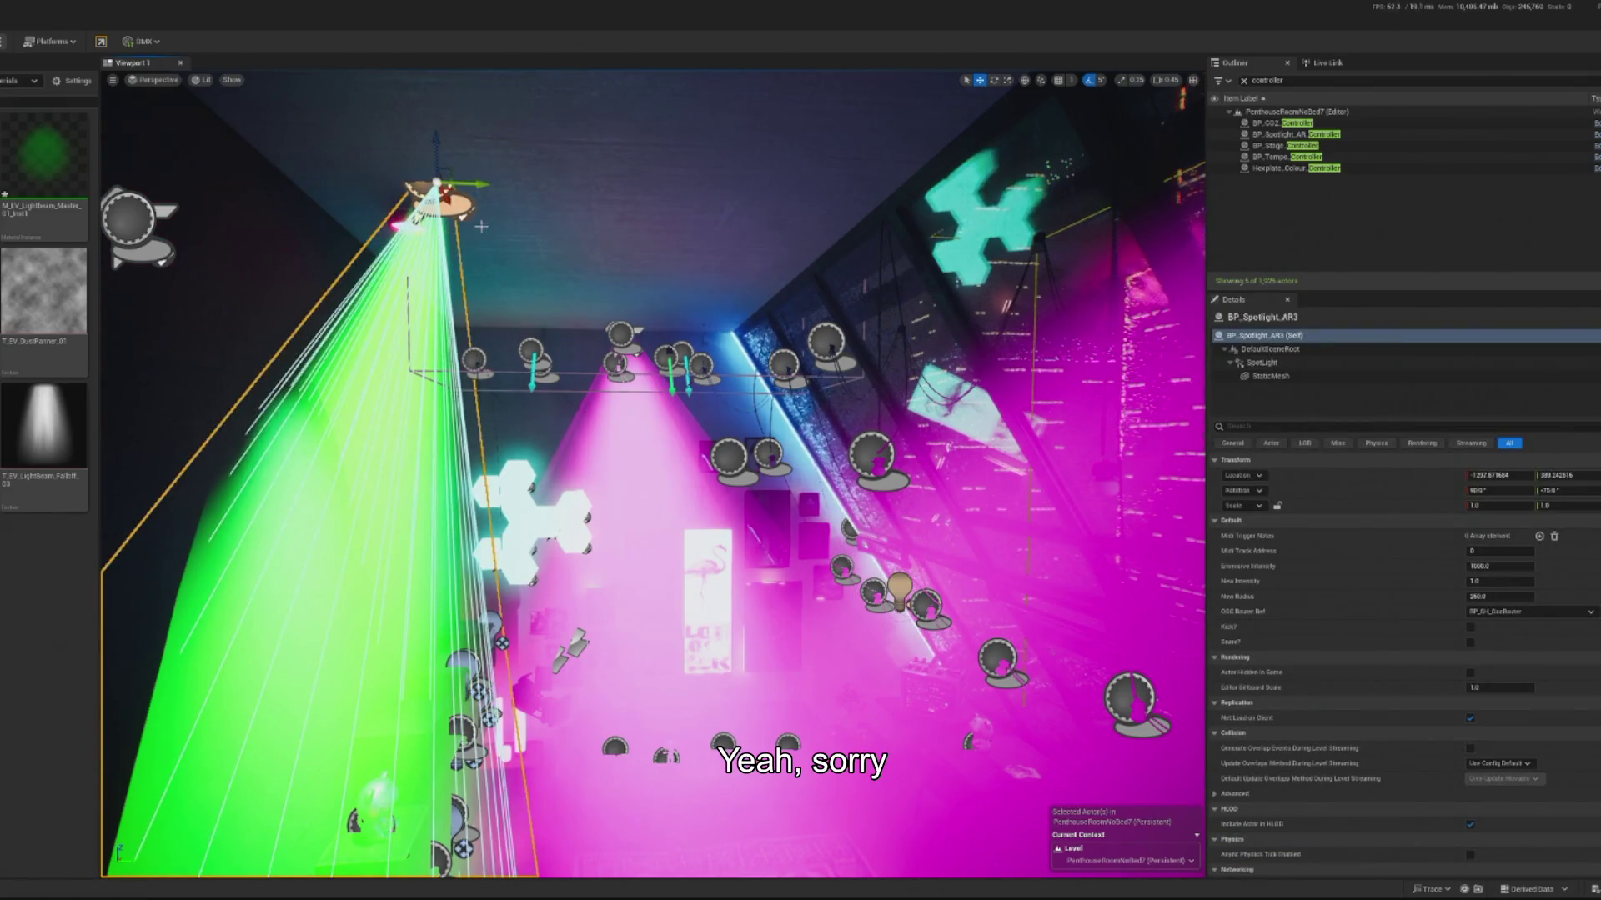
mouse_move(471, 184)
mouse_down()
mouse_move(400, 190)
mouse_move(391, 209)
mouse_move(451, 267)
mouse_up()
Step: Reselect and frame spotlight AR3, check its beam mesh, then start a play preview
key(e)
scroll(653, 475, up, 10)
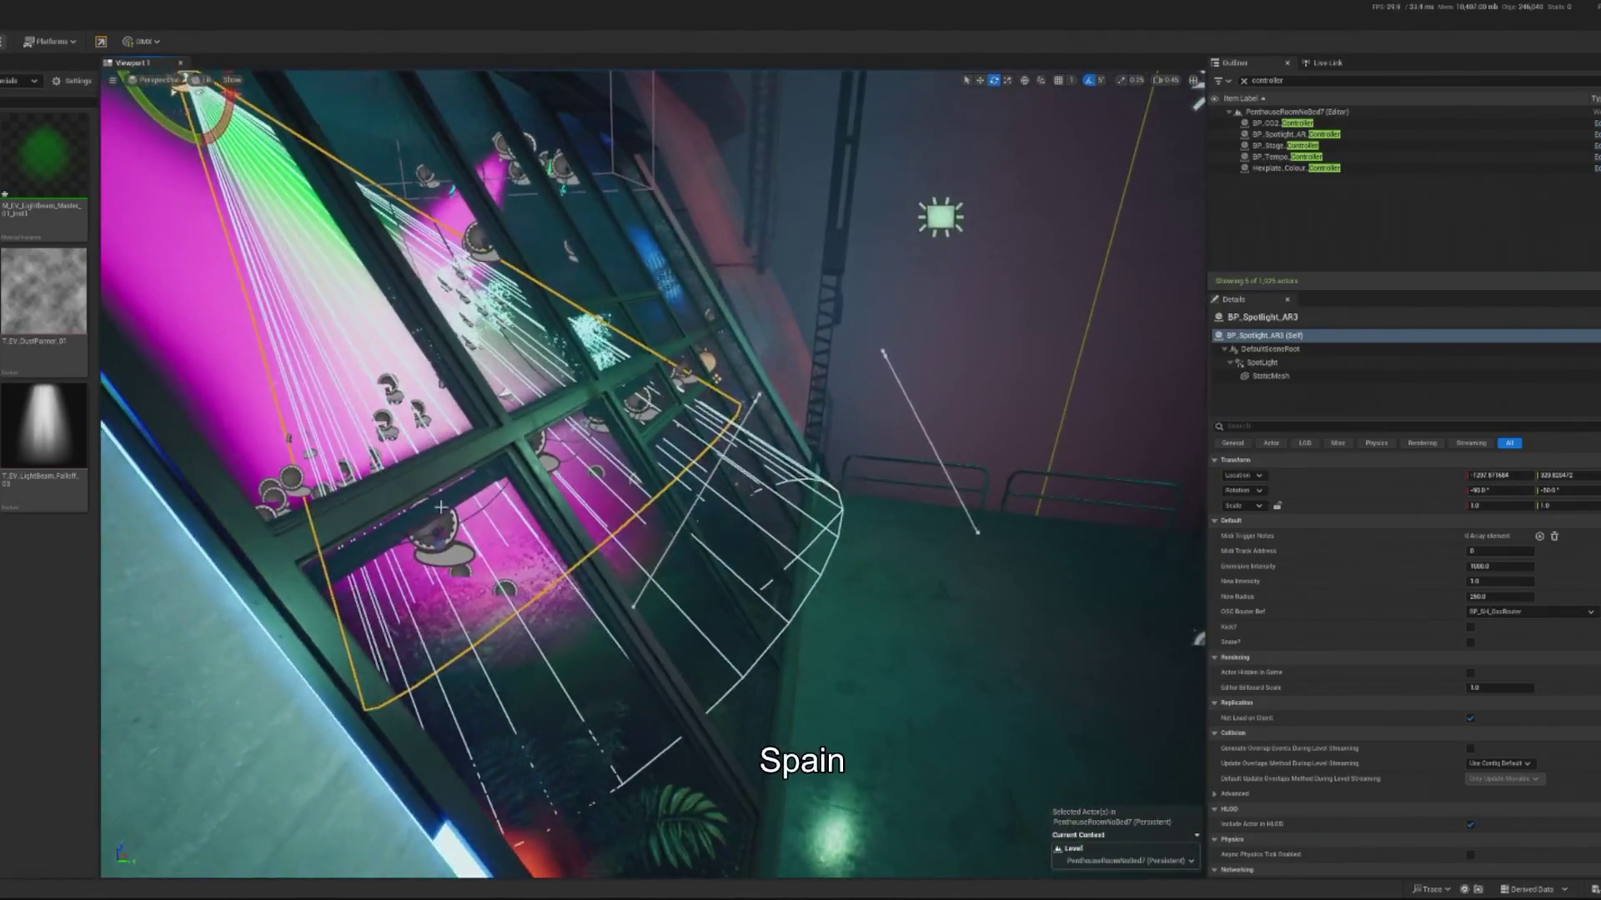
scroll(653, 475, down, 10)
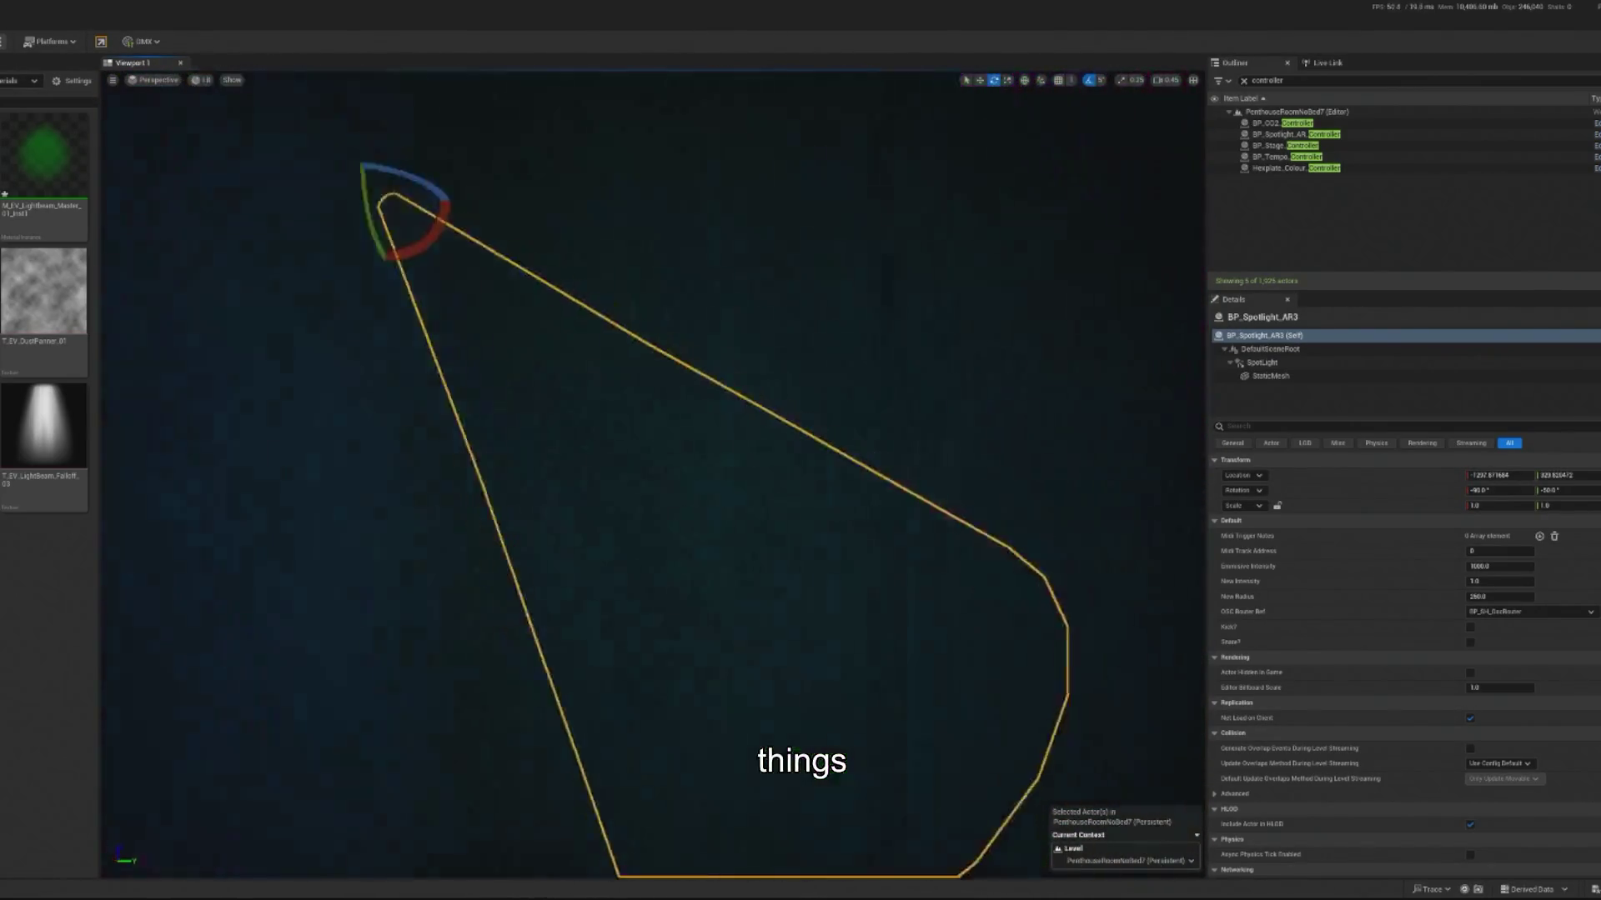
mouse_move(652, 475)
mouse_down()
mouse_move(475, 499)
mouse_move(518, 323)
mouse_move(466, 248)
mouse_up()
click(519, 323)
click(663, 260)
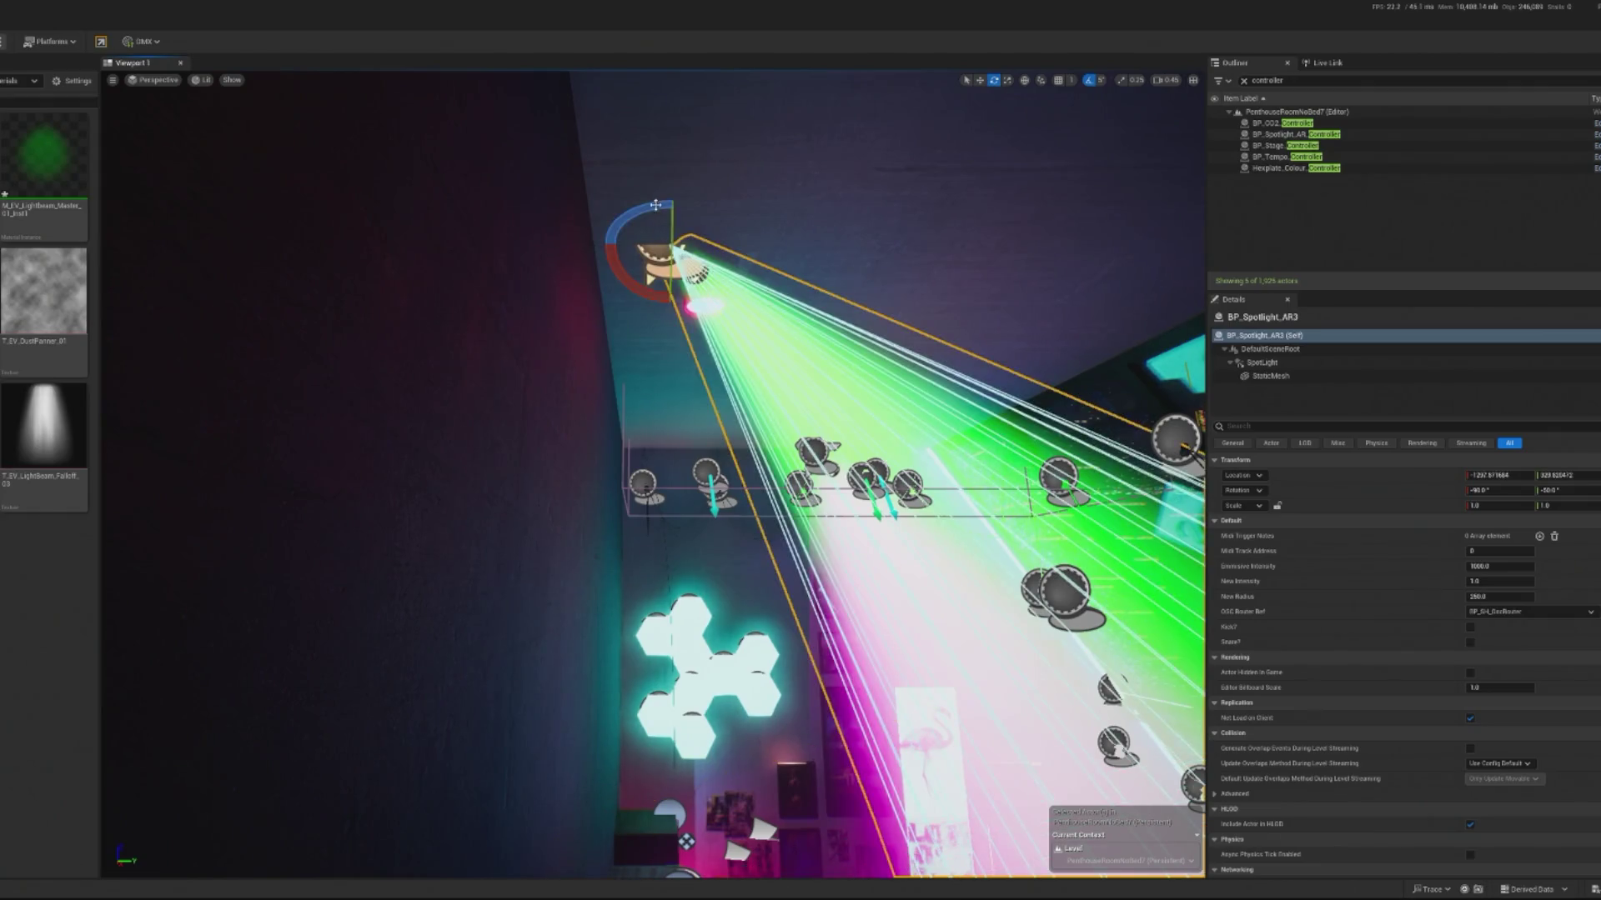
drag(669, 223, 517, 158)
click(550, 244)
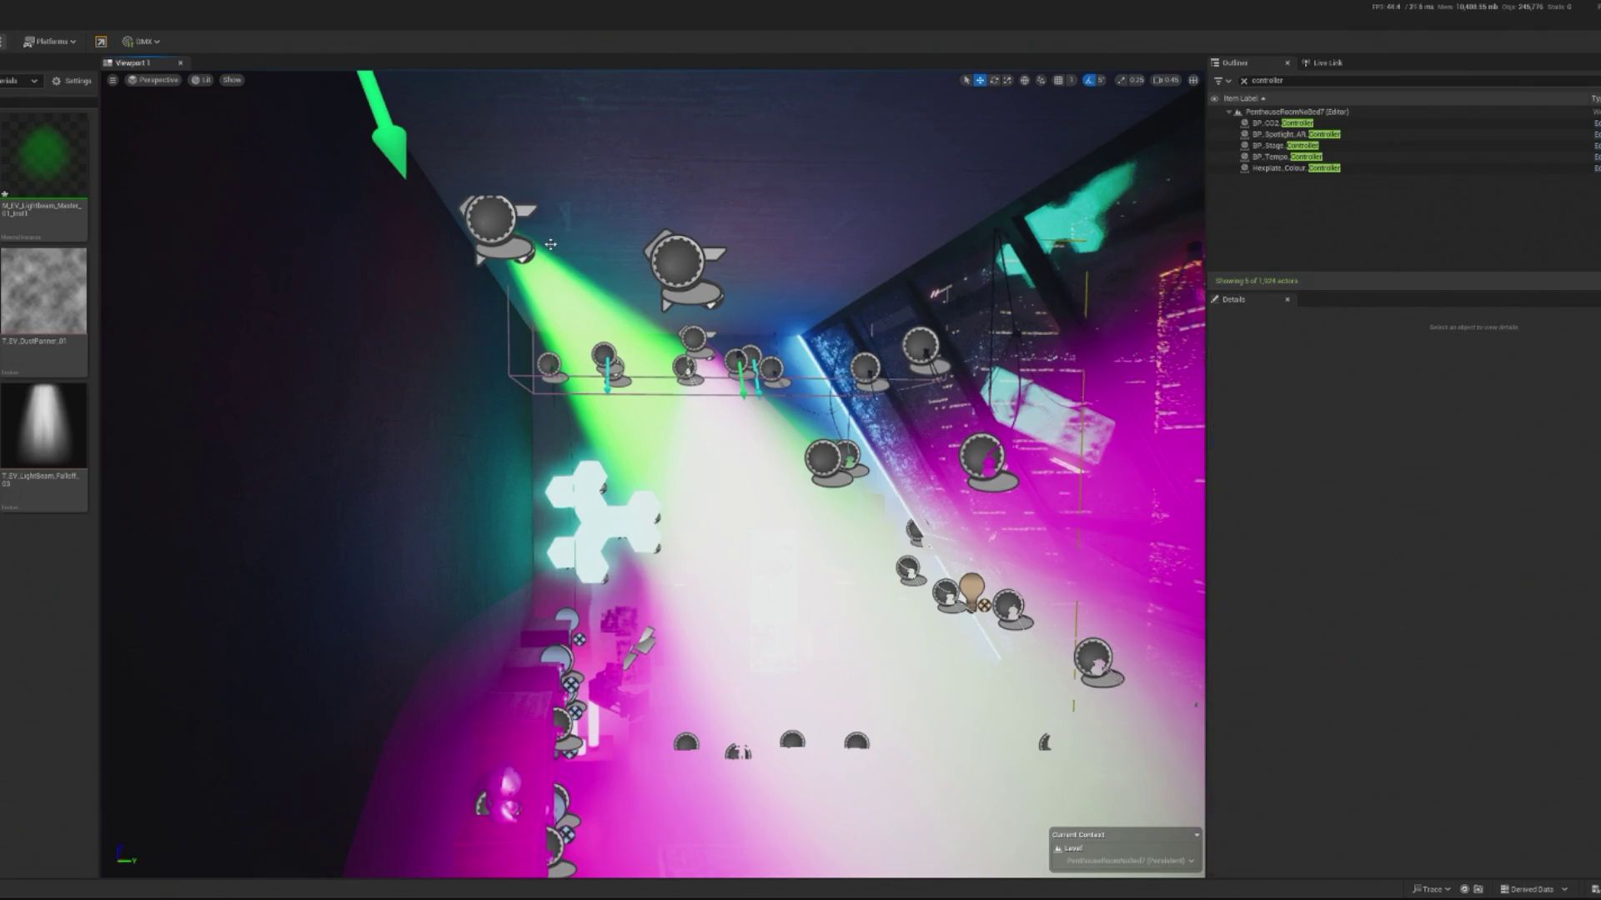
key(ctrl+z)
key(f)
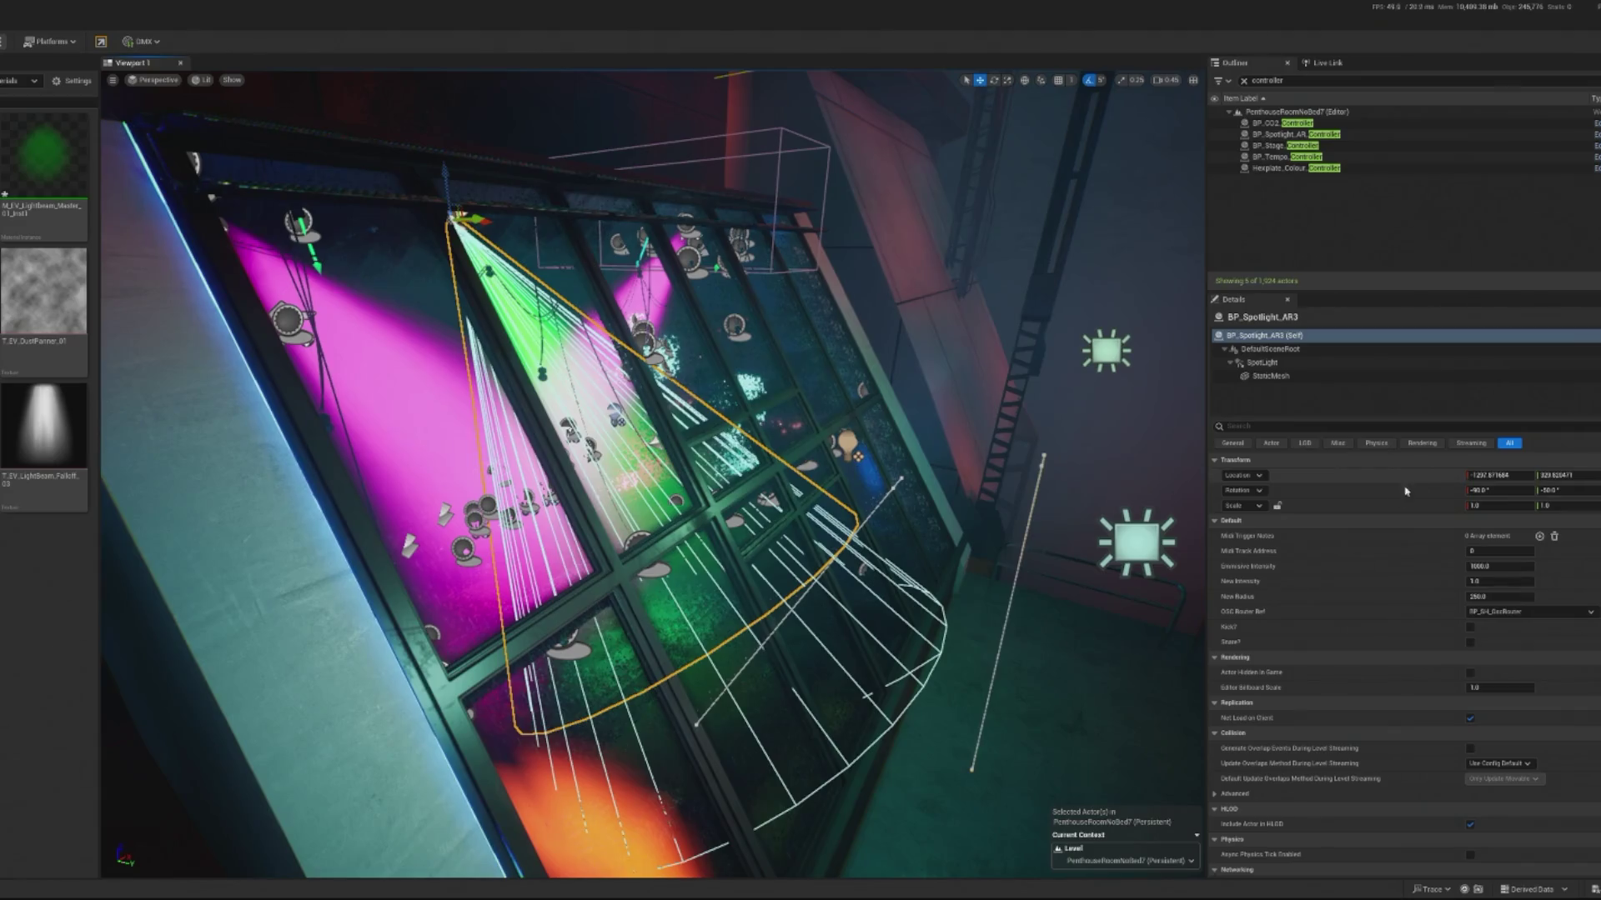
click(1271, 376)
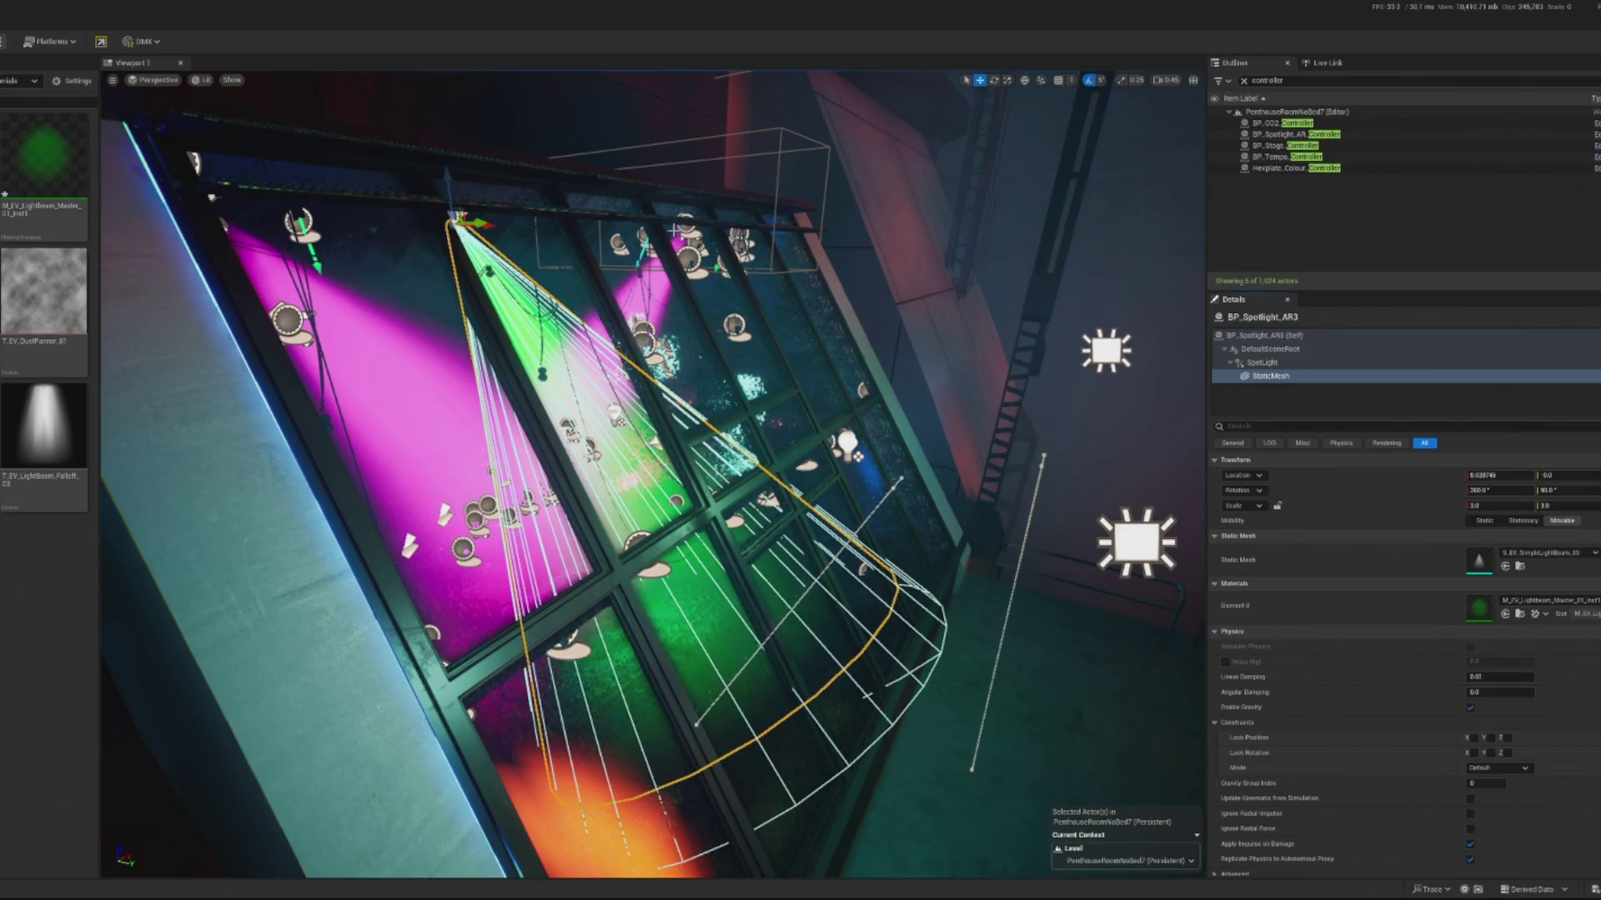
key(alt+p)
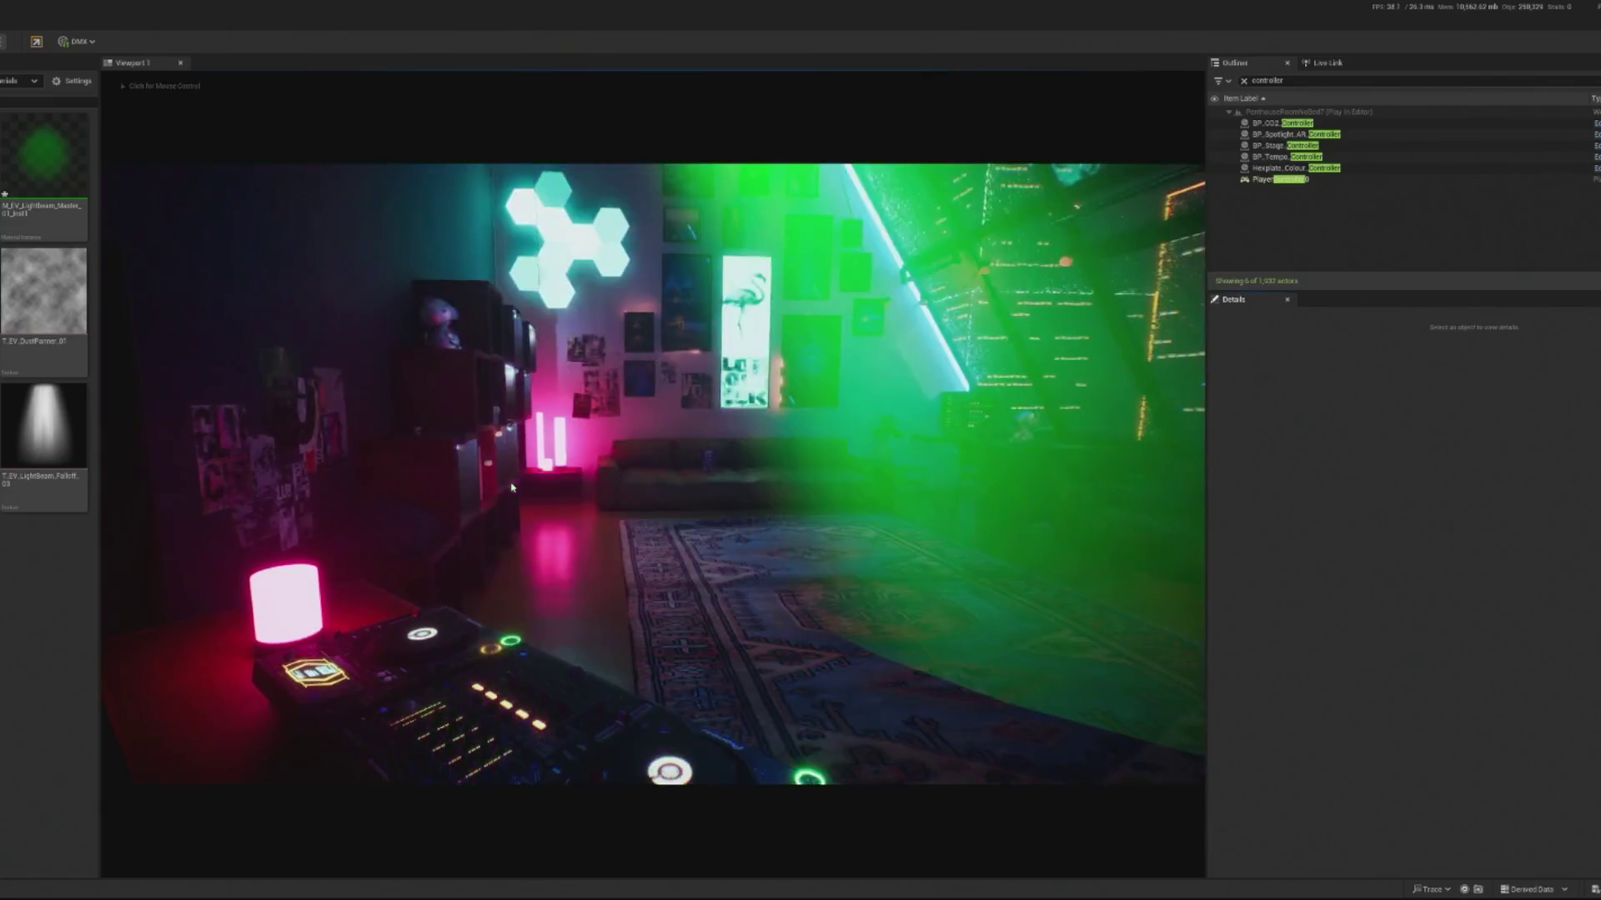
Step: End the play preview and return to the level editor
key(Escape)
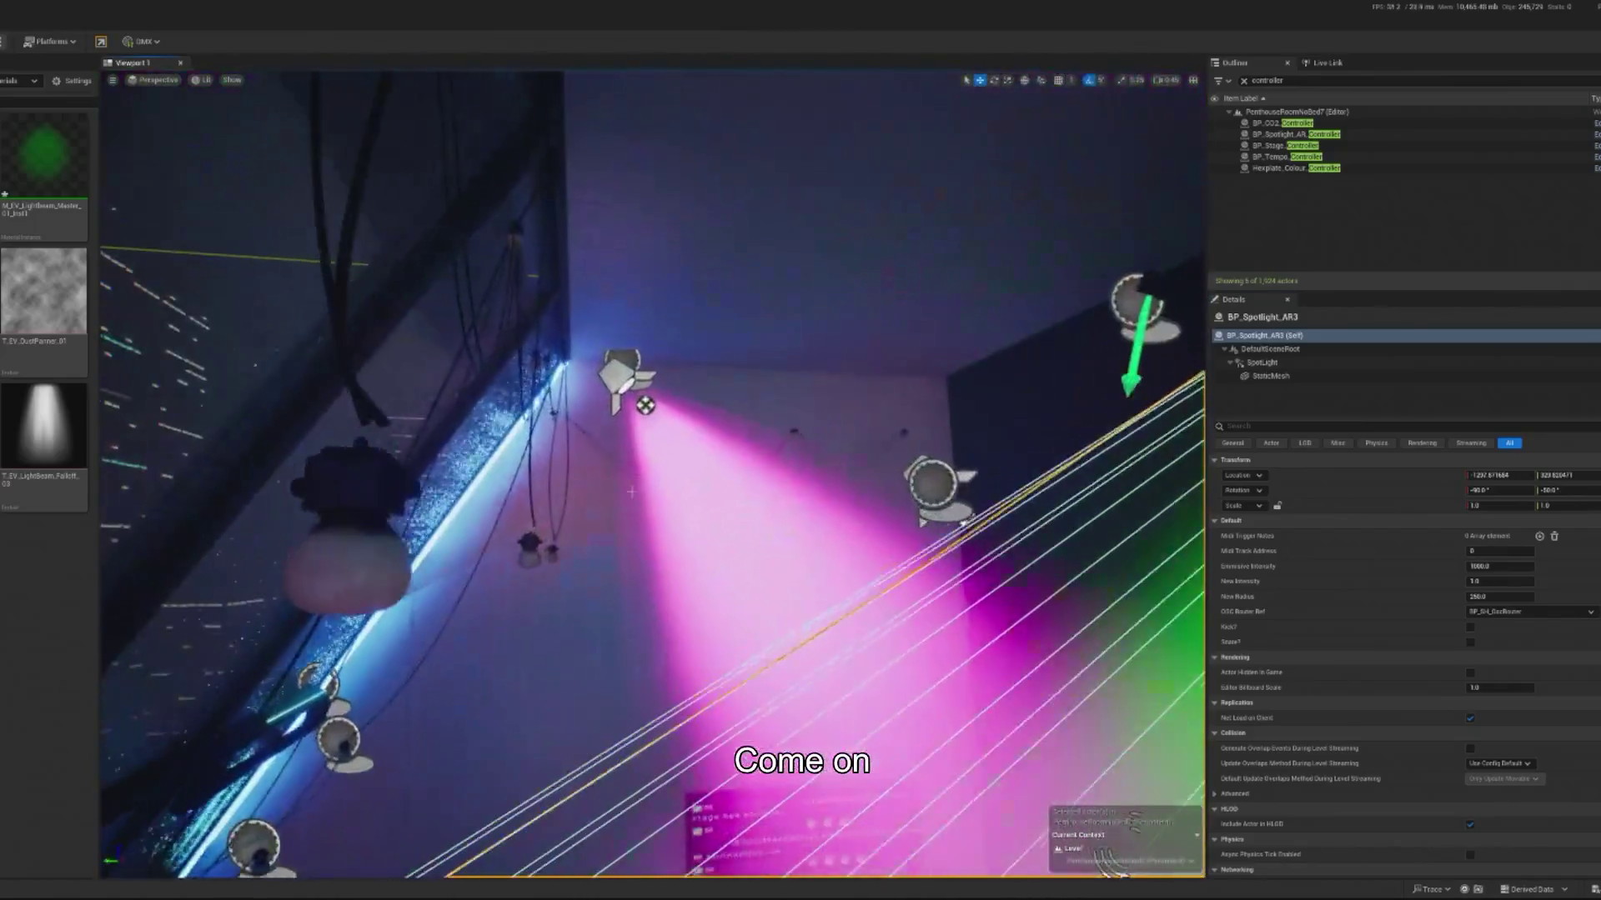
Step: Scale the AR2 beam mesh to 2.0 in X and Y, then select AR4's beam mesh
click(636, 383)
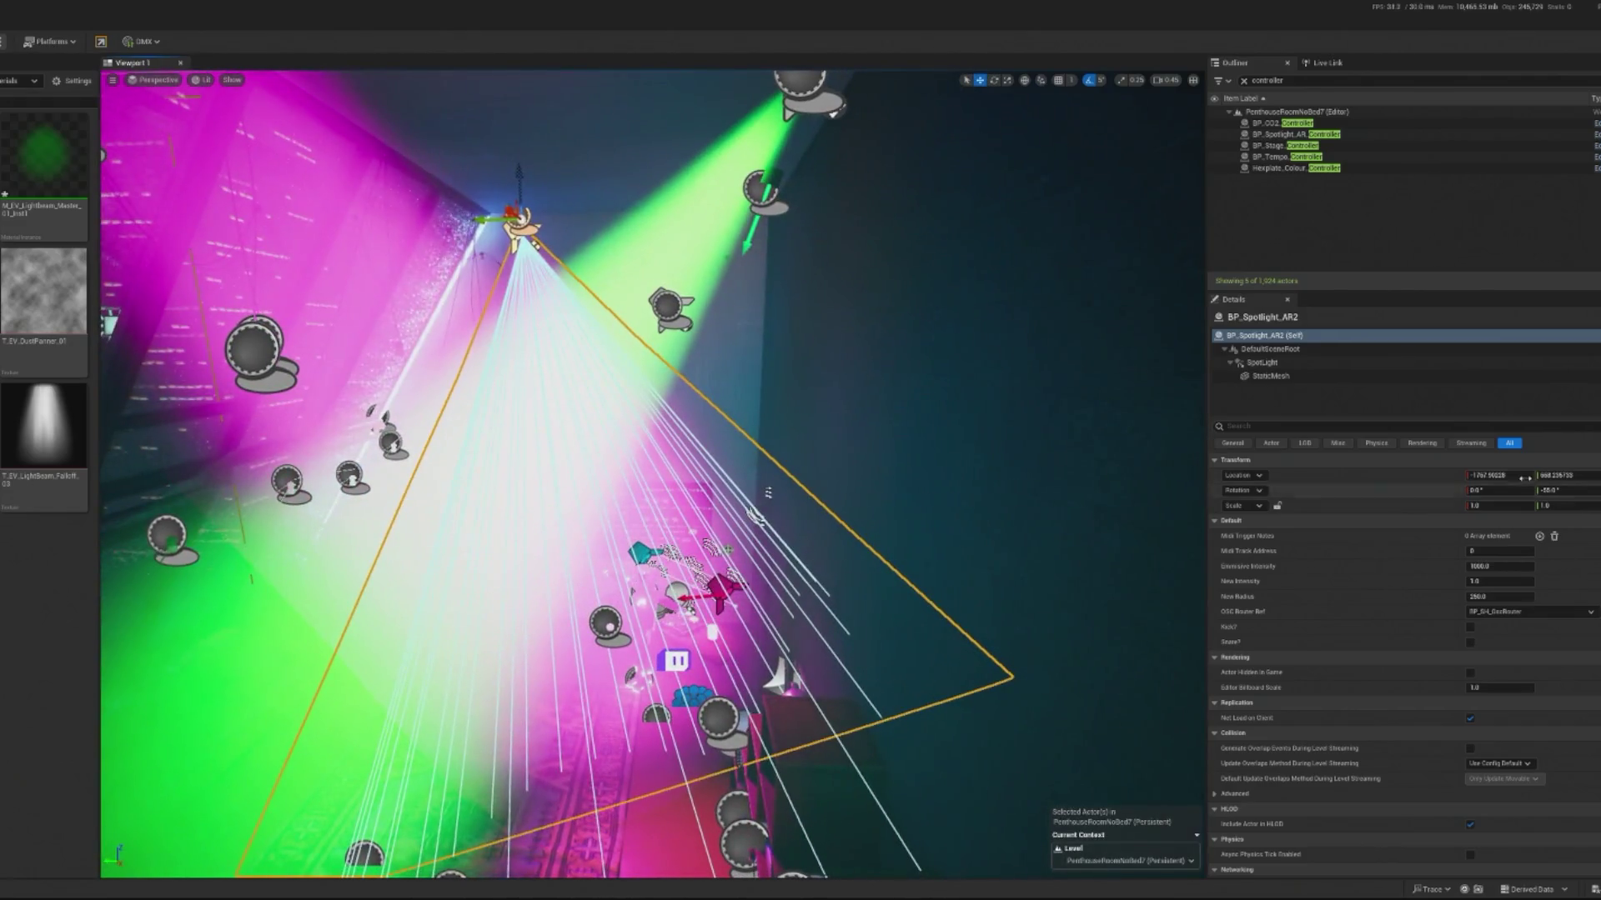
click(1300, 376)
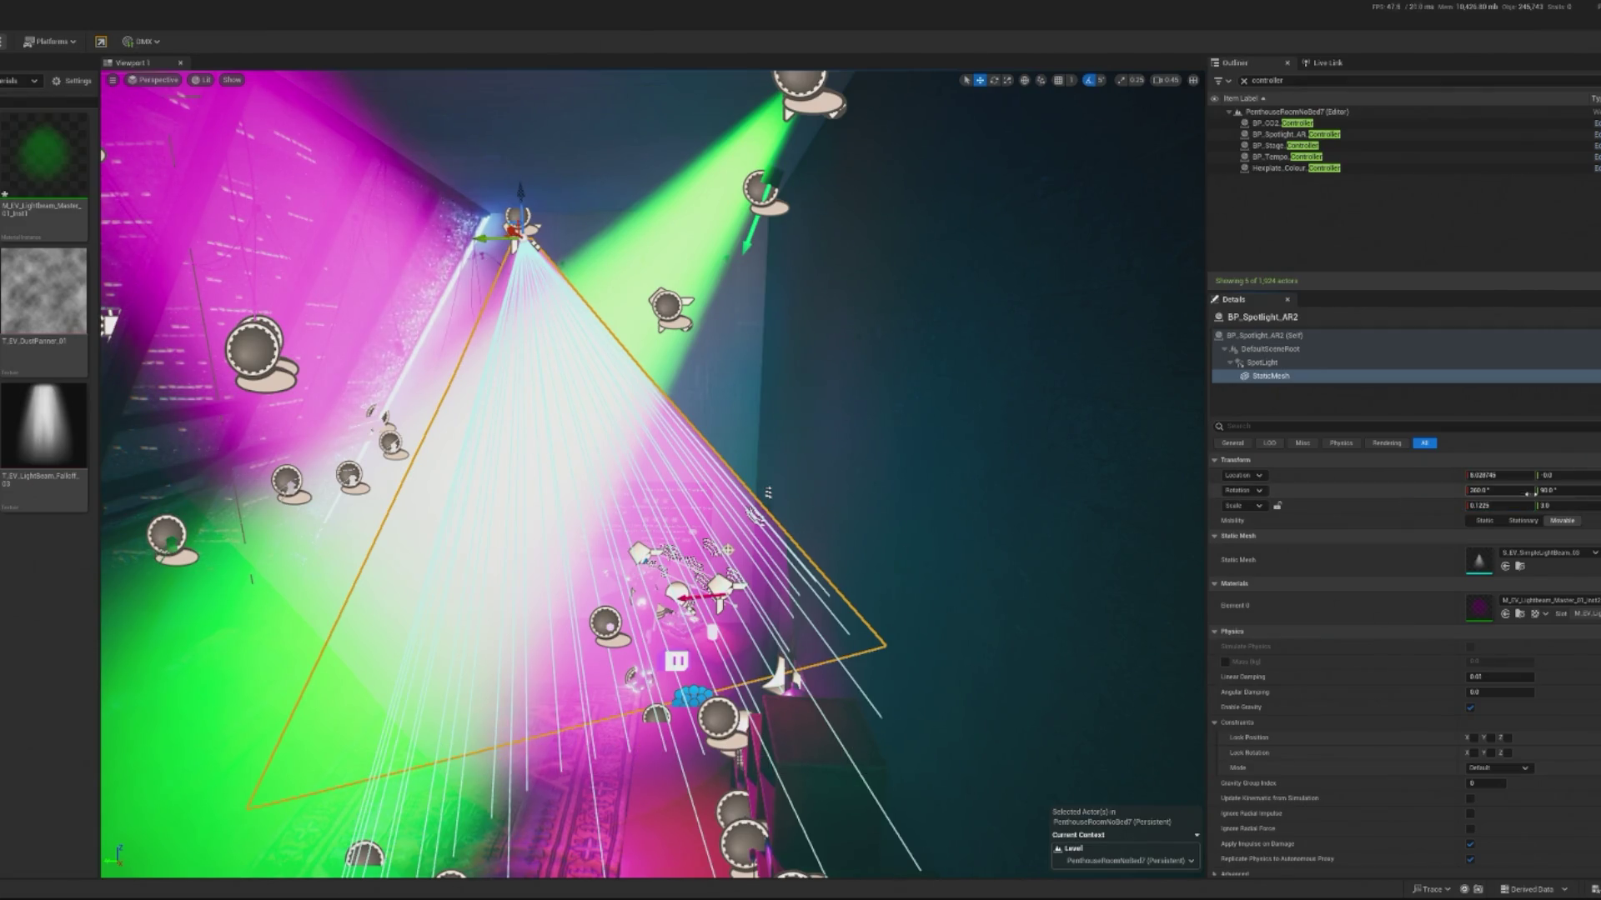
key(Return)
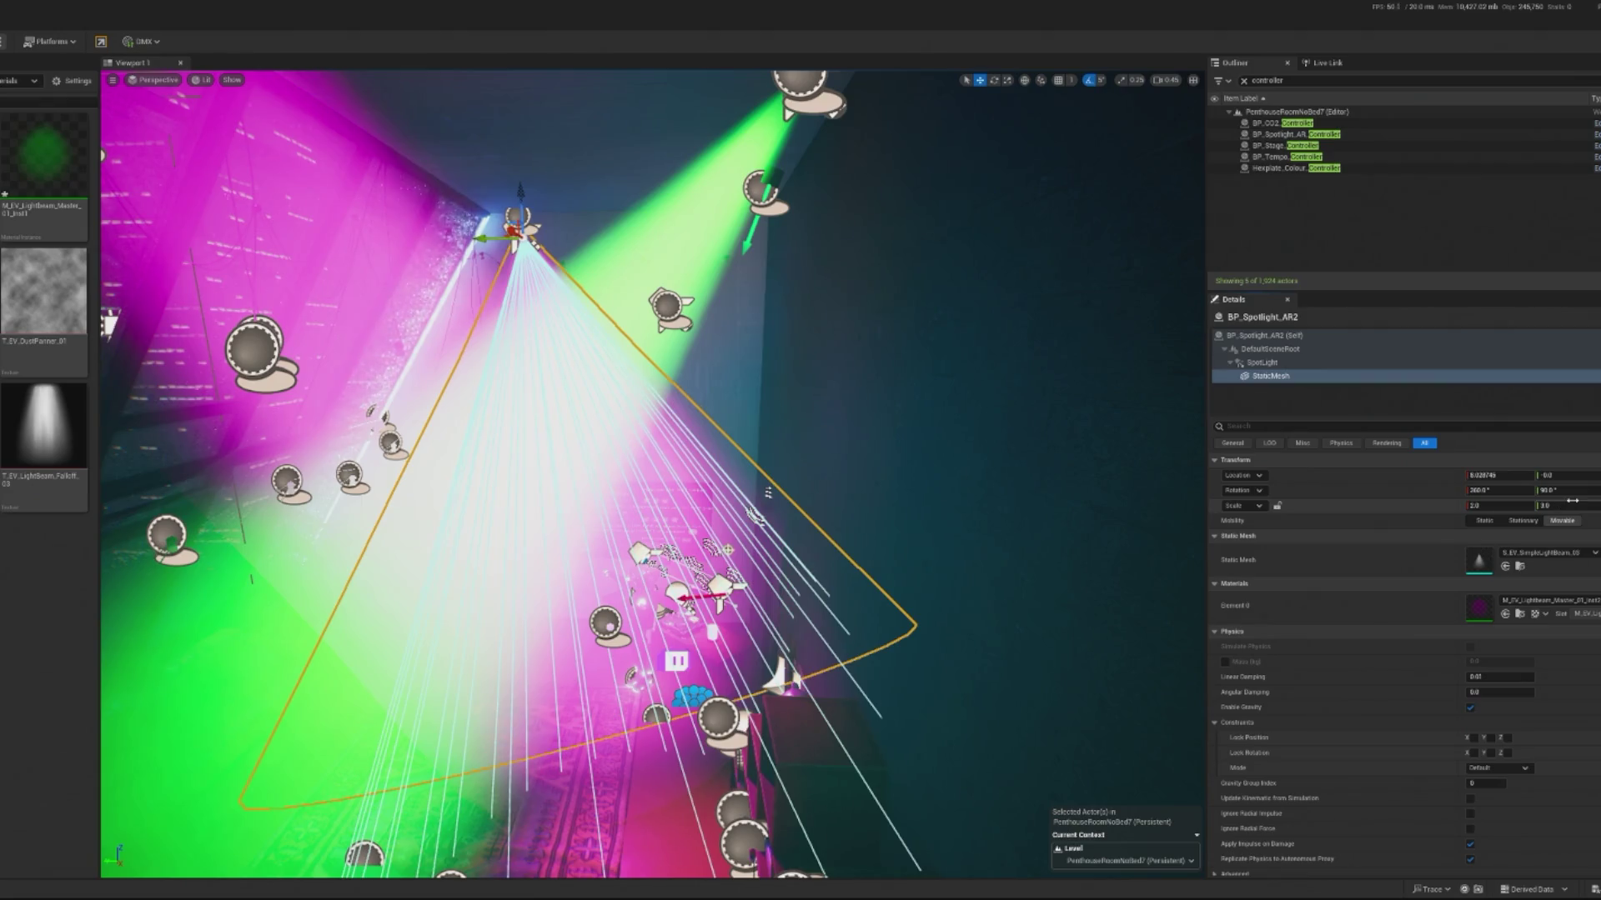
key(Return)
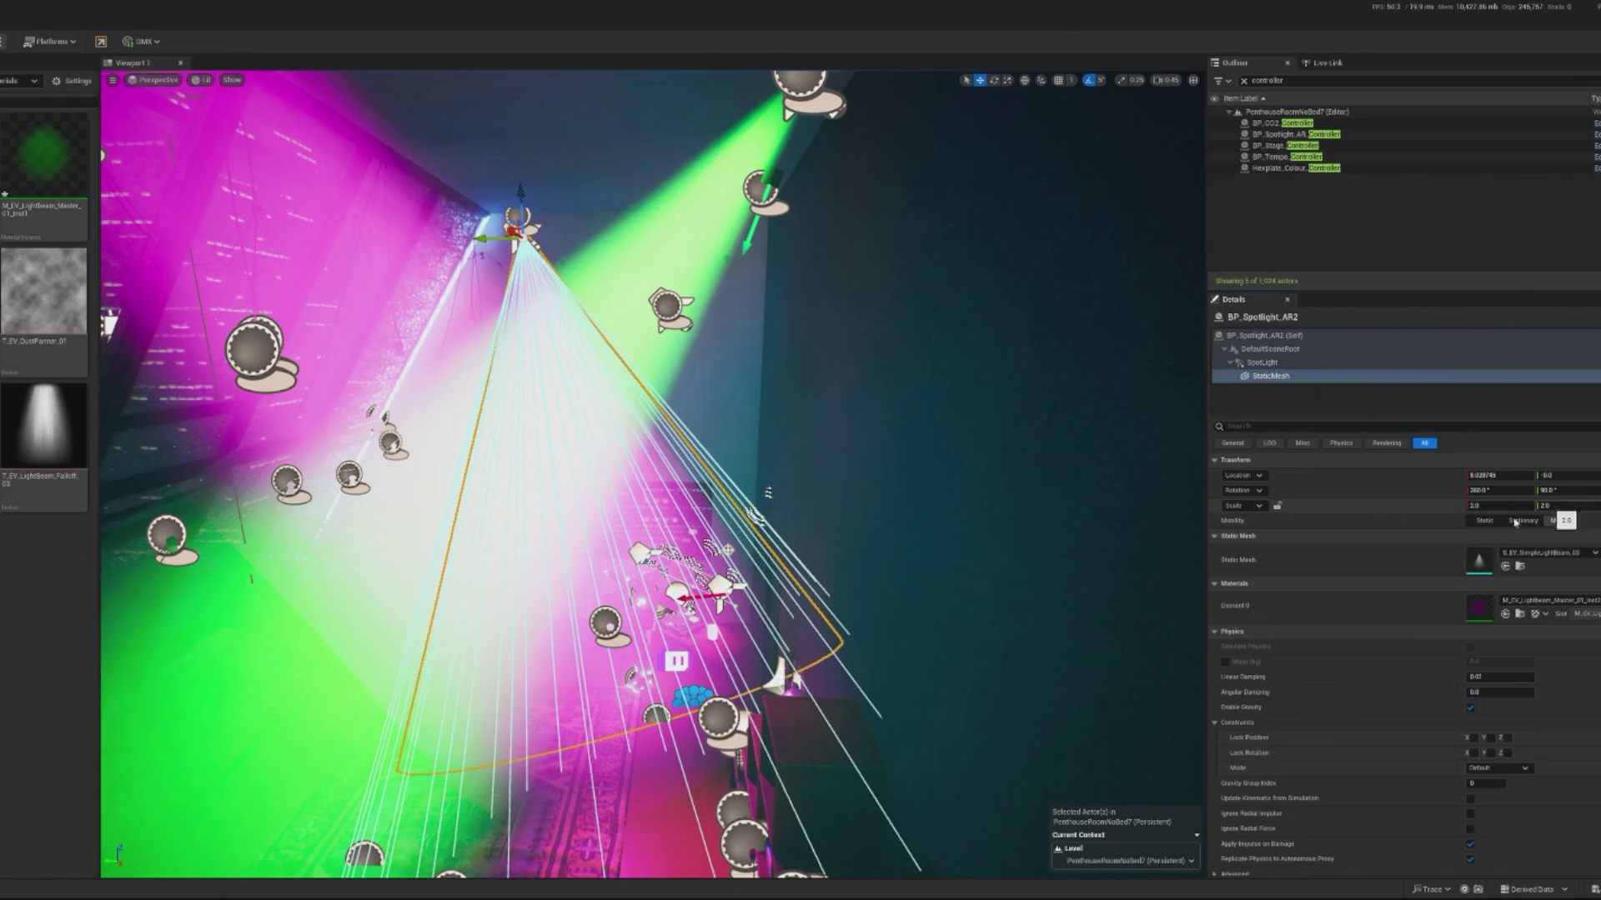
click(1561, 520)
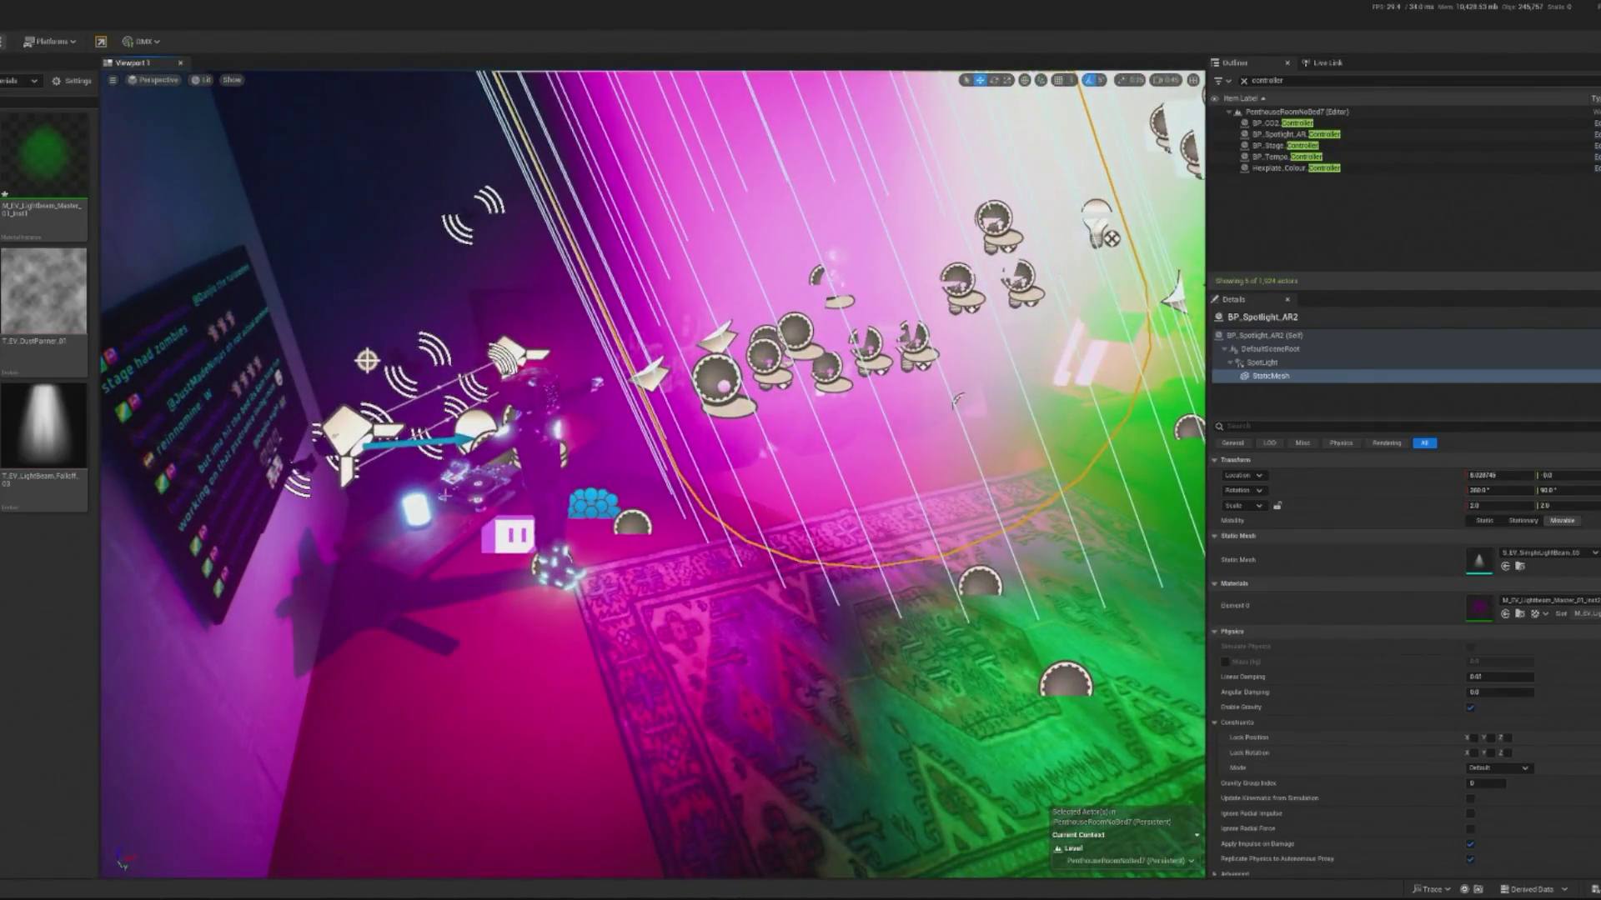
click(650, 417)
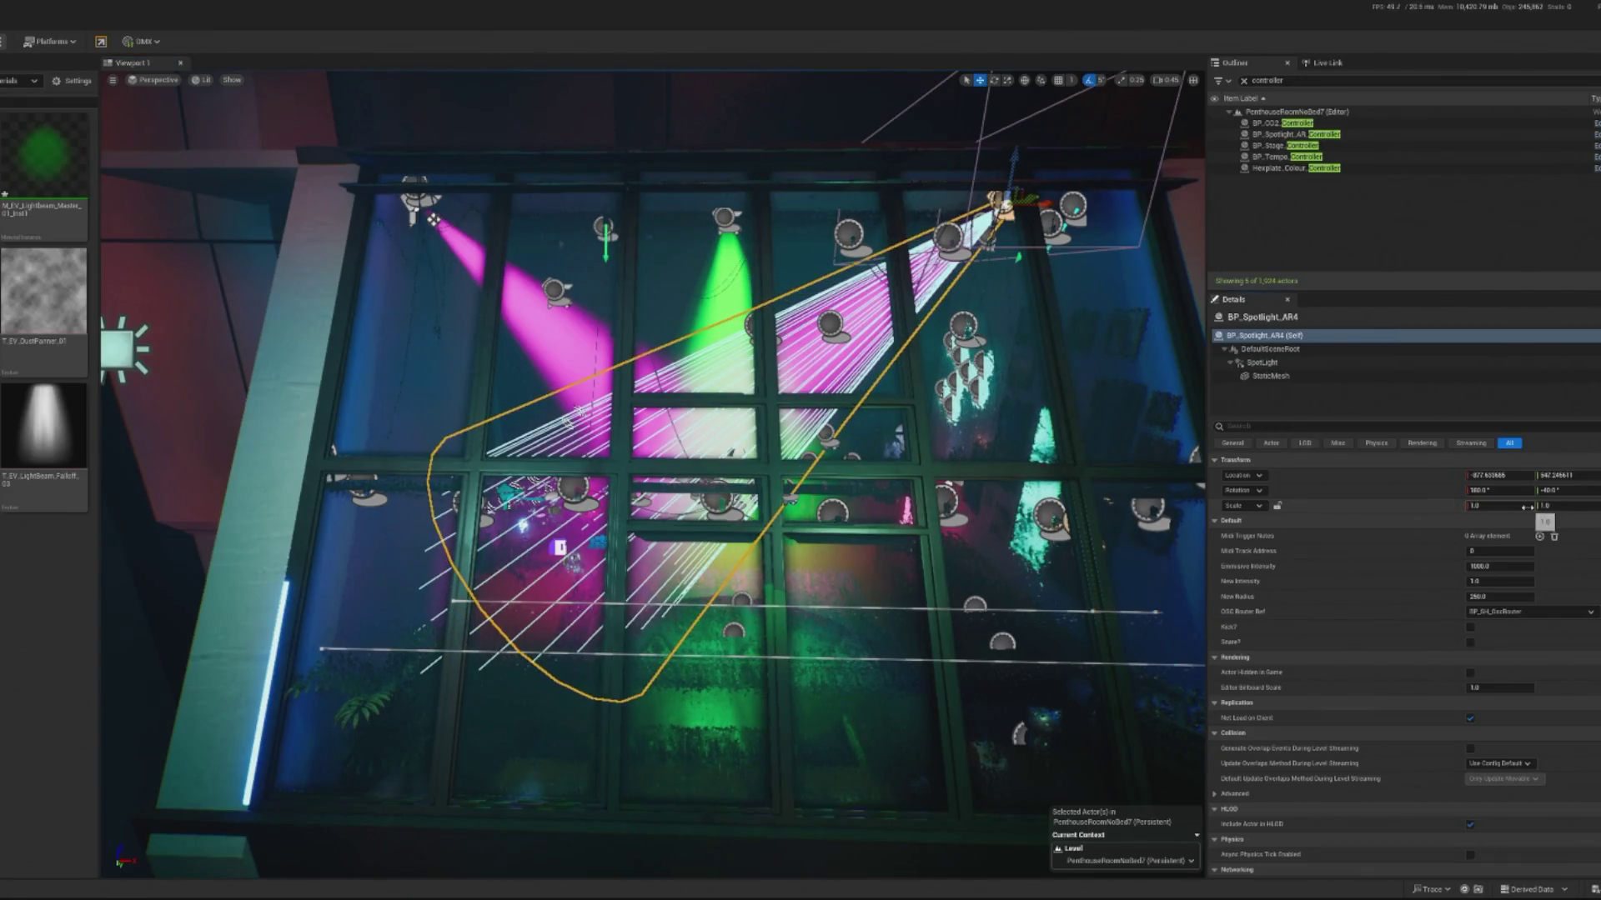
click(1300, 376)
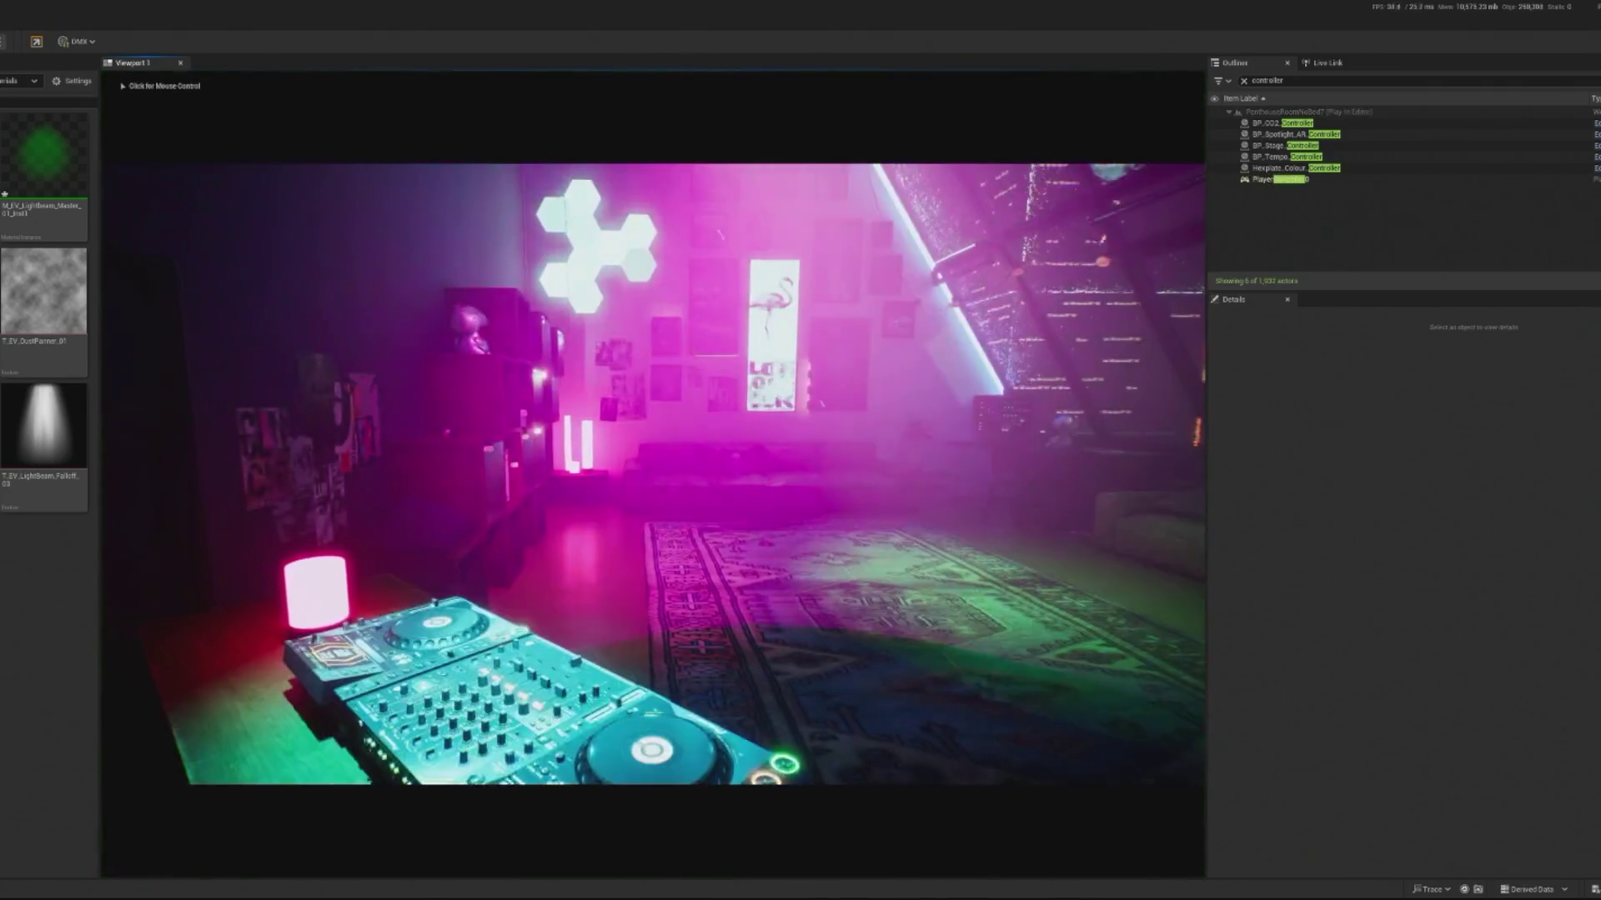
click(267, 297)
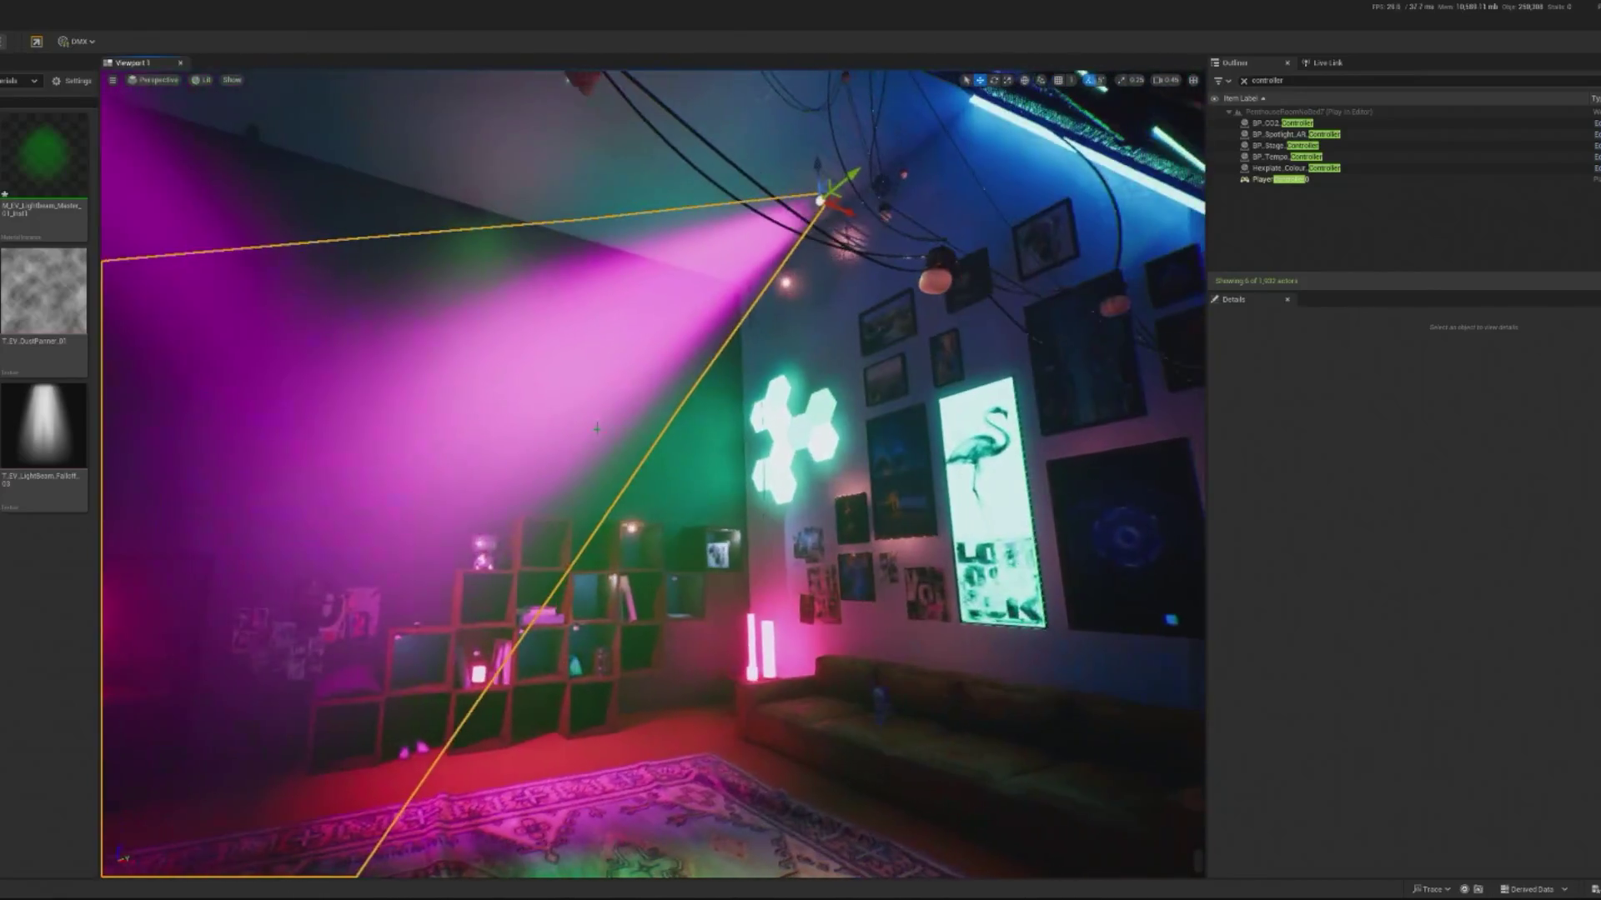
key(Escape)
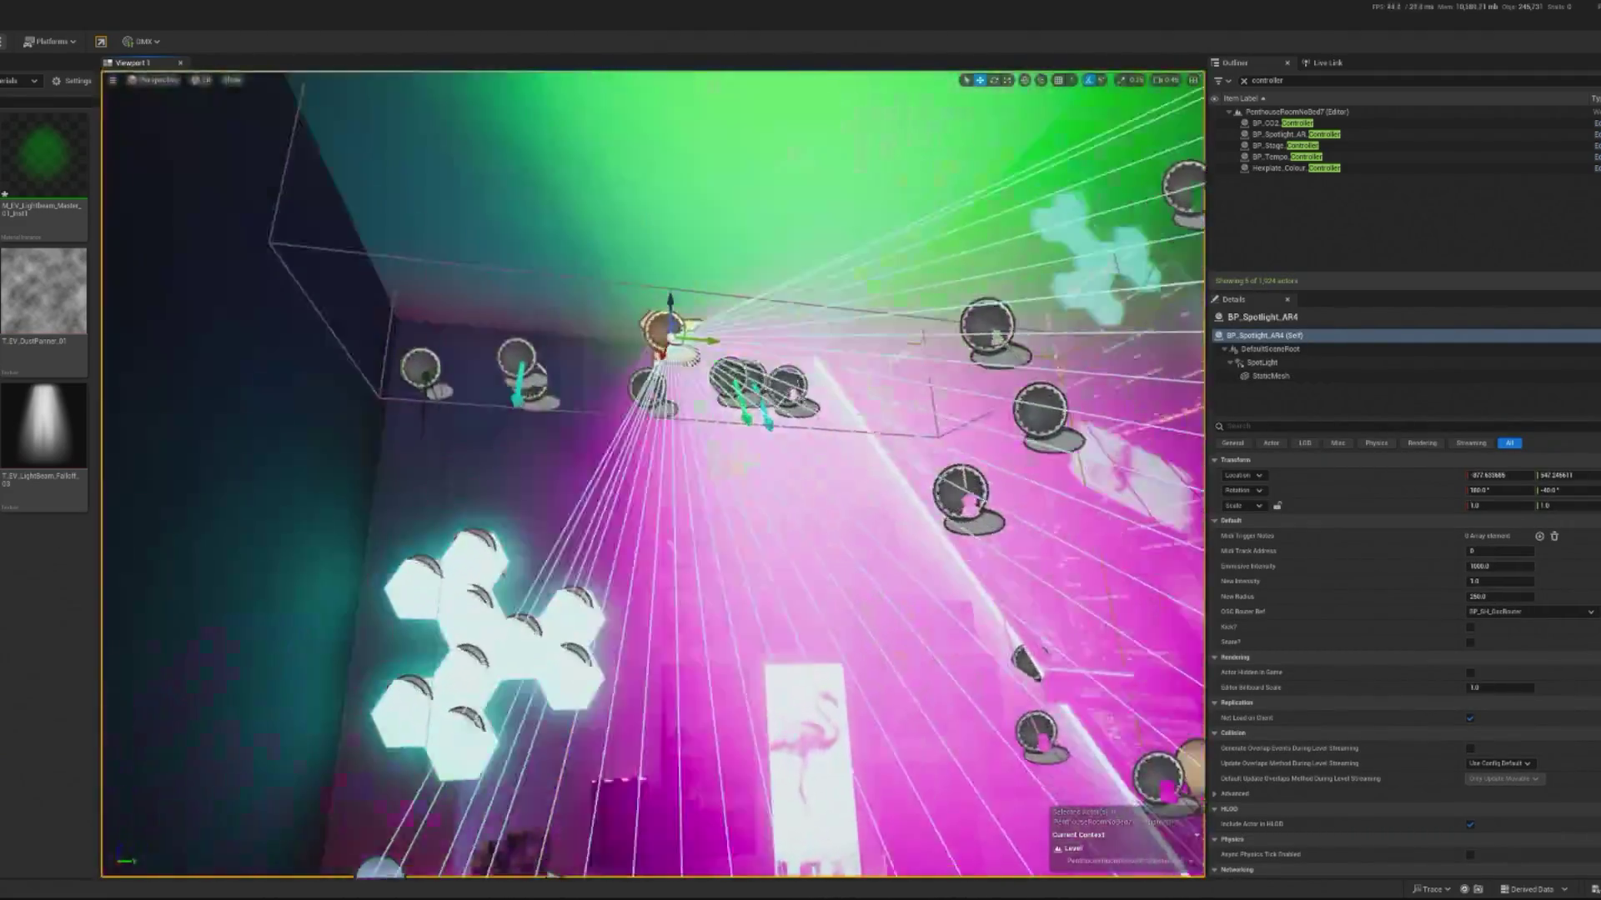
Step: Give BP_Spotlight_AR4's StaticMesh beam a 2.3 X and Y scale, then run a quick play preview
key(e)
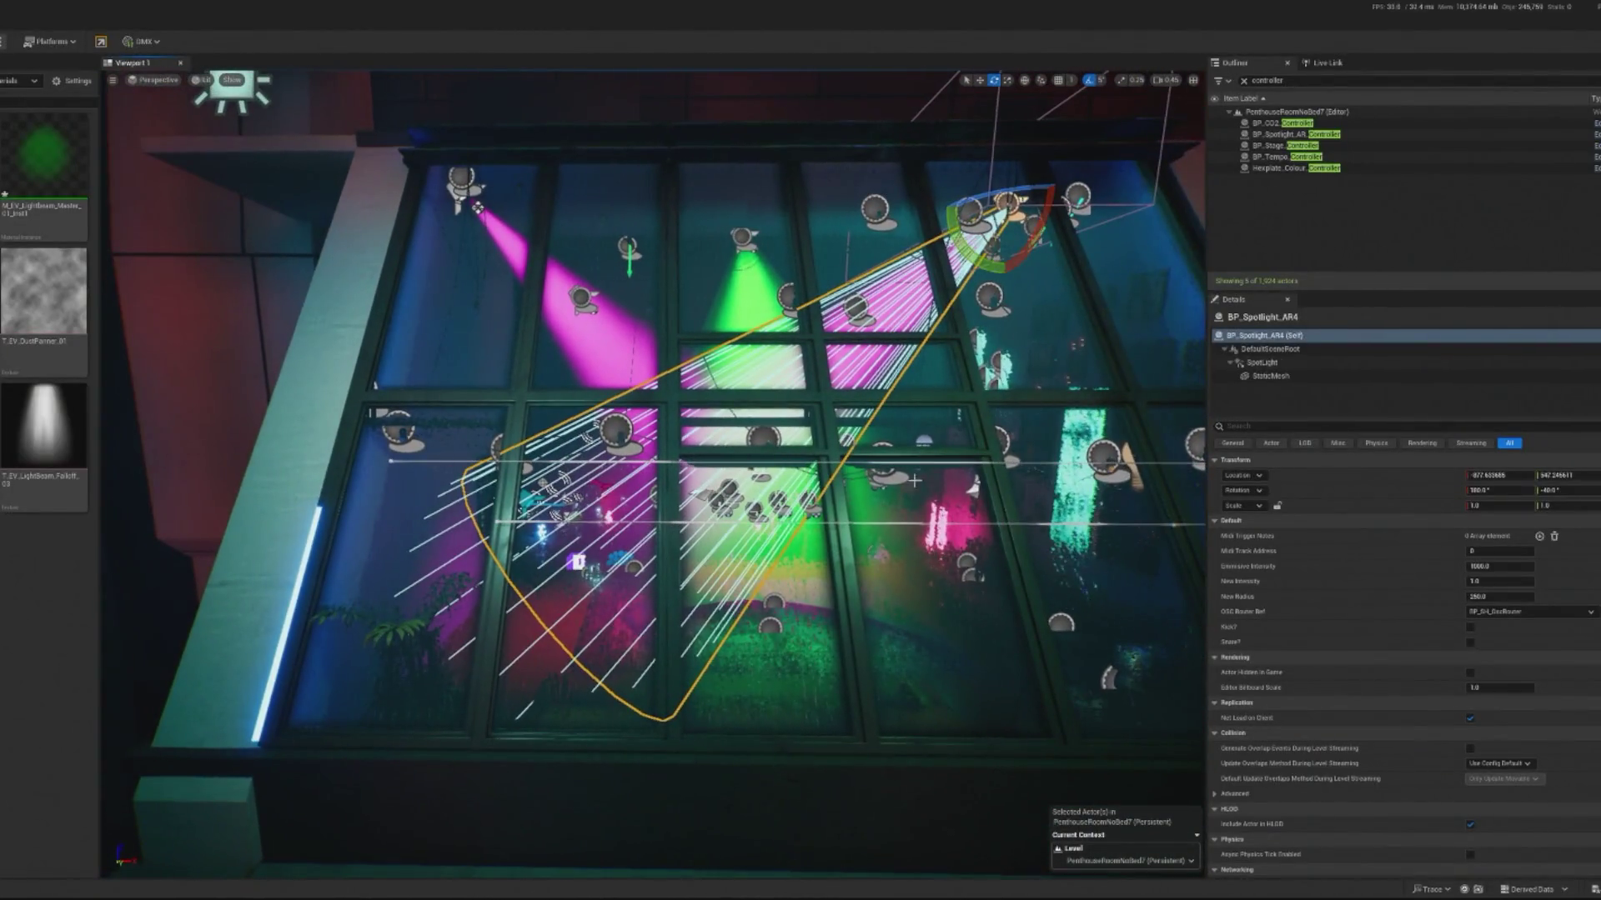
click(1271, 376)
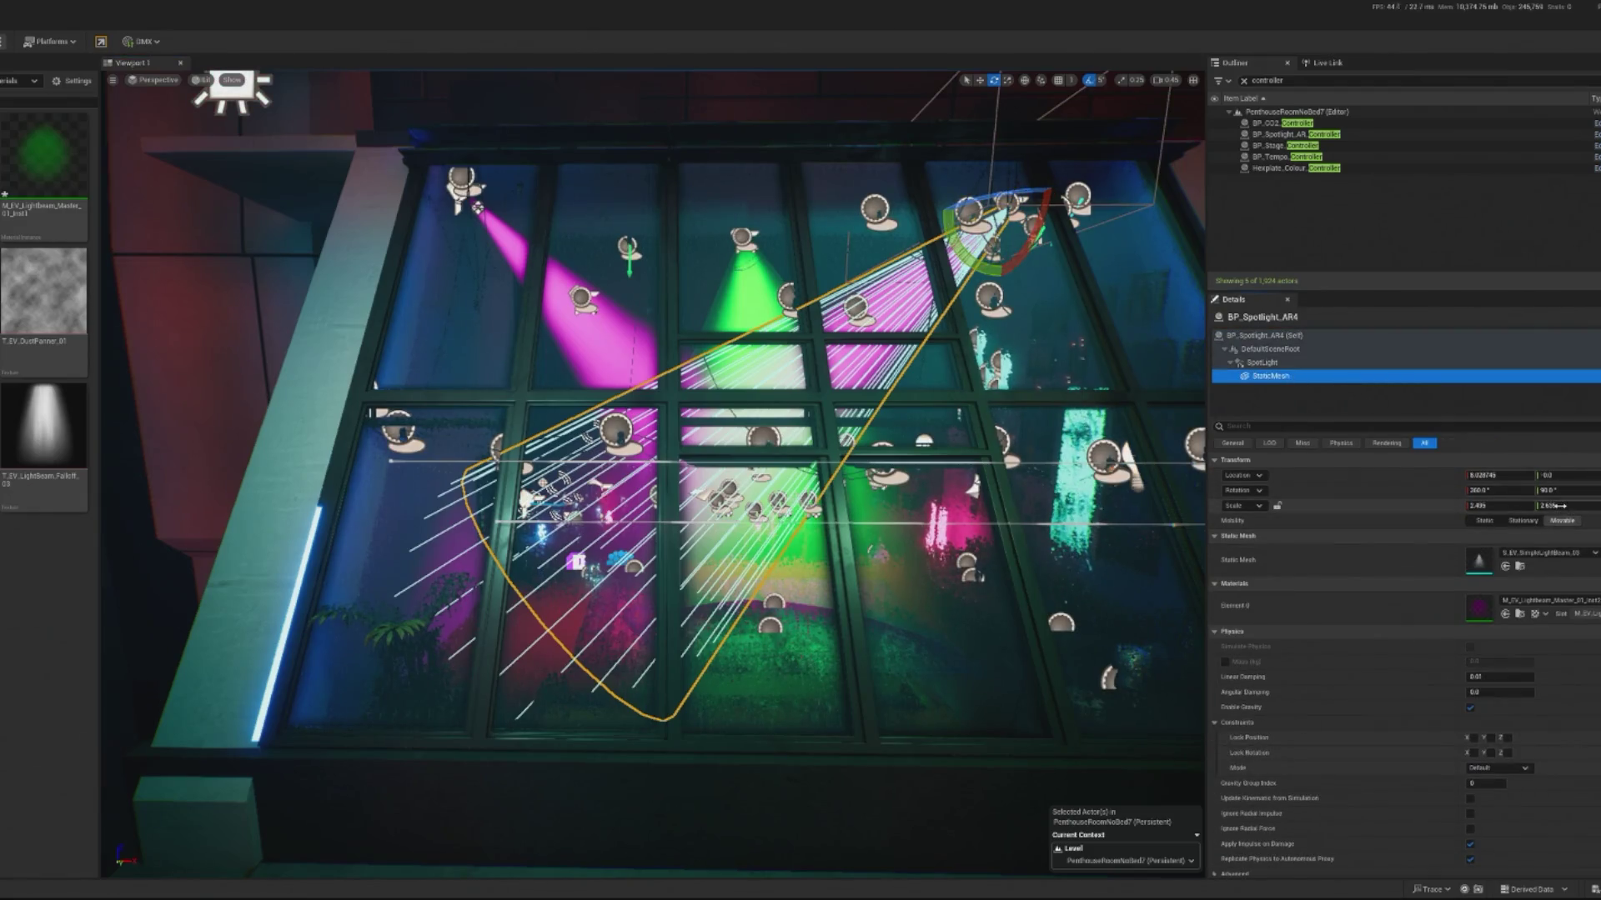
drag(1518, 509, 1513, 516)
text(.3)
key(Return)
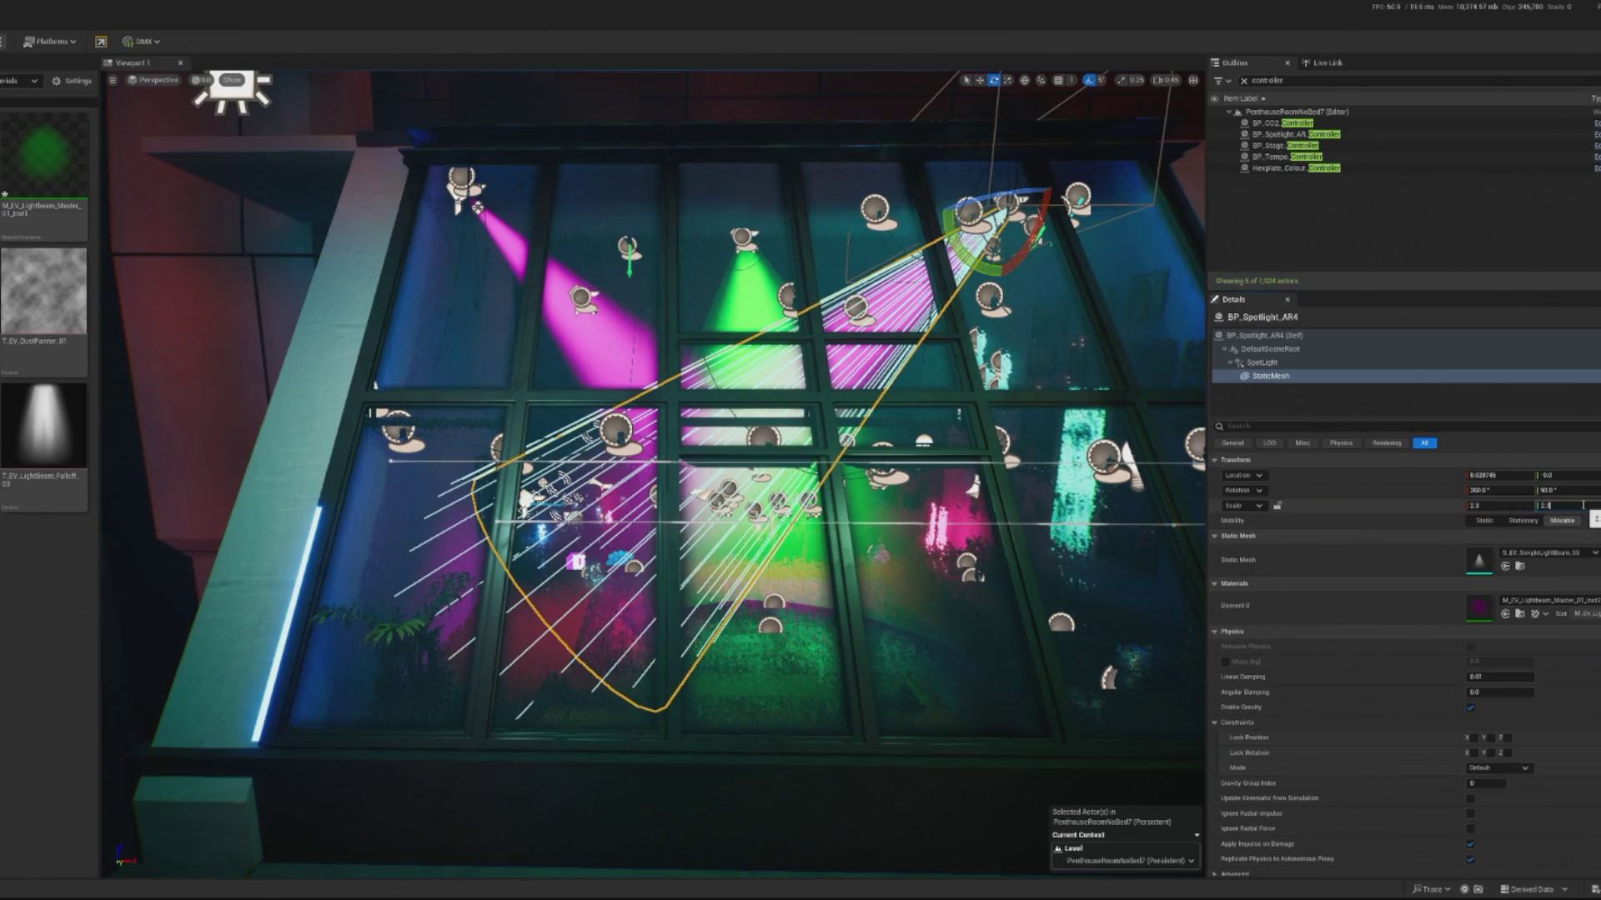
key(Return)
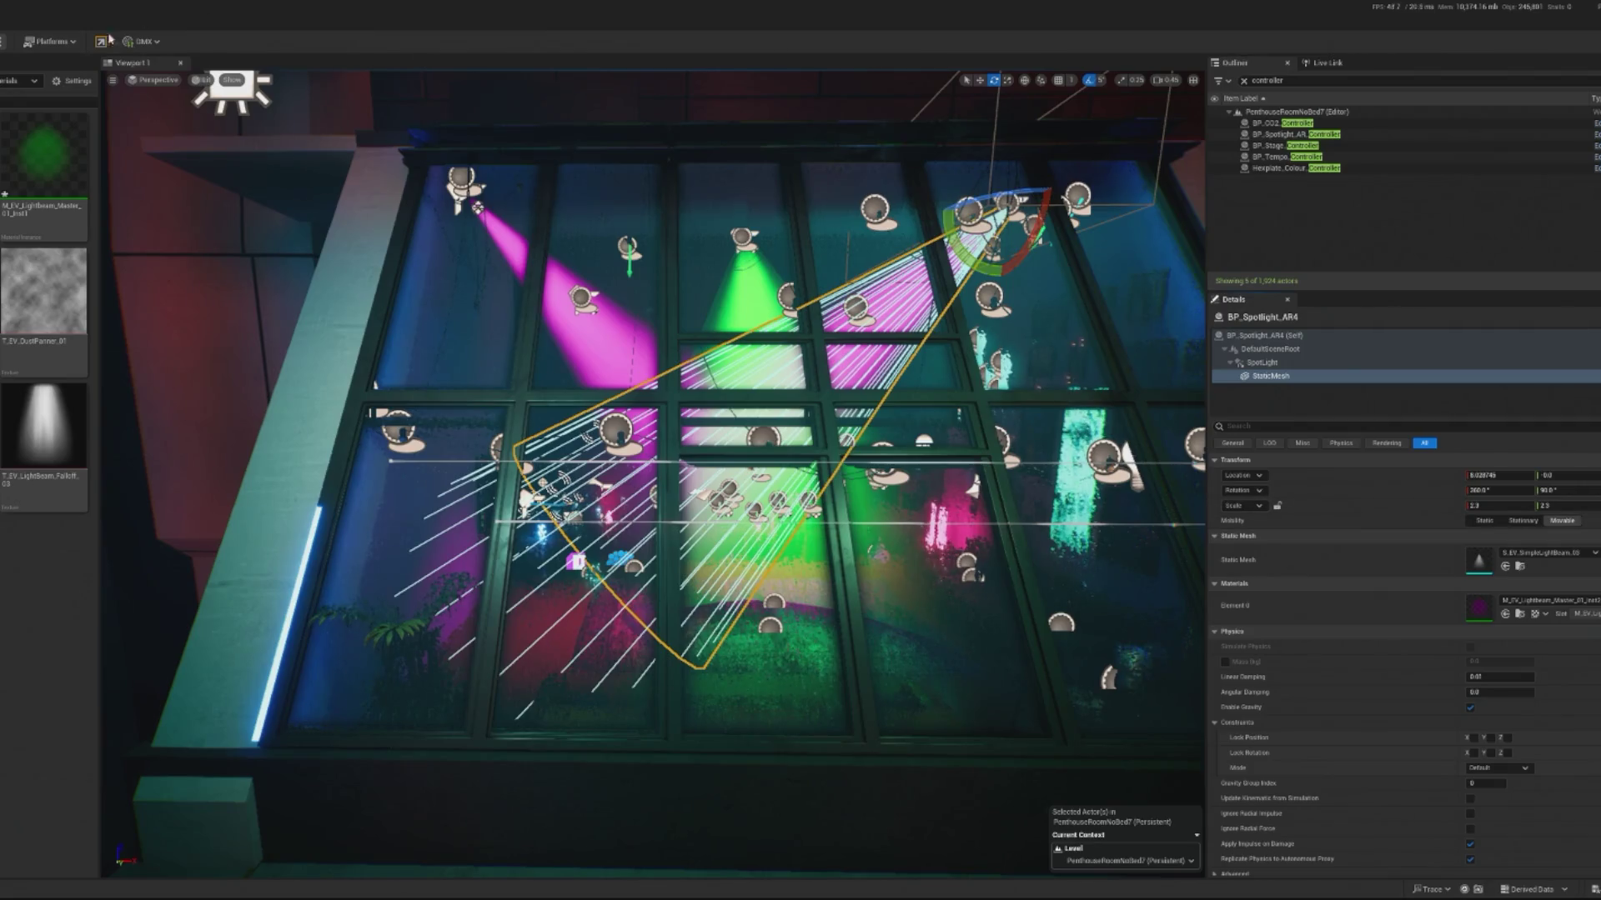
key(alt+p)
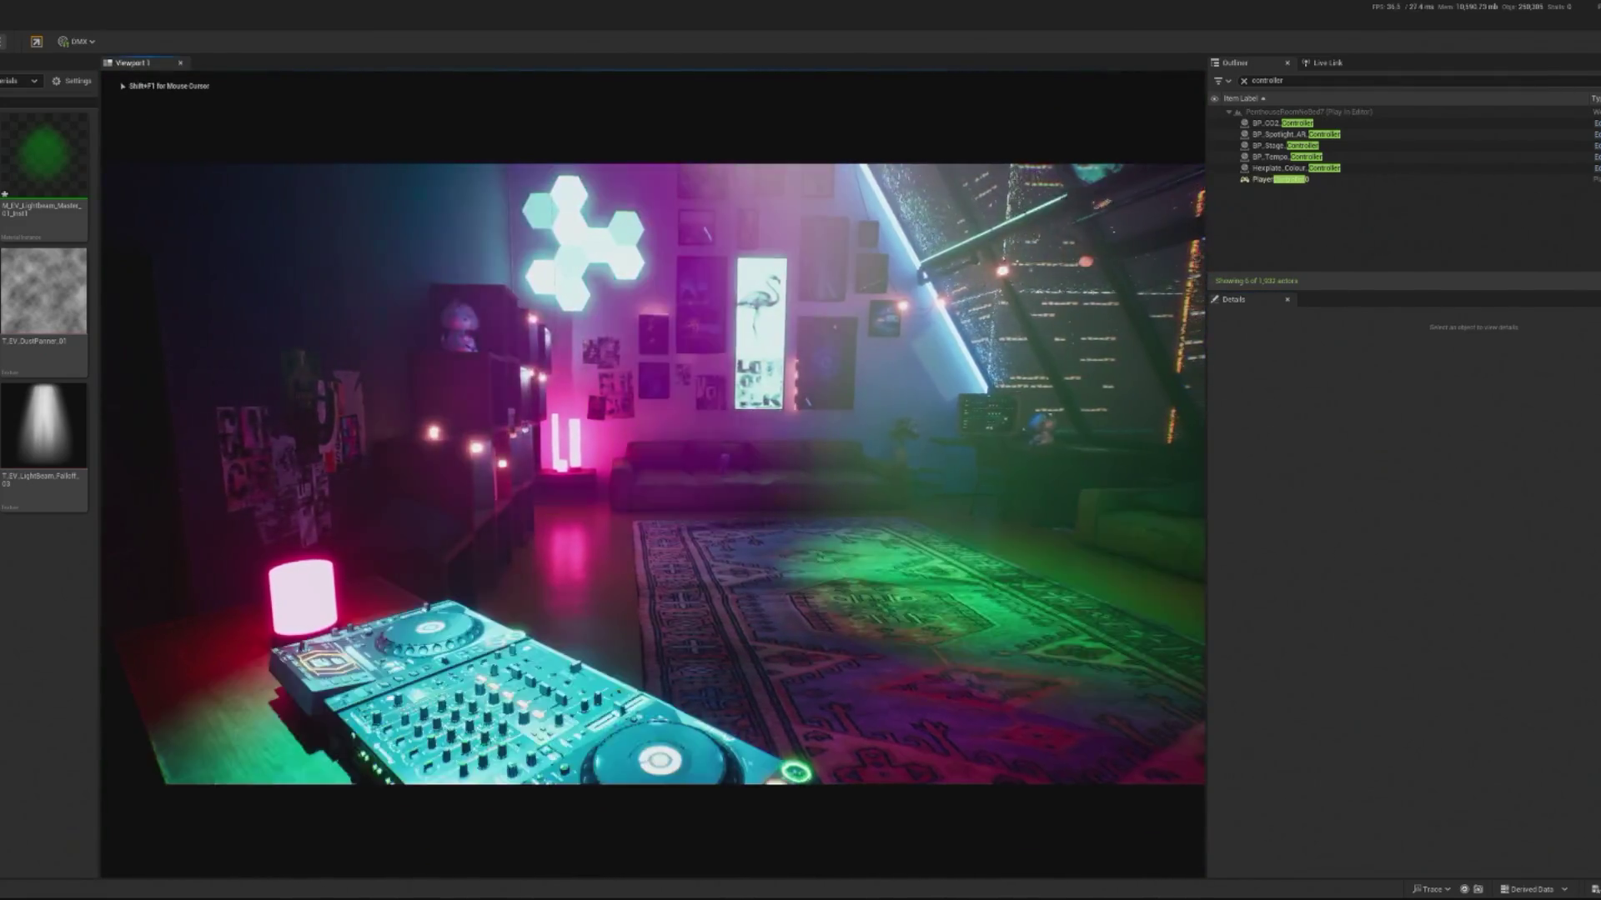
key(Escape)
Step: Preview the level, then frame the AR2 spotlight and select its beam mesh
scroll(437, 256, up, 2)
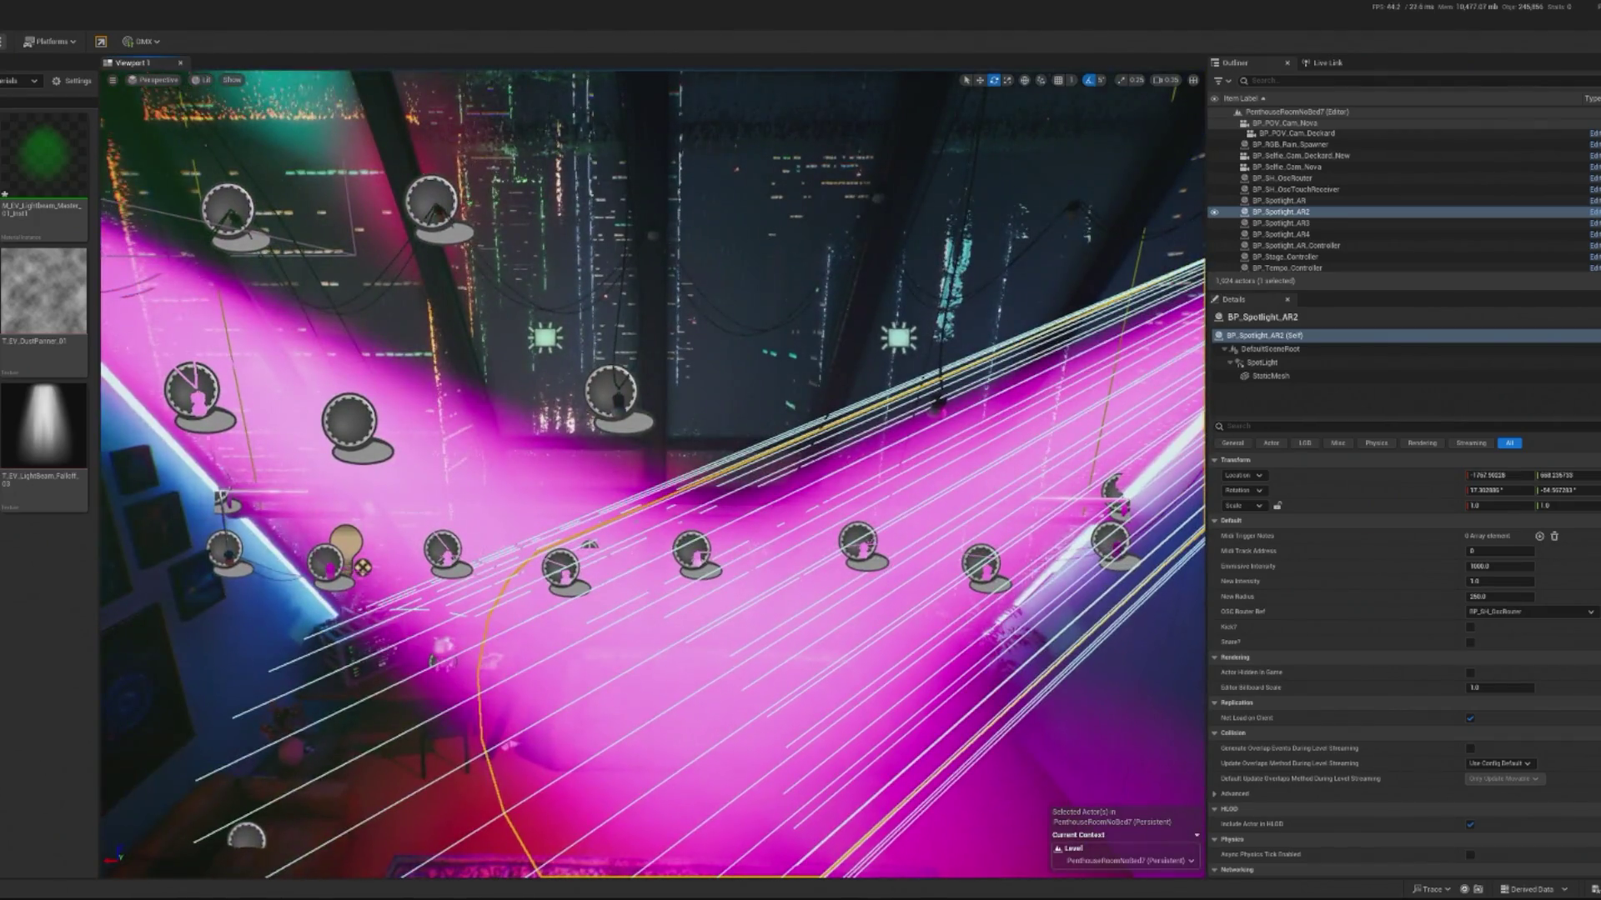
key(alt+p)
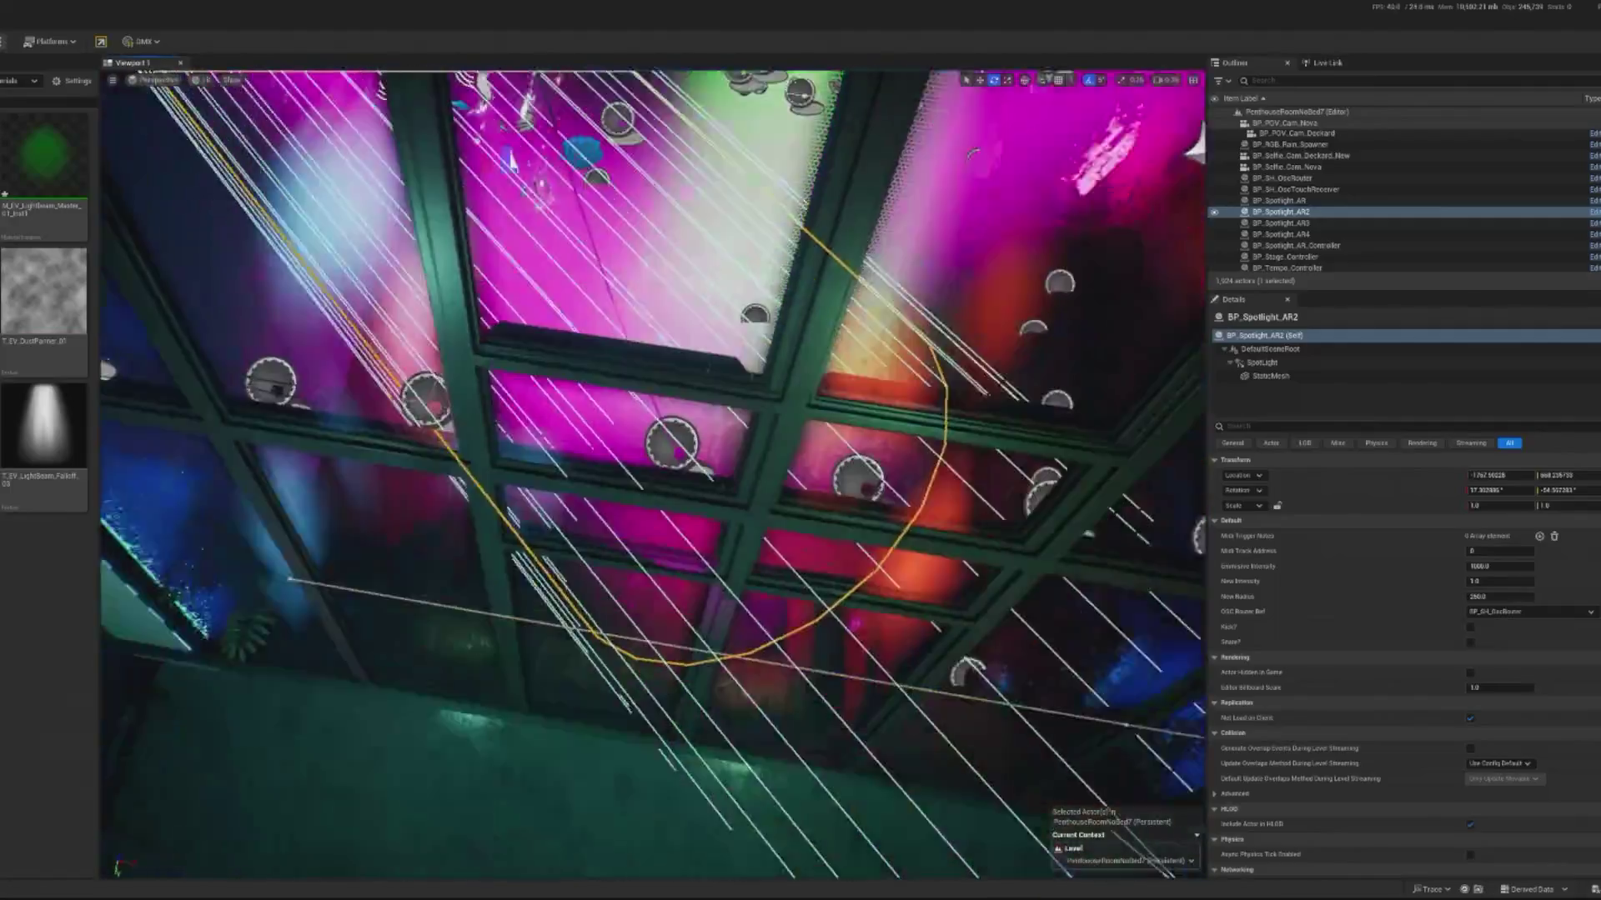
key(f)
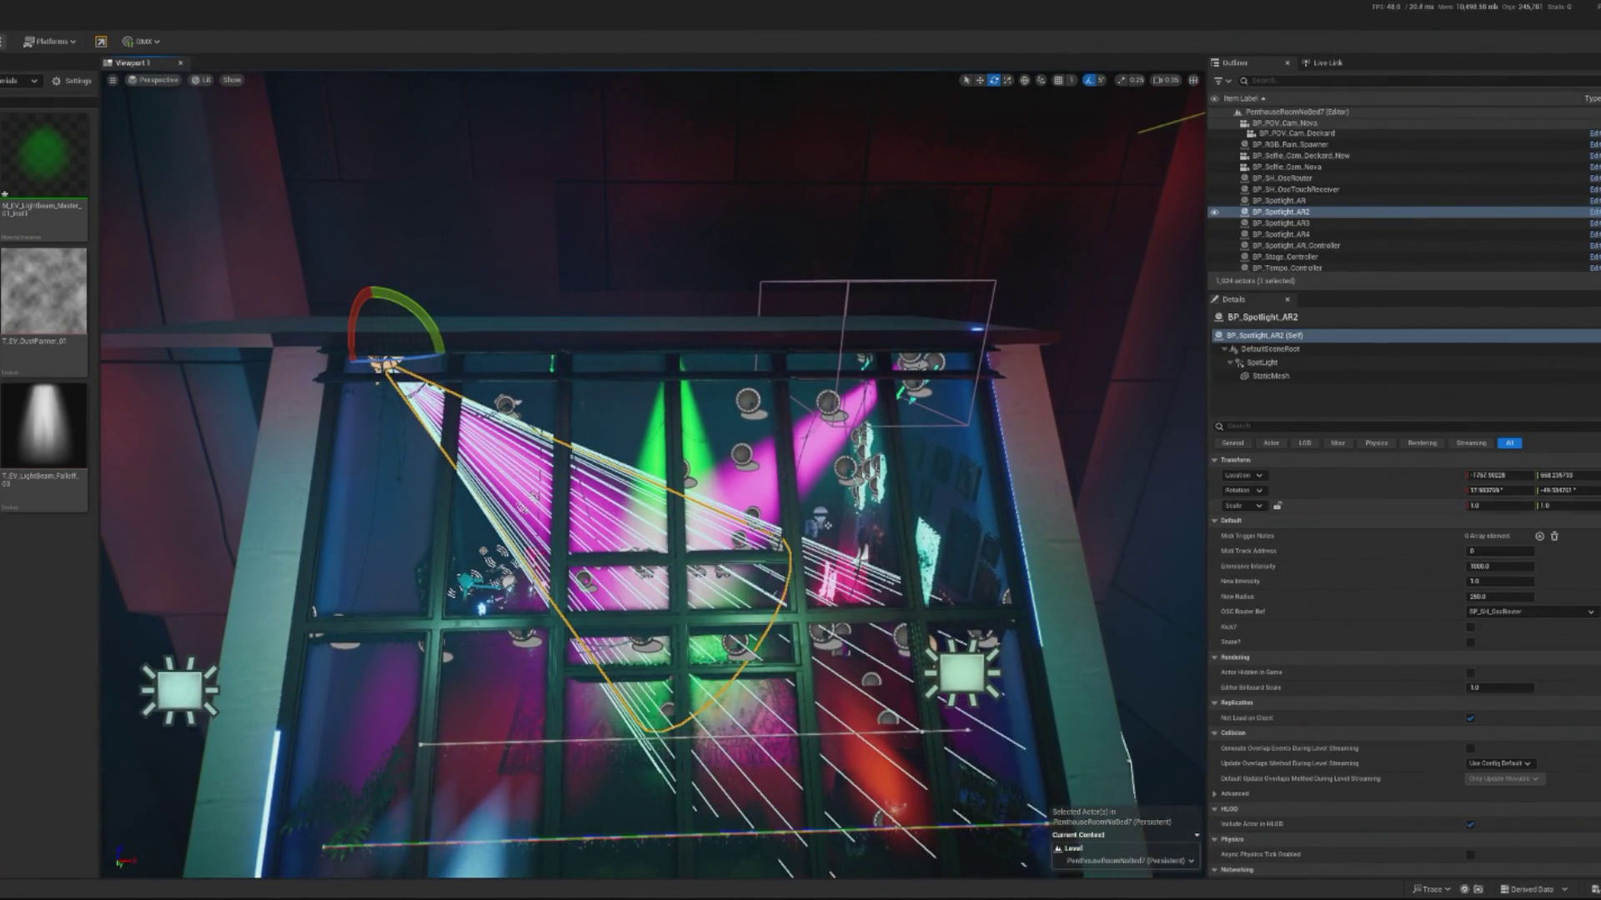
click(1287, 376)
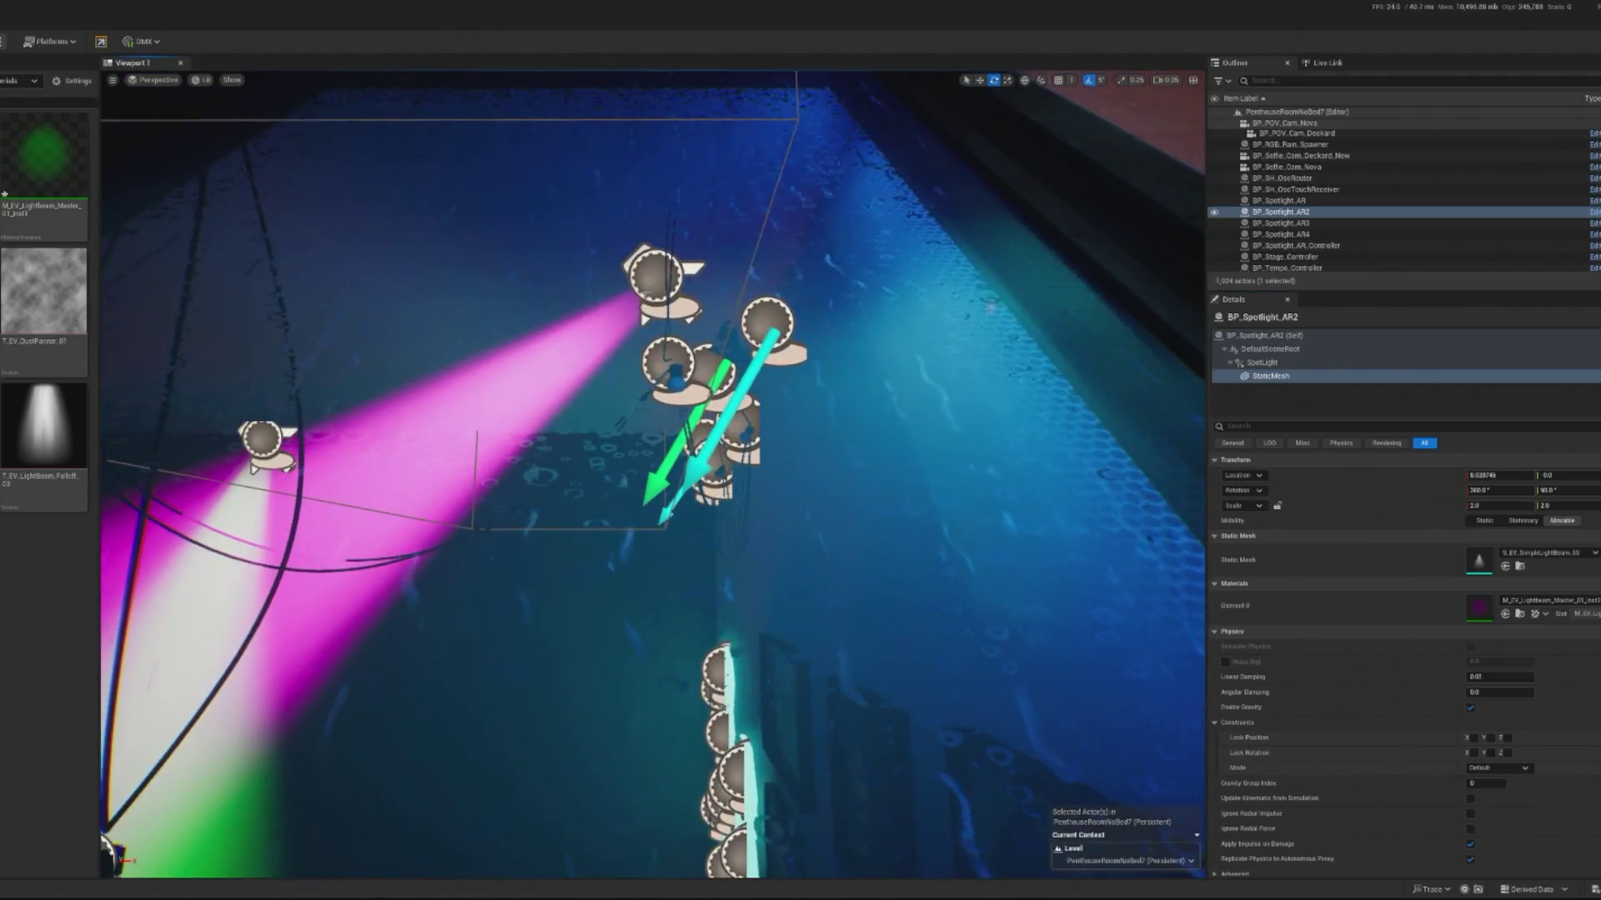
Step: Rotate the BP_Spotlight_AR4 beam mesh by -5 degrees and play the level to watch it
click(916, 600)
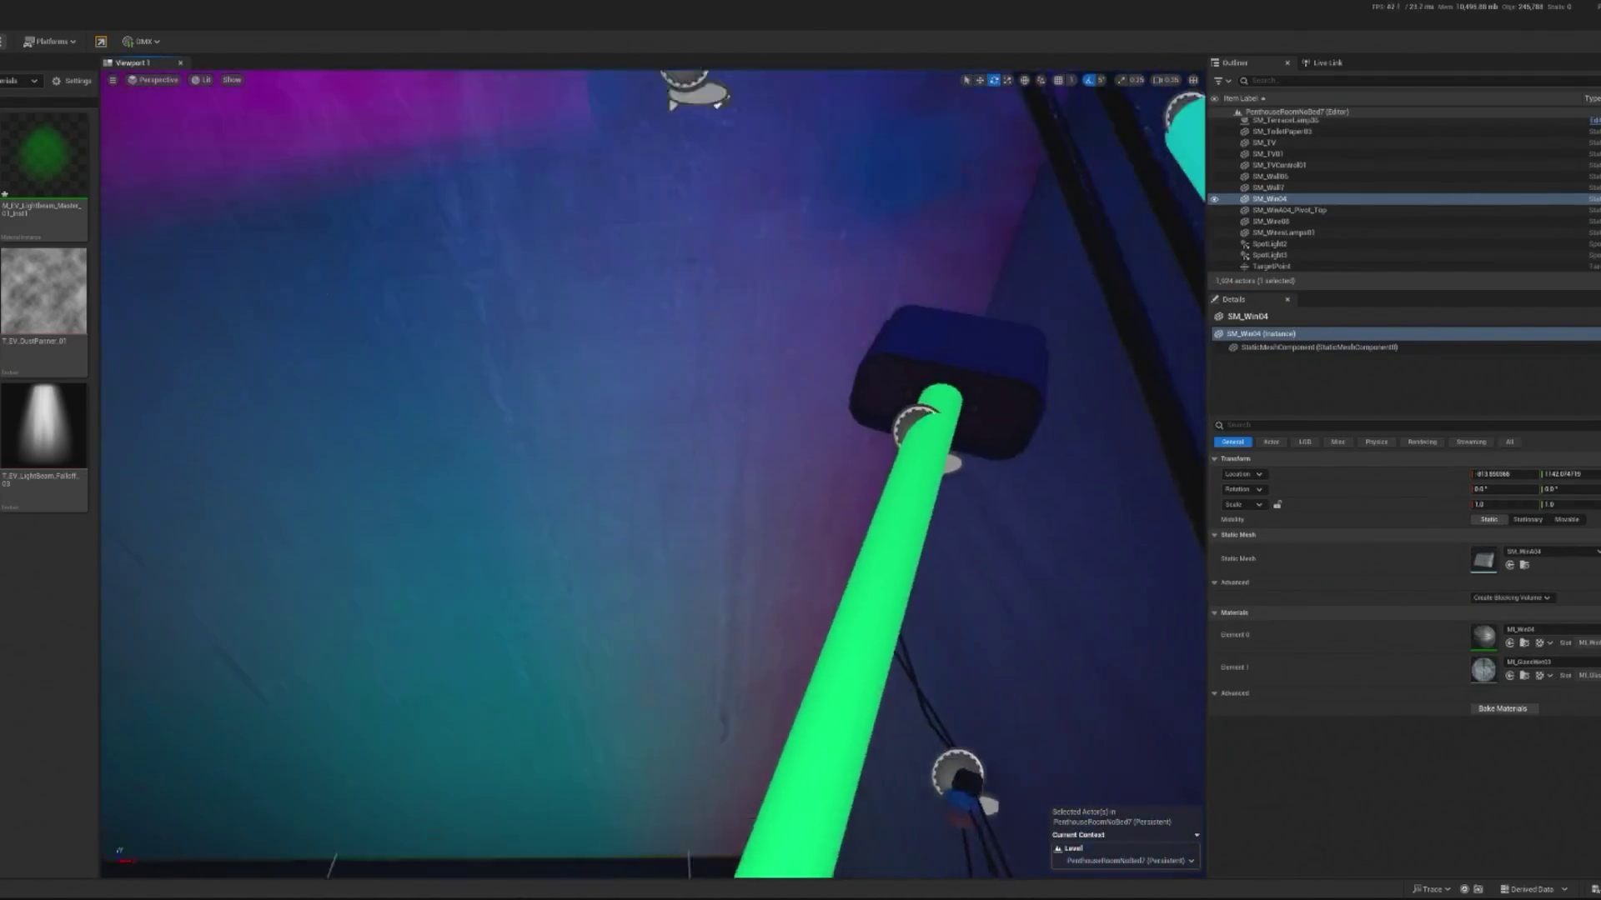
click(677, 274)
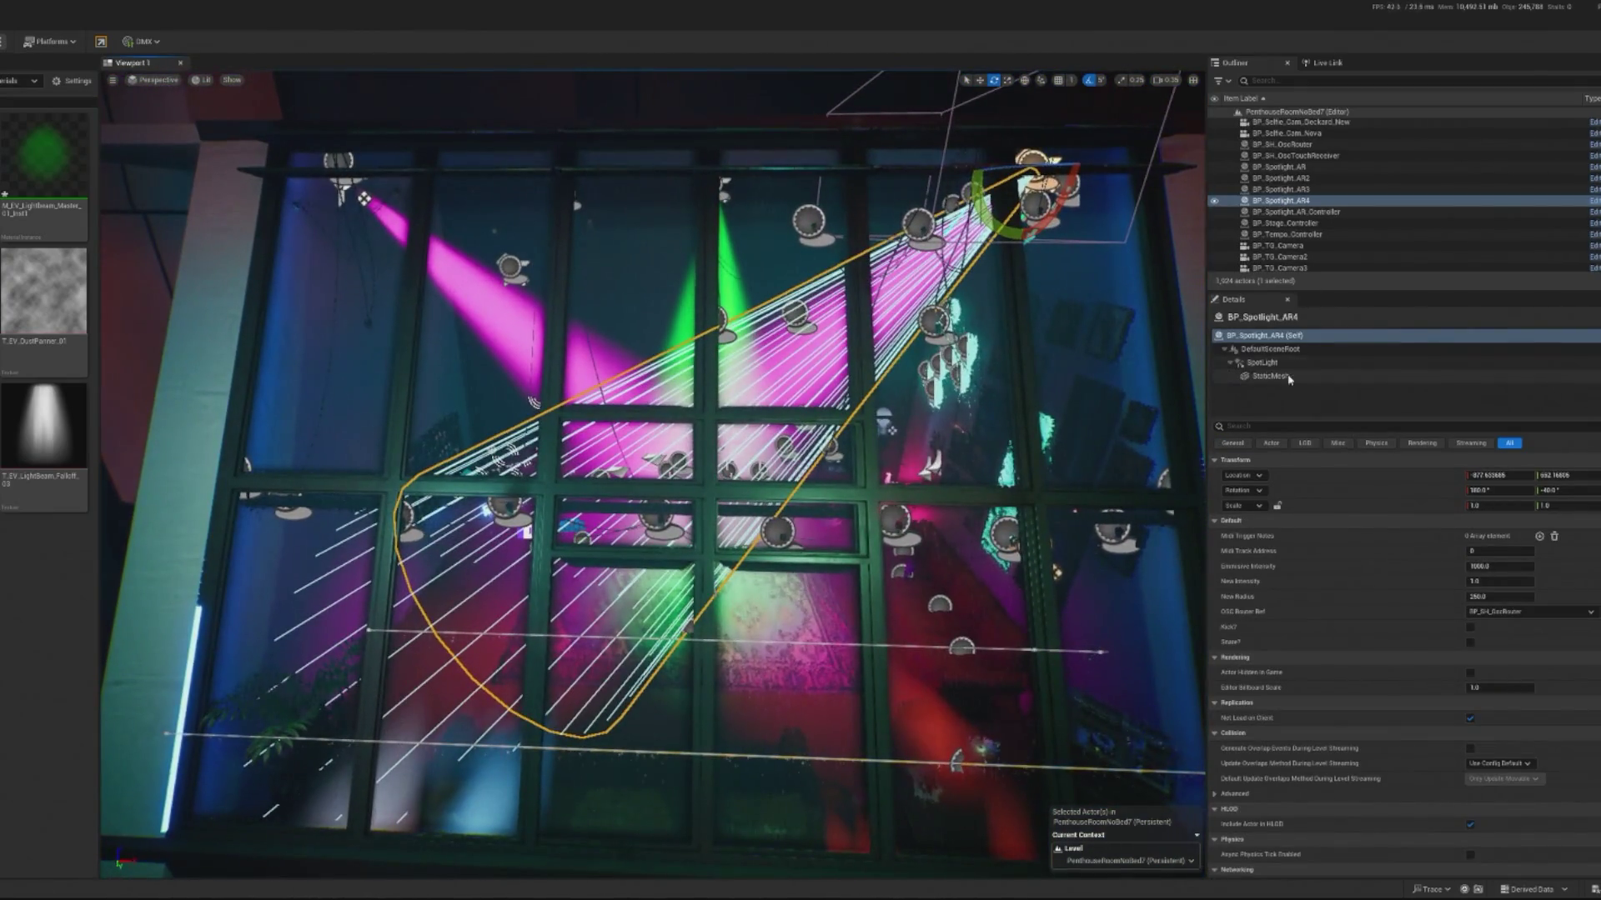
click(1271, 376)
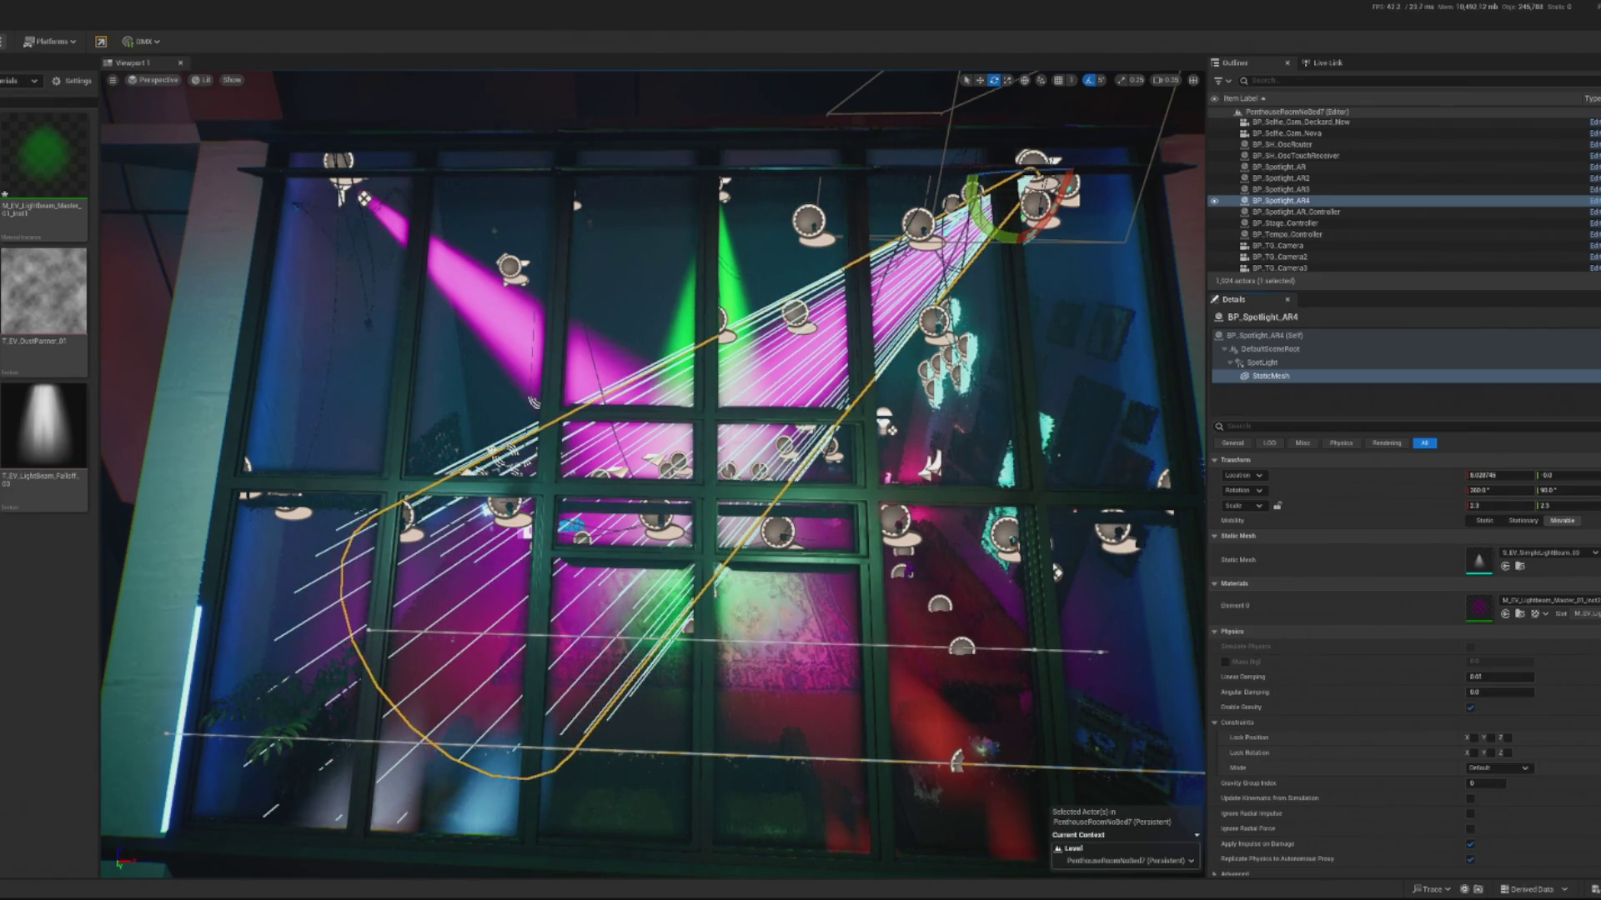
drag(988, 208, 1099, 178)
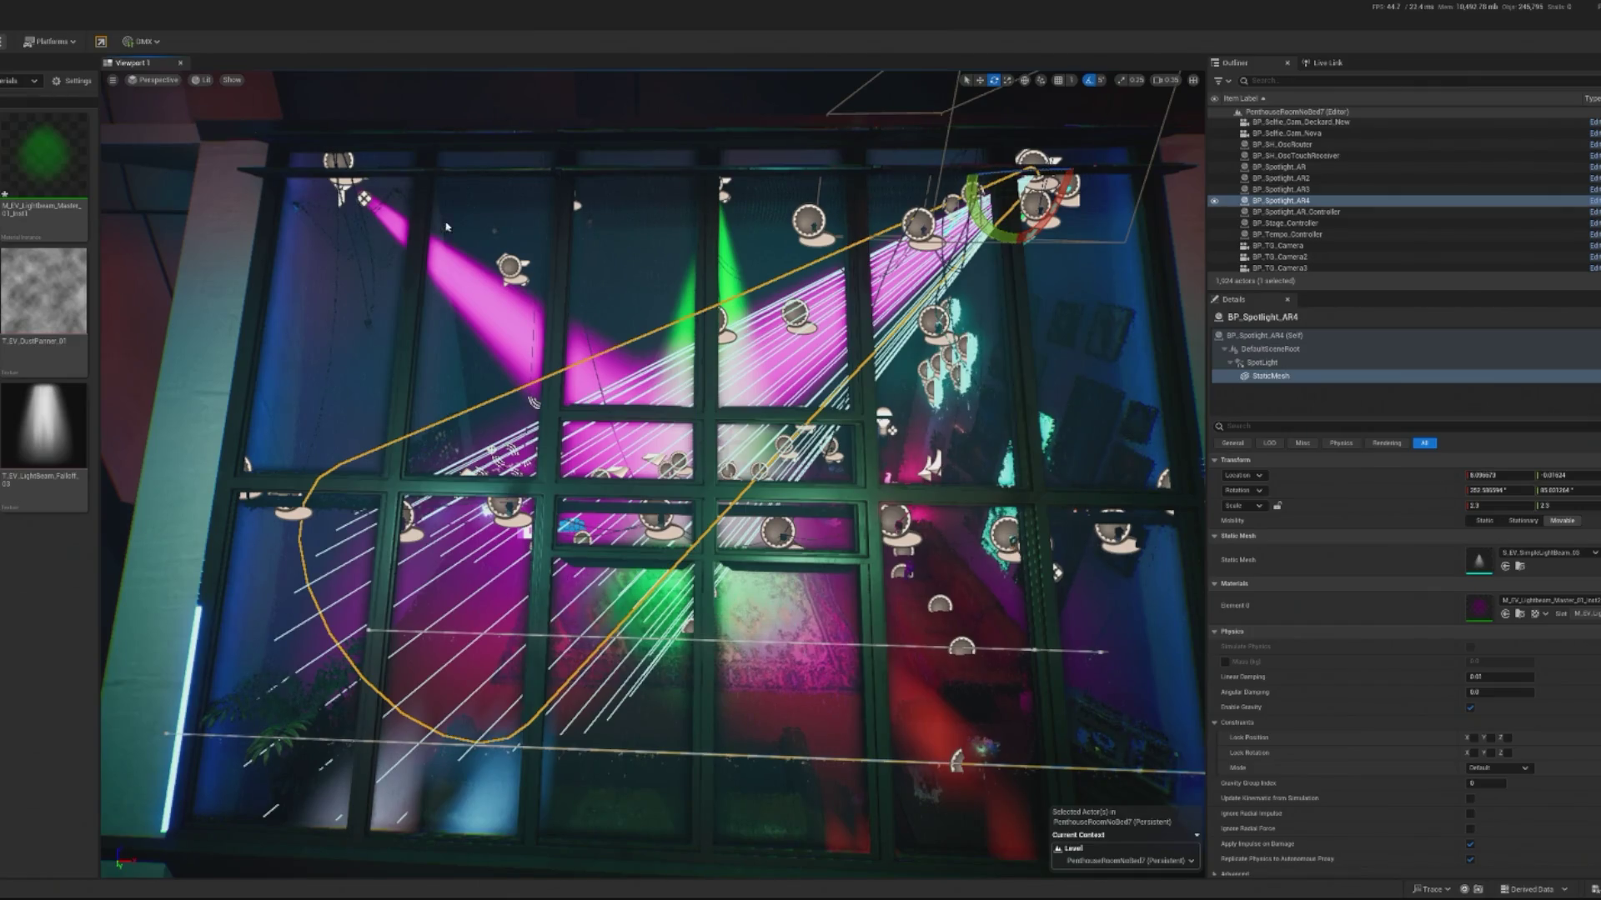
key(alt+p)
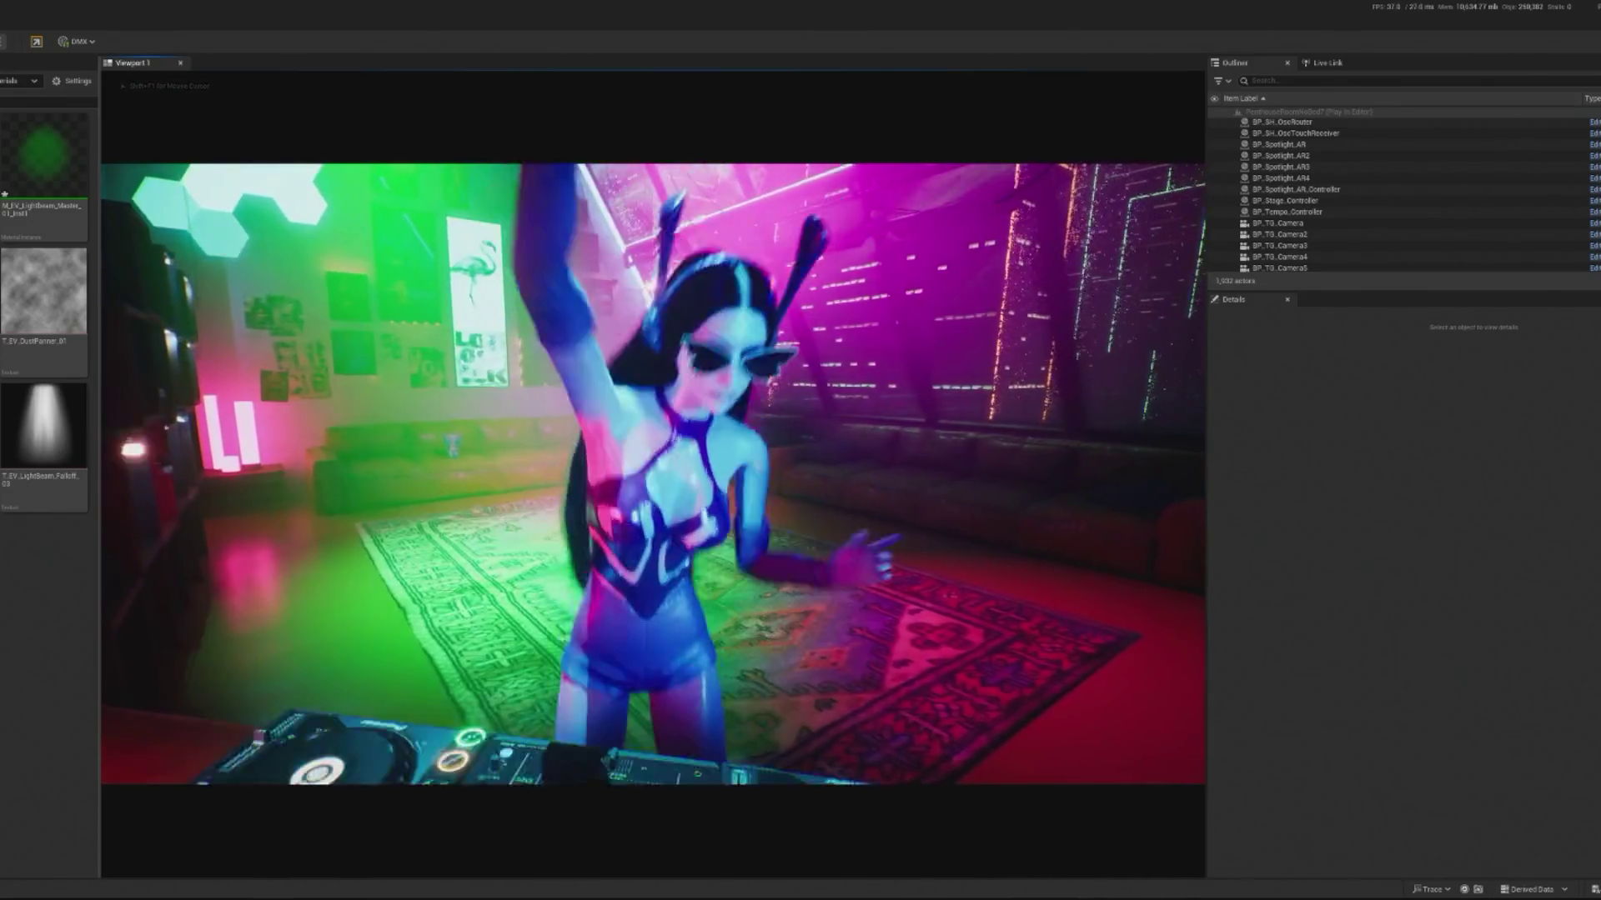
Step: Spawn a debug dancer from BP_InteractiveCrowd during play, then stop the preview
key(shift+F1)
scroll(1401, 194, up, 2)
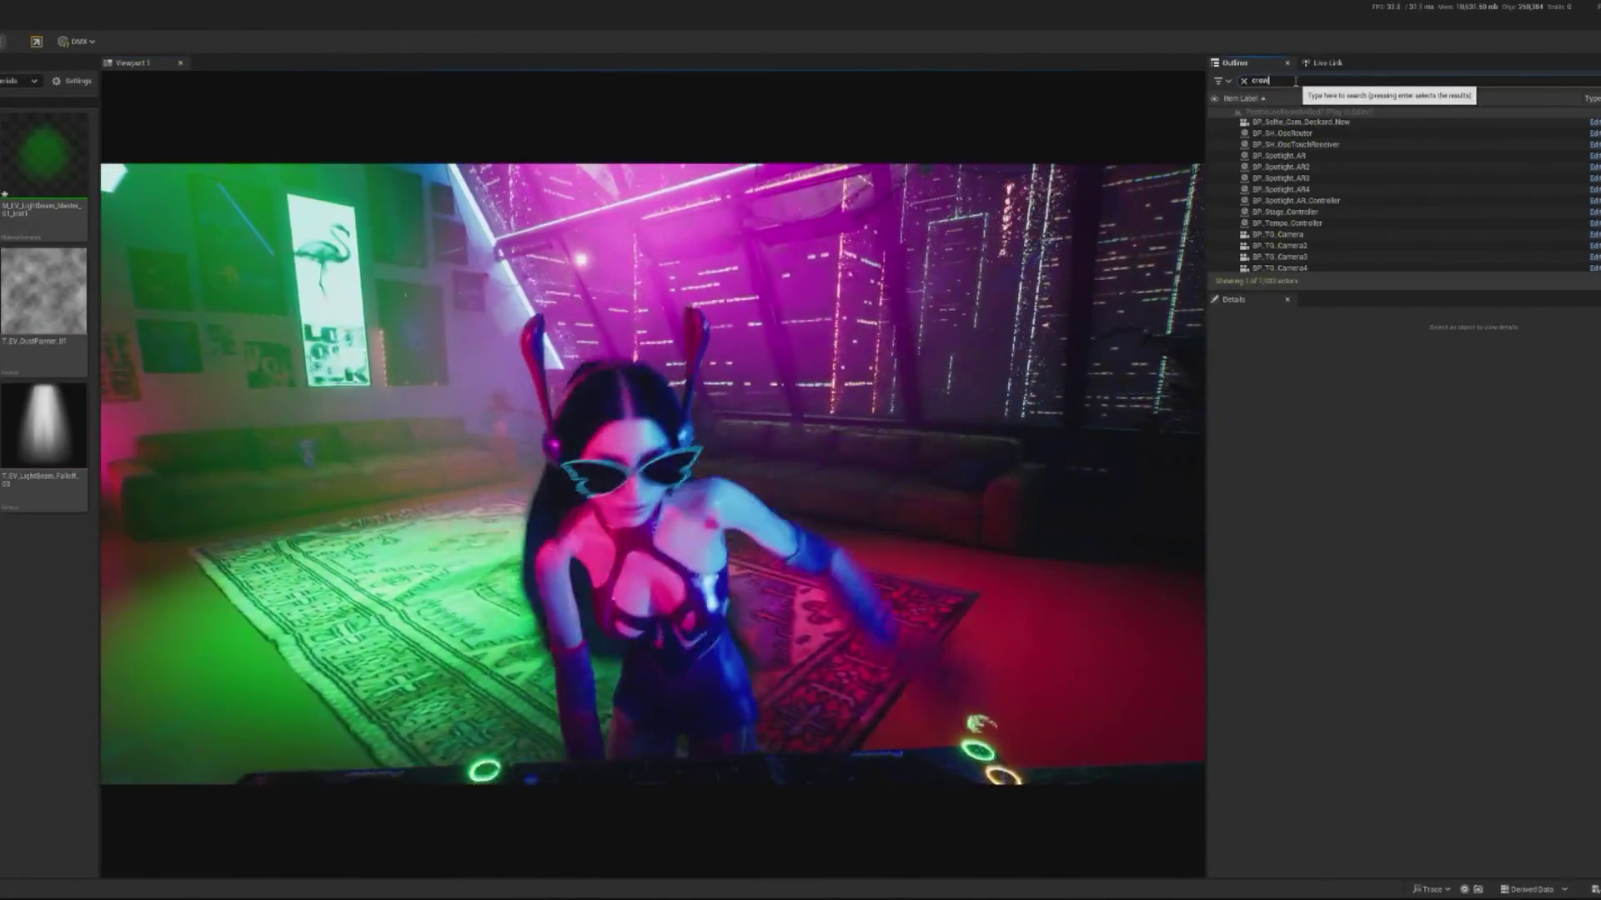
text(d)
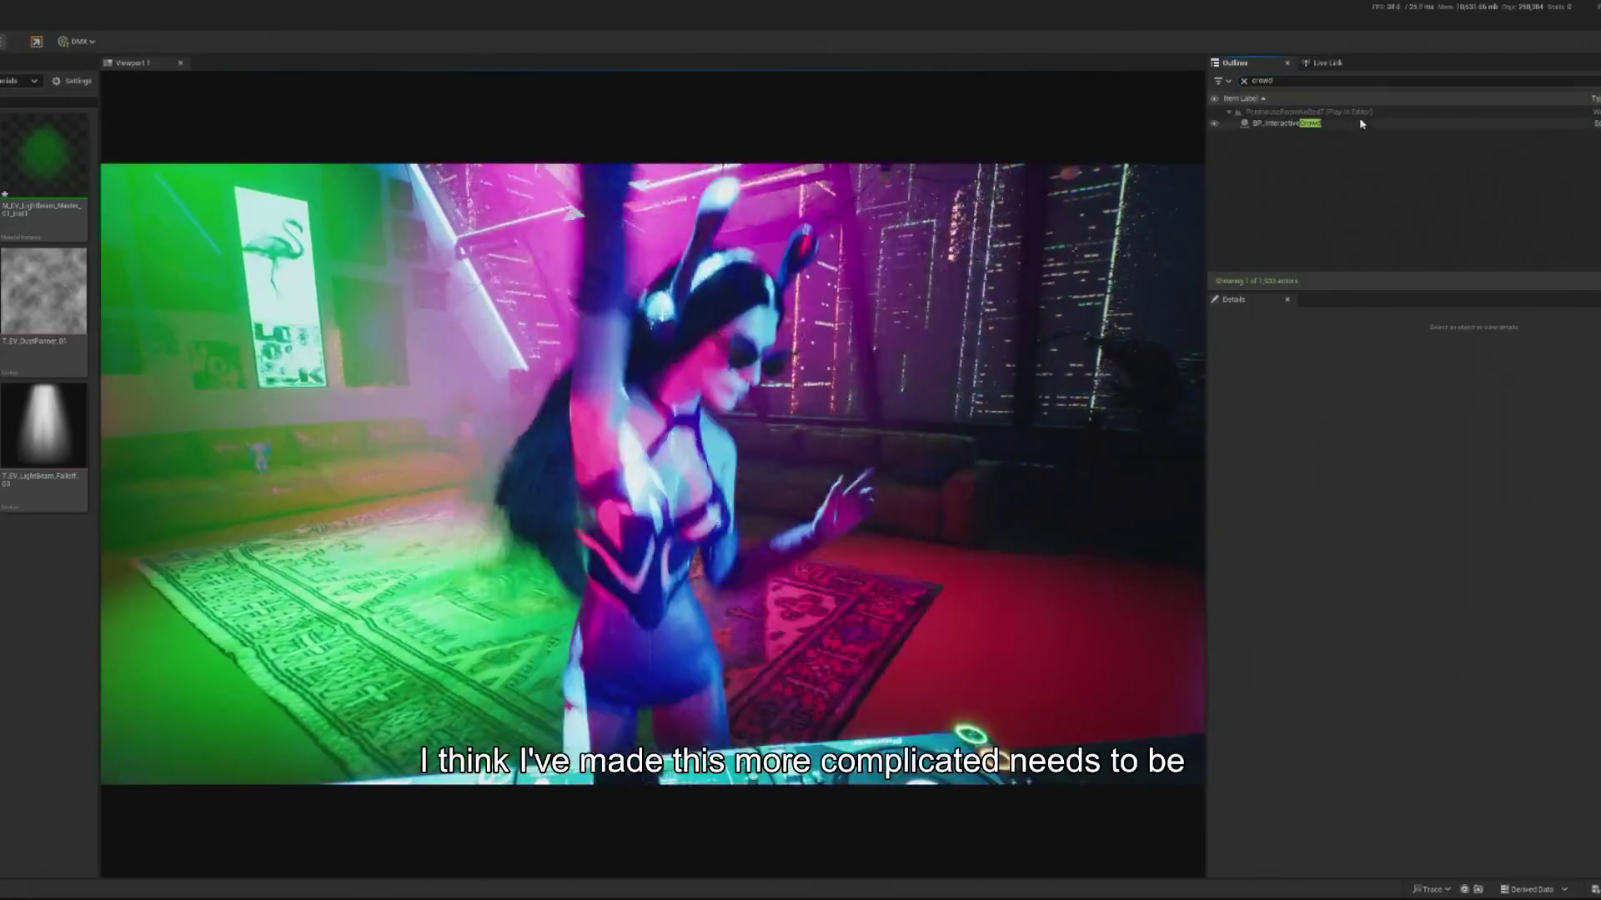
click(1367, 122)
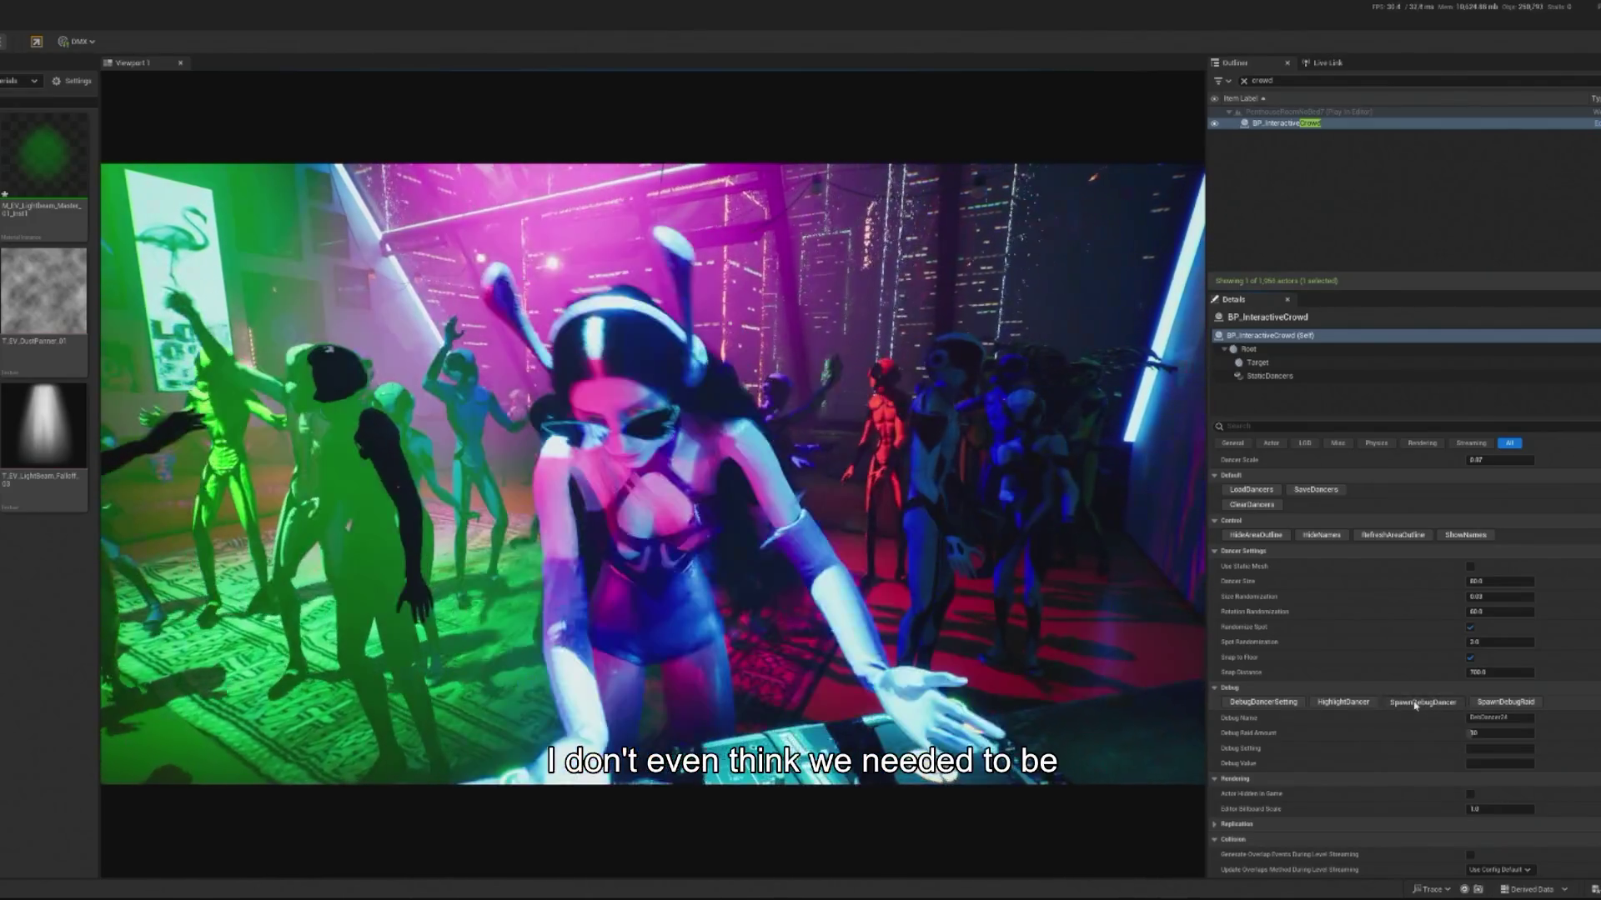
click(1414, 704)
click(496, 420)
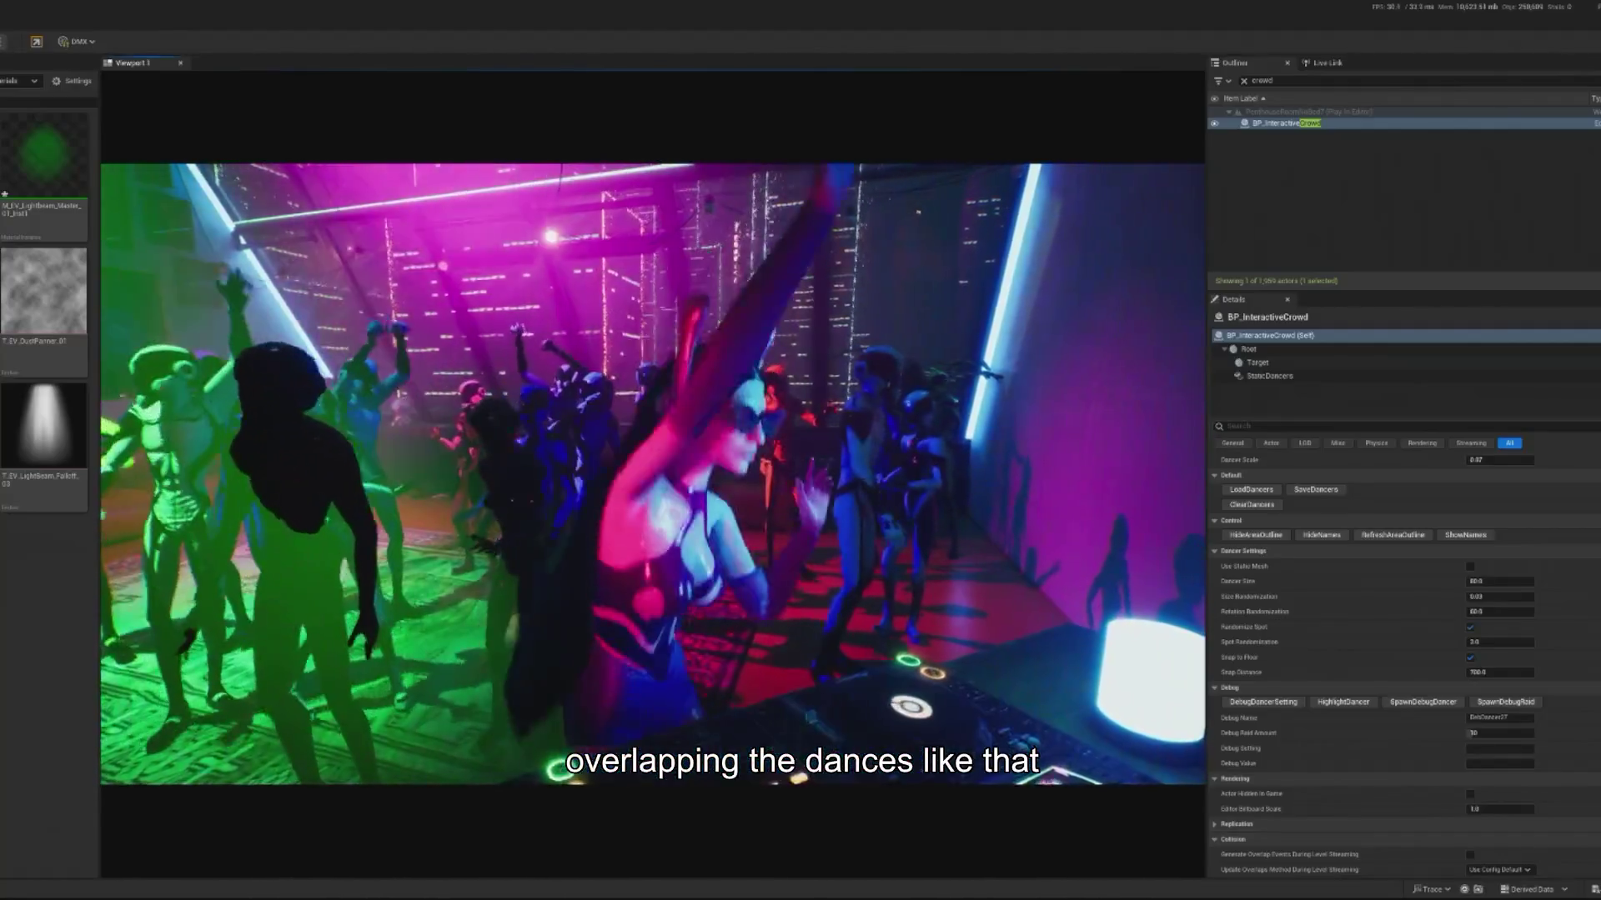
key(Escape)
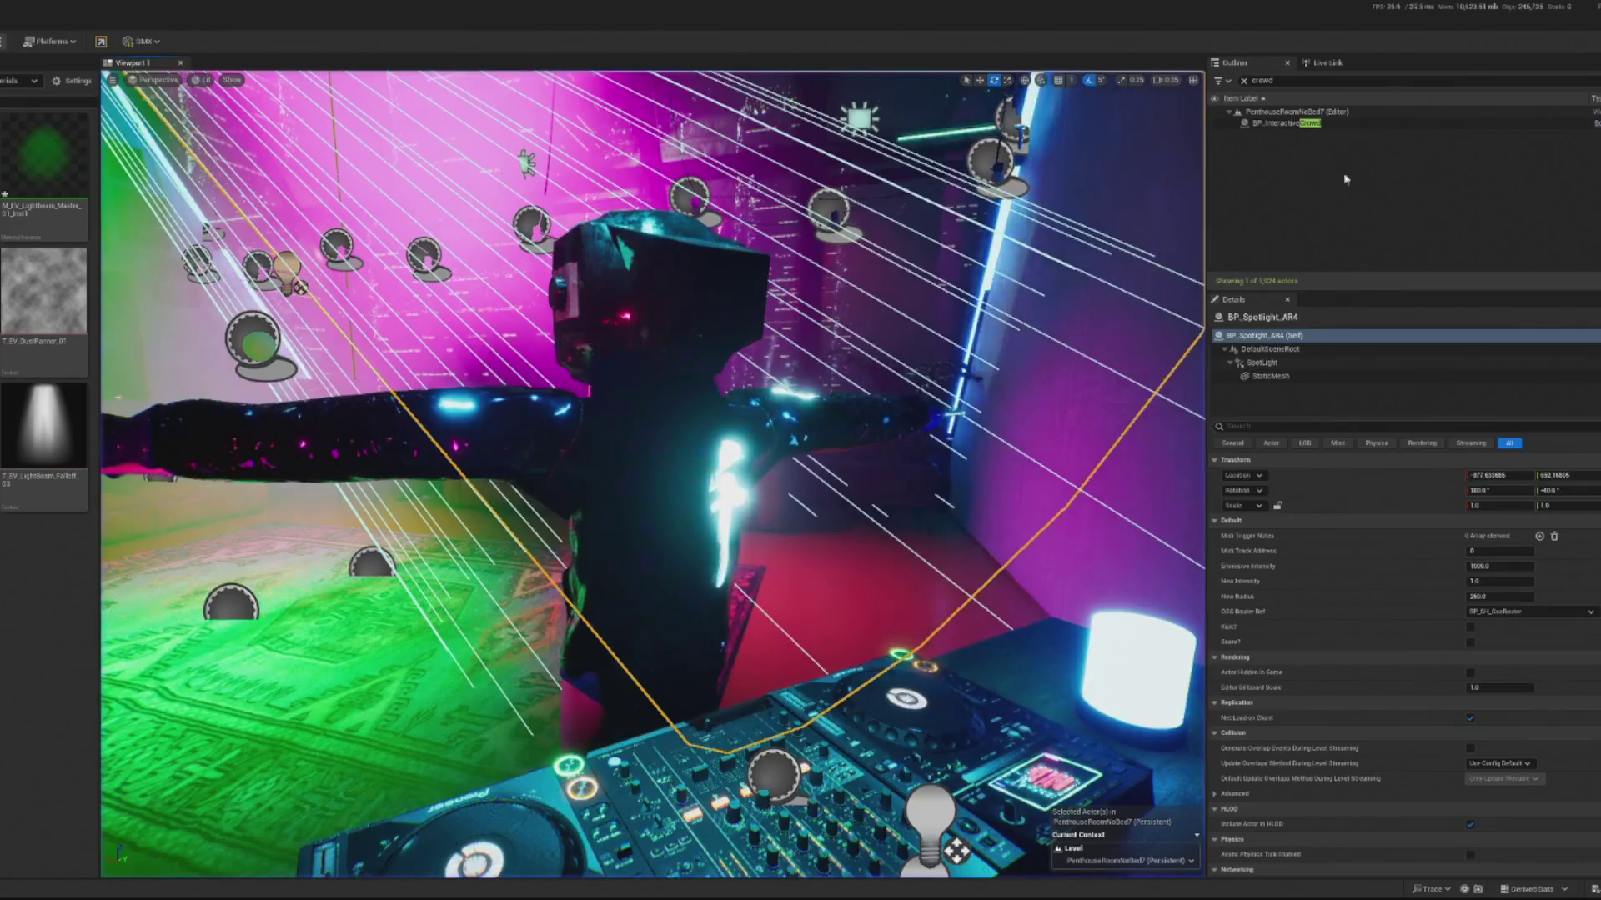
Step: List all actors, select BP_Spotlight_AR3's beam mesh and filter its details for 'hidden'
click(1246, 80)
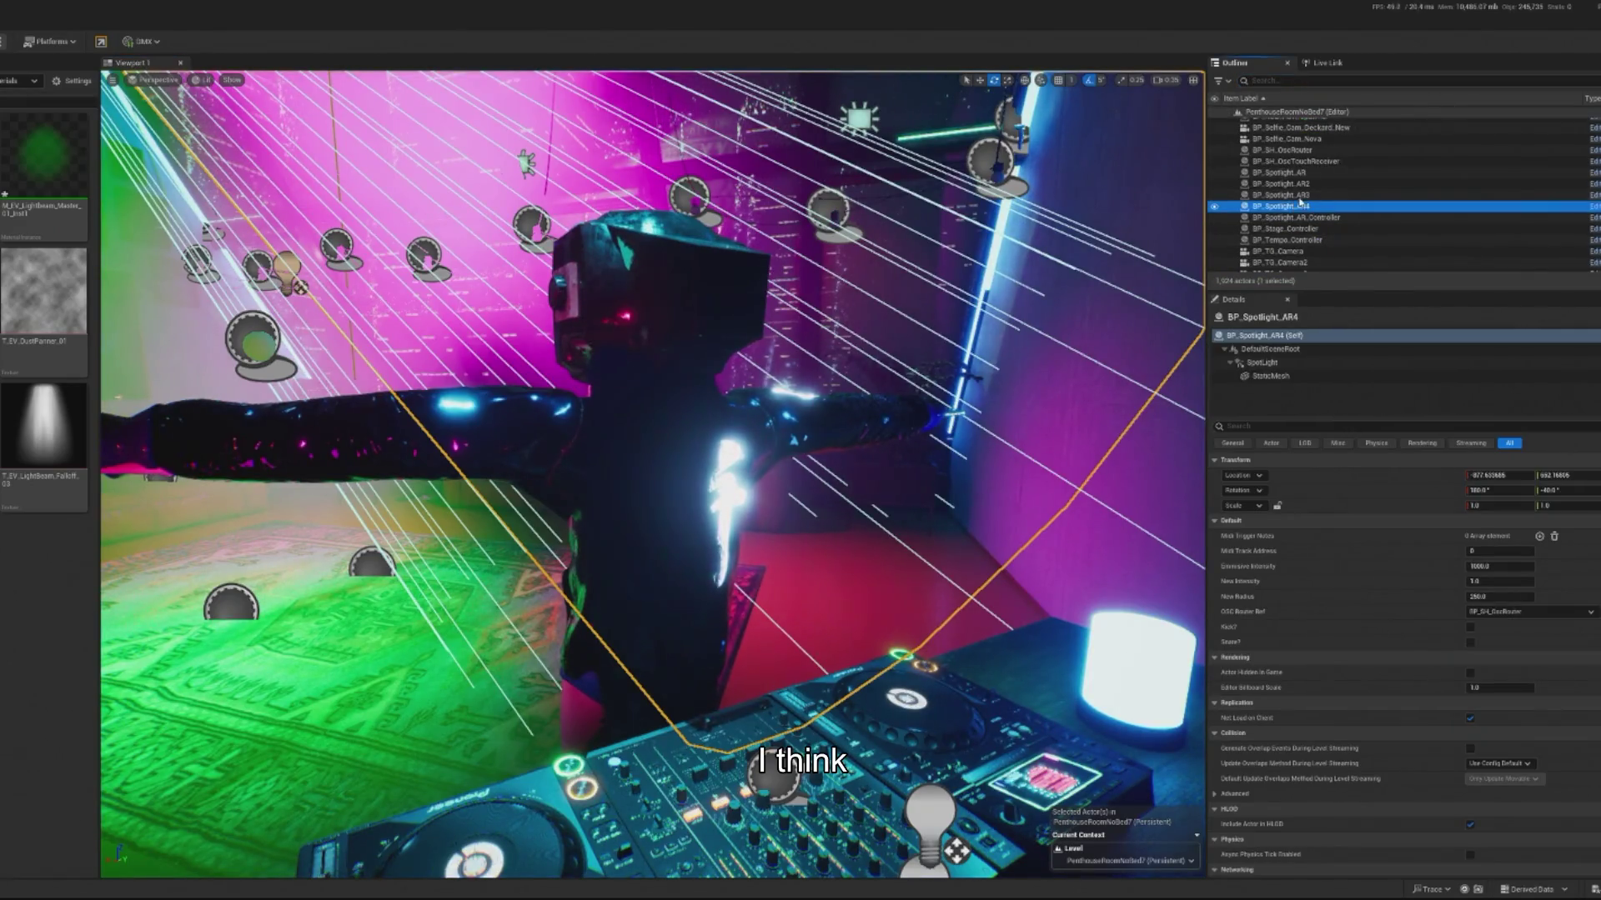
click(1297, 196)
click(1271, 376)
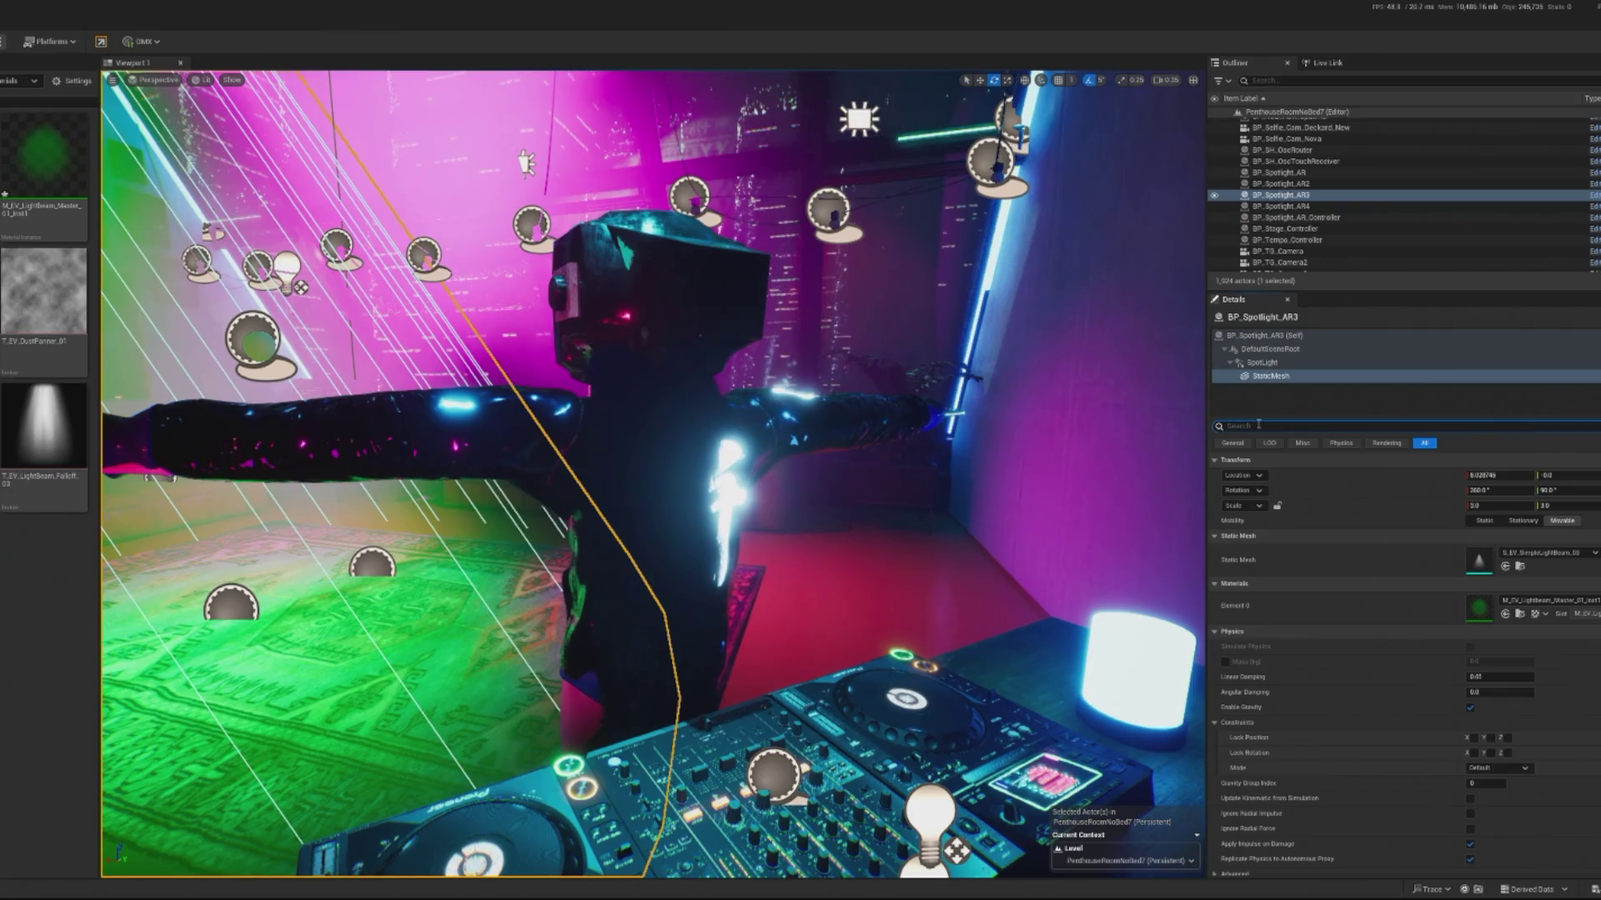
text(hidden)
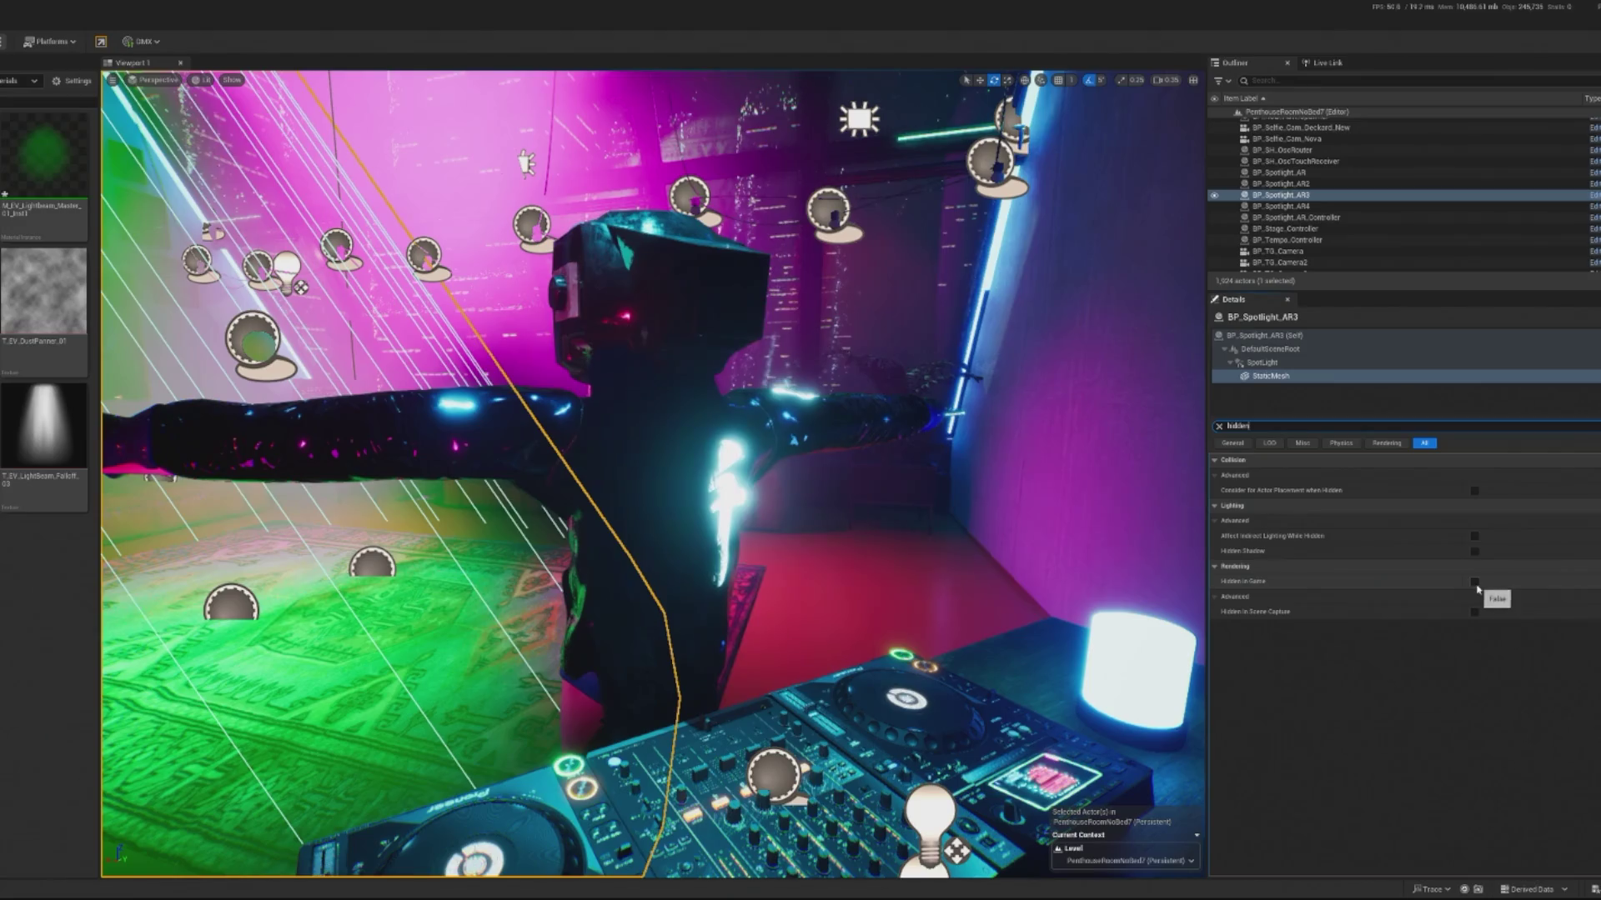
Step: Tick Hidden in Game on the beam meshes of BP_Spotlight_AR2 and BP_Spotlight_AR
click(1322, 190)
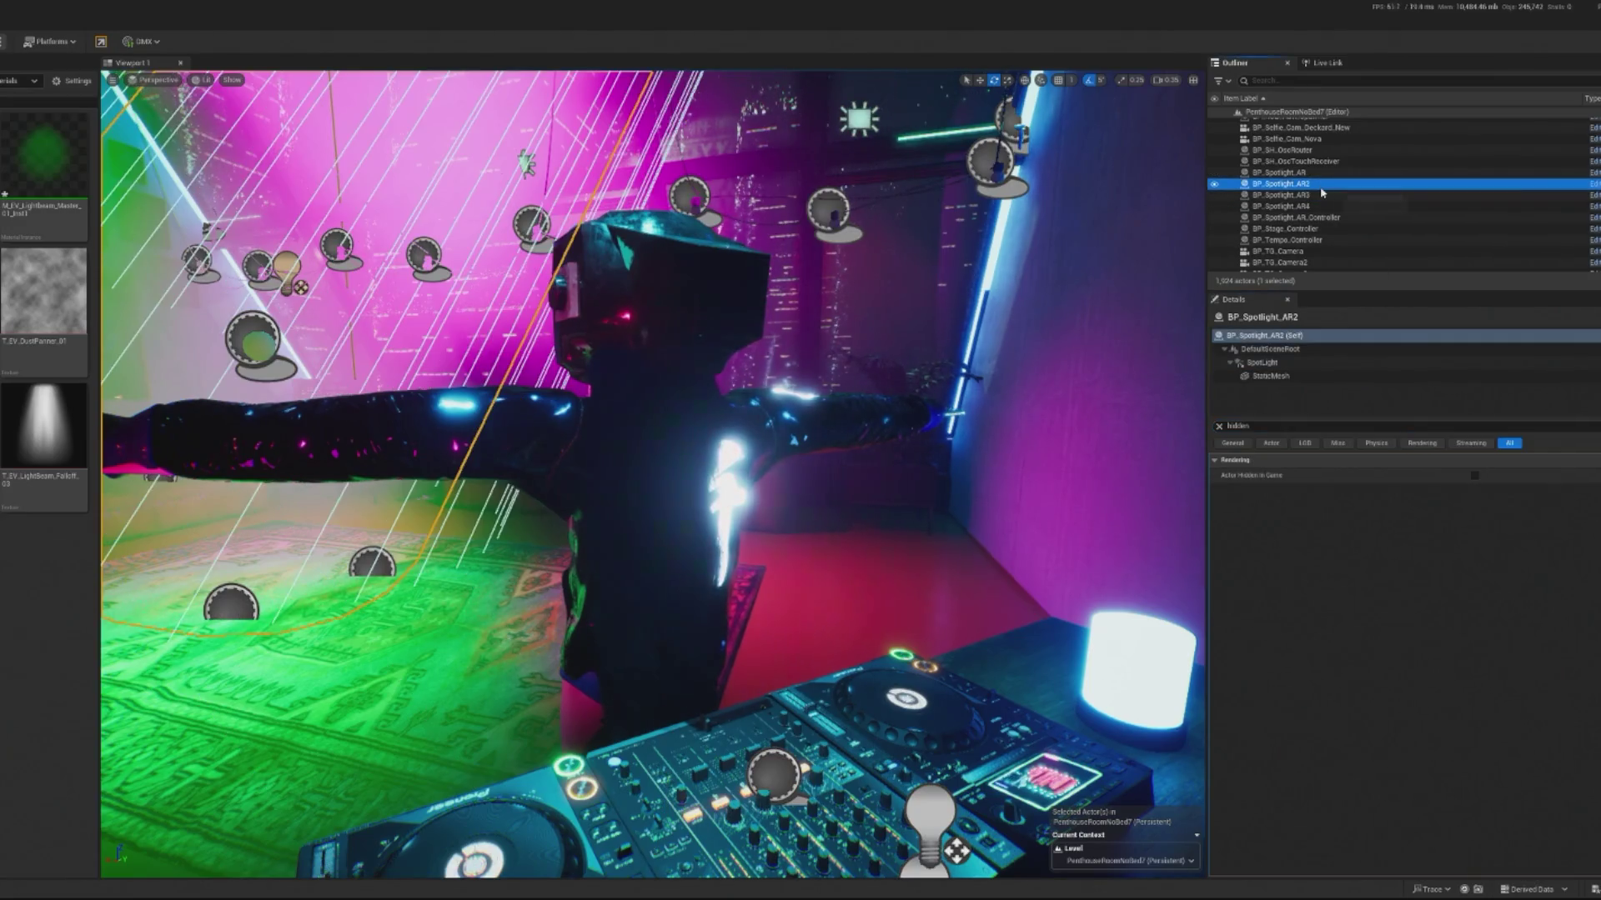
click(1261, 376)
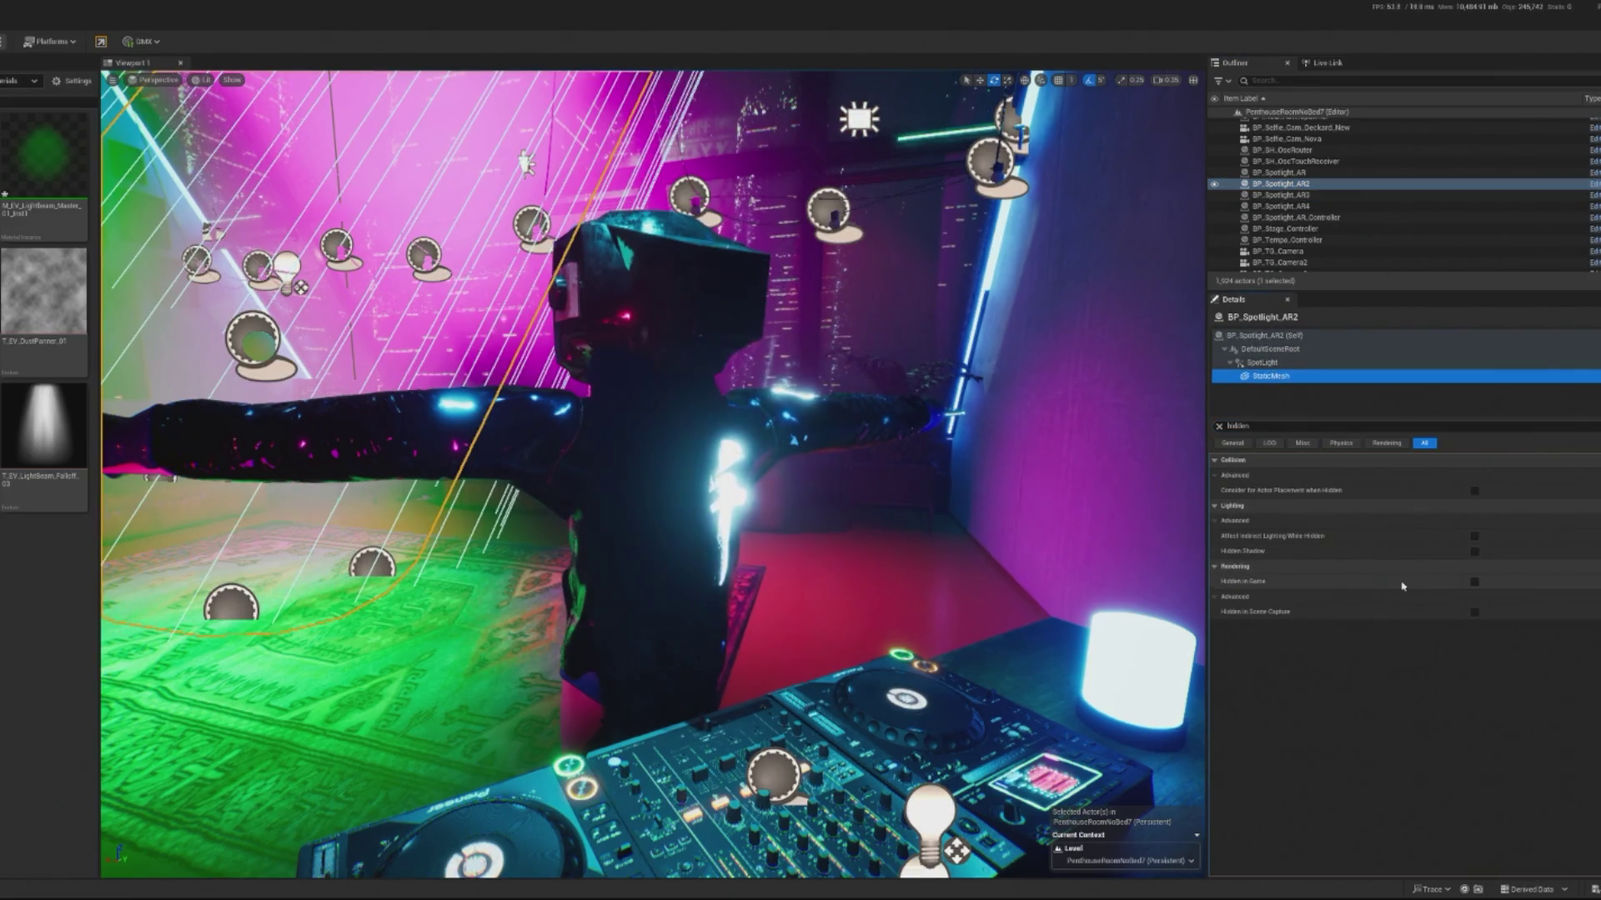
click(1474, 583)
click(1280, 172)
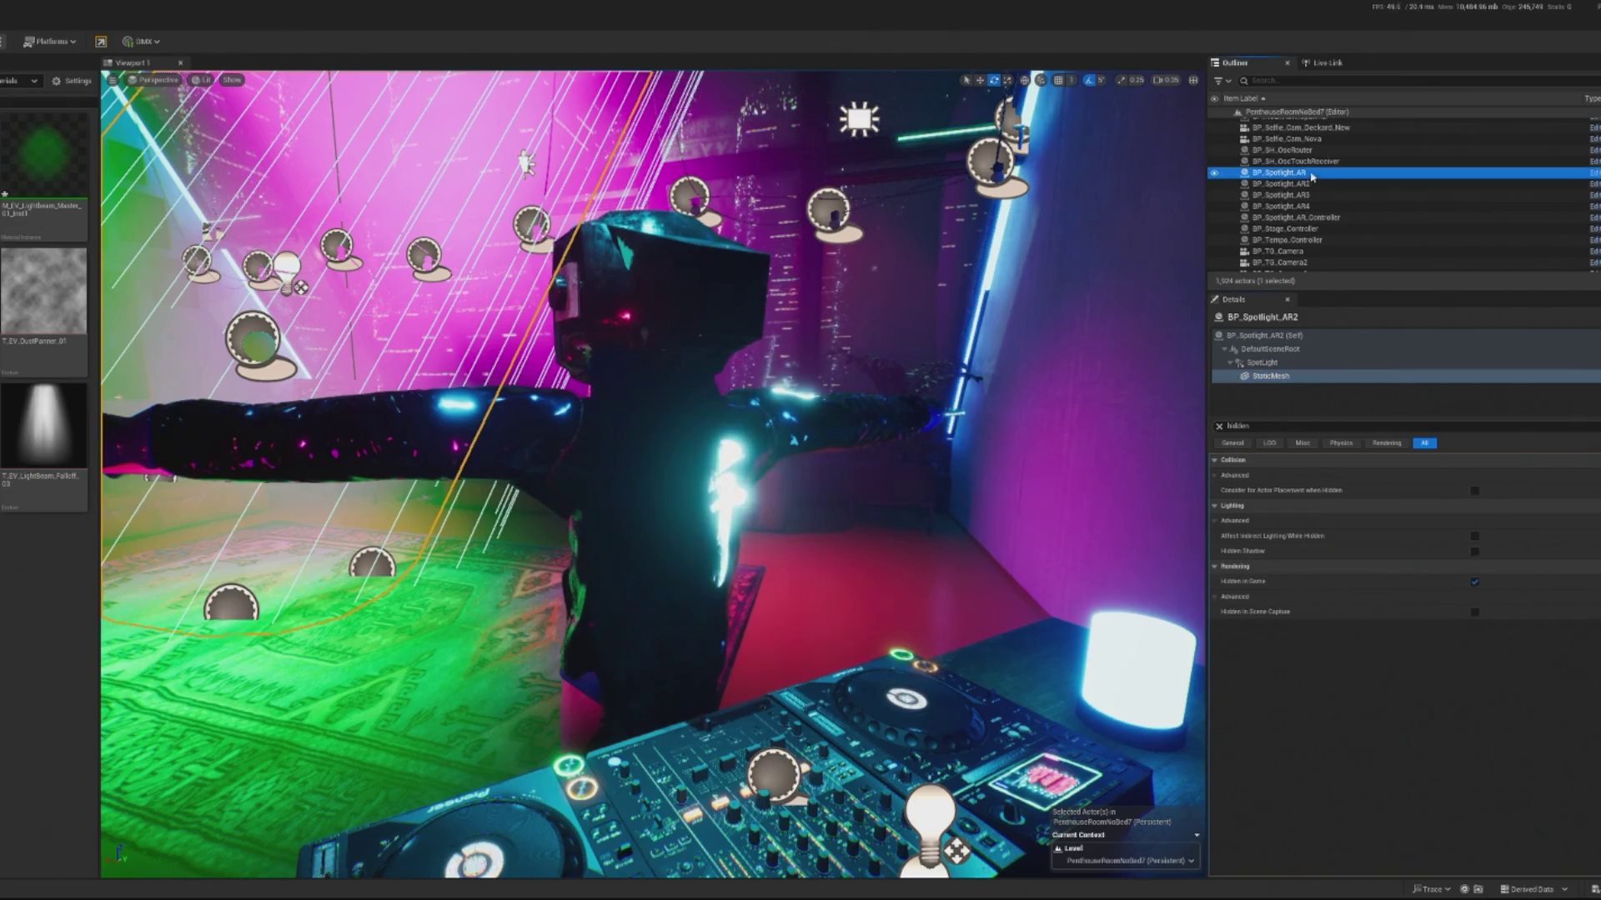
click(1270, 376)
click(1475, 582)
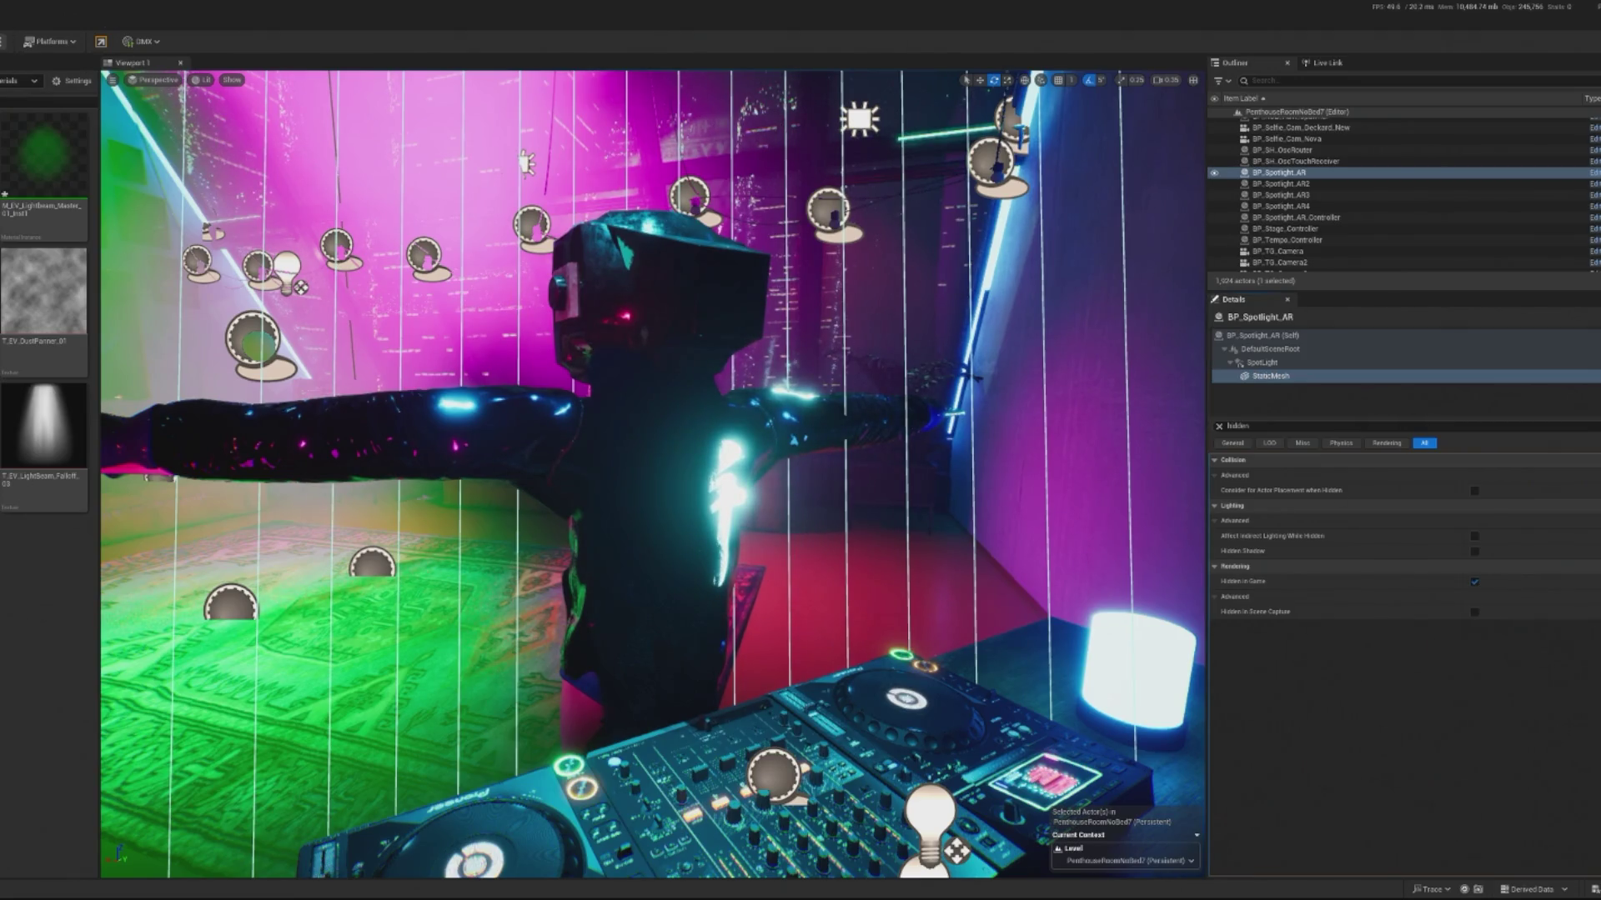
Step: Play-test the room, then stop the preview
key(alt+p)
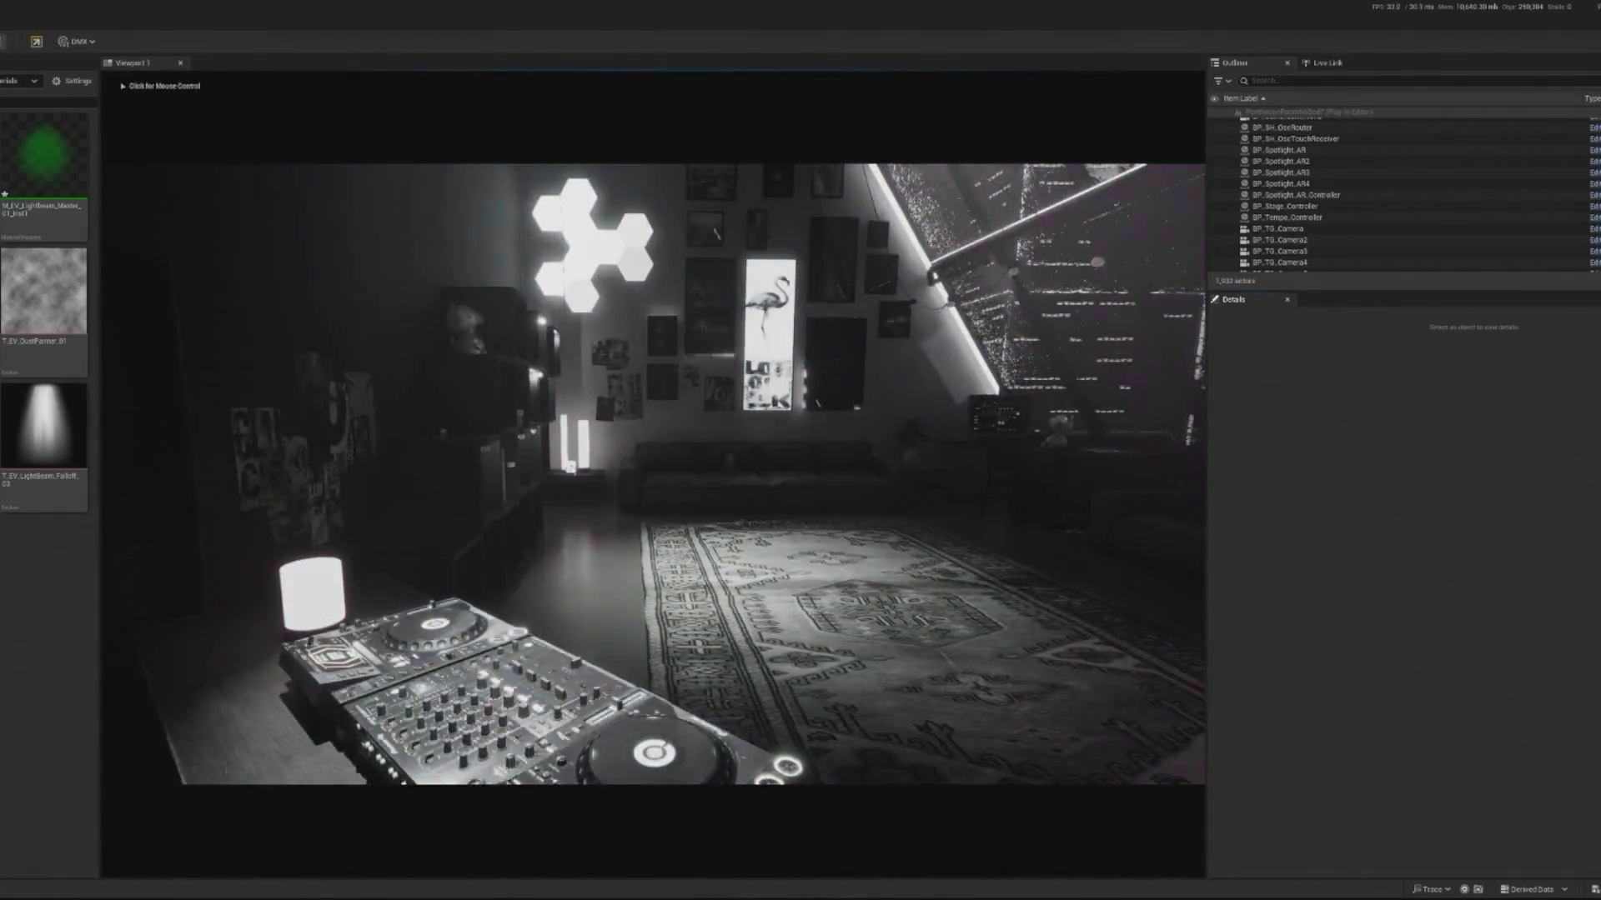
click(654, 473)
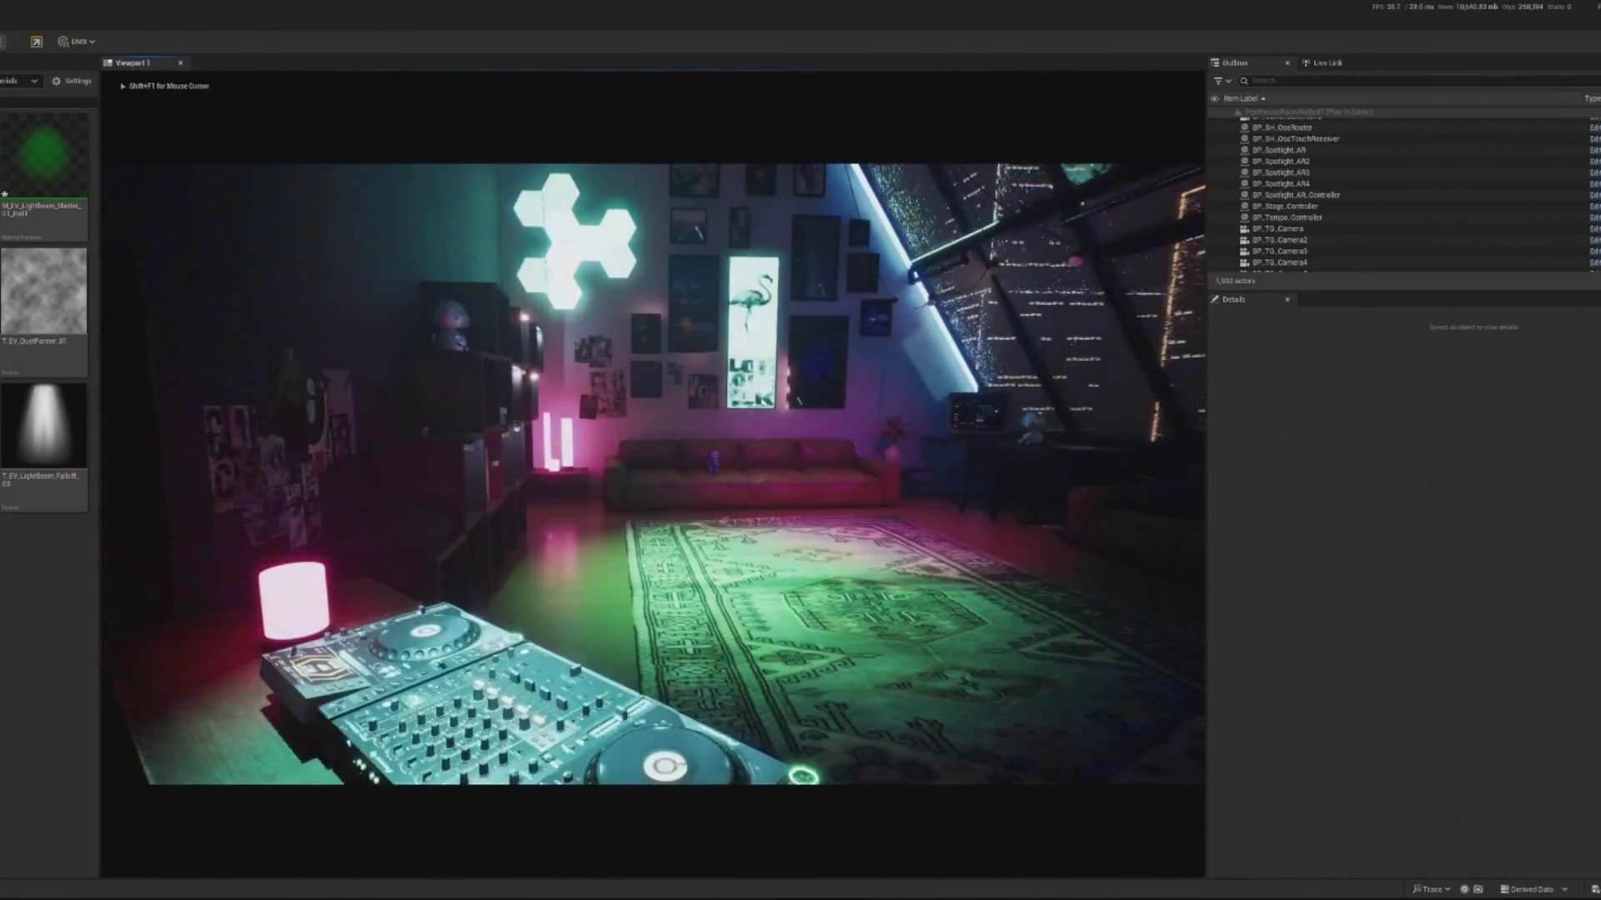
key(shift+F1)
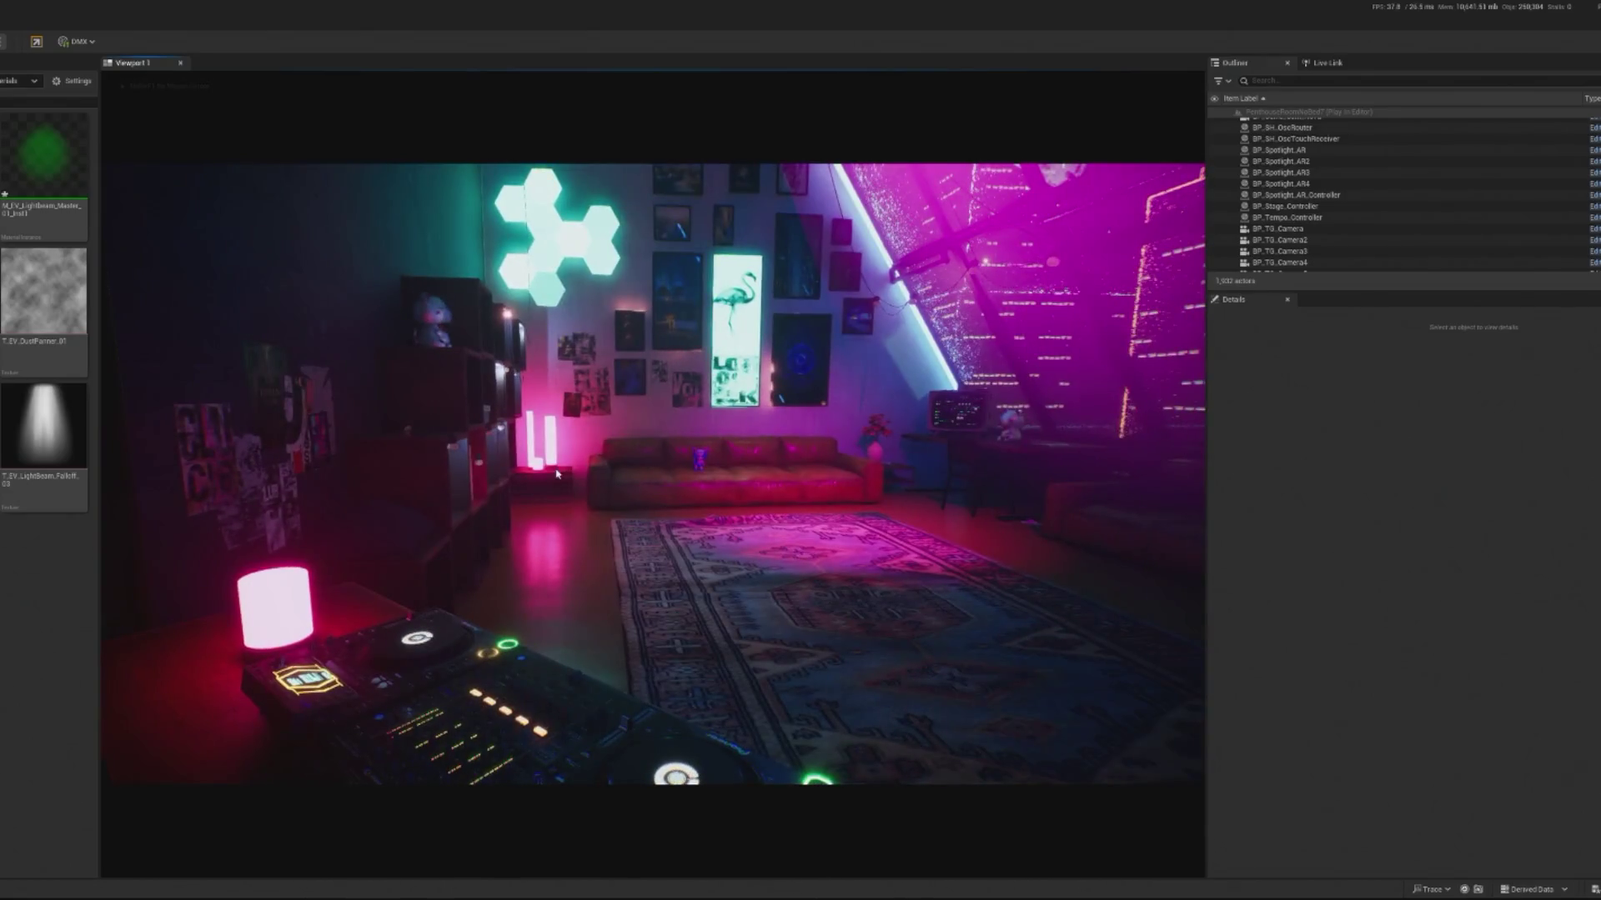
key(Escape)
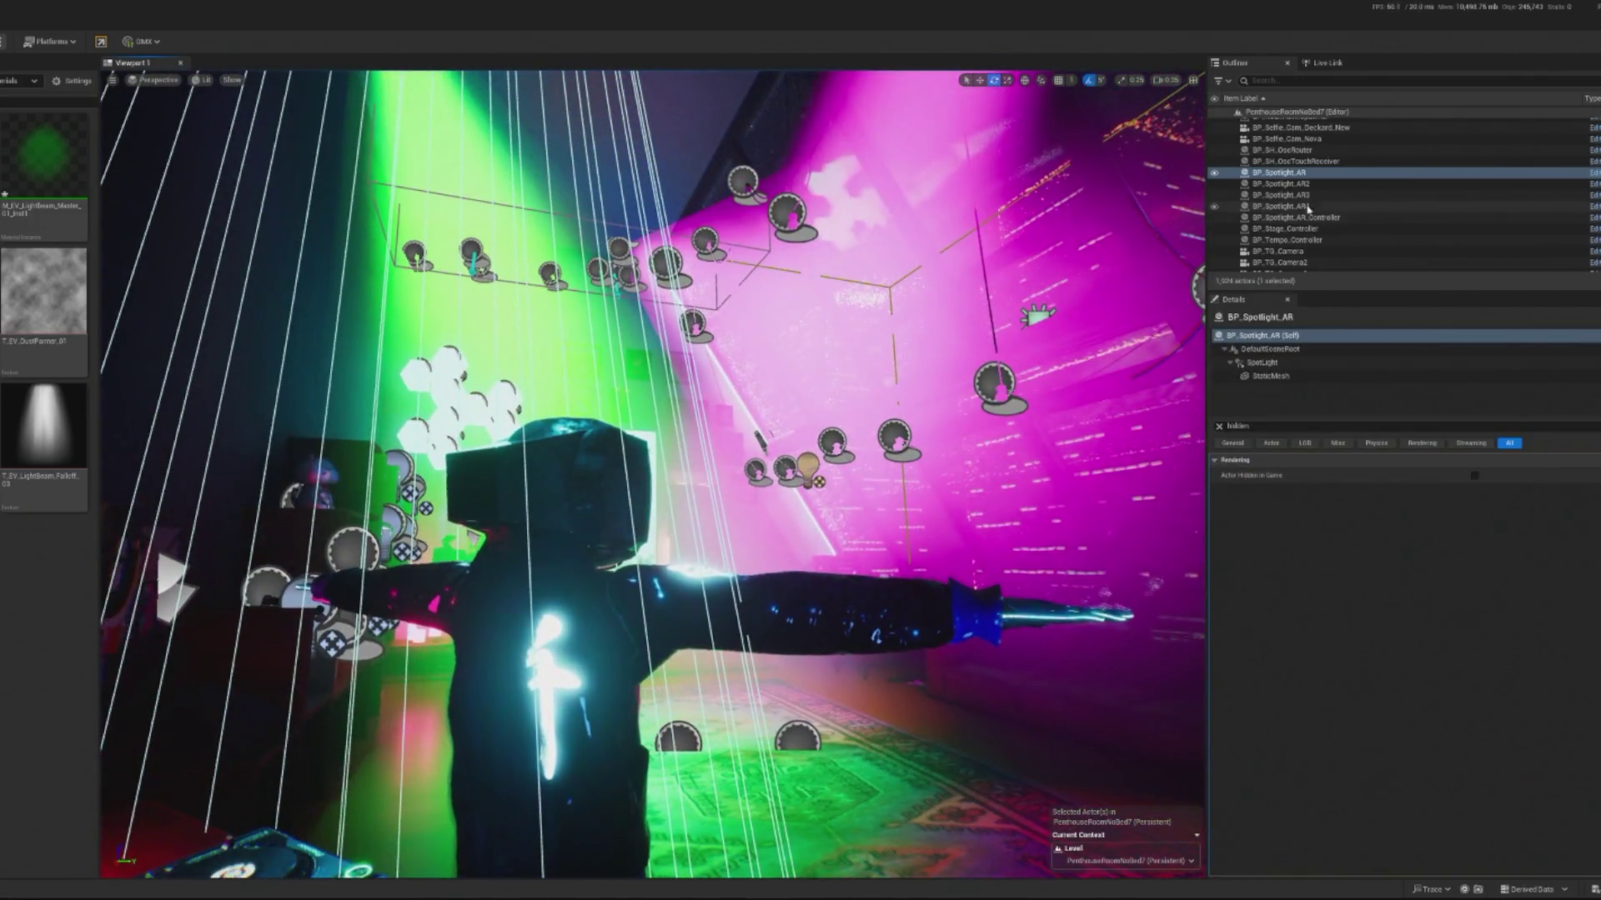
Step: Hide BP_Spotlight_AR4's beam mesh in game and start another play test
click(1307, 208)
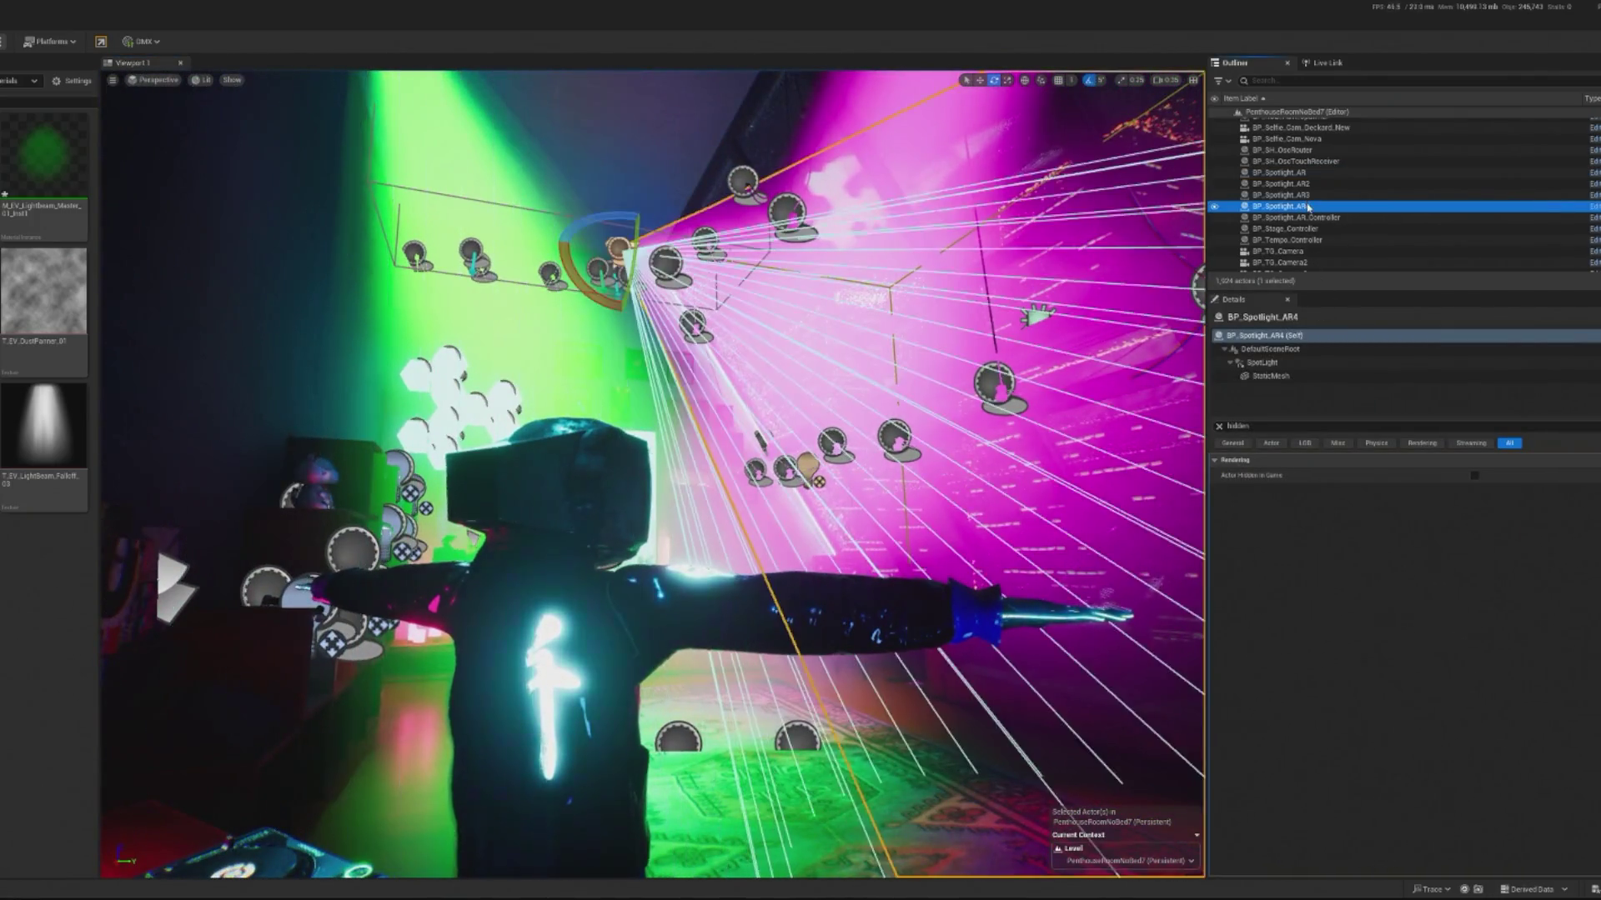
click(1276, 376)
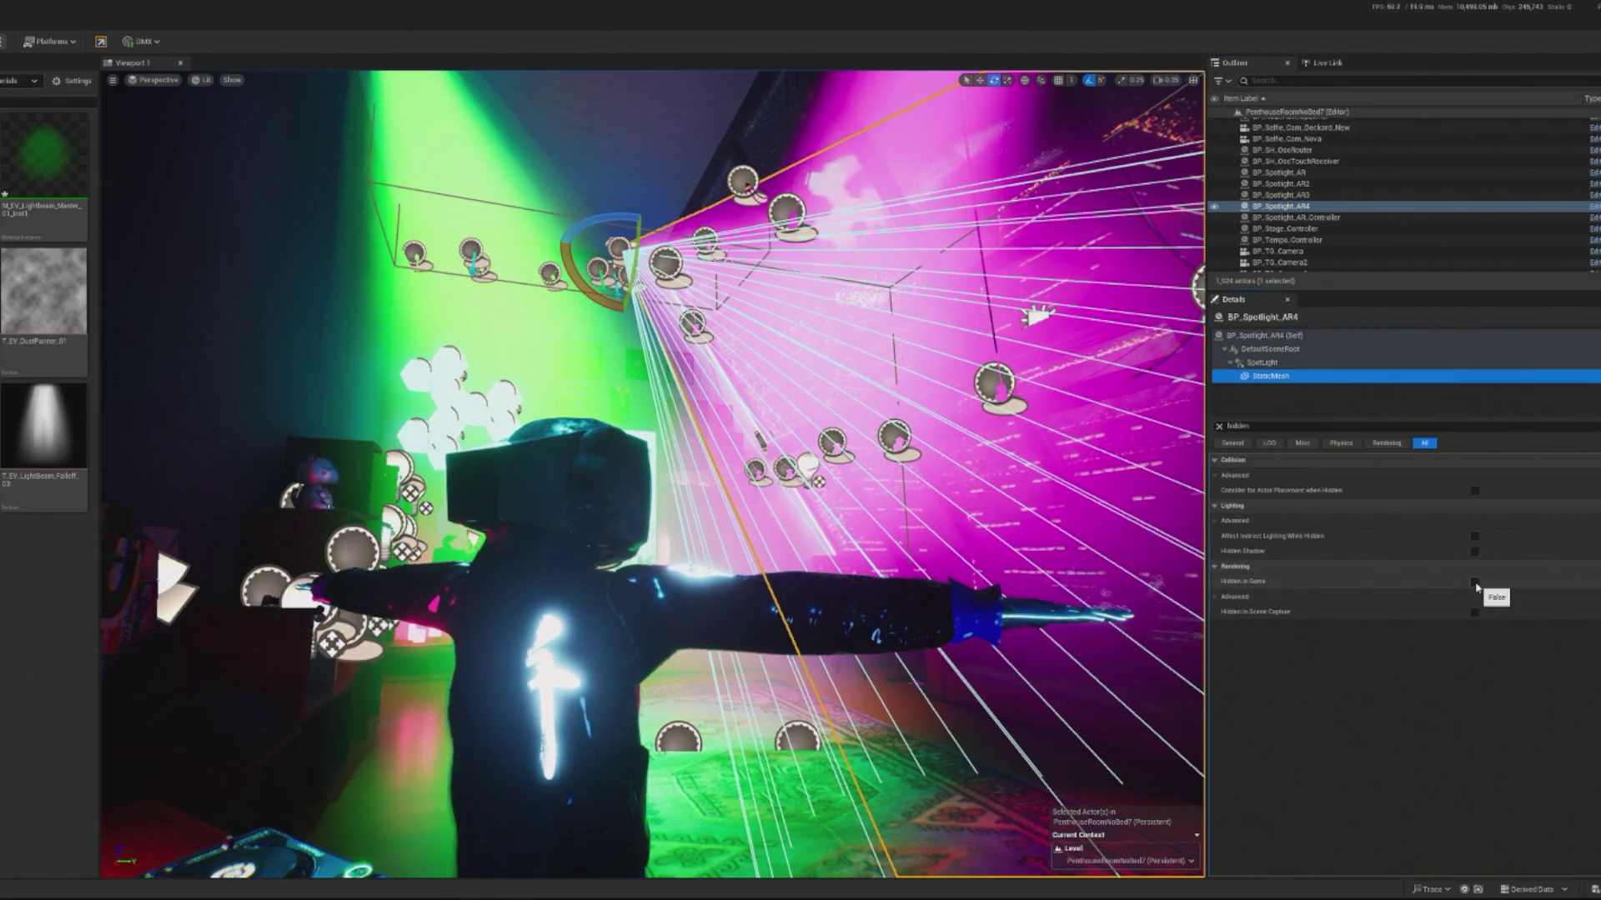
click(1475, 583)
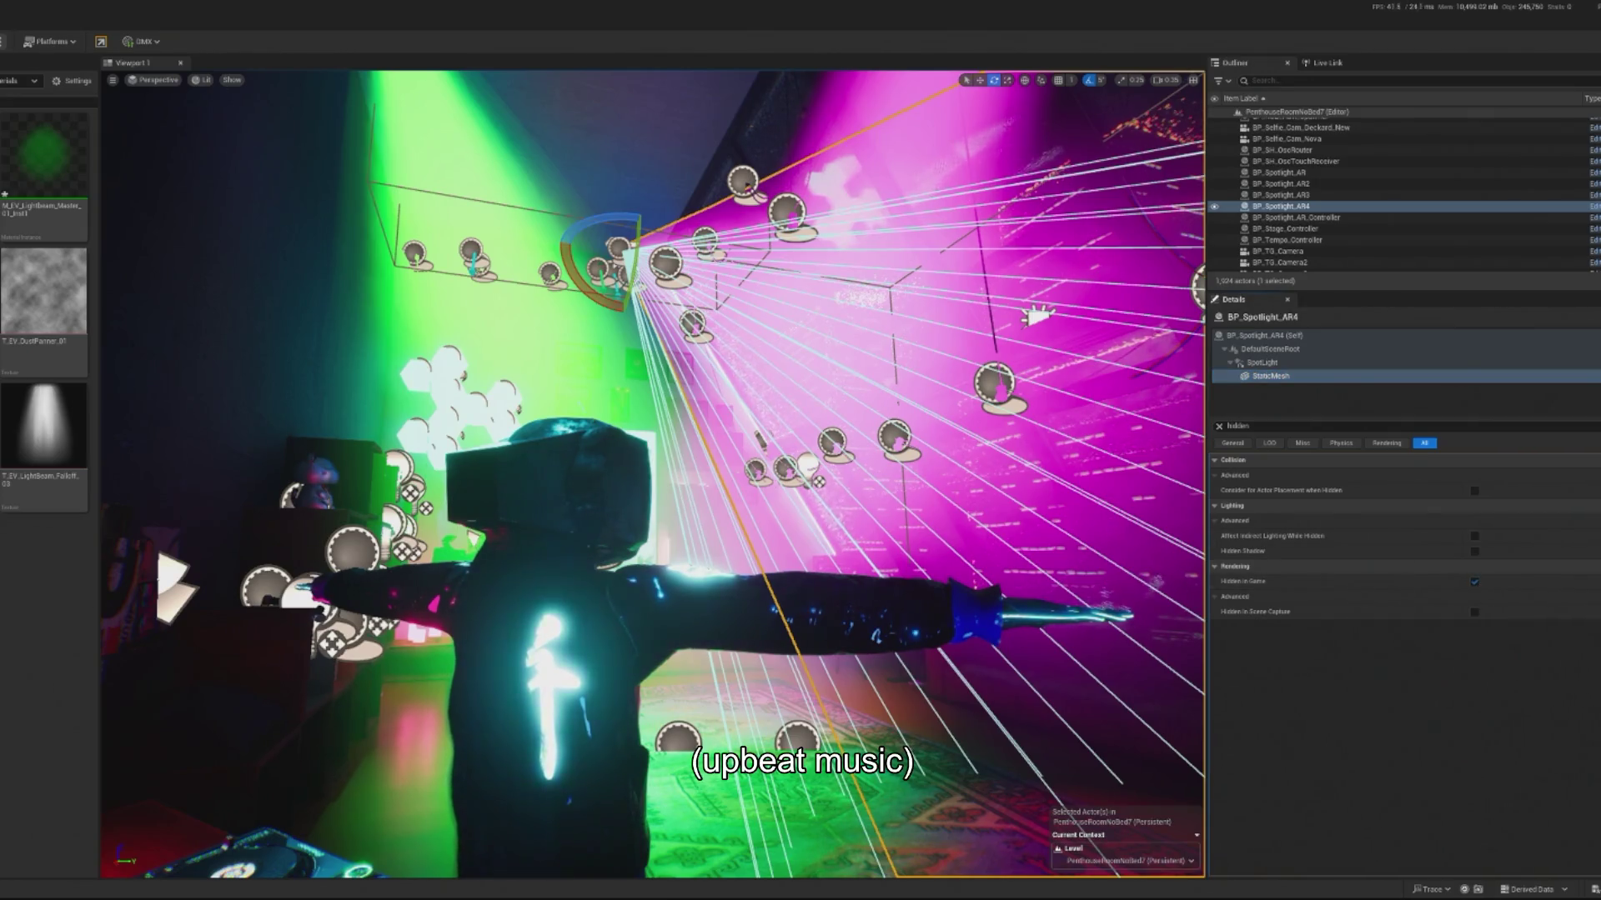
key(alt+p)
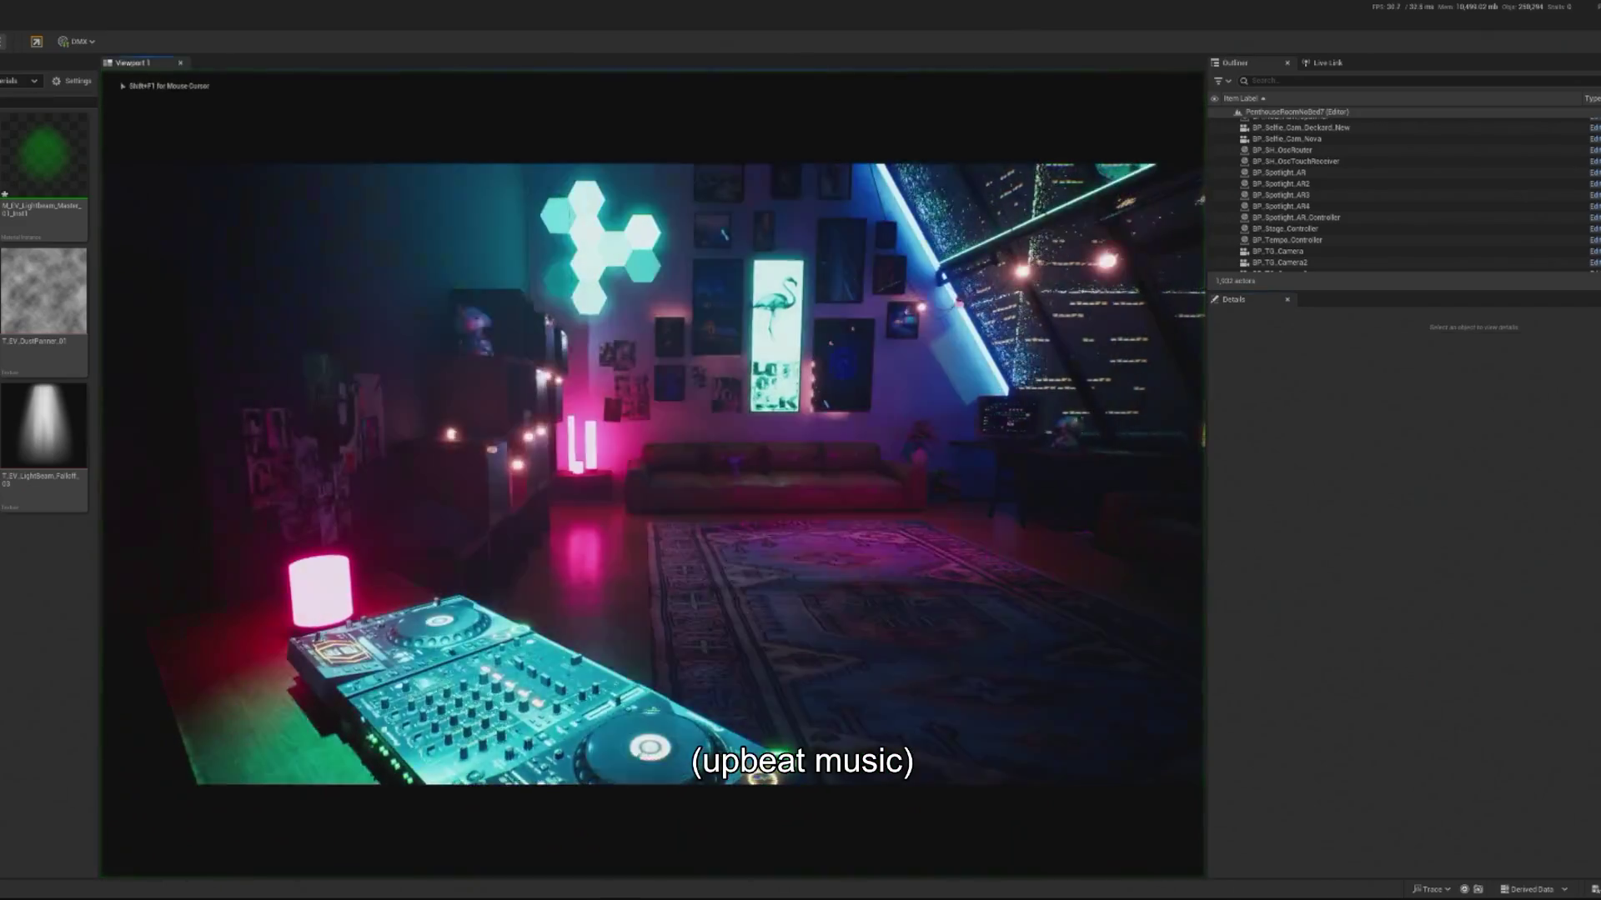
Step: Stop the play test and fly the camera up toward the spotlight rig above the window grid
key(shift+F1)
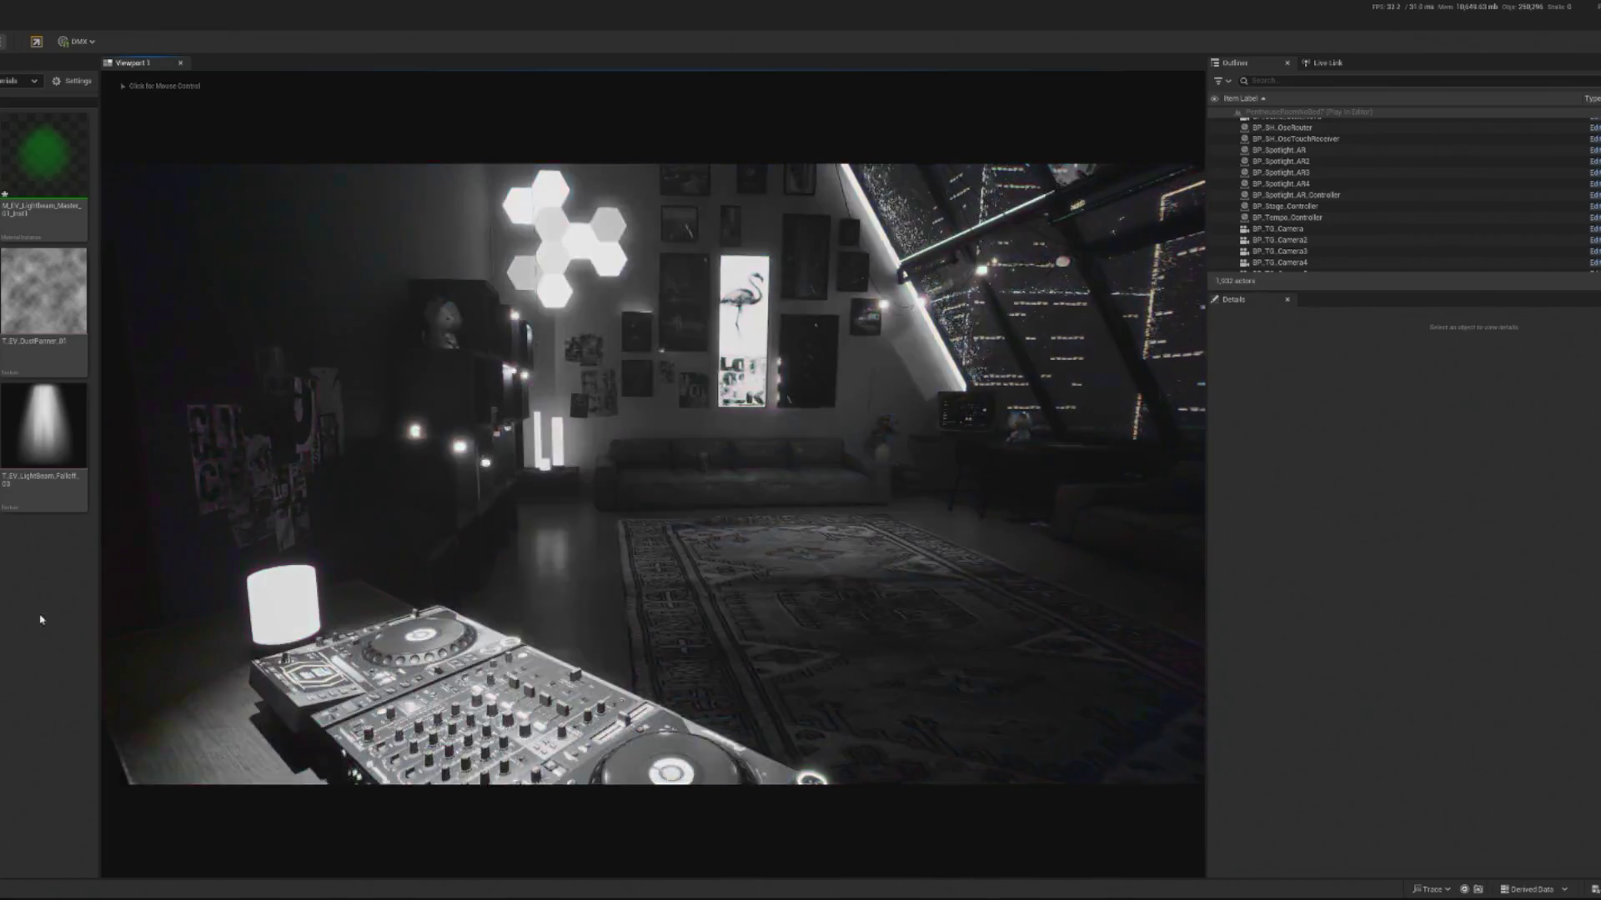
click(134, 617)
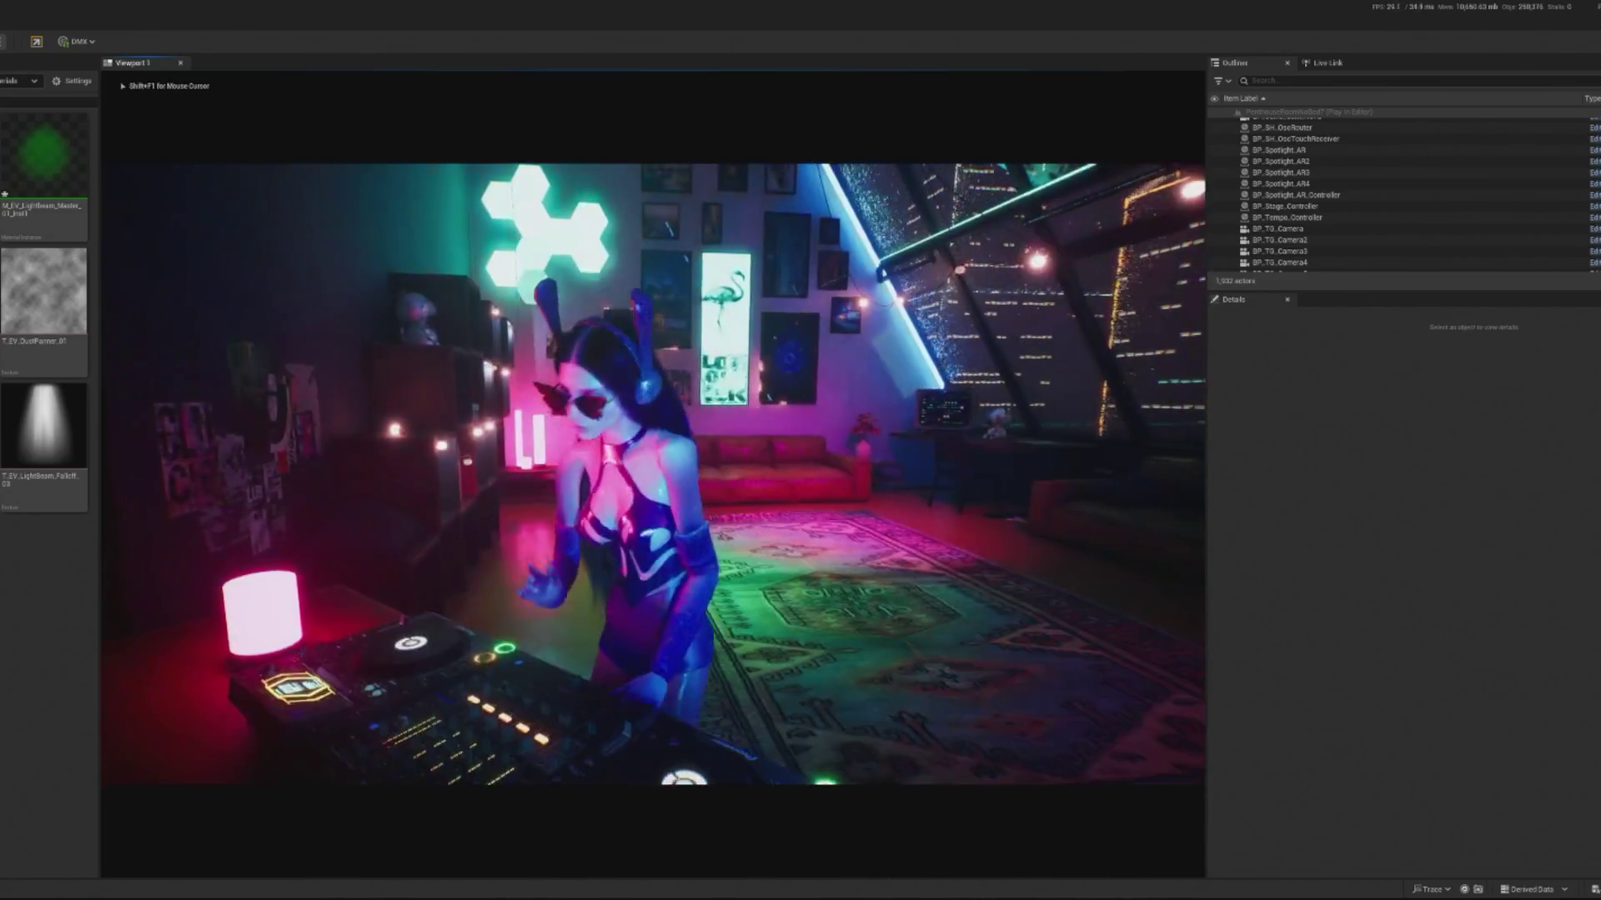
key(Escape)
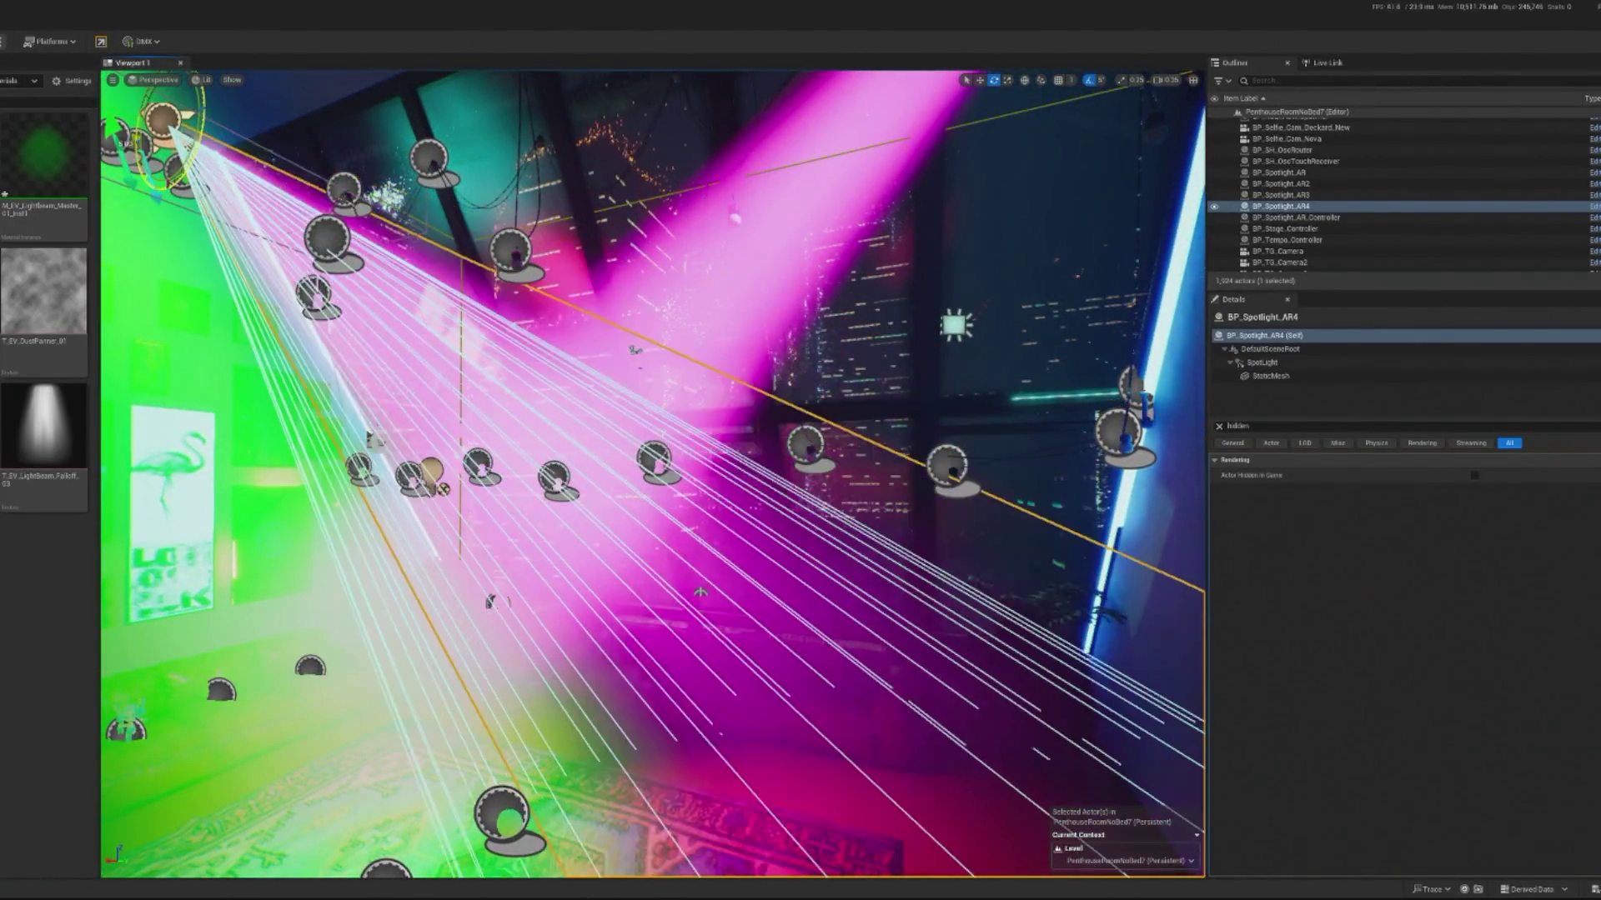
key(w)
key(w)
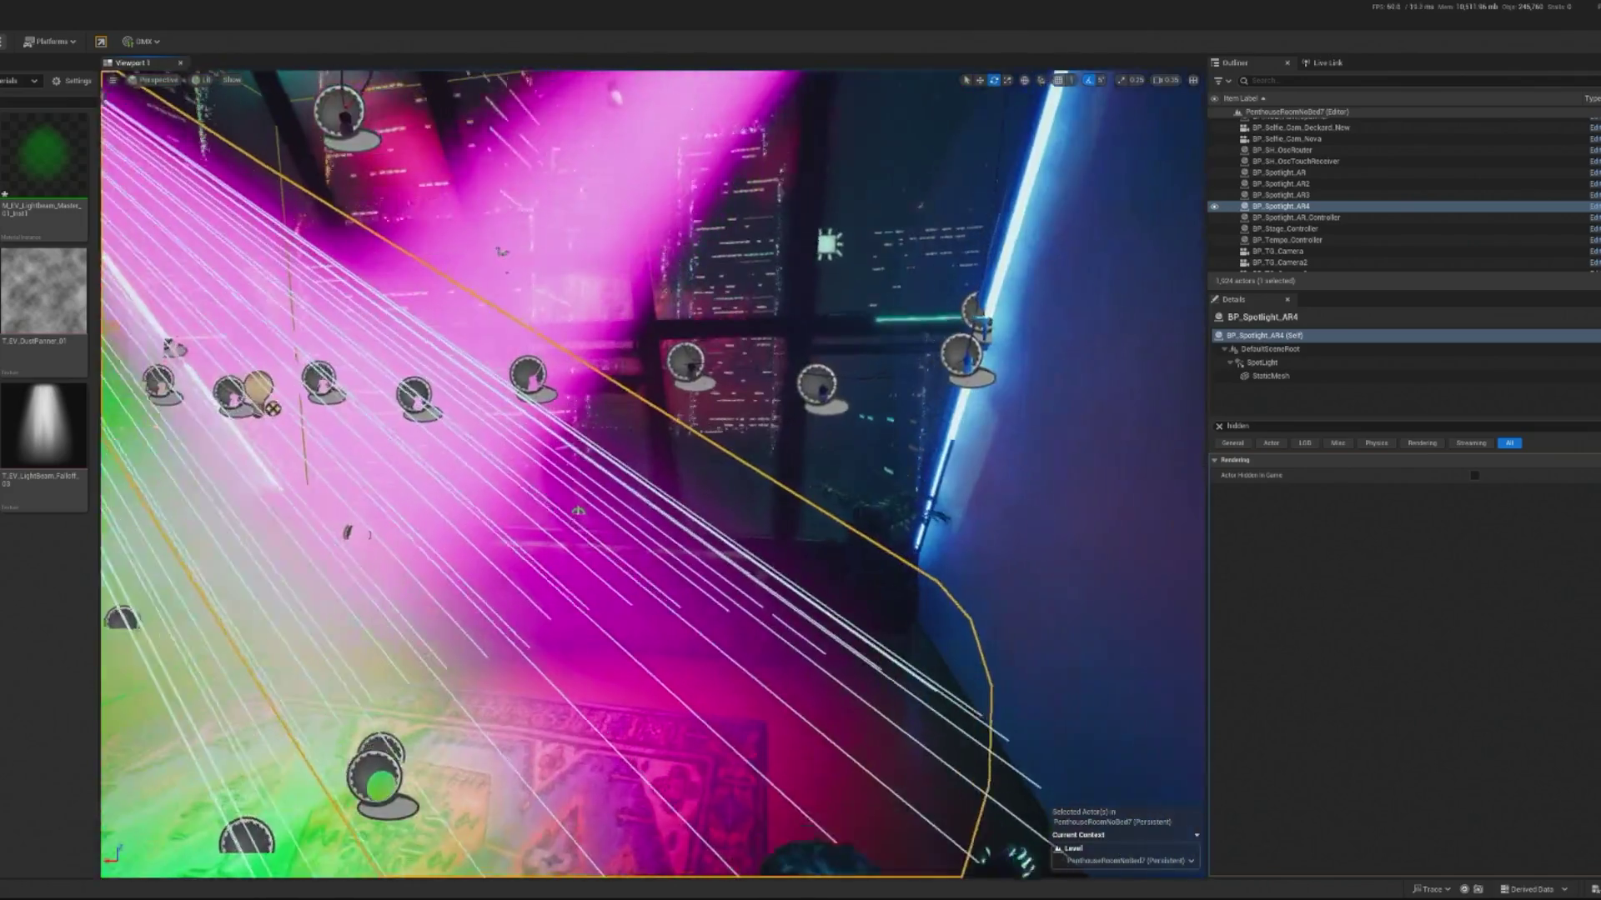
key(w)
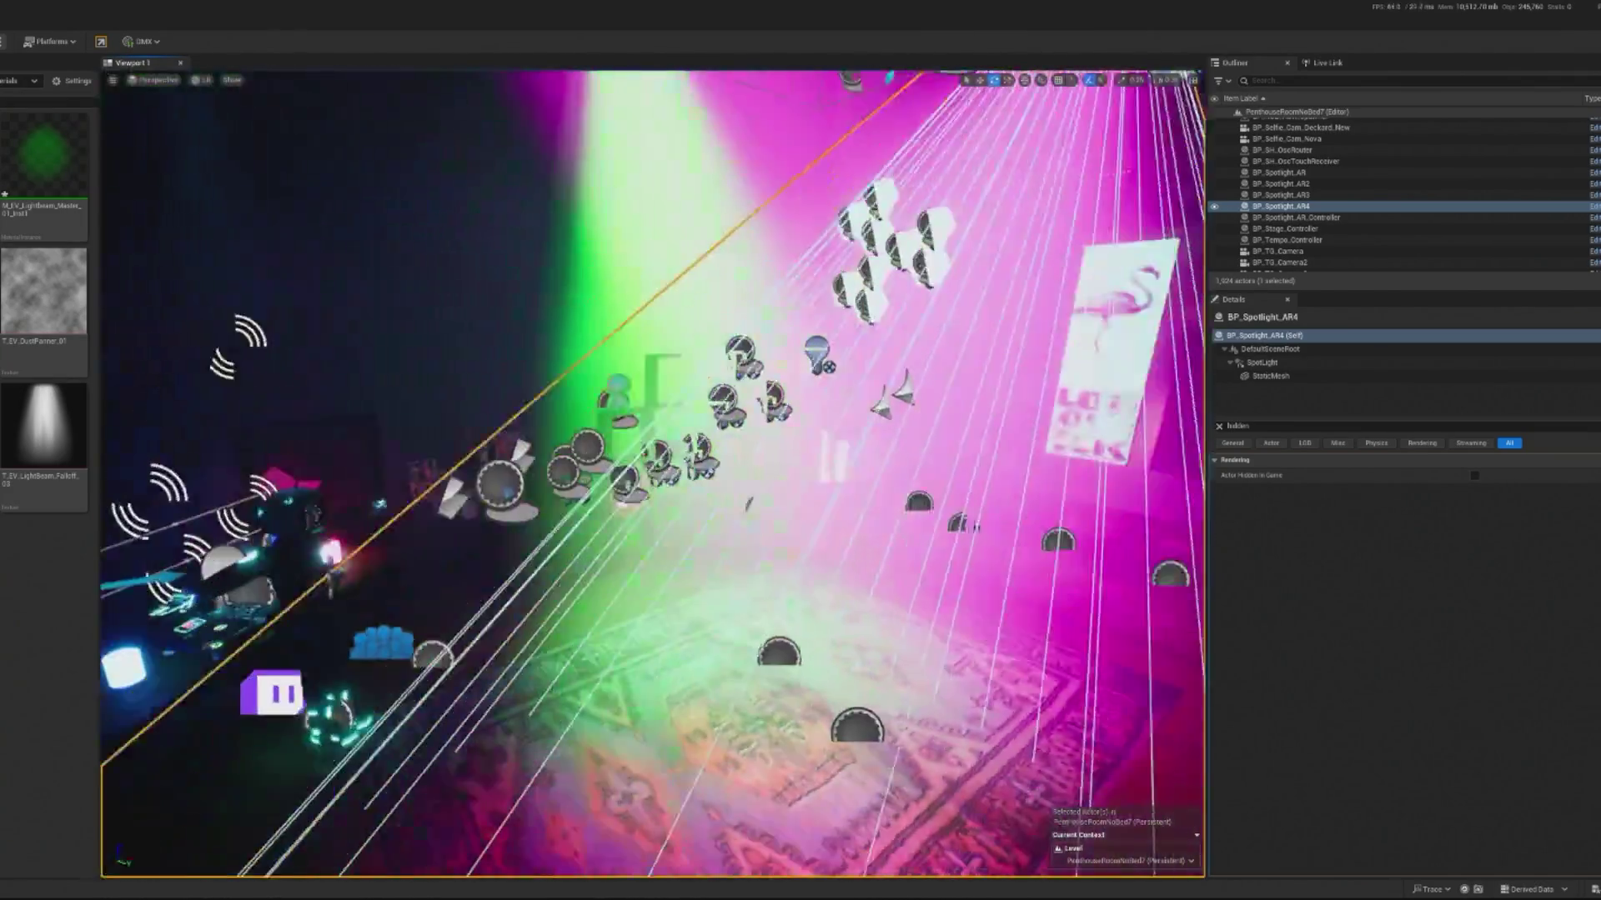
key(w)
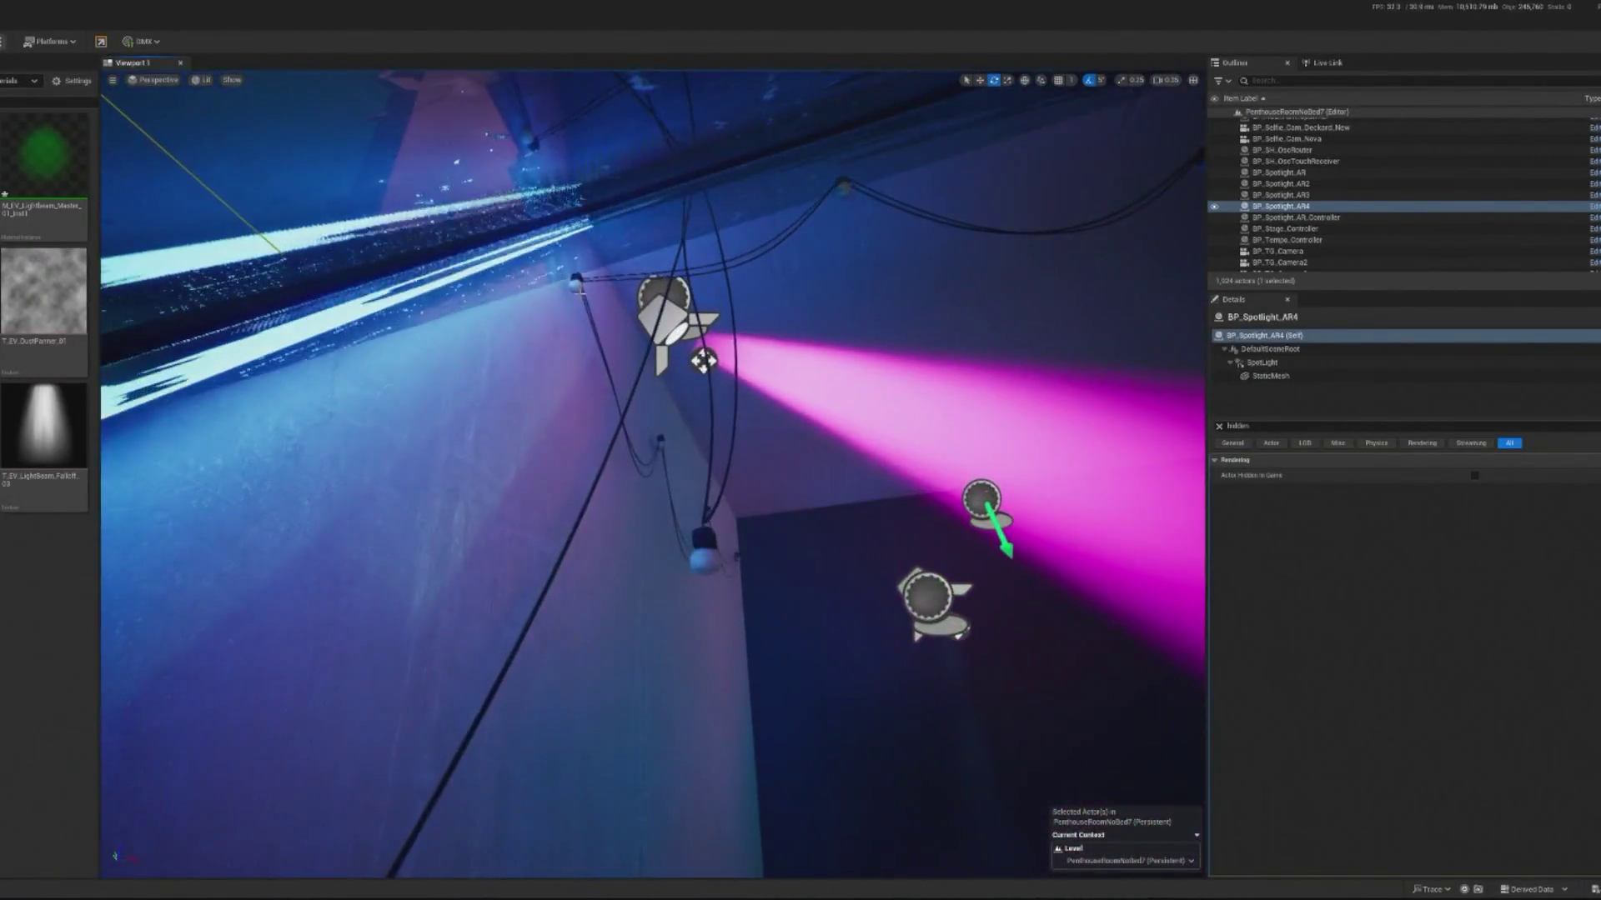
Step: Frame BP_Spotlight_AR2 with all its settings shown, play briefly, then select green BP_Spotlight_AR3
double_click(1281, 183)
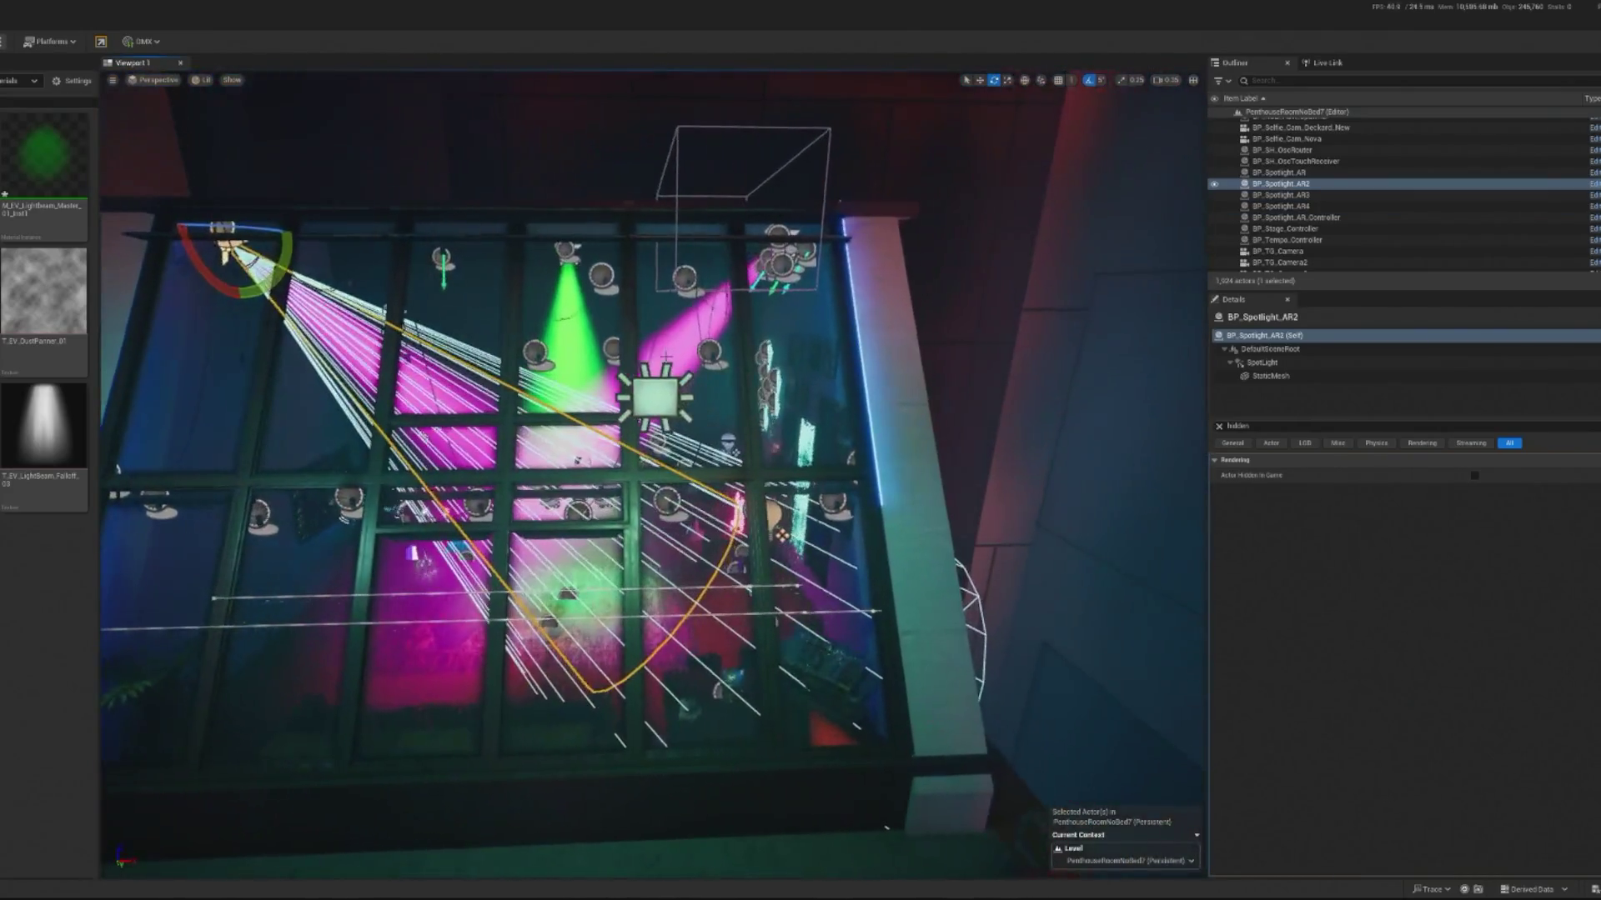
click(1220, 426)
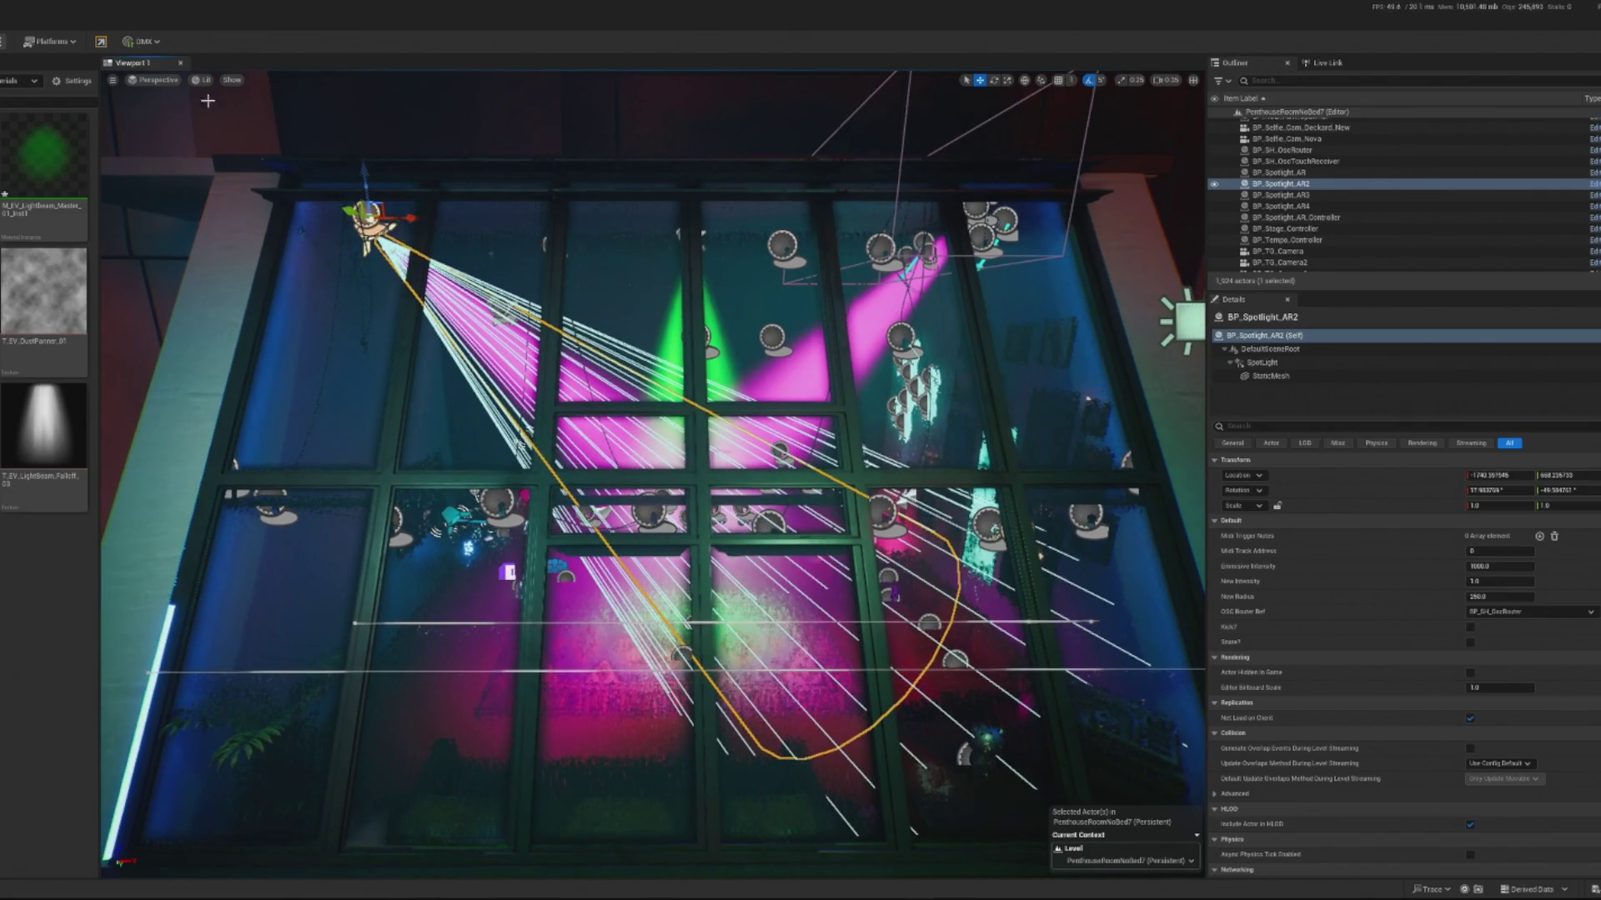
key(alt+p)
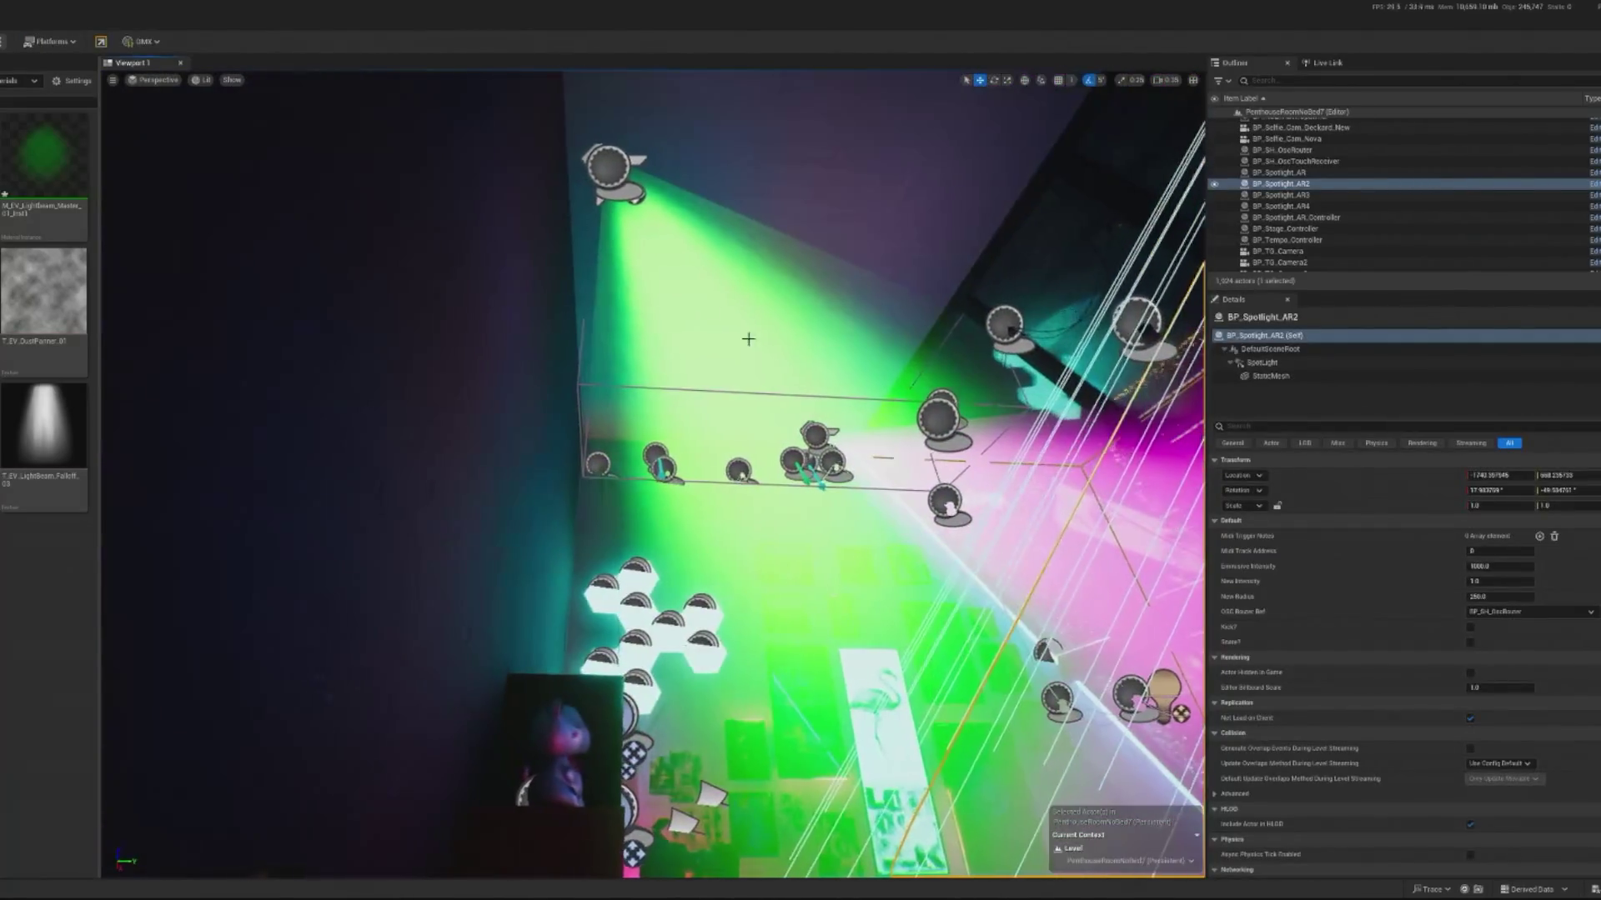
click(607, 166)
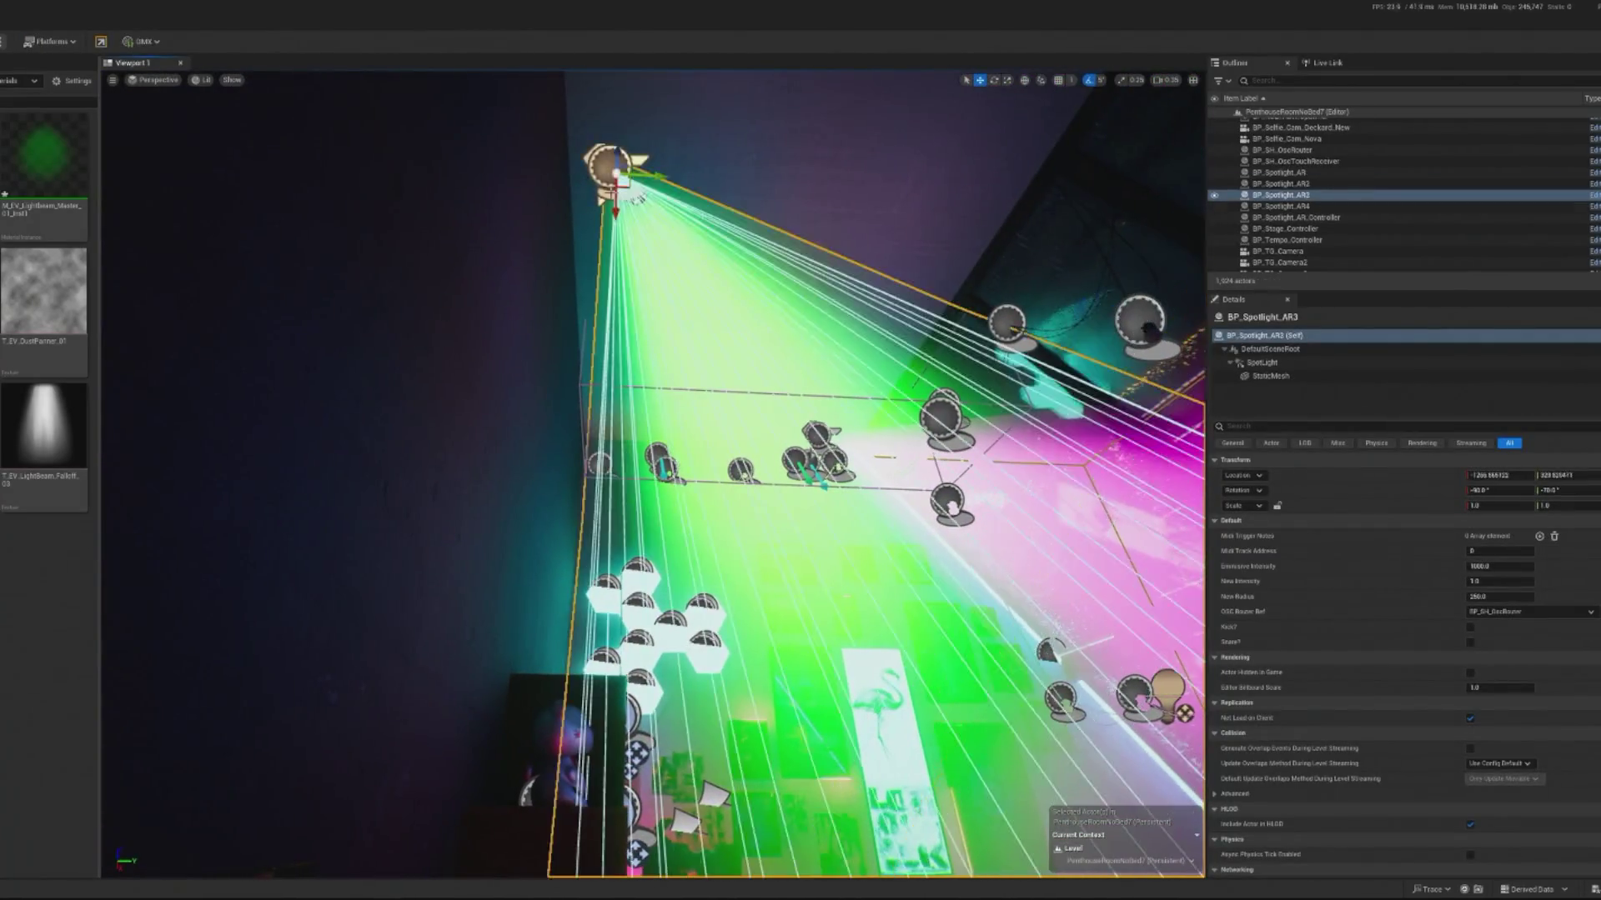
Step: Set BP_Spotlight_AR3's outer cone angle to 18.0 and play-test the narrower green beam
click(1261, 363)
click(1497, 627)
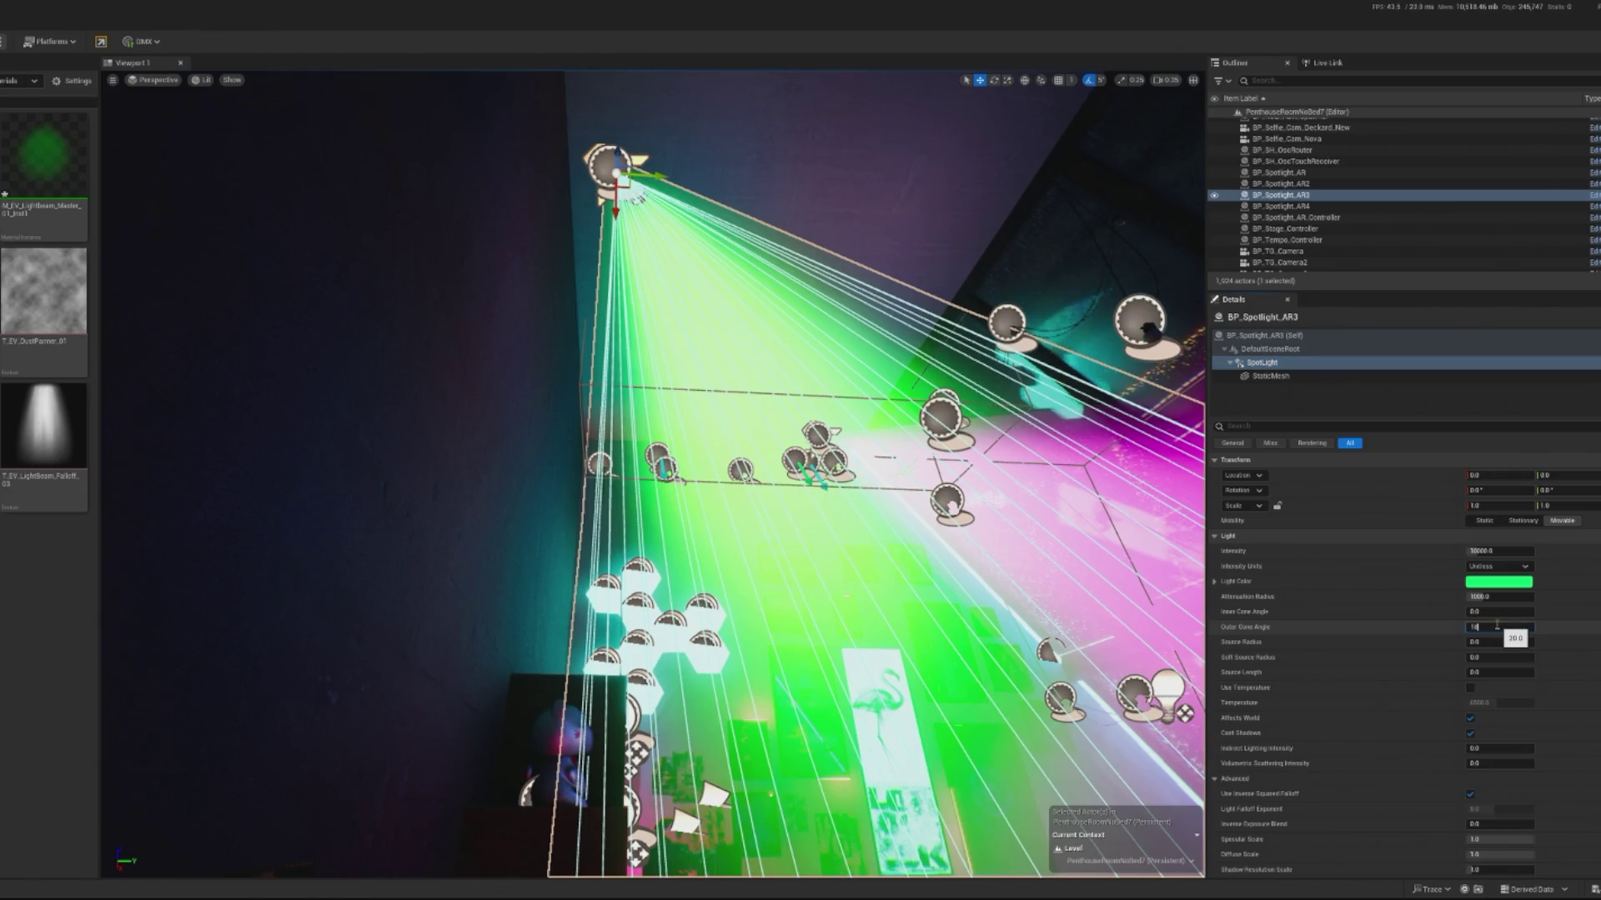
key(Return)
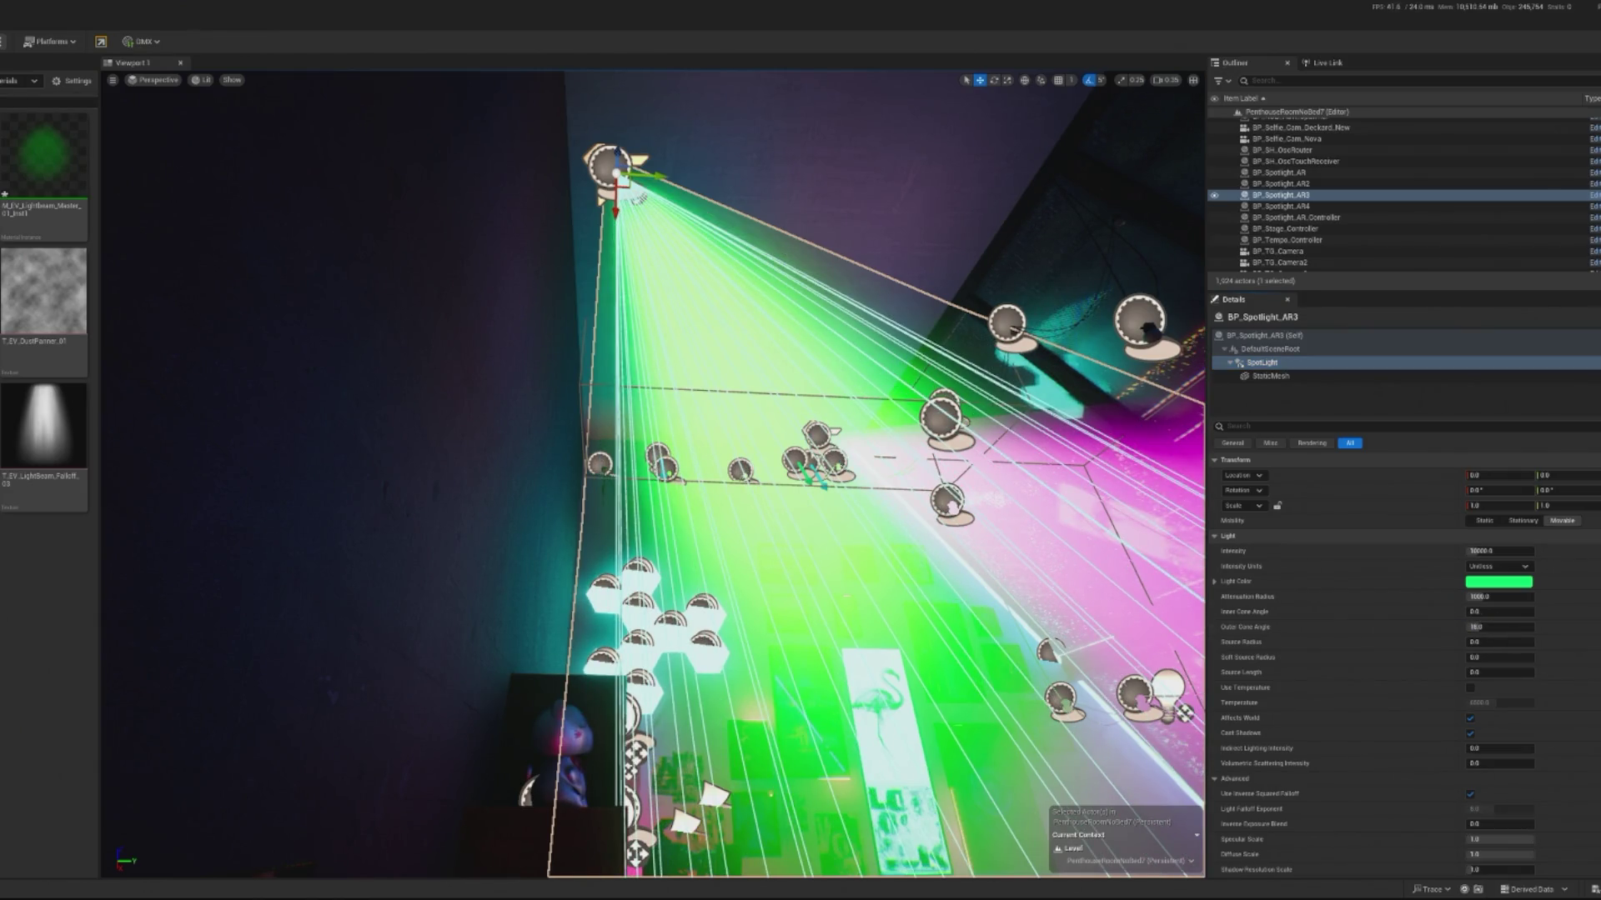
key(alt+p)
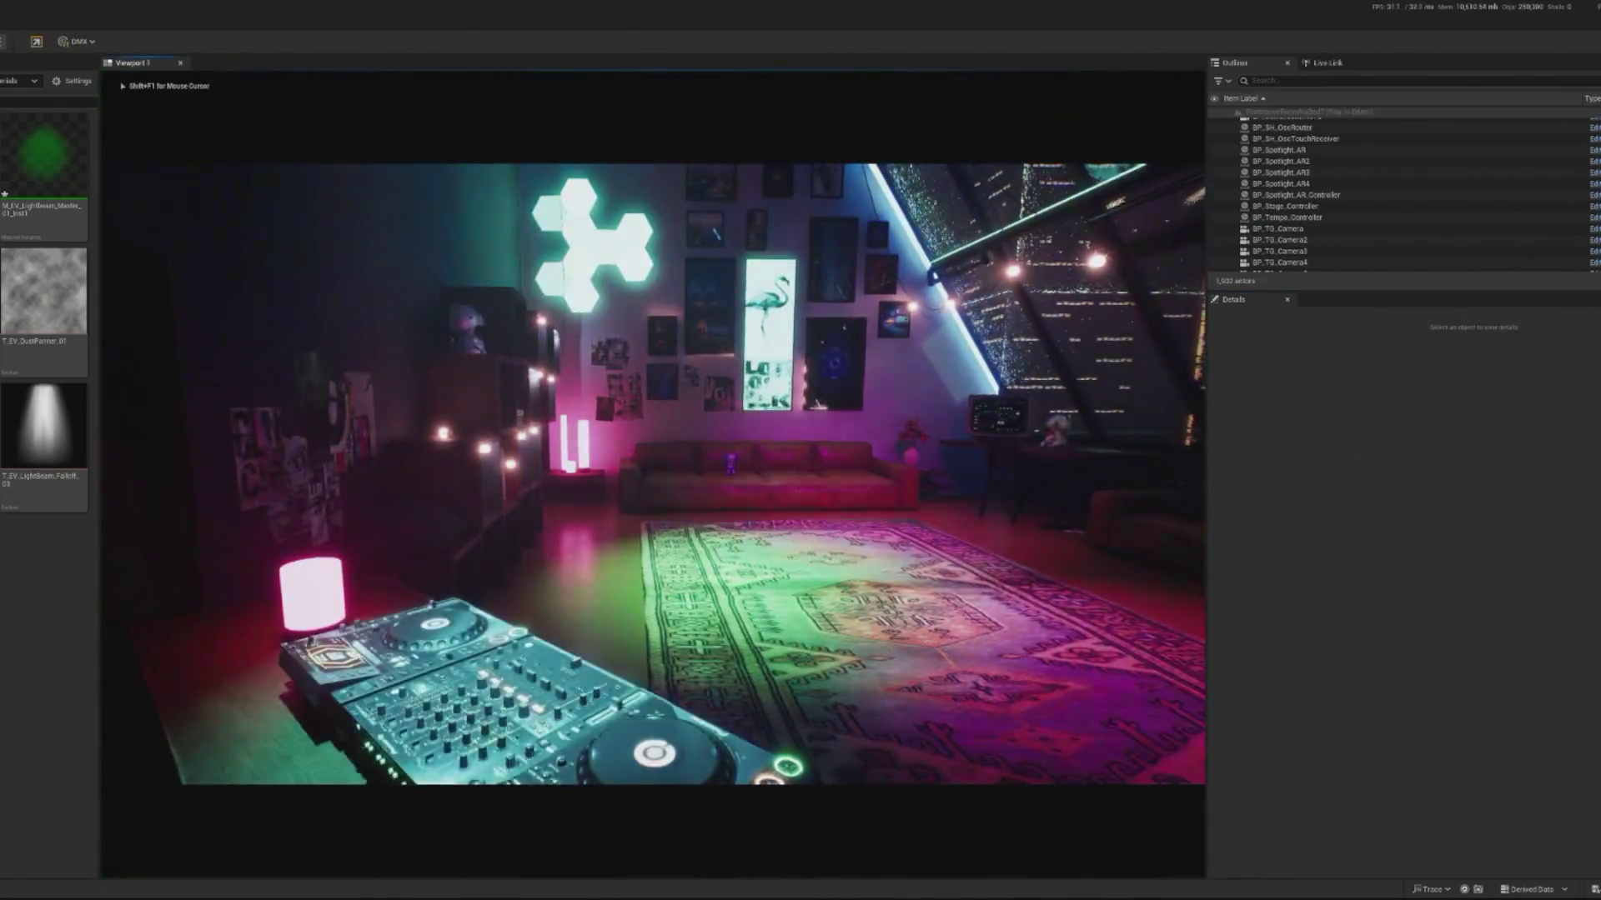
key(Escape)
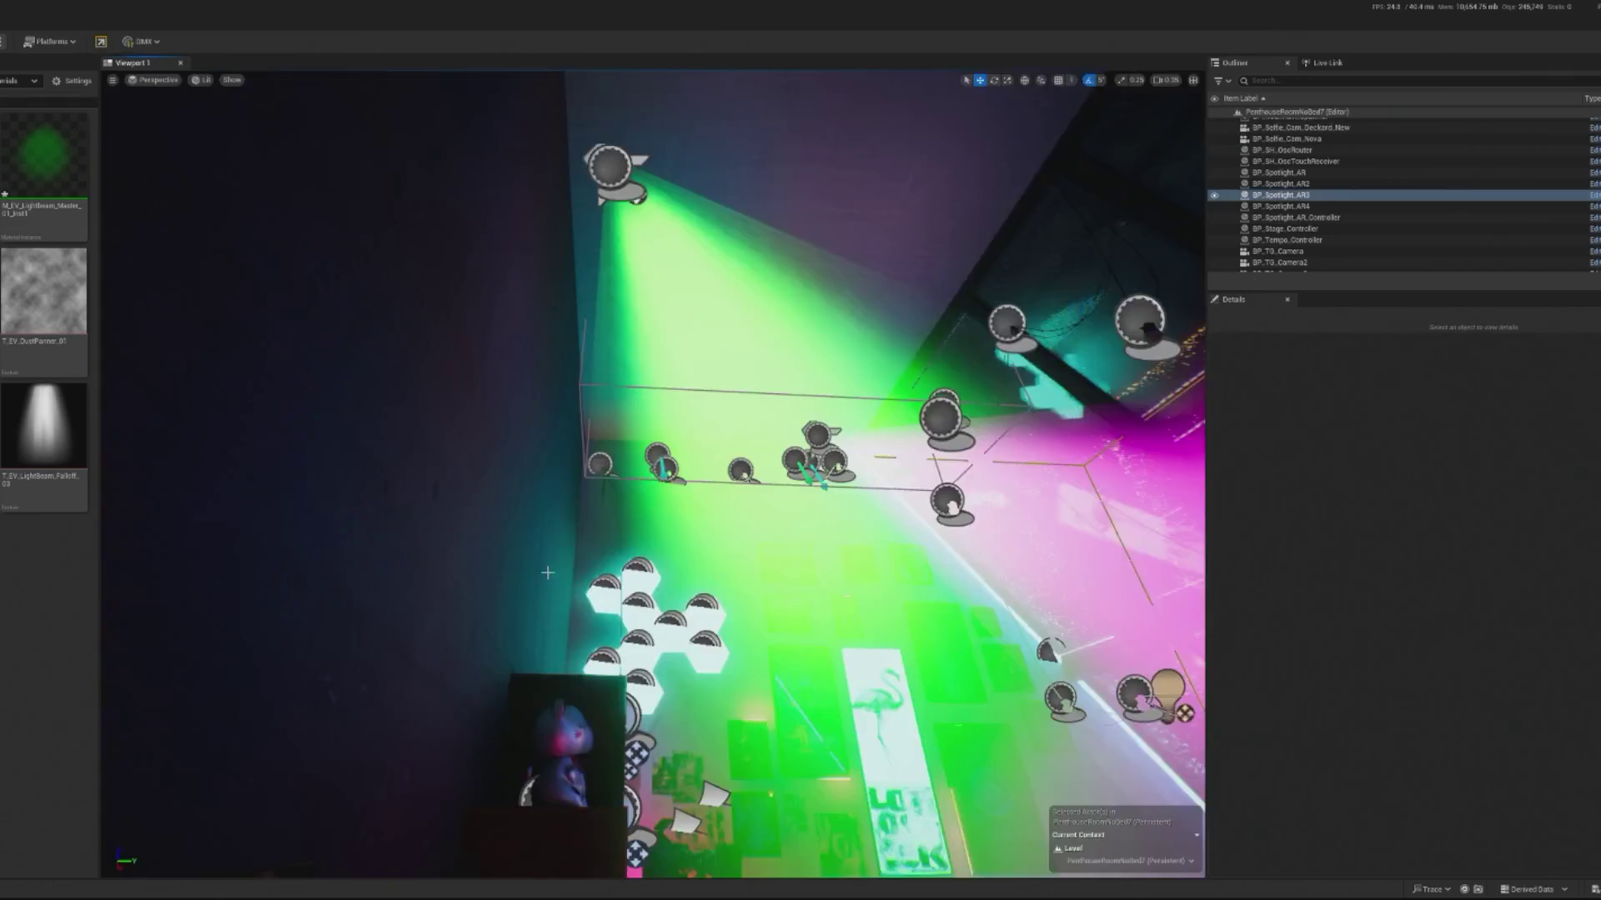
Step: Narrow the green spotlight's outer cone further, check its Blueprint, and preview in play mode
double_click(1281, 195)
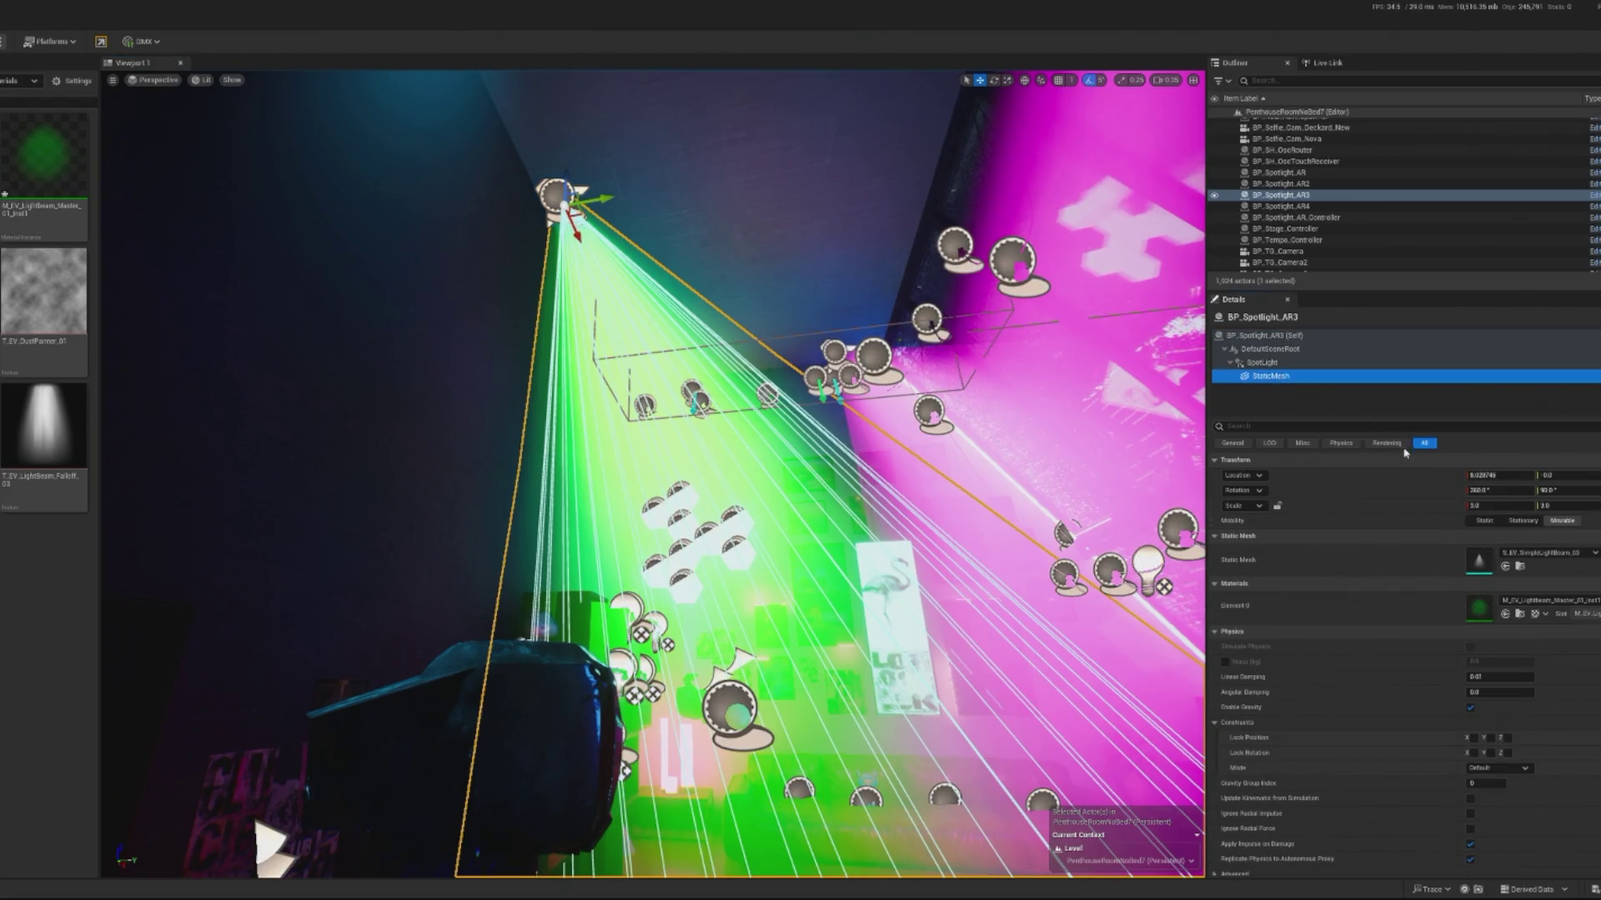
click(1262, 363)
drag(1492, 627, 1468, 627)
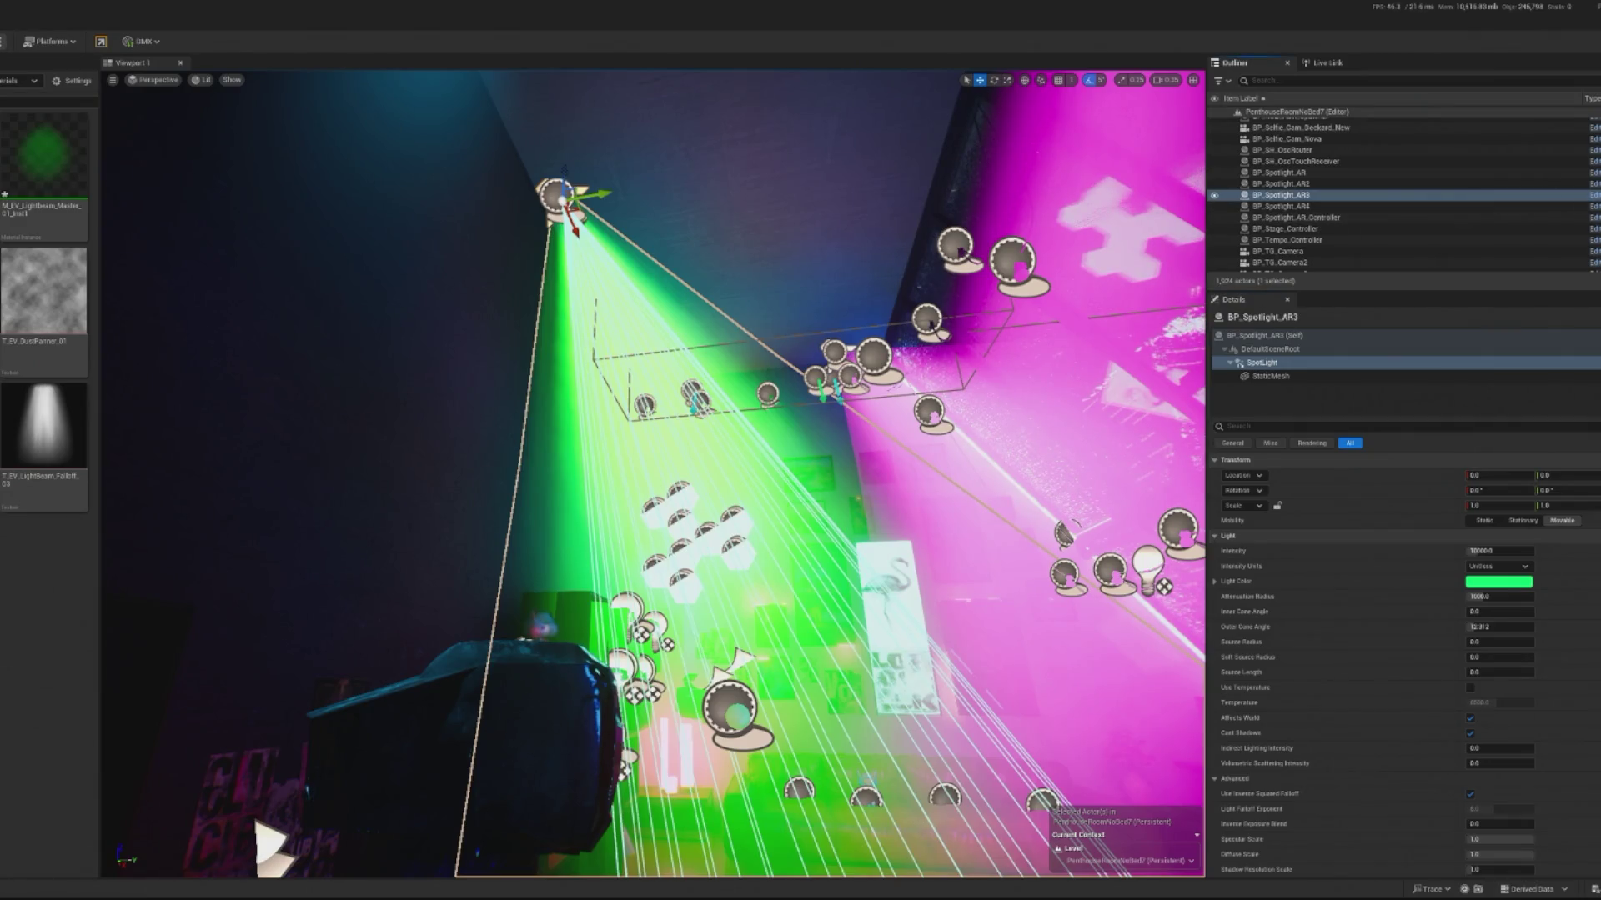
click(1593, 194)
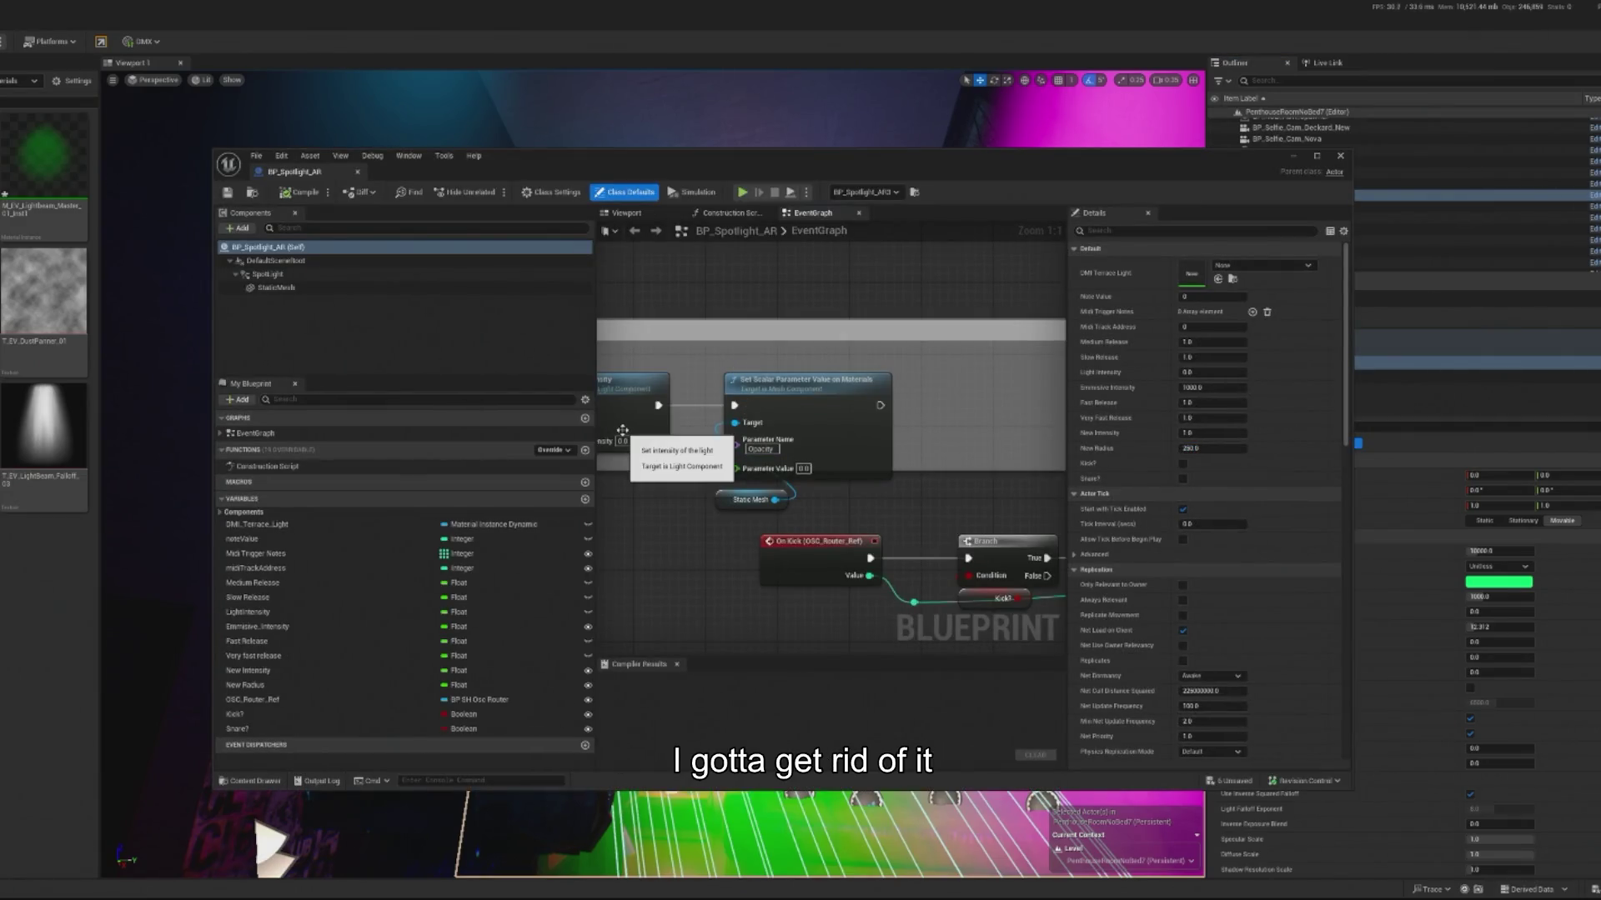
click(1339, 156)
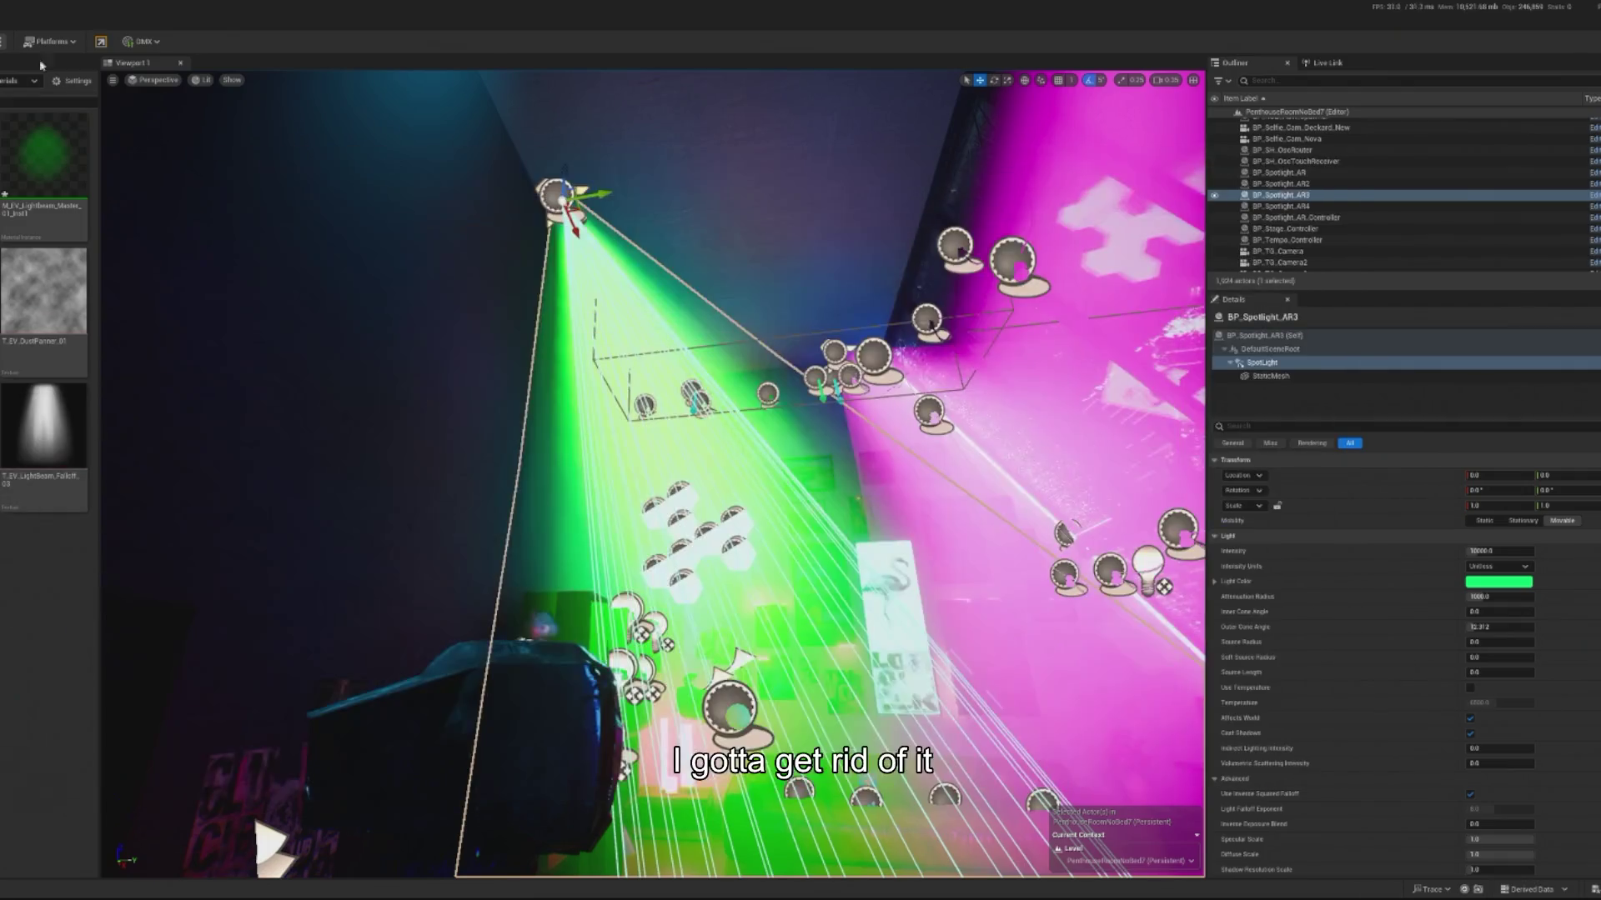
key(alt+p)
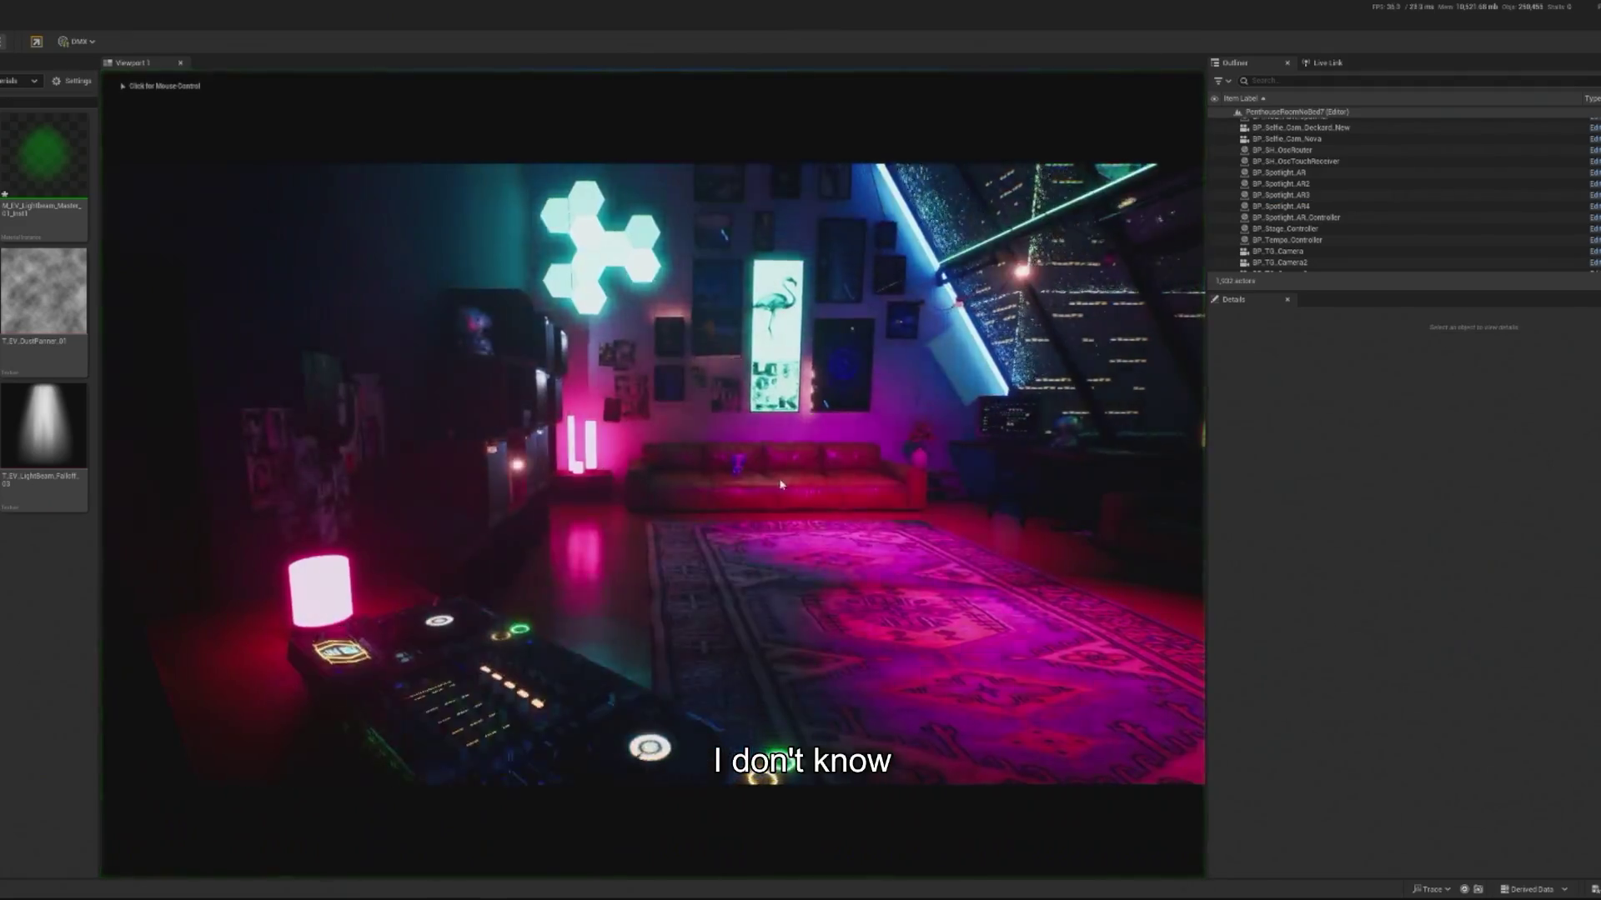
click(700, 519)
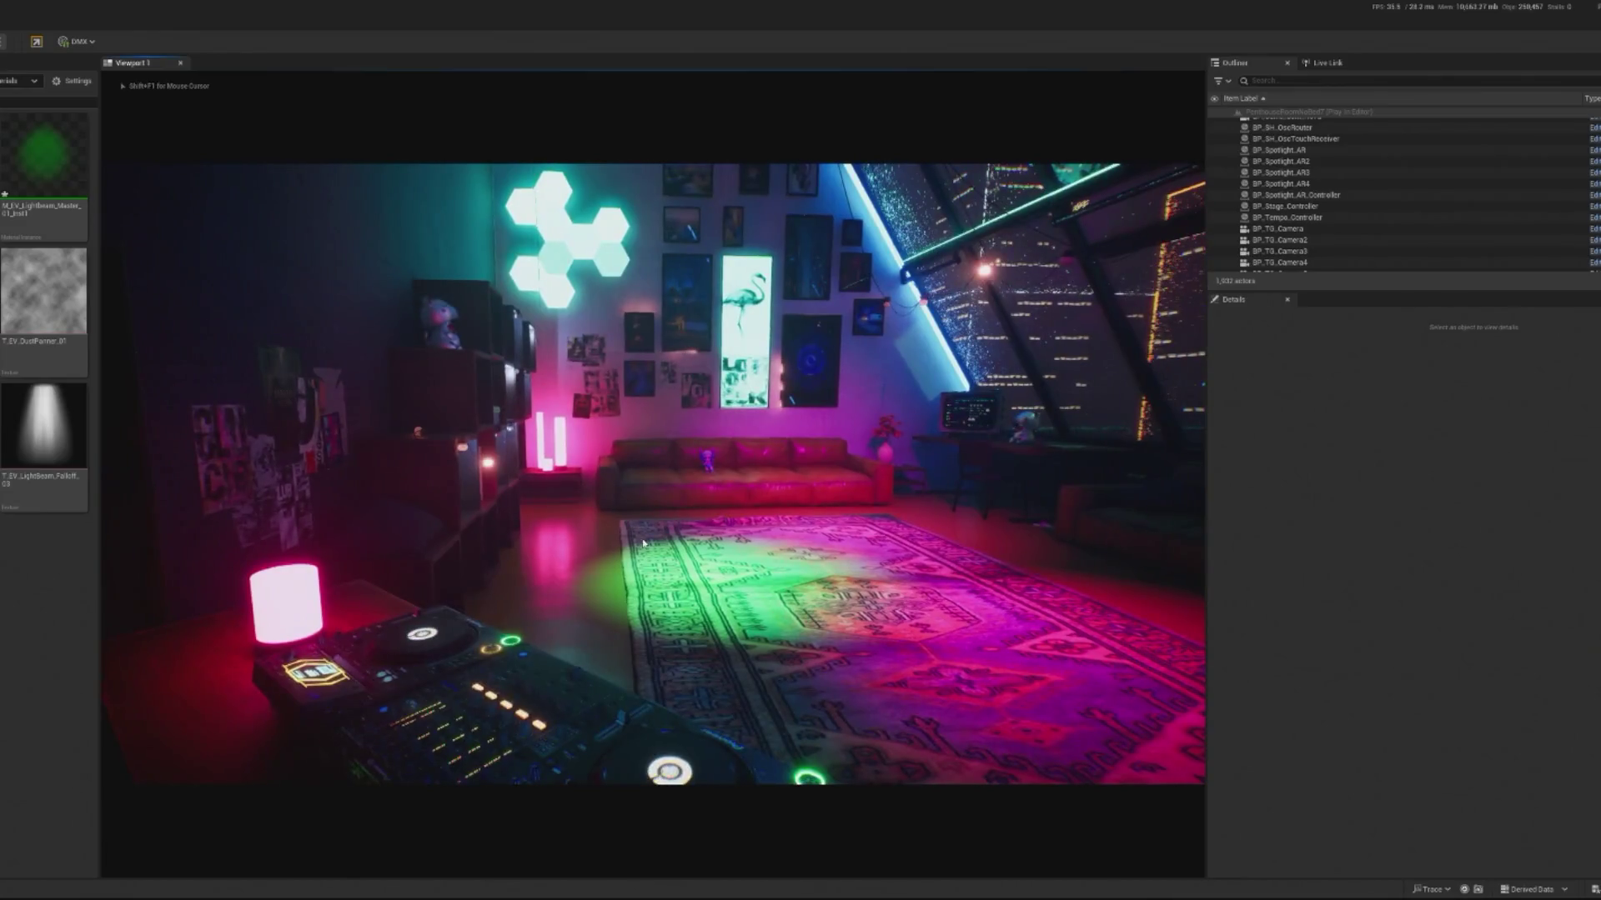
key(Escape)
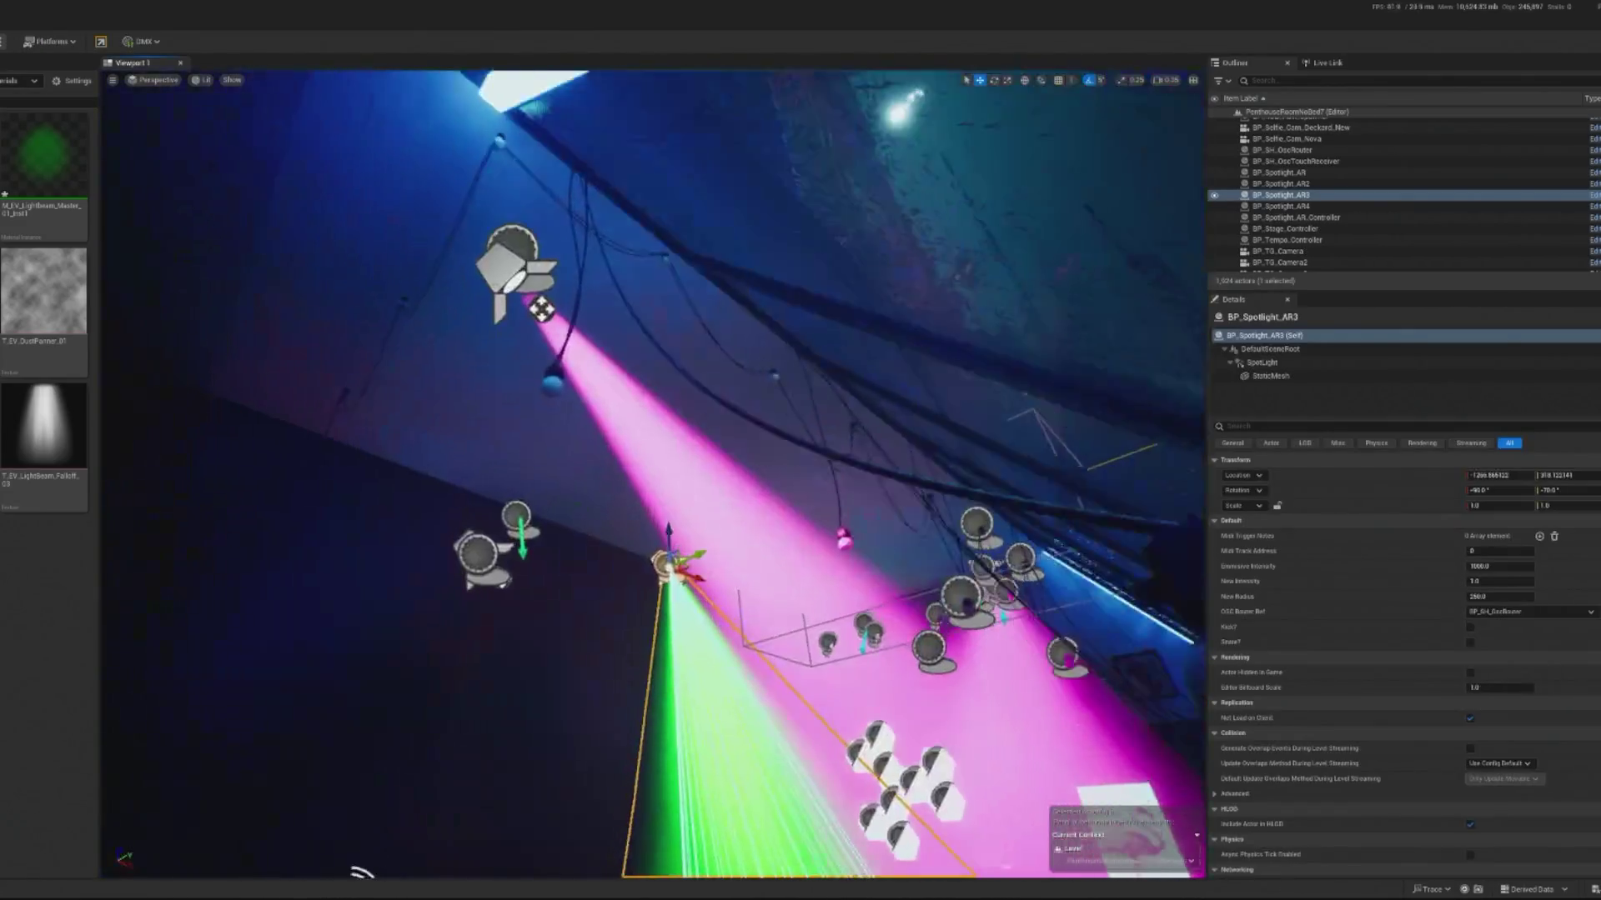
Step: Tilt the magenta spotlight about 5 degrees and check it in a play preview
click(537, 302)
scroll(622, 89, up, 5)
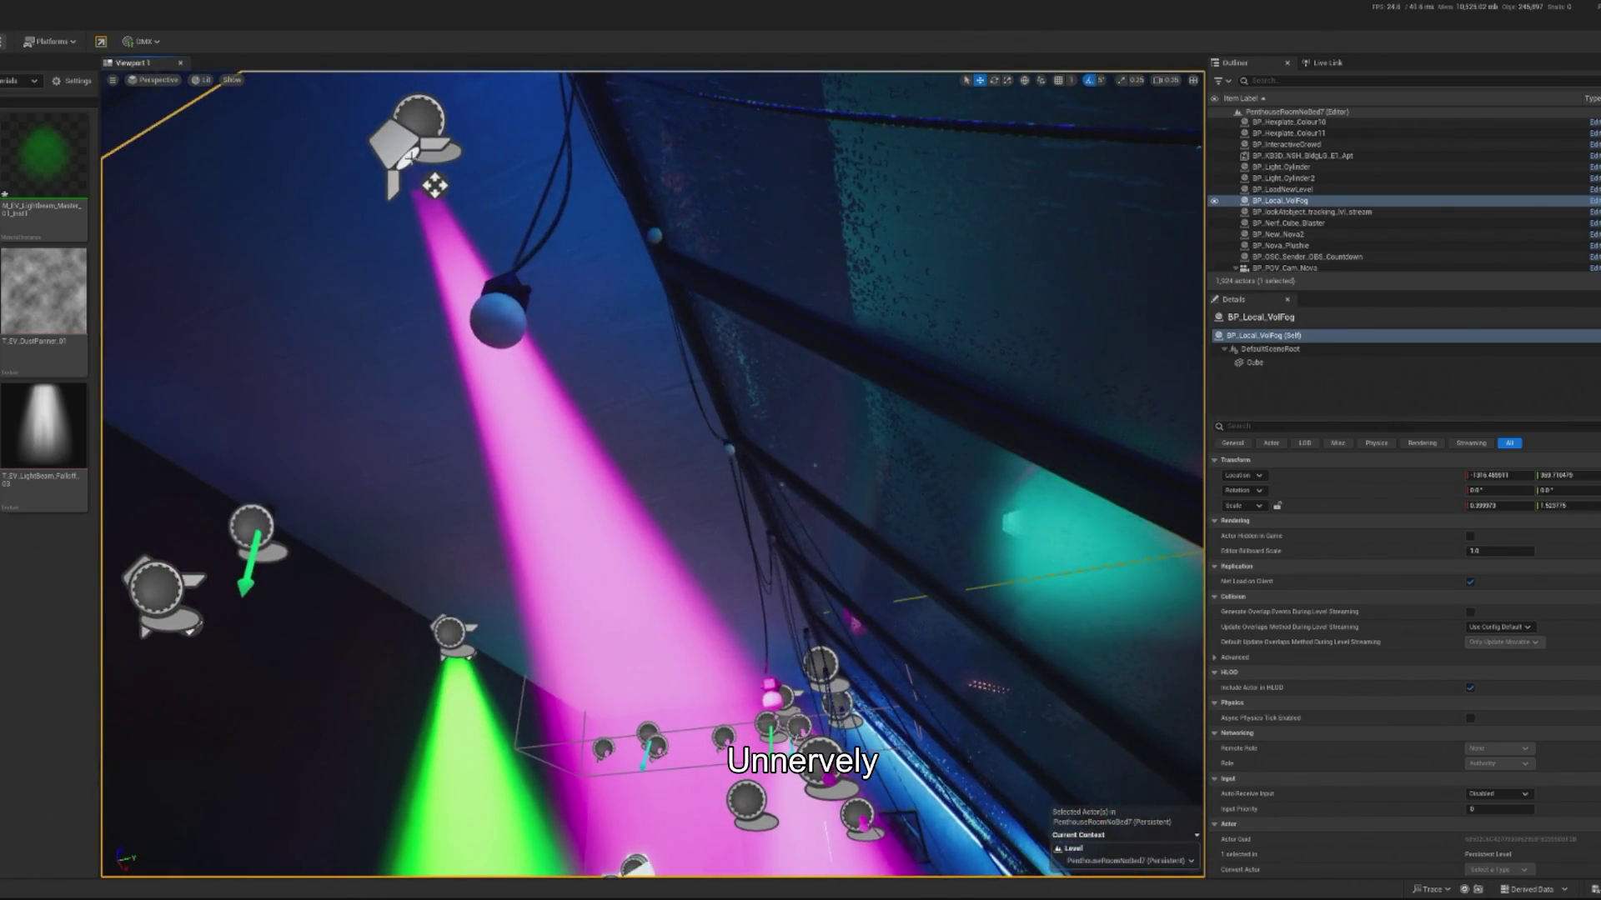
drag(622, 417, 667, 392)
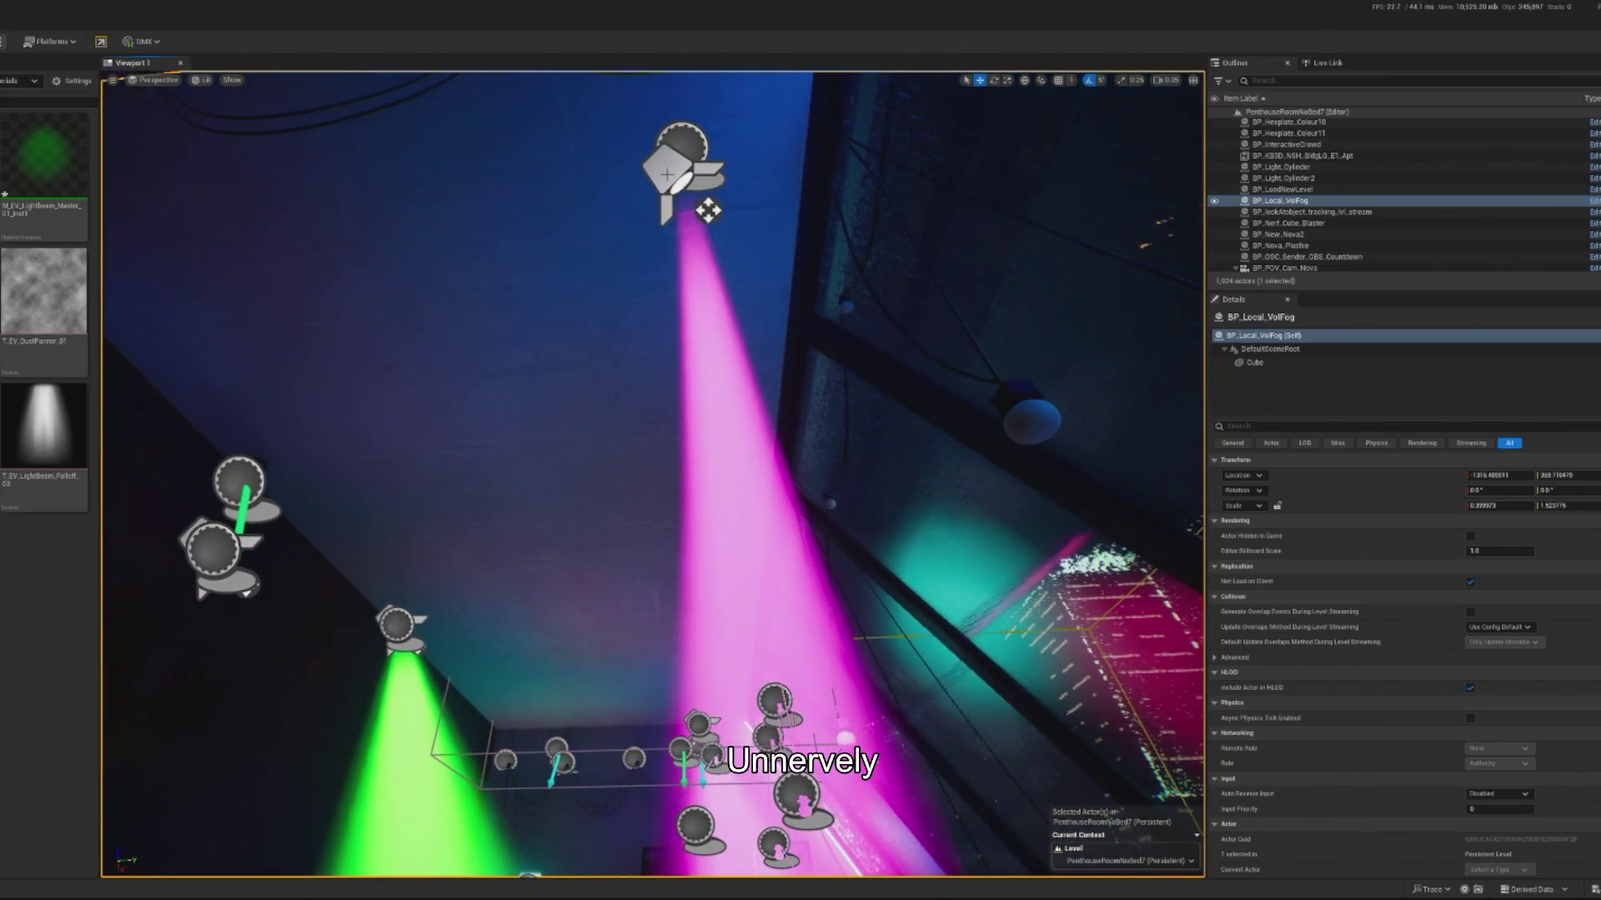
click(678, 250)
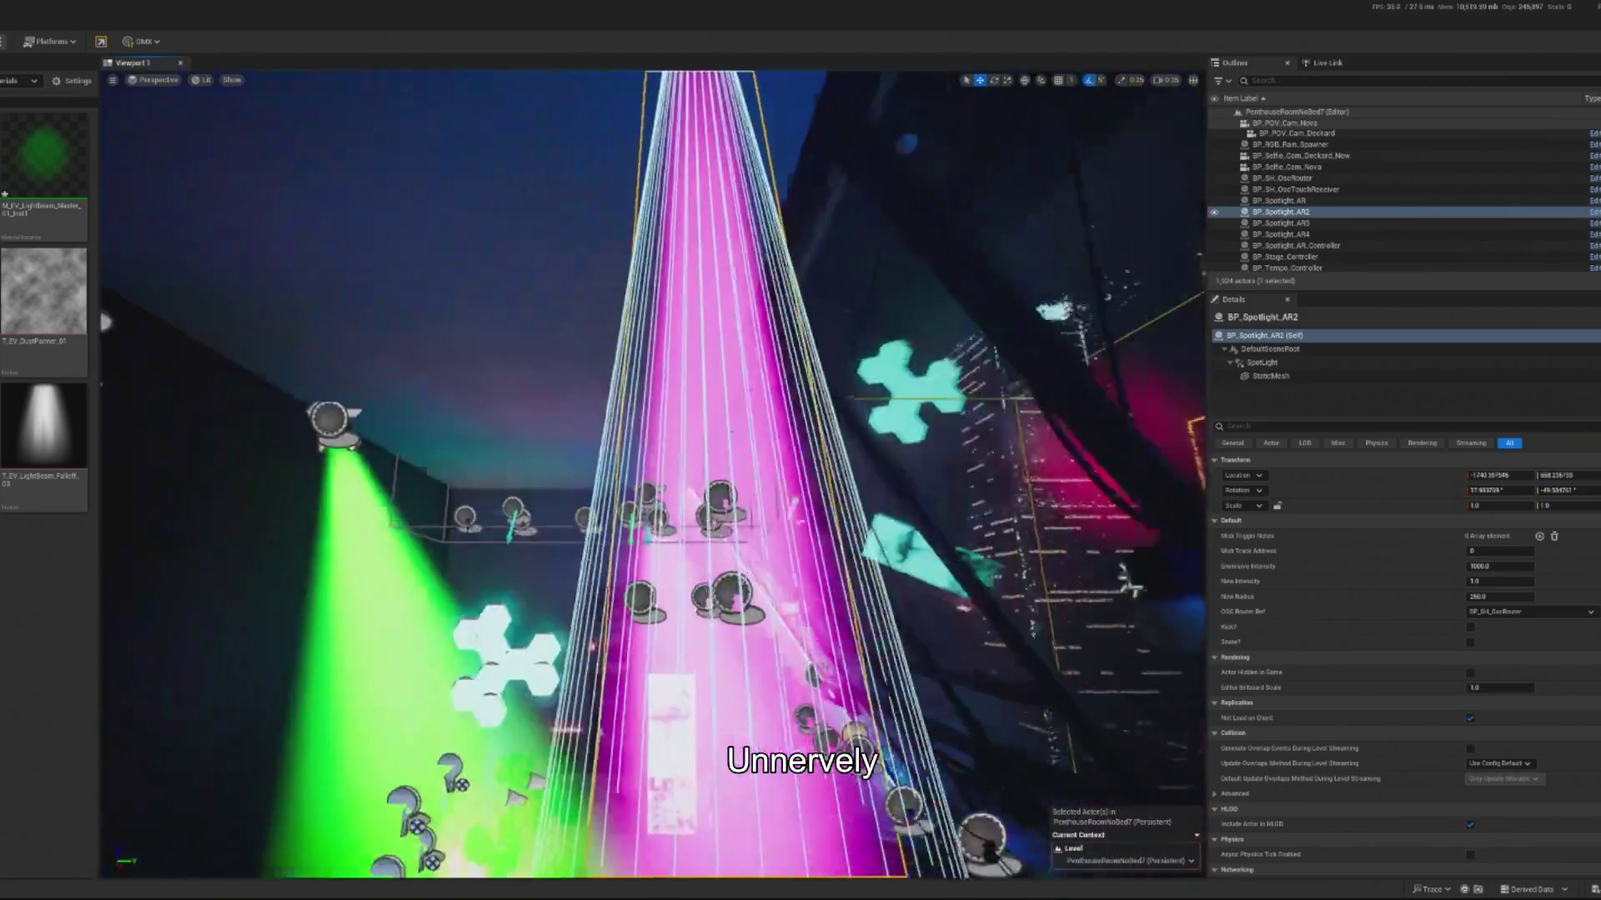
key(f)
key(e)
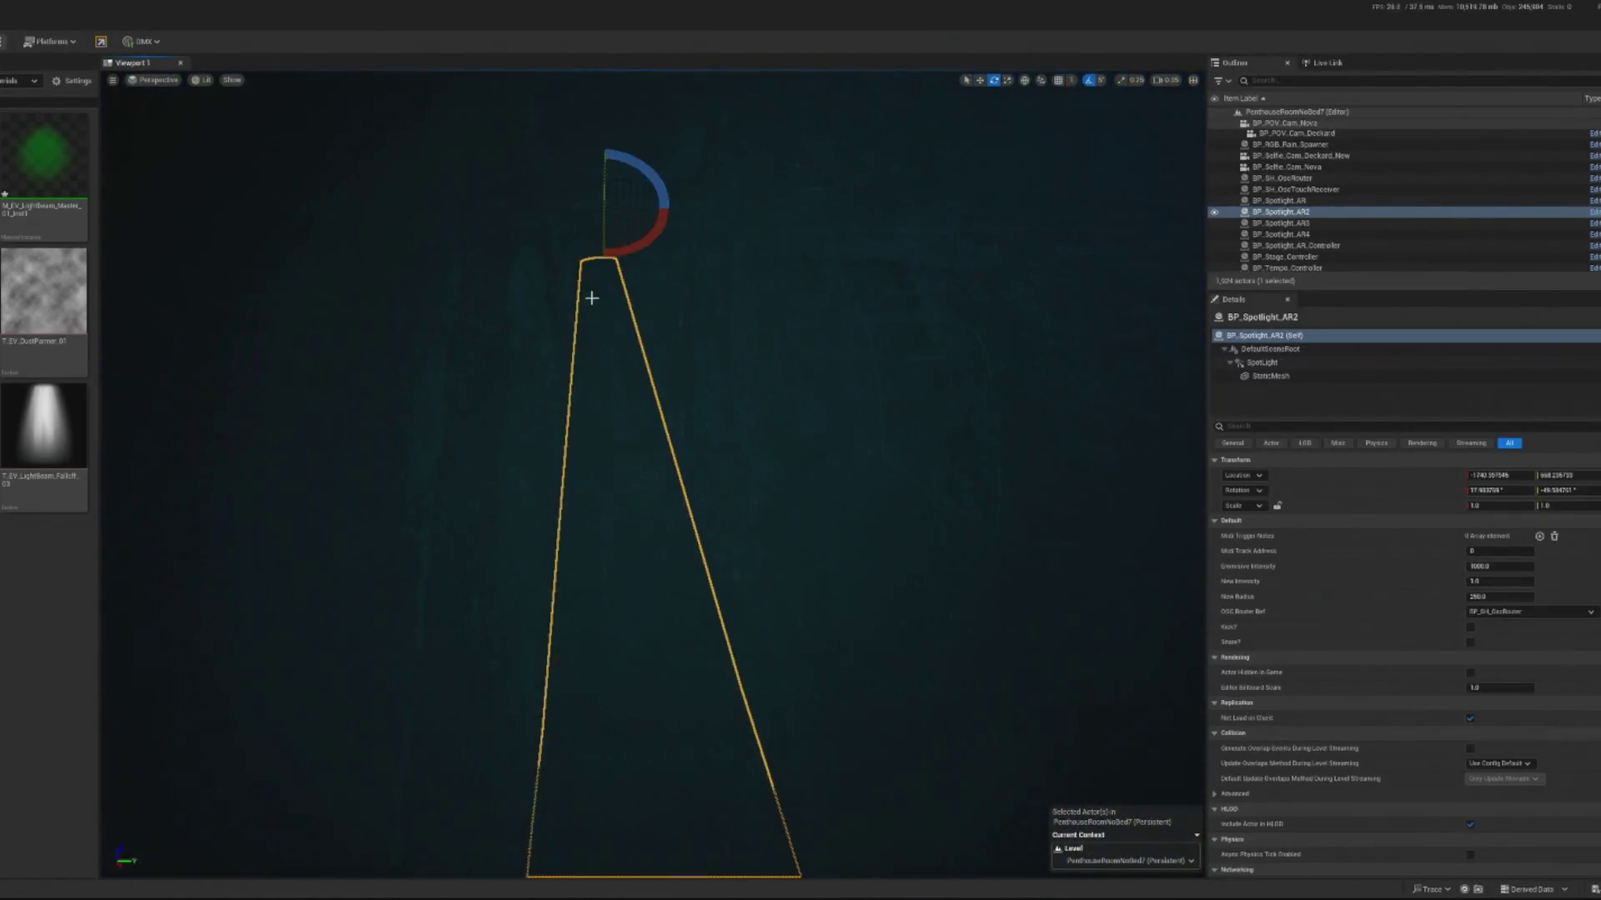
drag(605, 249, 594, 248)
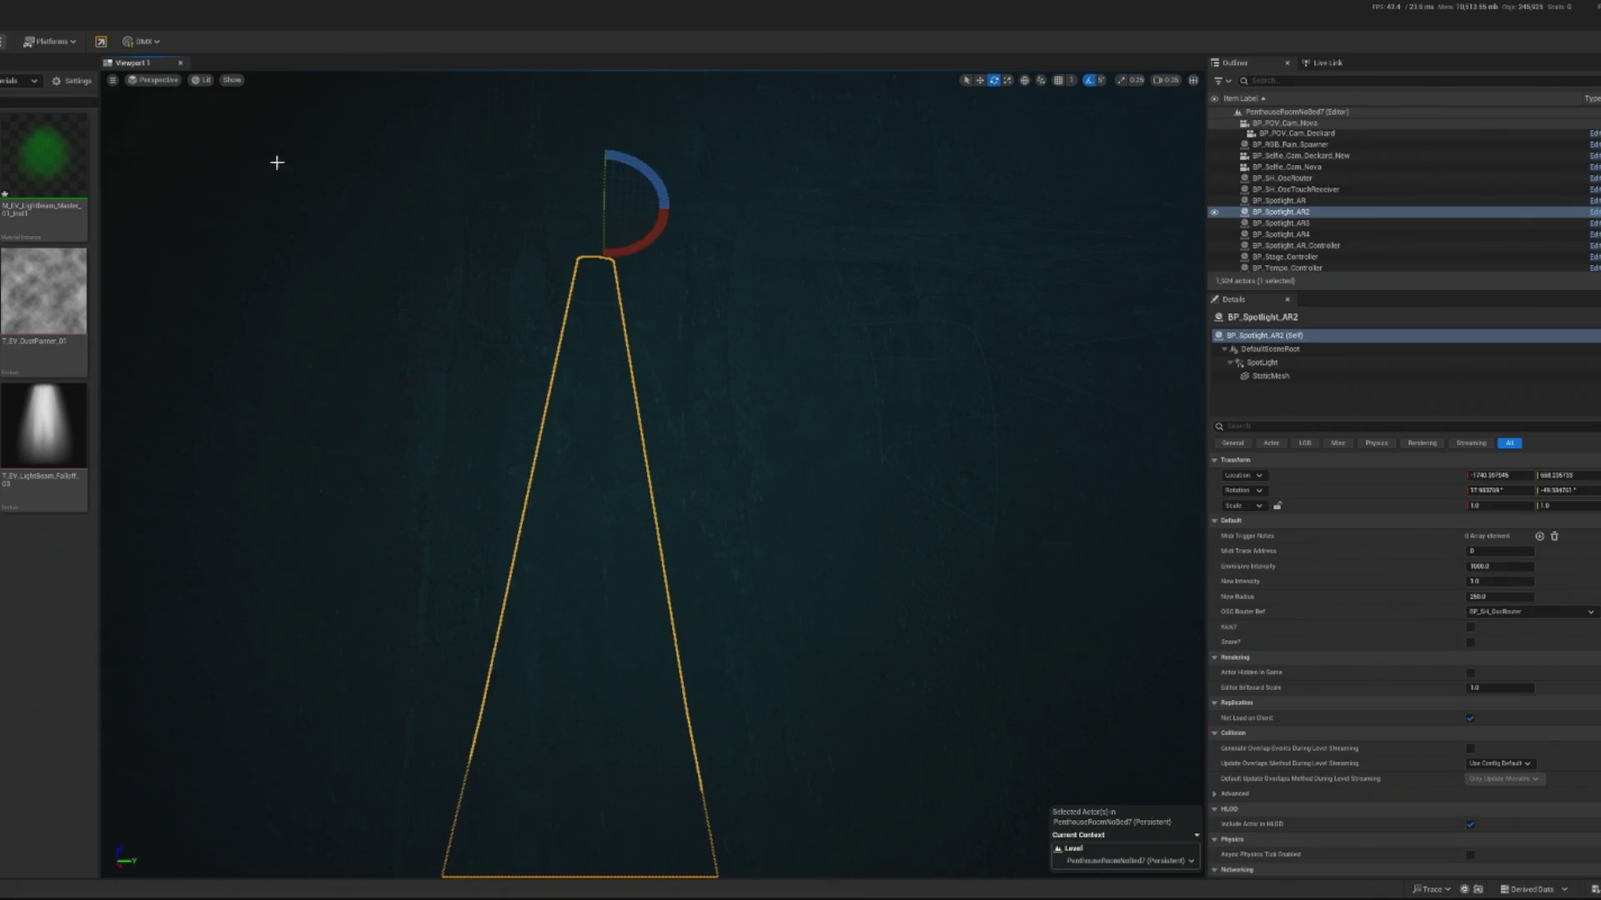
key(alt+p)
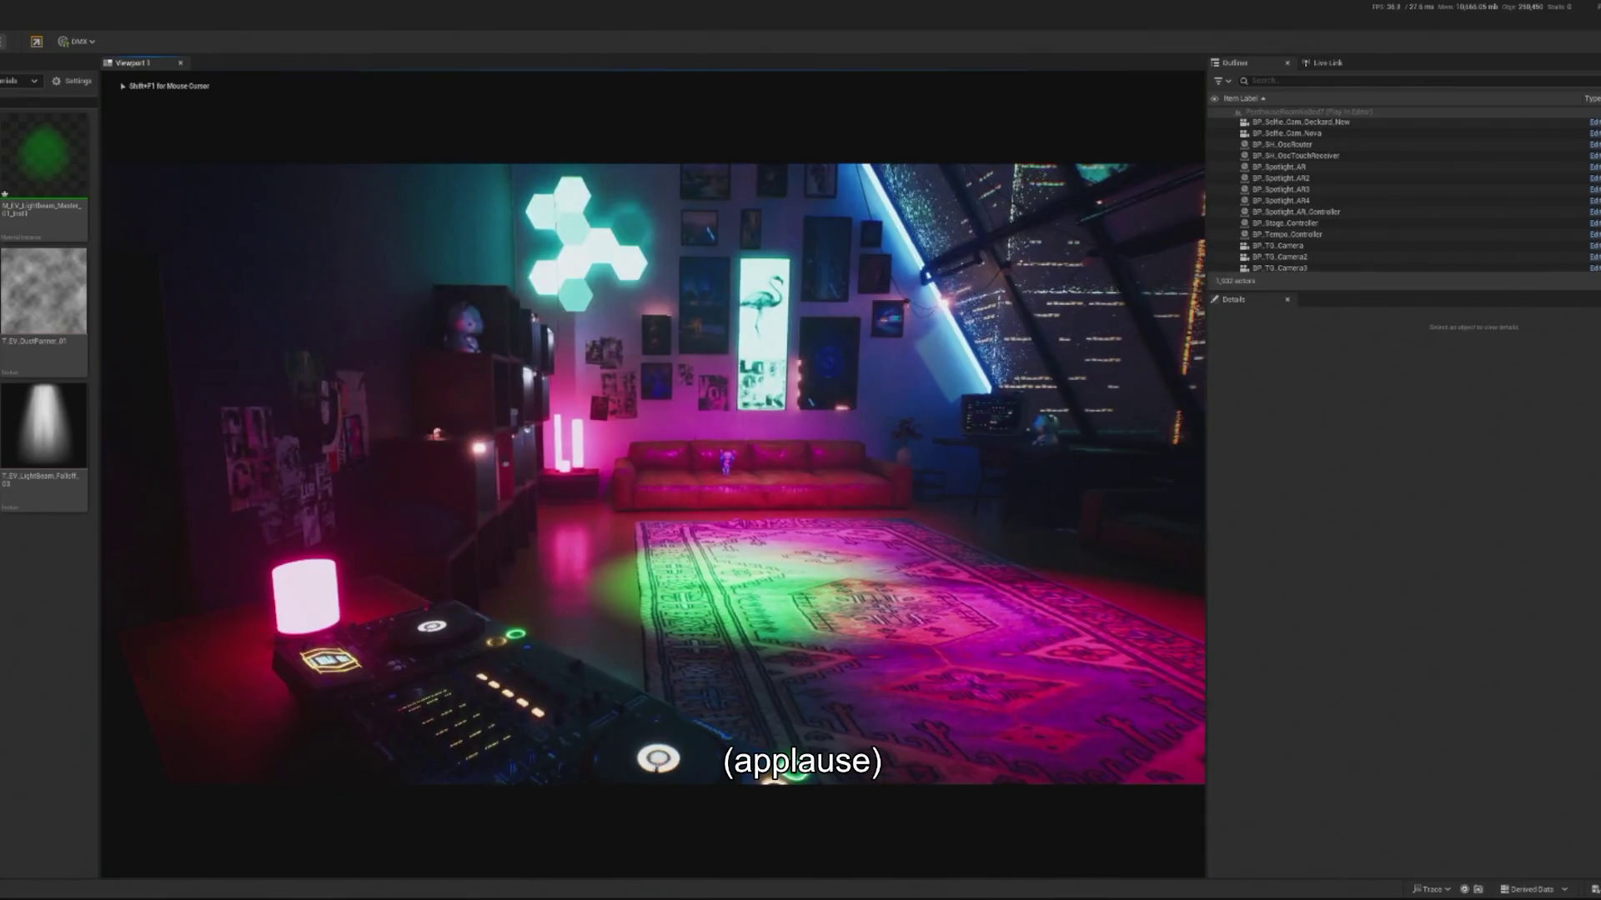
key(Escape)
Step: Set the green spotlight's outer cone angle to 16 and play the level
drag(614, 532, 550, 440)
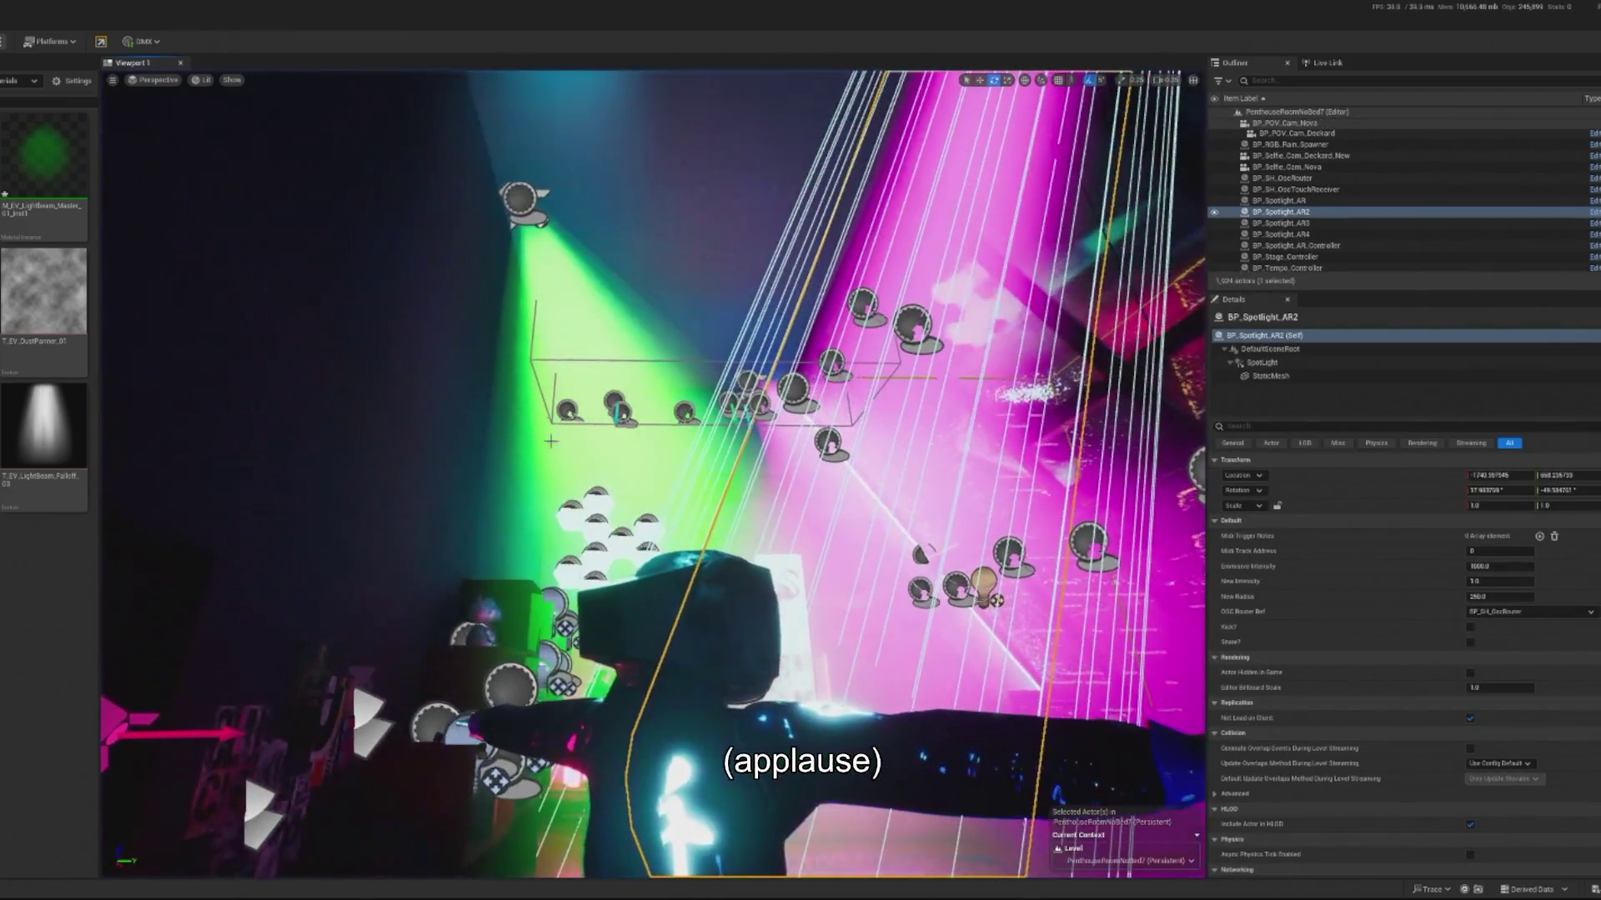
click(520, 197)
click(1262, 362)
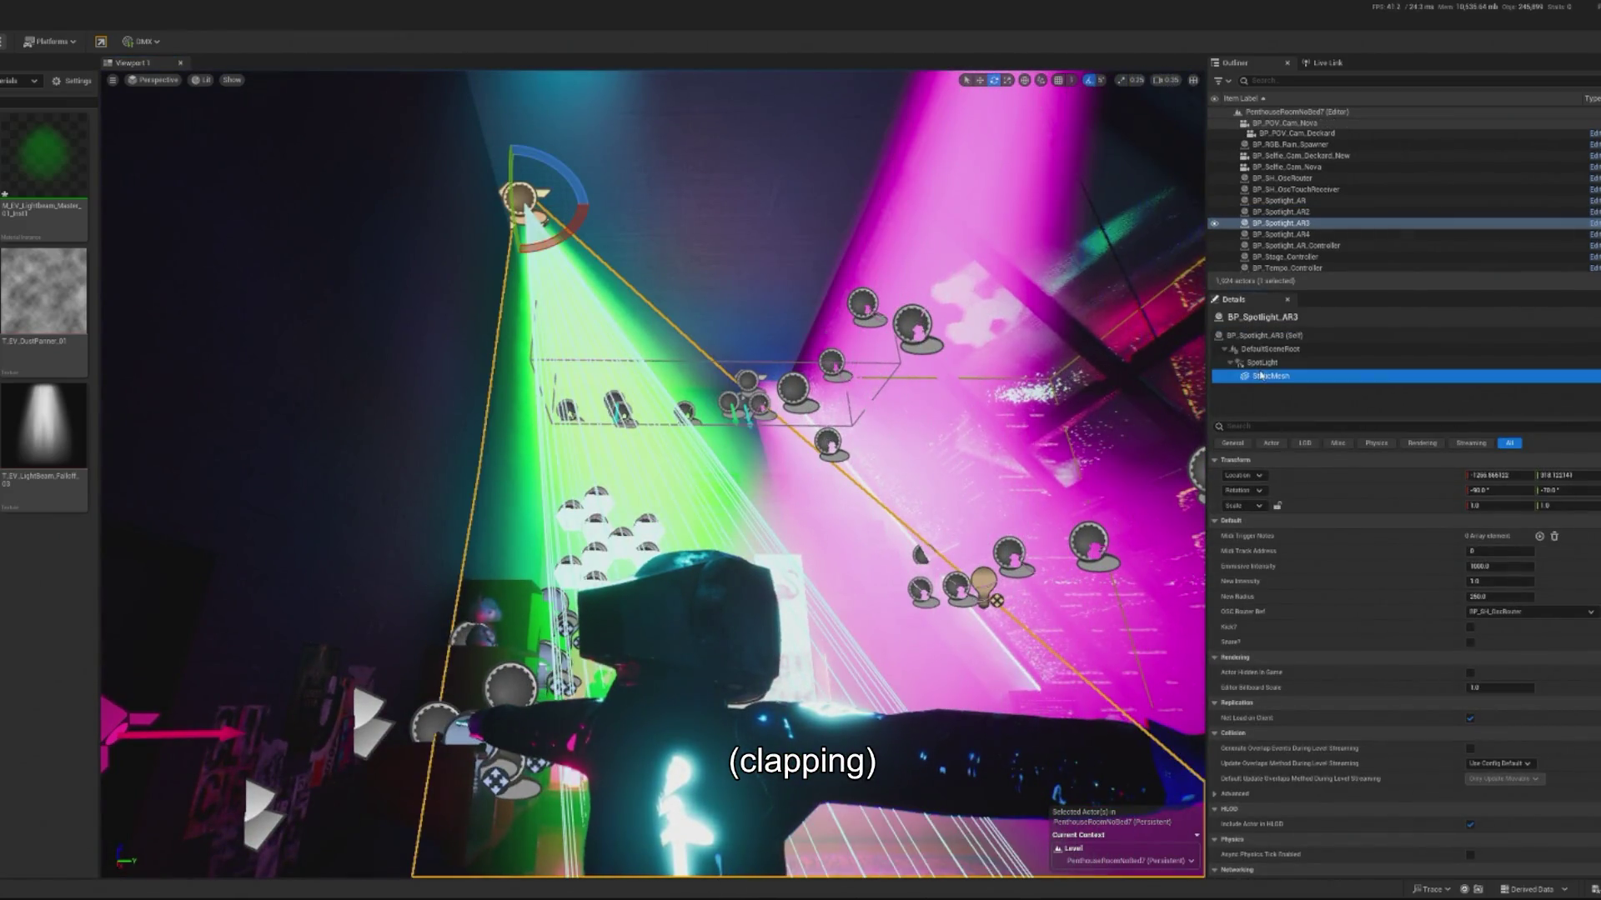
click(1487, 627)
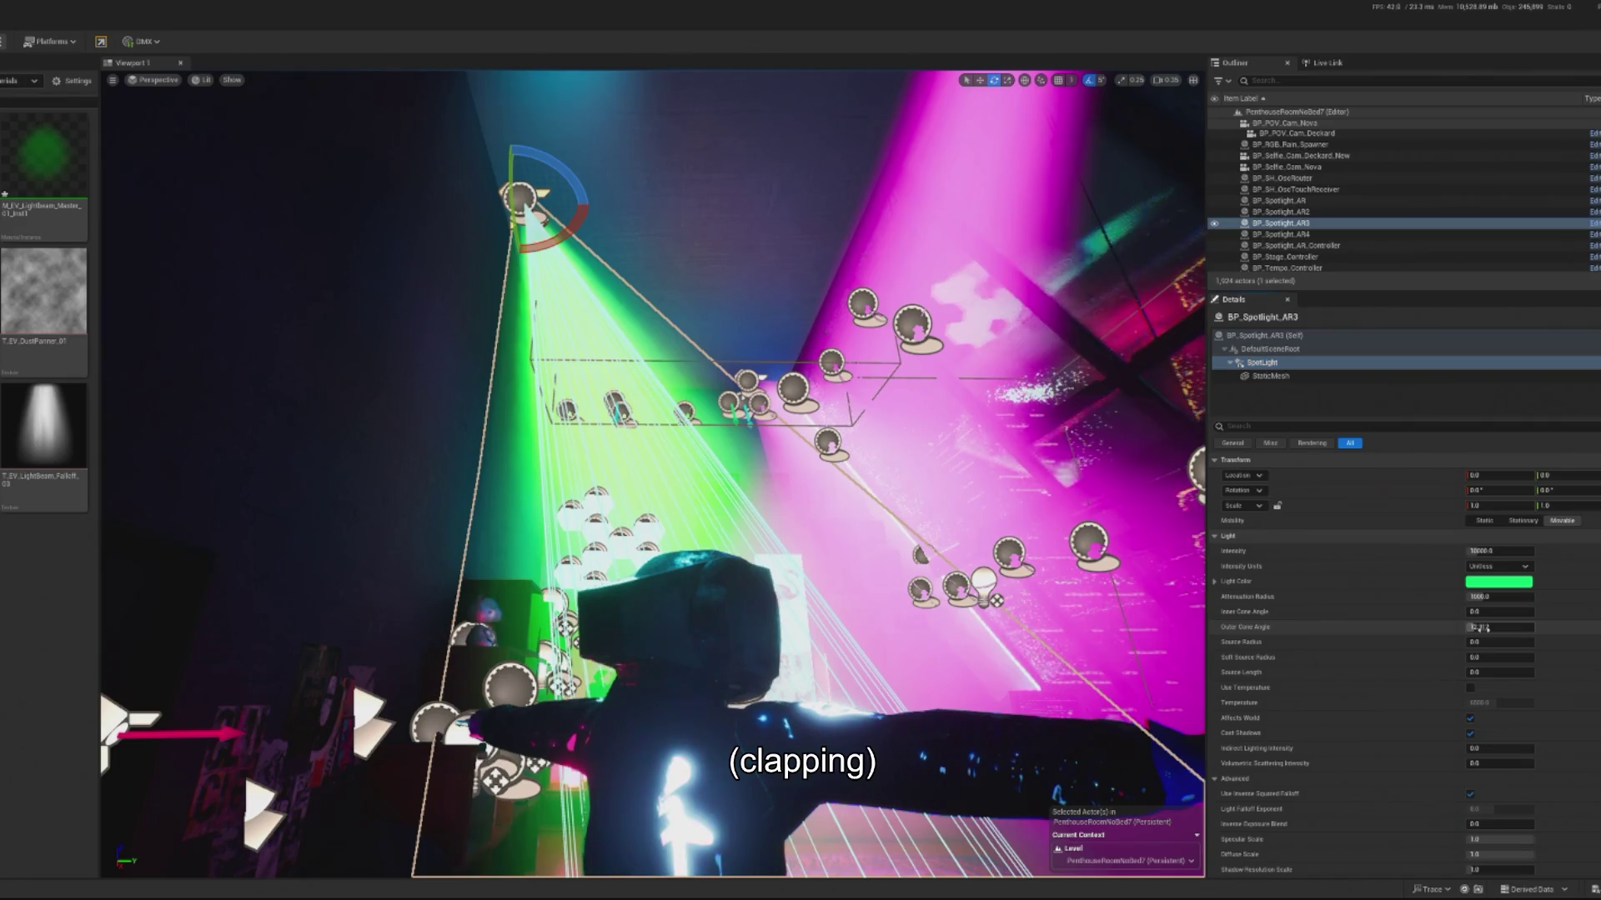
key(Return)
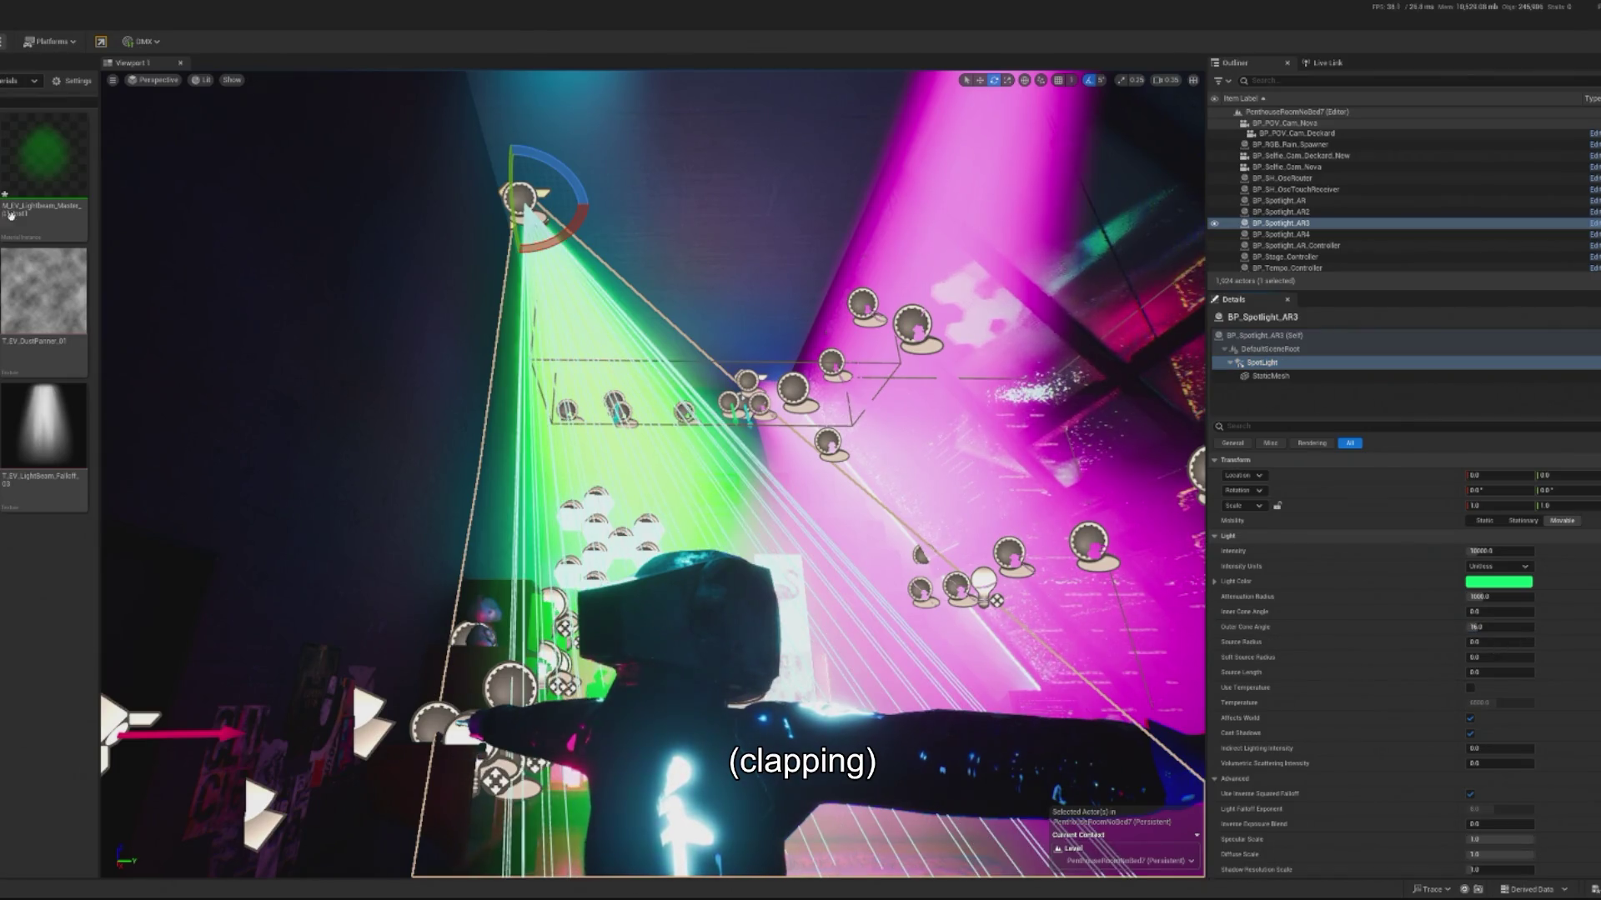
key(alt+p)
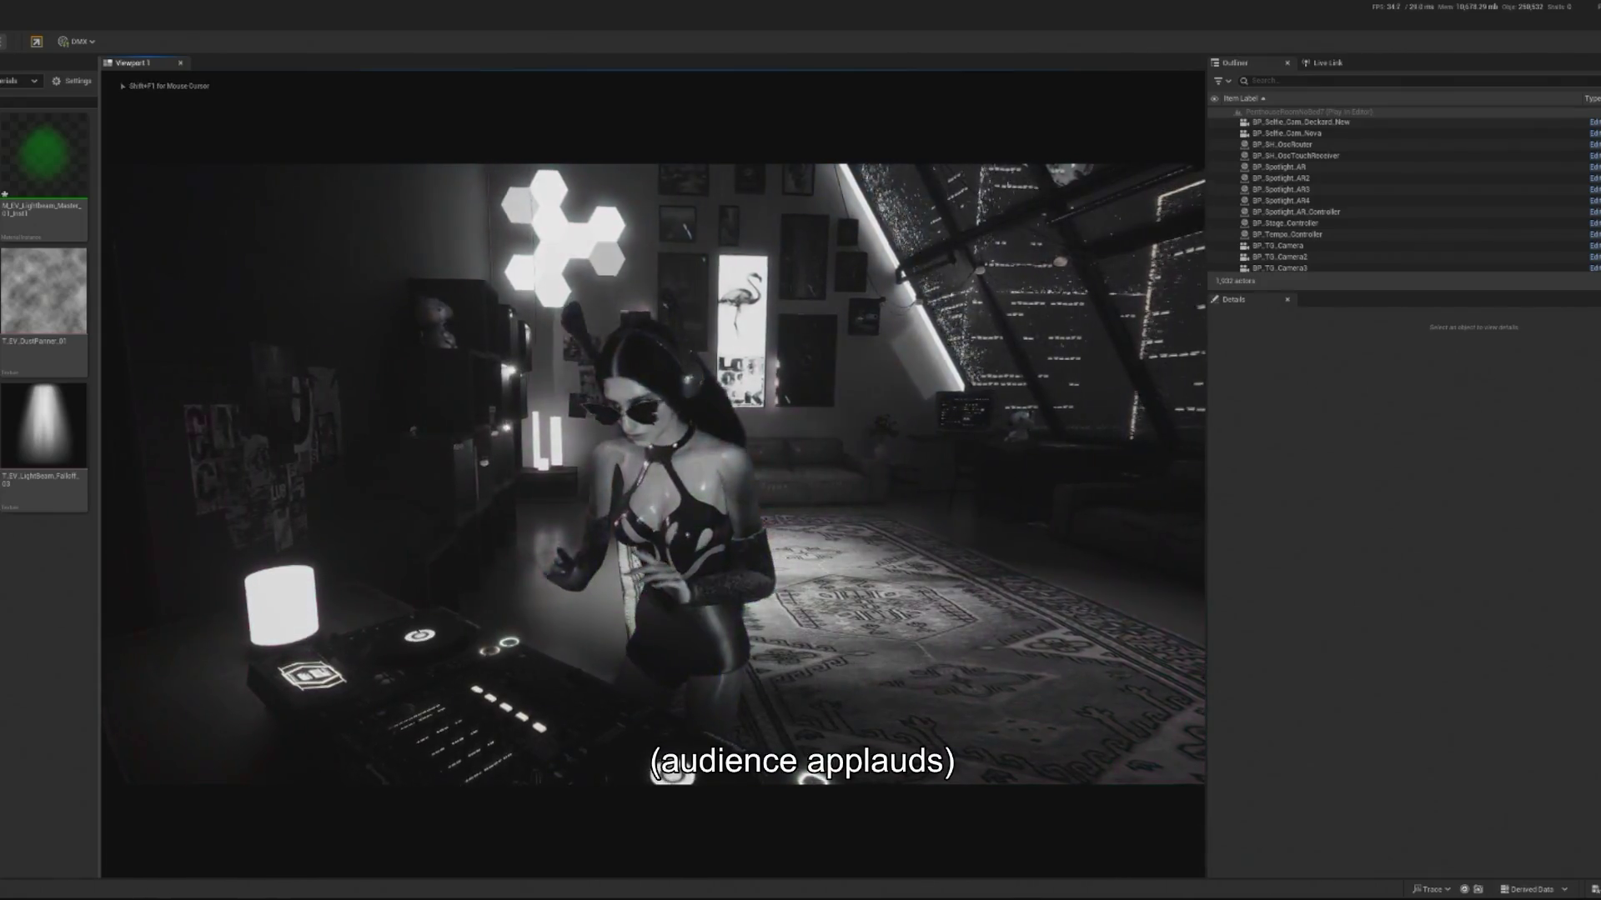
key(shift+F1)
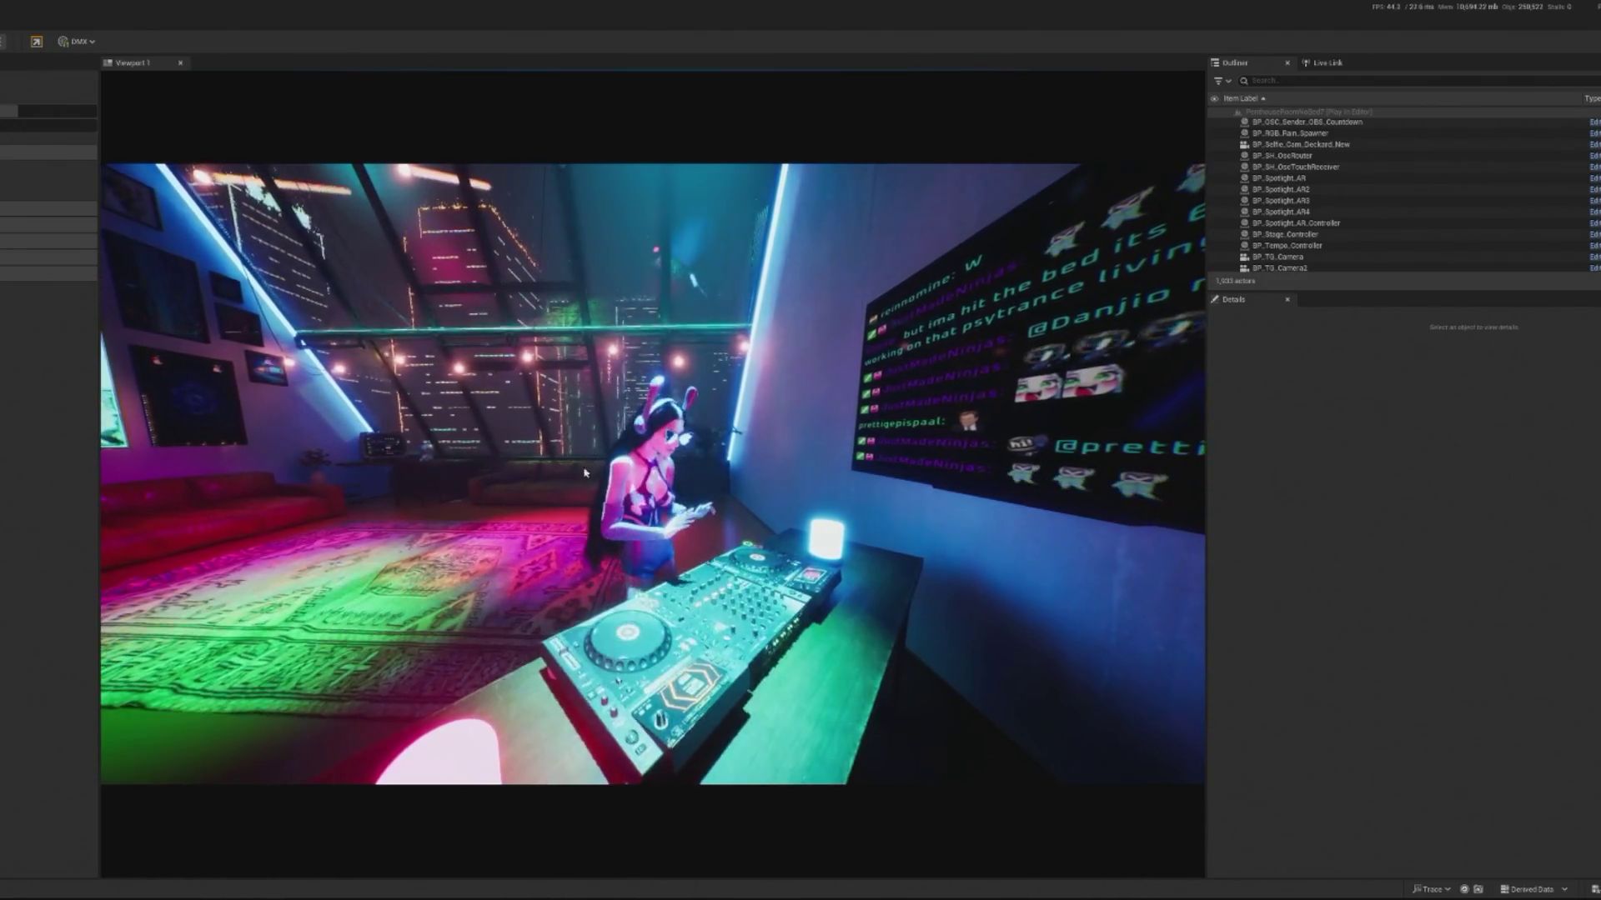
key(Escape)
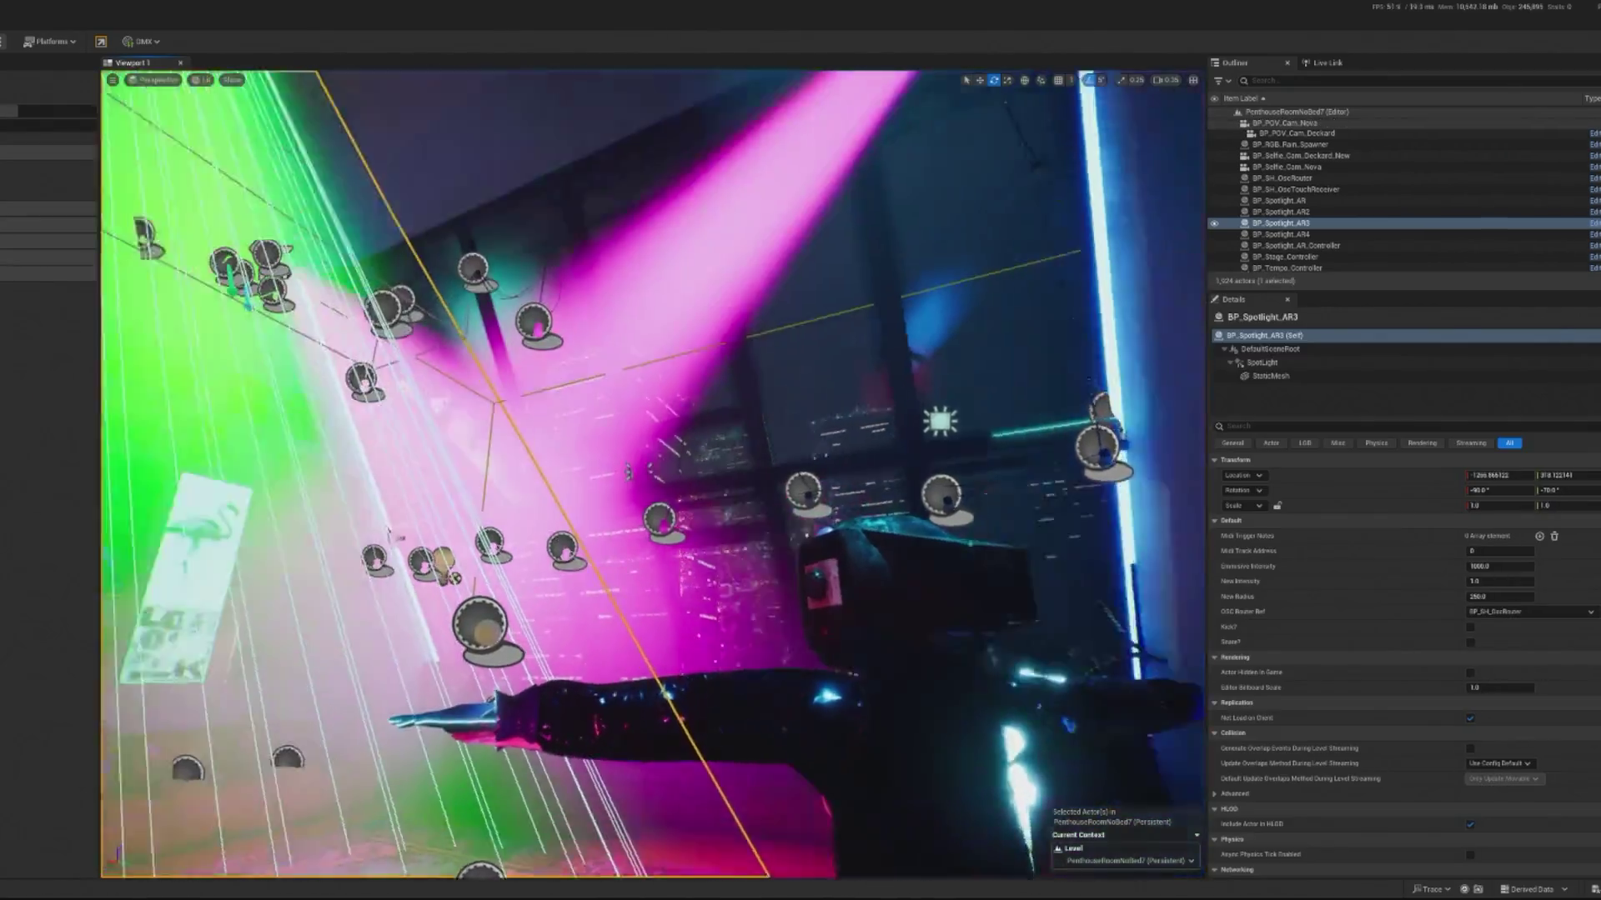
key(f)
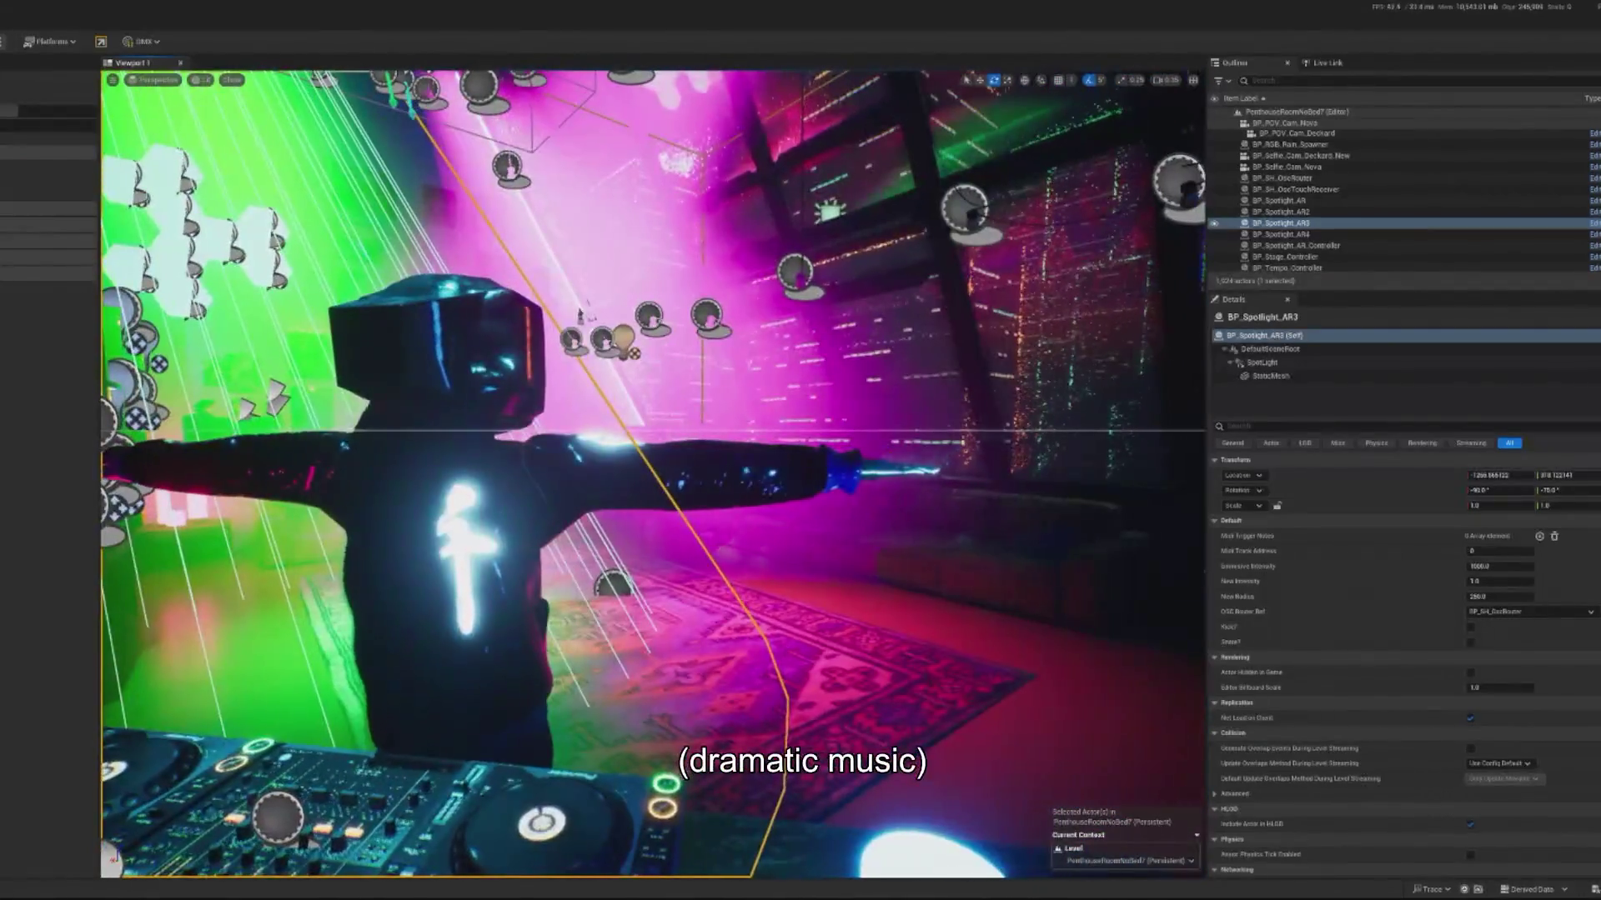
key(alt+p)
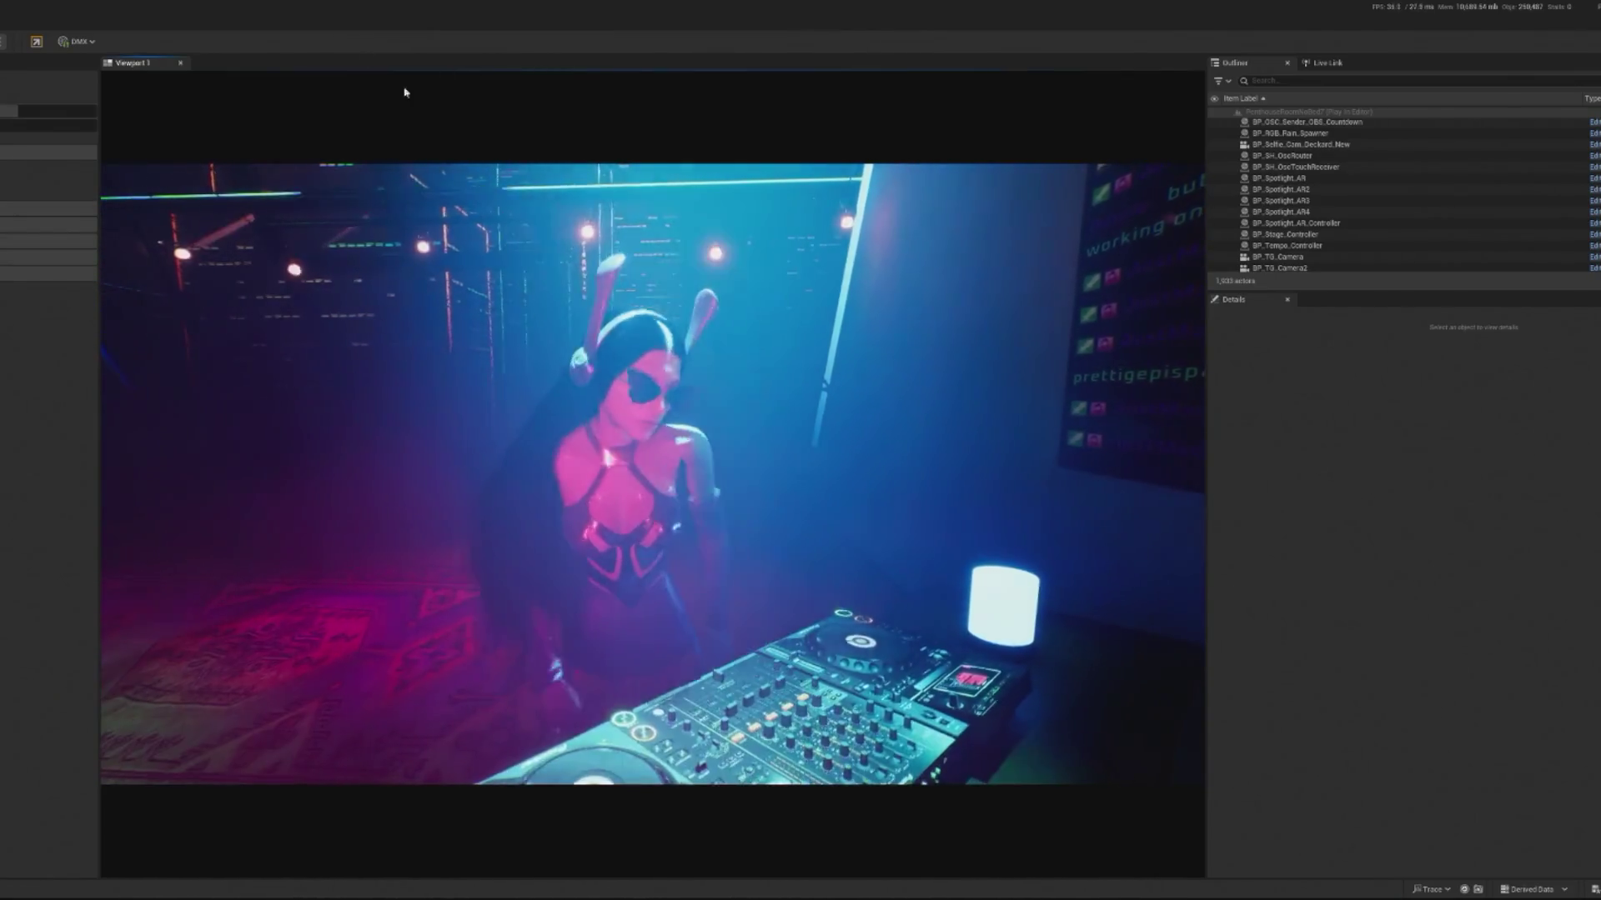
Step: Filter the Outliner for 'fog', review BP_Local_VolFog's cube material instance, then play the level
key(Escape)
drag(650, 466, 600, 416)
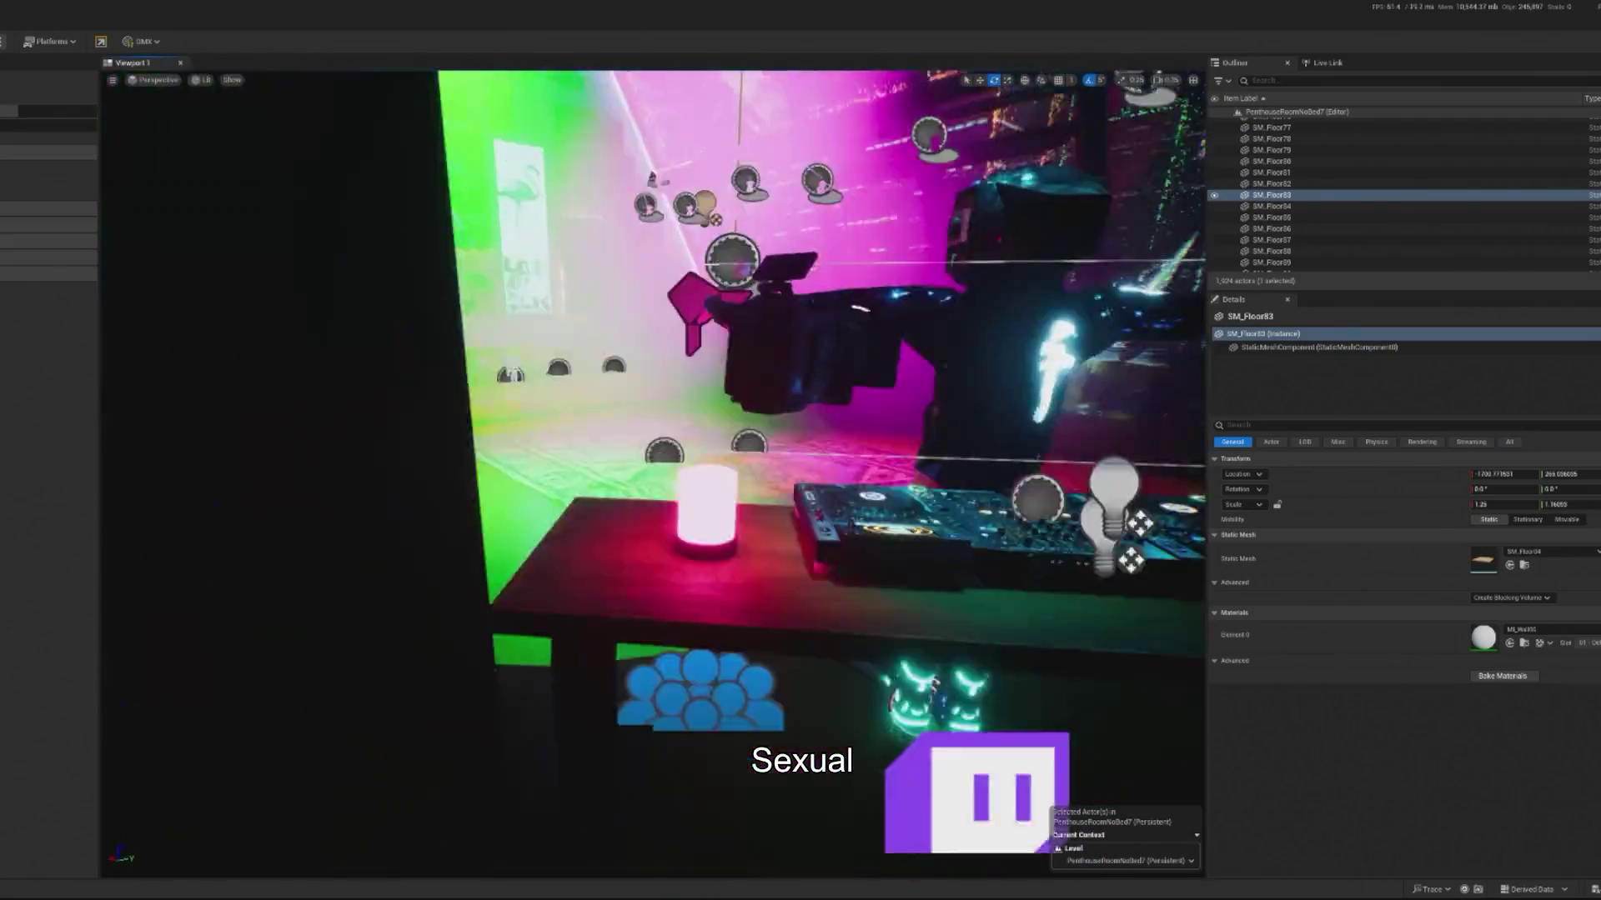
text(f)
text(fog)
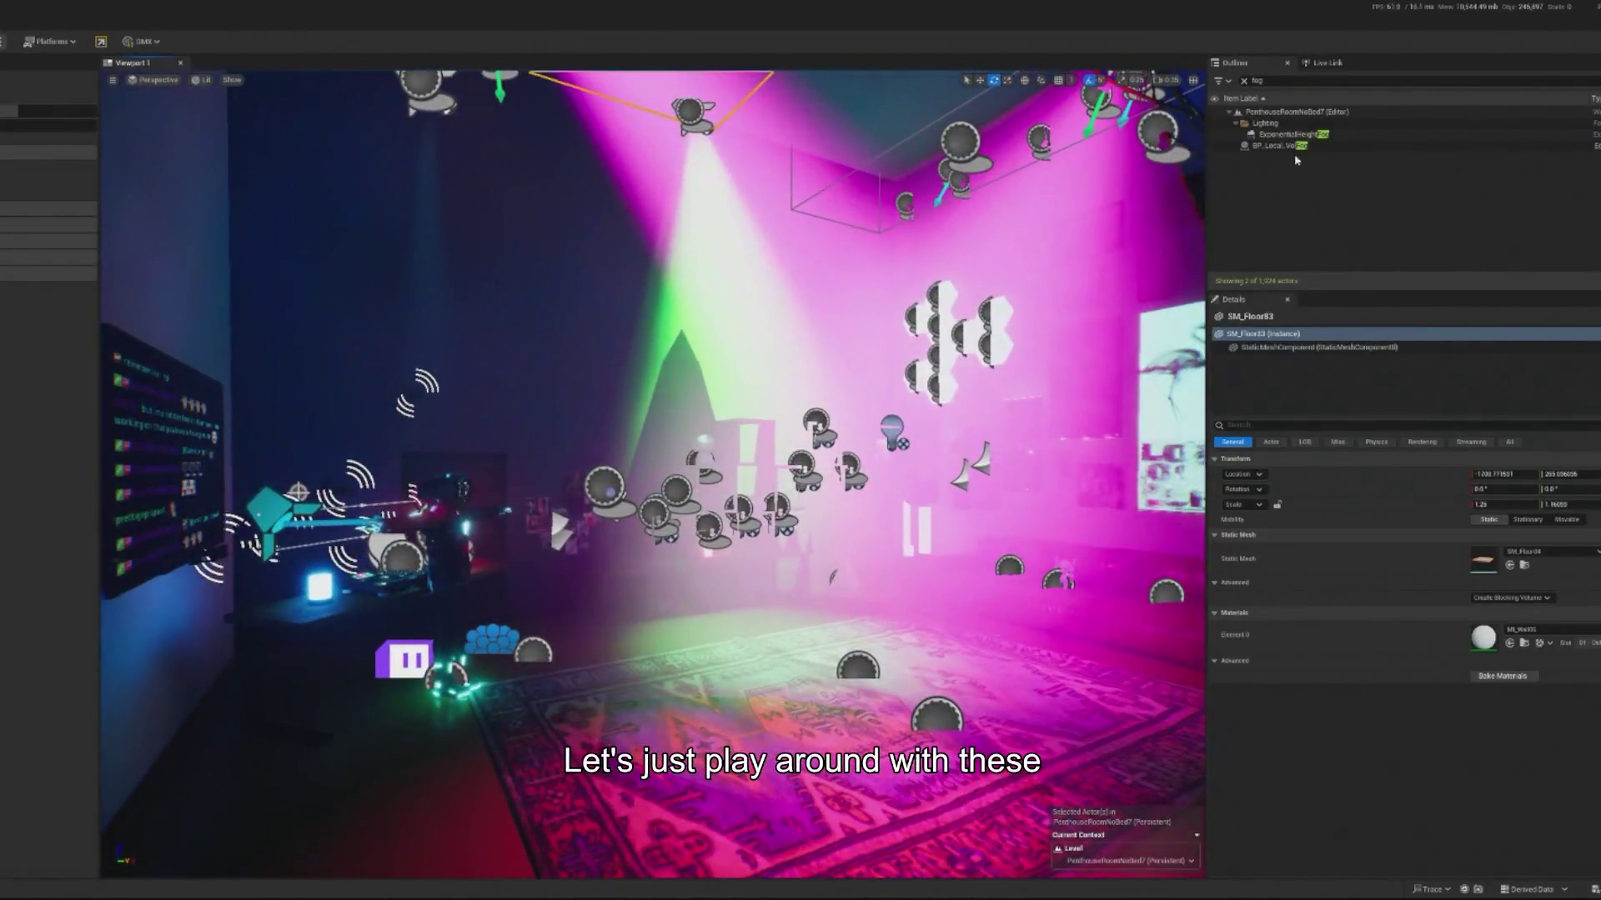
click(1296, 147)
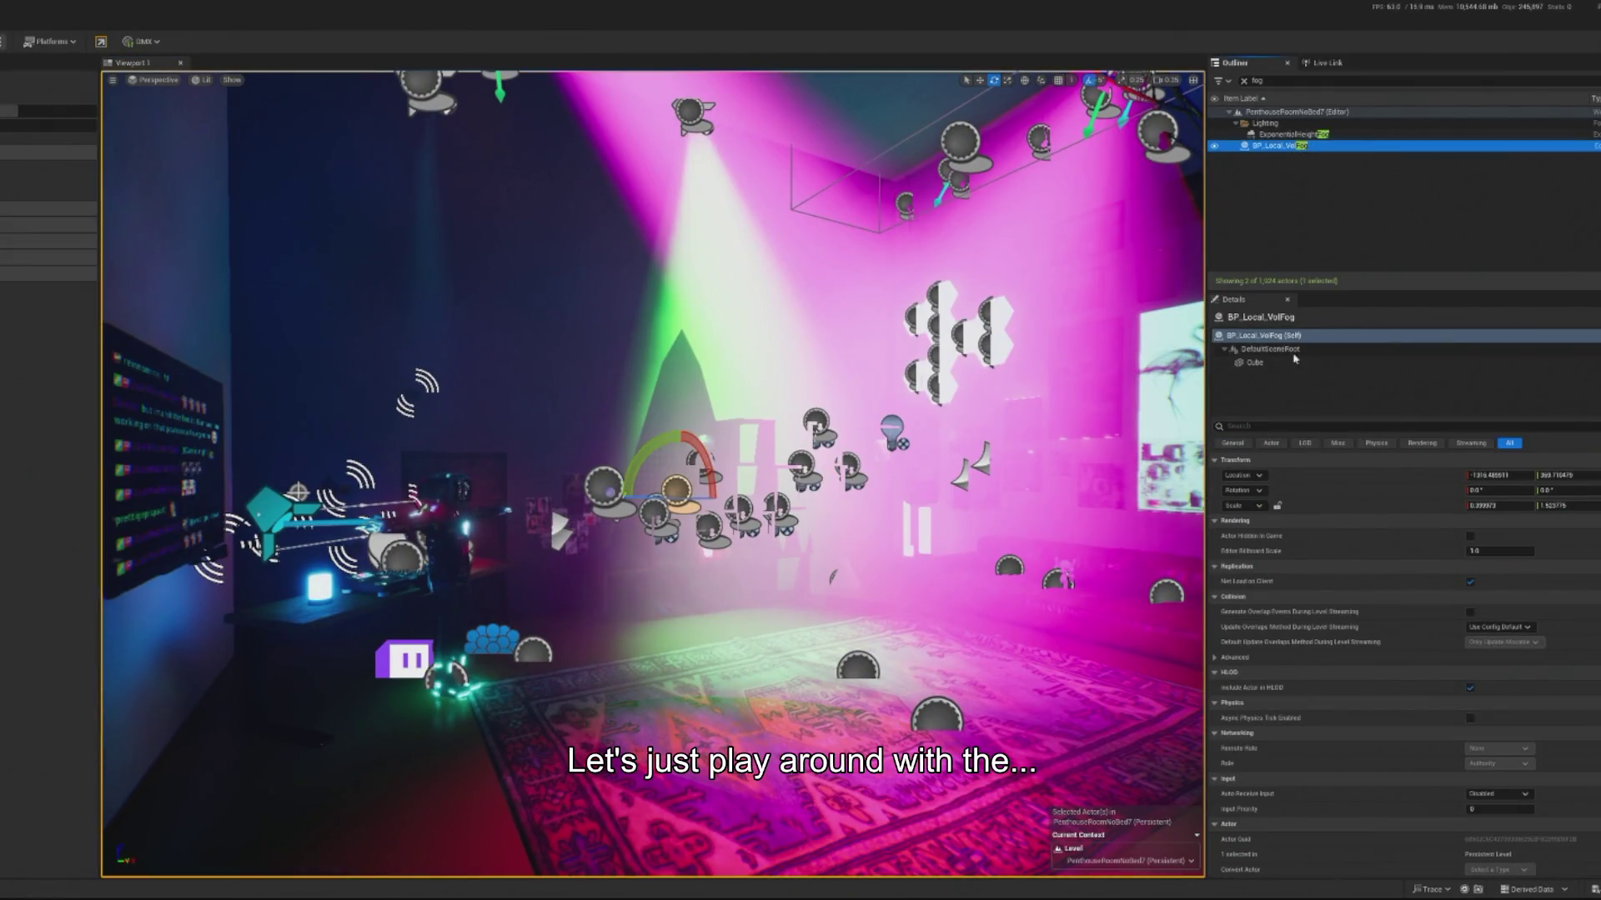
click(1295, 360)
double_click(1483, 608)
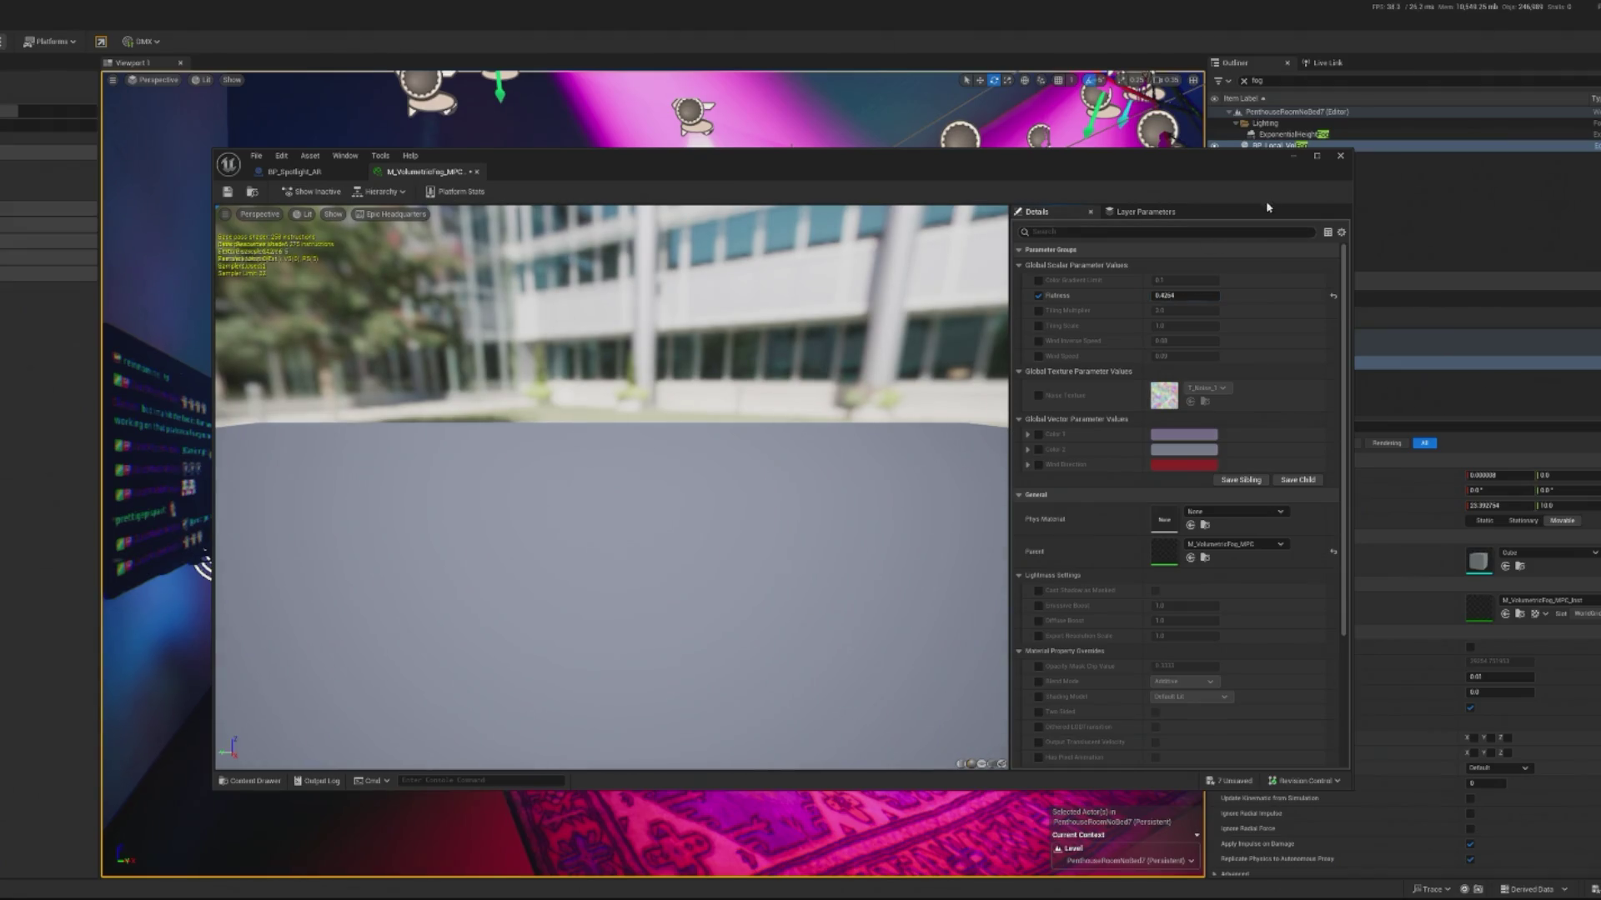
click(1293, 156)
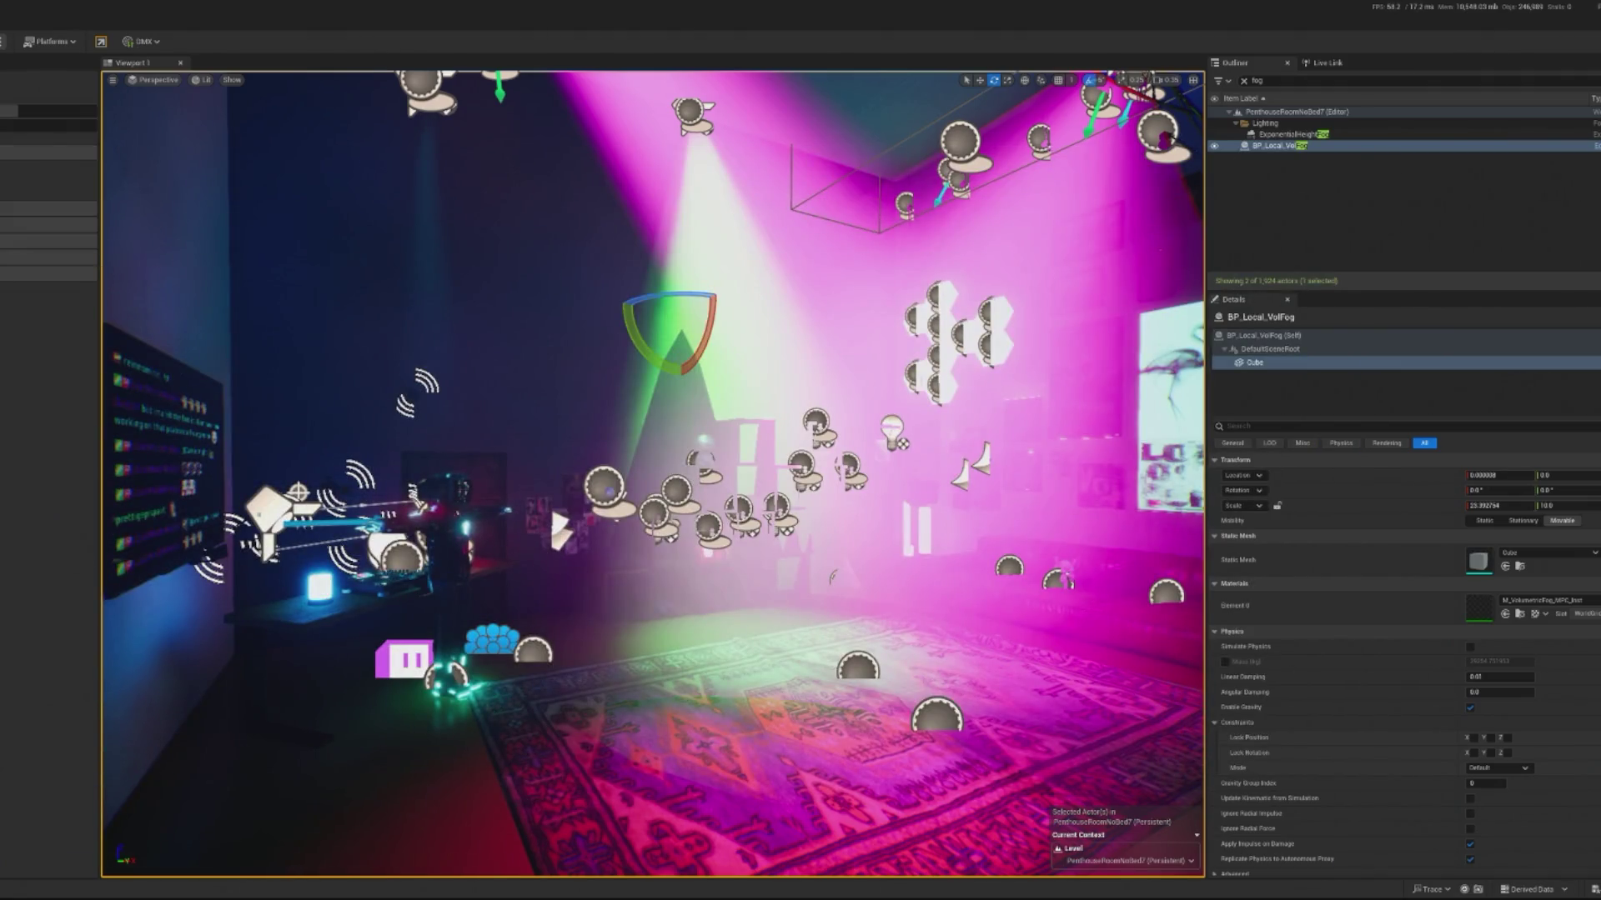
key(alt+p)
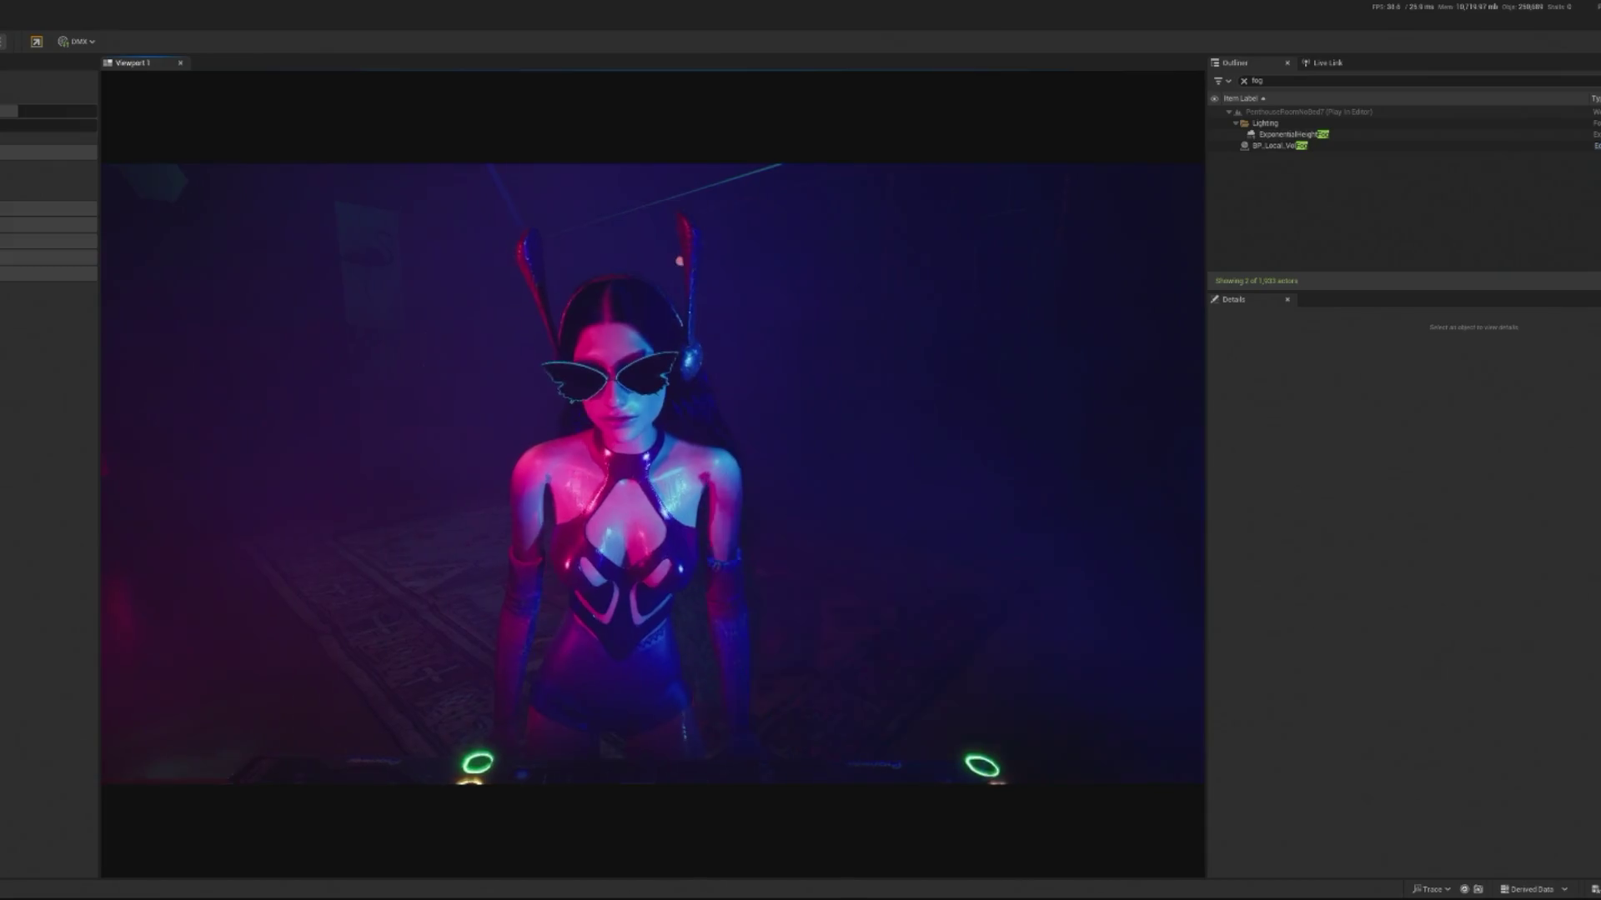
Step: Select BP_Local_VolFog's Cube component and open its material M_VolumetricFog_MPC_Inst
click(1275, 146)
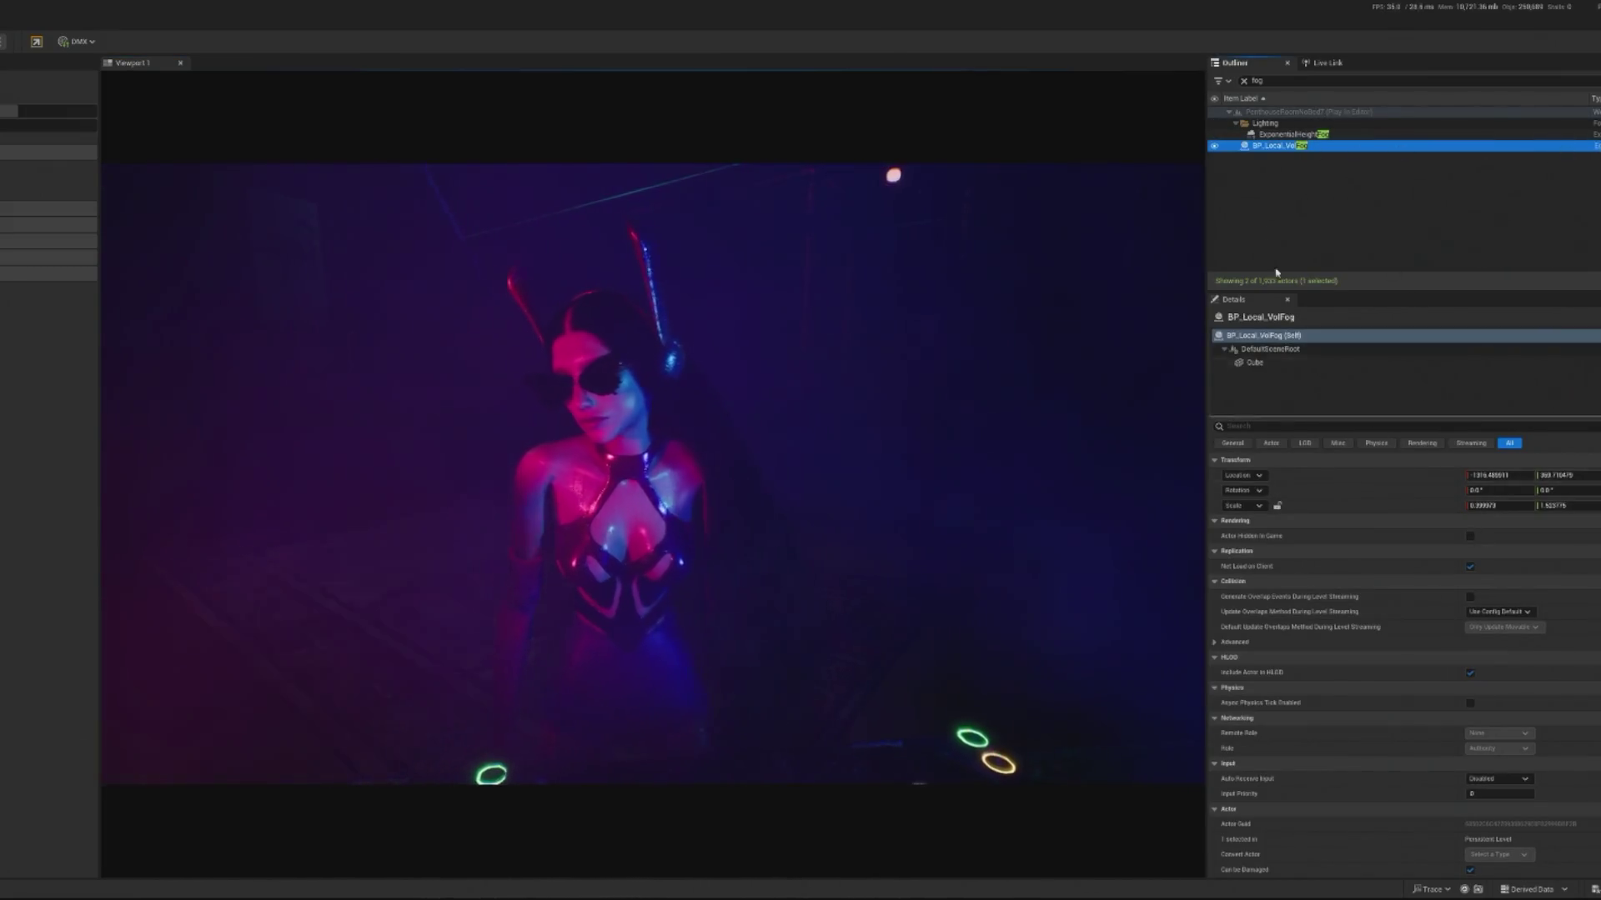
click(1594, 146)
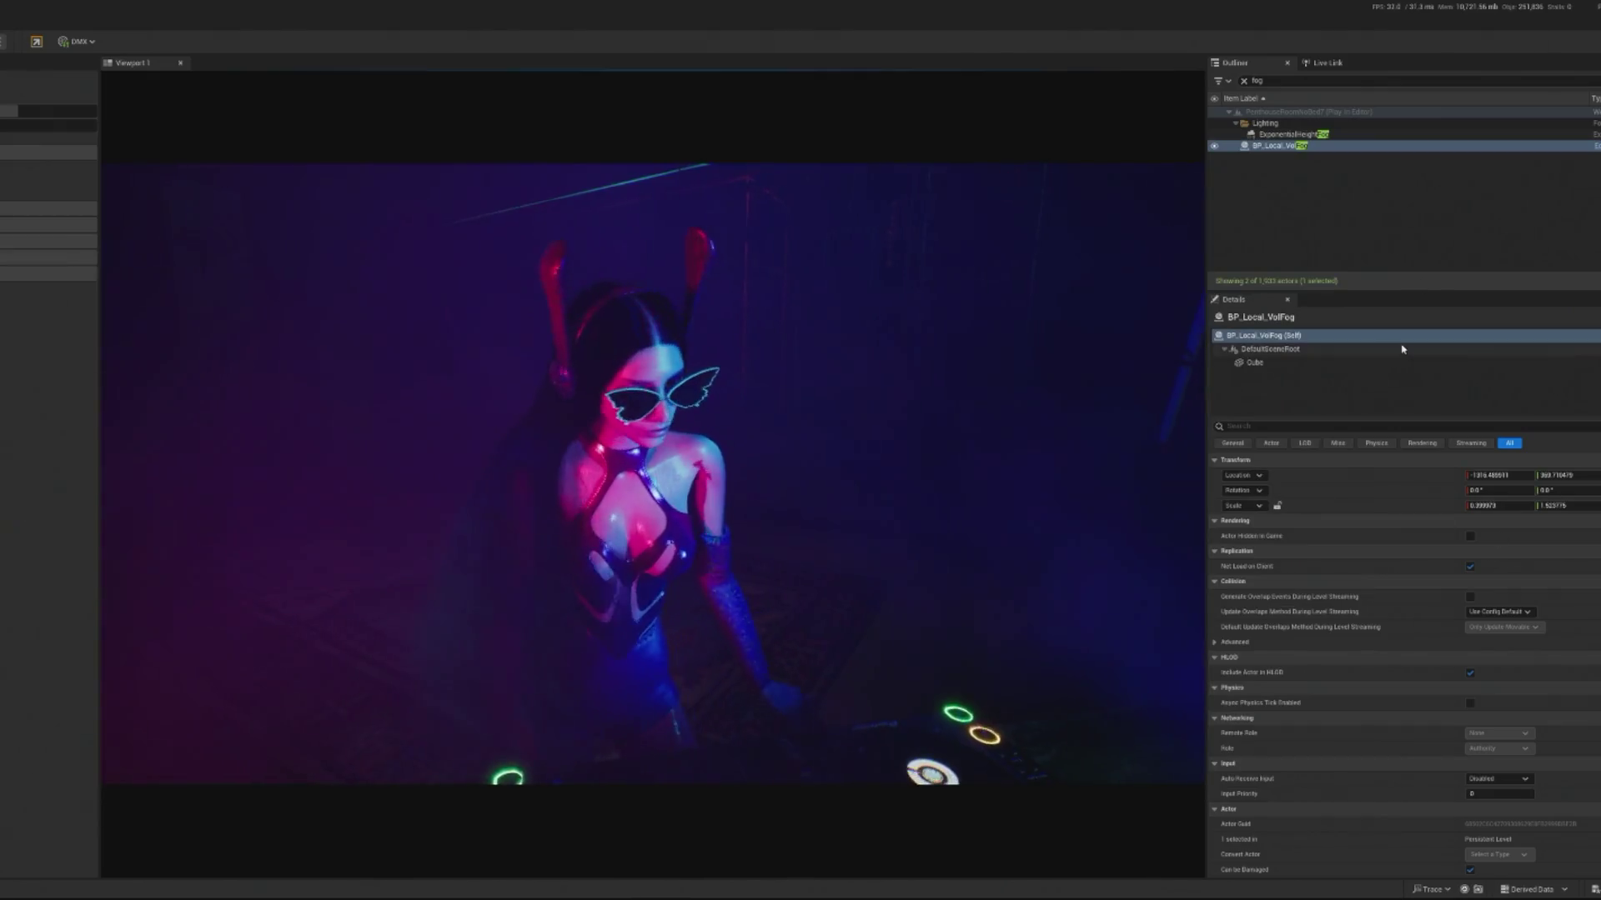
click(1259, 363)
double_click(1478, 607)
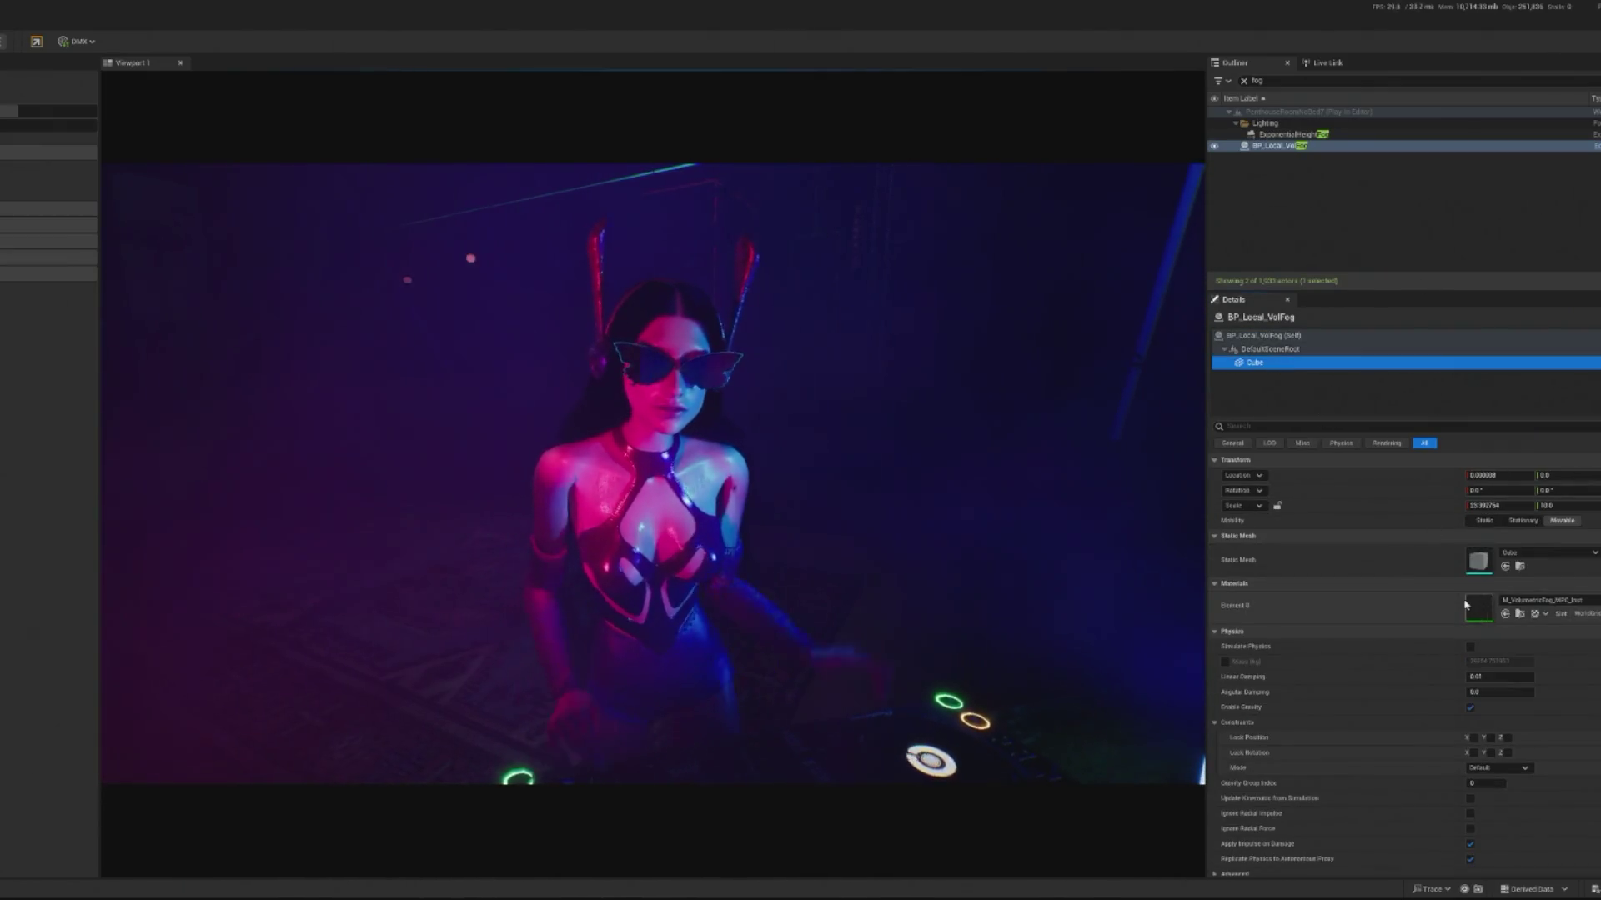